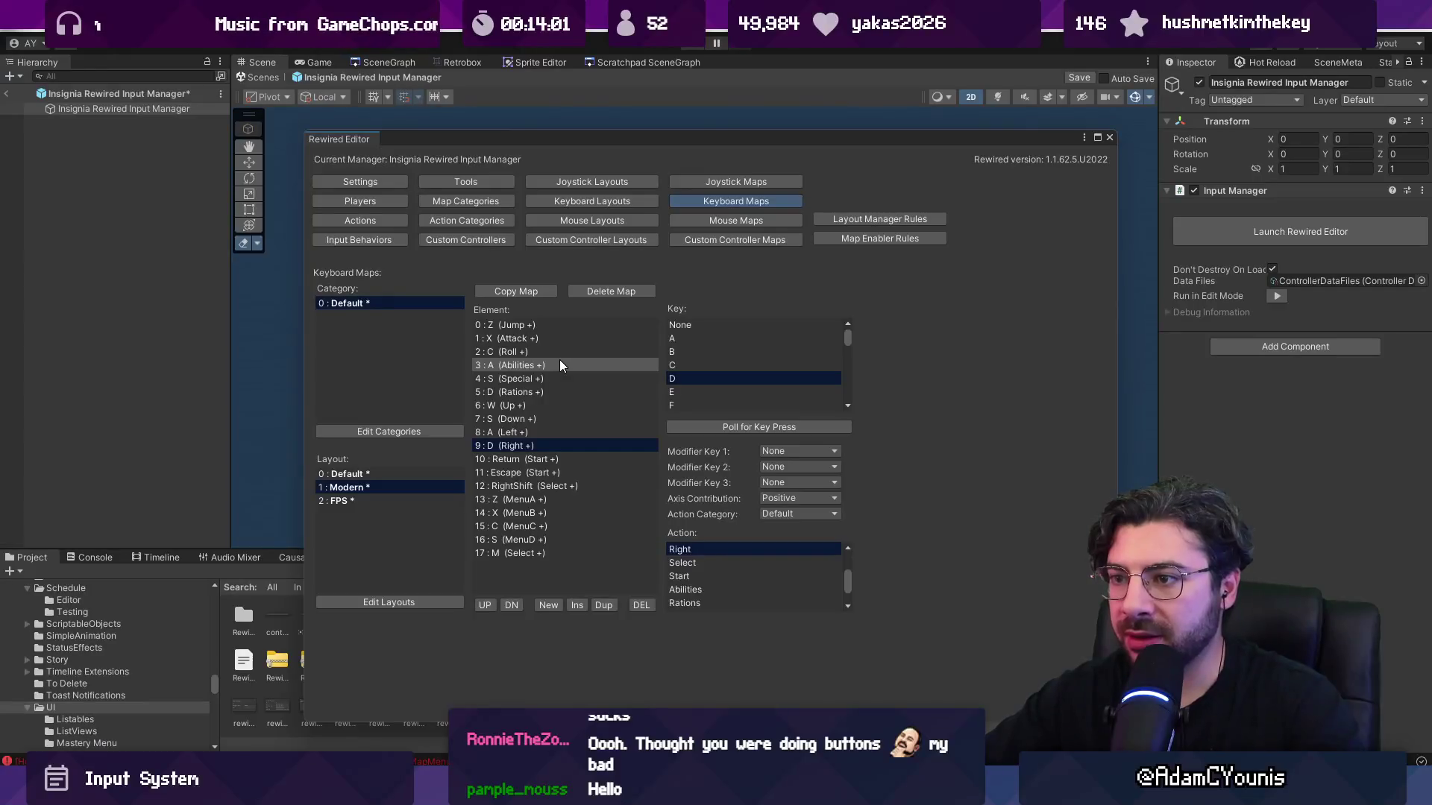
# Rebind element 3, Abilities, from A to Q in the Modern keyboard map.
pyautogui.click(560, 362)
pyautogui.click(719, 427)
pyautogui.press('q')
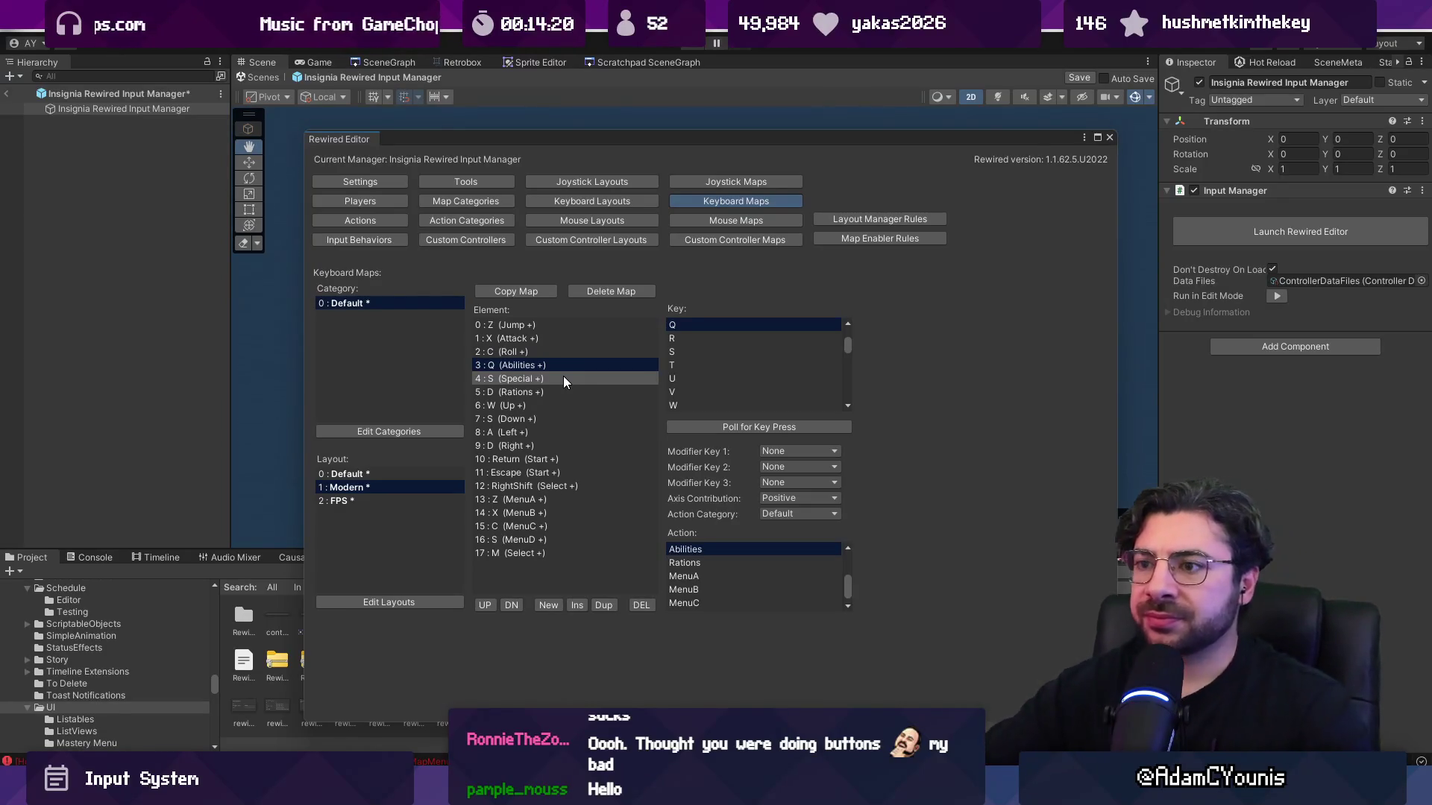
# Rebind Jump from Z to Space, then reselect the Abilities binding on Q.
pyautogui.click(548, 326)
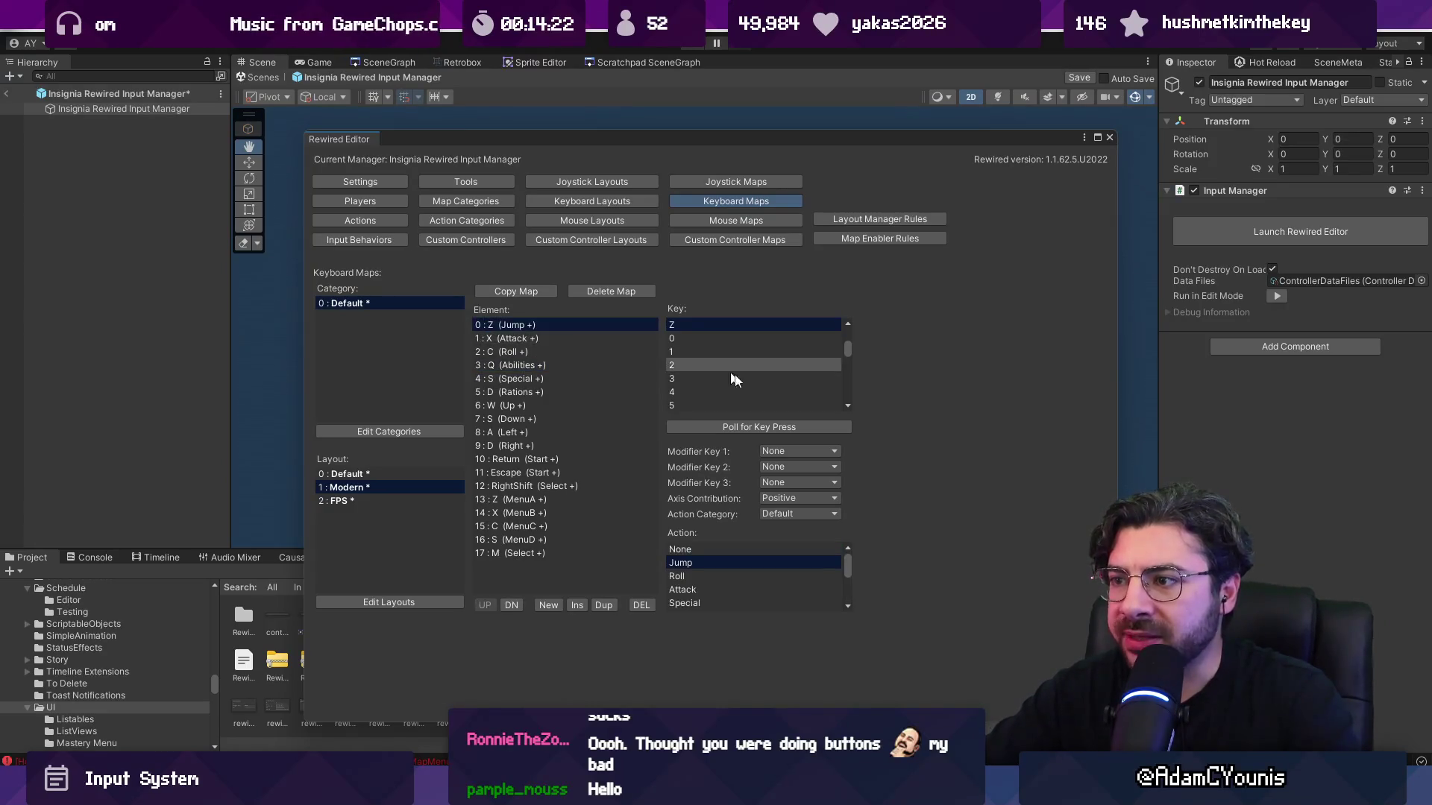
pyautogui.click(773, 426)
pyautogui.press('space')
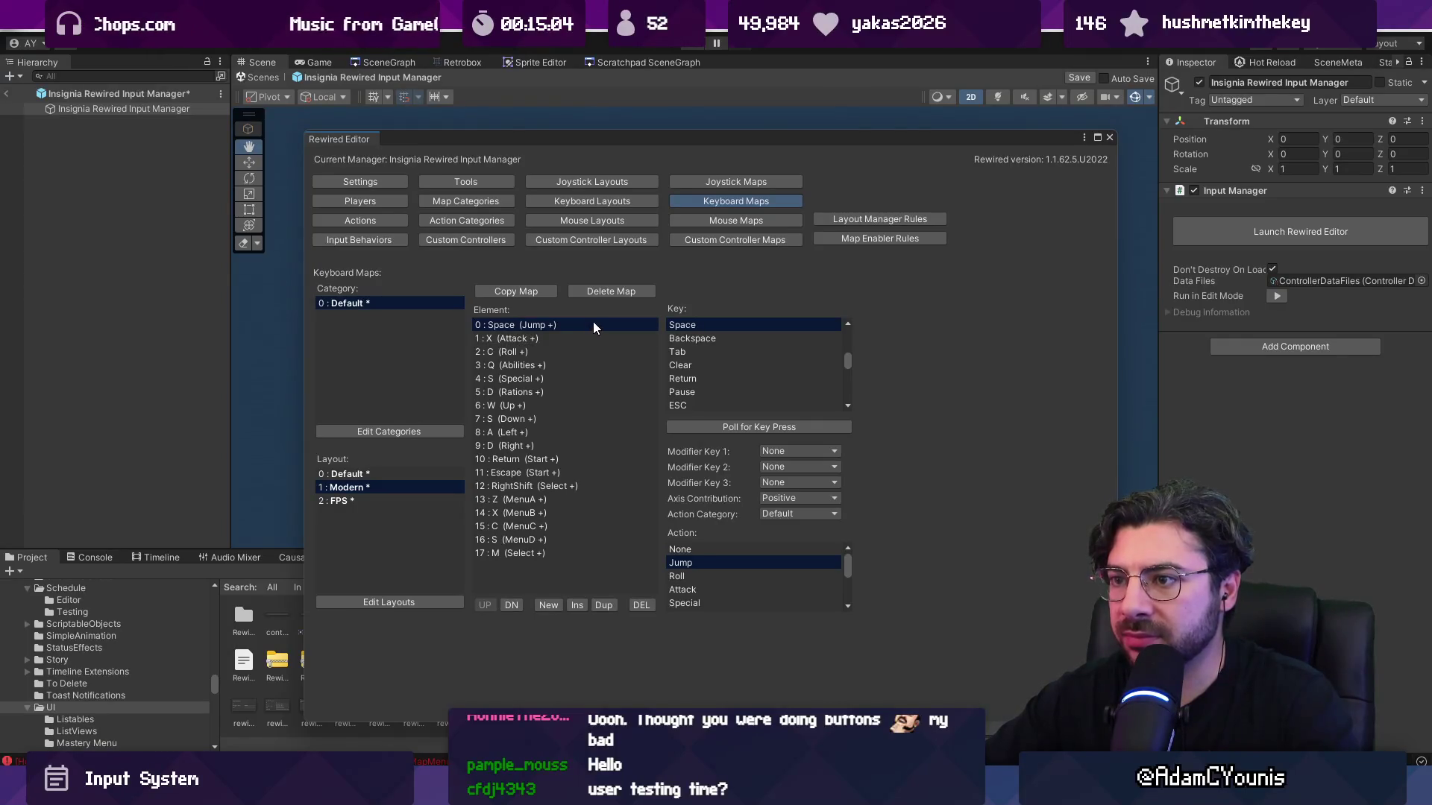
pyautogui.click(564, 365)
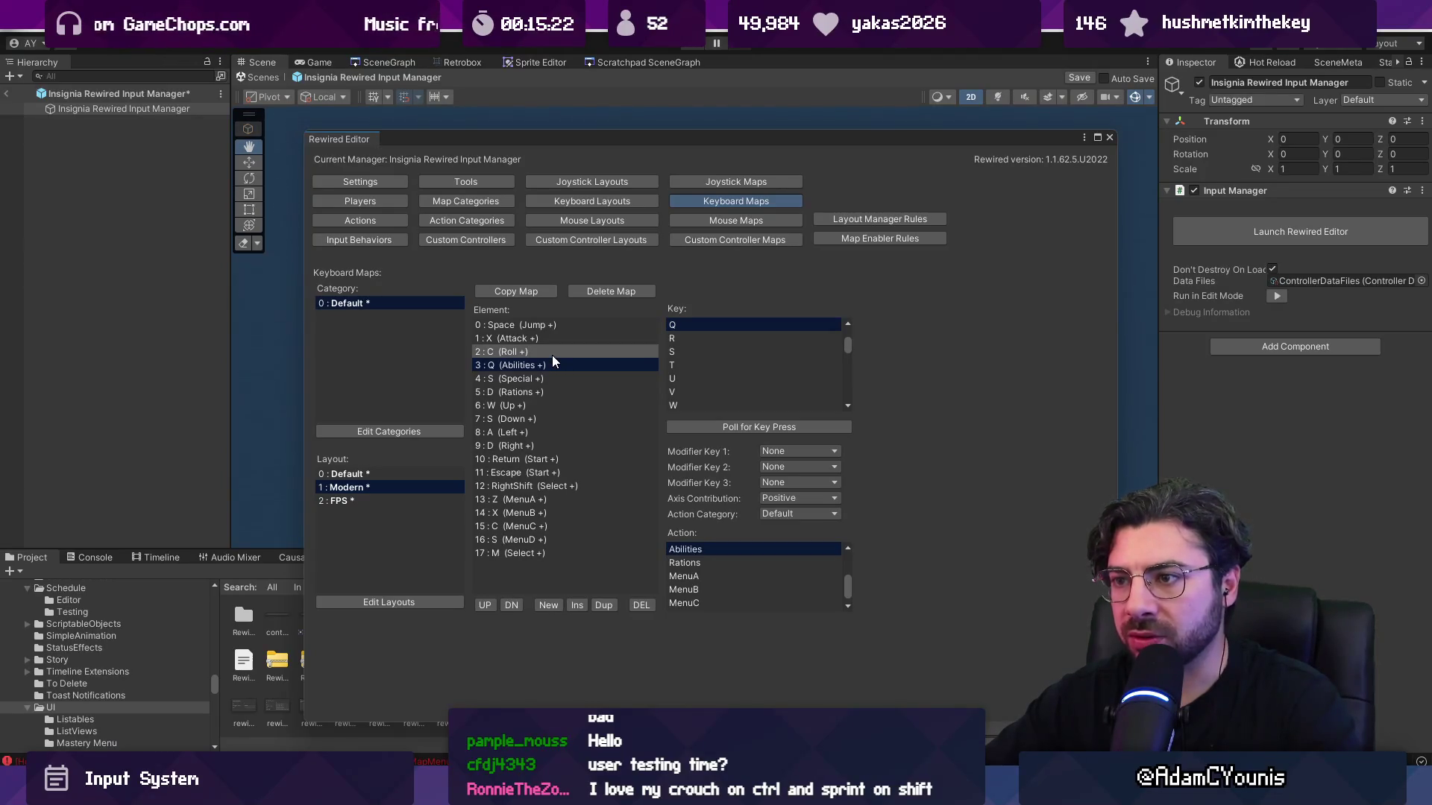
pyautogui.click(553, 357)
pyautogui.click(557, 364)
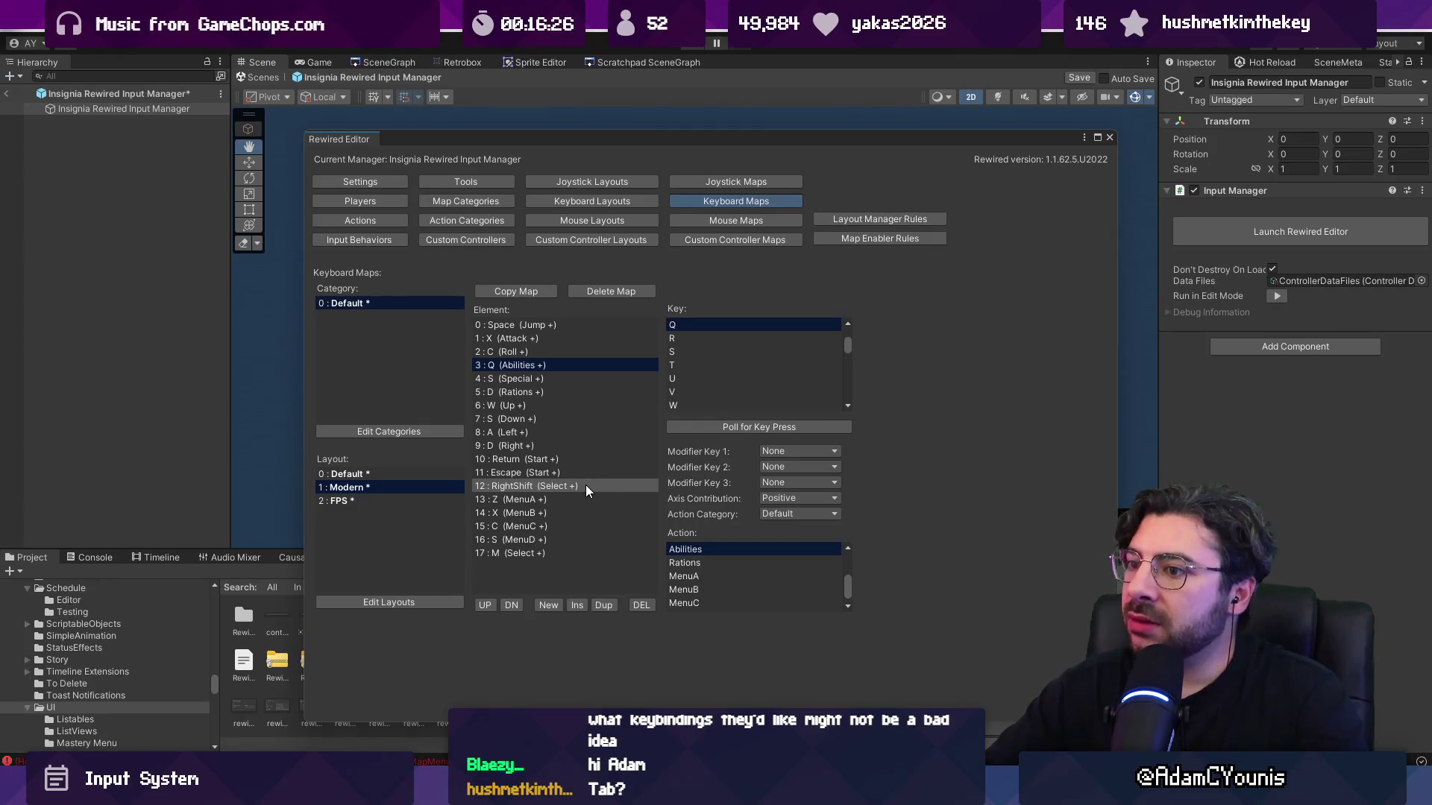
# Bind MenuA to K and MenuB to J.
pyautogui.click(548, 499)
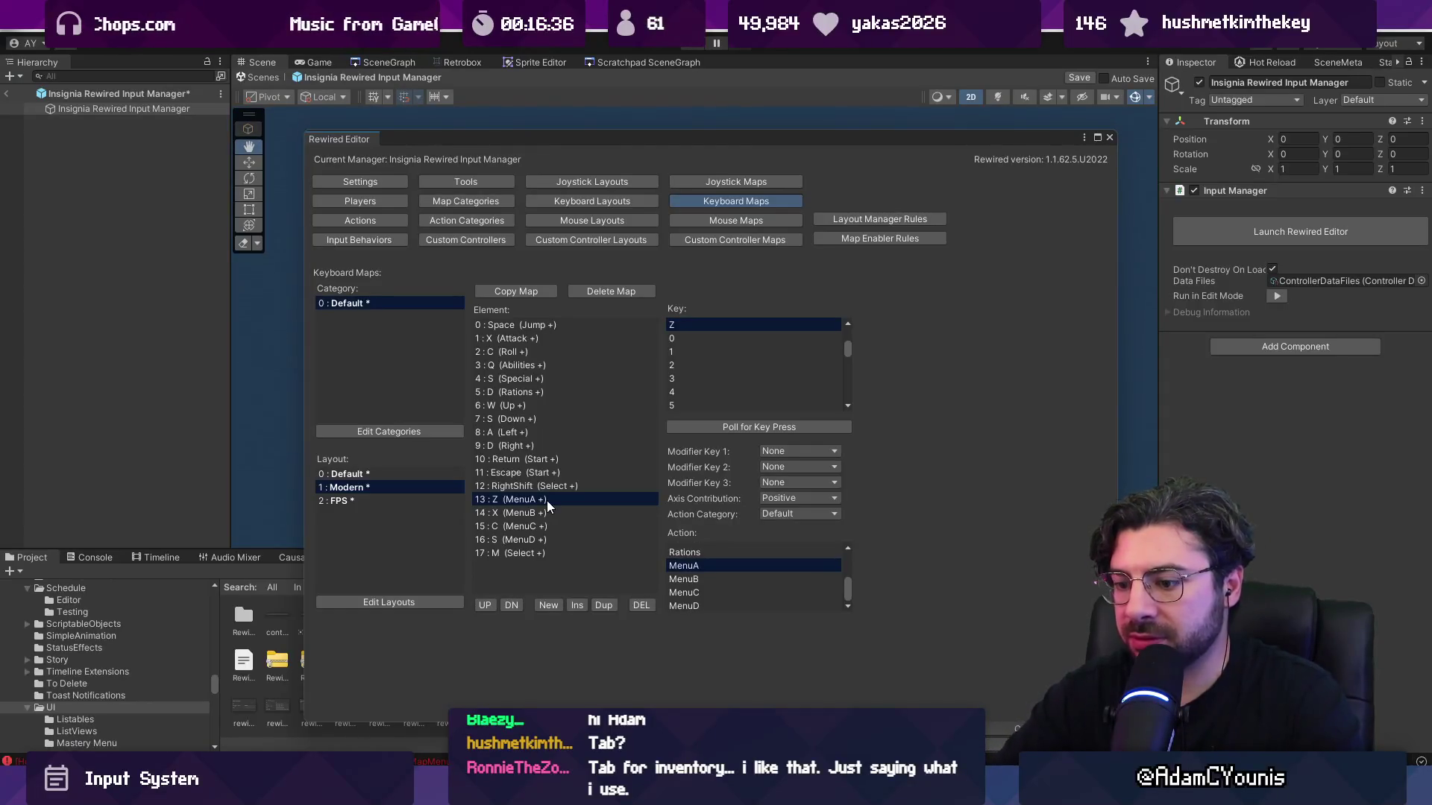
pyautogui.click(708, 427)
pyautogui.press('l')
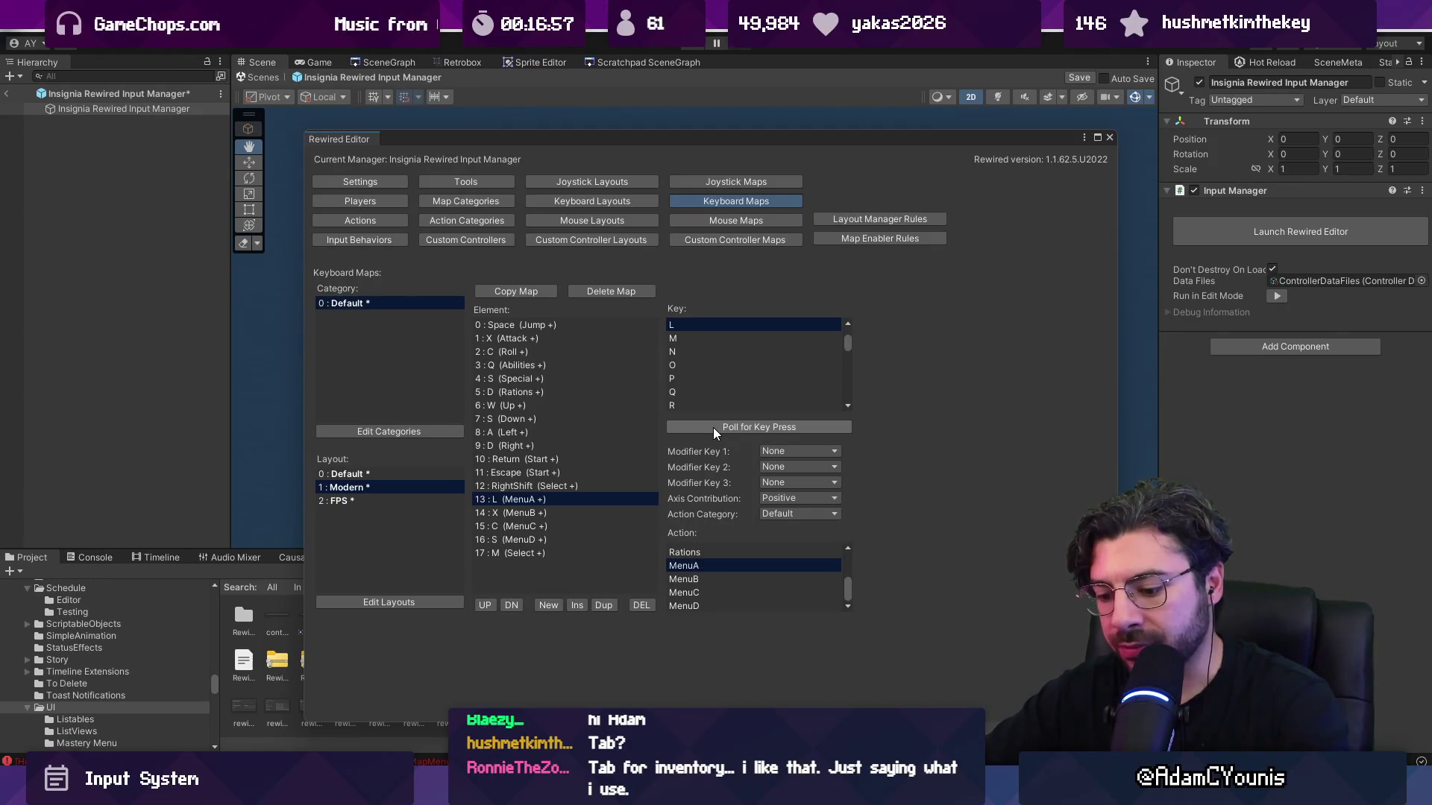
pyautogui.press('k')
pyautogui.click(579, 513)
pyautogui.click(736, 427)
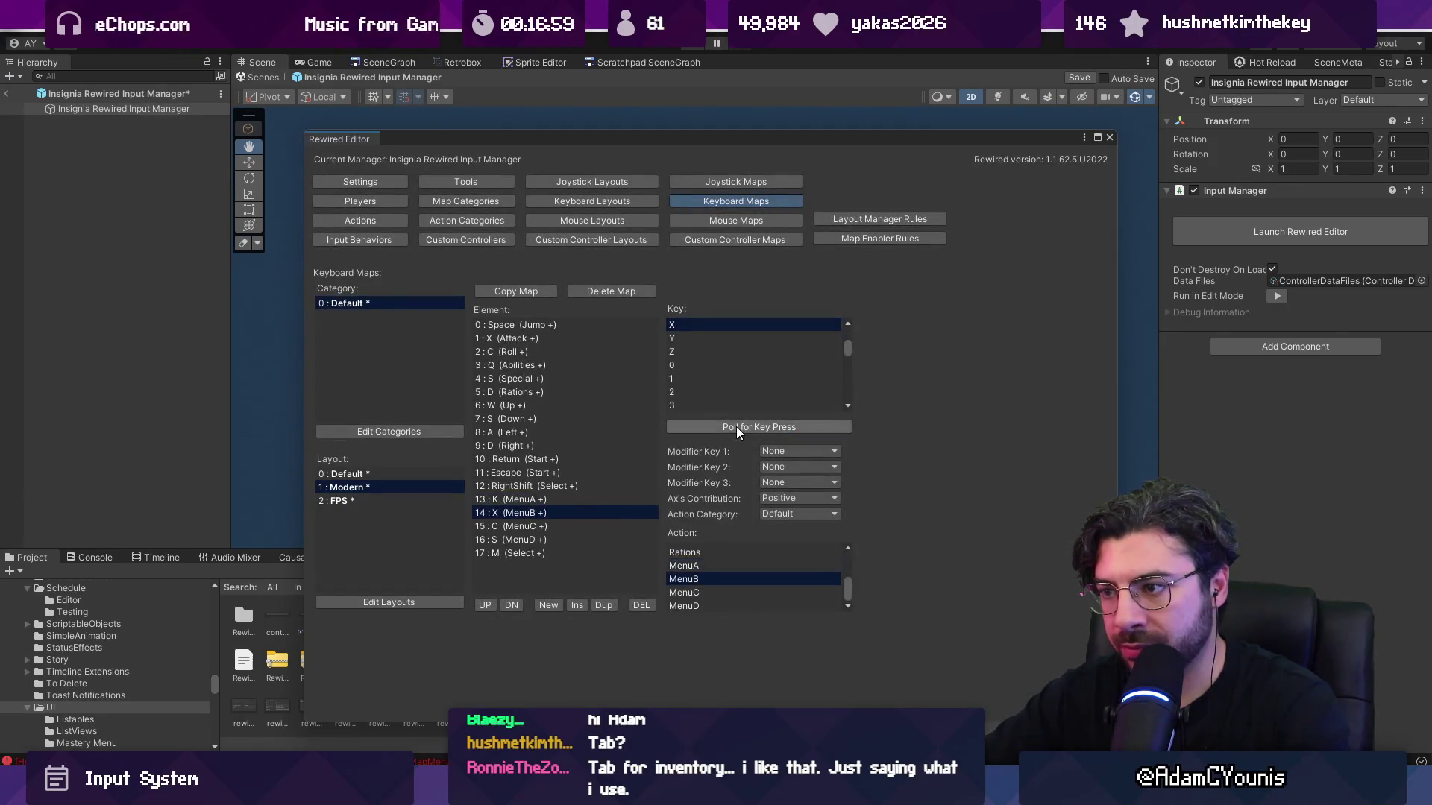
pyautogui.press('j')
# Bind MenuC to L and MenuD to I.
pyautogui.click(562, 526)
pyautogui.click(726, 427)
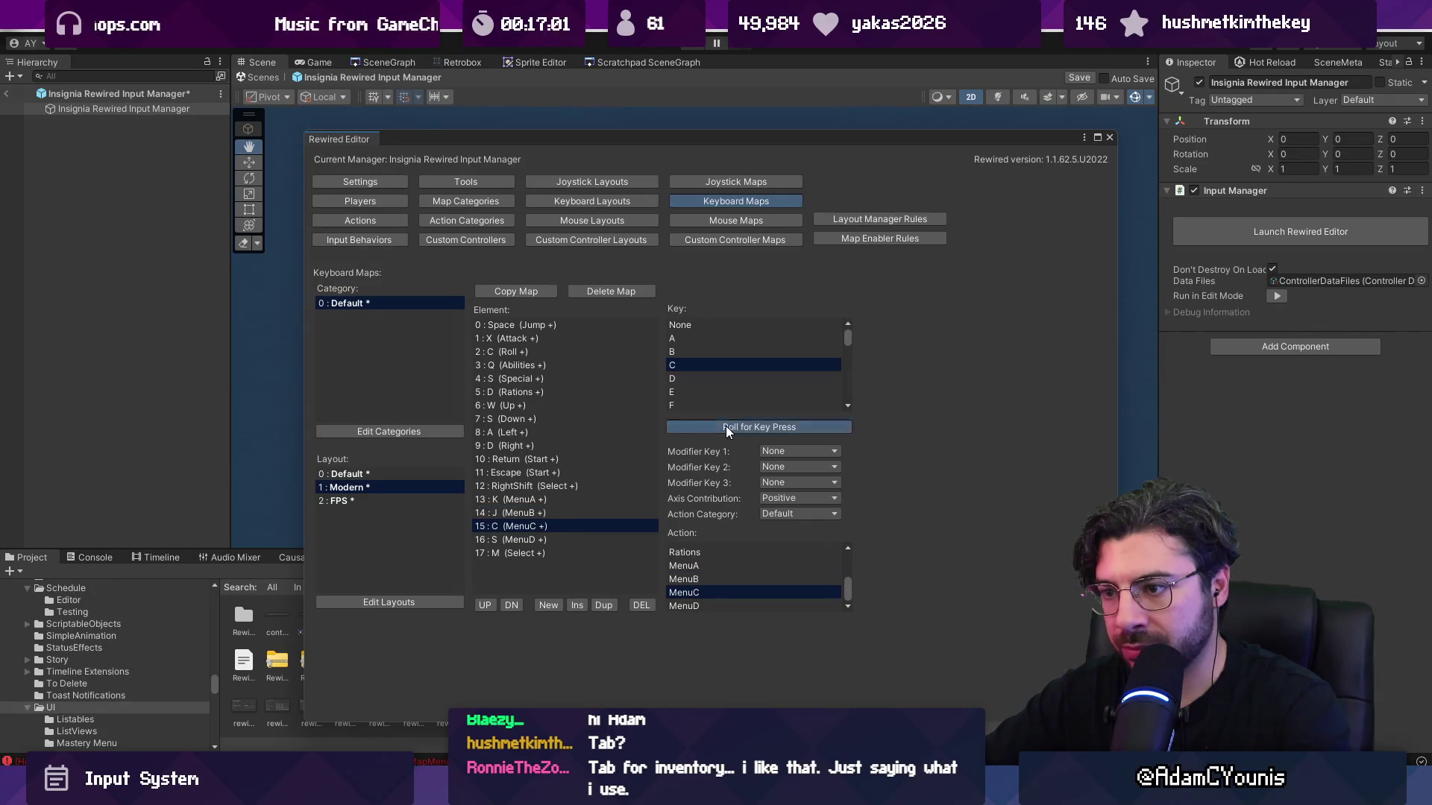
pyautogui.press('l')
pyautogui.click(579, 540)
pyautogui.click(746, 423)
pyautogui.press('i')
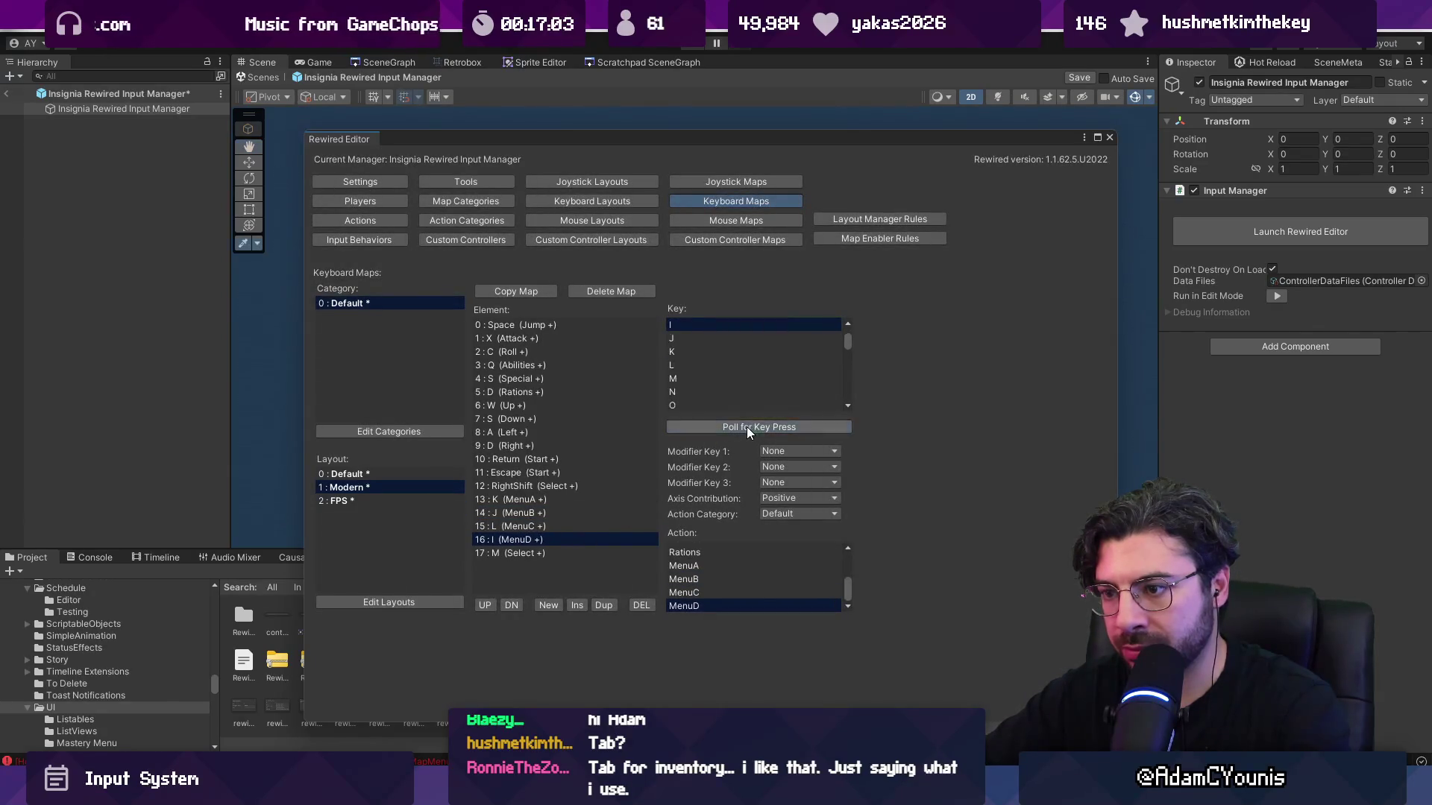
pyautogui.click(566, 552)
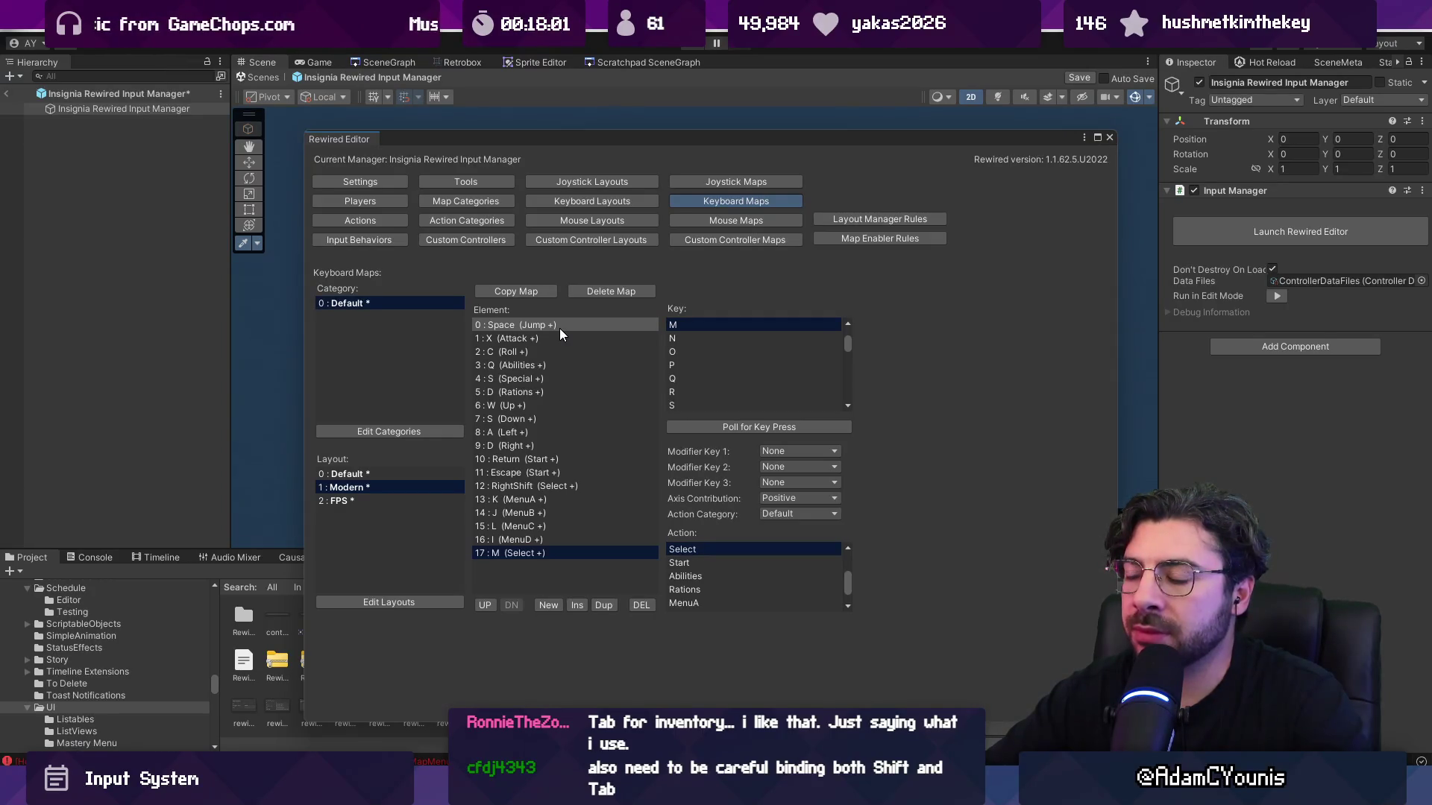
# Move the Up (W) and Down (S) bindings to rows 0 and 1.
pyautogui.click(560, 330)
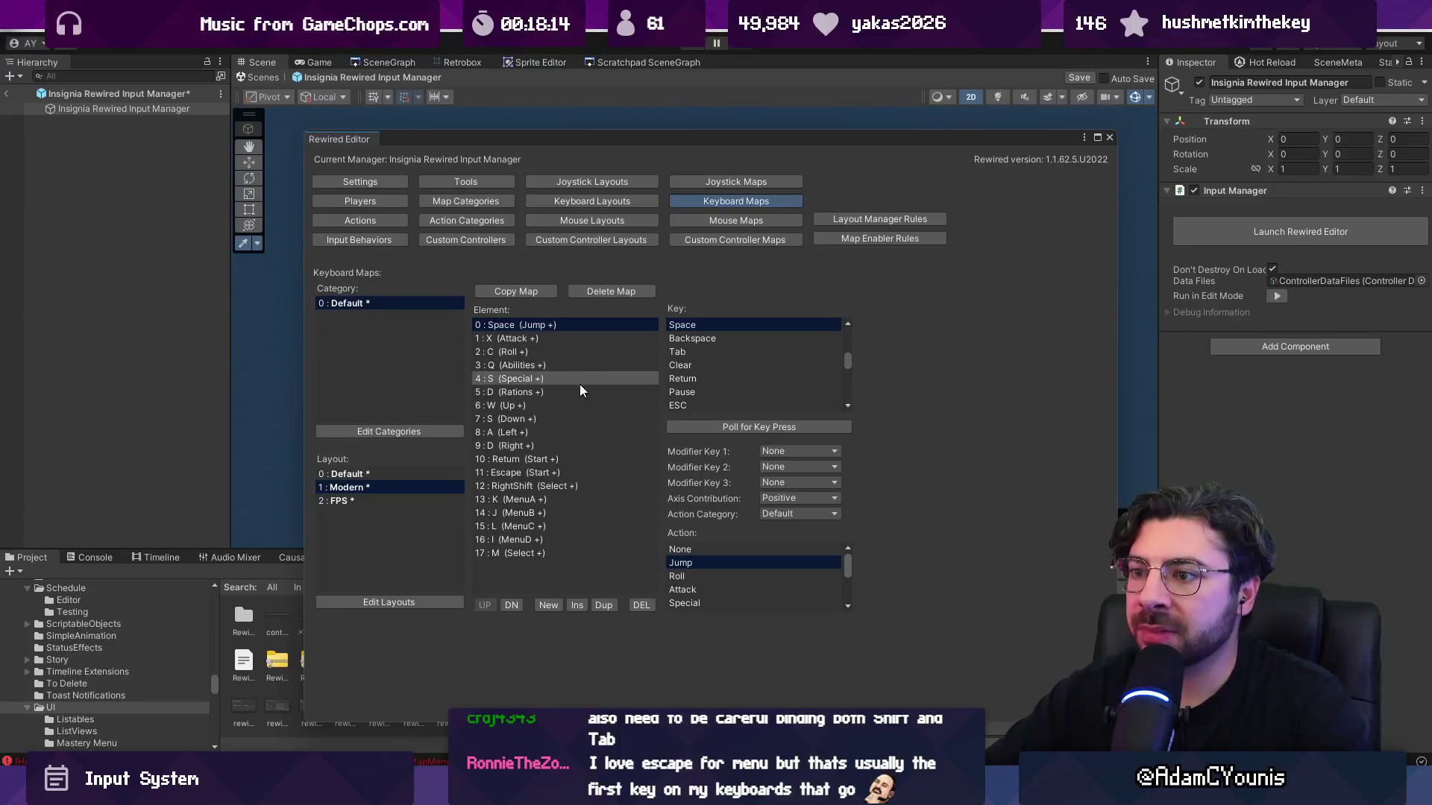
pyautogui.click(556, 404)
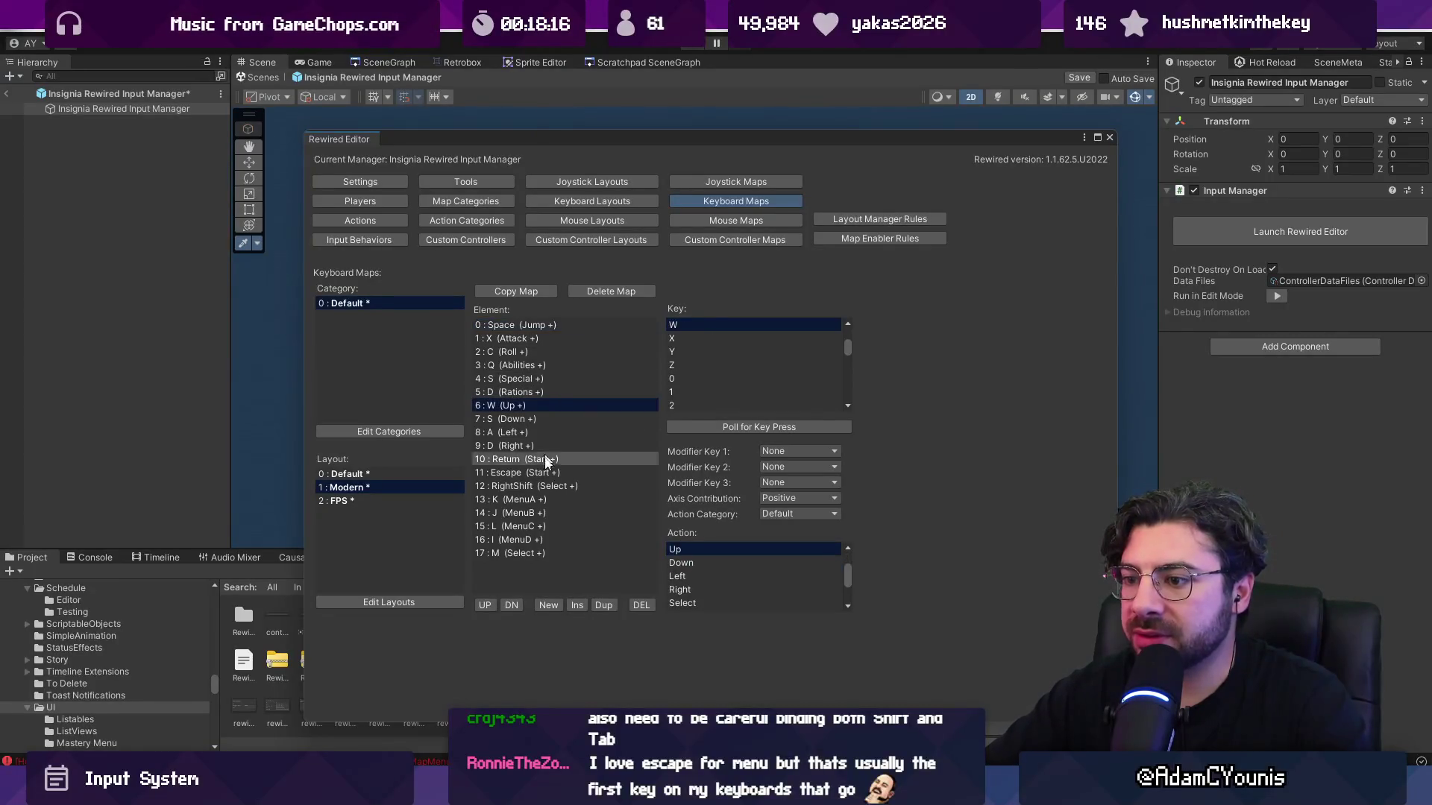
pyautogui.tripleClick(486, 601)
pyautogui.tripleClick(486, 601)
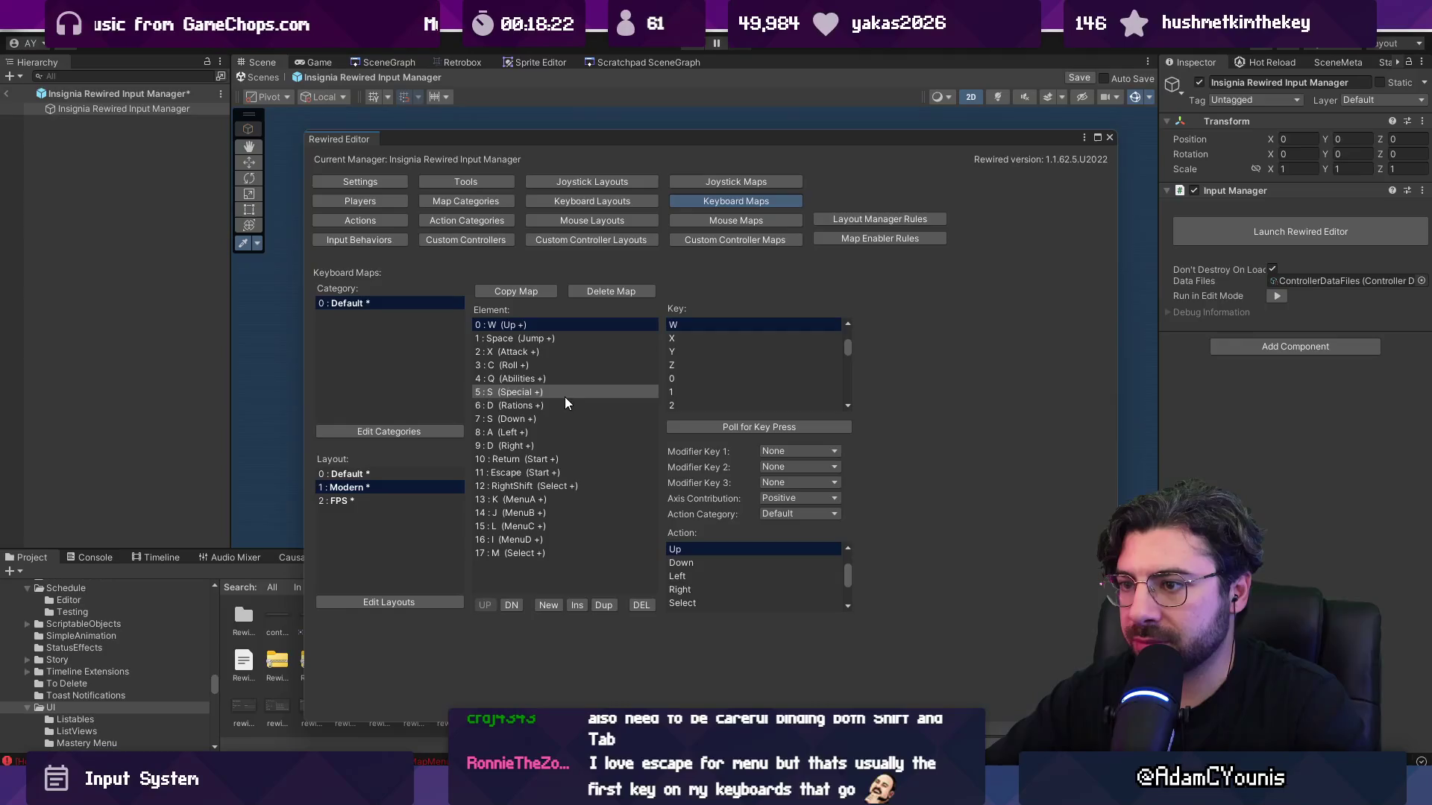
pyautogui.click(558, 419)
pyautogui.tripleClick(485, 606)
pyautogui.tripleClick(485, 606)
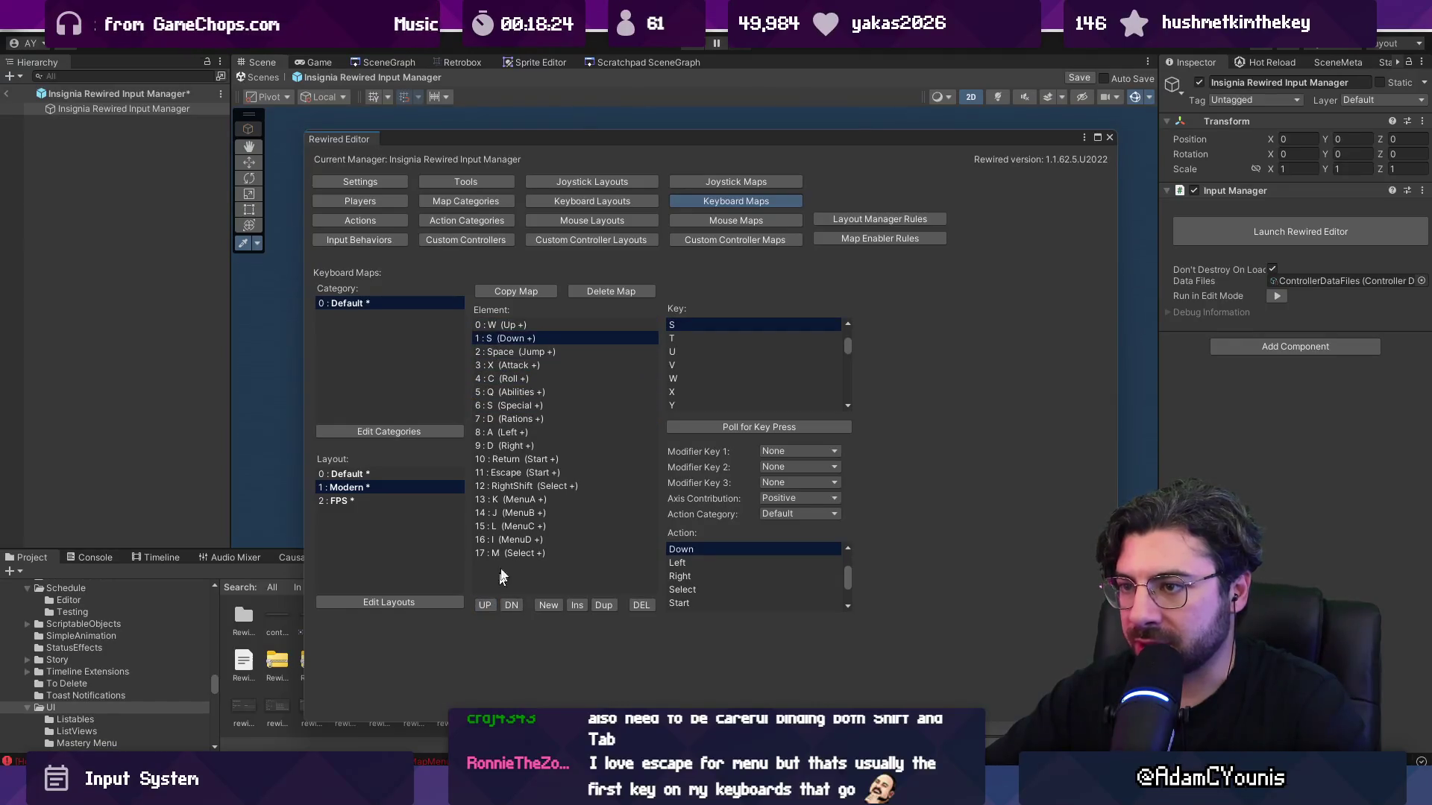
# Move the Left (A) and Right (D) bindings to rows 2 and 3.
pyautogui.click(563, 432)
pyautogui.click(490, 603)
pyautogui.tripleClick(490, 600)
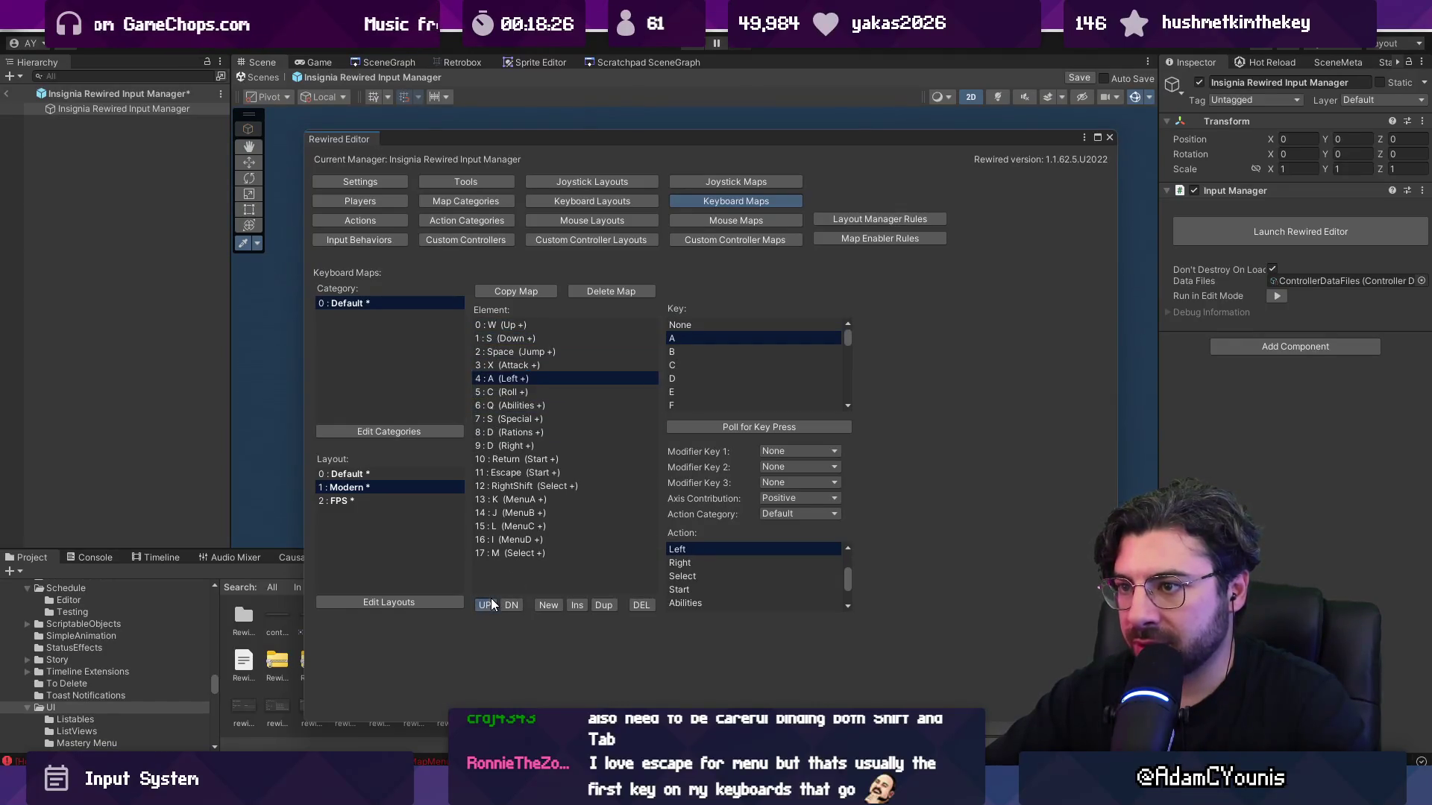
pyautogui.doubleClick(491, 599)
pyautogui.click(553, 445)
pyautogui.click(485, 606)
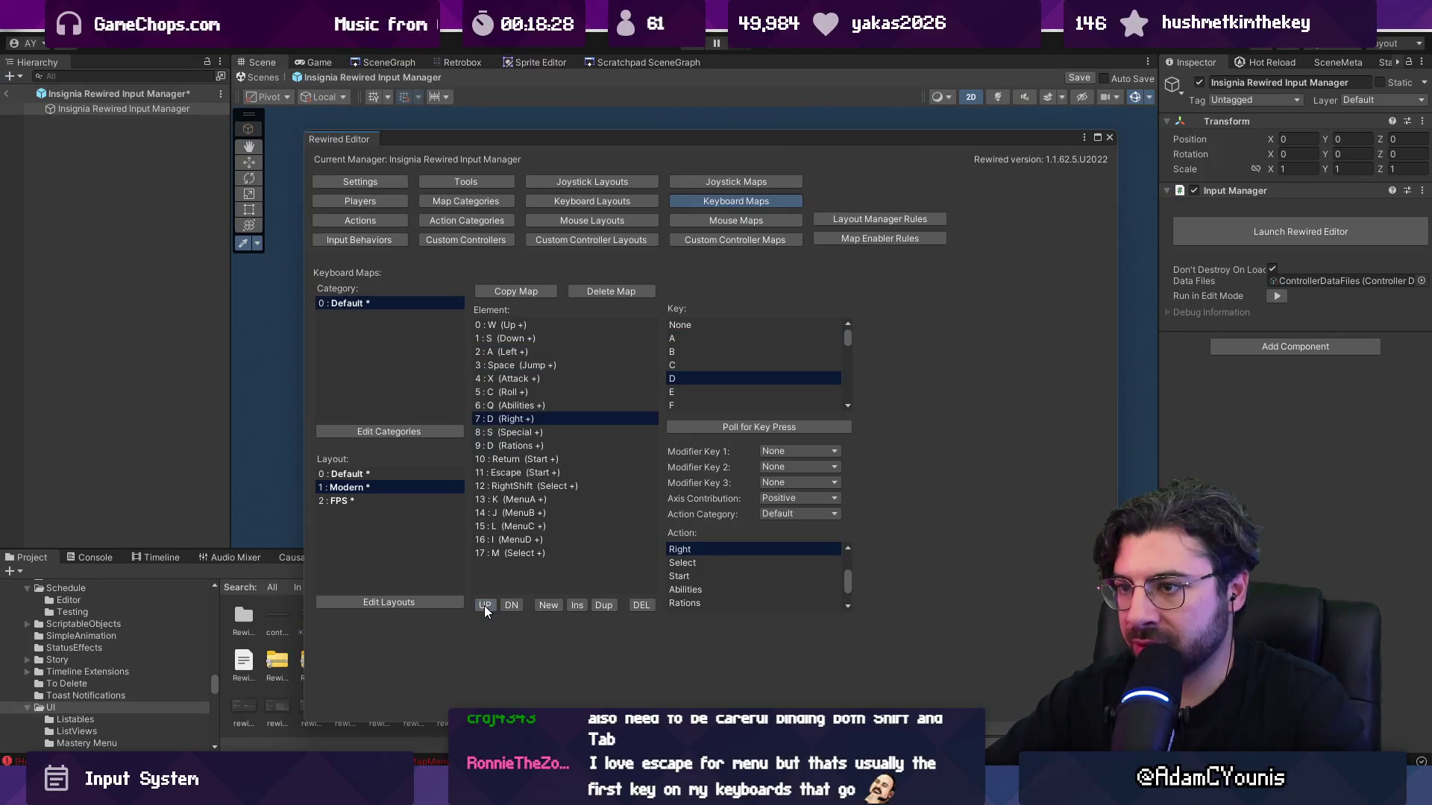
pyautogui.doubleClick(485, 605)
pyautogui.tripleClick(485, 606)
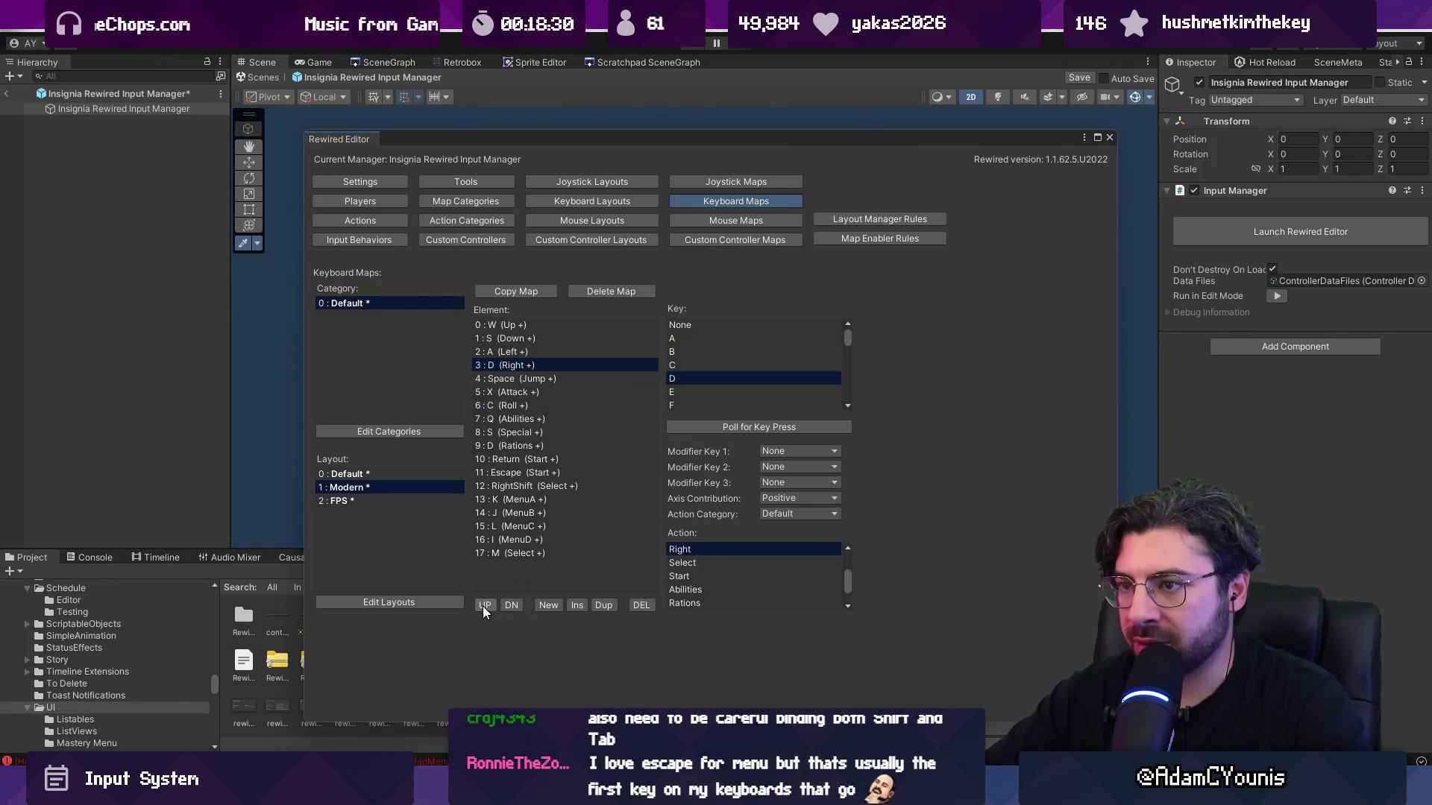
# In the Default layout, move UpArrow and DownArrow to rows 0 and 1.
pyautogui.click(423, 474)
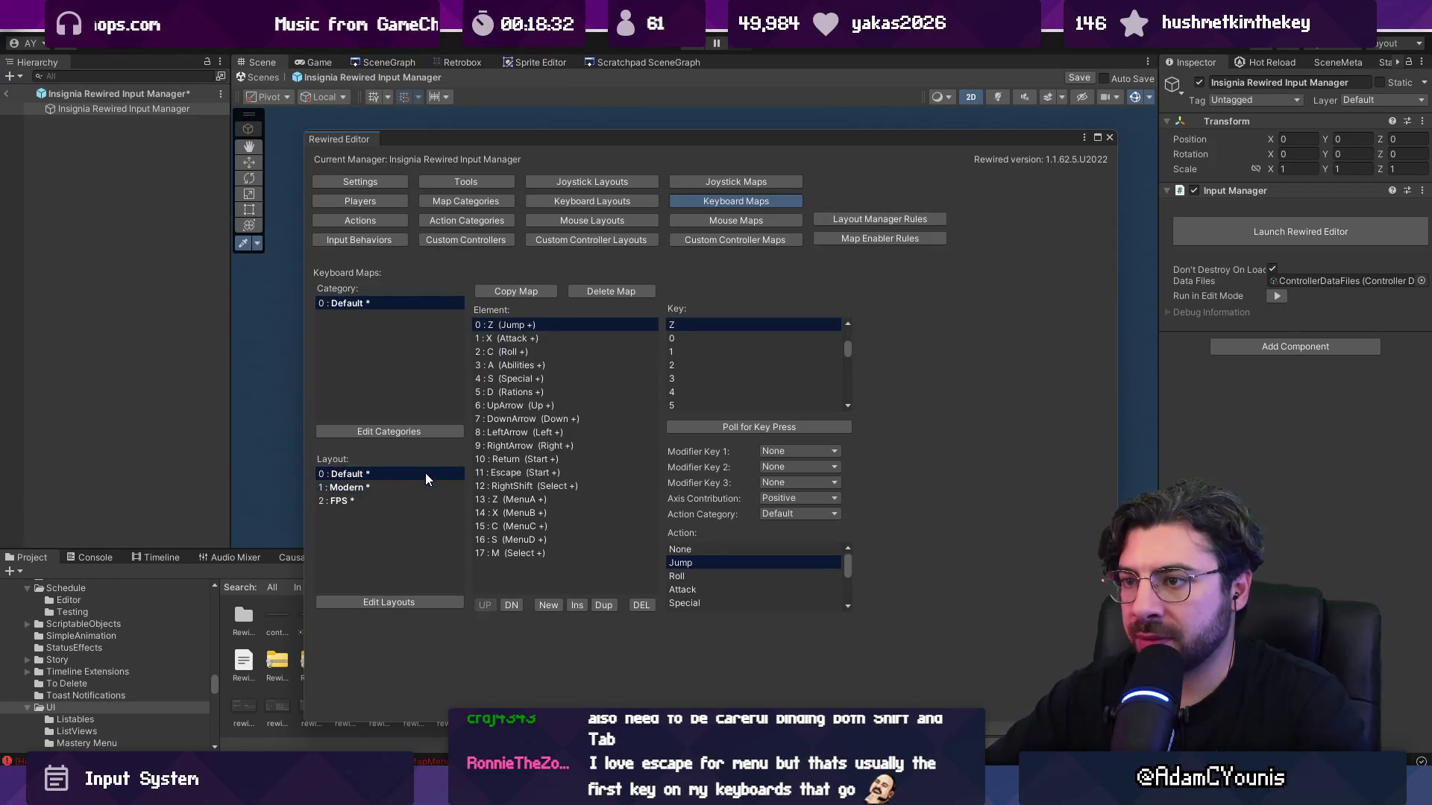
pyautogui.click(539, 405)
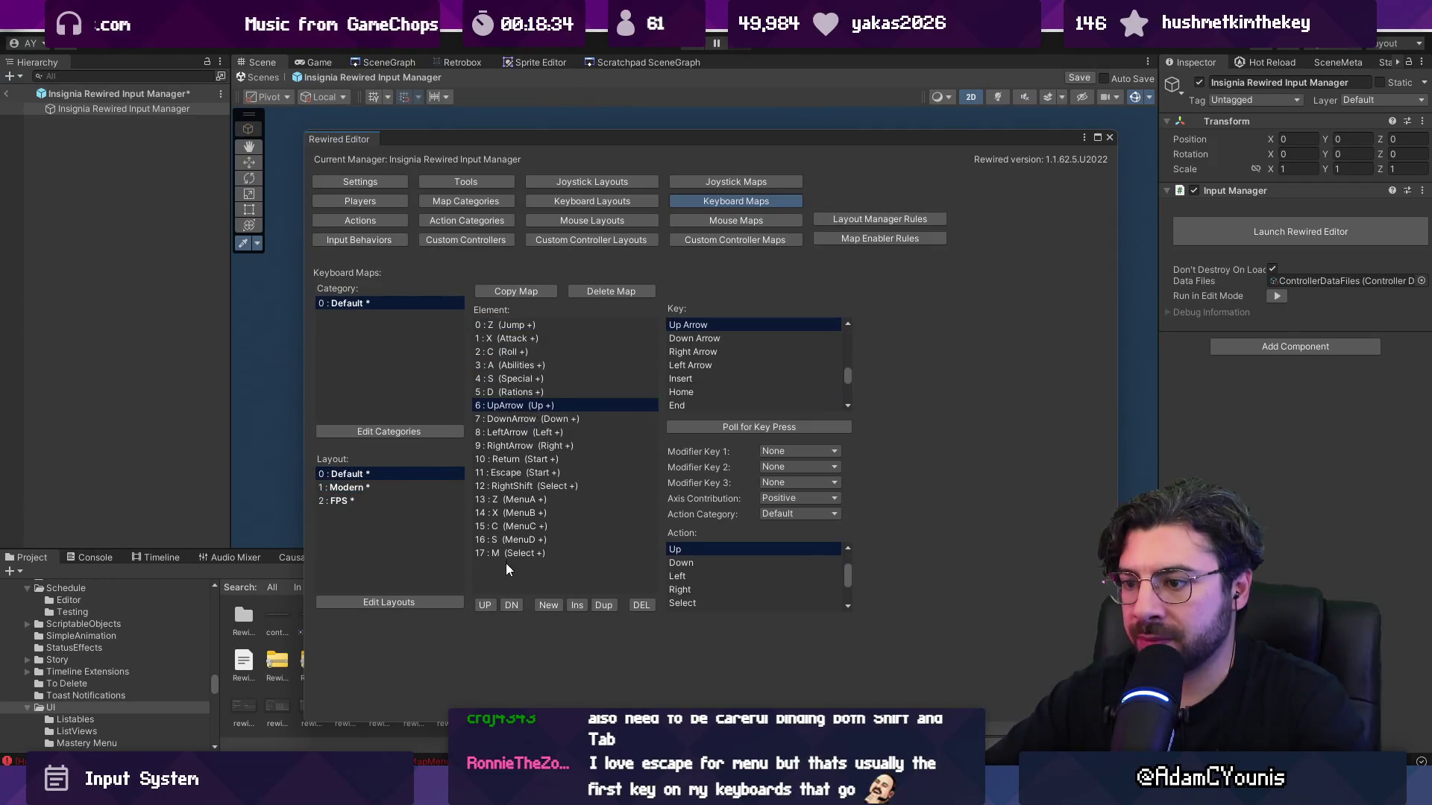
pyautogui.click(484, 605)
pyautogui.click(484, 605)
pyautogui.click(485, 604)
pyautogui.click(485, 605)
pyautogui.click(484, 605)
pyautogui.click(485, 605)
pyautogui.click(534, 418)
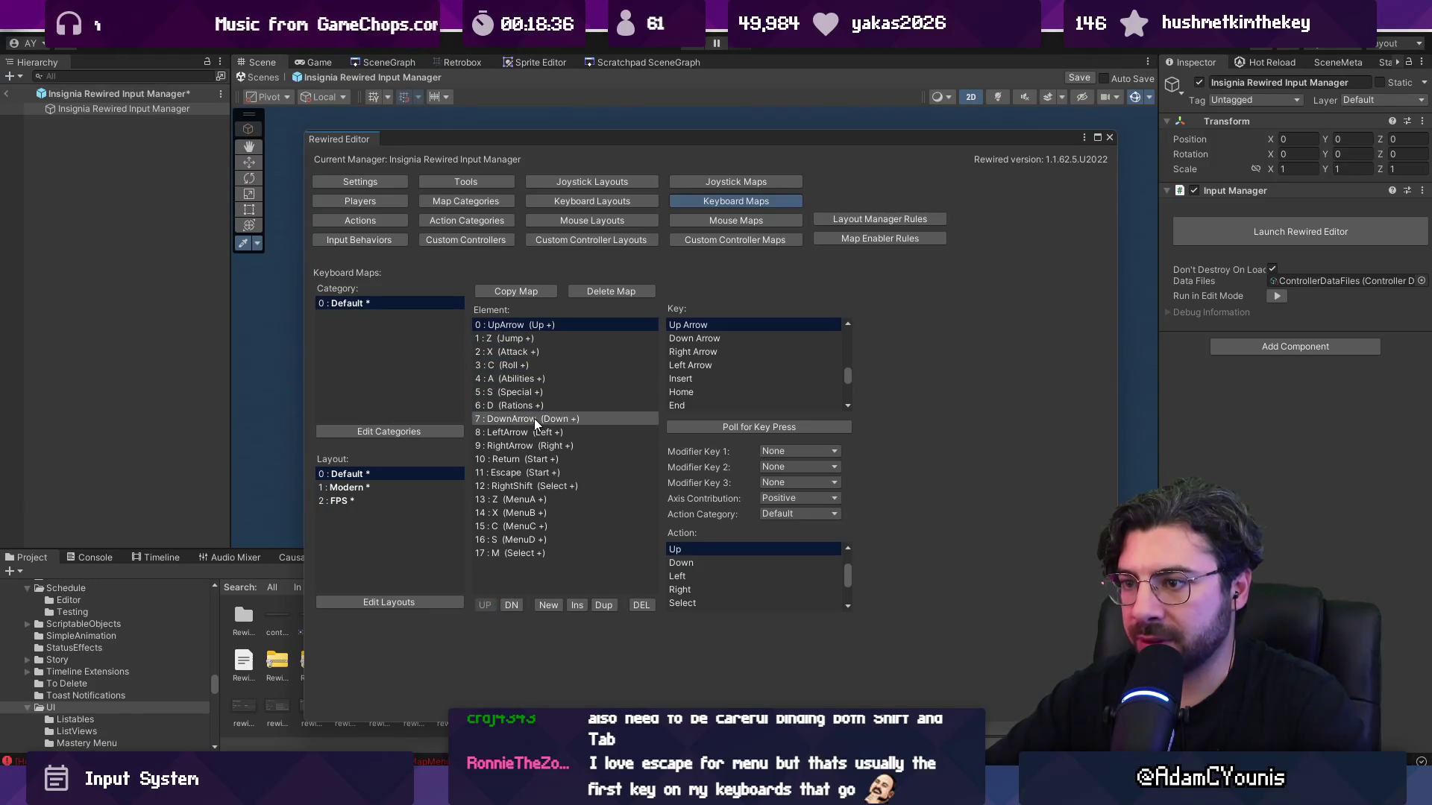
pyautogui.click(495, 601)
pyautogui.click(495, 600)
pyautogui.click(495, 600)
pyautogui.click(494, 600)
pyautogui.click(495, 601)
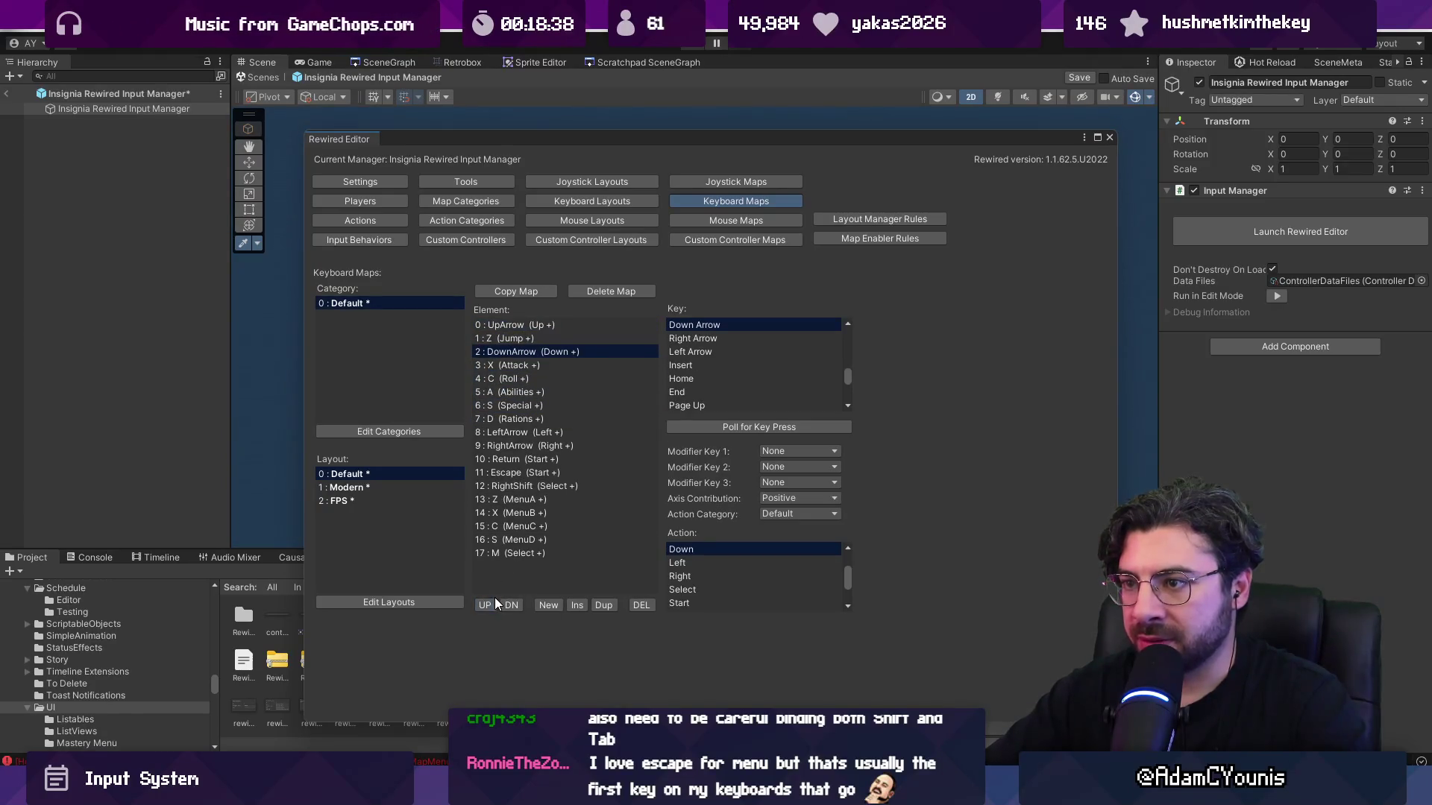
pyautogui.click(495, 602)
# Move LeftArrow and RightArrow into rows 2 and 3, then return to the Modern layout.
pyautogui.click(520, 433)
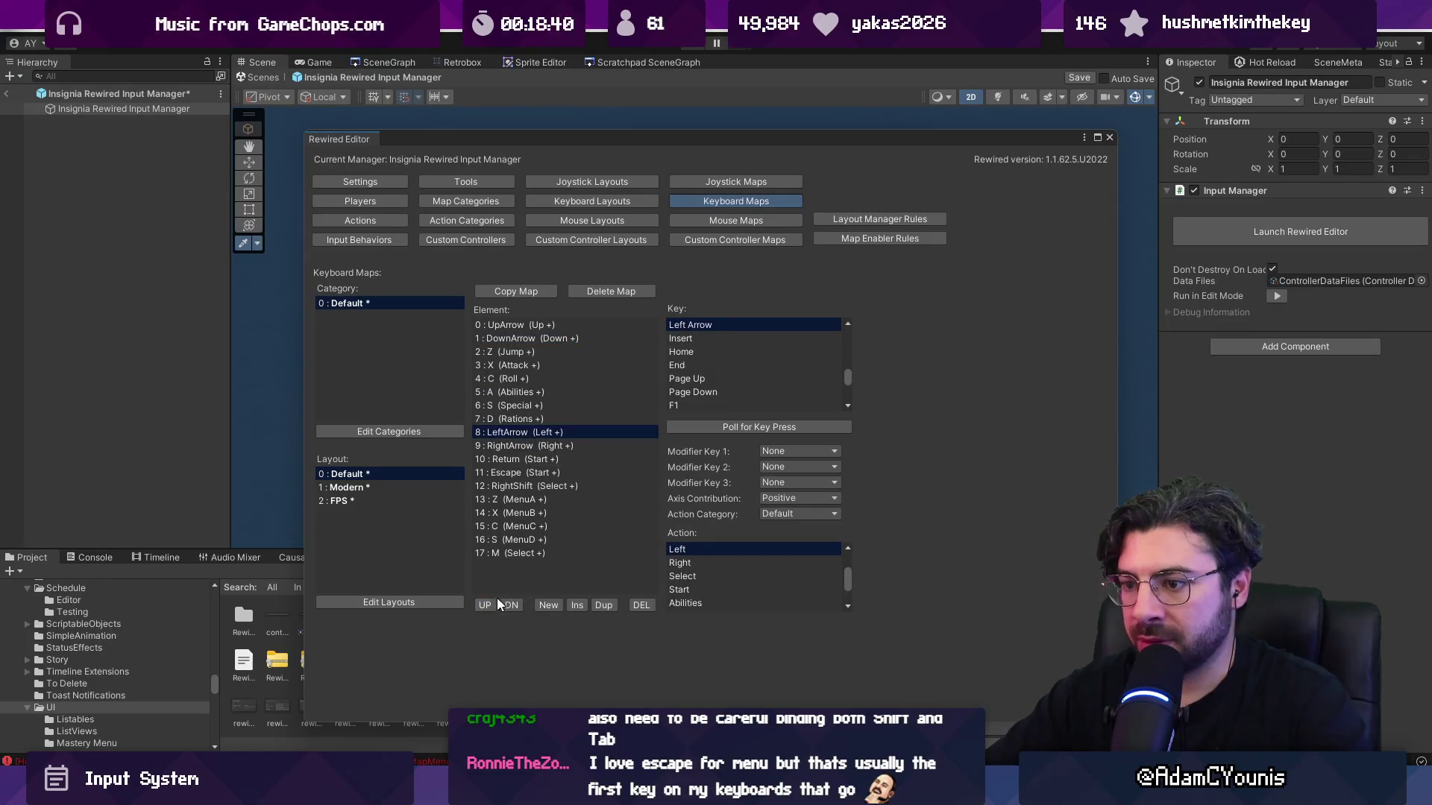
pyautogui.click(494, 604)
pyautogui.click(495, 604)
pyautogui.click(494, 605)
pyautogui.click(494, 604)
pyautogui.click(494, 604)
pyautogui.click(495, 604)
pyautogui.click(512, 446)
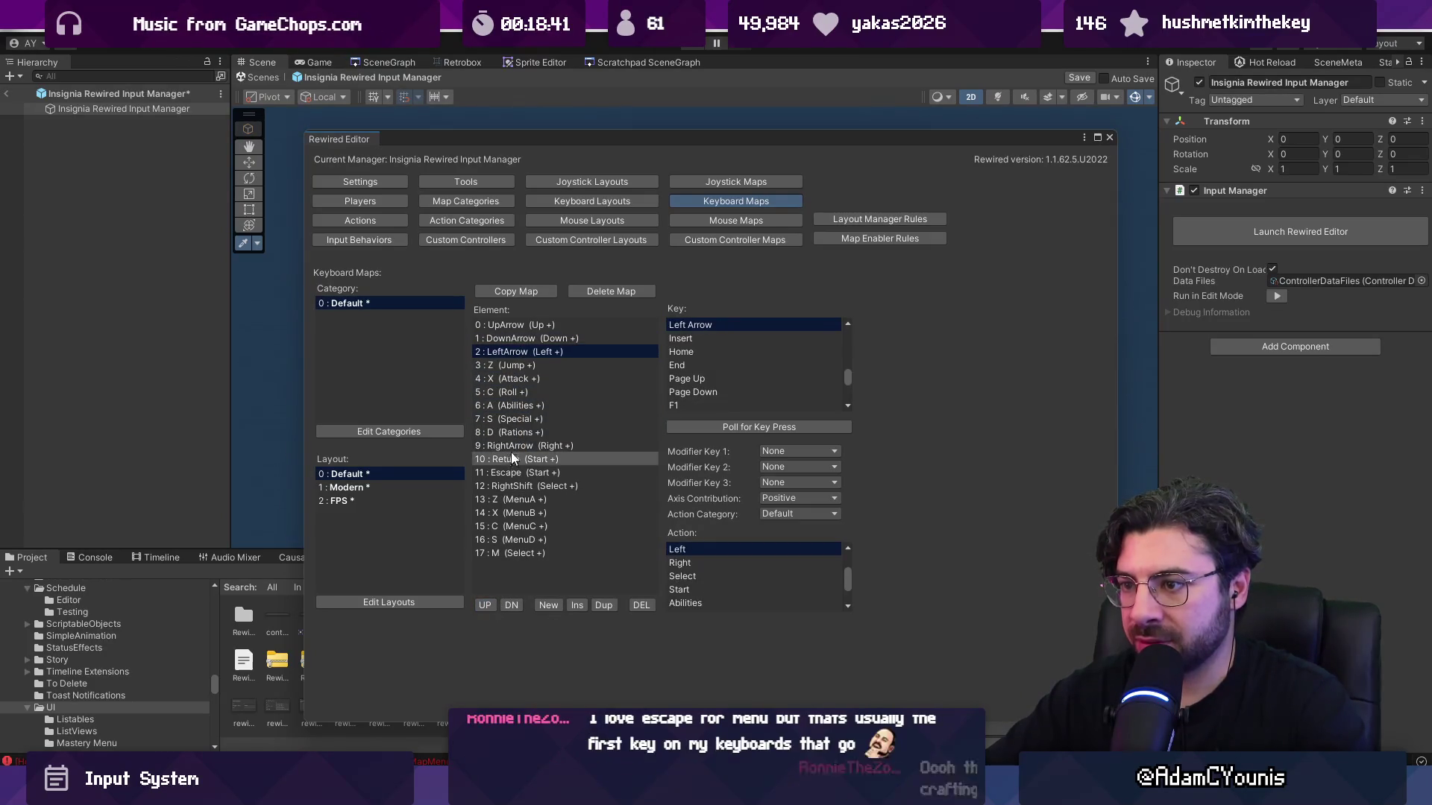
pyautogui.click(487, 604)
pyautogui.click(487, 604)
pyautogui.click(488, 605)
pyautogui.click(488, 604)
pyautogui.click(488, 605)
pyautogui.click(488, 604)
pyautogui.click(489, 605)
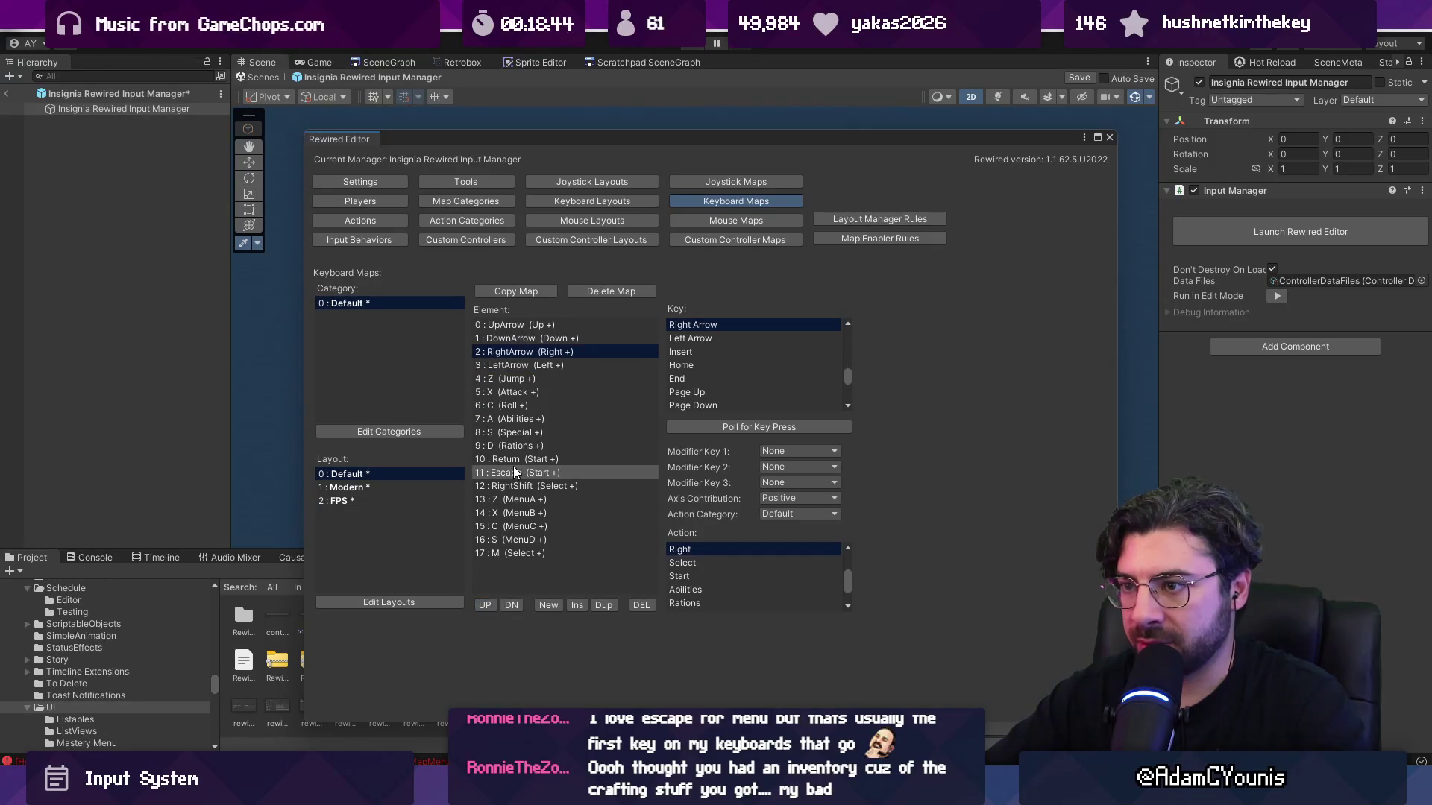
pyautogui.click(517, 607)
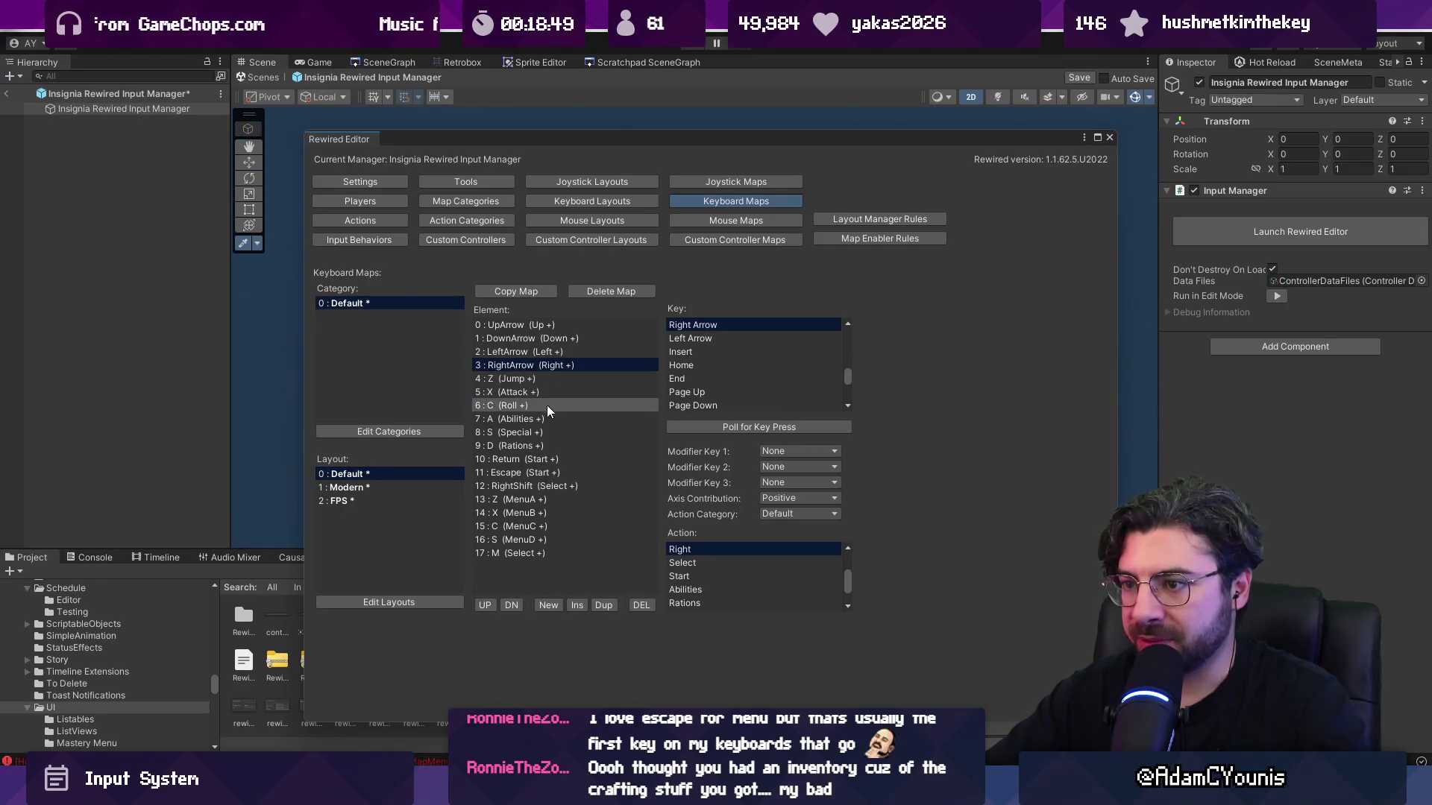
pyautogui.click(374, 485)
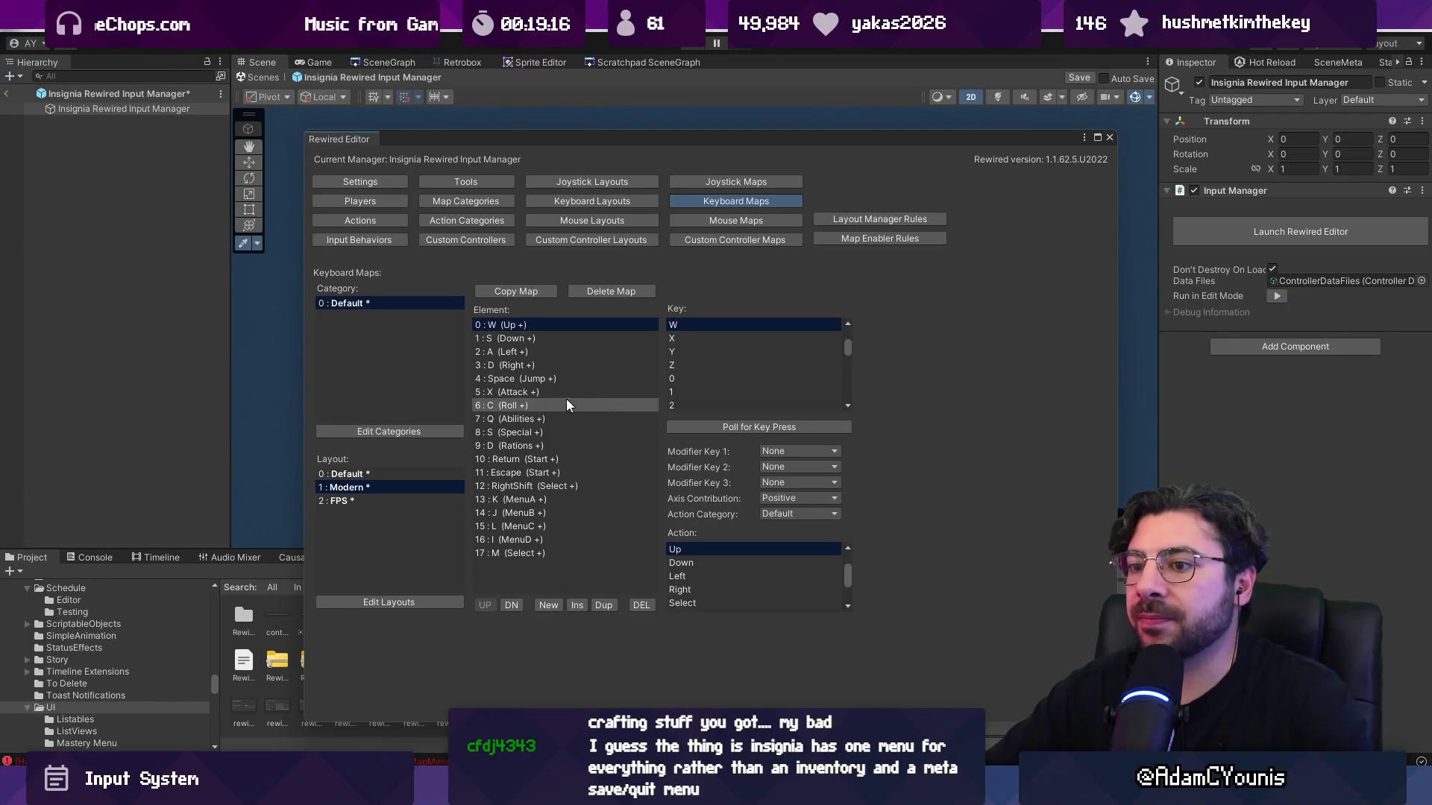
# Copy the Modern keyboard map to the FPS layout's Default category.
pyautogui.click(423, 499)
pyautogui.click(423, 490)
pyautogui.click(418, 476)
pyautogui.click(418, 488)
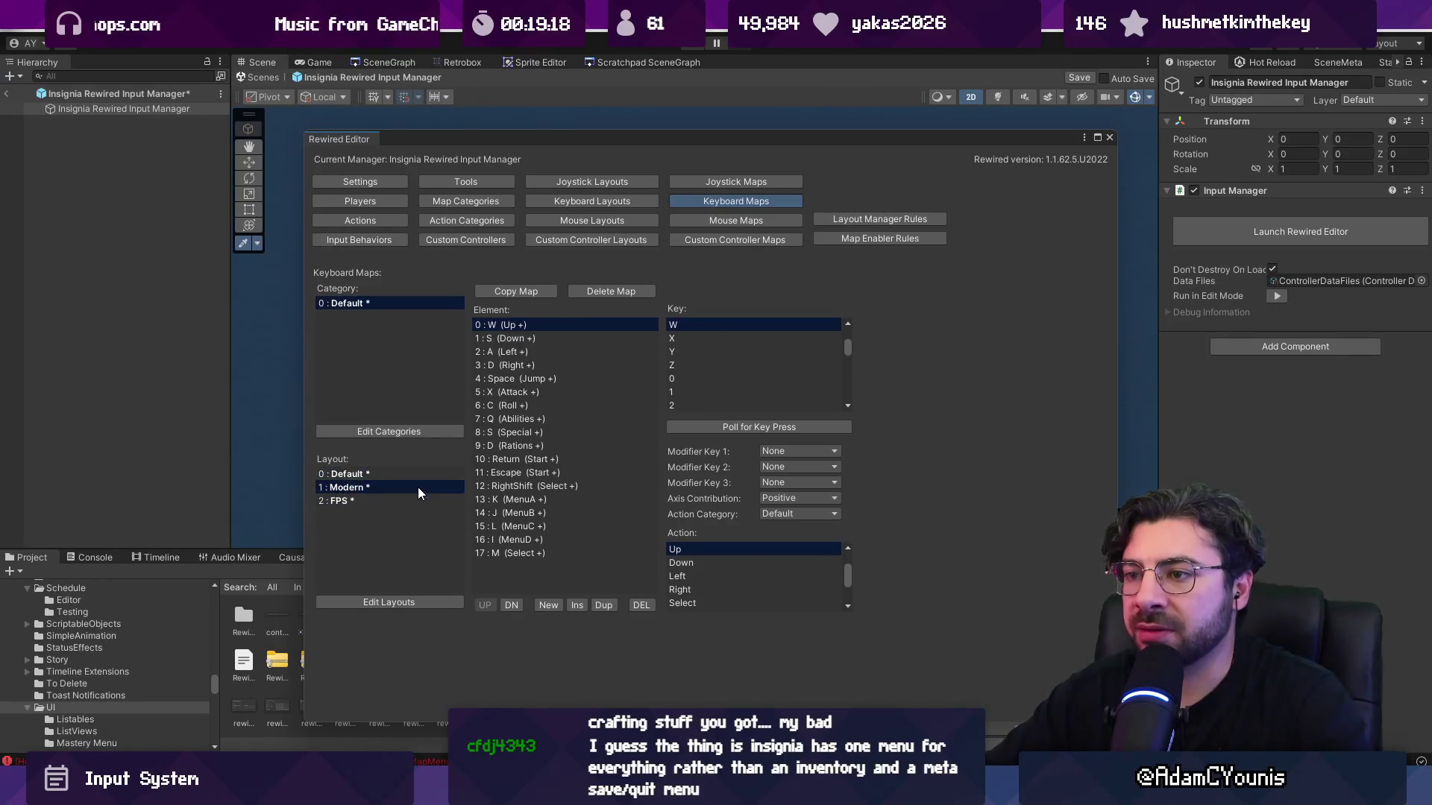
pyautogui.click(526, 291)
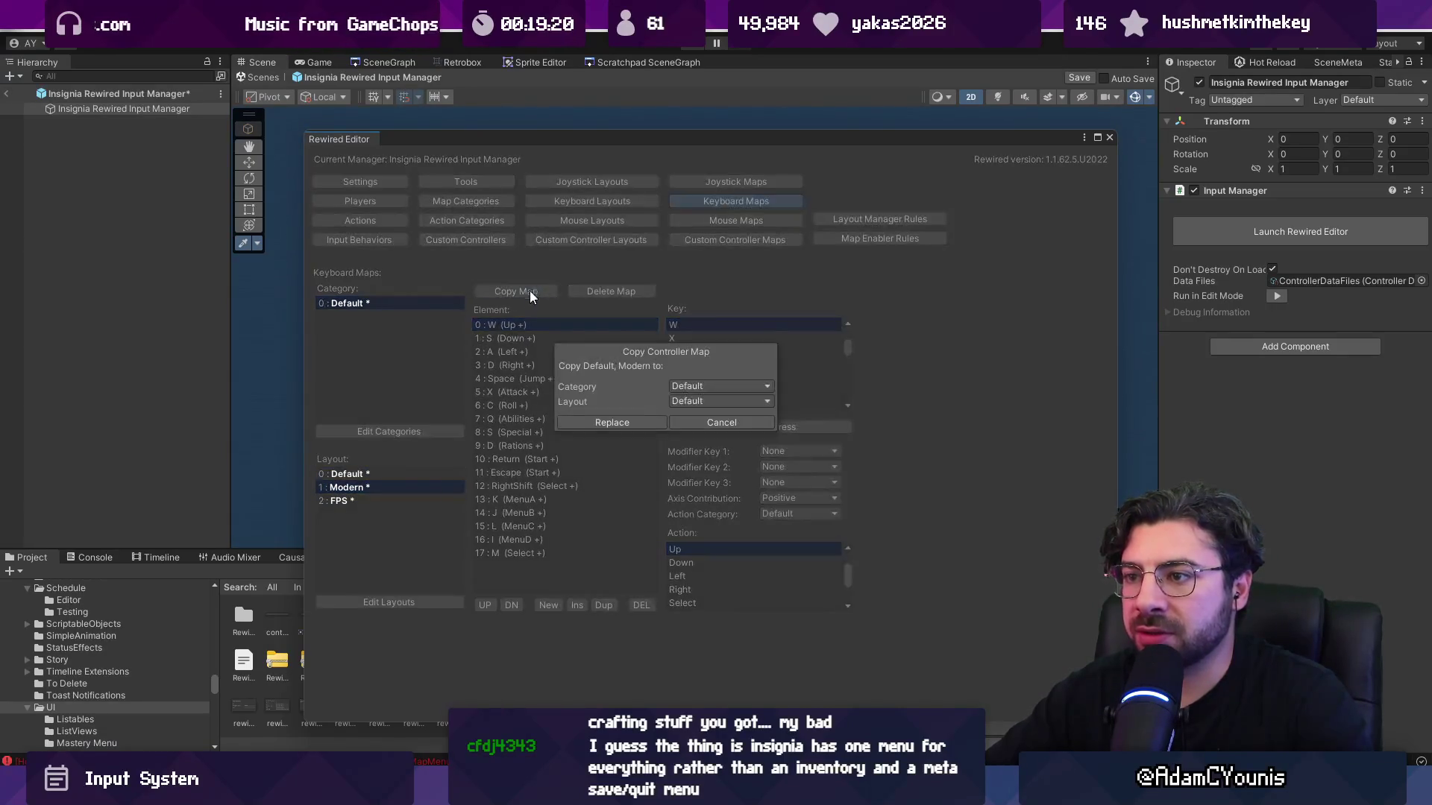
pyautogui.click(691, 401)
pyautogui.click(704, 452)
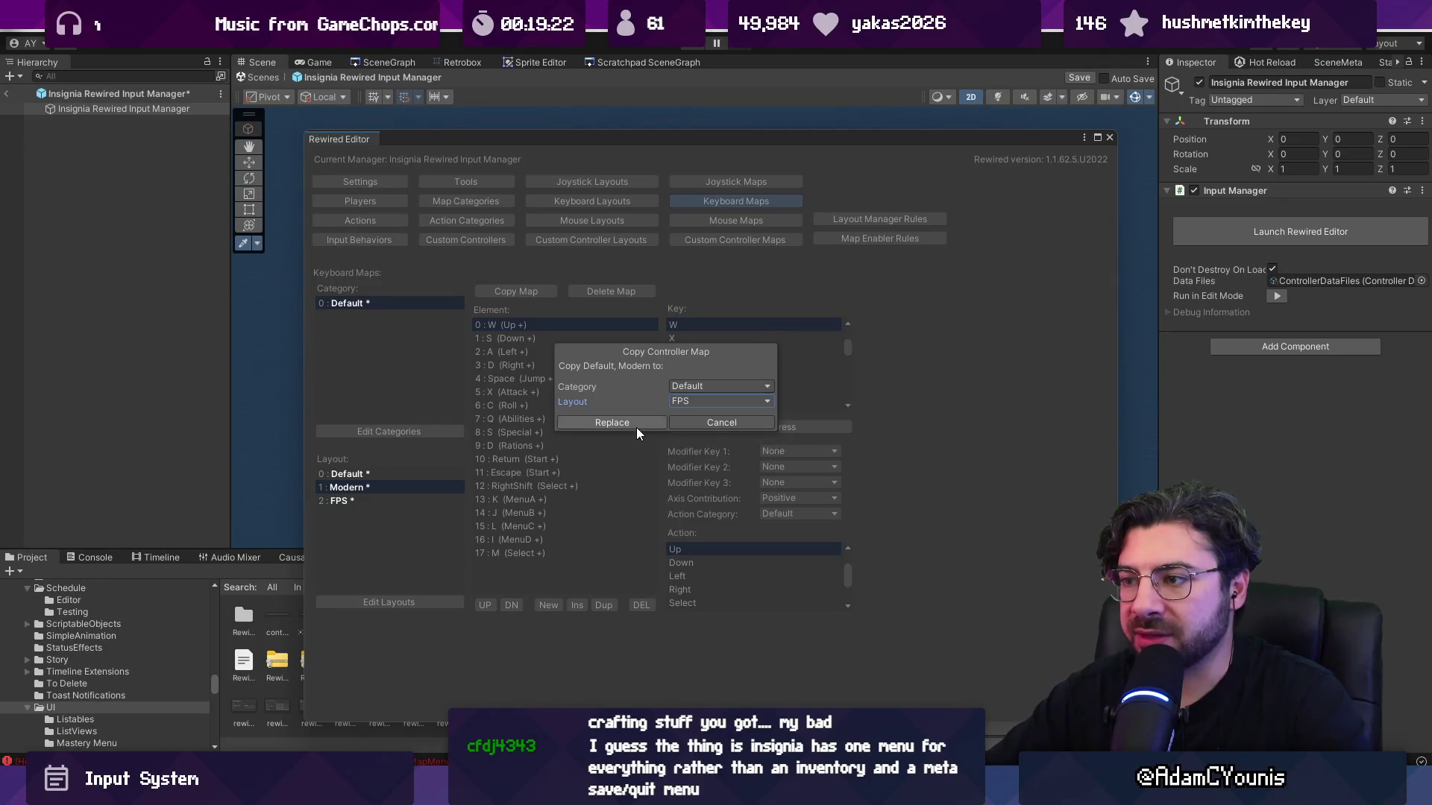
pyautogui.click(693, 389)
pyautogui.click(695, 385)
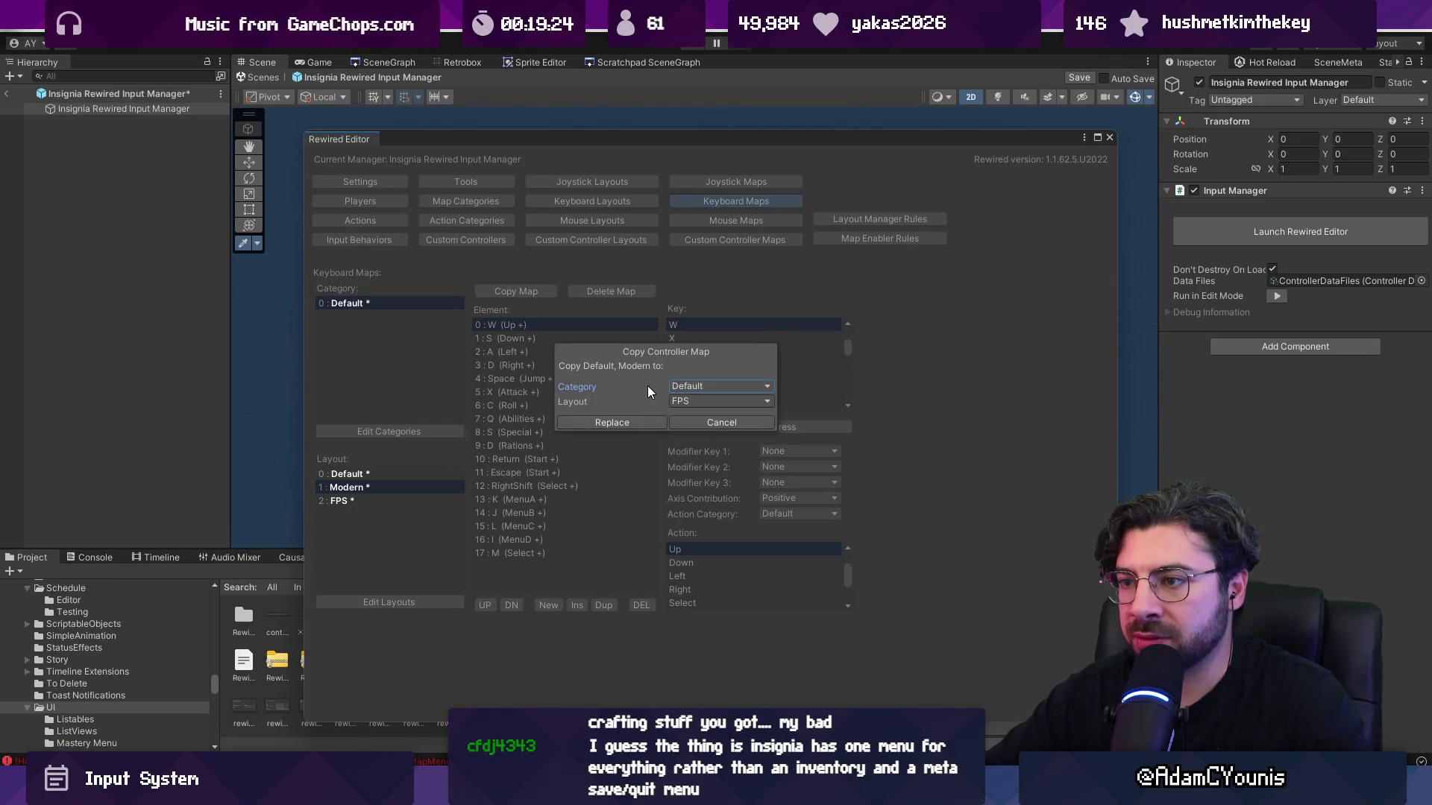
pyautogui.click(695, 419)
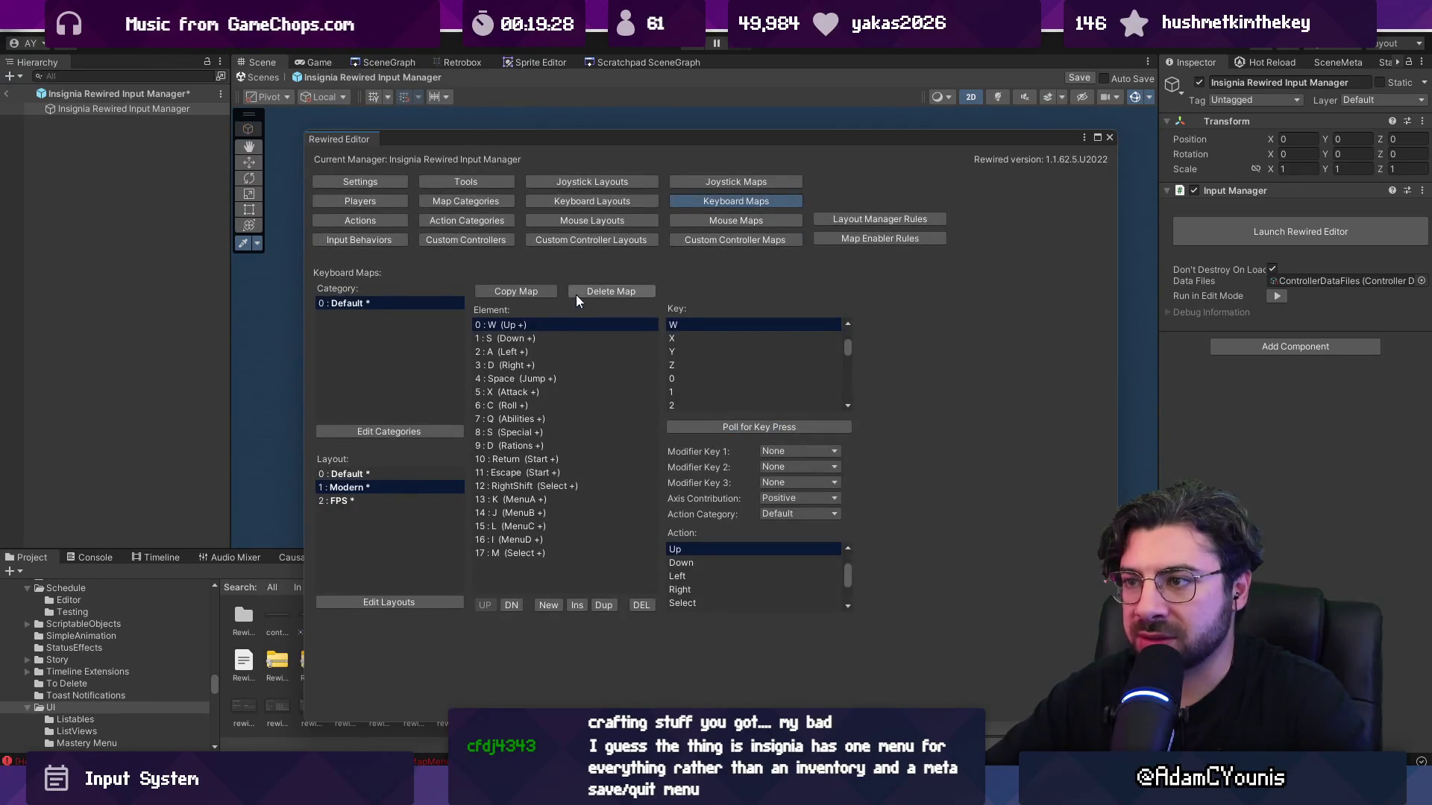
# Copy the Modern map onto FPS again, replacing its bindings and confirming the overwrite.
pyautogui.click(531, 292)
pyautogui.click(683, 396)
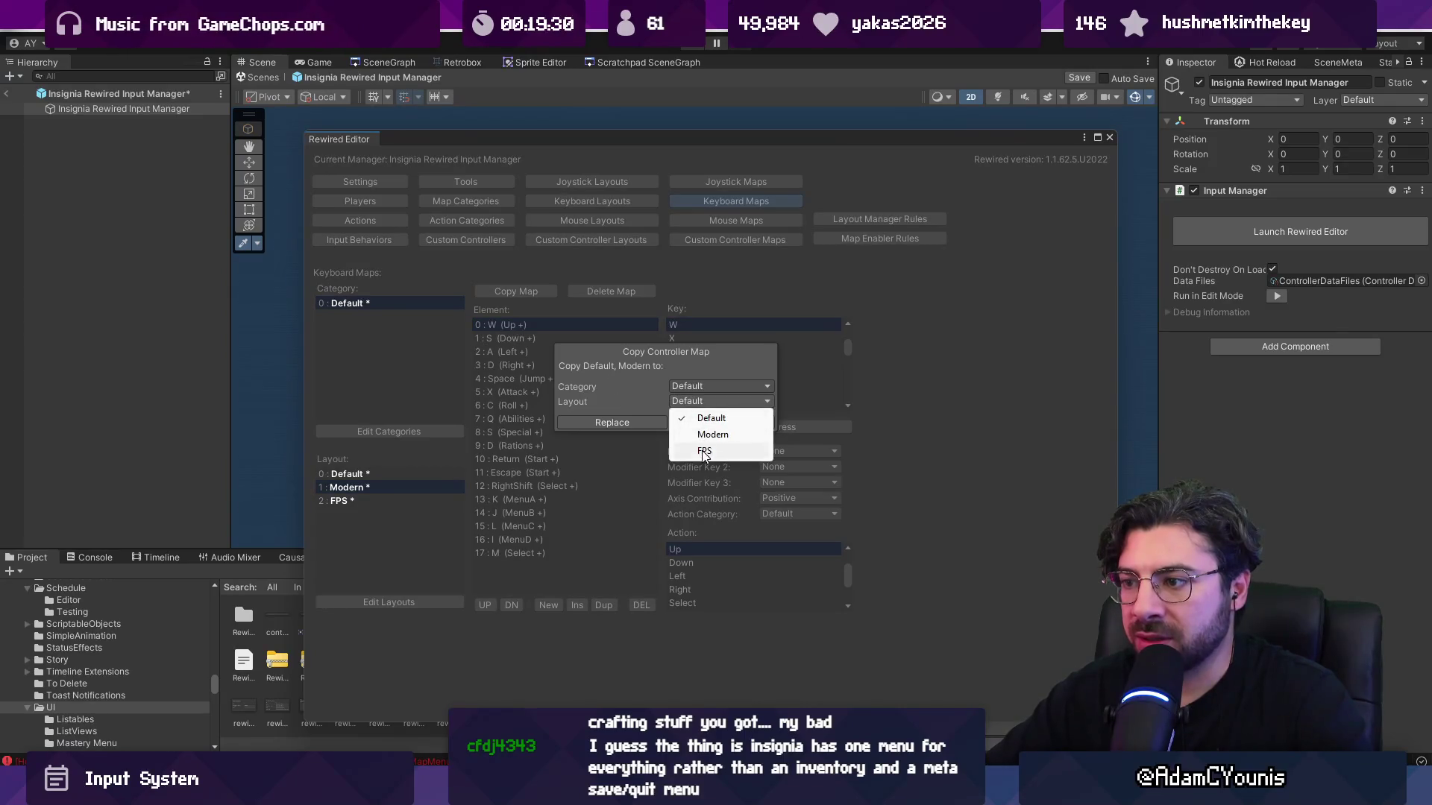
pyautogui.click(701, 449)
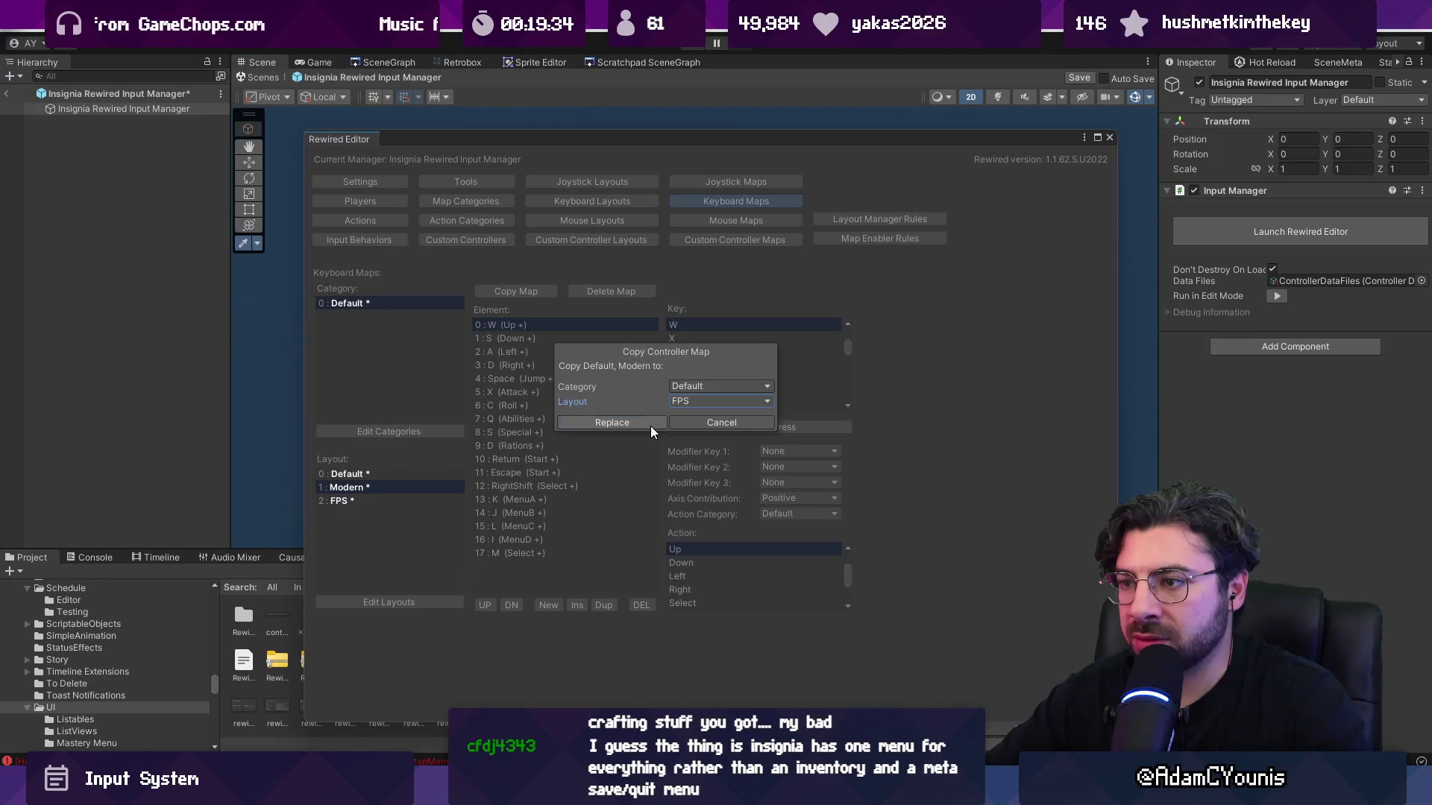
pyautogui.click(650, 426)
pyautogui.click(752, 421)
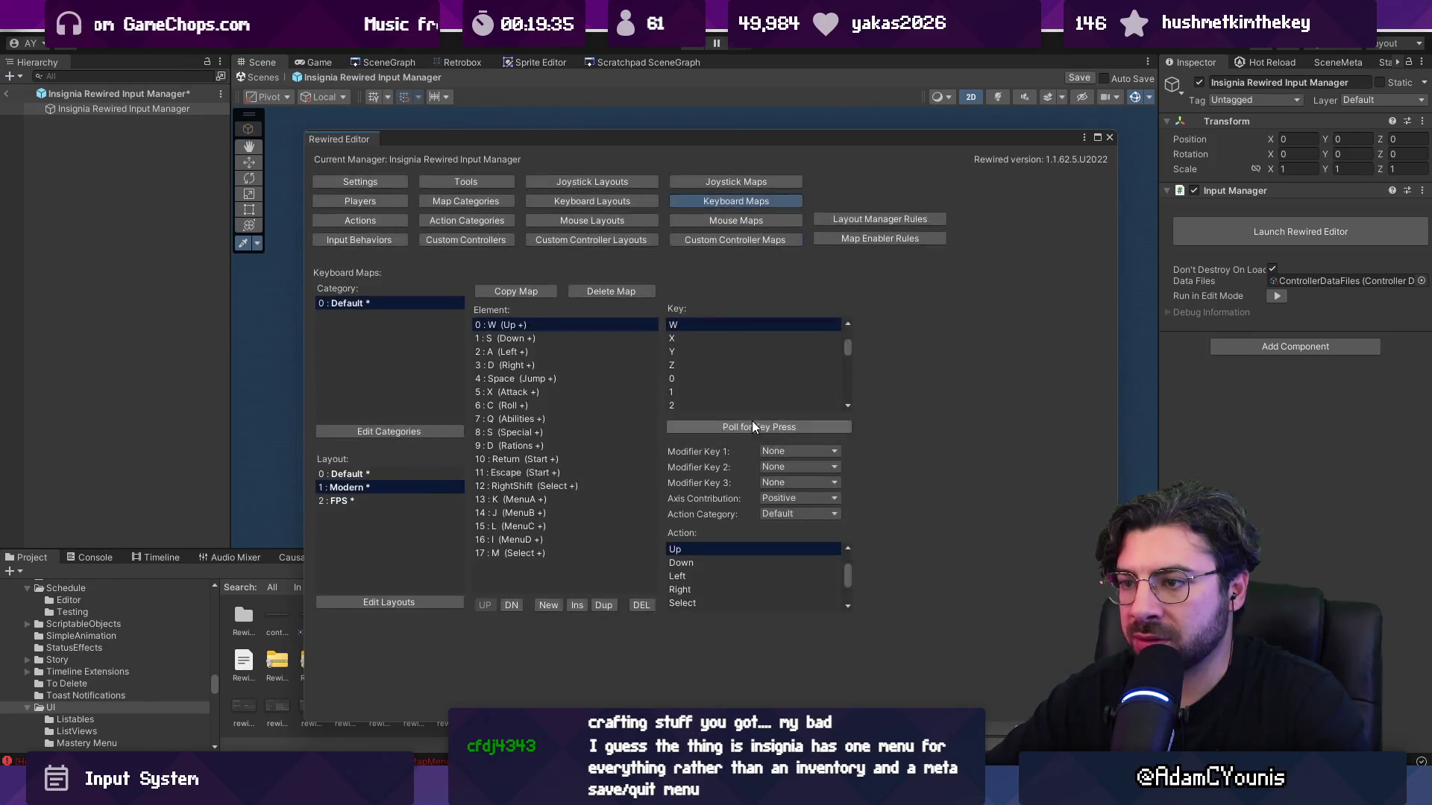
# Compare the Default and Modern layout bindings, then switch to the browser's Rewired Layouts docs.
pyautogui.press('Up')
pyautogui.click(391, 489)
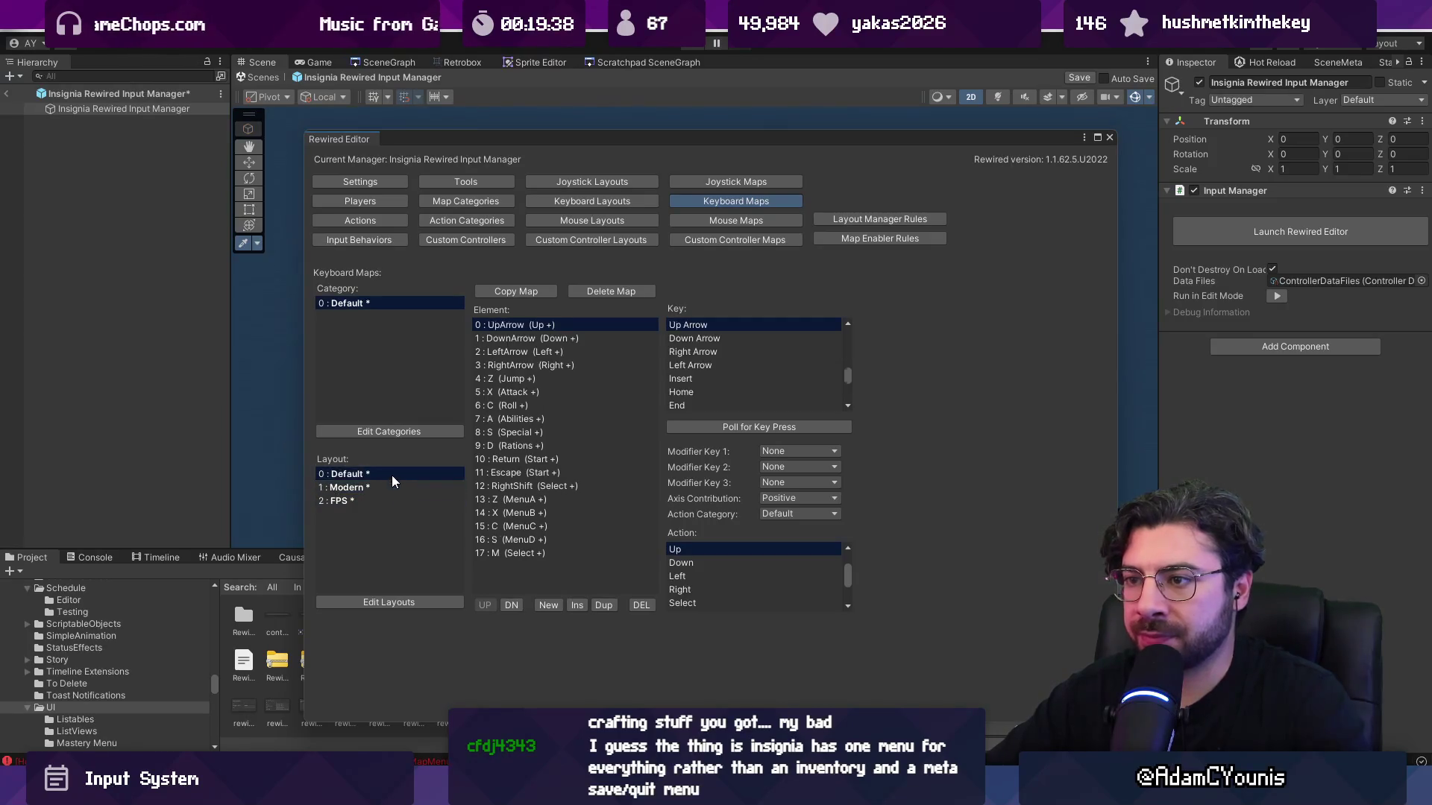
pyautogui.click(392, 476)
pyautogui.click(394, 486)
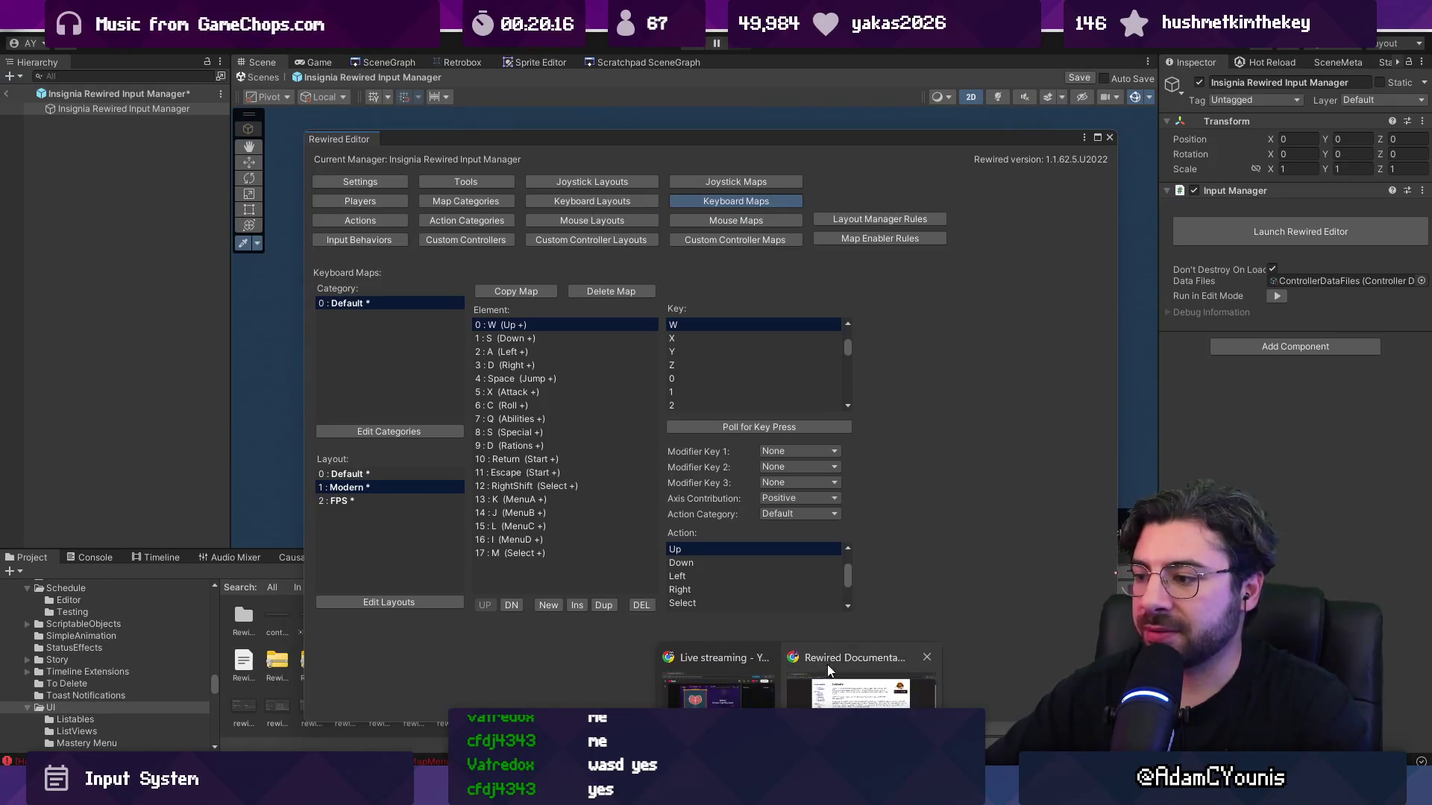
pyautogui.click(843, 746)
pyautogui.click(490, 50)
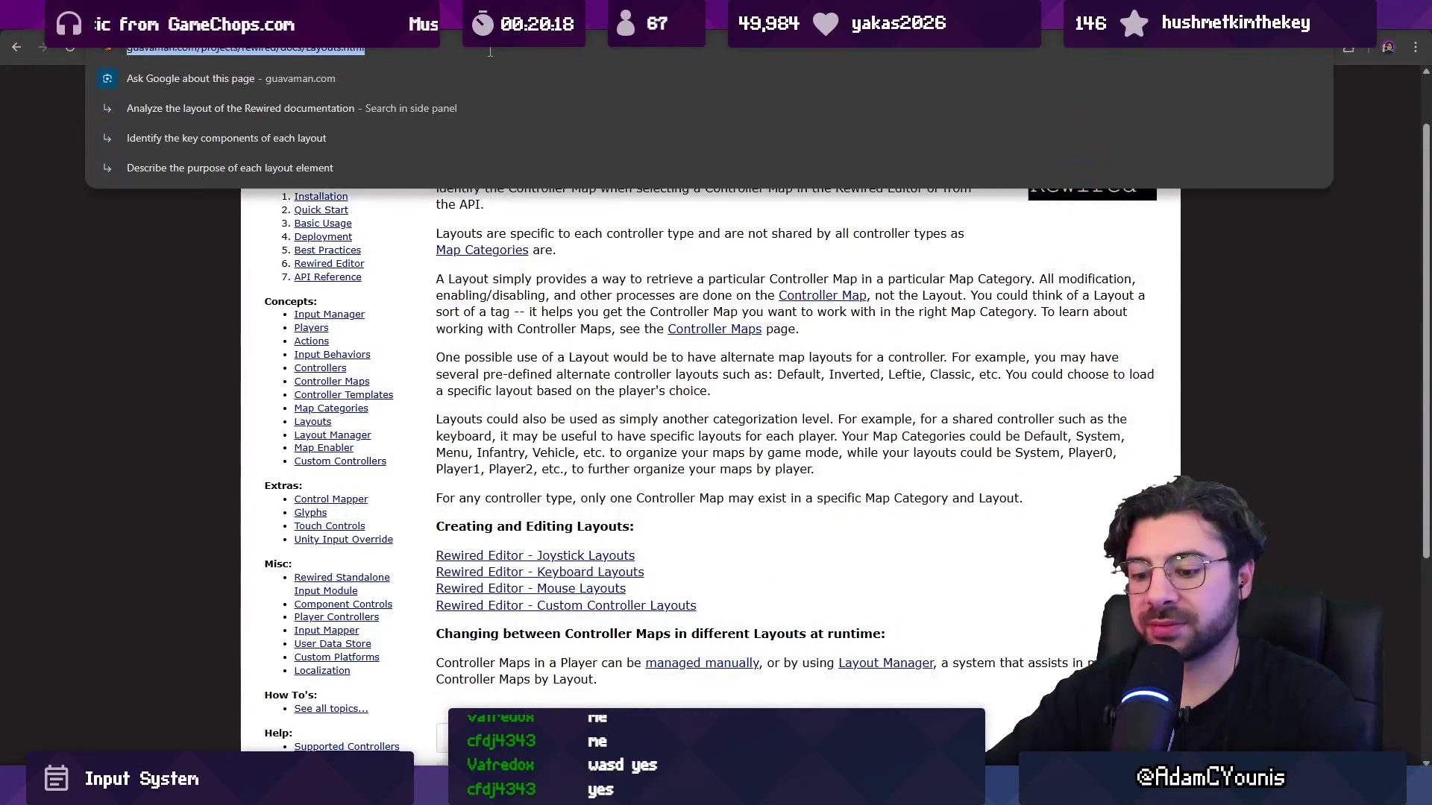
# Search Google for 'qwerty keyboard' and show the image results.
pyautogui.write('qwqe')
pyautogui.press('BackSpace')
pyautogui.press('BackSpace')
pyautogui.write('erty e')
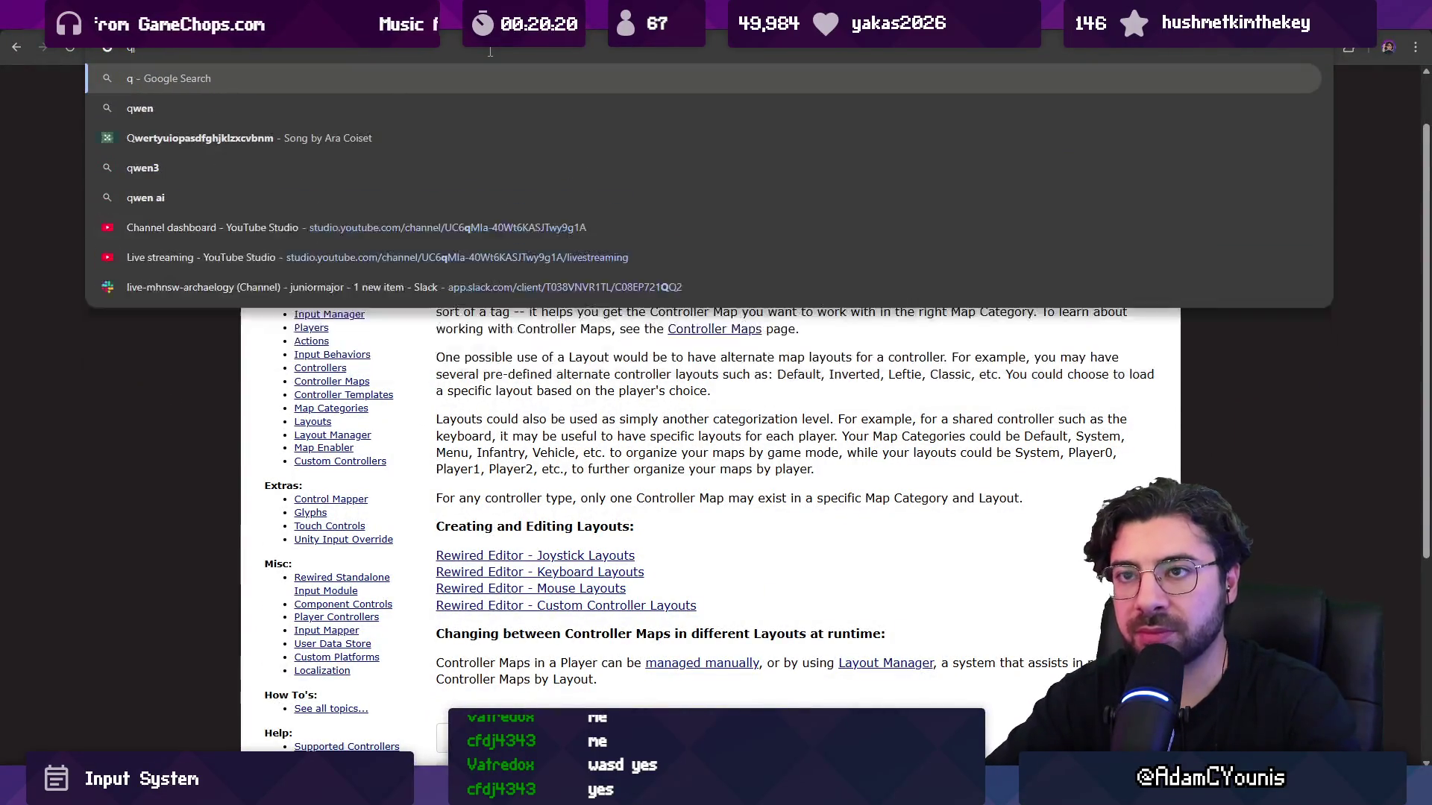
pyautogui.press('BackSpace')
pyautogui.write('keyboa')
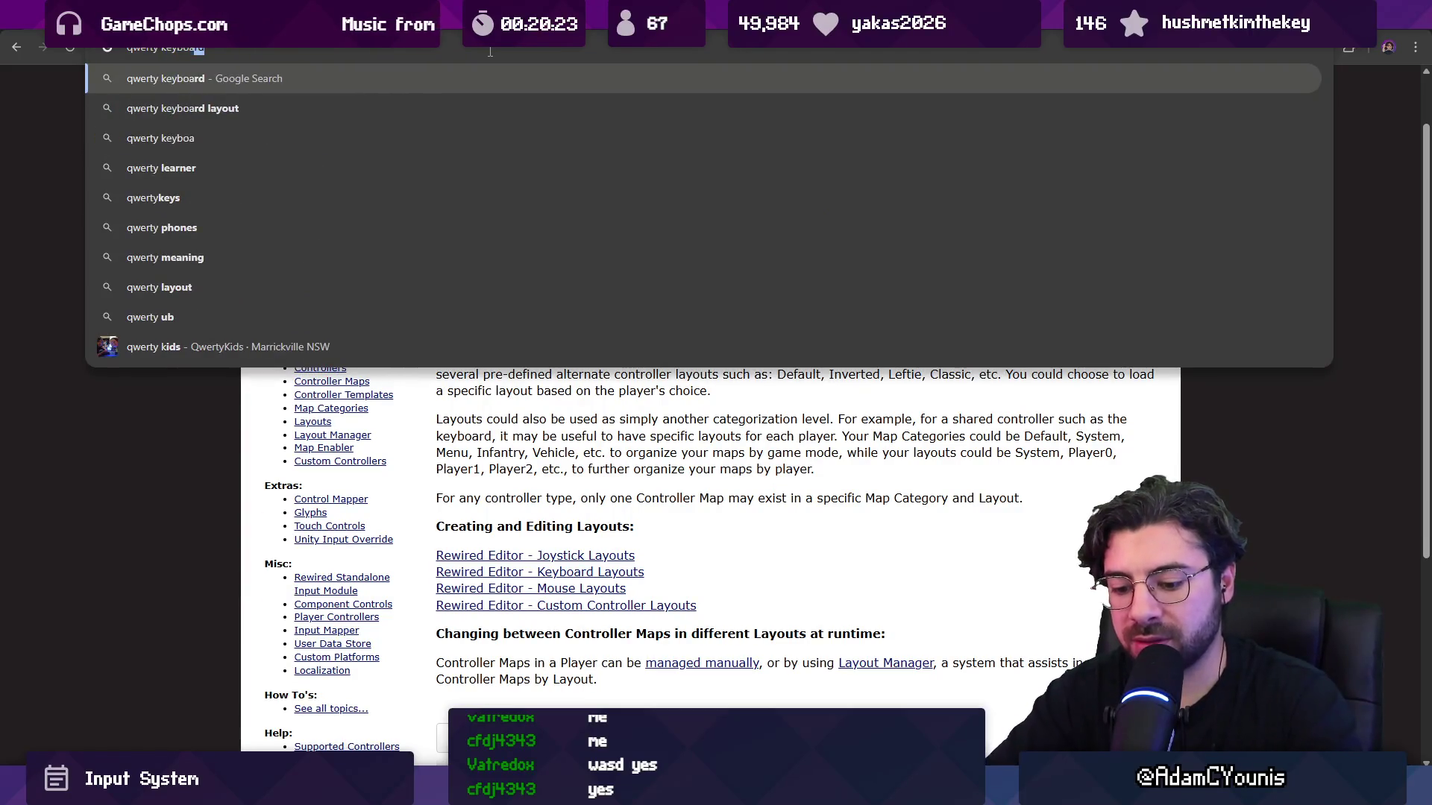
pyautogui.press('Return')
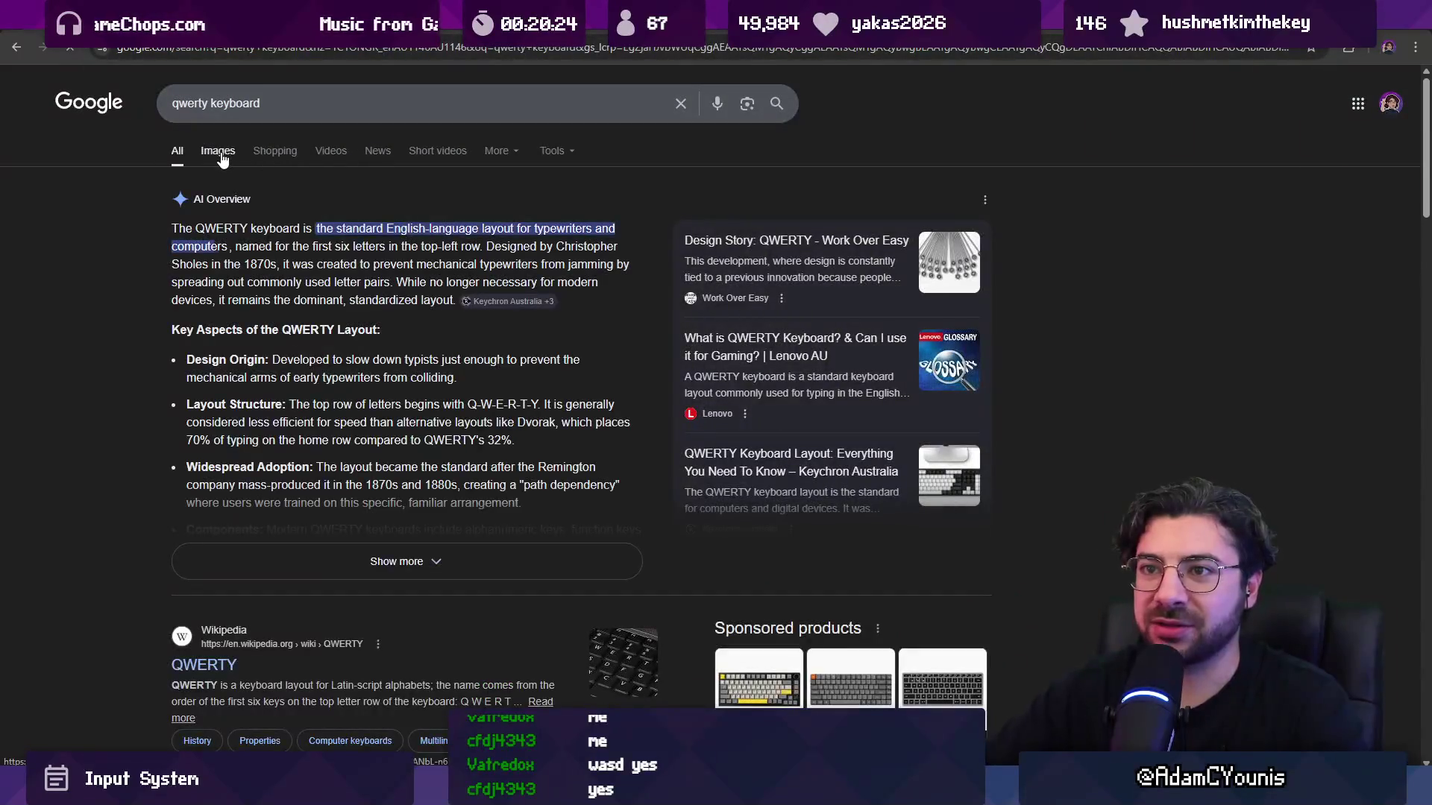
pyautogui.click(219, 152)
# Copy the Study.com QWERTY keyboard diagram image.
pyautogui.scroll(-5, 373, 353)
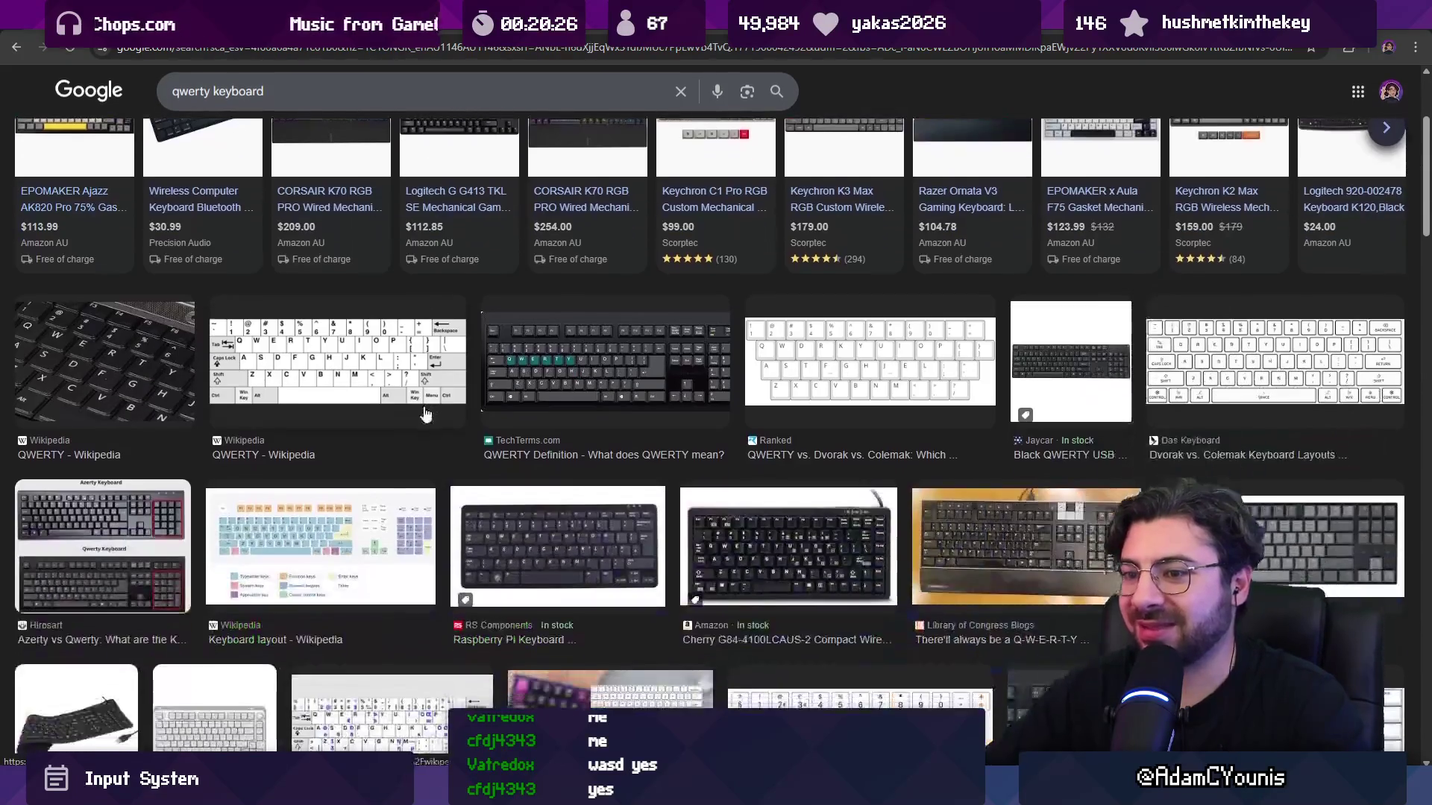
pyautogui.scroll(-3, 553, 416)
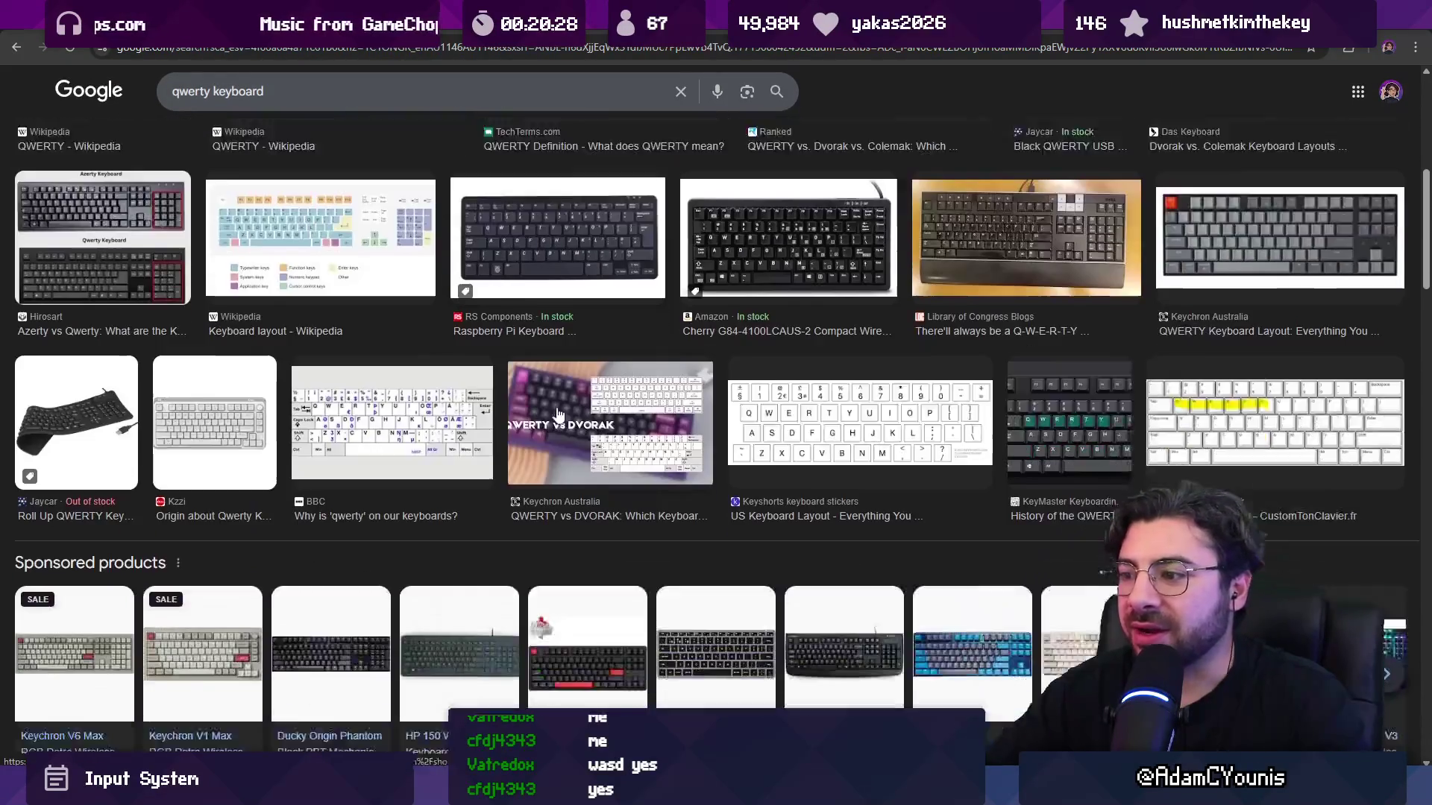
pyautogui.scroll(-5, 804, 426)
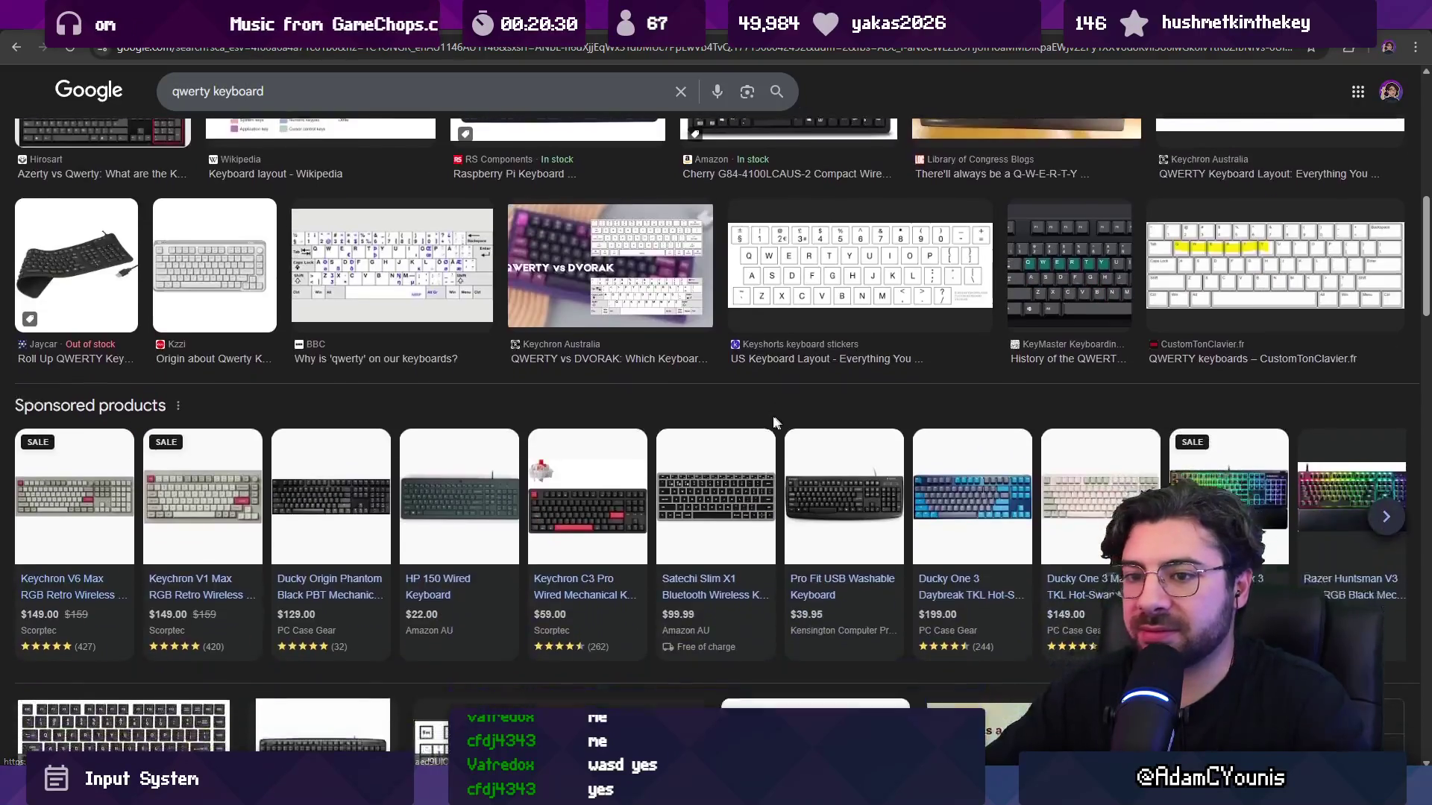
pyautogui.click(662, 419)
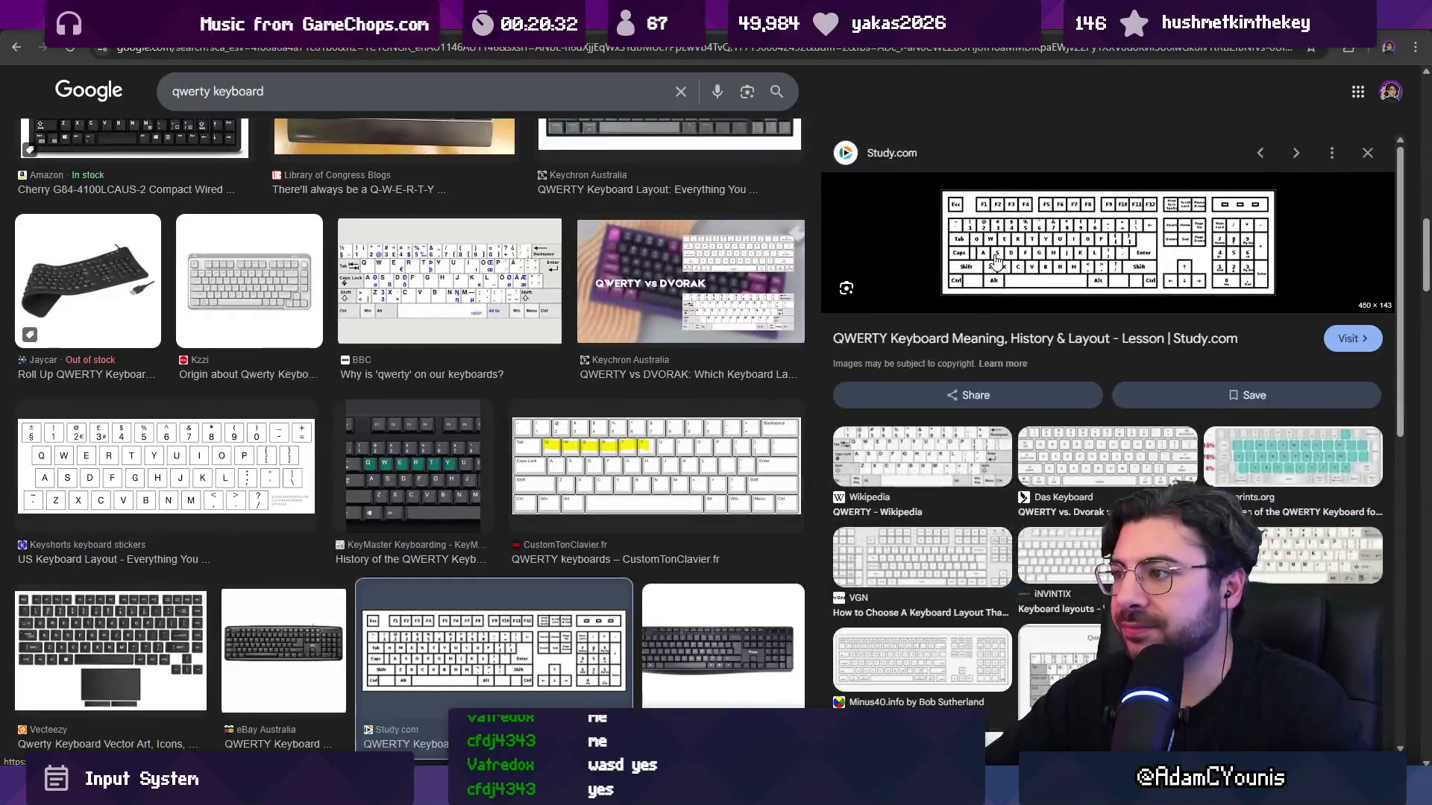
pyautogui.rightClick(998, 259)
pyautogui.click(1085, 523)
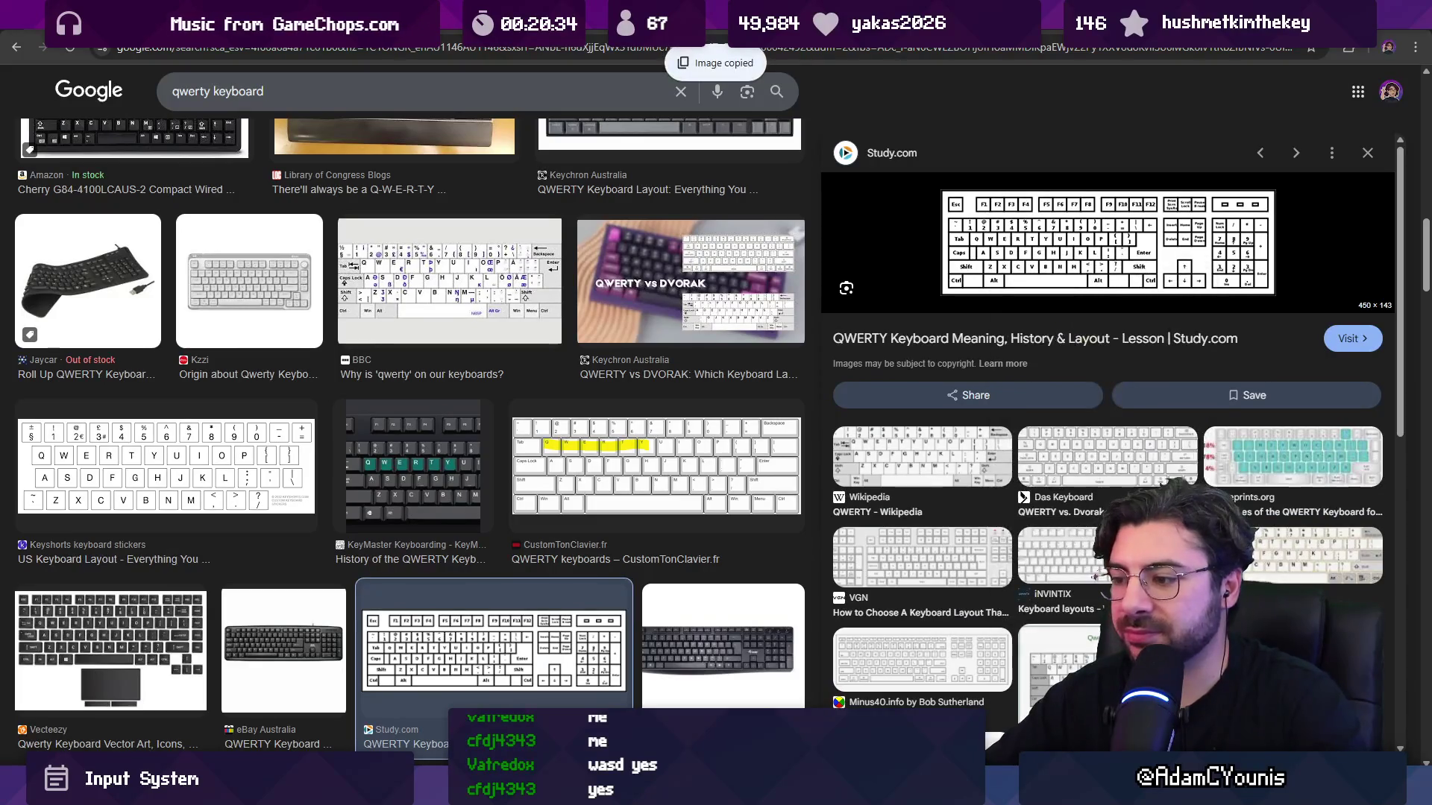
# Paste the keyboard image into Figma below Section 1, enlarge it, then delete it.
pyautogui.hotkey('alt', 'Tab')
pyautogui.scroll(-3, 675, 572)
pyautogui.scroll(3, 675, 572)
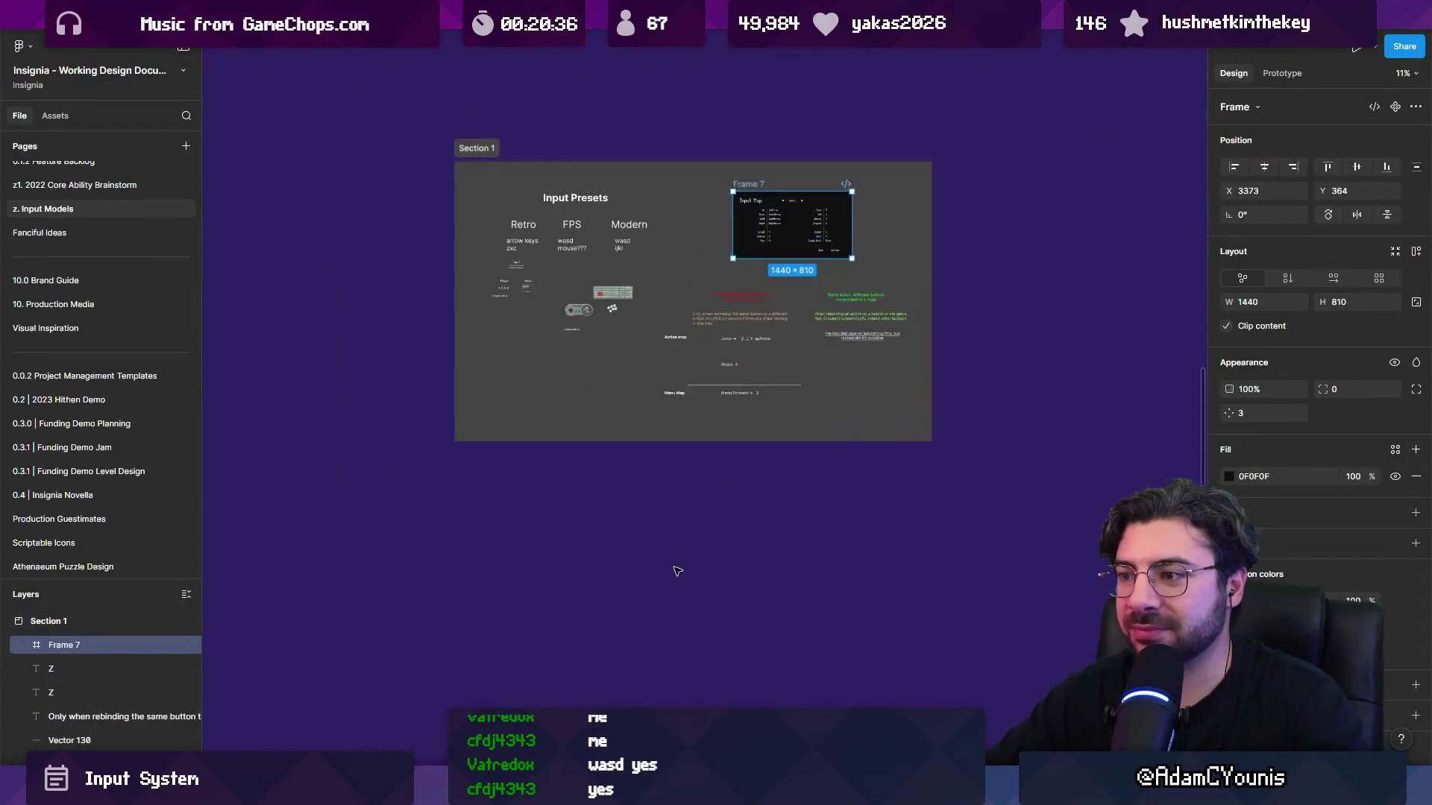
pyautogui.hotkey('ctrl', 'v')
pyautogui.scroll(1, 675, 572)
pyautogui.moveTo(710, 401)
pyautogui.mouseDown()
pyautogui.moveTo(718, 548)
pyautogui.moveTo(745, 565)
pyautogui.mouseUp()
pyautogui.moveTo(795, 582); pyautogui.dragTo(946, 616)
pyautogui.scroll(3, 642, 418)
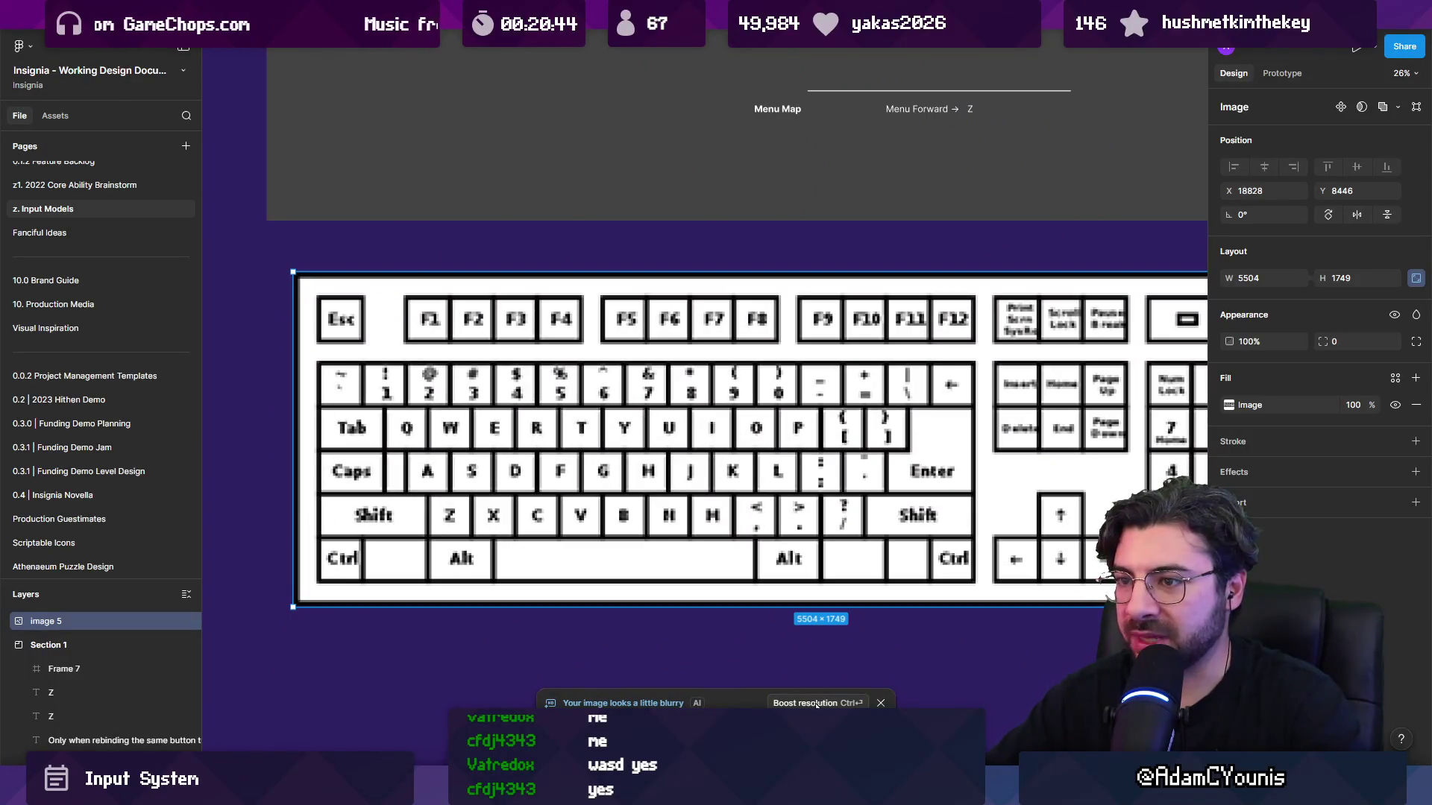
pyautogui.scroll(-4, 817, 522)
pyautogui.press('Delete')
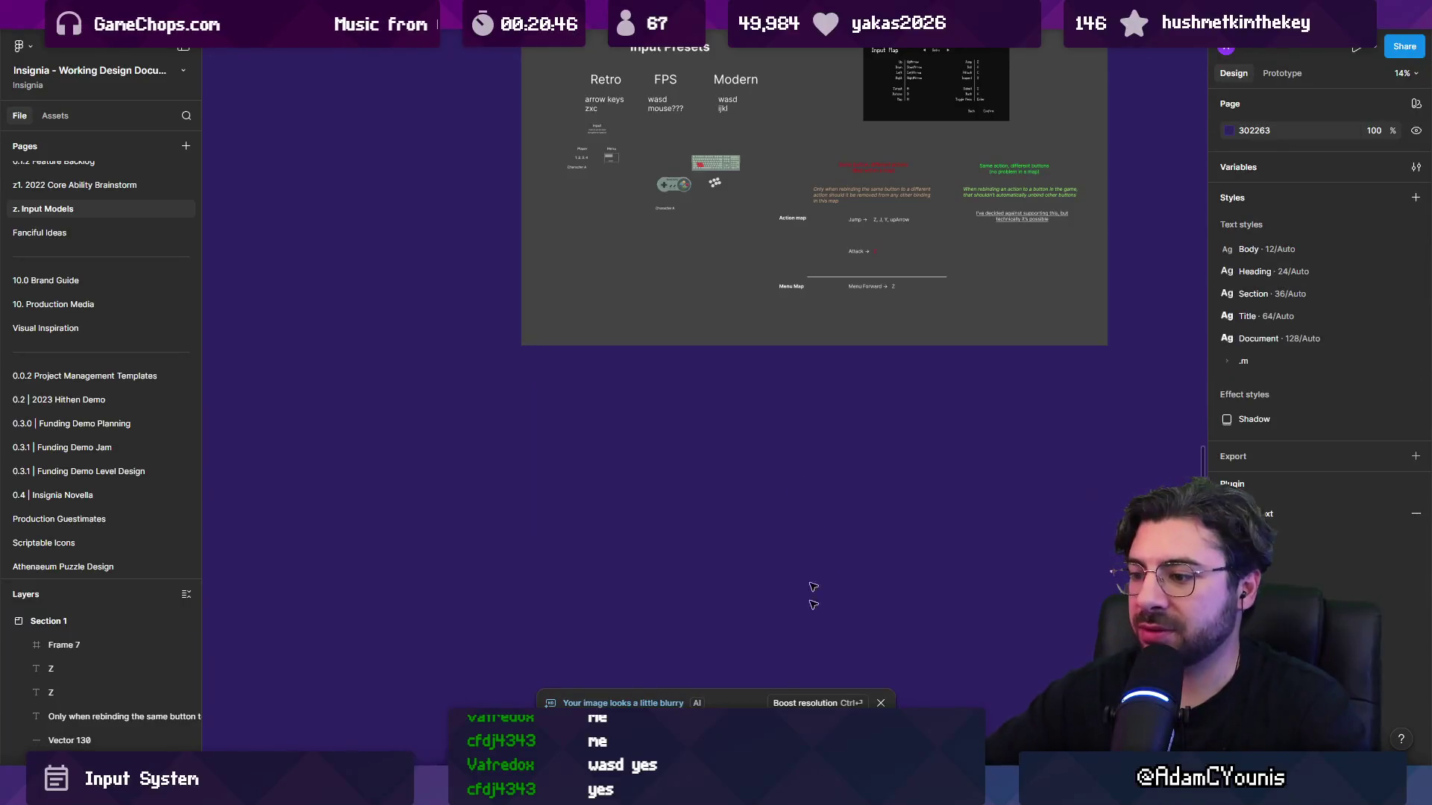
# Copy the GeeksforGeeks Qwerty Keypad image and paste it onto the Figma canvas.
pyautogui.click(858, 694)
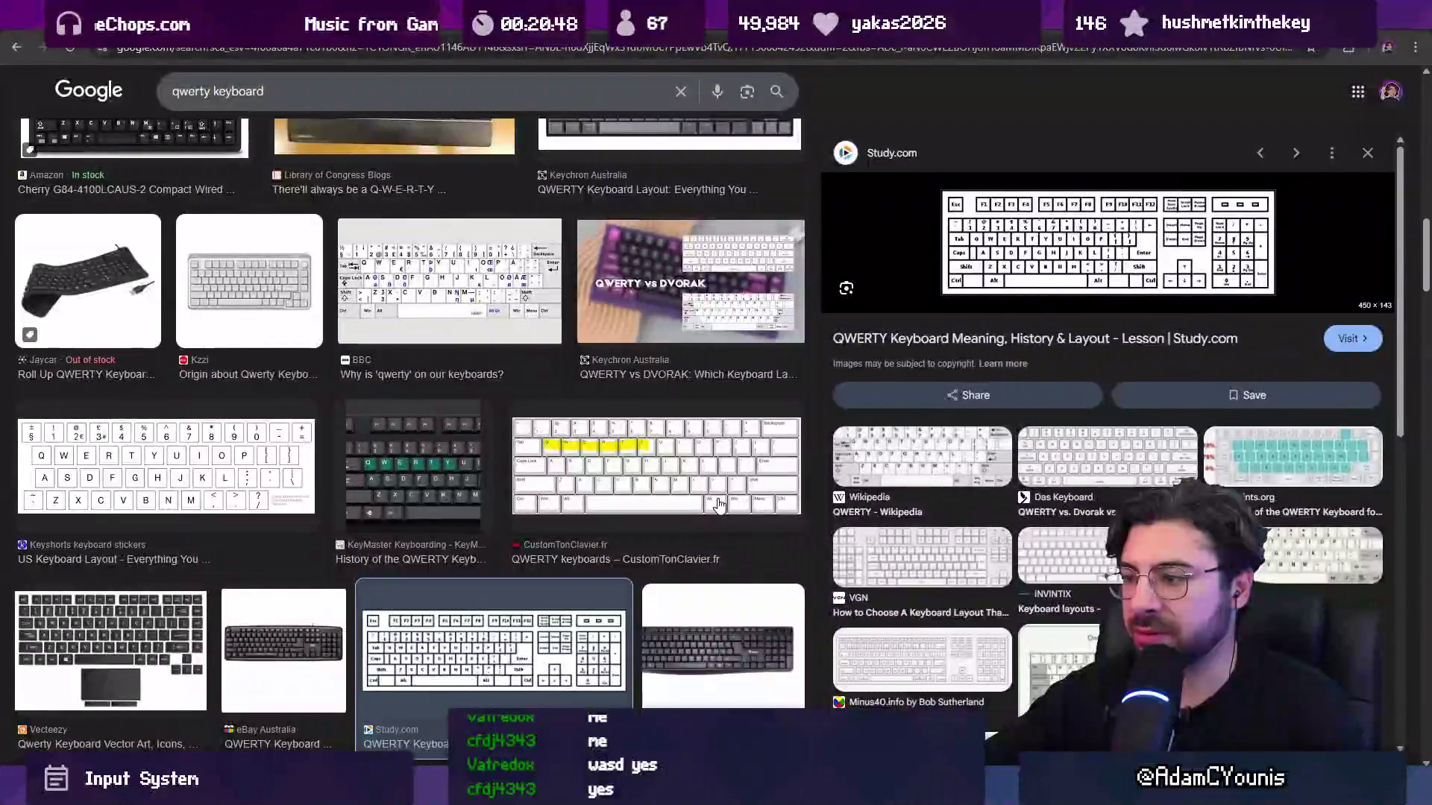
pyautogui.scroll(-5, 758, 504)
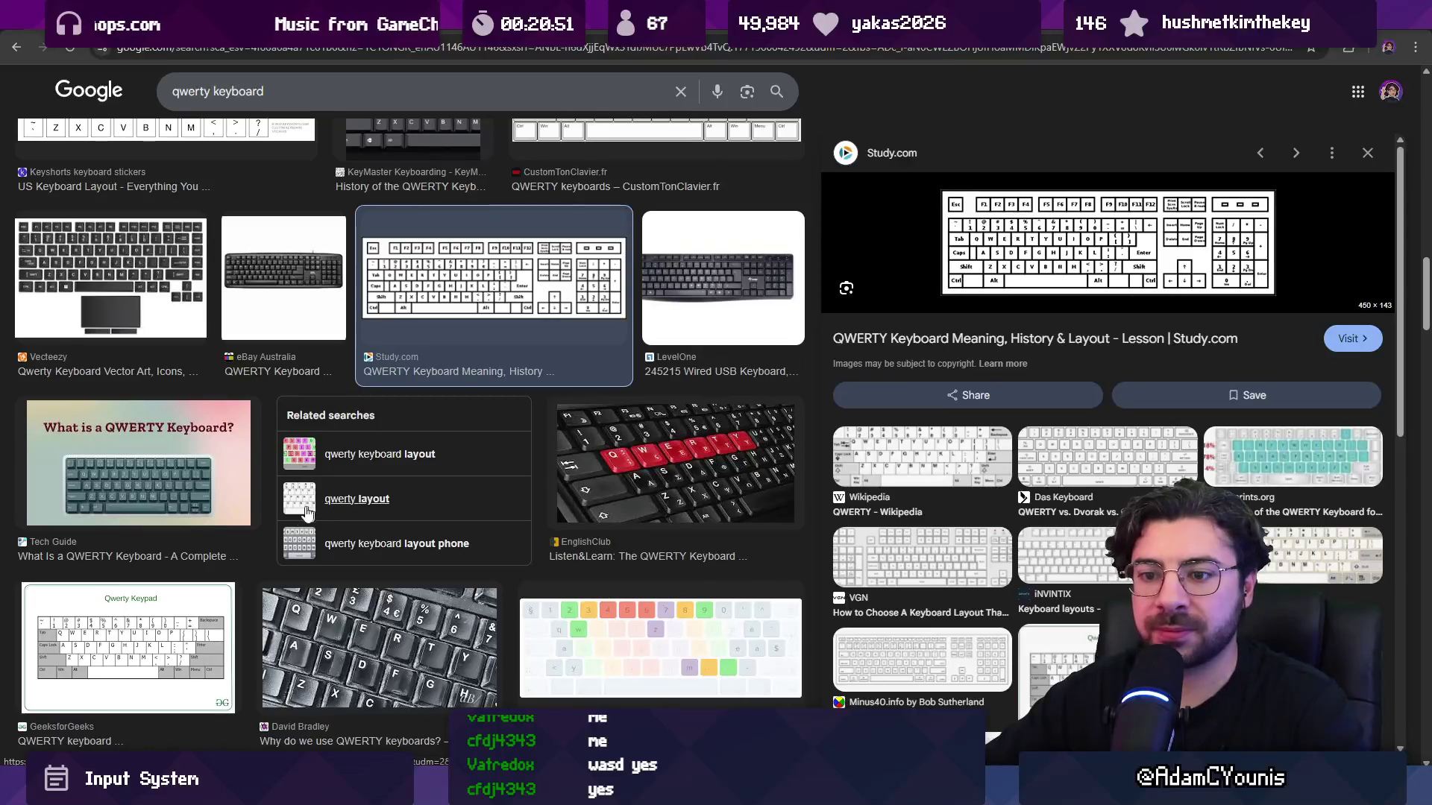
pyautogui.click(205, 647)
pyautogui.rightClick(965, 365)
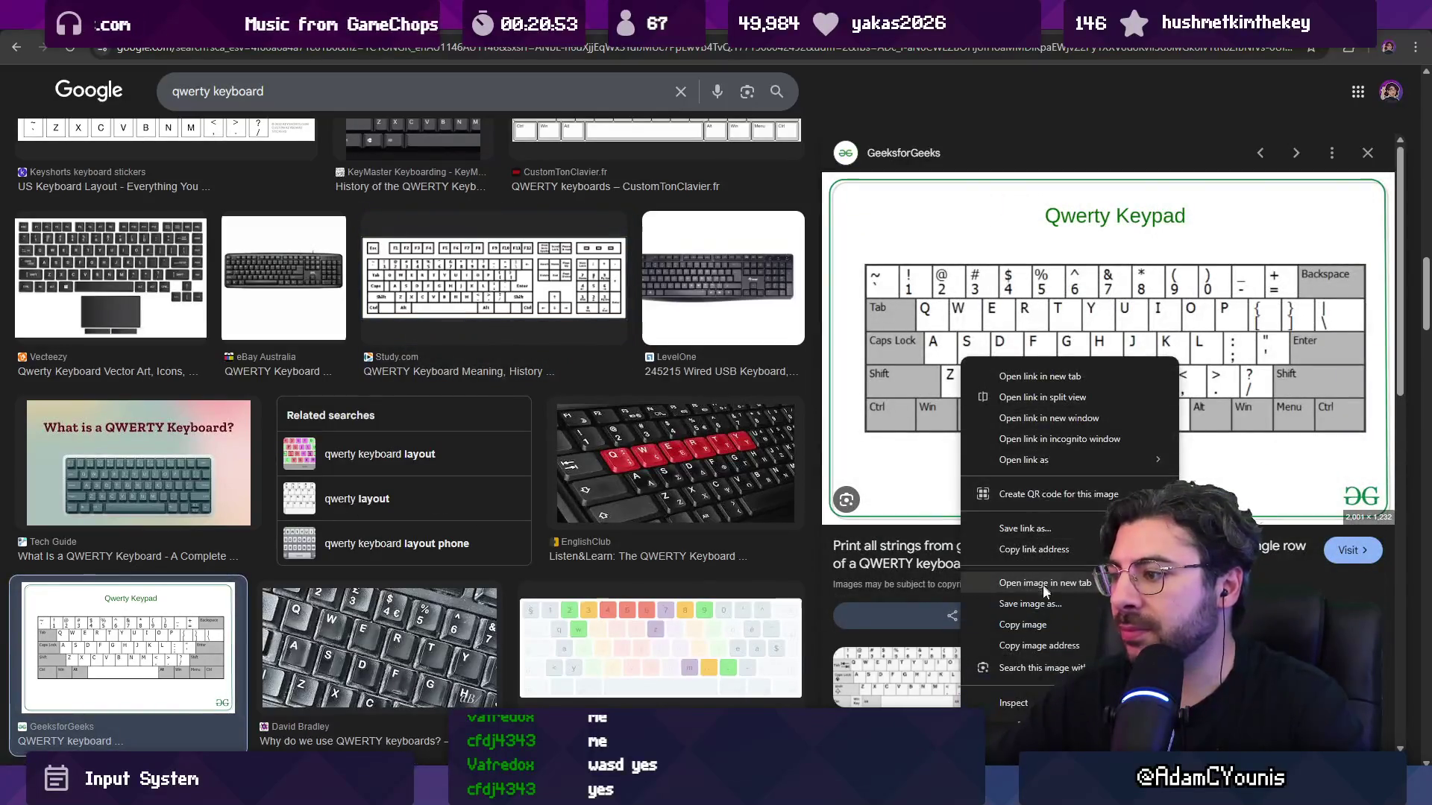
pyautogui.click(1044, 625)
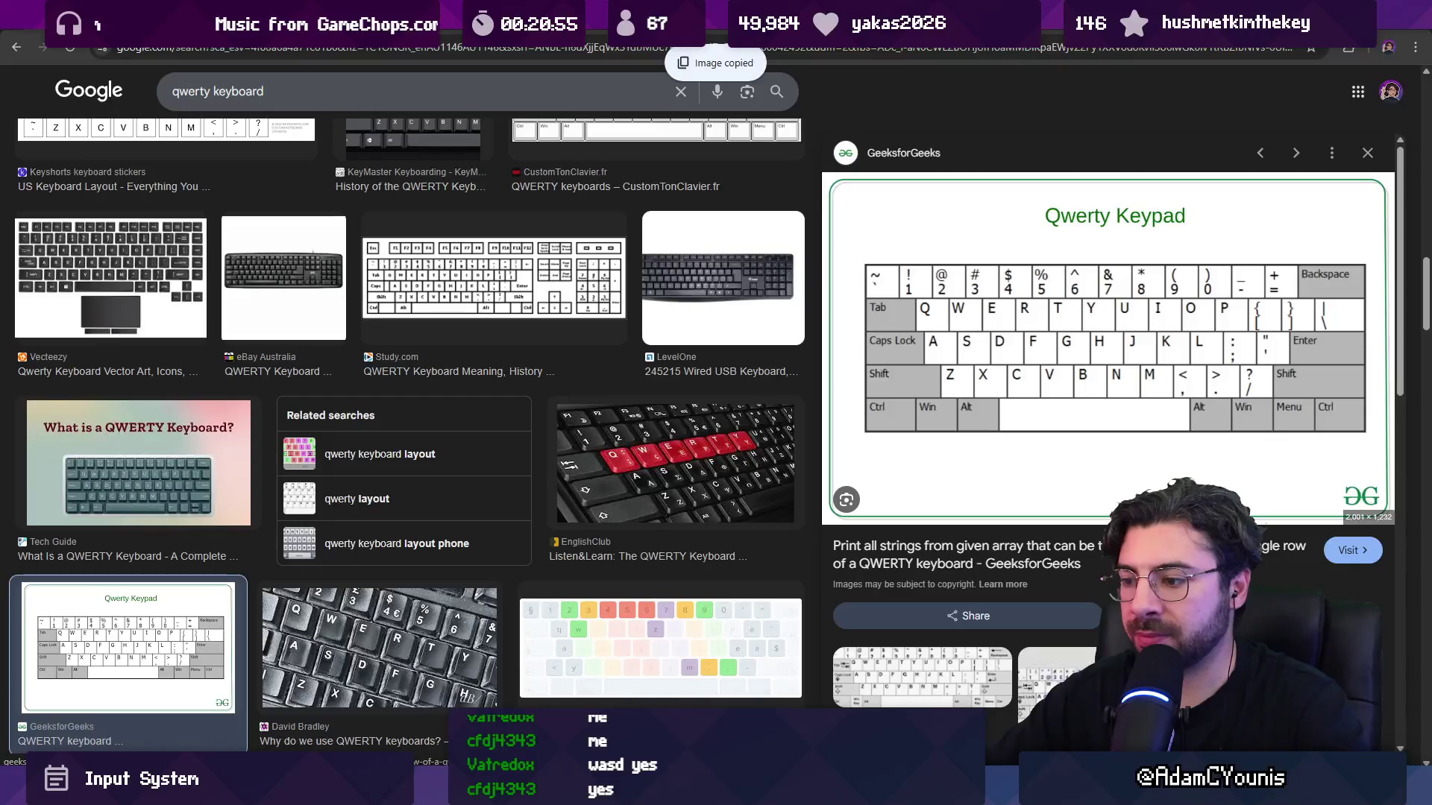
pyautogui.hotkey('alt', 'Tab')
pyautogui.hotkey('ctrl', 'v')
# Crop the Qwerty Keypad image to just the keys, trimming the title, bottom and left margins.
pyautogui.scroll(5, 665, 502)
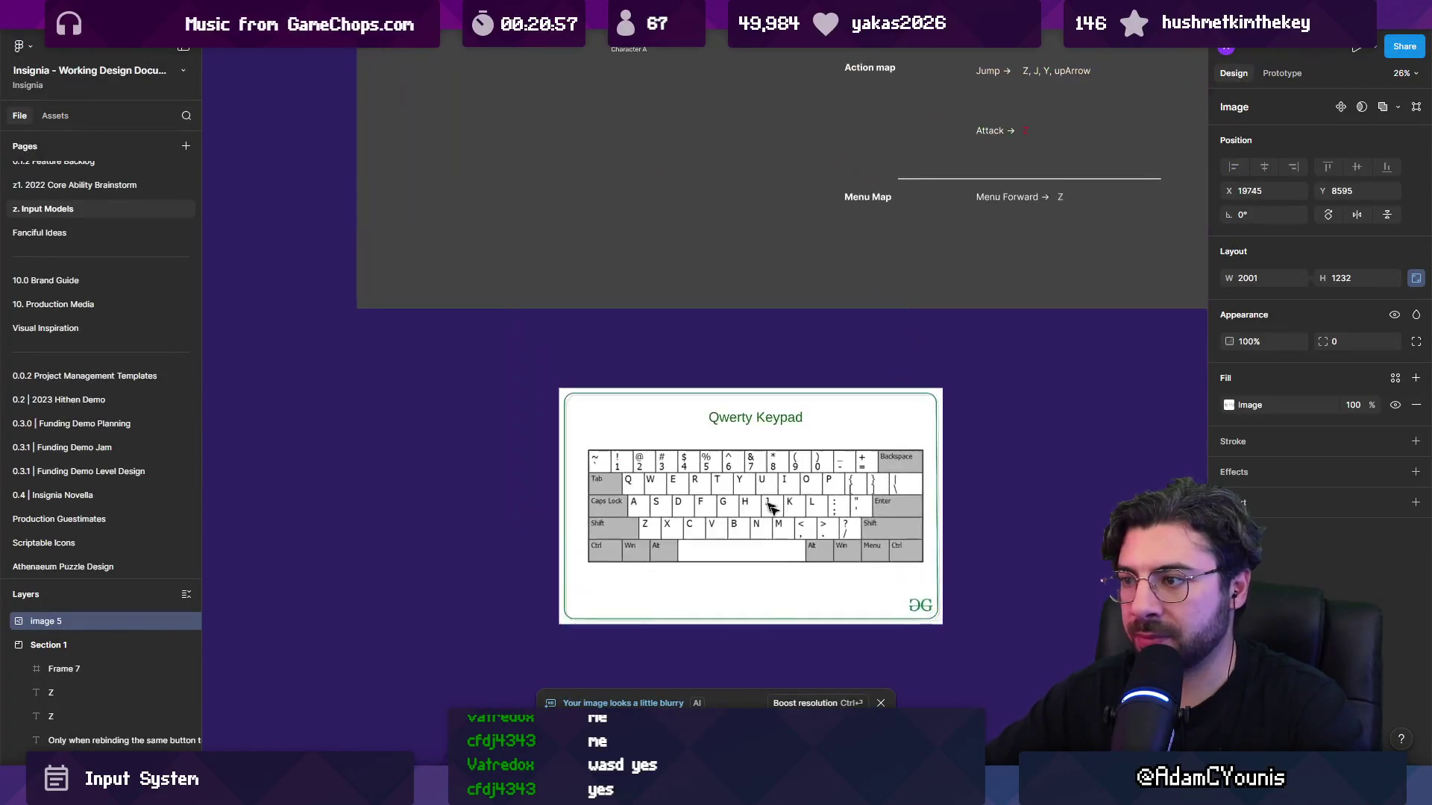
pyautogui.scroll(-2, 727, 406)
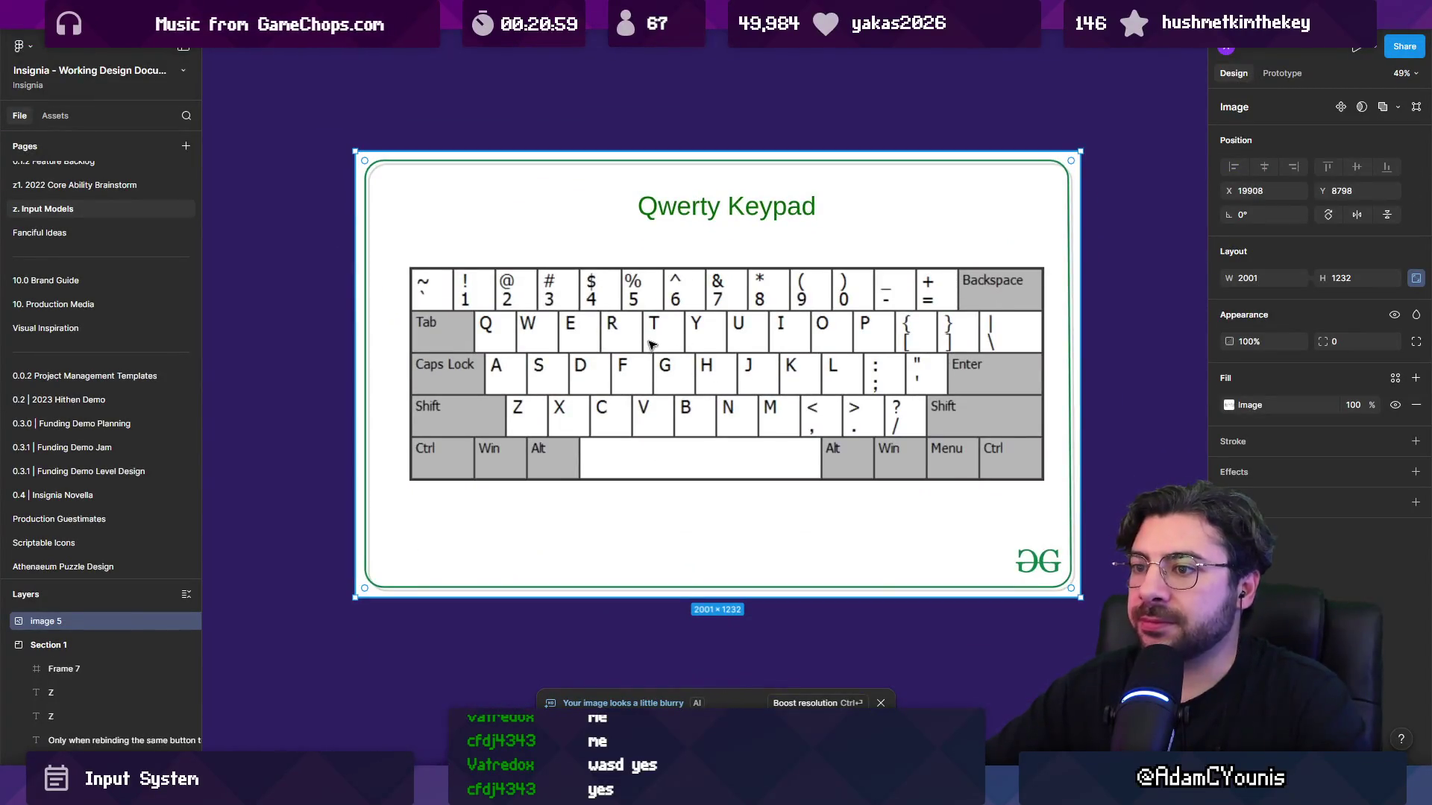
pyautogui.scroll(1, 651, 345)
pyautogui.scroll(3, 522, 392)
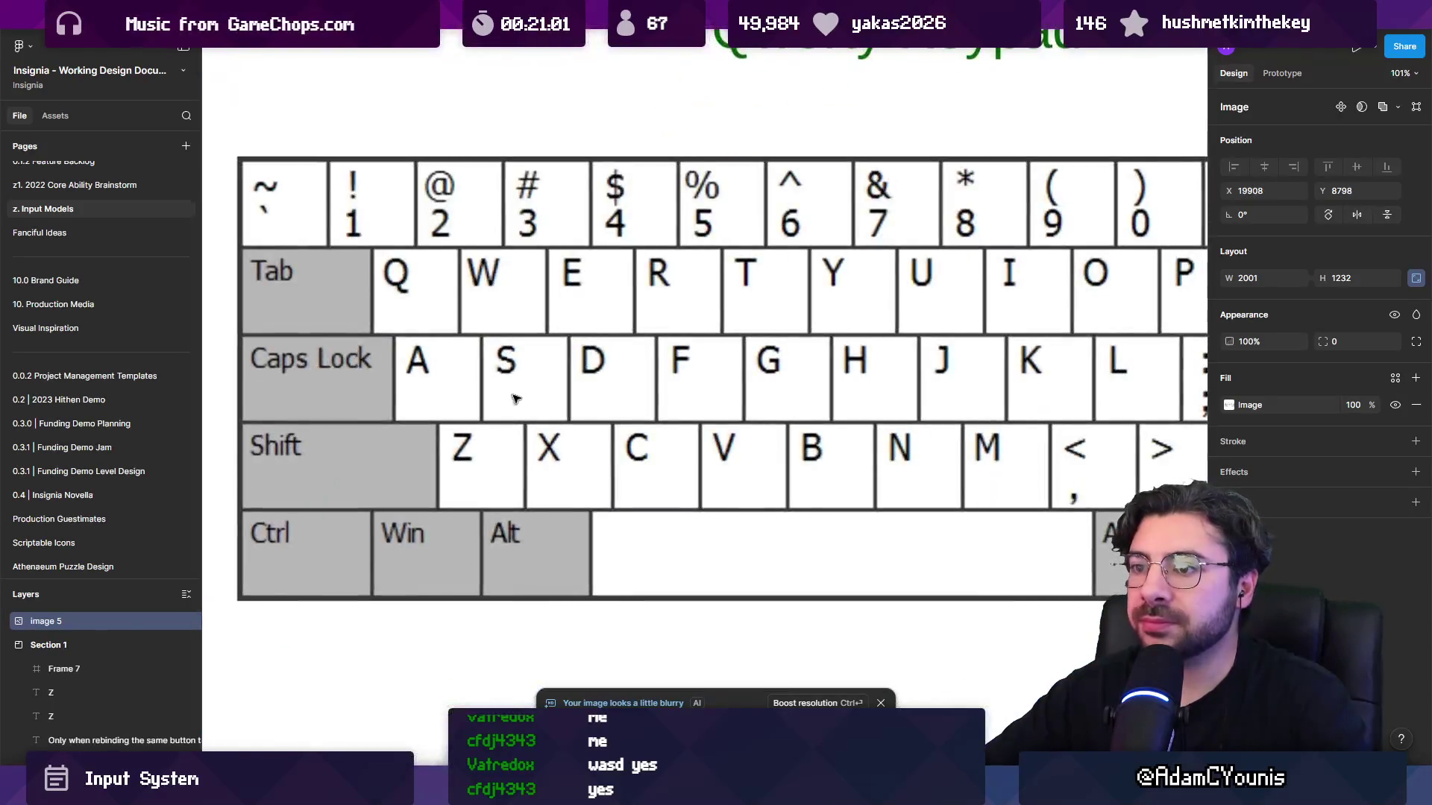
pyautogui.scroll(-5, 515, 399)
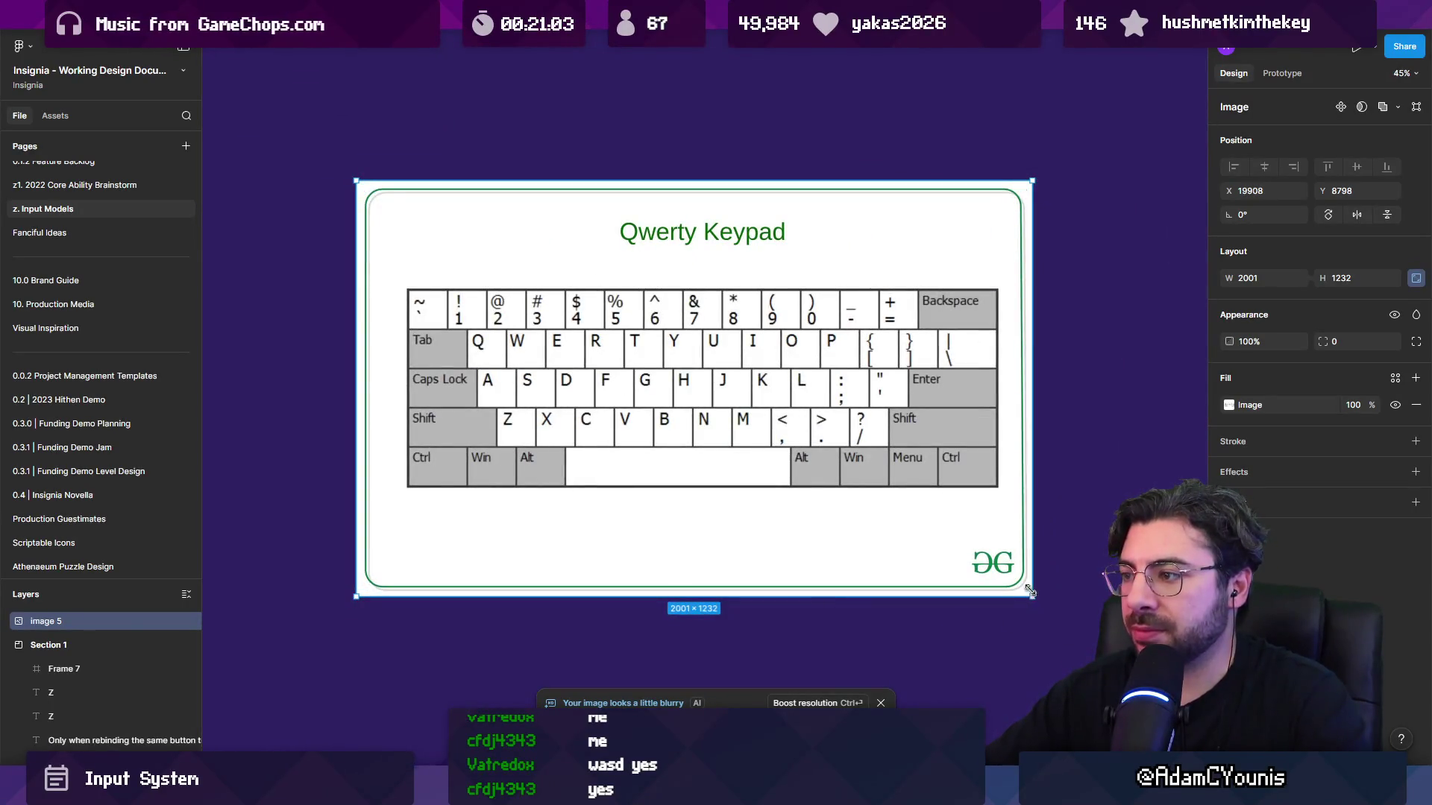
pyautogui.moveTo(1030, 591); pyautogui.dragTo(1003, 578)
pyautogui.moveTo(914, 578); pyautogui.dragTo(890, 491)
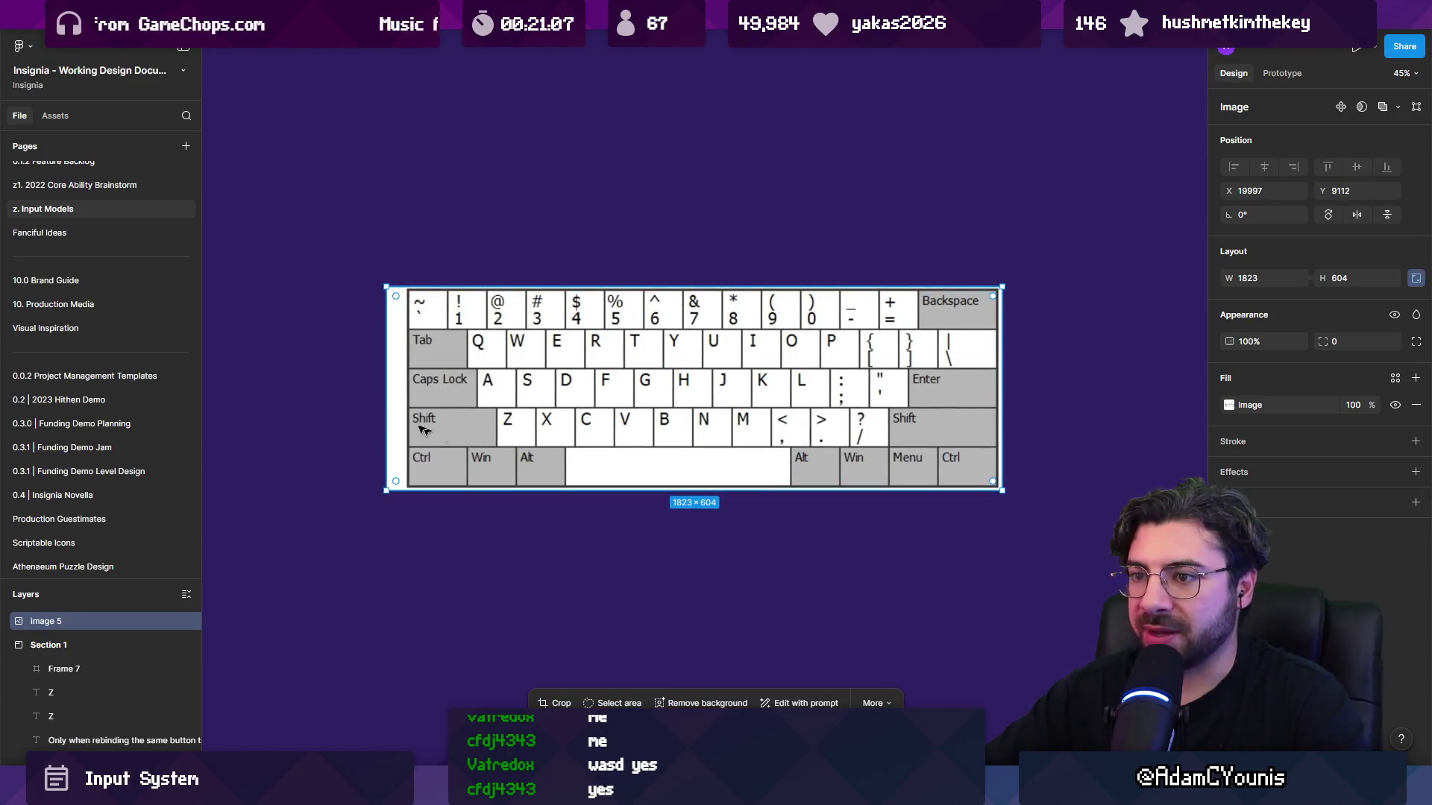
pyautogui.moveTo(387, 407); pyautogui.dragTo(410, 403)
# Fade the keyboard image to 22% fill opacity and deselect it.
pyautogui.scroll(3, 514, 434)
pyautogui.scroll(3, 513, 434)
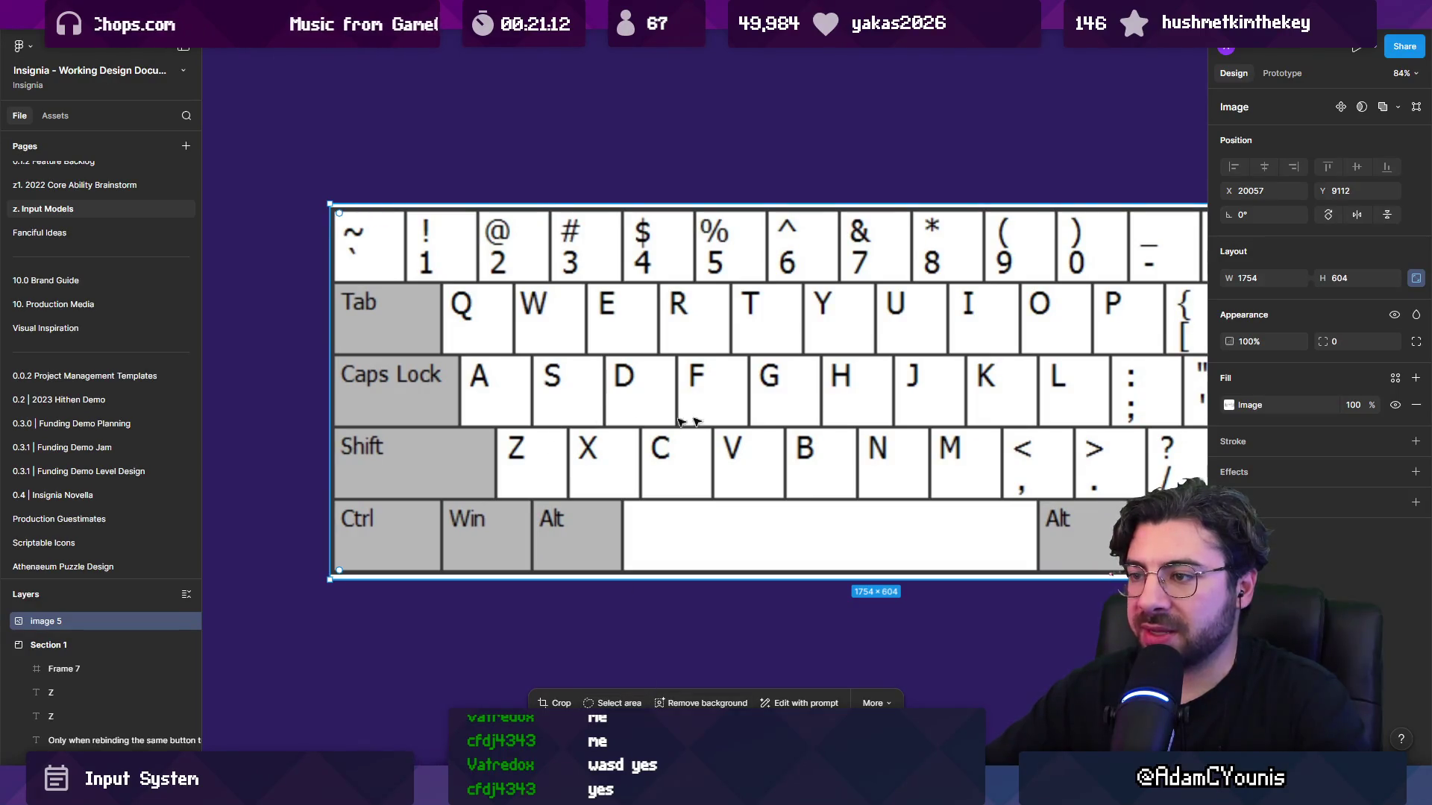
pyautogui.moveTo(1375, 403)
pyautogui.mouseDown()
pyautogui.moveTo(1328, 403)
pyautogui.moveTo(771, 639)
pyautogui.mouseUp()
pyautogui.click(771, 639)
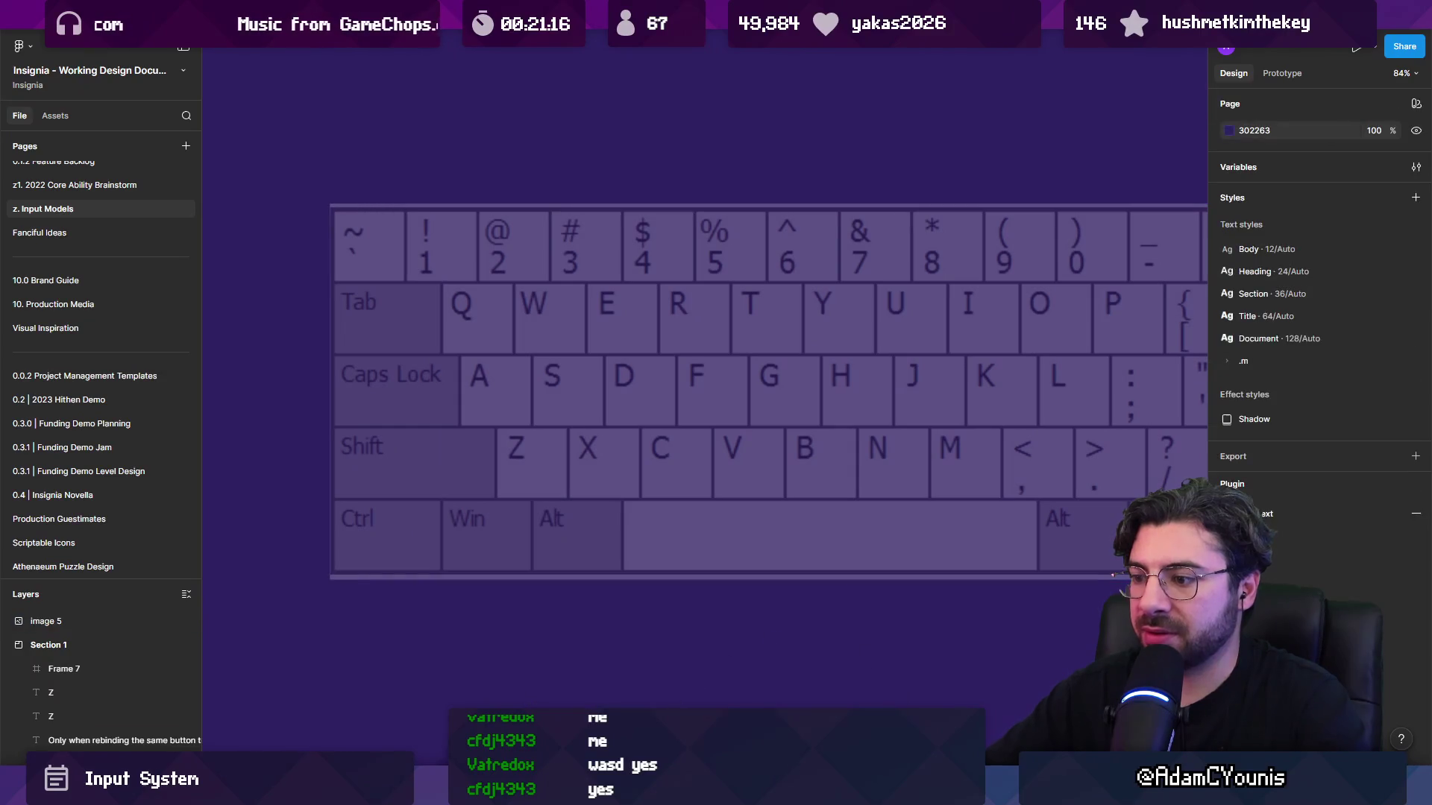
# Move the Jump label onto the spacebar and scale it up about 1.85 times.
pyautogui.click(689, 640)
pyautogui.write('Jump')
pyautogui.press('Escape')
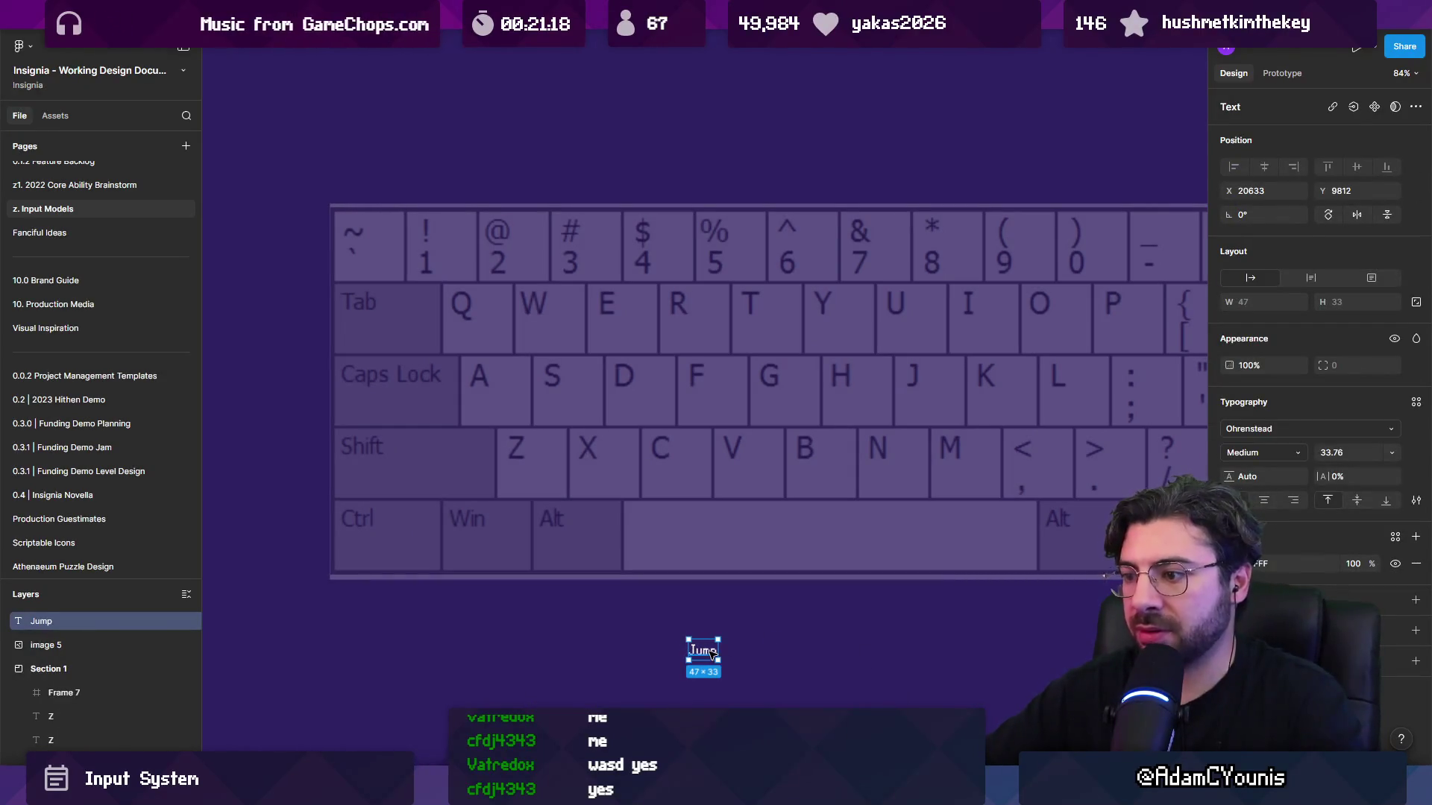
pyautogui.moveTo(712, 654); pyautogui.dragTo(790, 651)
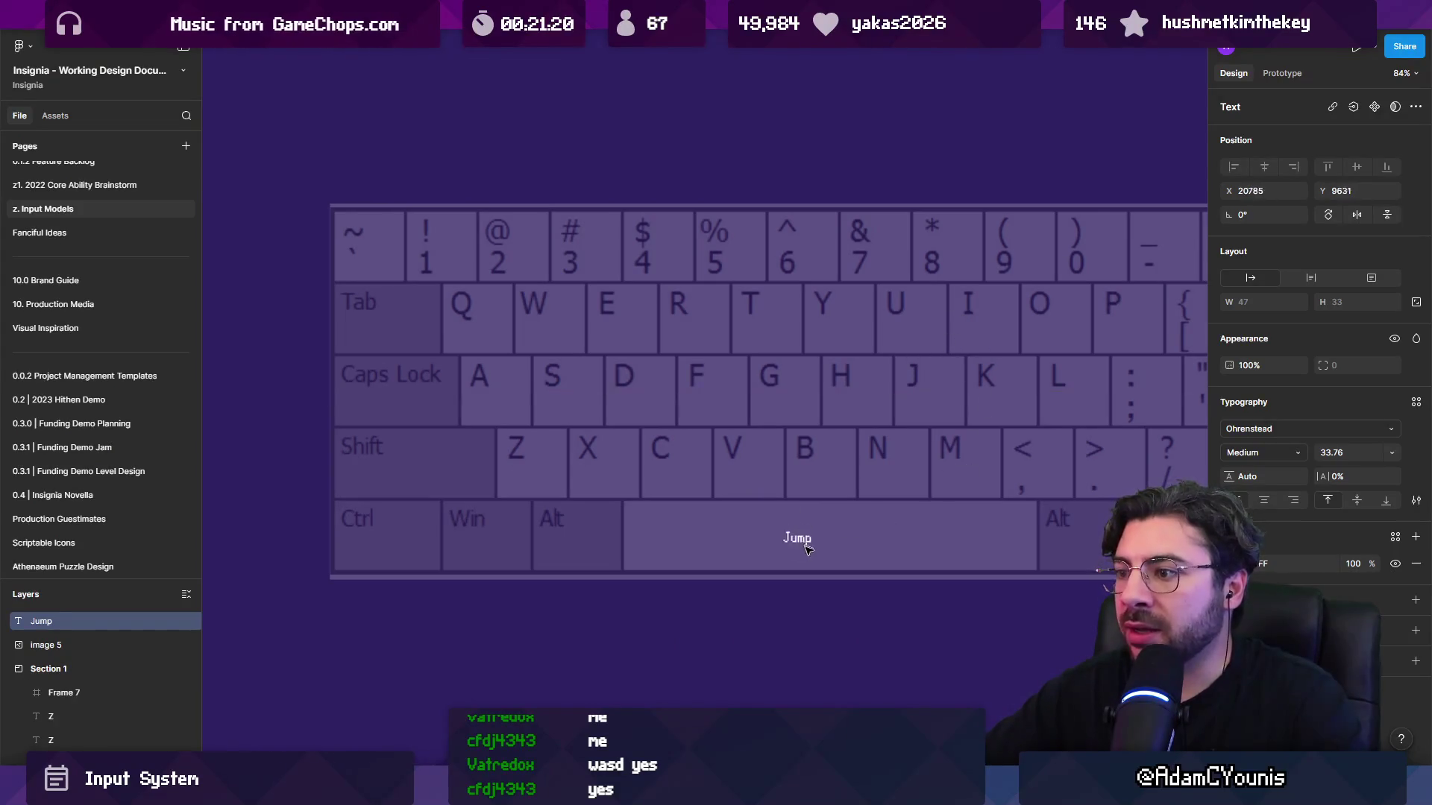
pyautogui.press('k')
pyautogui.moveTo(834, 529)
pyautogui.mouseDown()
pyautogui.moveTo(859, 513)
pyautogui.moveTo(817, 521)
pyautogui.mouseUp()
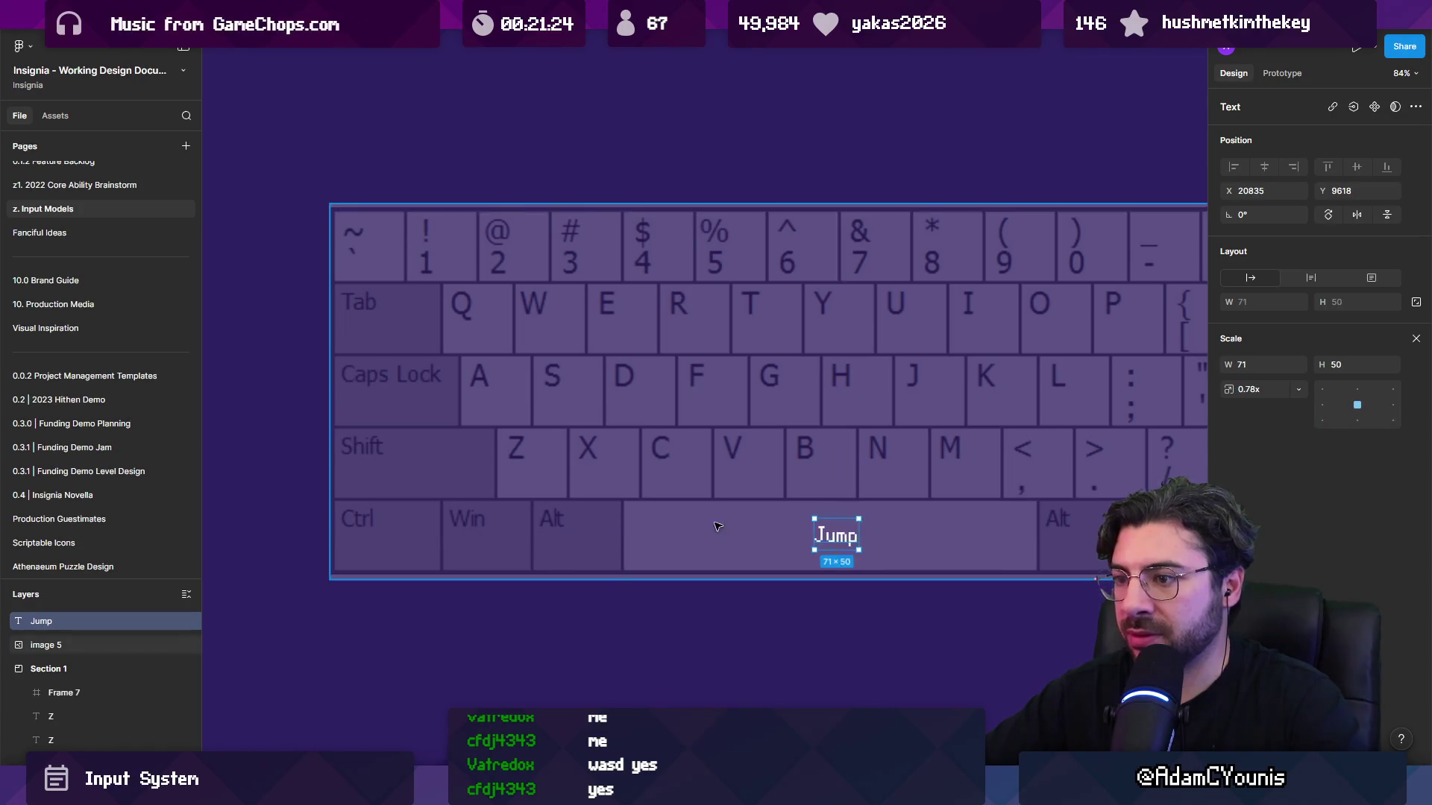
pyautogui.scroll(3, 913, 571)
# Add copies of the label reading Up on the W key and Down on the S key.
pyautogui.keyDown('alt'); pyautogui.moveTo(963, 578); pyautogui.dragTo(575, 302); pyautogui.keyUp('alt')
pyautogui.doubleClick(571, 299)
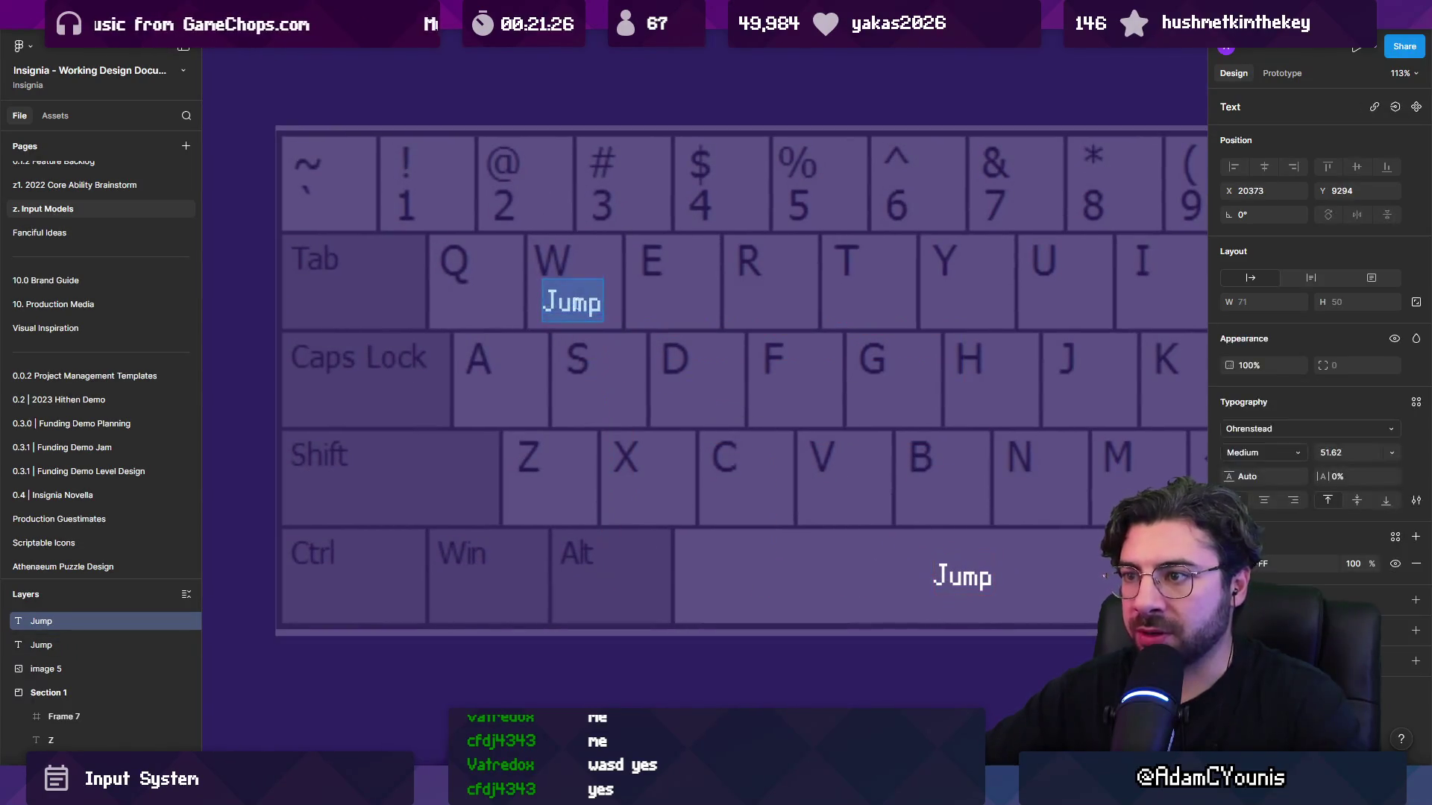
pyautogui.write('L')
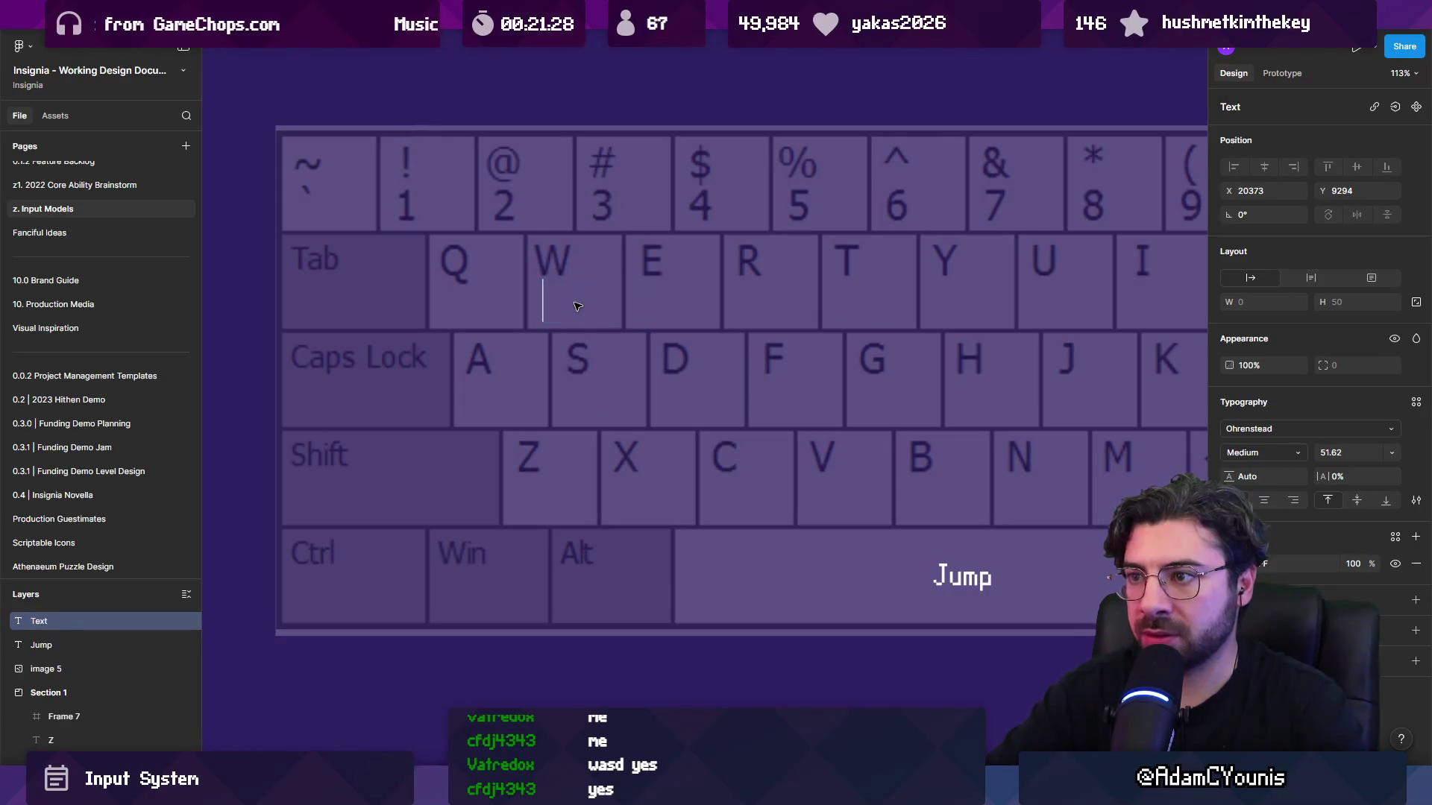
pyautogui.press('Escape')
pyautogui.moveTo(559, 302)
pyautogui.mouseDown()
pyautogui.moveTo(576, 302)
pyautogui.moveTo(601, 394)
pyautogui.moveTo(501, 389)
pyautogui.moveTo(690, 389)
pyautogui.mouseUp()
pyautogui.doubleClick(599, 392)
pyautogui.write('Down')
pyautogui.press('Escape')
# Label the A key Left and the D key Right, fixing the miscapitalised 'rIGHT'.
pyautogui.doubleClick(502, 389)
pyautogui.write('Left')
pyautogui.press('Escape')
pyautogui.doubleClick(681, 396)
pyautogui.write('rIGHT')
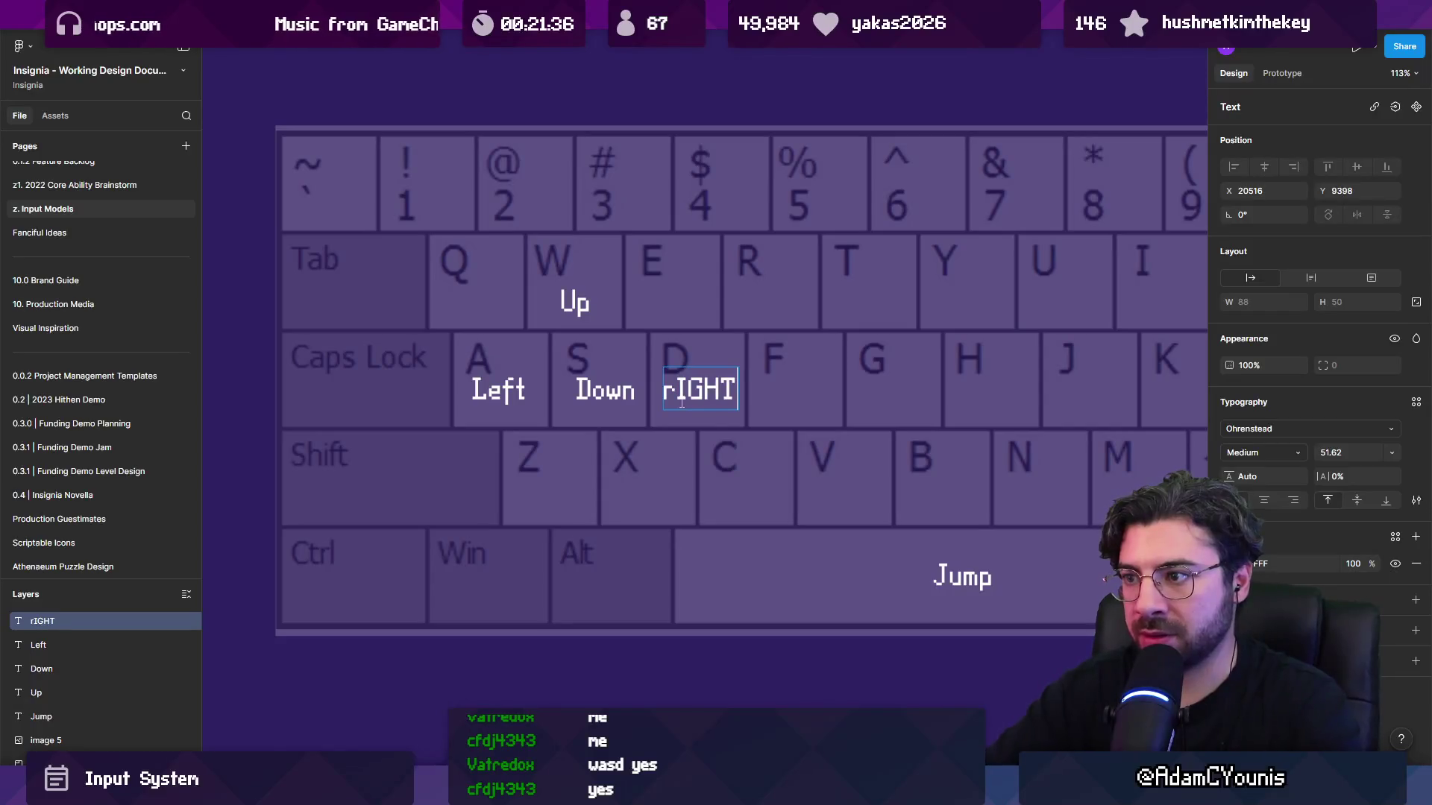
pyautogui.press('Escape')
pyautogui.doubleClick(681, 396)
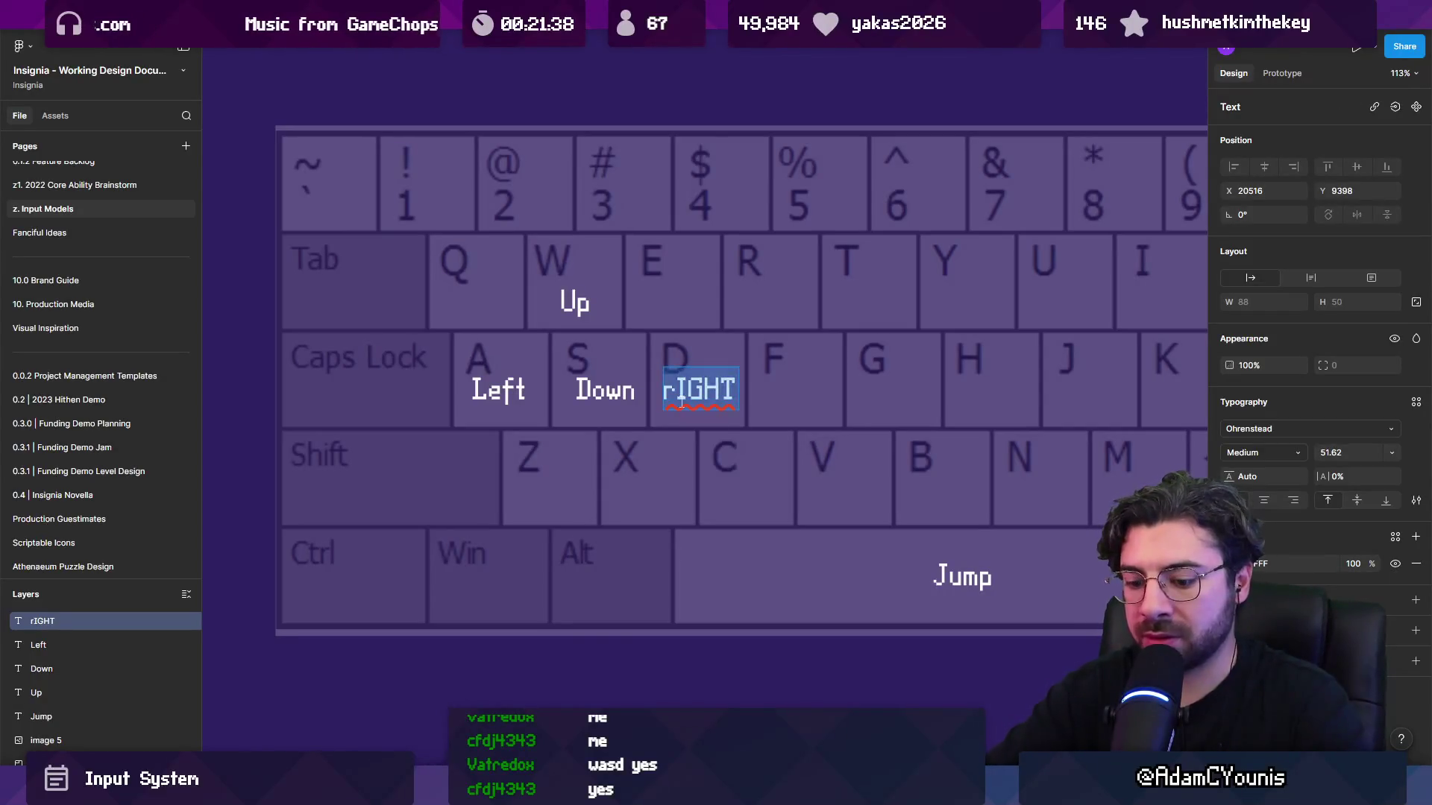
pyautogui.write('Right')
pyautogui.press('Escape')
pyautogui.press('Escape')
pyautogui.click(687, 395)
# Add a Target label on the Q key and position it.
pyautogui.moveTo(688, 396)
pyautogui.keyDown('alt'); pyautogui.mouseDown()
pyautogui.moveTo(503, 506)
pyautogui.moveTo(382, 496)
pyautogui.moveTo(447, 399)
pyautogui.moveTo(476, 311)
pyautogui.mouseUp(); pyautogui.keyUp('alt')
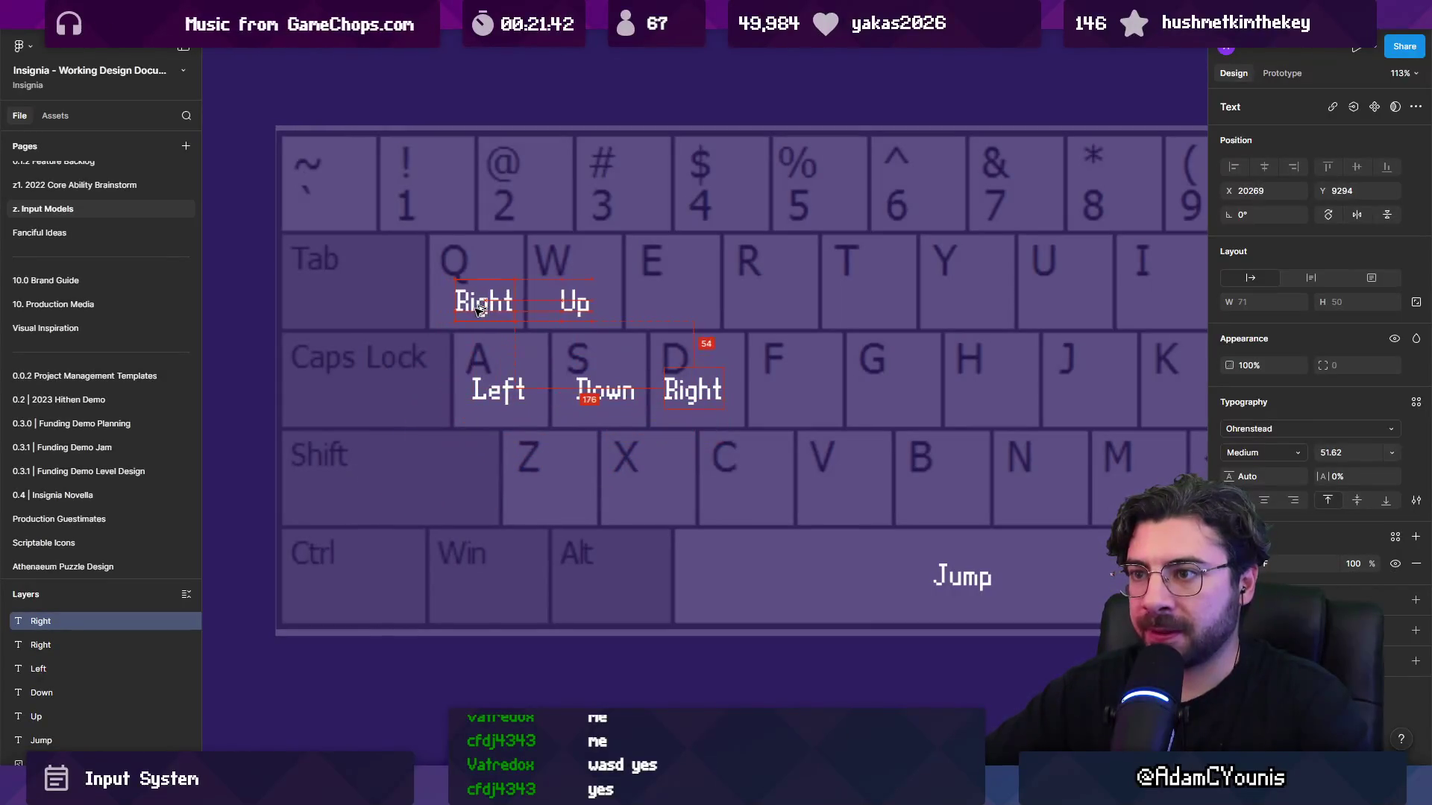
pyautogui.doubleClick(476, 306)
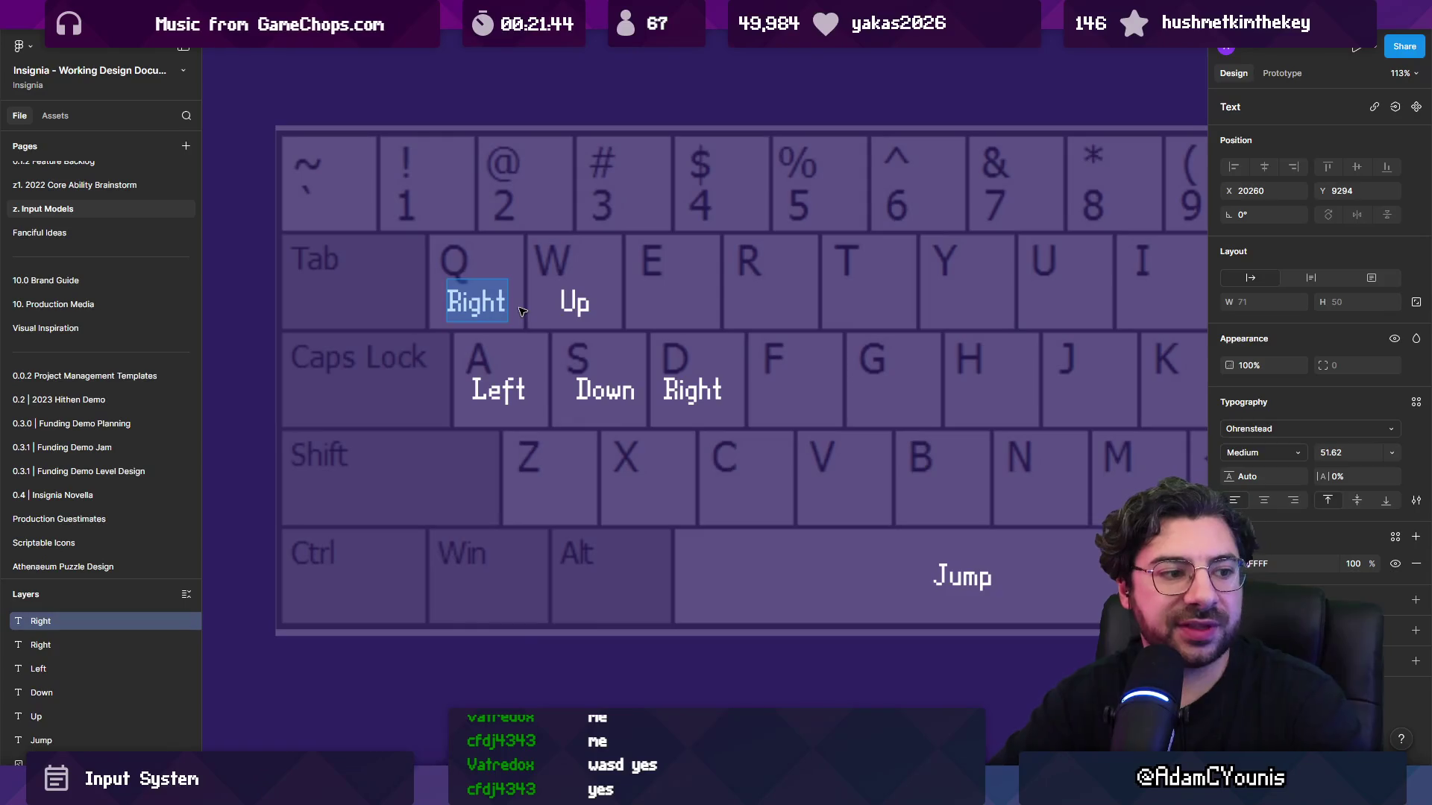
pyautogui.write('Ability')
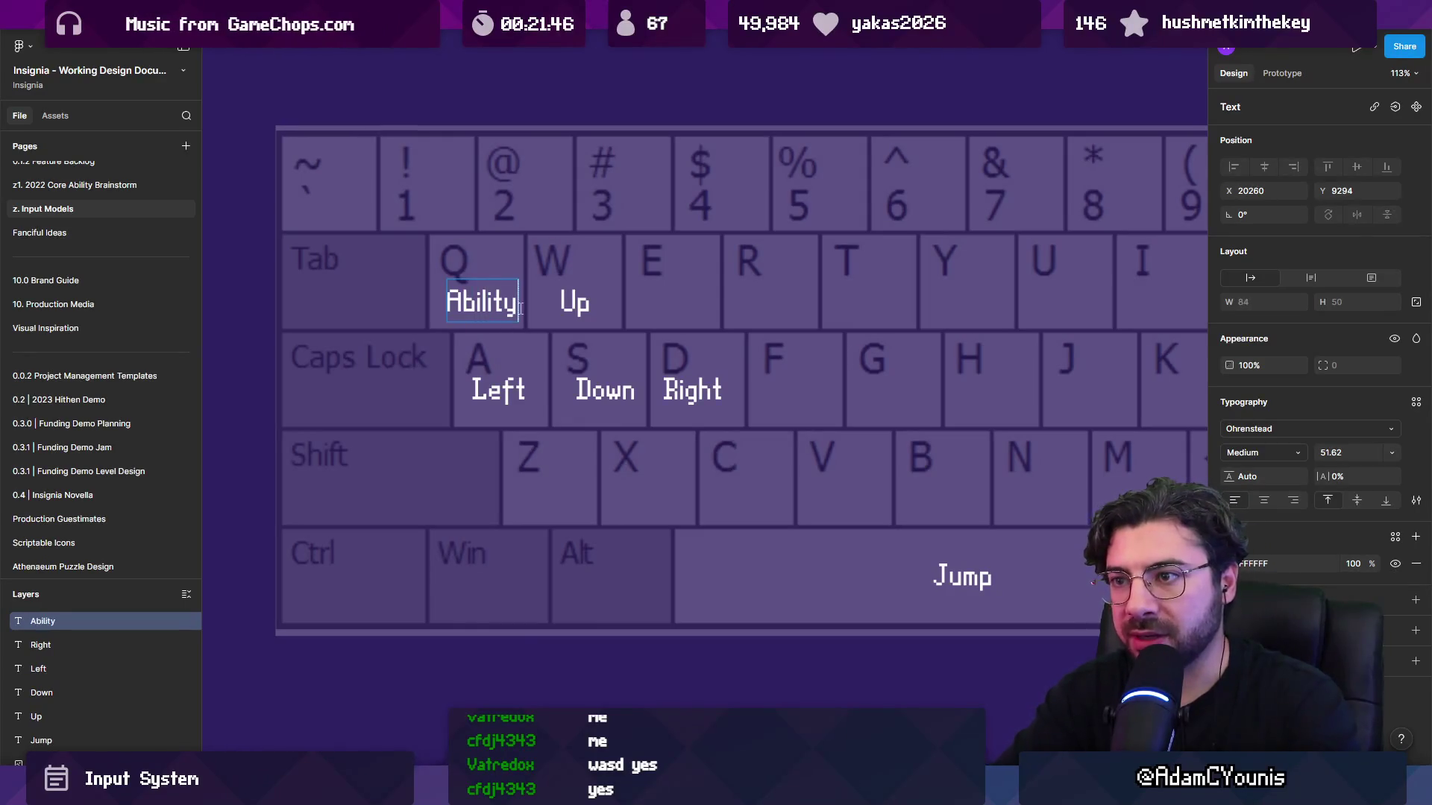
pyautogui.doubleClick(520, 308)
pyautogui.write('Target')
pyautogui.press('Escape')
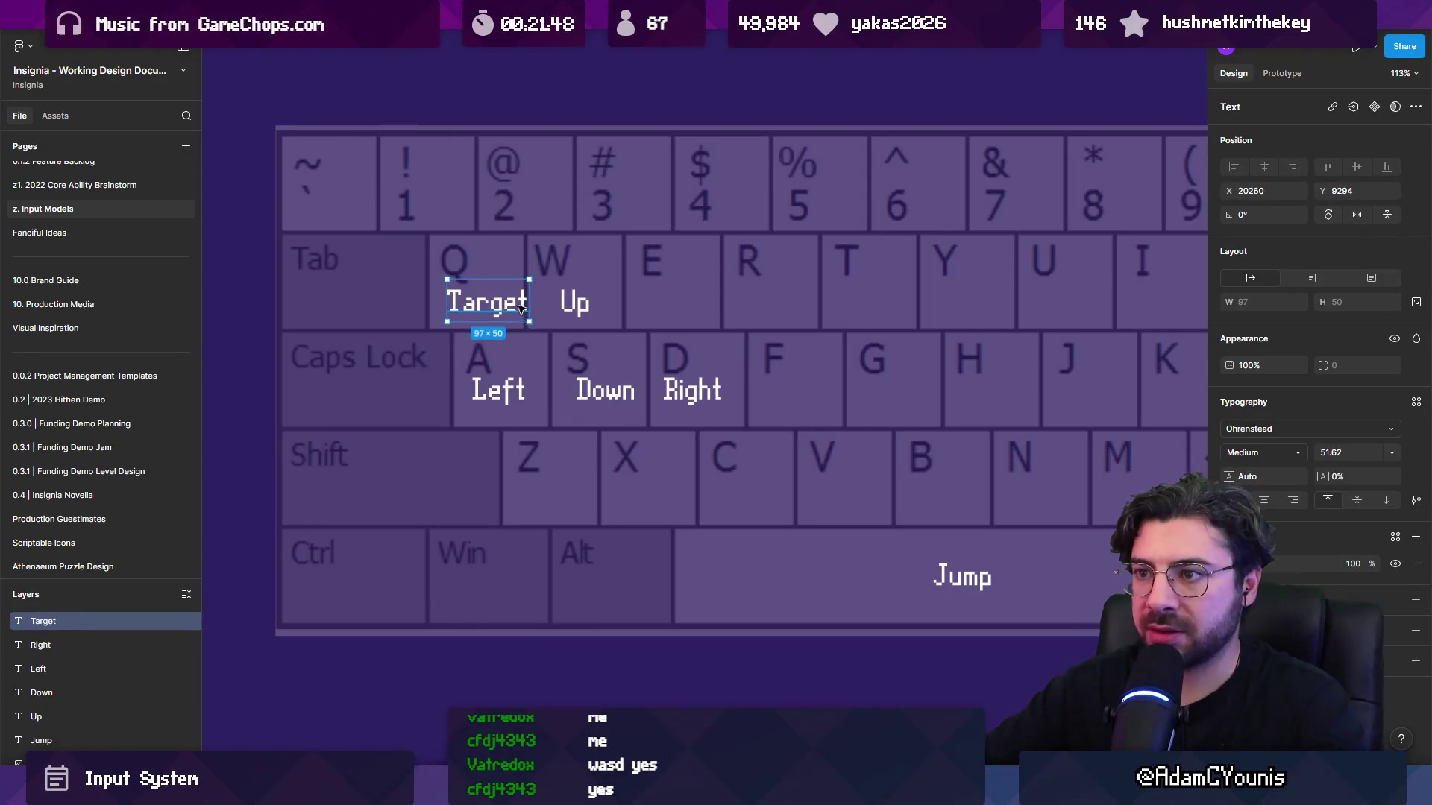
pyautogui.moveTo(520, 310); pyautogui.dragTo(511, 317)
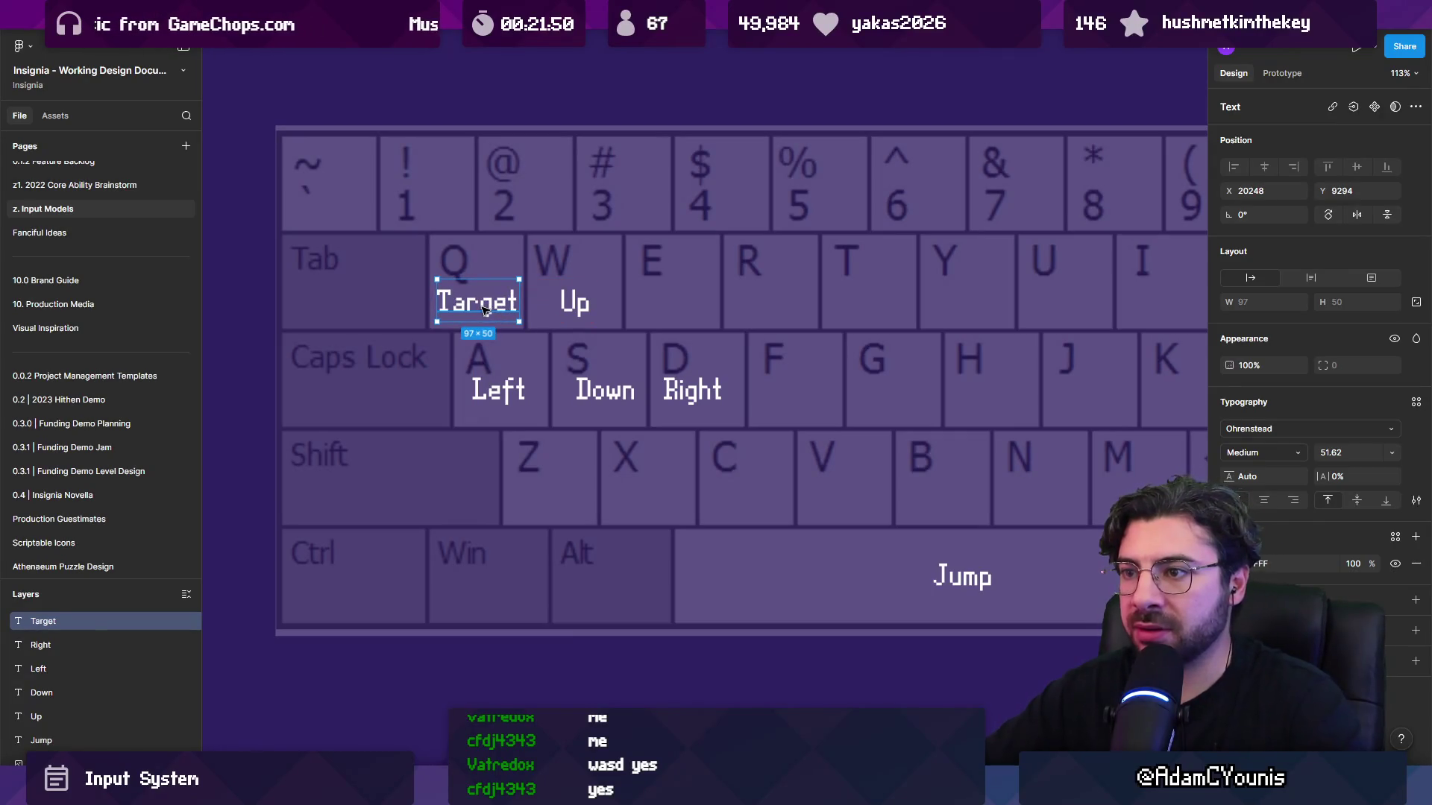
pyautogui.doubleClick(576, 302)
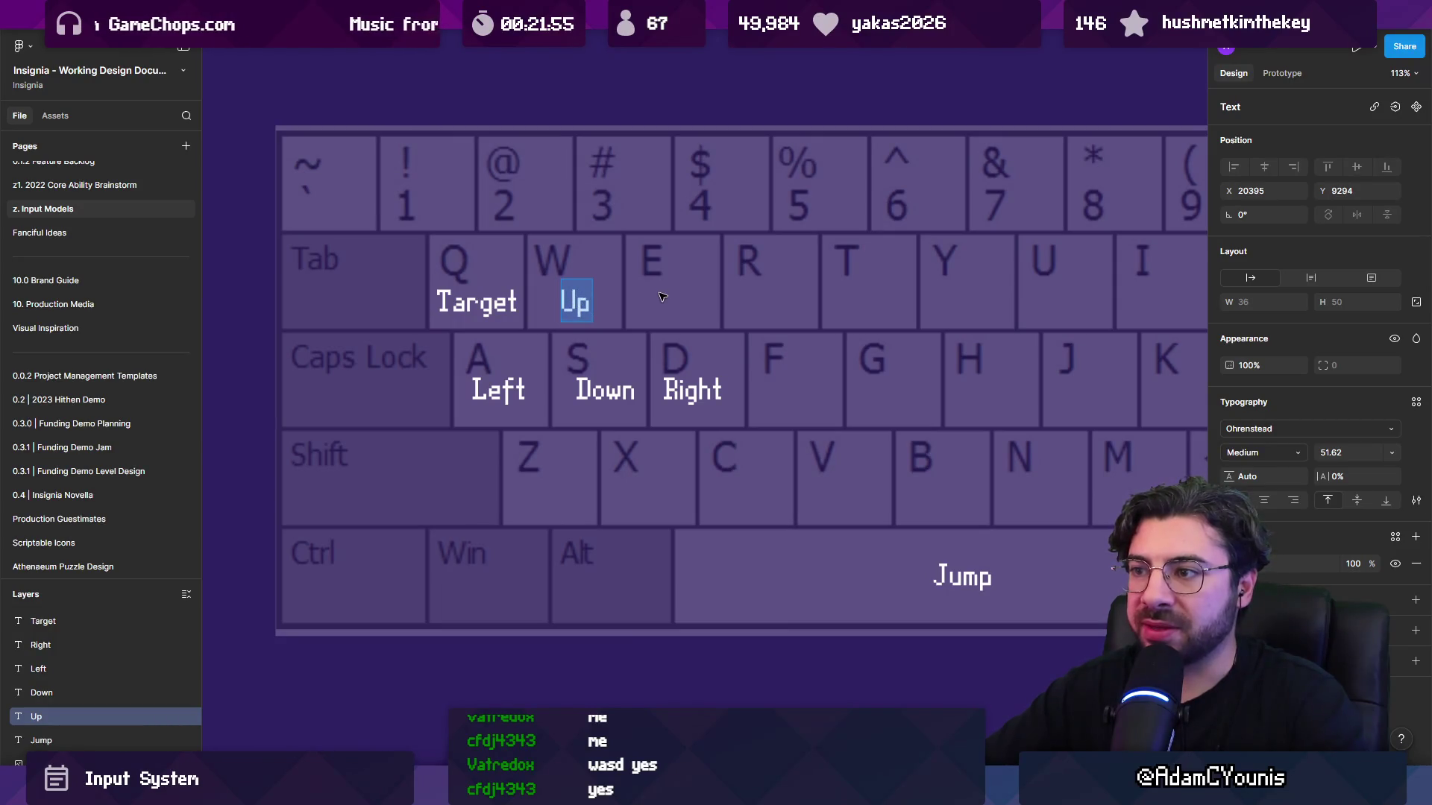
pyautogui.press('Escape')
pyautogui.press('Escape')
# Add a Rations label on the E key and an Attack label on the K key.
pyautogui.click(477, 302)
pyautogui.moveTo(477, 302); pyautogui.dragTo(669, 302)
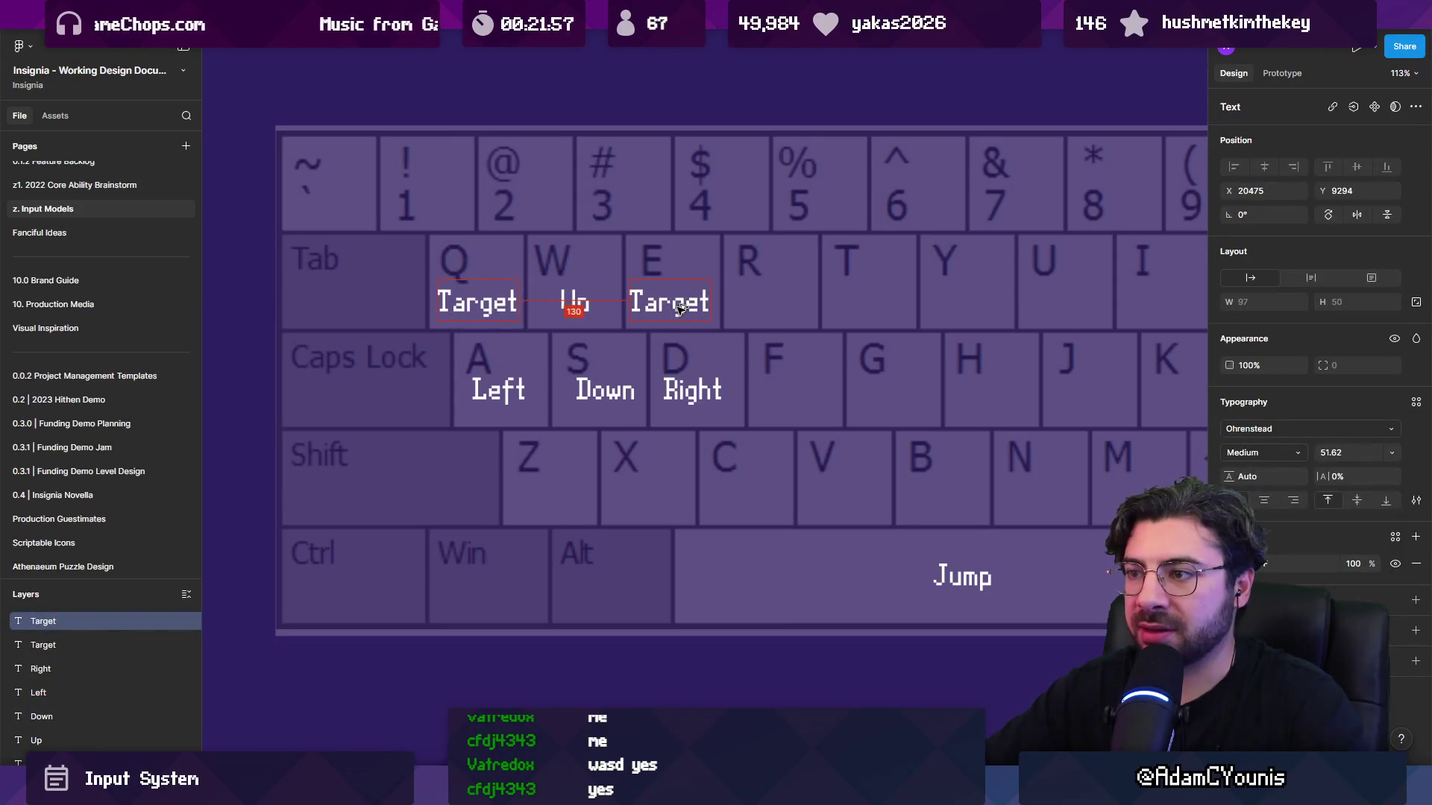
pyautogui.doubleClick(671, 304)
pyautogui.write('Rations')
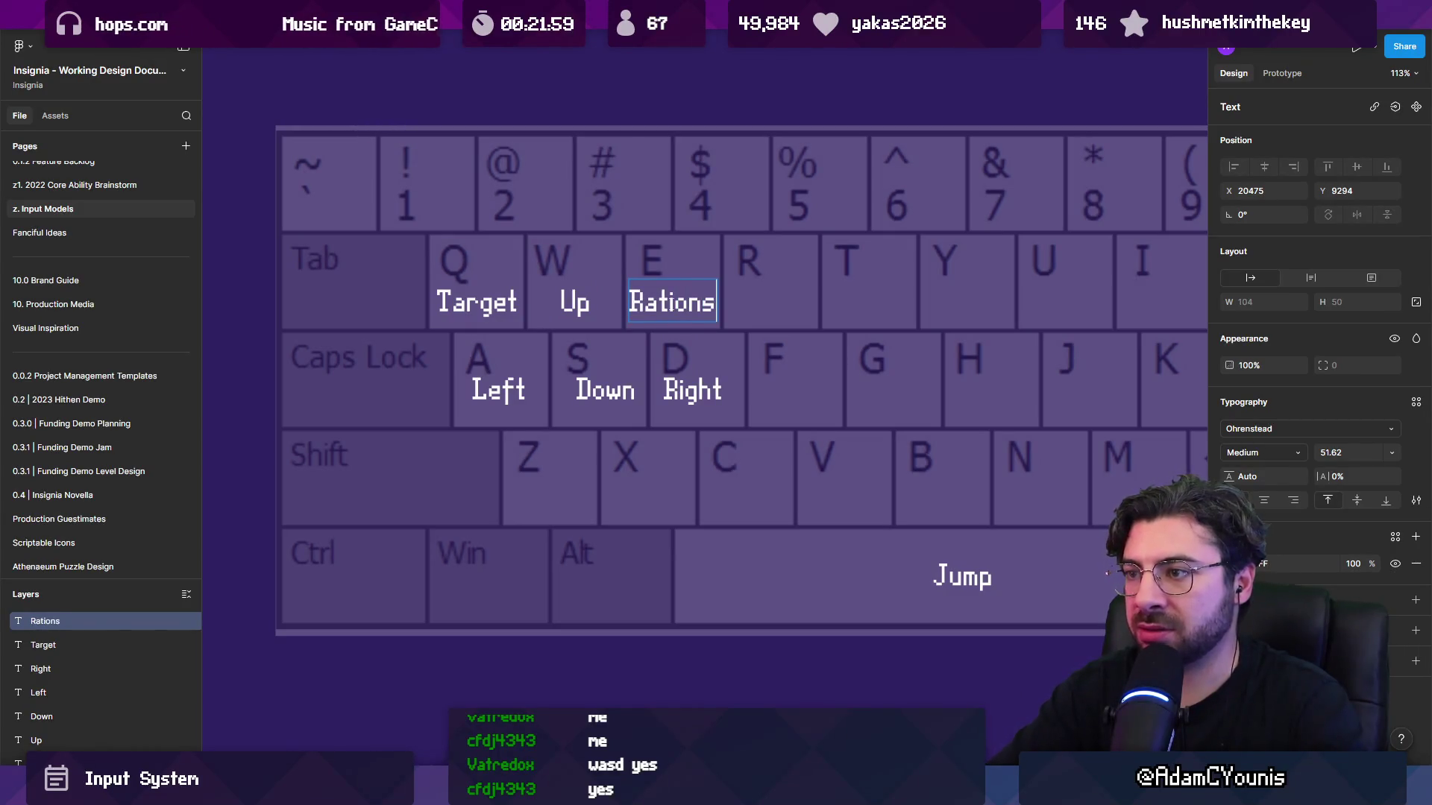
pyautogui.press('Escape')
pyautogui.scroll(-5, 672, 373)
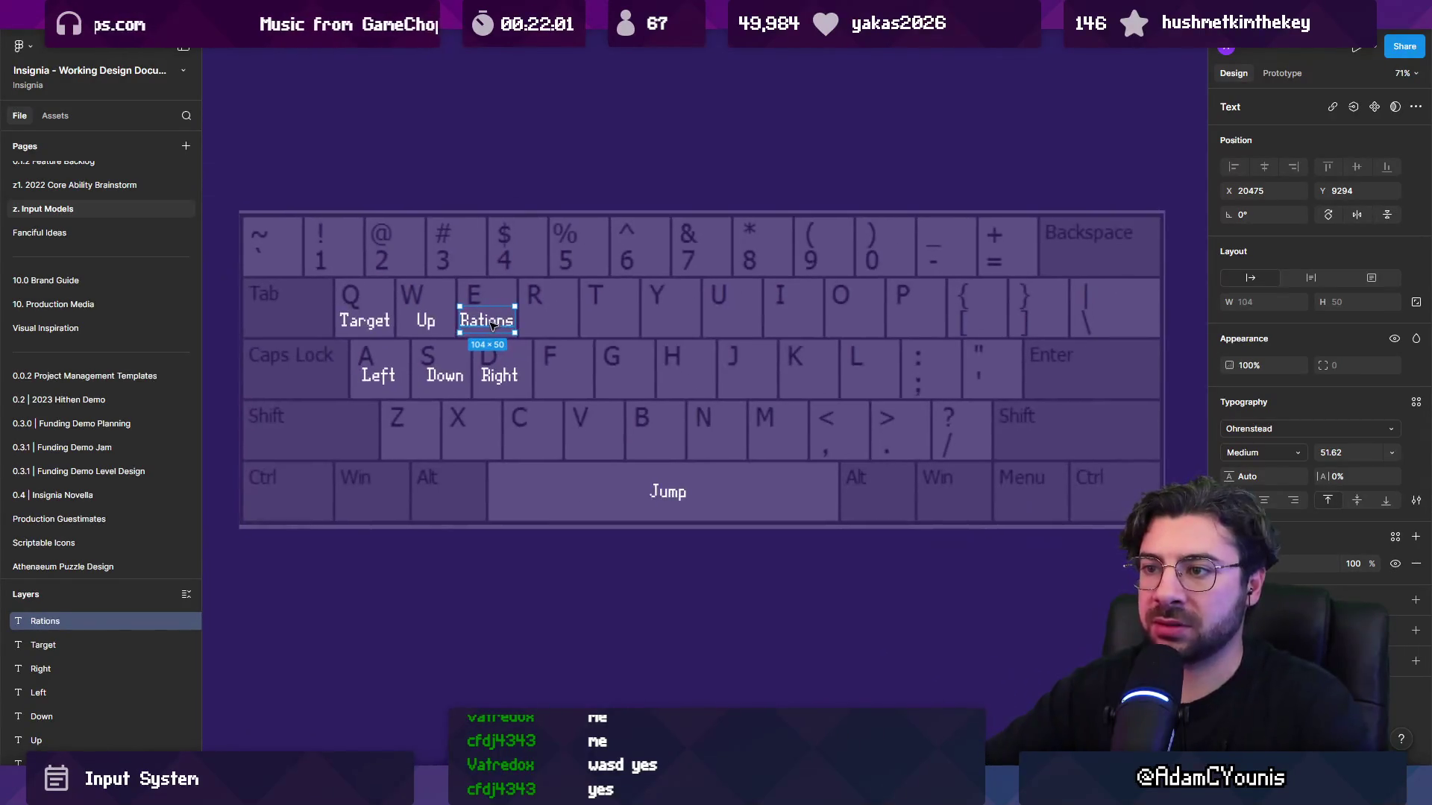
pyautogui.moveTo(486, 321)
pyautogui.mouseDown()
pyautogui.moveTo(748, 383)
pyautogui.moveTo(824, 384)
pyautogui.mouseUp()
pyautogui.doubleClick(818, 384)
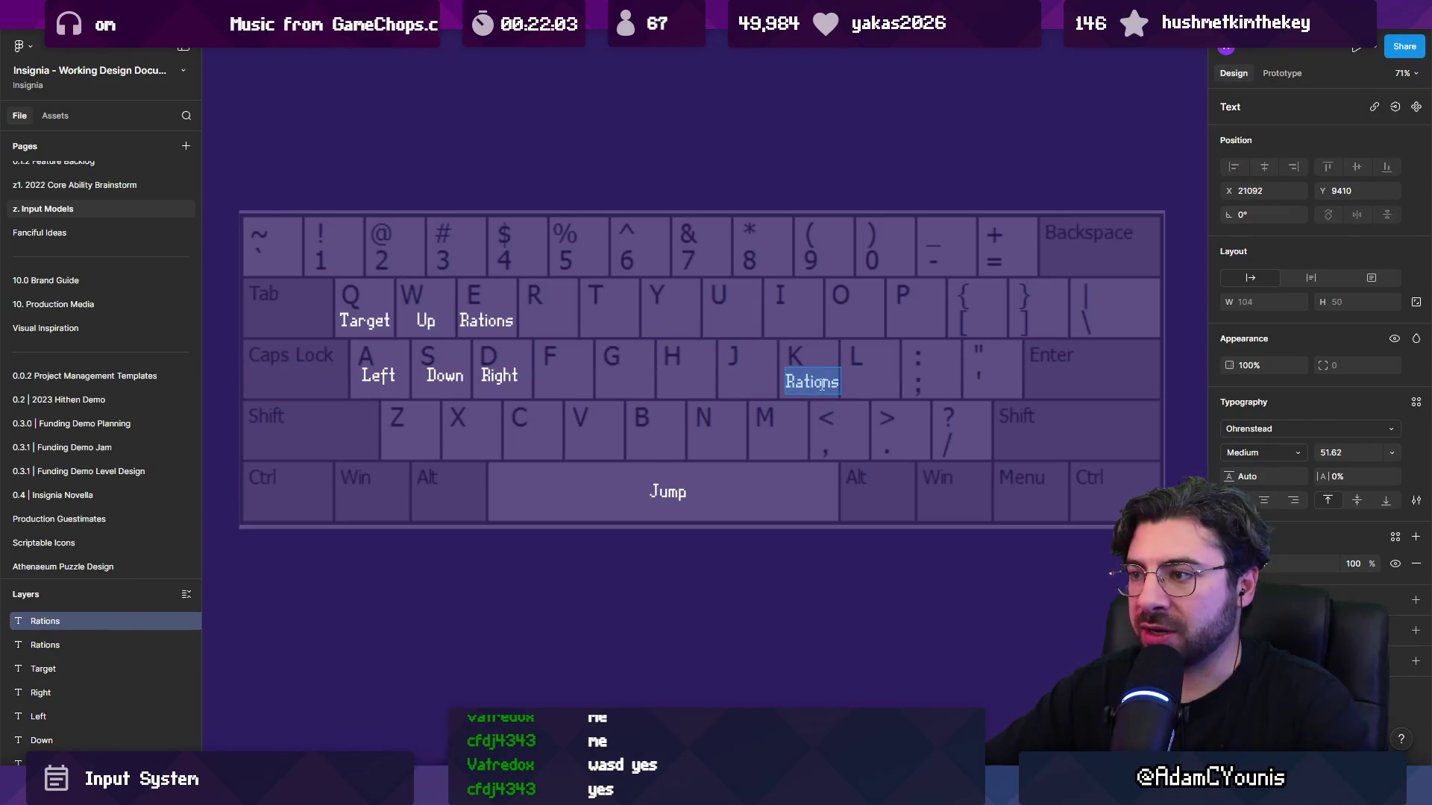
pyautogui.write('Attack')
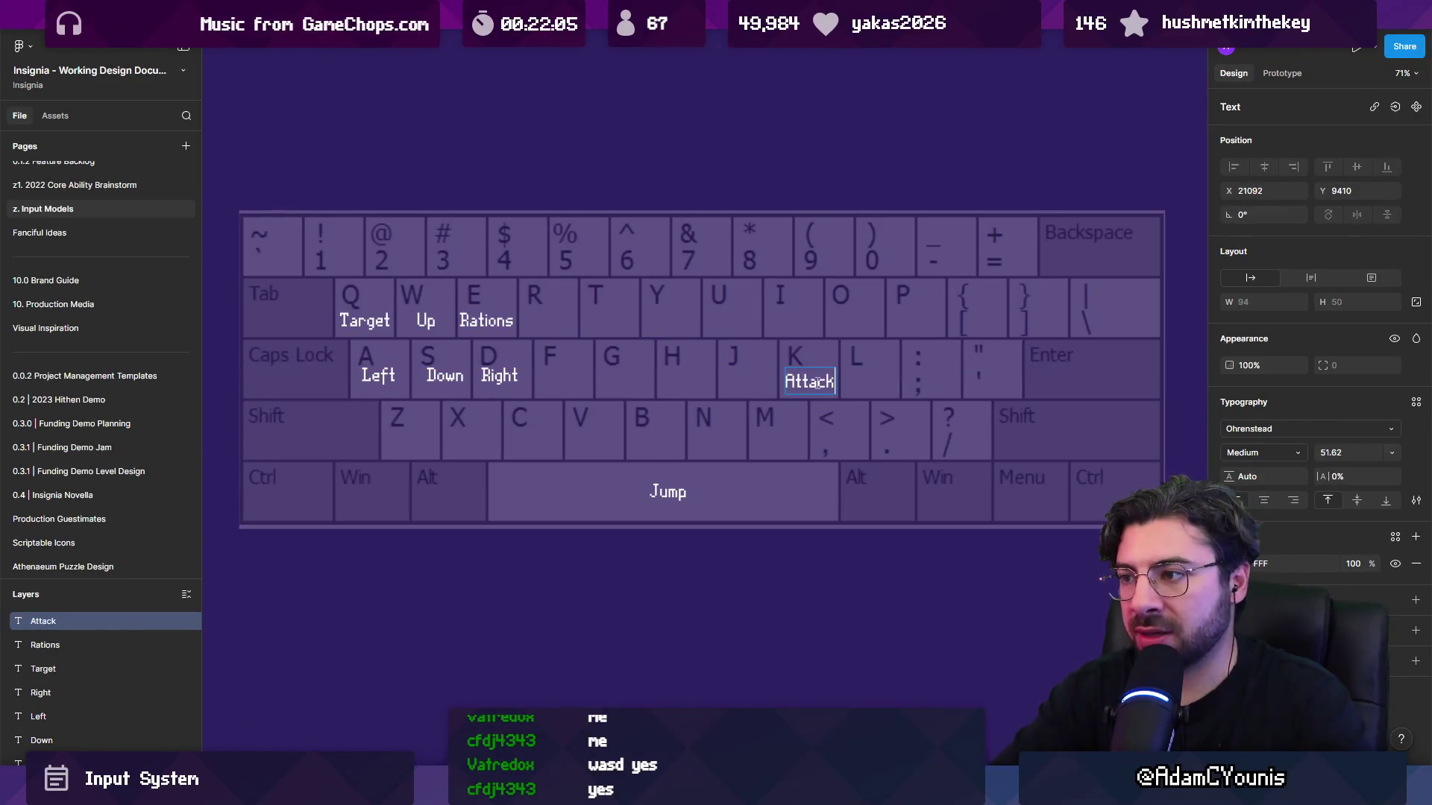
pyautogui.press('Escape')
# Add a Roll label on the L key and an Attack label on the J key.
pyautogui.scroll(3, 817, 382)
pyautogui.moveTo(817, 384); pyautogui.dragTo(899, 391)
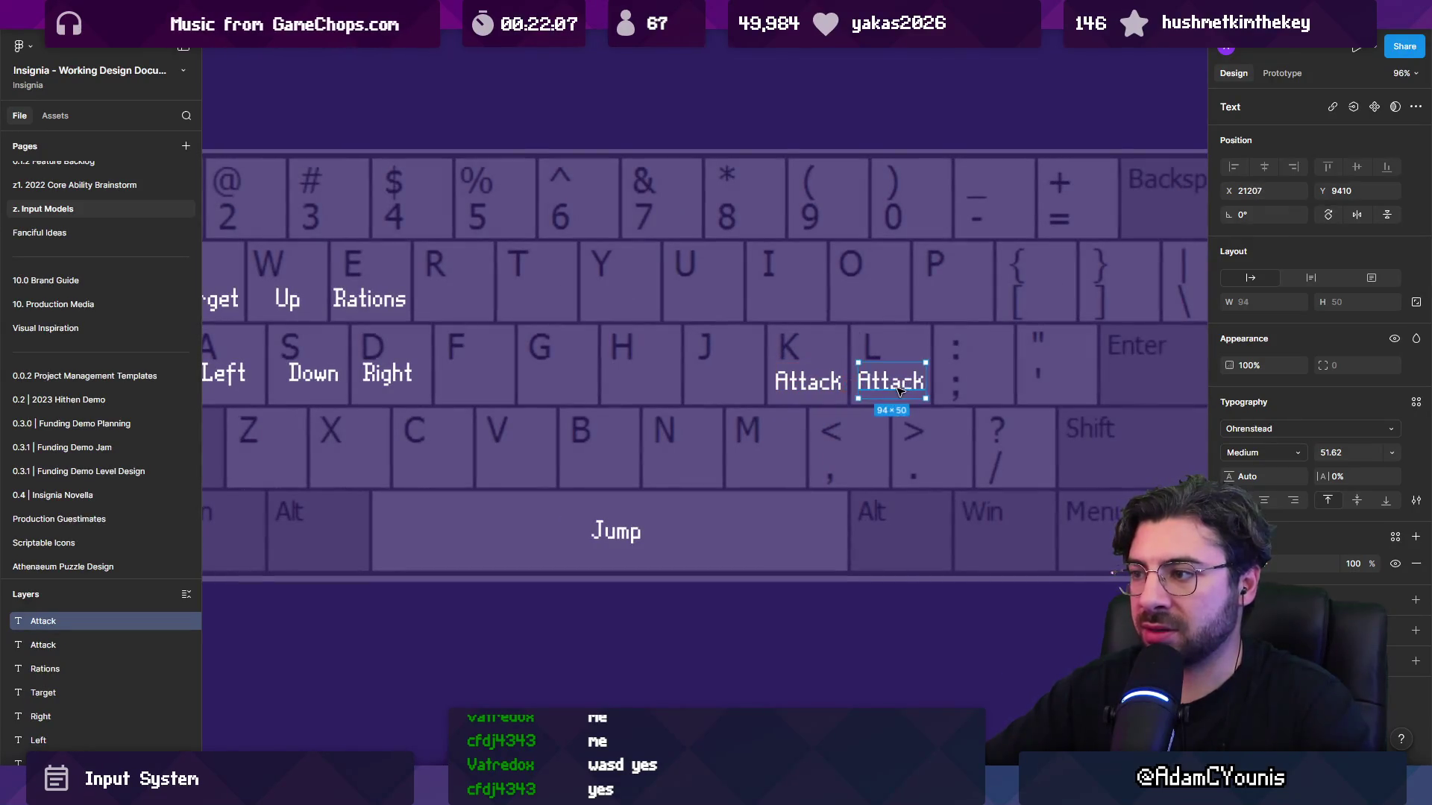
pyautogui.doubleClick(898, 391)
pyautogui.write('Roll')
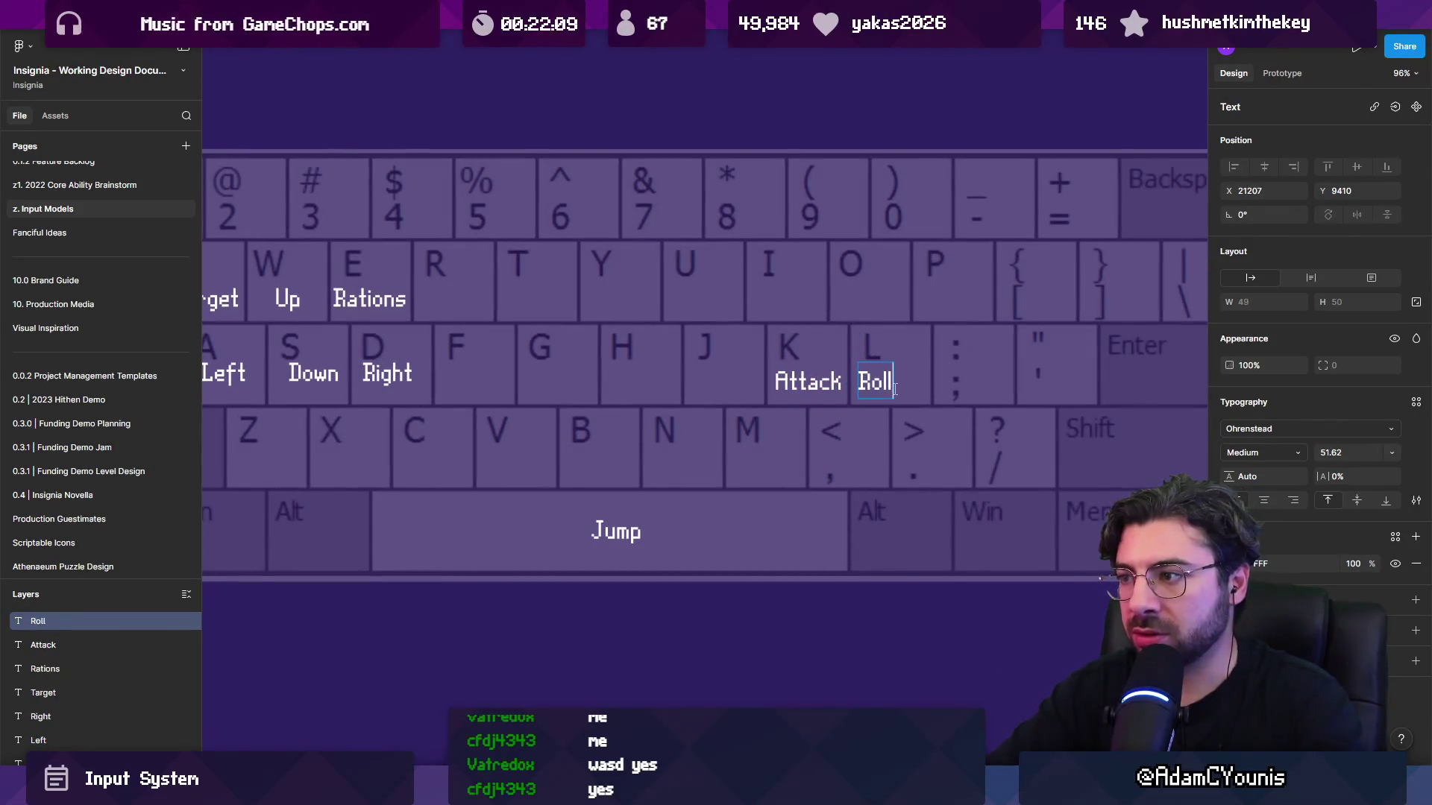
pyautogui.press('Escape')
pyautogui.moveTo(873, 391); pyautogui.dragTo(713, 389)
pyautogui.click(809, 385)
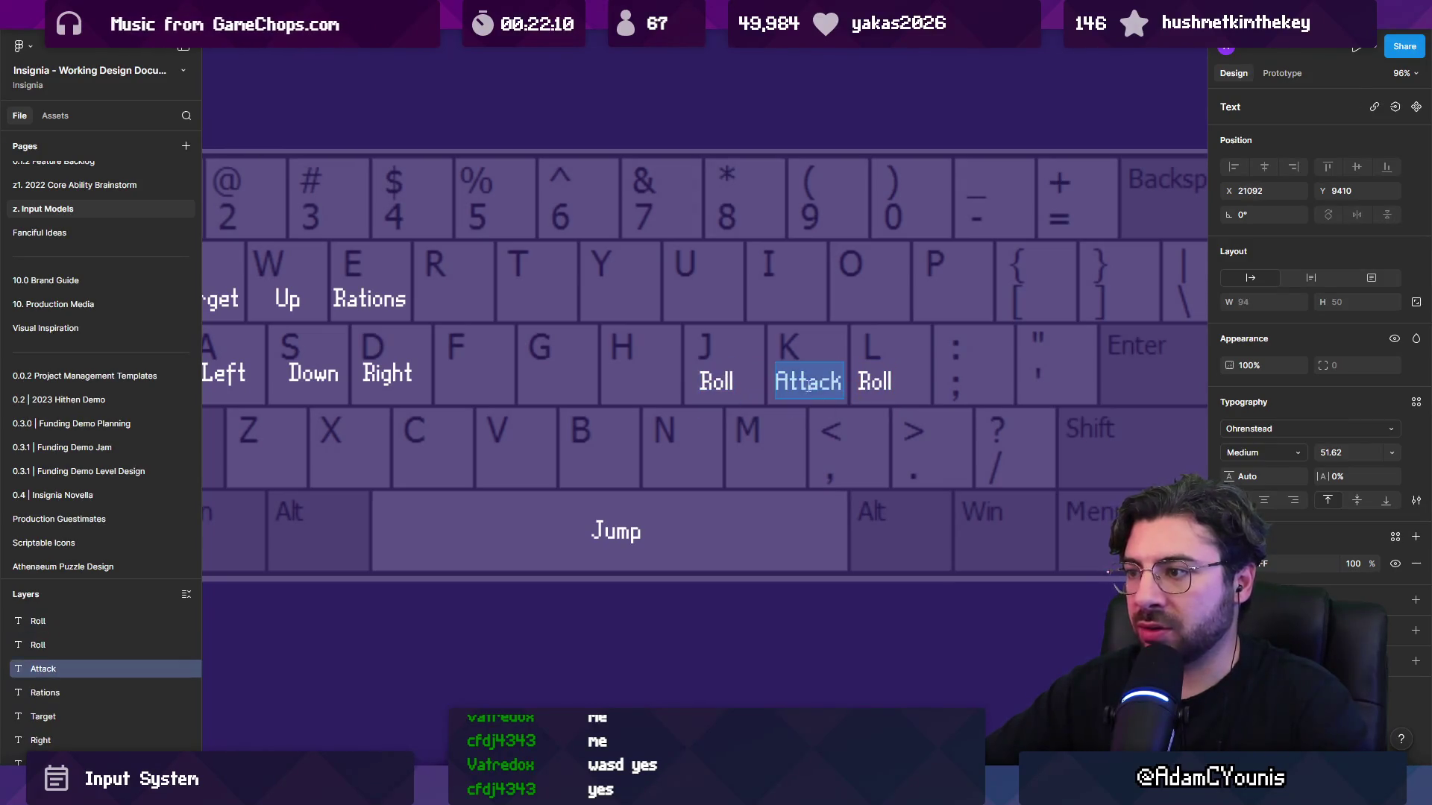
pyautogui.write('Jump')
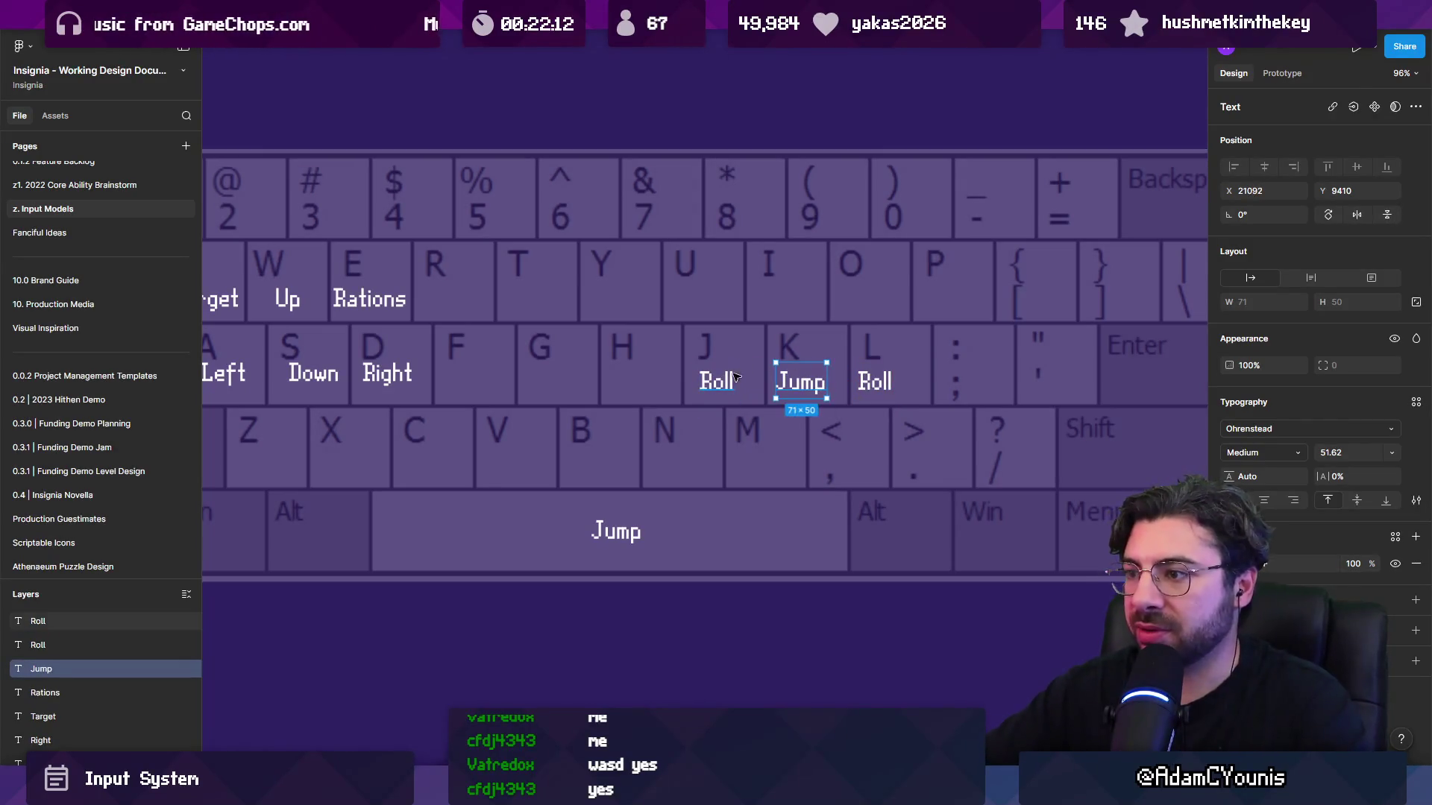
pyautogui.doubleClick(716, 381)
pyautogui.write('Attack')
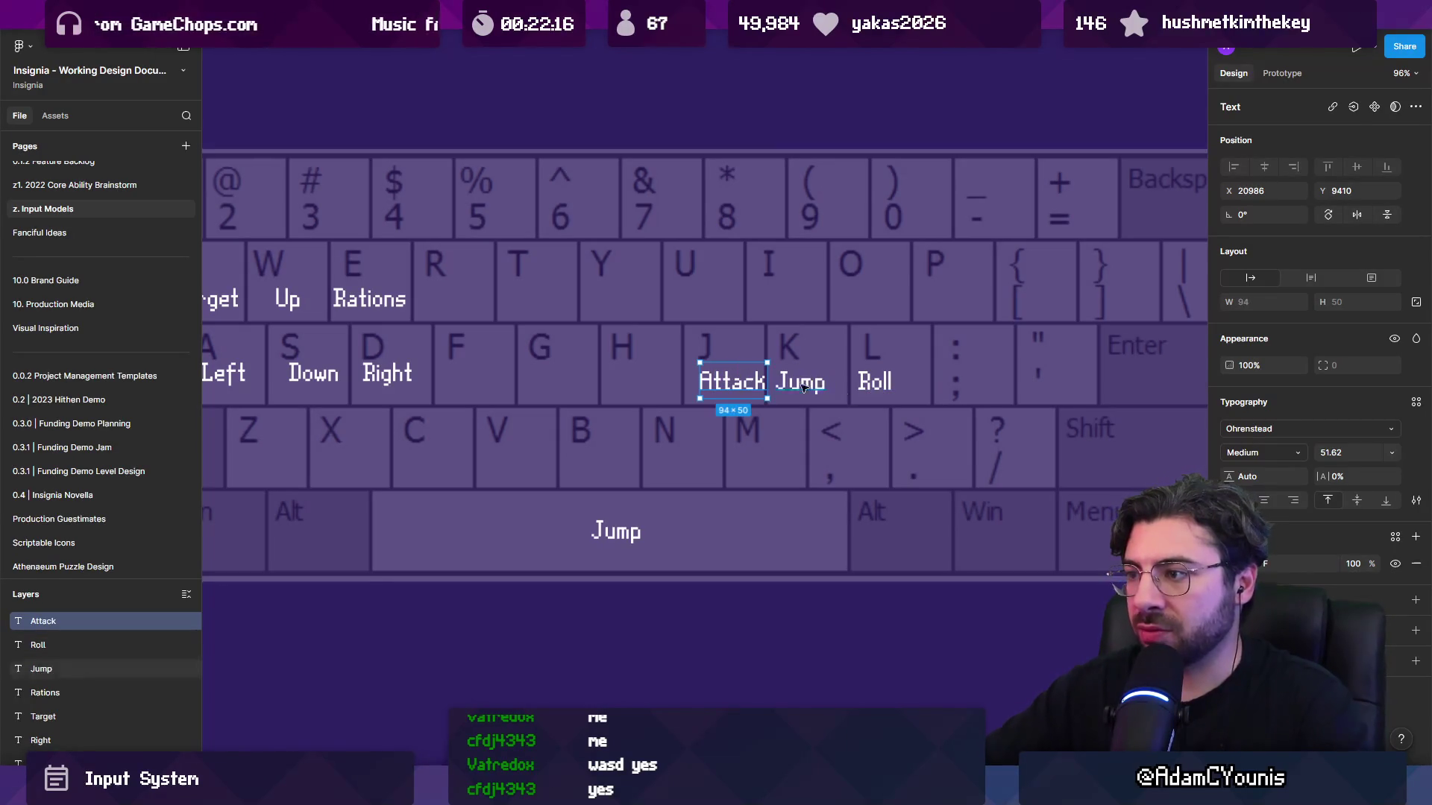
pyautogui.moveTo(753, 382); pyautogui.dragTo(789, 299)
pyautogui.doubleClick(742, 382)
pyautogui.press('Escape')
# Label the I key Interact, replacing the interim Special text.
pyautogui.doubleClick(790, 298)
pyautogui.write('Special')
pyautogui.press('Escape')
pyautogui.doubleClick(789, 298)
pyautogui.hscroll(-3, 789, 298)
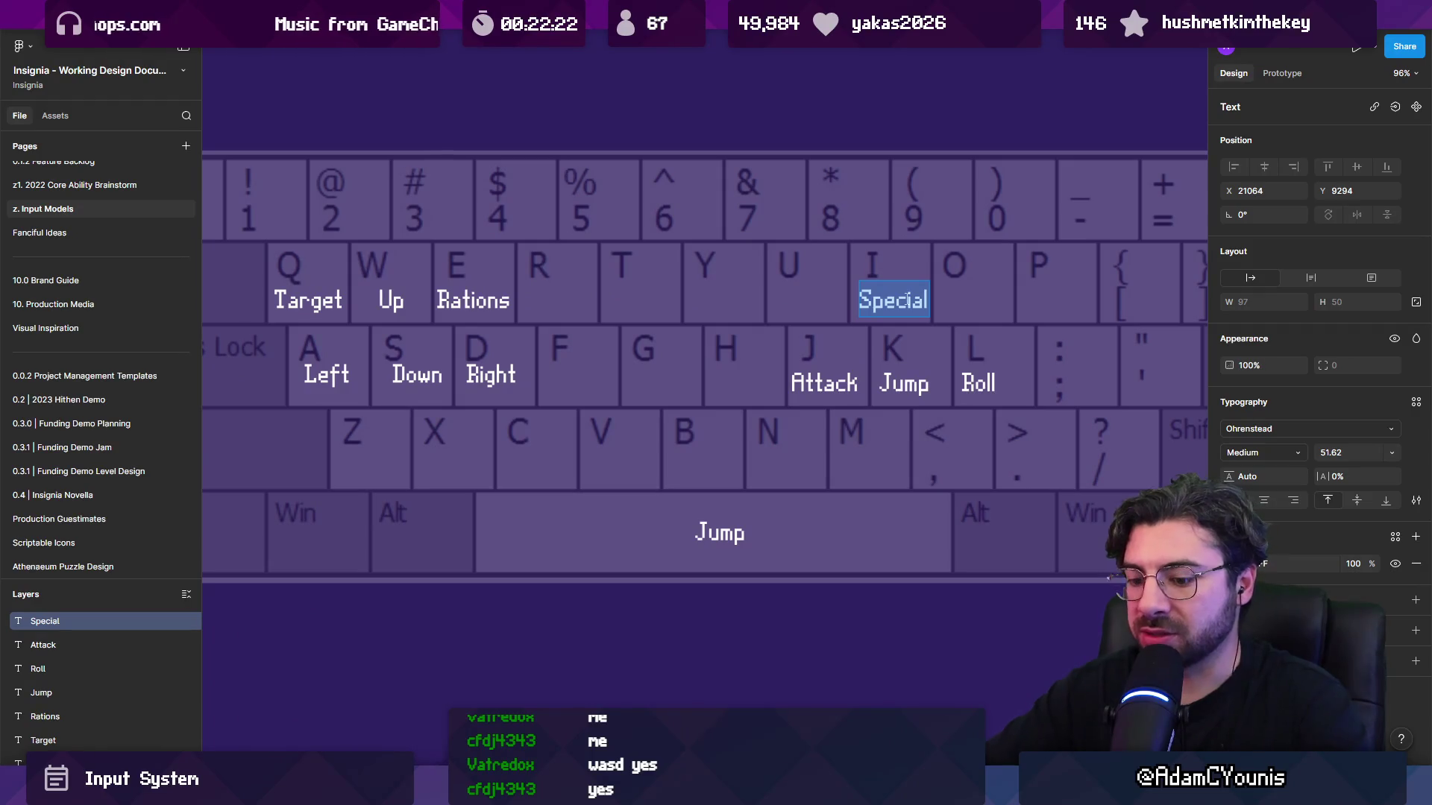
pyautogui.write('Interact')
pyautogui.press('Escape')
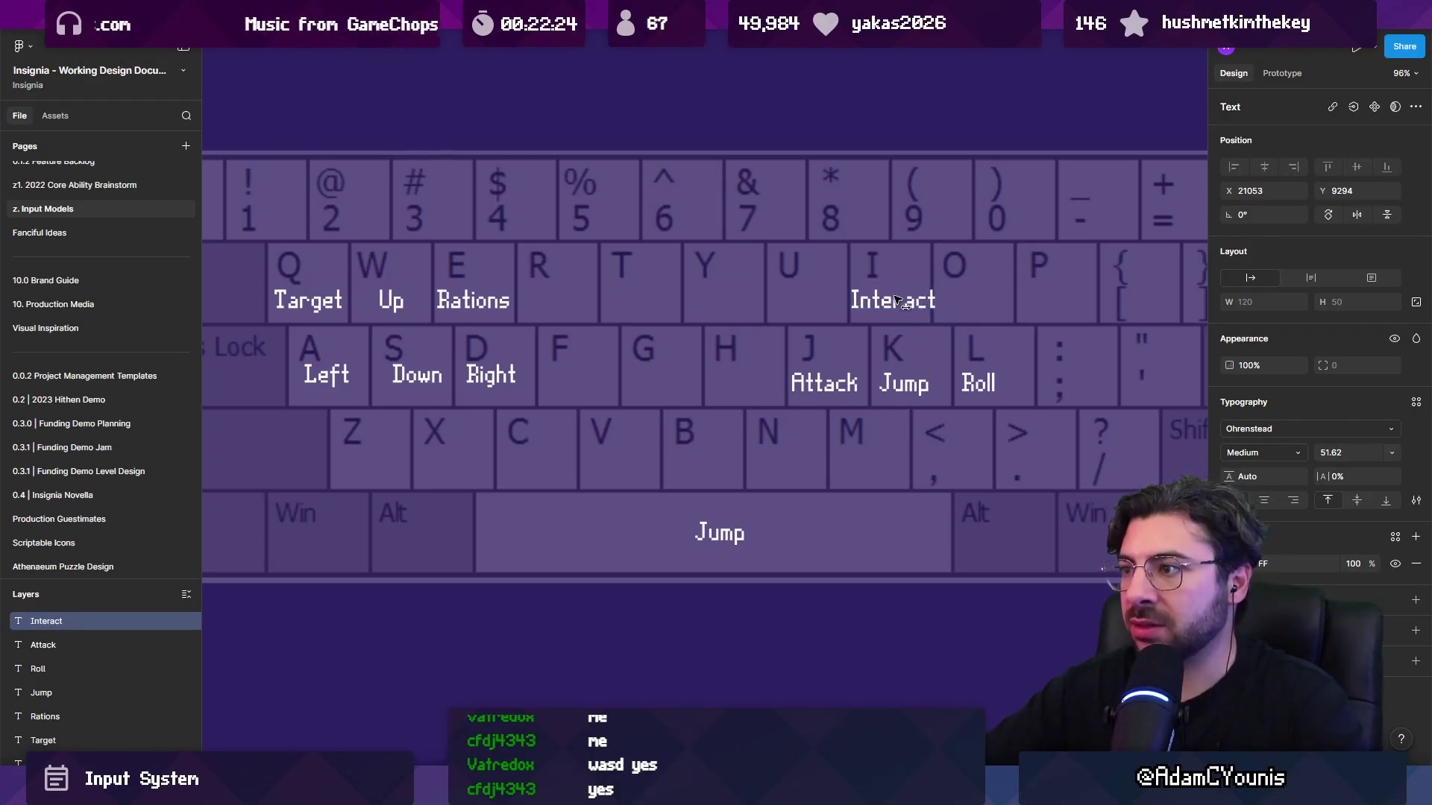
# Add a Map / select label on the M key.
pyautogui.scroll(-1, 900, 301)
pyautogui.moveTo(900, 301)
pyautogui.keyDown('alt'); pyautogui.mouseDown()
pyautogui.moveTo(852, 458)
pyautogui.moveTo(870, 458)
pyautogui.mouseUp(); pyautogui.keyUp('alt')
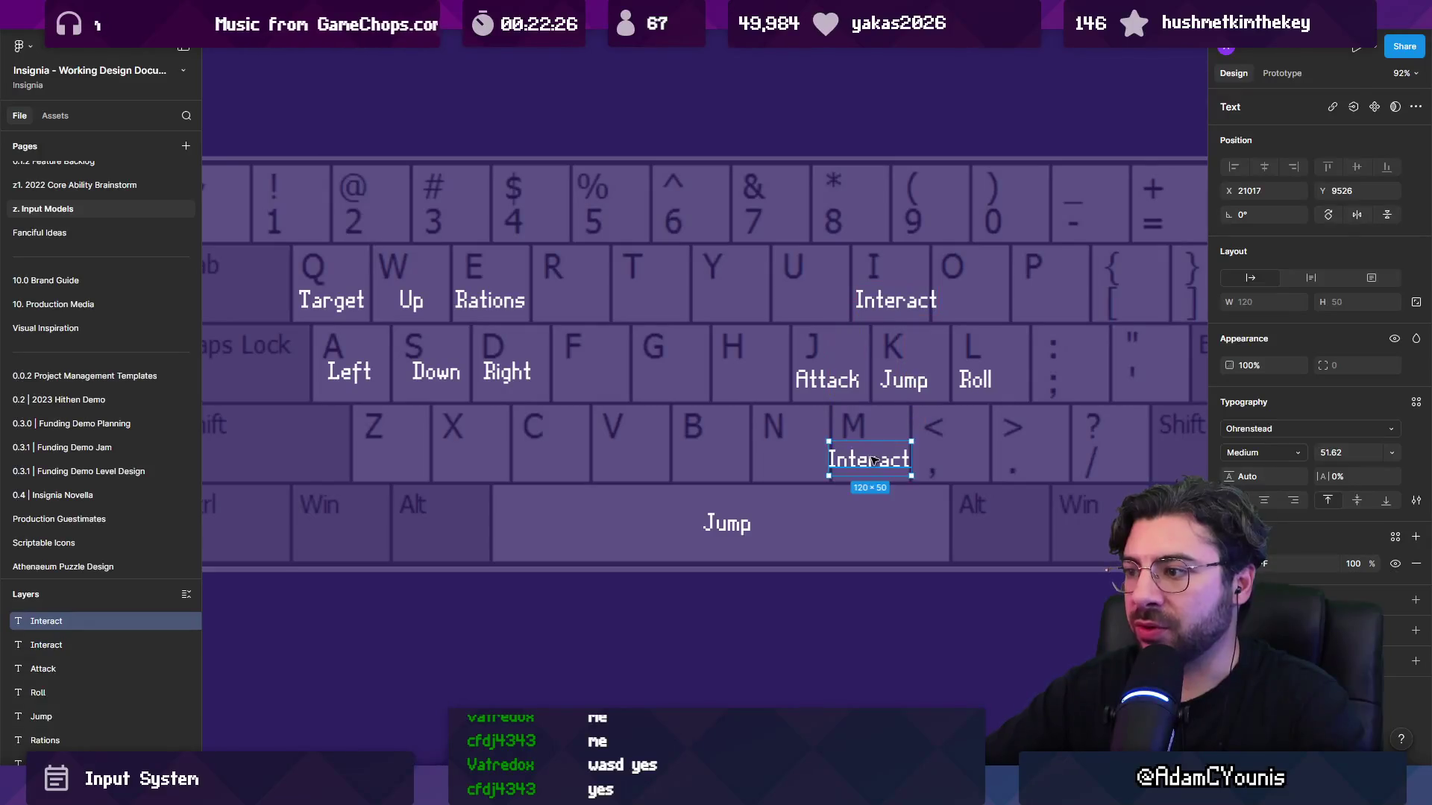
pyautogui.doubleClick(870, 455)
pyautogui.write('Map / select')
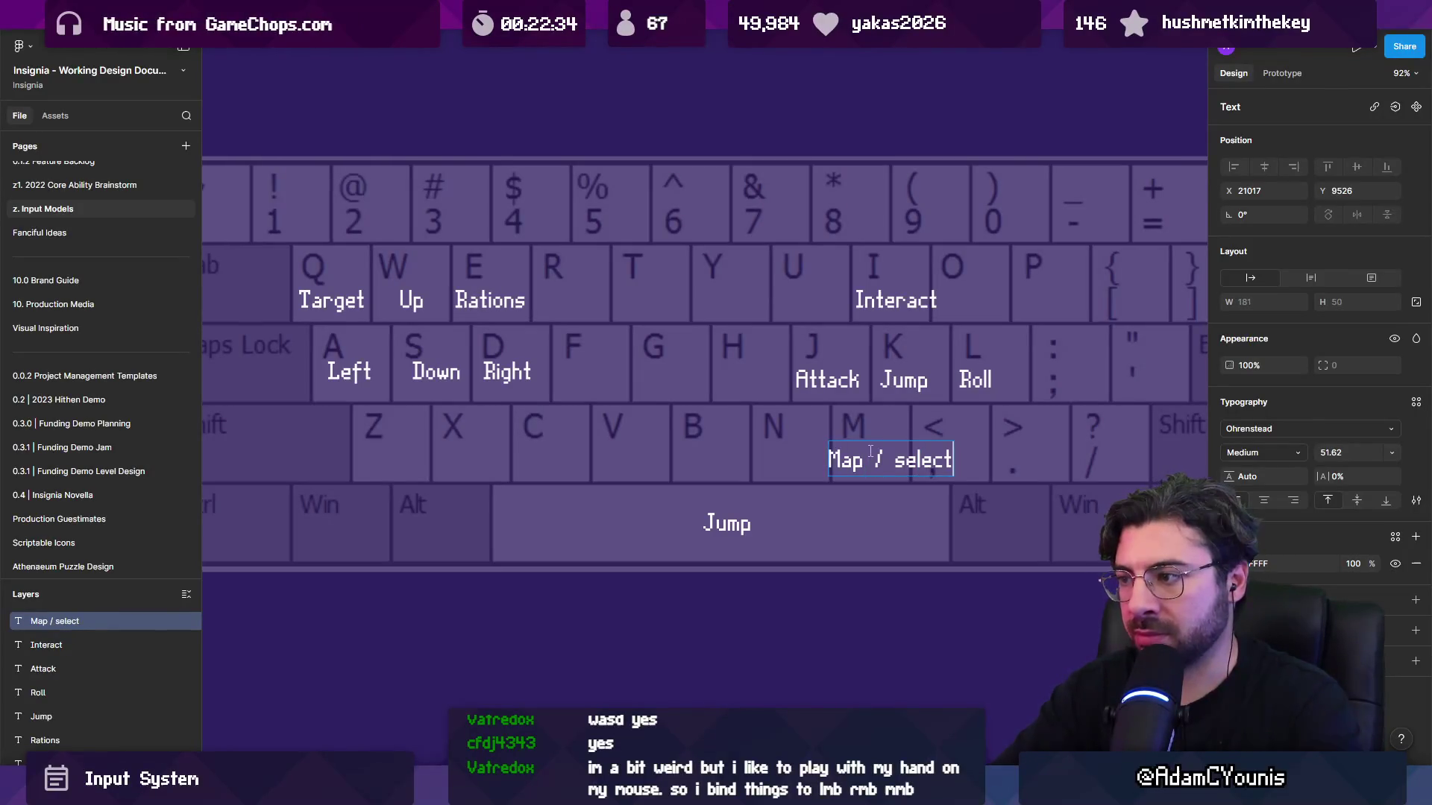
pyautogui.press('Escape')
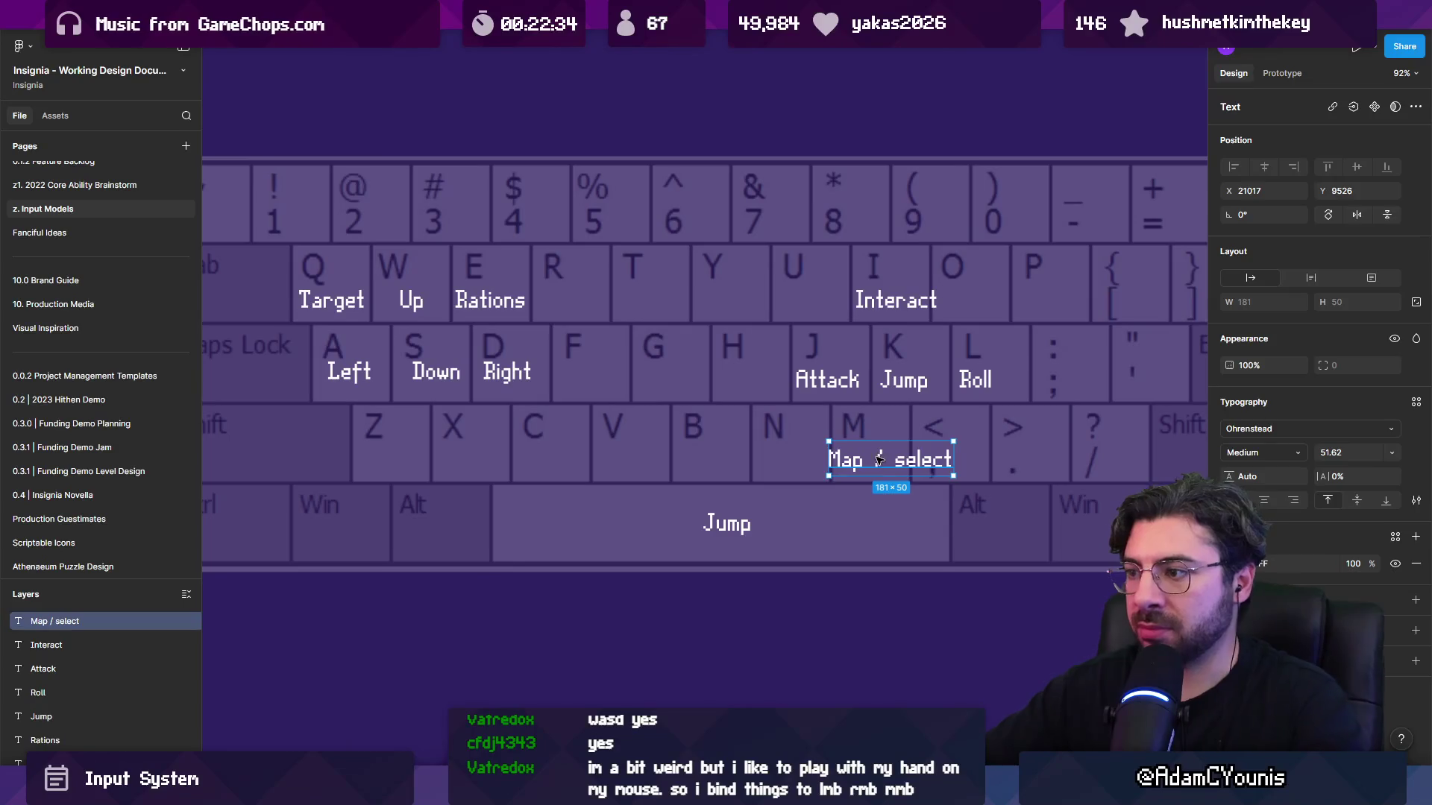
pyautogui.moveTo(892, 461); pyautogui.dragTo(872, 463)
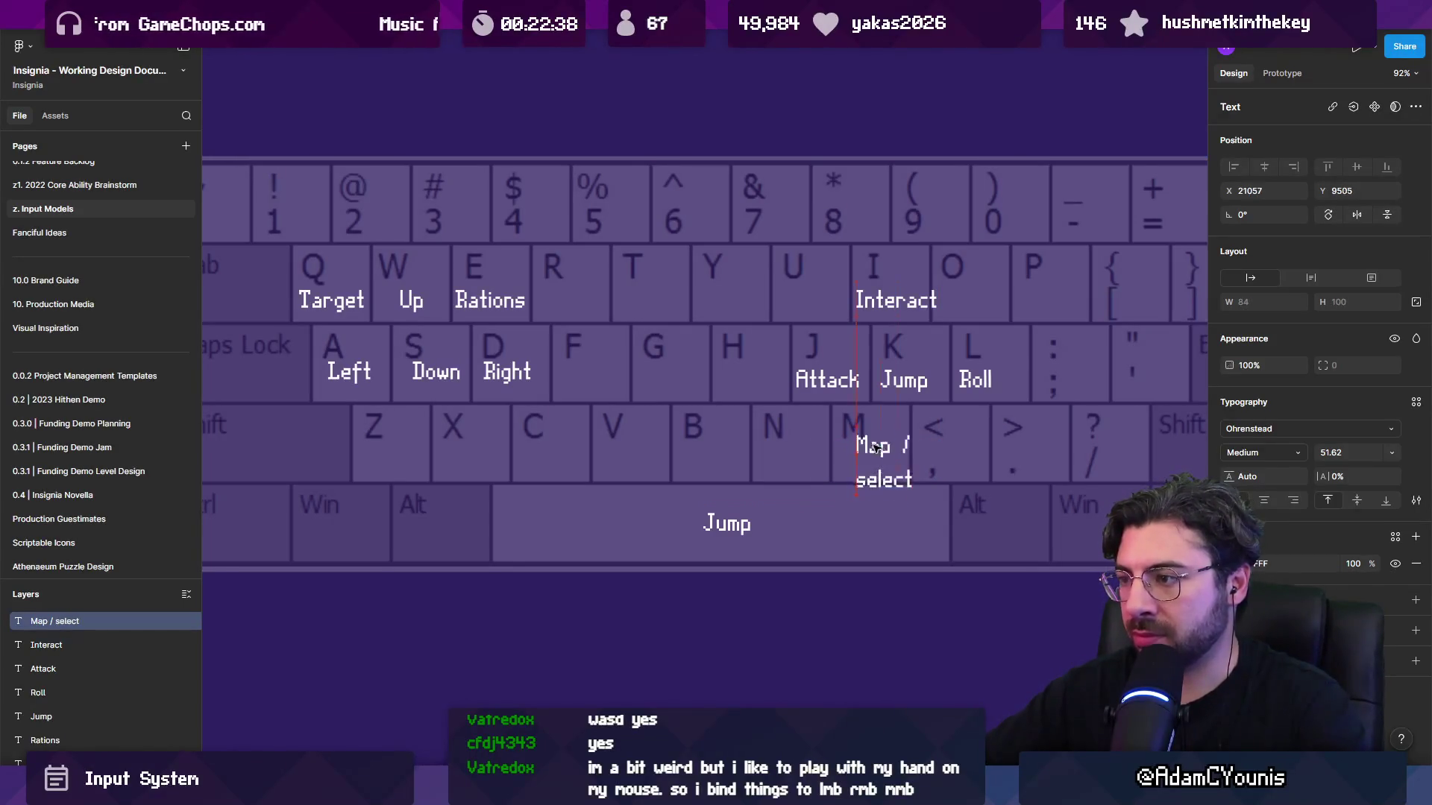
# Add a Menu label on the Enter key.
pyautogui.hscroll(3, 886, 463)
pyautogui.moveTo(727, 440)
pyautogui.mouseDown()
pyautogui.moveTo(1134, 350)
pyautogui.moveTo(1141, 363)
pyautogui.moveTo(481, 252)
pyautogui.moveTo(460, 211)
pyautogui.mouseUp()
pyautogui.doubleClick(1134, 351)
pyautogui.write('Menu')
pyautogui.press('Escape')
# Turn the Menu copy above the top-left corner into a two-line Esc / Menu label.
pyautogui.scroll(-3, 1141, 363)
pyautogui.scroll(3, 458, 210)
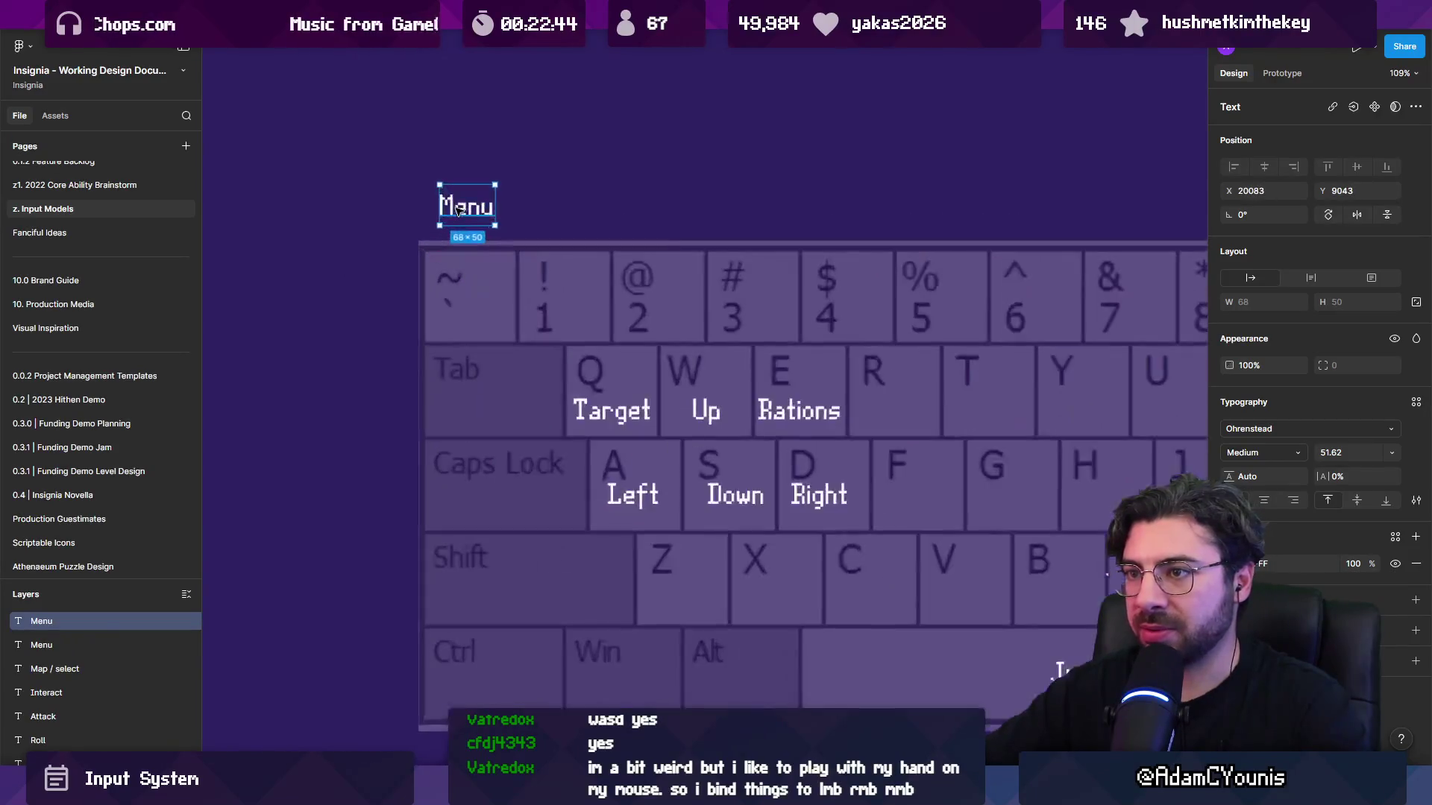
pyautogui.doubleClick(459, 210)
pyautogui.press('Left')
pyautogui.press('Return')
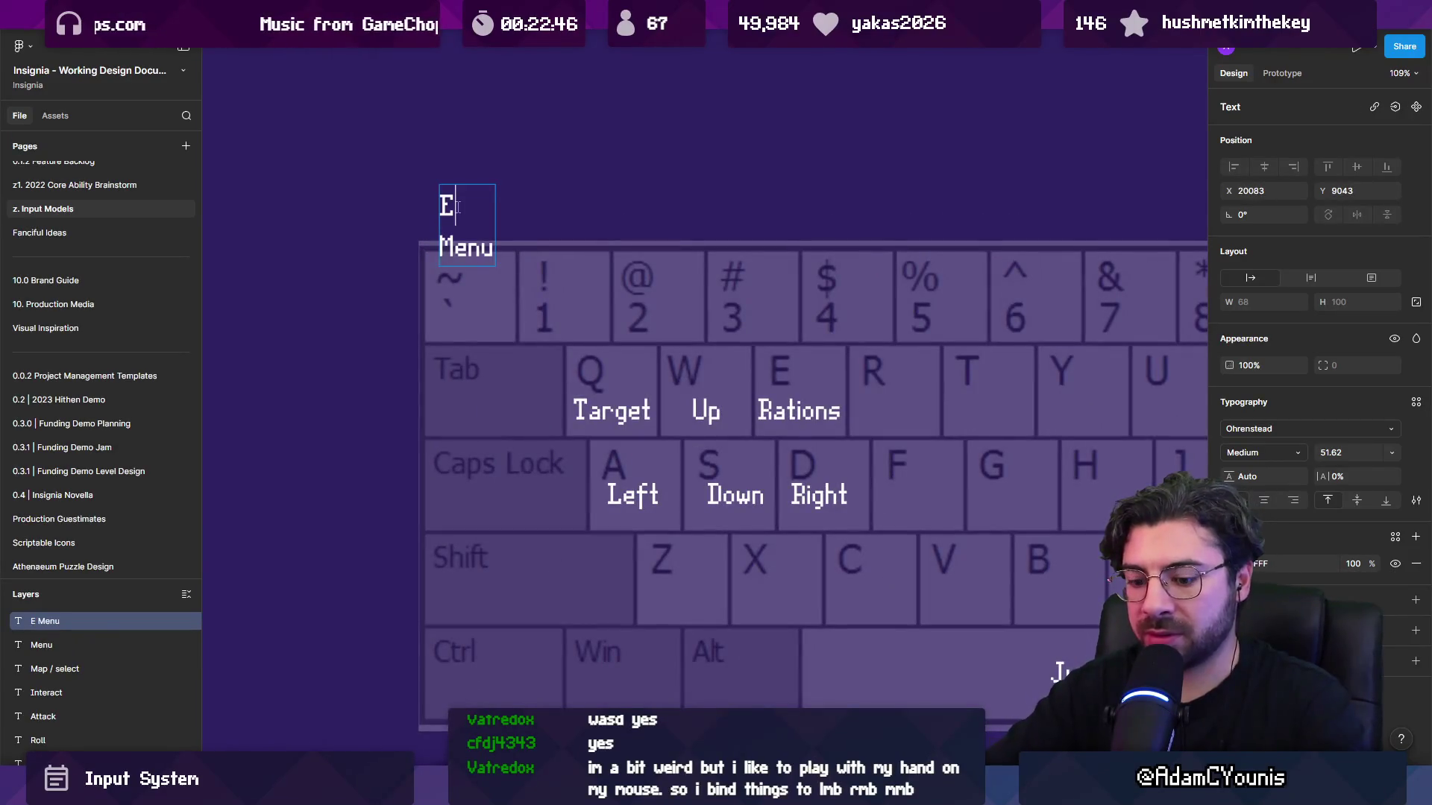
pyautogui.write('sc')
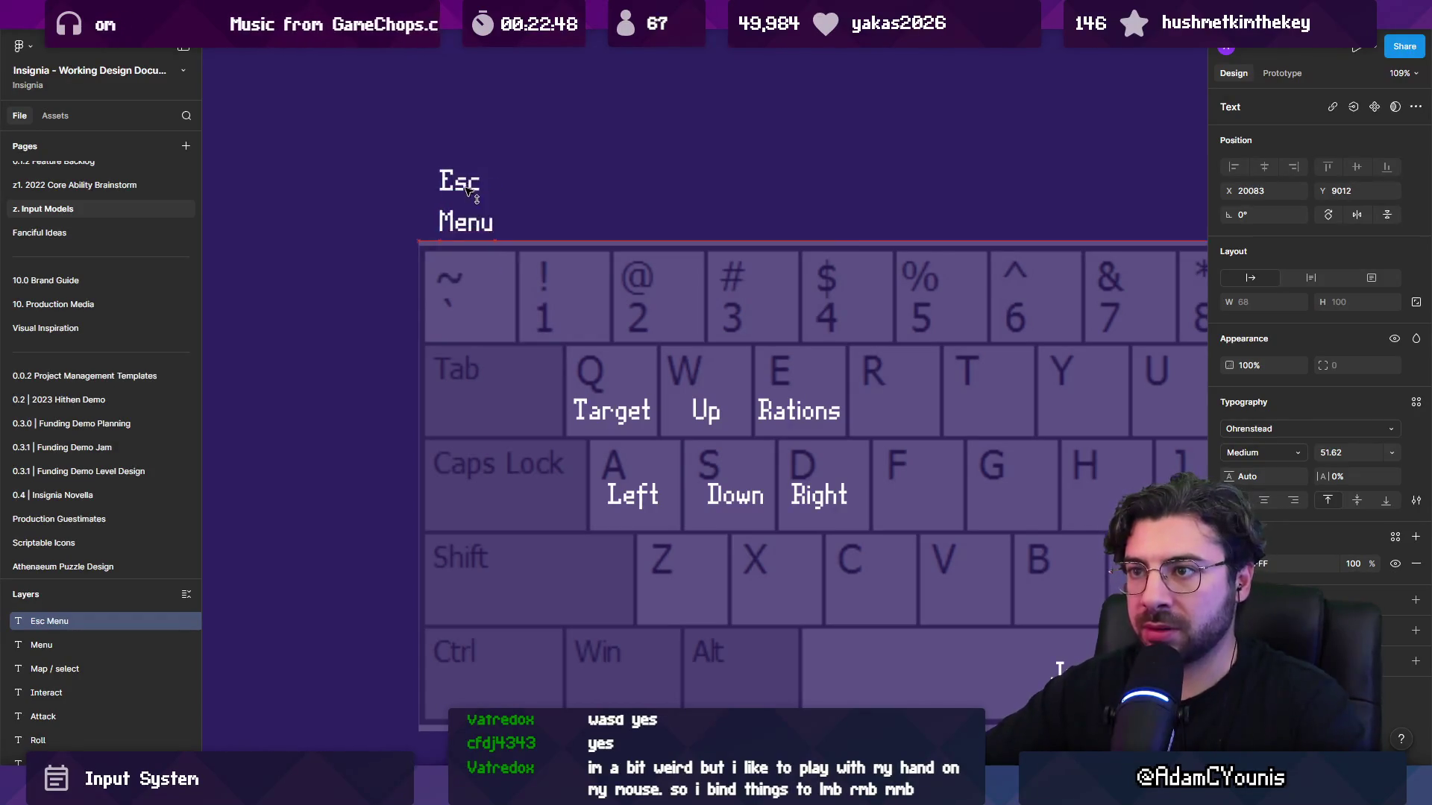
pyautogui.press('Escape')
pyautogui.scroll(-5, 707, 264)
pyautogui.moveTo(707, 265); pyautogui.dragTo(530, 276)
pyautogui.scroll(2, 537, 280)
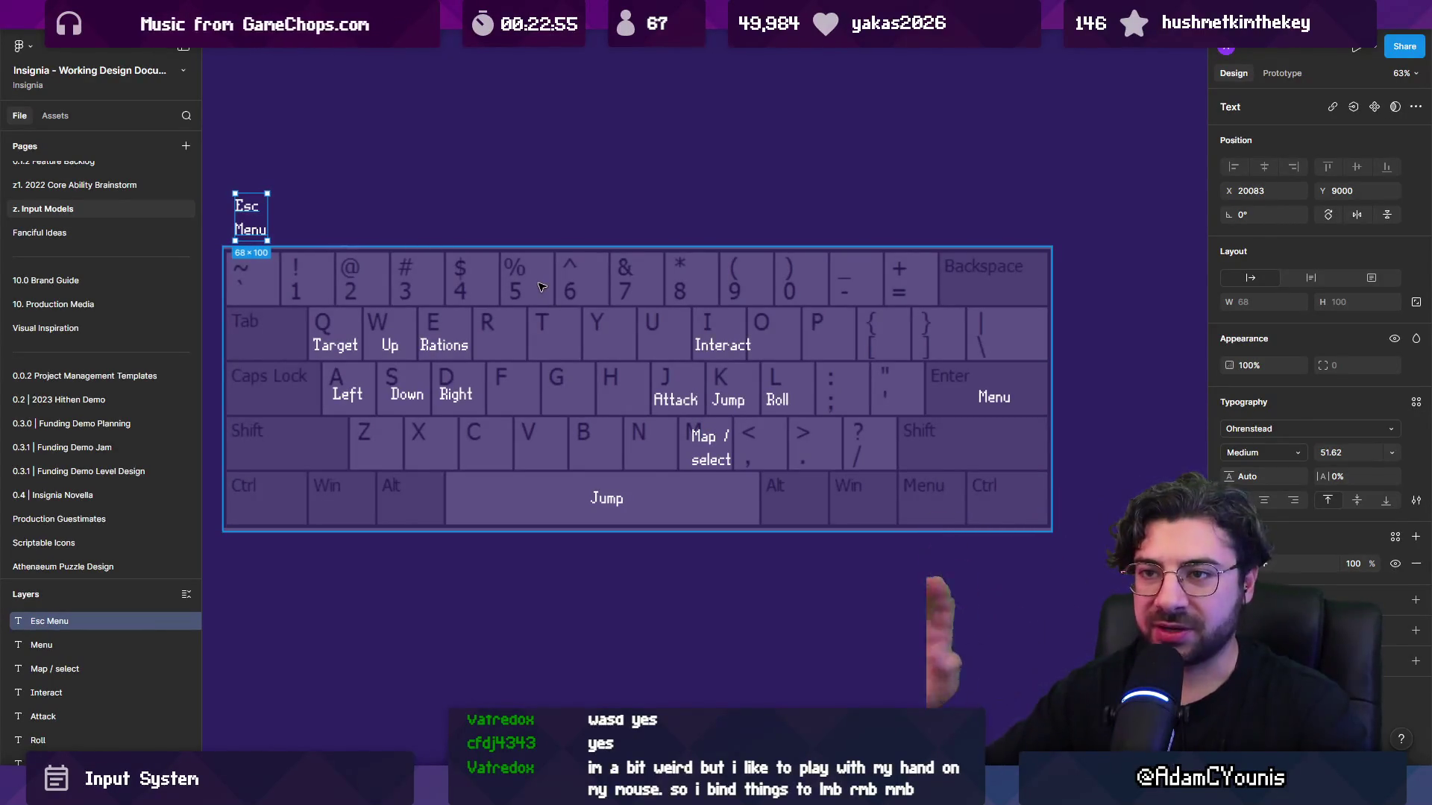
pyautogui.hscroll(-2, 508, 159)
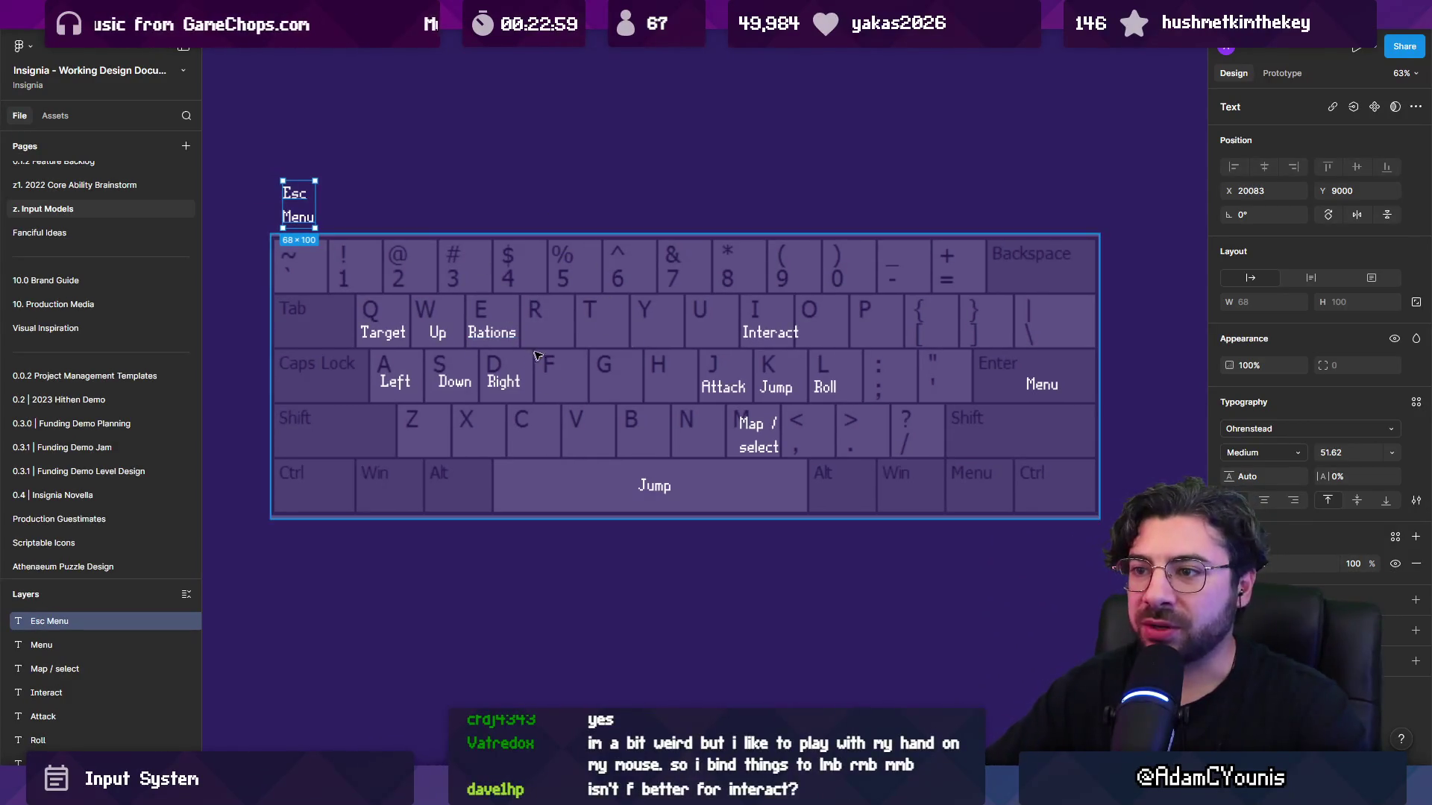
pyautogui.scroll(5, 538, 353)
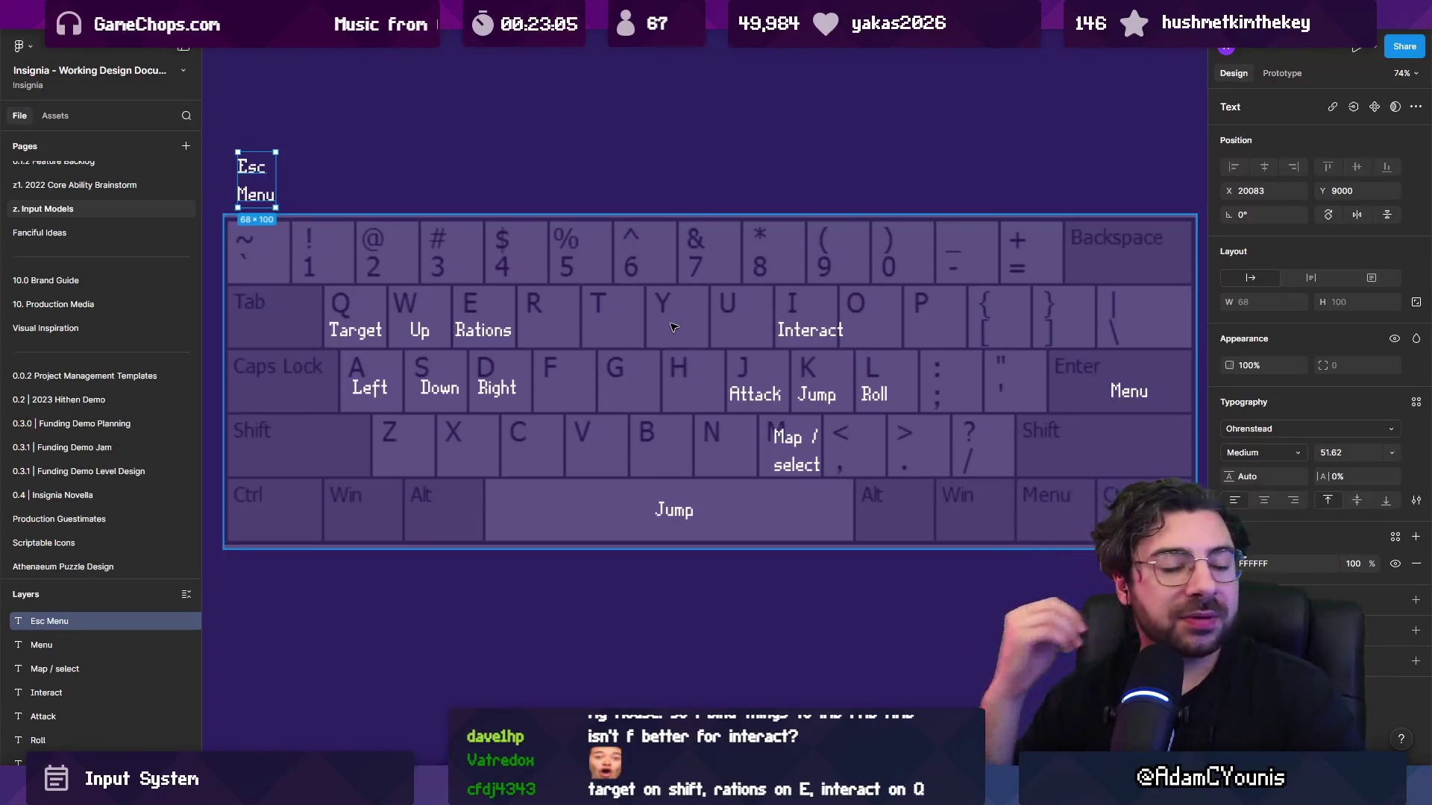
# Duplicate the gamepad image and place the copy above the keyboard layout.
pyautogui.scroll(-10, 673, 327)
pyautogui.moveTo(691, 247)
pyautogui.mouseDown()
pyautogui.moveTo(668, 389)
pyautogui.moveTo(616, 434)
pyautogui.mouseUp()
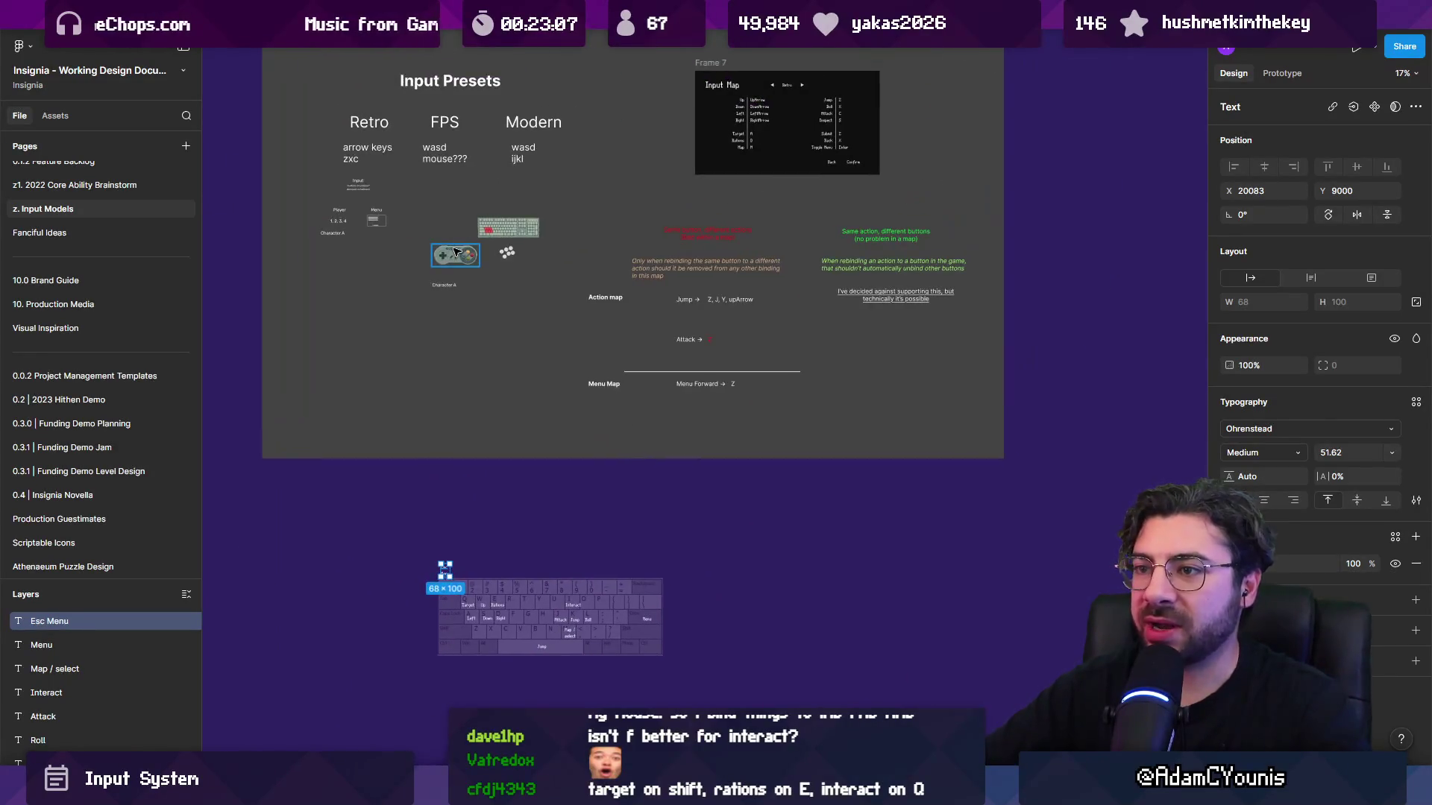
pyautogui.click(473, 153)
pyautogui.moveTo(485, 139)
pyautogui.mouseDown()
pyautogui.moveTo(608, 441)
pyautogui.moveTo(575, 426)
pyautogui.mouseUp()
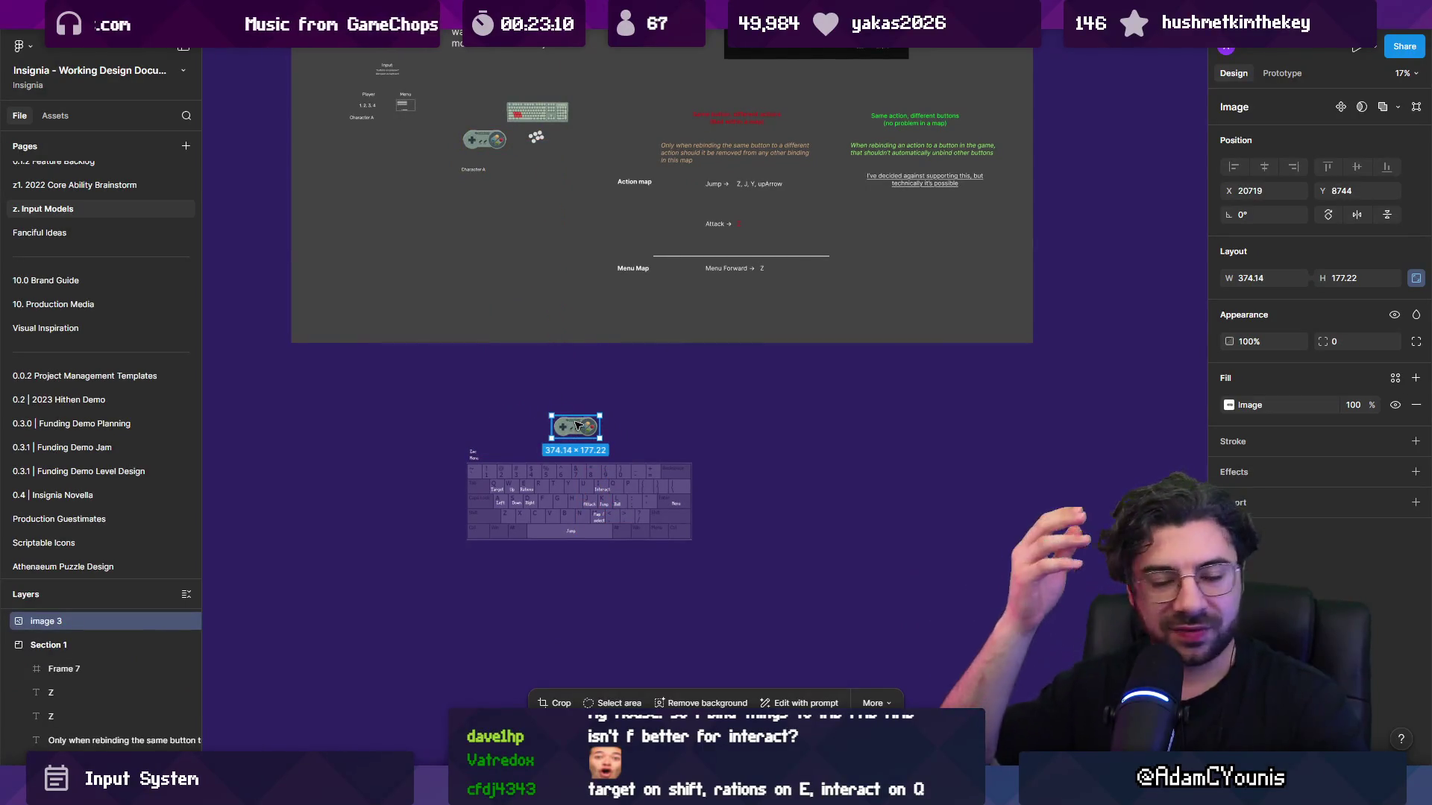
pyautogui.scroll(5, 575, 426)
pyautogui.scroll(10, 500, 369)
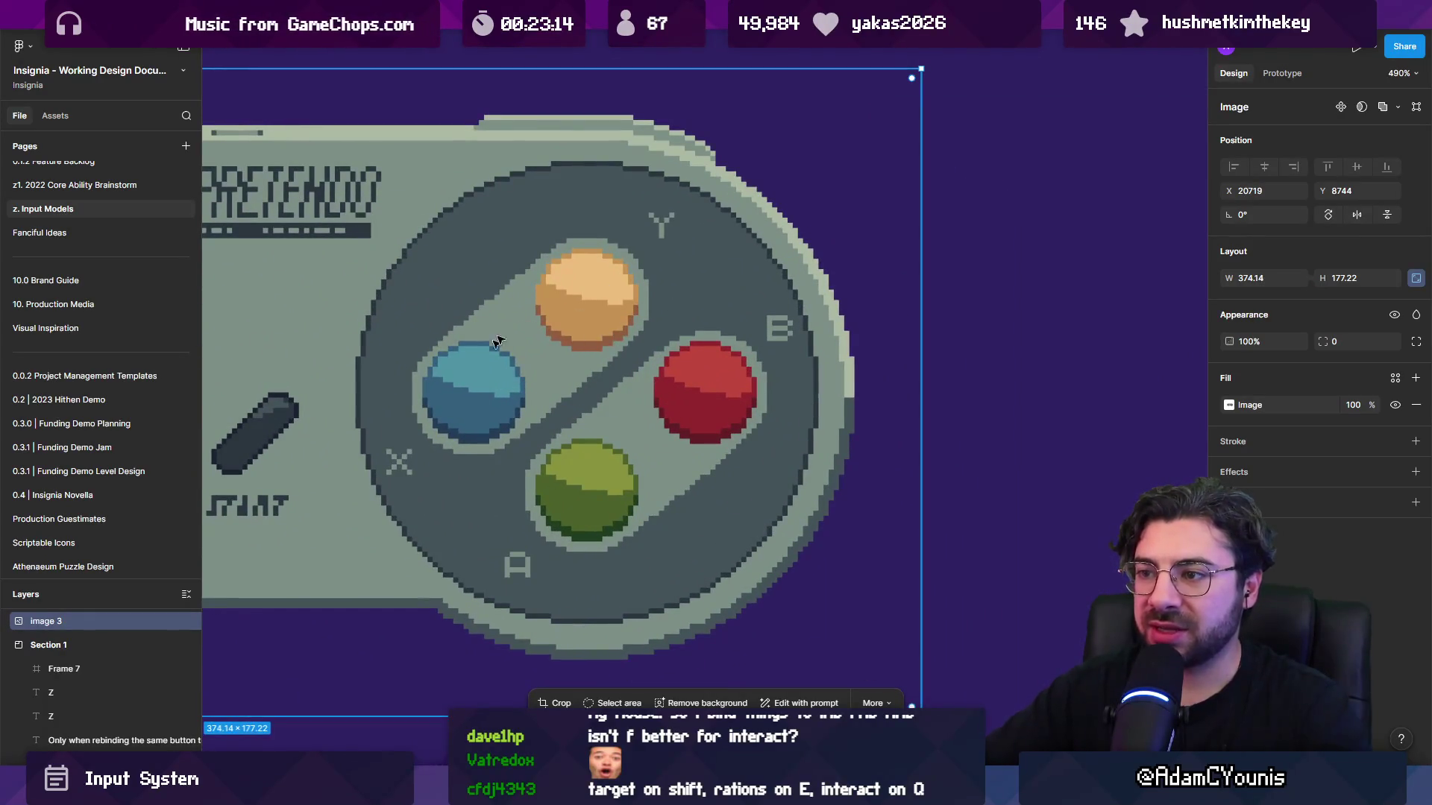
# Nudge the gamepad copy three steps right and three down to line it up.
pyautogui.press('Right')
pyautogui.press('Down')
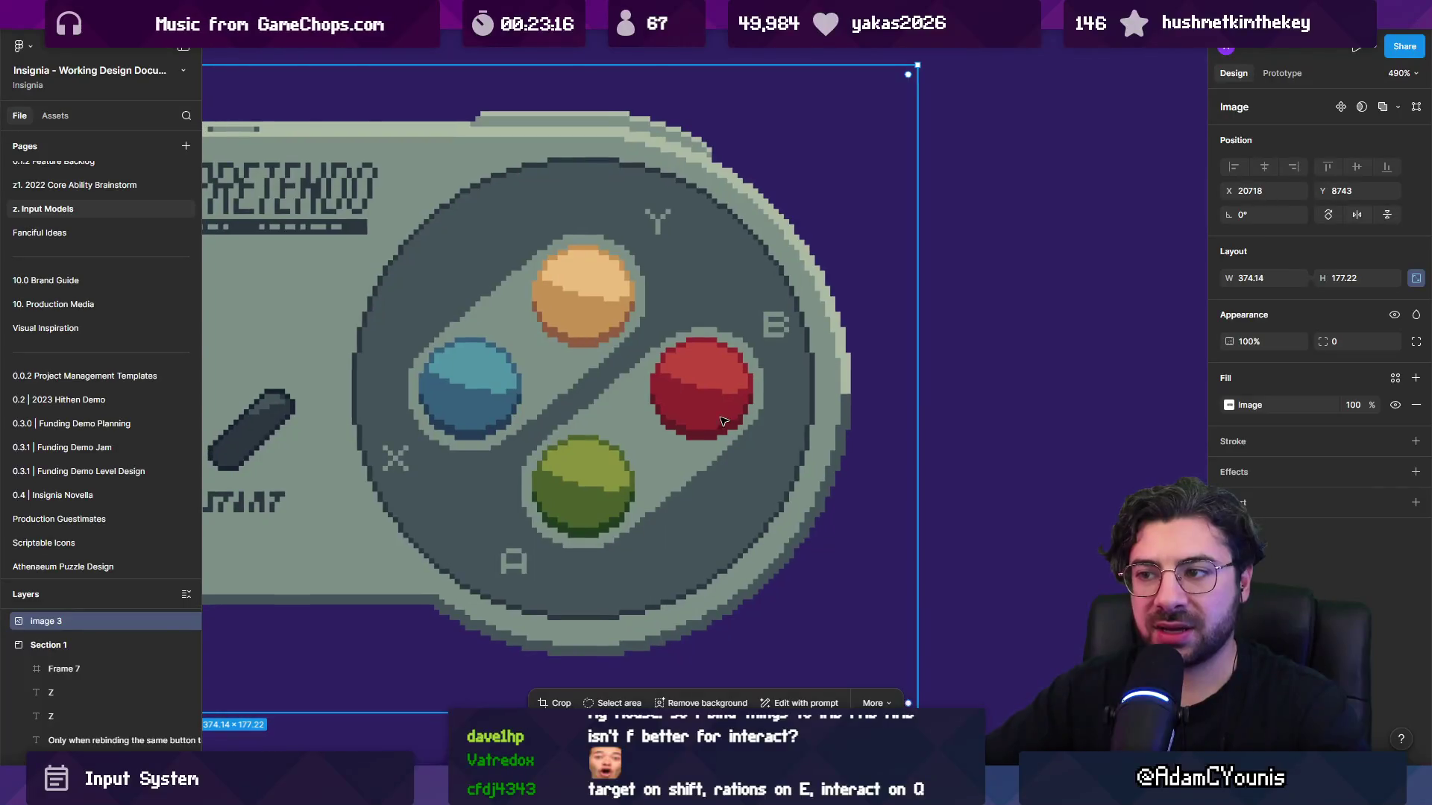
pyautogui.press('Right')
pyautogui.press('Down')
pyautogui.press('Right')
pyautogui.press('Down')
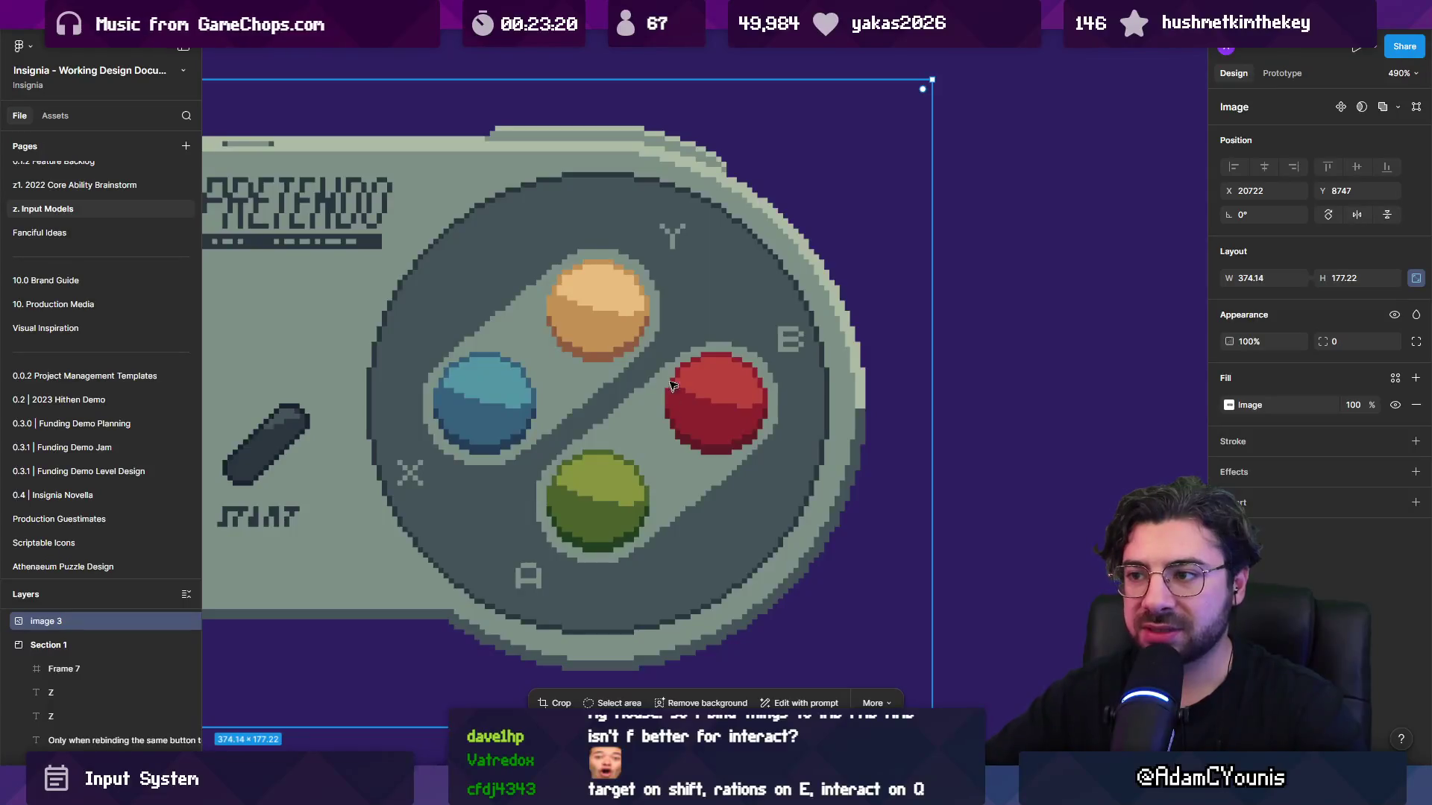
pyautogui.scroll(-10, 669, 384)
pyautogui.scroll(-2, 746, 387)
pyautogui.scroll(3, 748, 396)
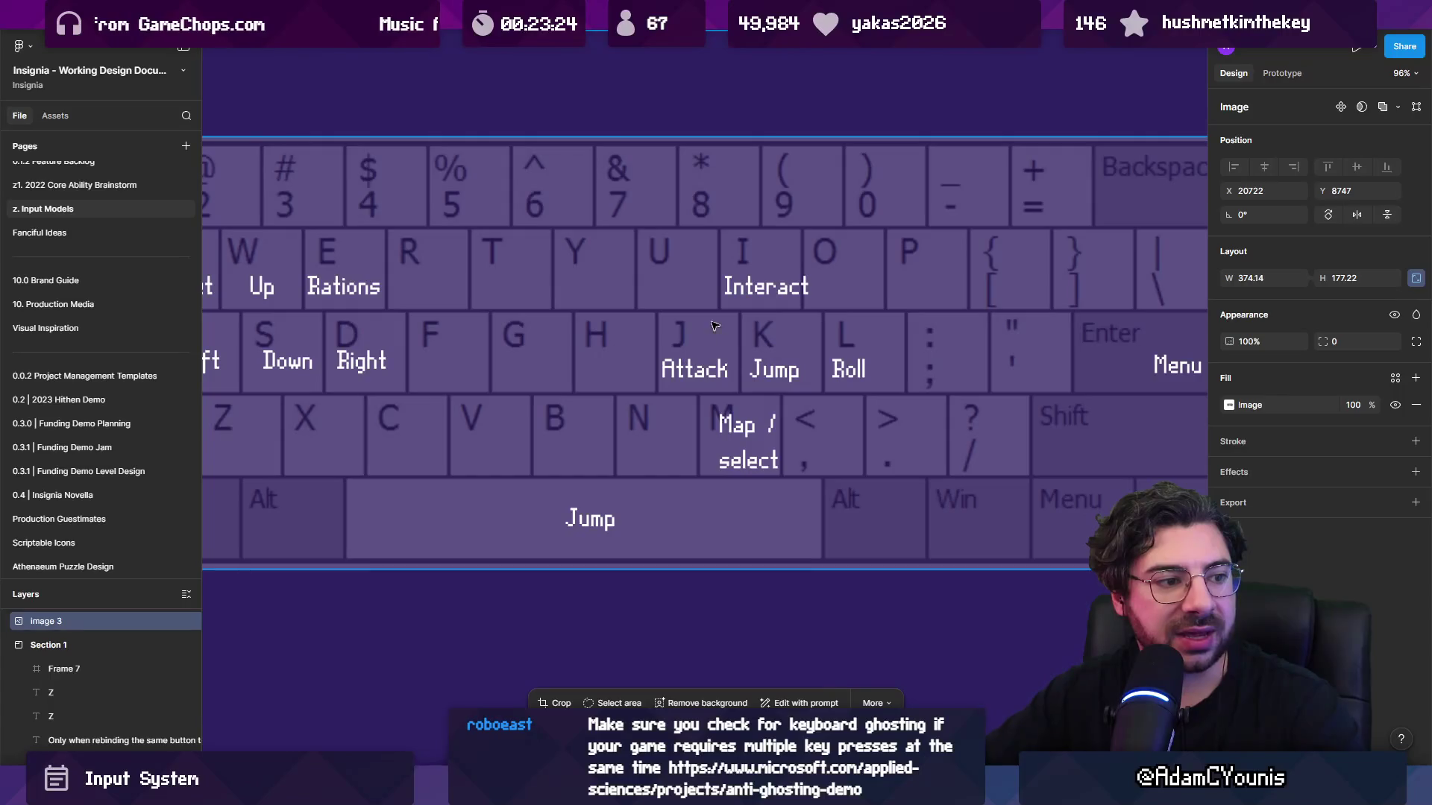
pyautogui.scroll(2, 699, 256)
pyautogui.scroll(-3, 680, 310)
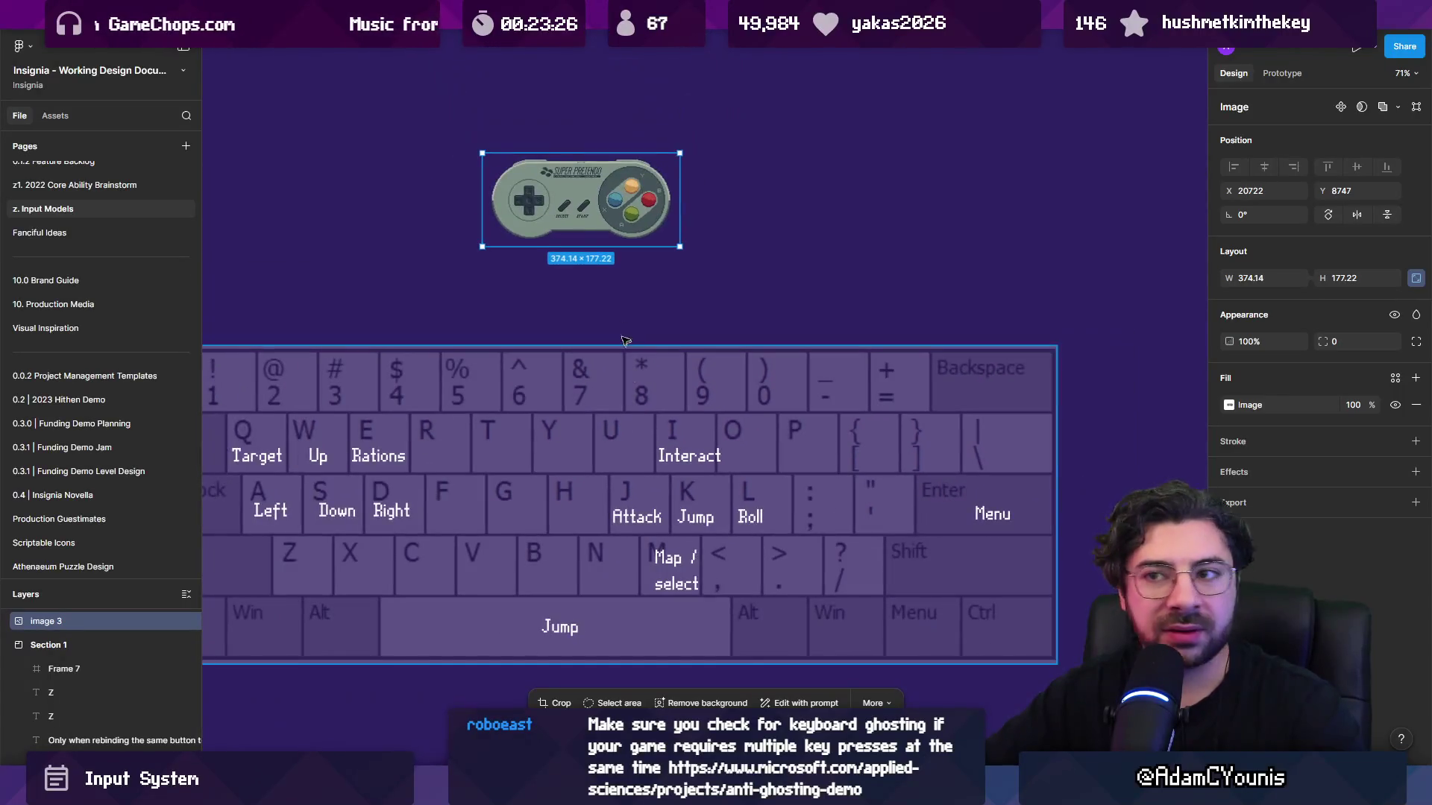
pyautogui.scroll(5, 572, 209)
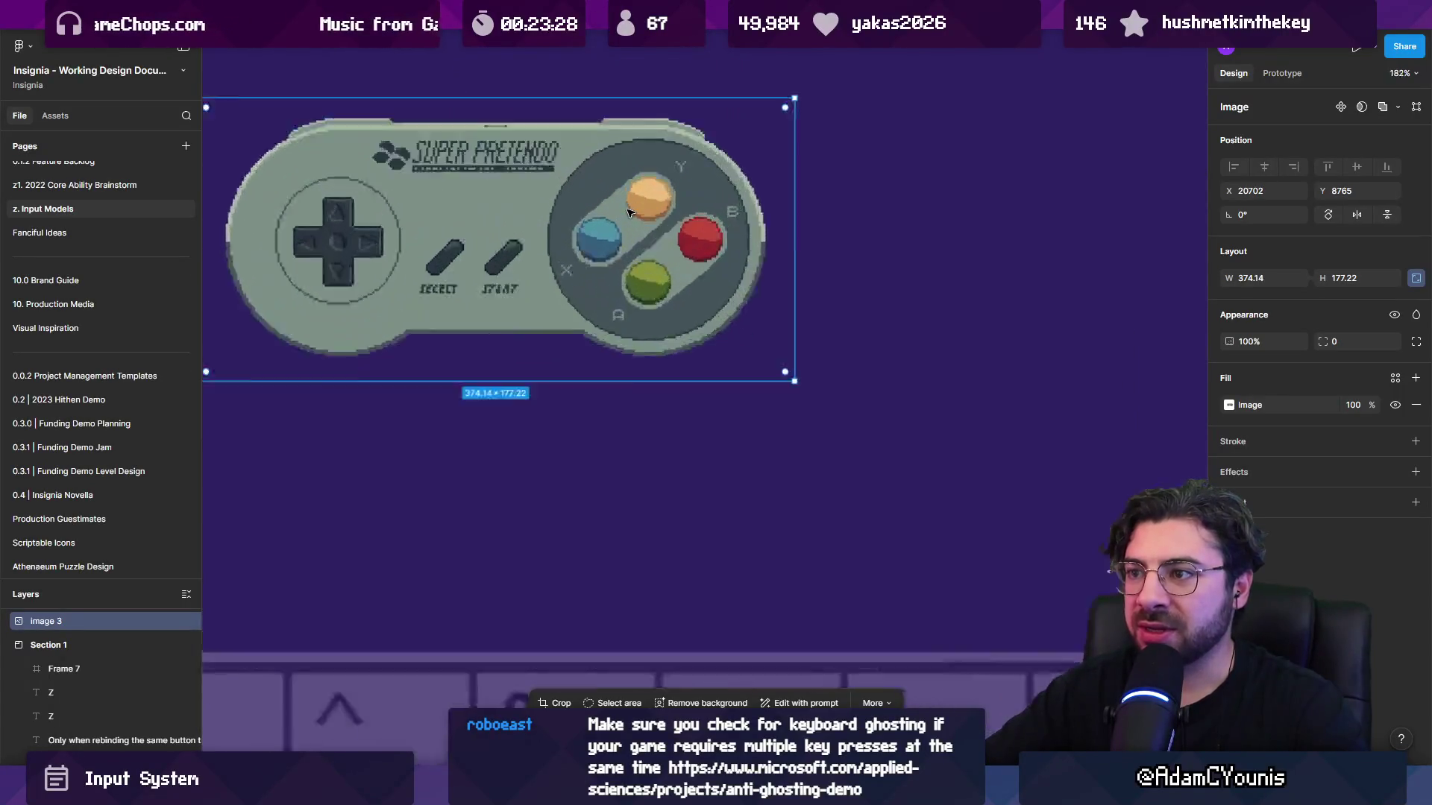
pyautogui.moveTo(646, 282); pyautogui.dragTo(465, 269)
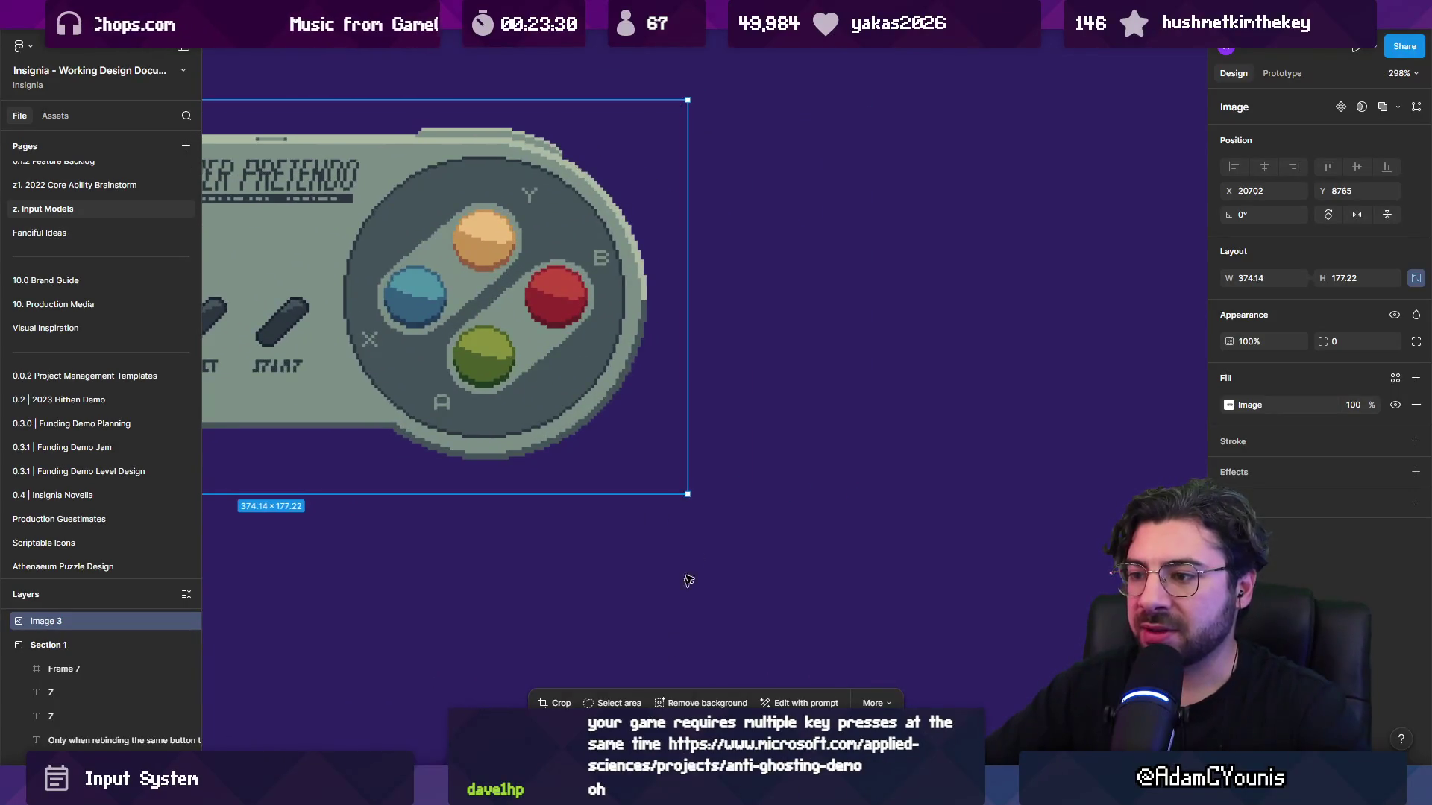
pyautogui.scroll(-10, 689, 581)
pyautogui.scroll(5, 897, 324)
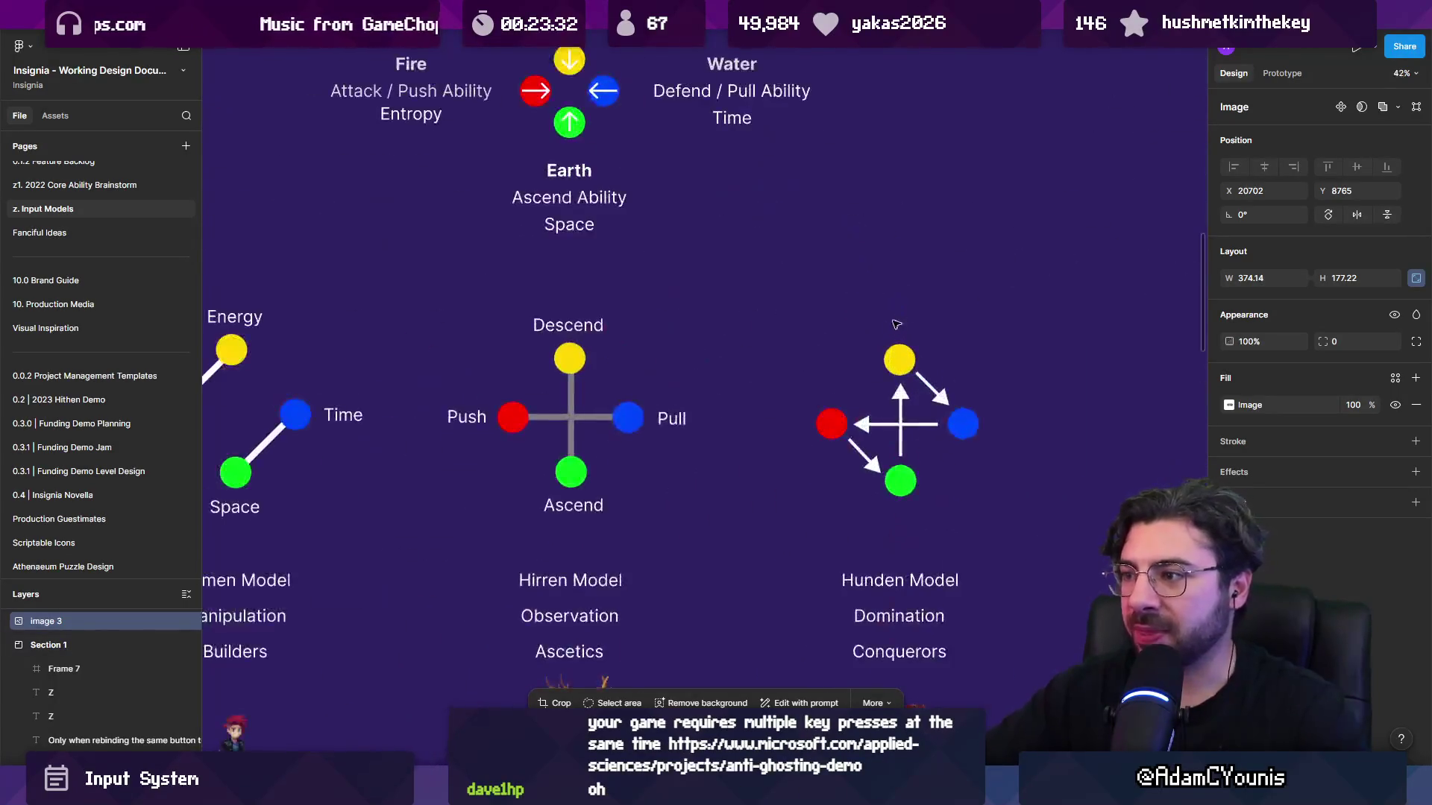
pyautogui.click(832, 424)
pyautogui.keyDown('shift'); pyautogui.click(899, 360); pyautogui.keyUp('shift')
pyautogui.keyDown('shift'); pyautogui.click(963, 423); pyautogui.keyUp('shift')
pyautogui.keyDown('shift'); pyautogui.click(901, 481); pyautogui.keyUp('shift')
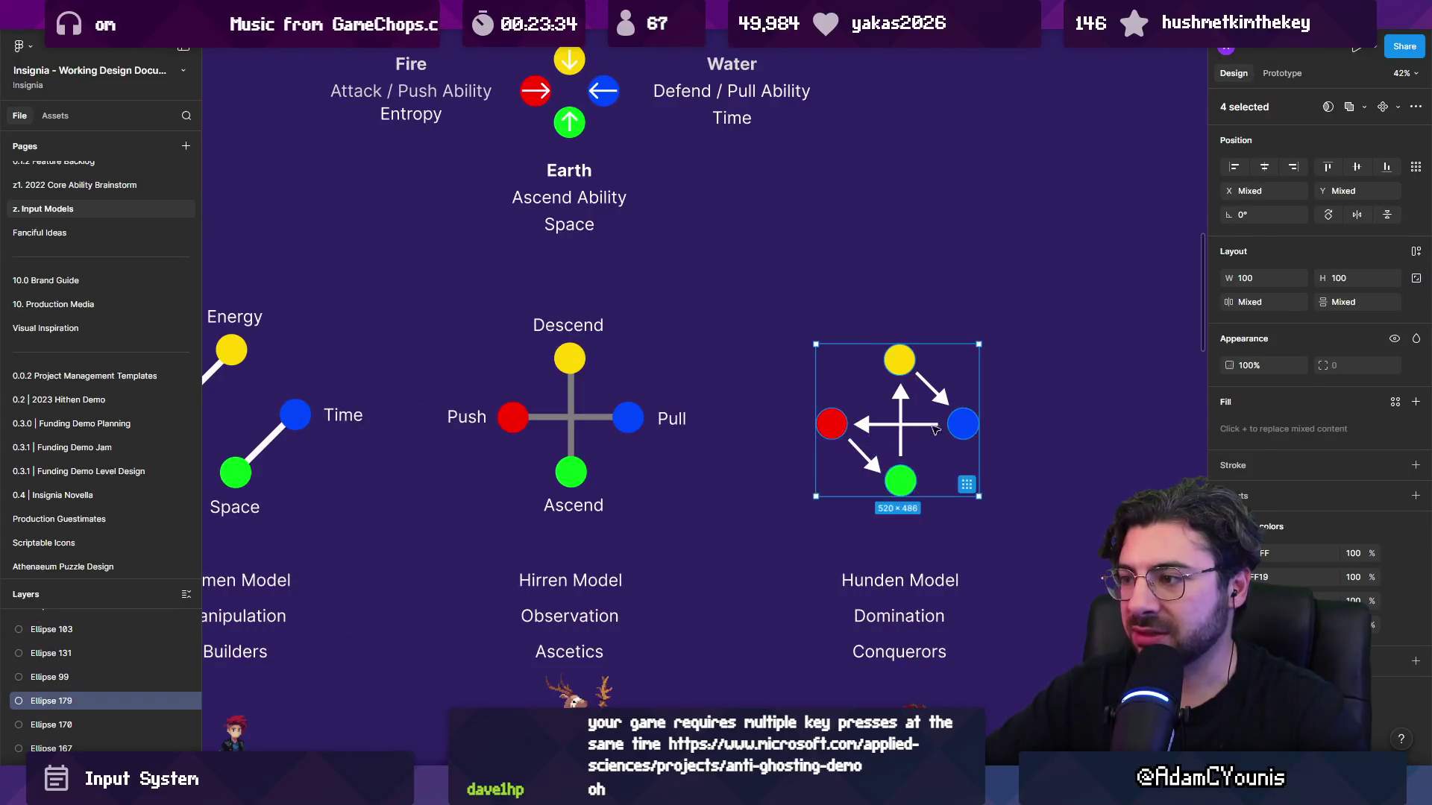
pyautogui.scroll(-10, 904, 416)
pyautogui.scroll(10, 821, 549)
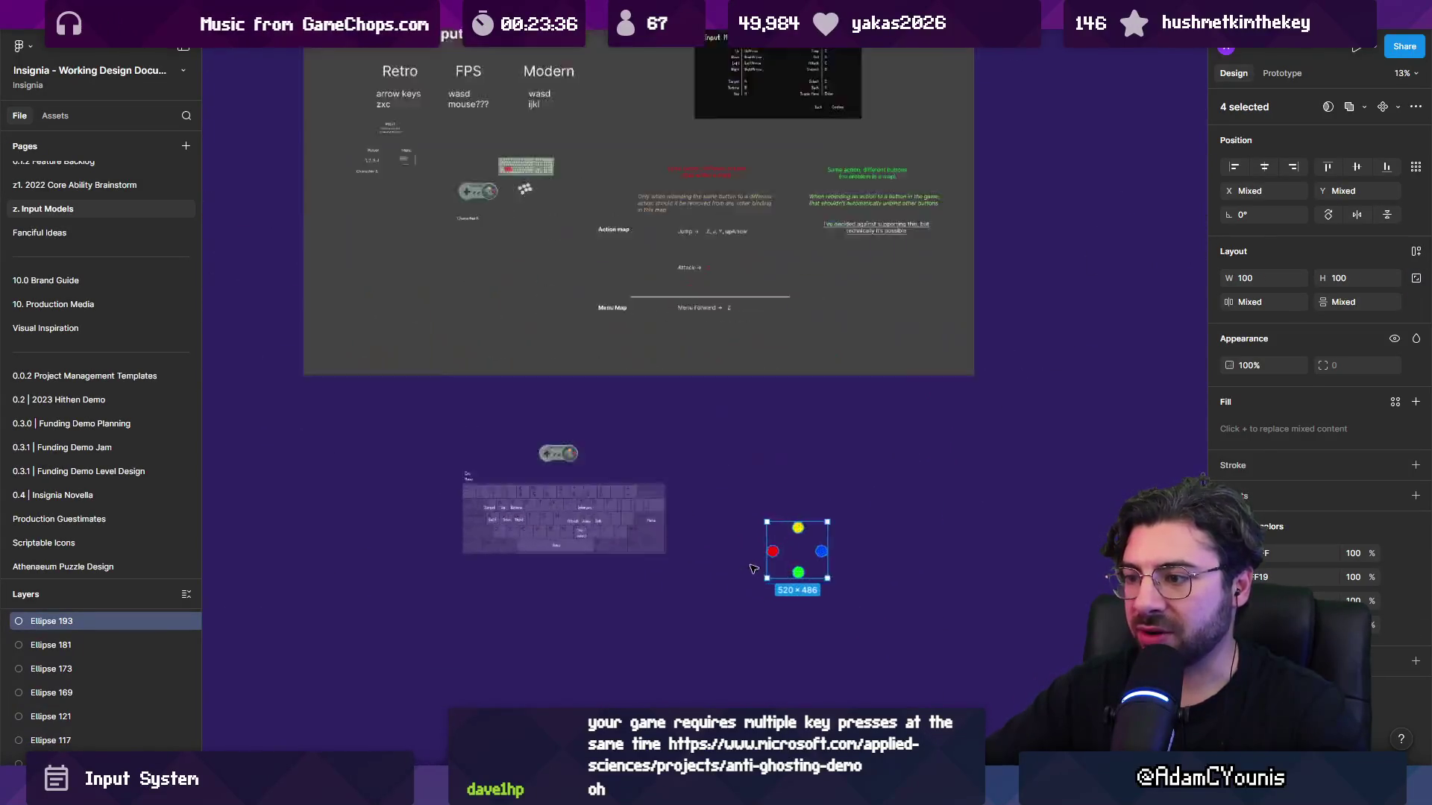
pyautogui.scroll(5, 725, 371)
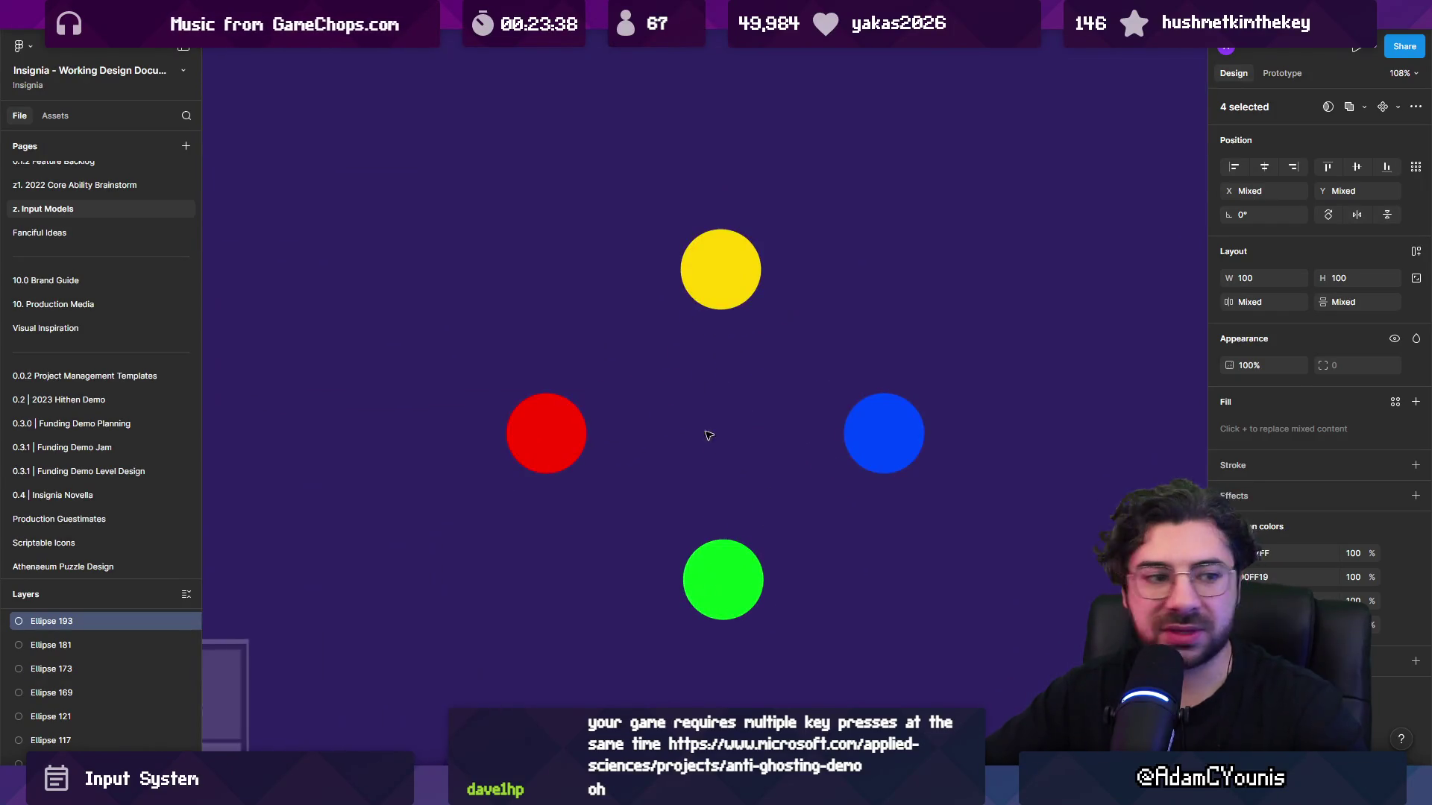
pyautogui.scroll(1, 745, 347)
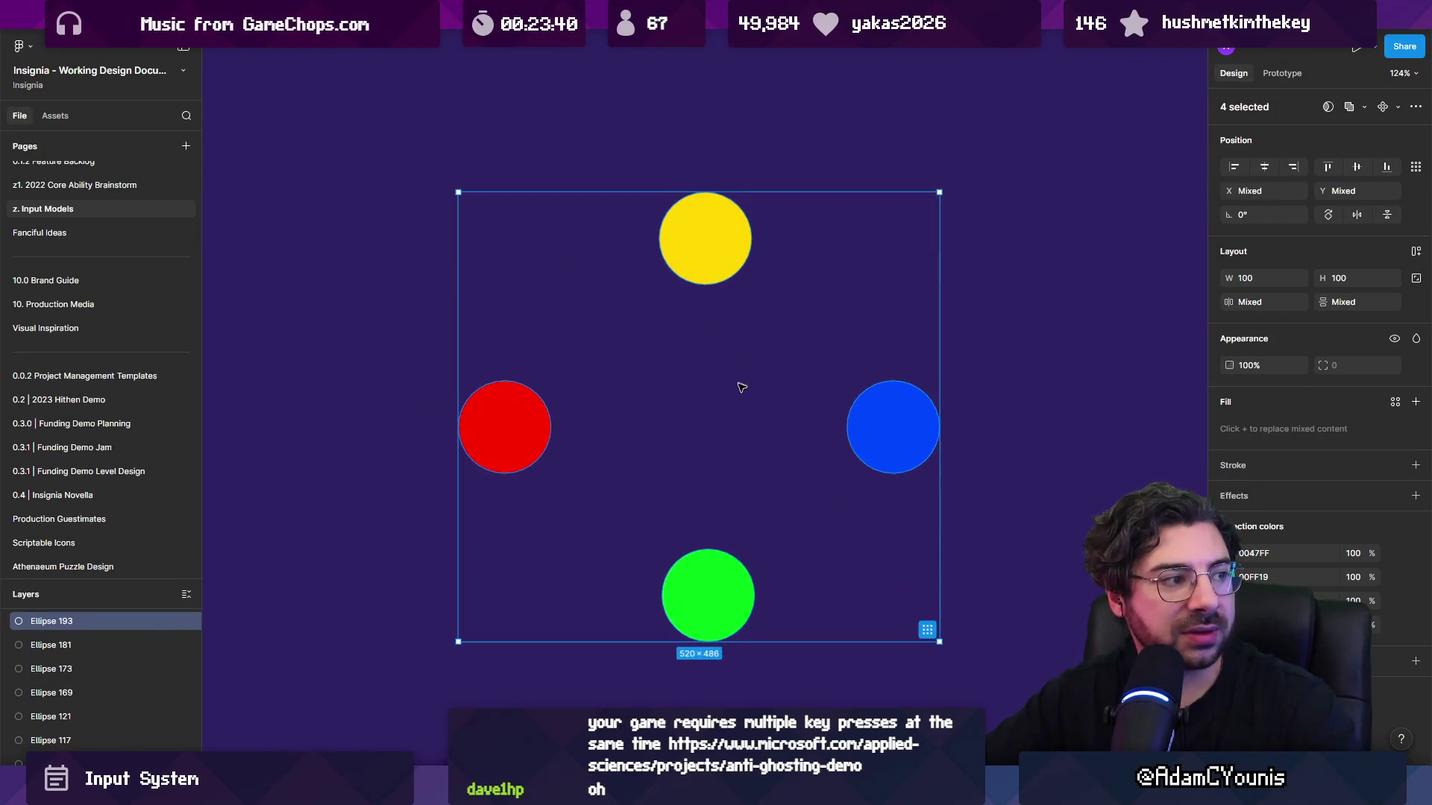
pyautogui.press('Escape')
pyautogui.click(726, 572)
pyautogui.scroll(-15, 831, 448)
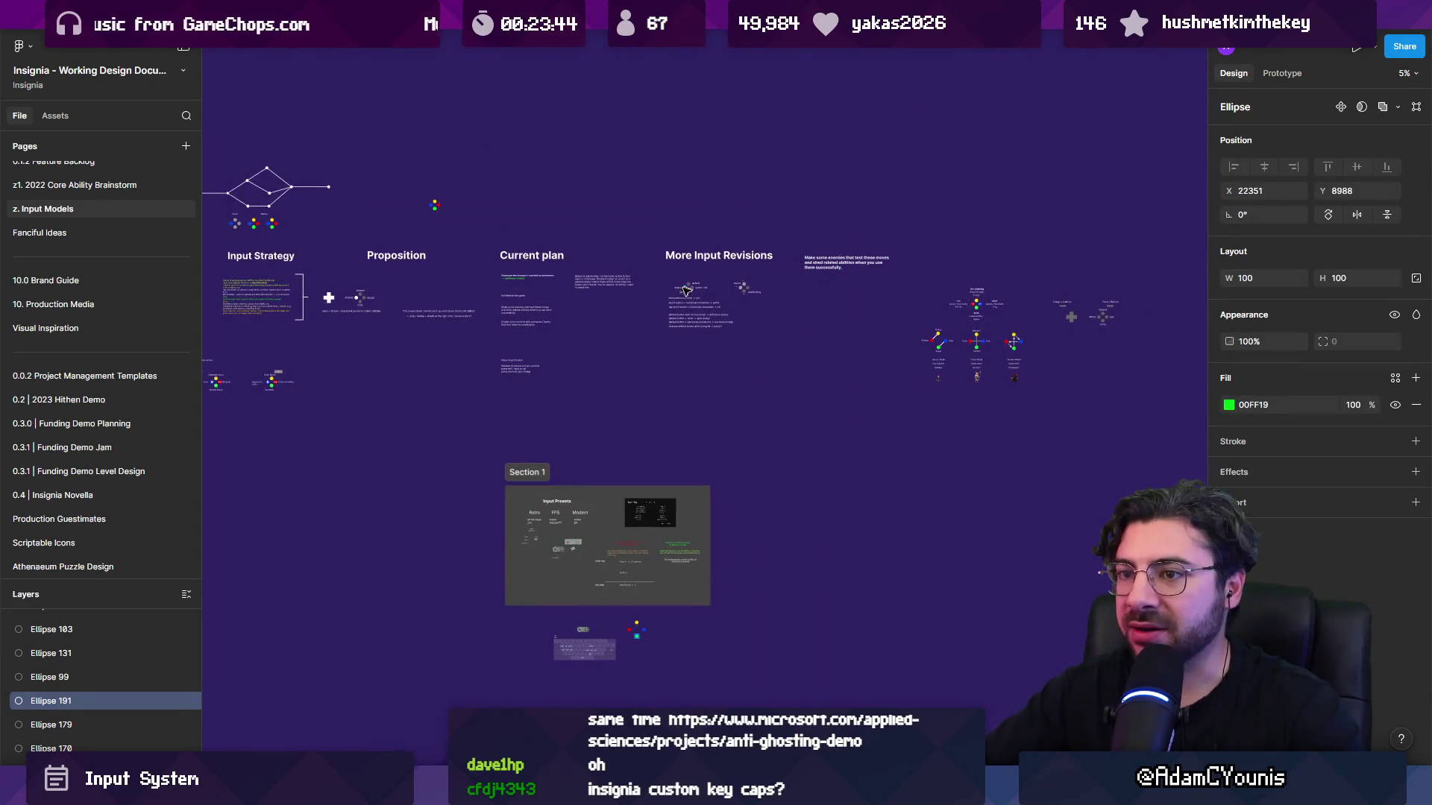
pyautogui.hotkey('ctrl', 'z')
pyautogui.scroll(10, 441, 344)
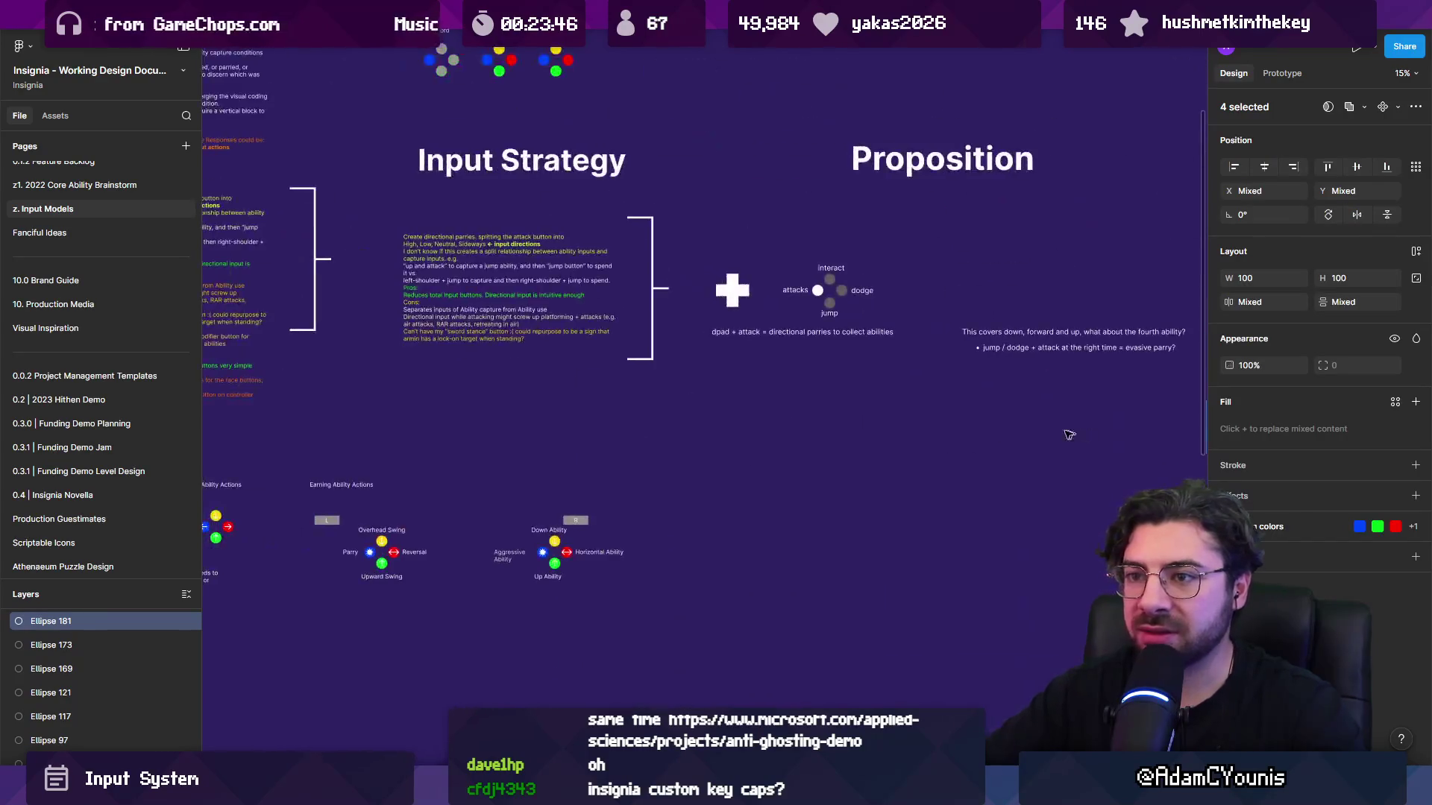
pyautogui.scroll(-8, 889, 455)
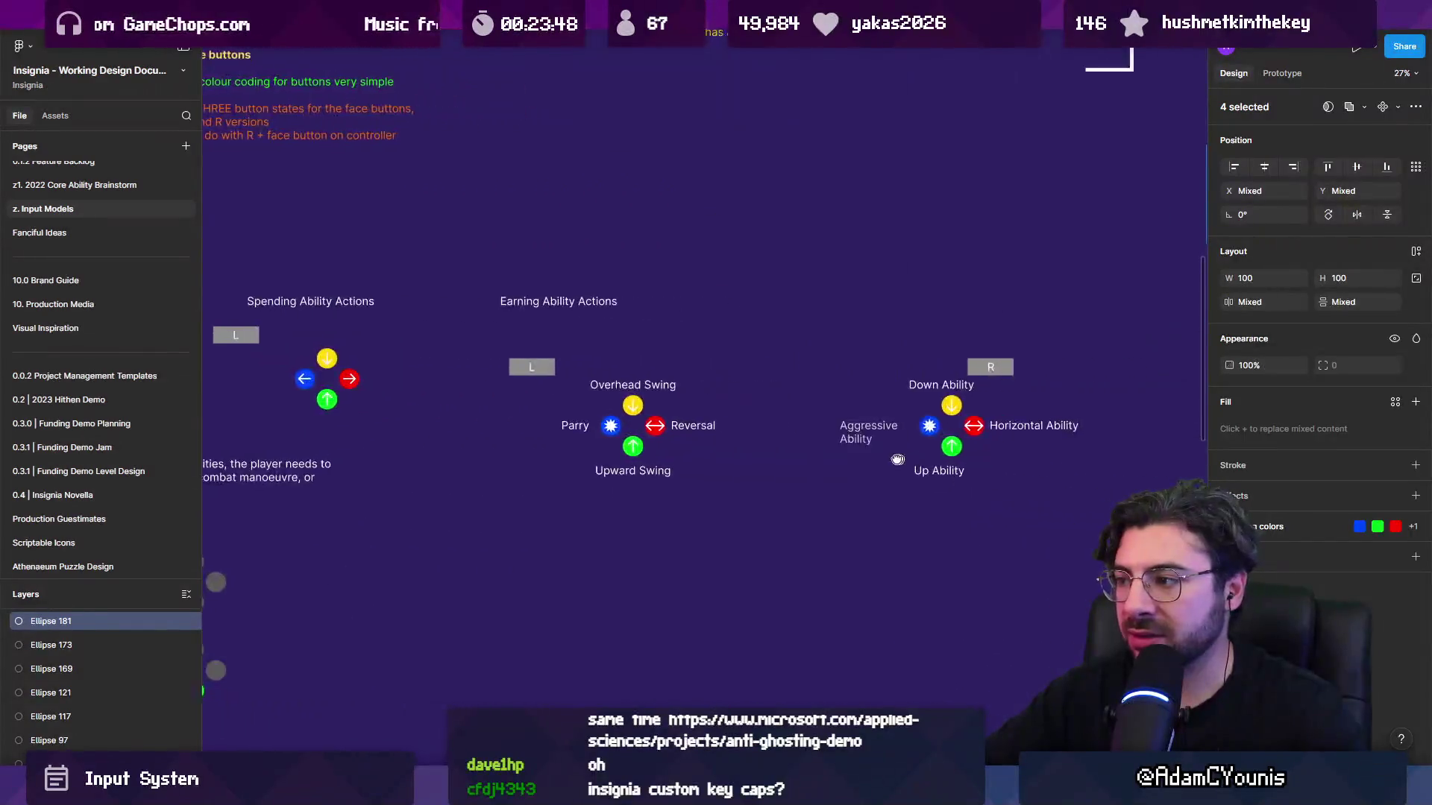
pyautogui.scroll(5, 1032, 246)
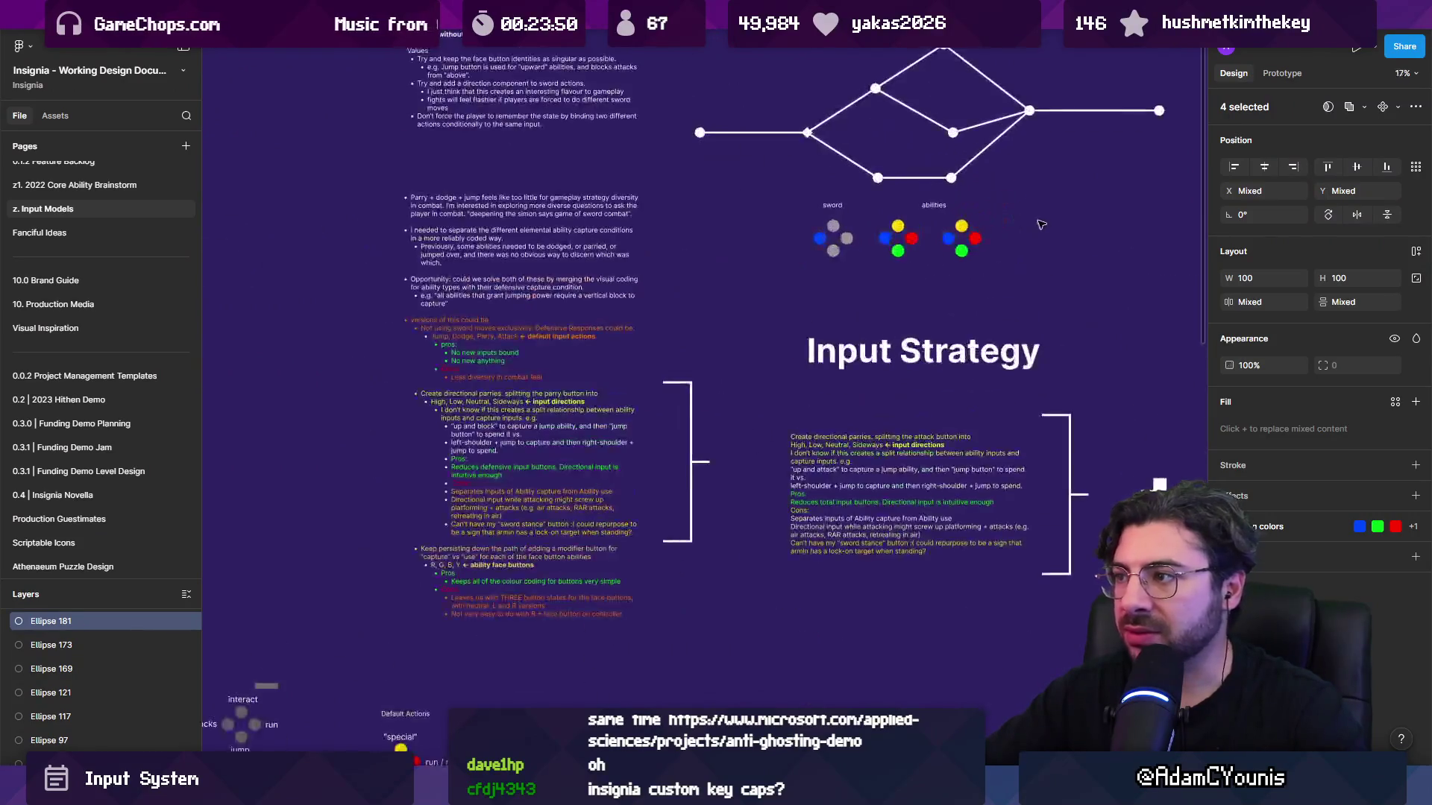
pyautogui.hscroll(10, 969, 299)
pyautogui.scroll(-6, 908, 333)
pyautogui.scroll(10, 908, 333)
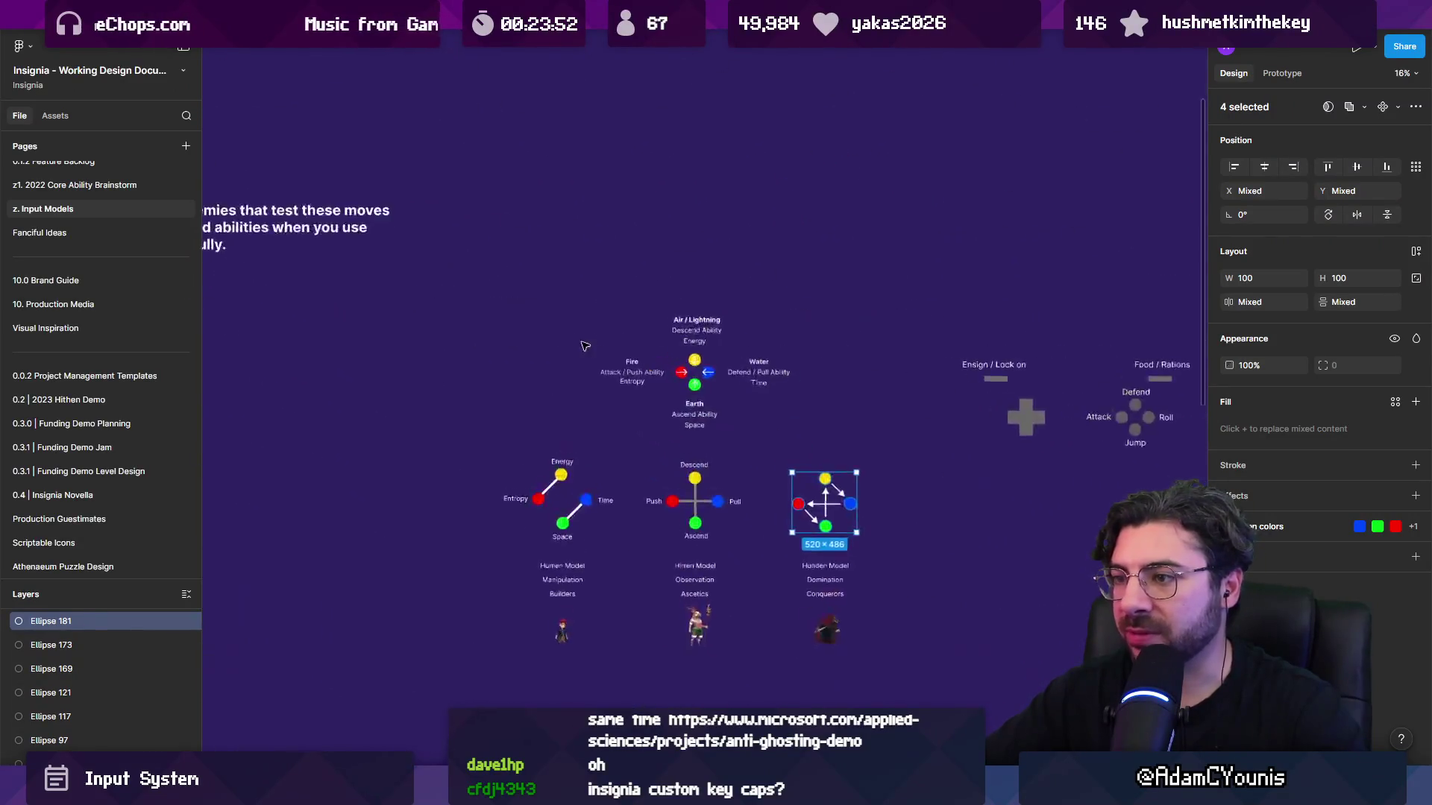
pyautogui.moveTo(416, 557); pyautogui.dragTo(925, 179)
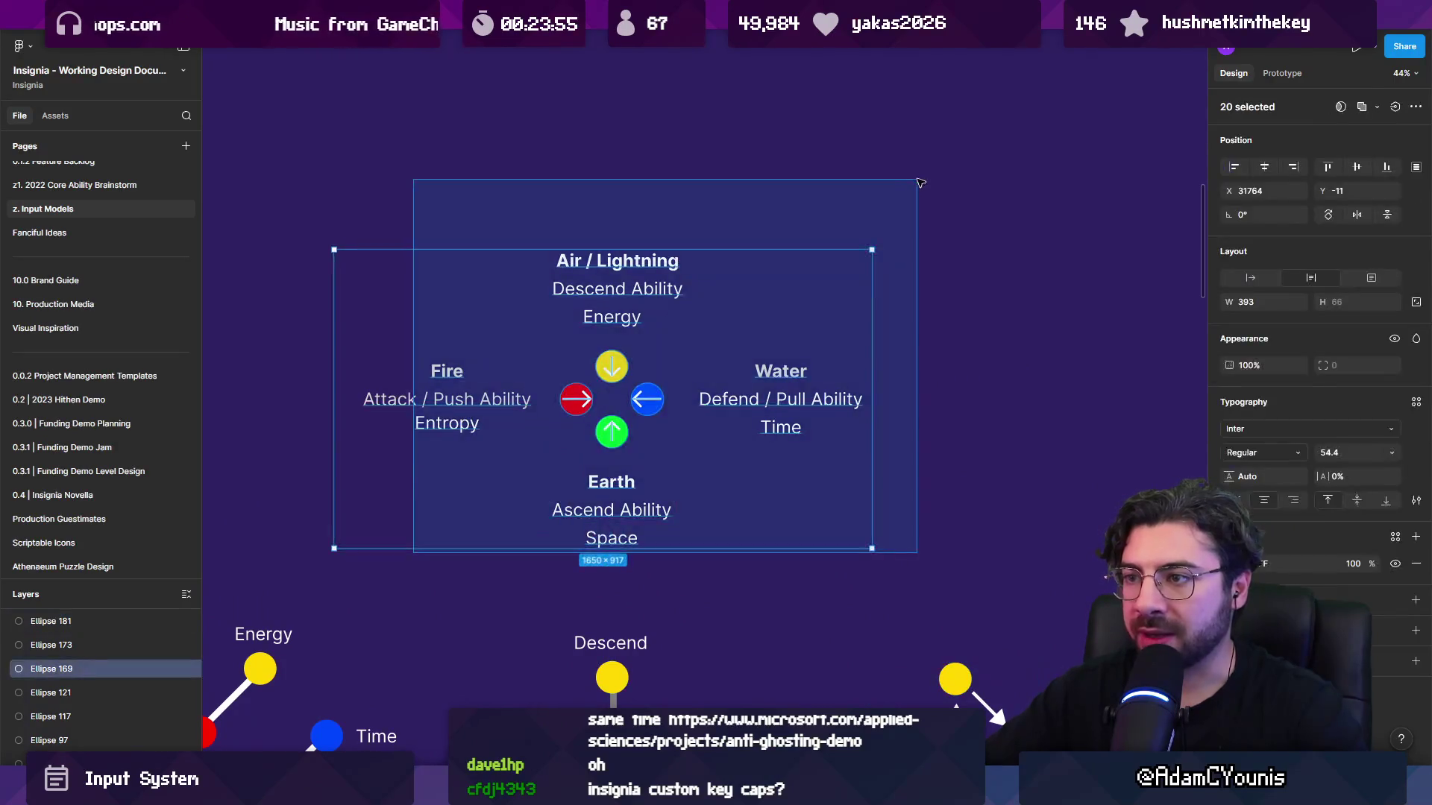
pyautogui.scroll(-10, 565, 469)
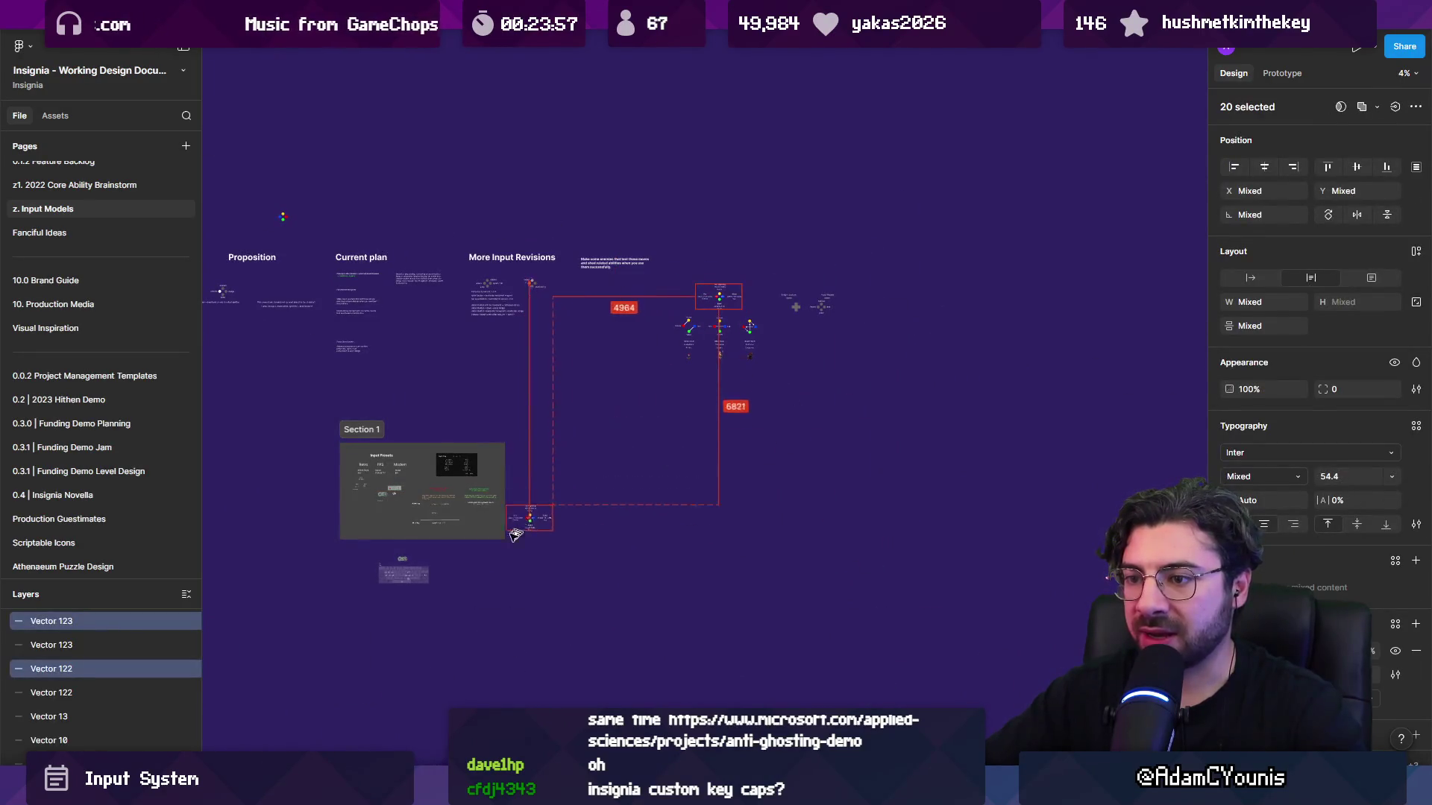
pyautogui.scroll(12, 436, 557)
pyautogui.scroll(-2, 436, 557)
pyautogui.hscroll(-2, 436, 557)
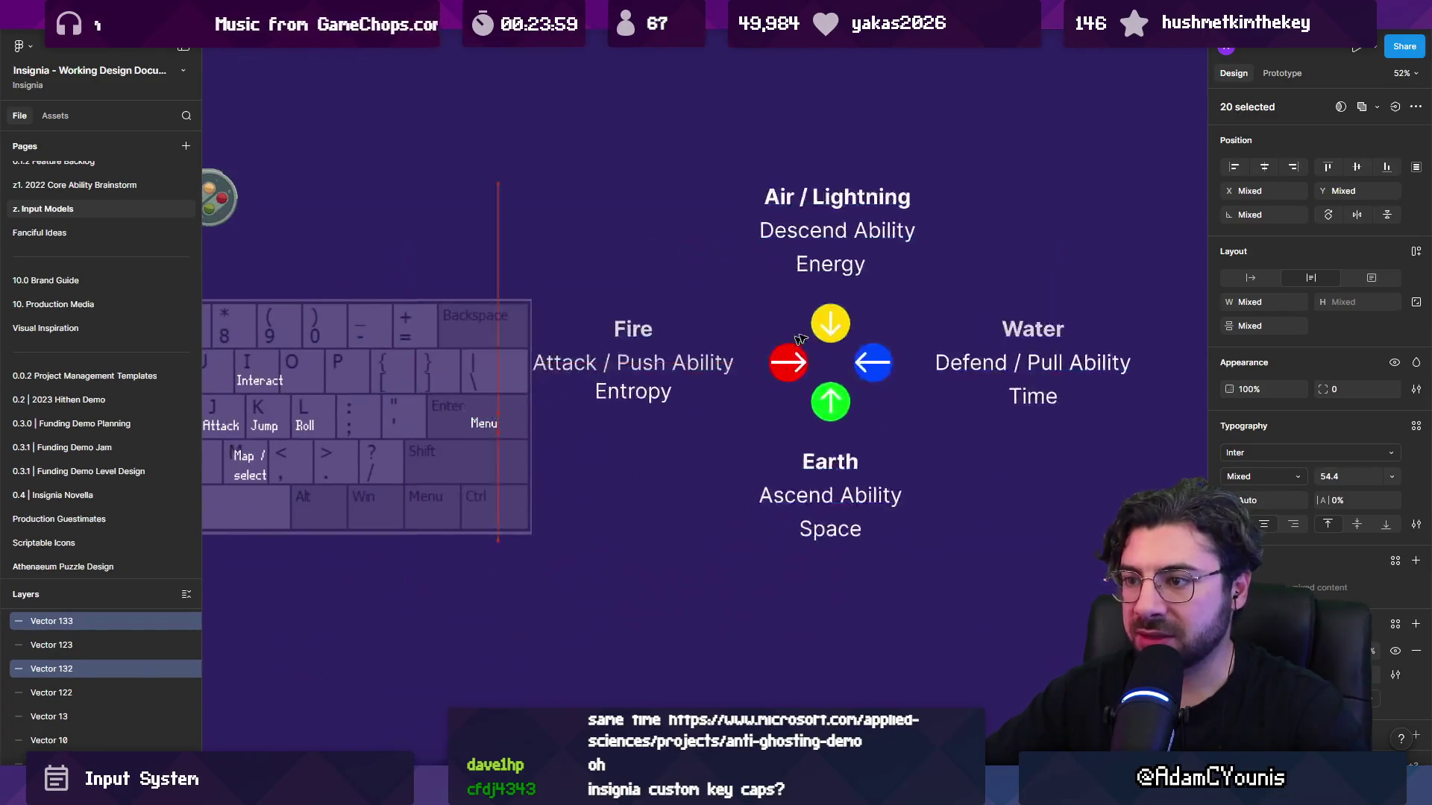
# Duplicate the Space label under Earth and change the copy to read Jump.
pyautogui.click(716, 575)
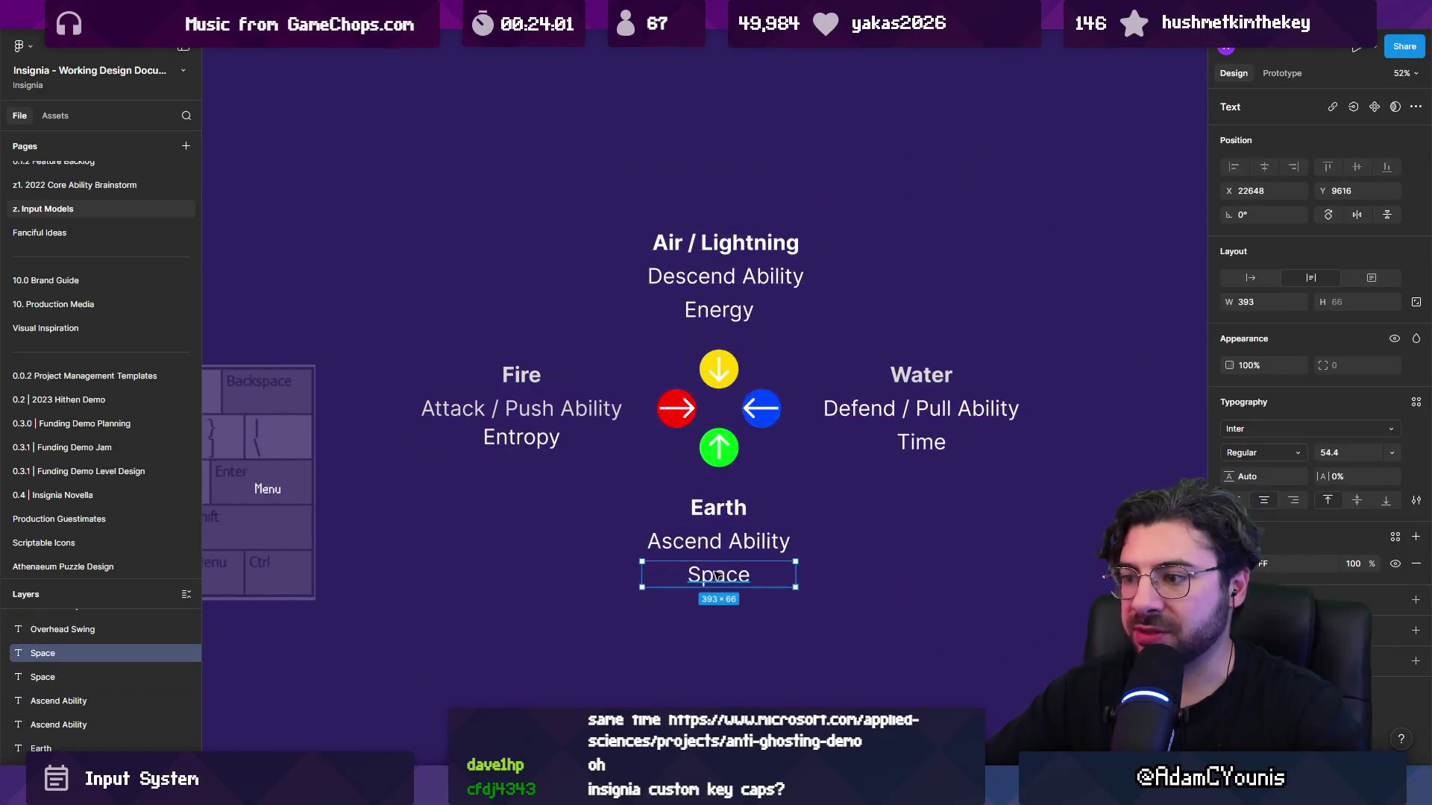
pyautogui.moveTo(736, 586); pyautogui.dragTo(732, 618)
pyautogui.press('Return')
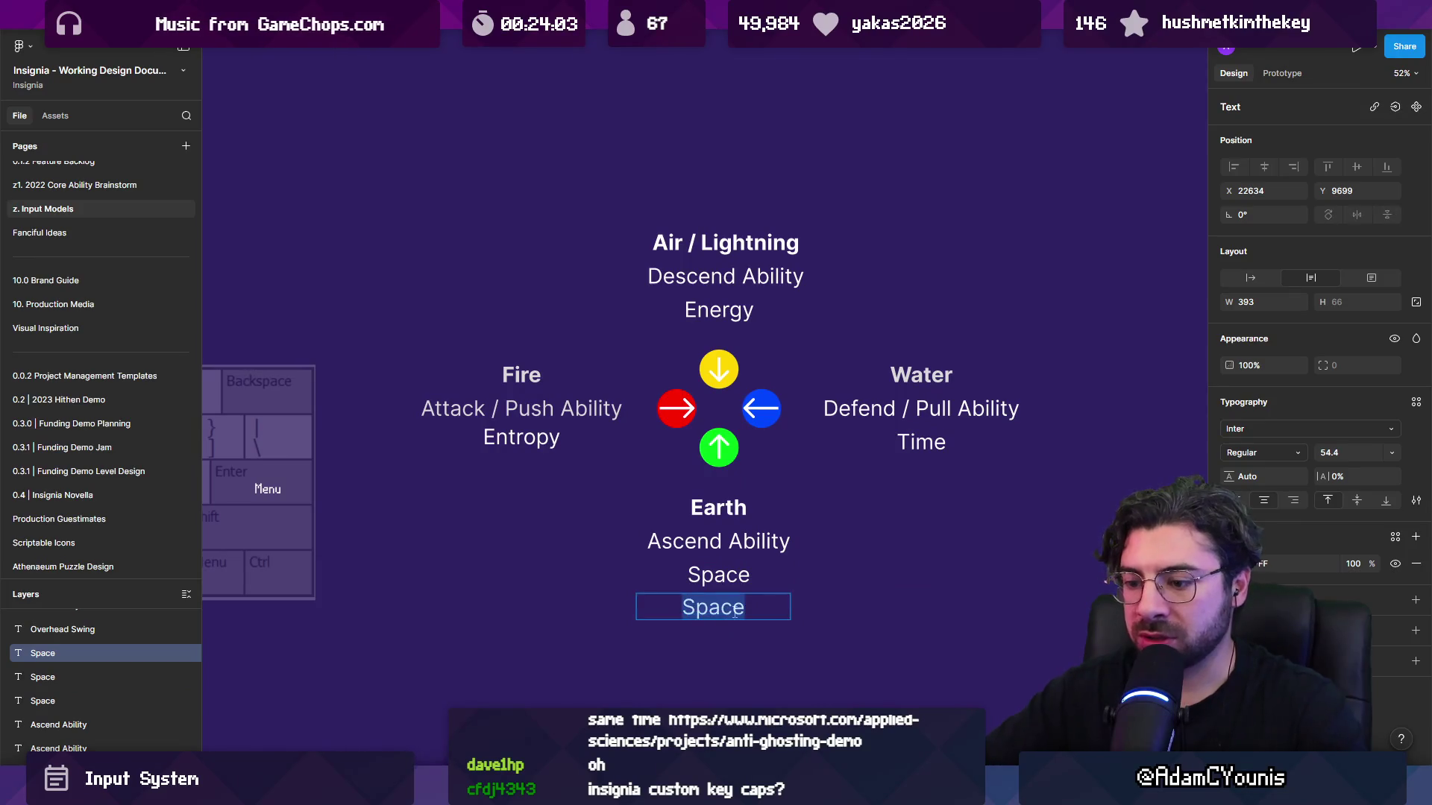
pyautogui.write('Jump')
pyautogui.press('Escape')
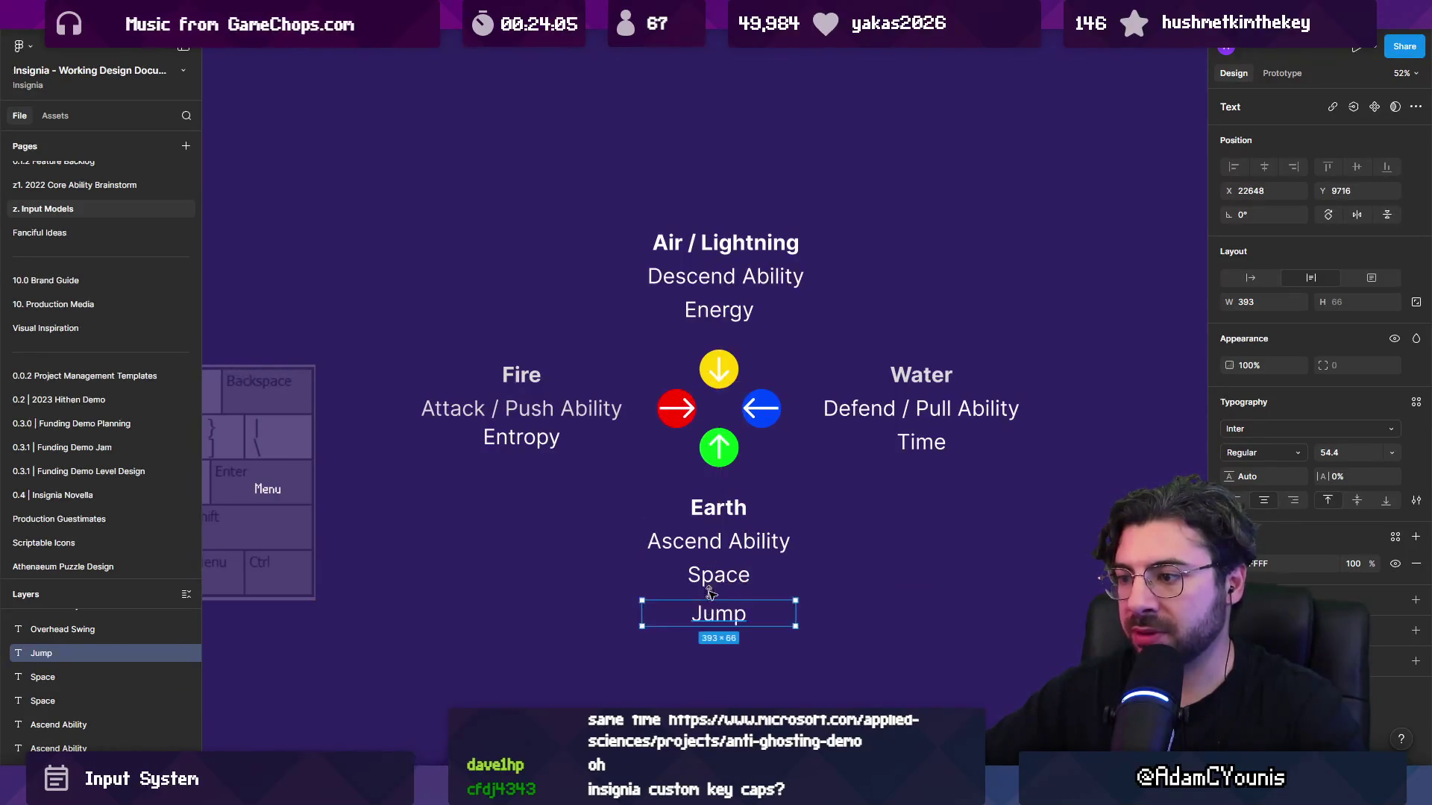
# Delete the old Entropy, Energy, Time and Space labels, keeping the bold italic Jump label.
pyautogui.click(716, 576)
pyautogui.click(521, 440)
pyautogui.keyDown('shift'); pyautogui.click(719, 313); pyautogui.keyUp('shift')
pyautogui.keyDown('shift'); pyautogui.click(923, 445); pyautogui.keyUp('shift')
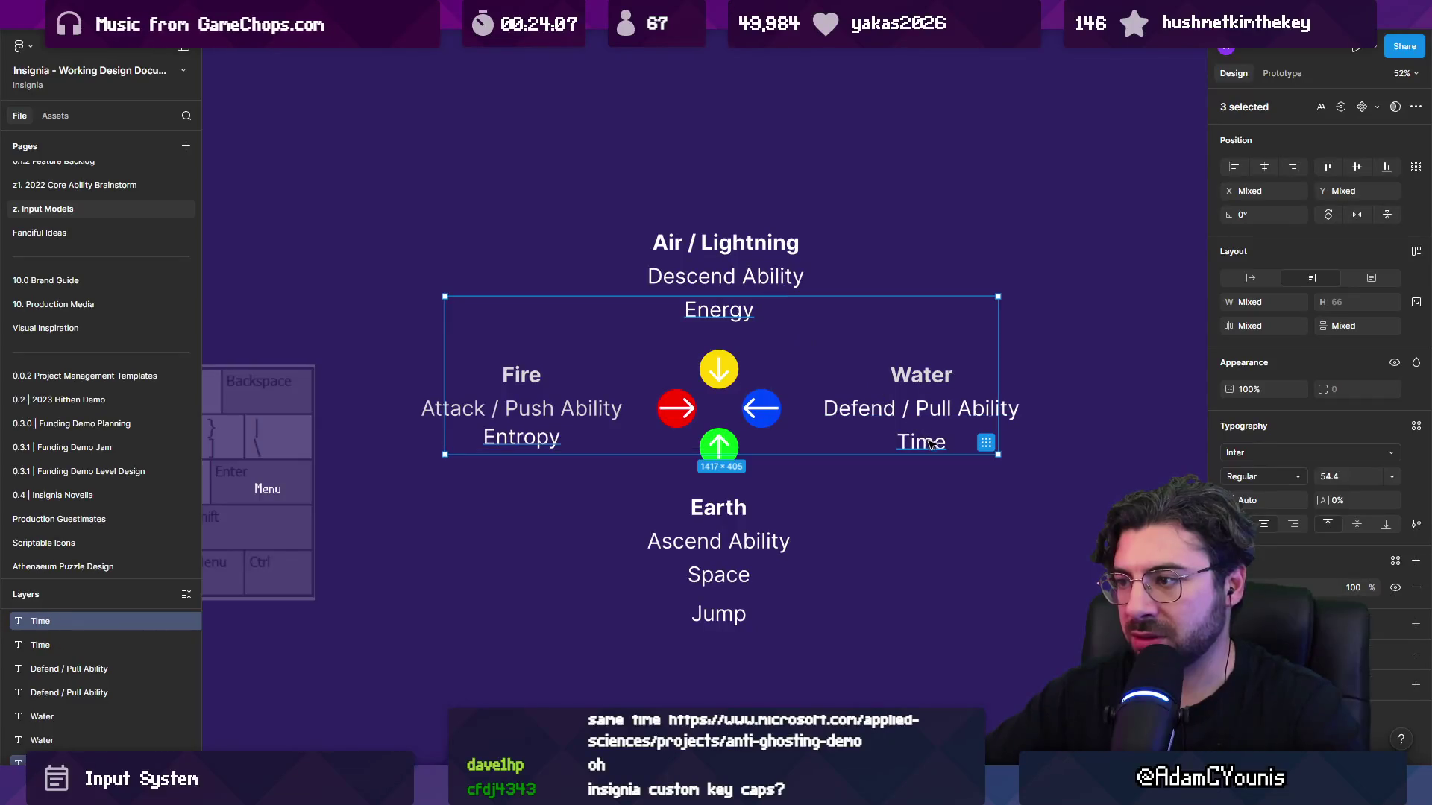
pyautogui.press('Delete')
pyautogui.click(737, 576)
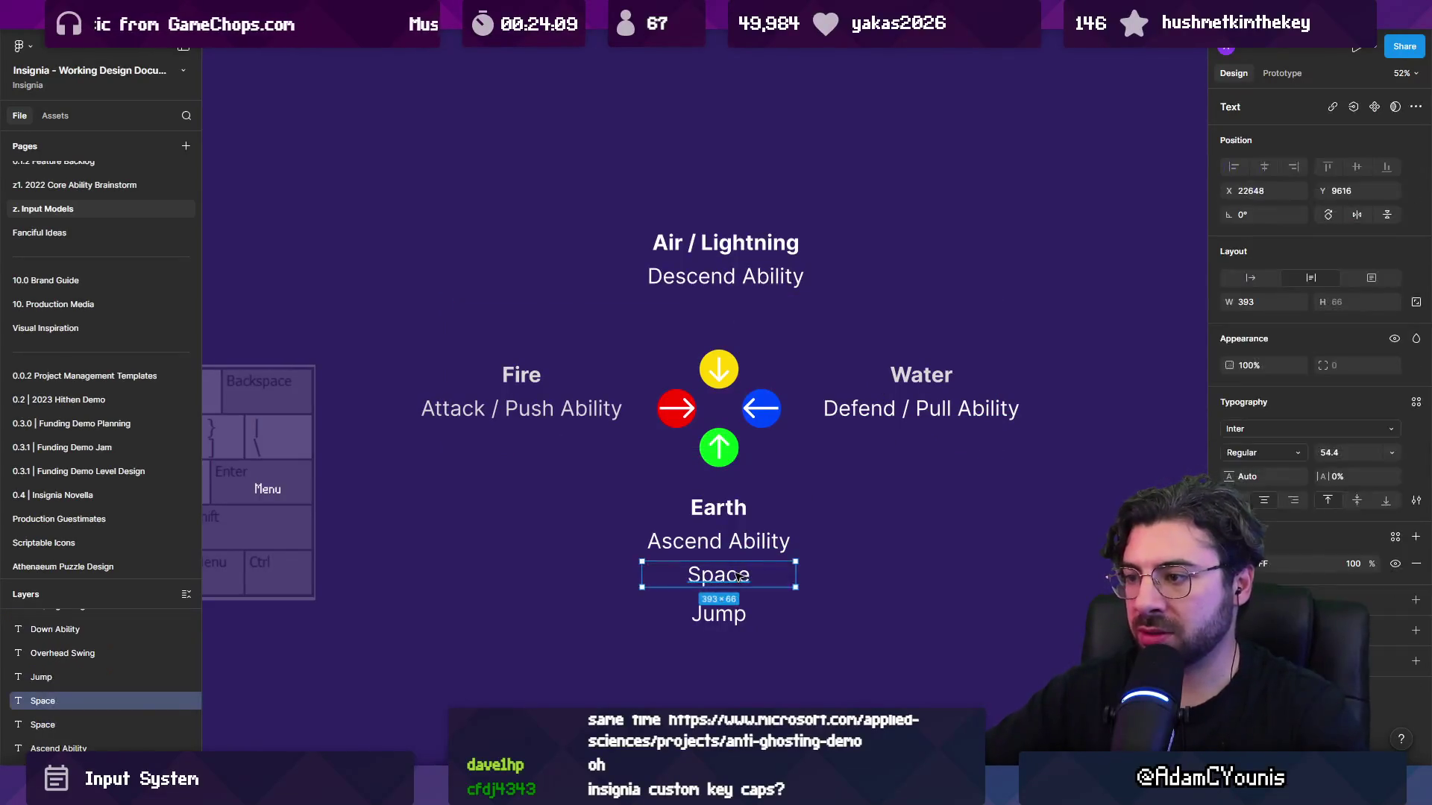
pyautogui.press('Delete')
pyautogui.hotkey('ctrl', 'z')
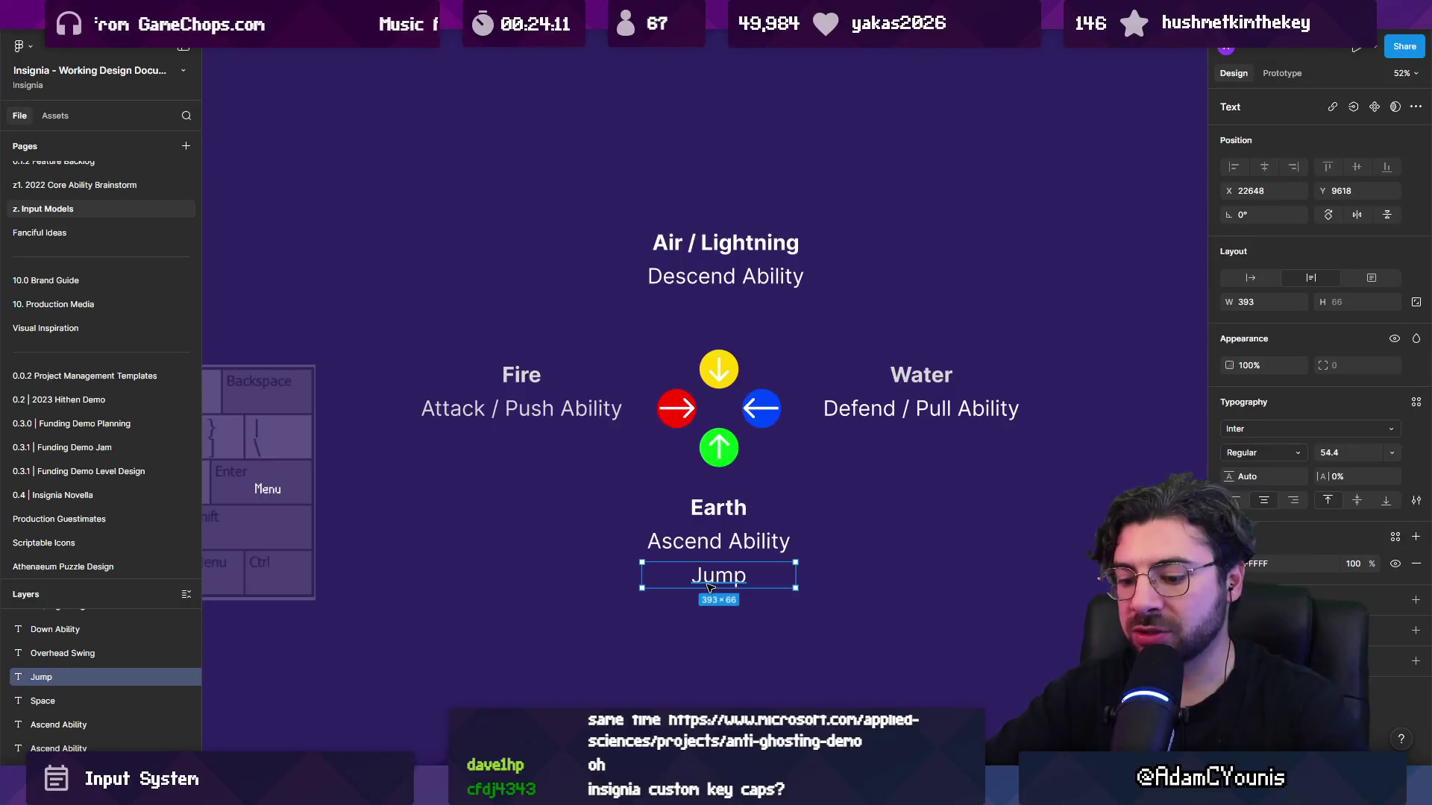
# Copy the Jump label as Attack under Fire and Roll / Run under Water.
pyautogui.moveTo(710, 588)
pyautogui.mouseDown()
pyautogui.moveTo(498, 450)
pyautogui.moveTo(925, 448)
pyautogui.mouseUp()
pyautogui.write('Attack')
pyautogui.press('Escape')
pyautogui.doubleClick(906, 447)
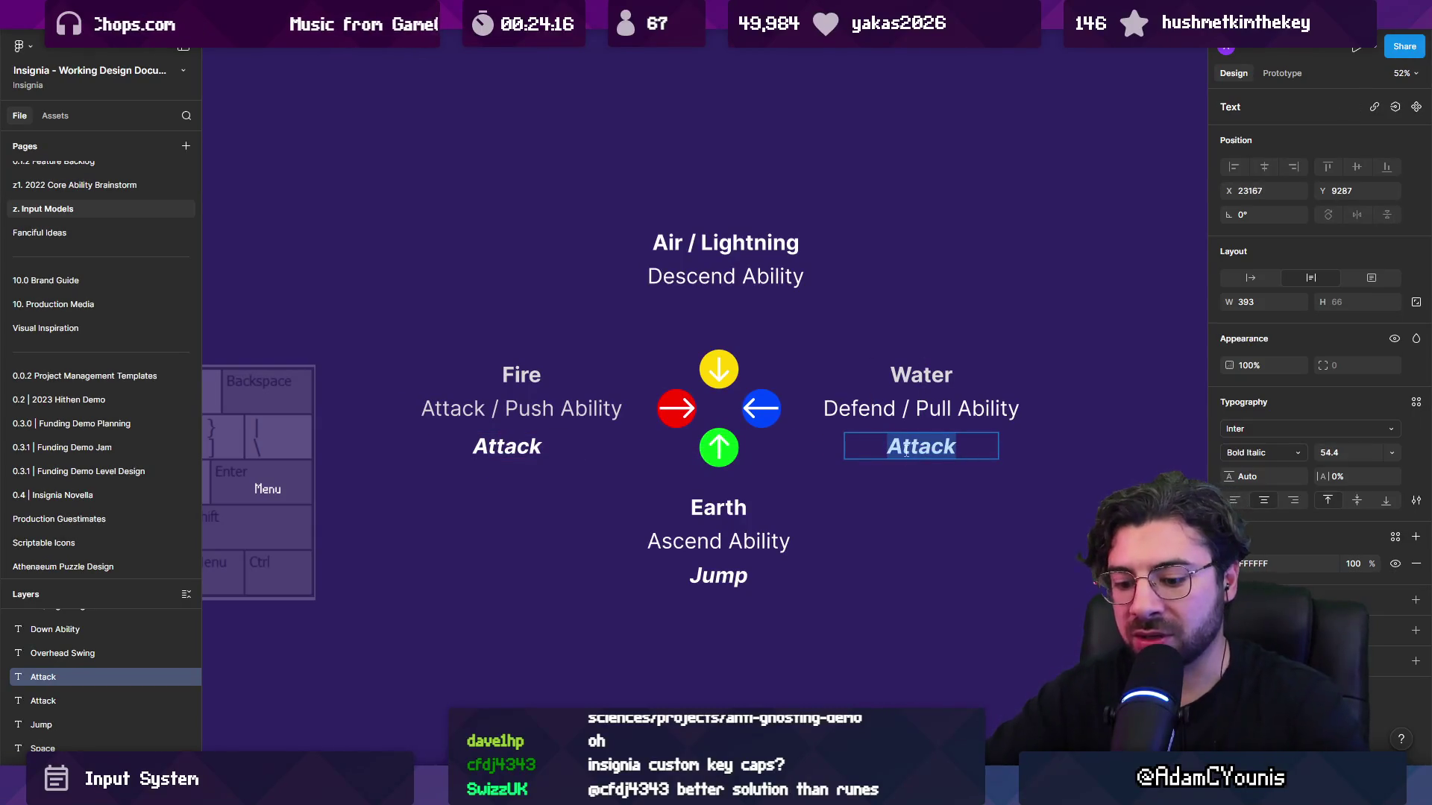
pyautogui.write('Roll / Run')
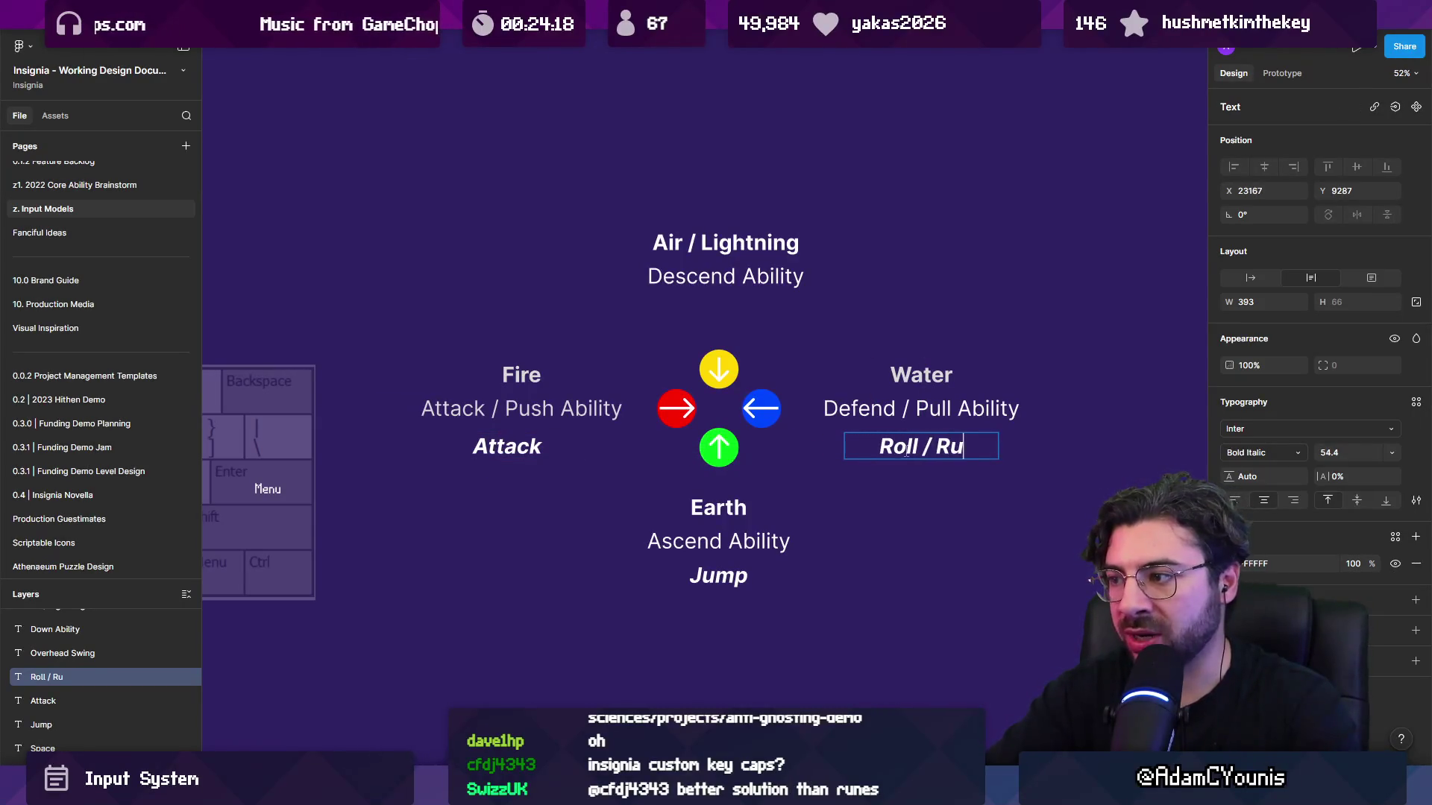
pyautogui.press('Escape')
# Copy the Roll / Run label under Air and change it to Interact.
pyautogui.moveTo(908, 453); pyautogui.dragTo(697, 317)
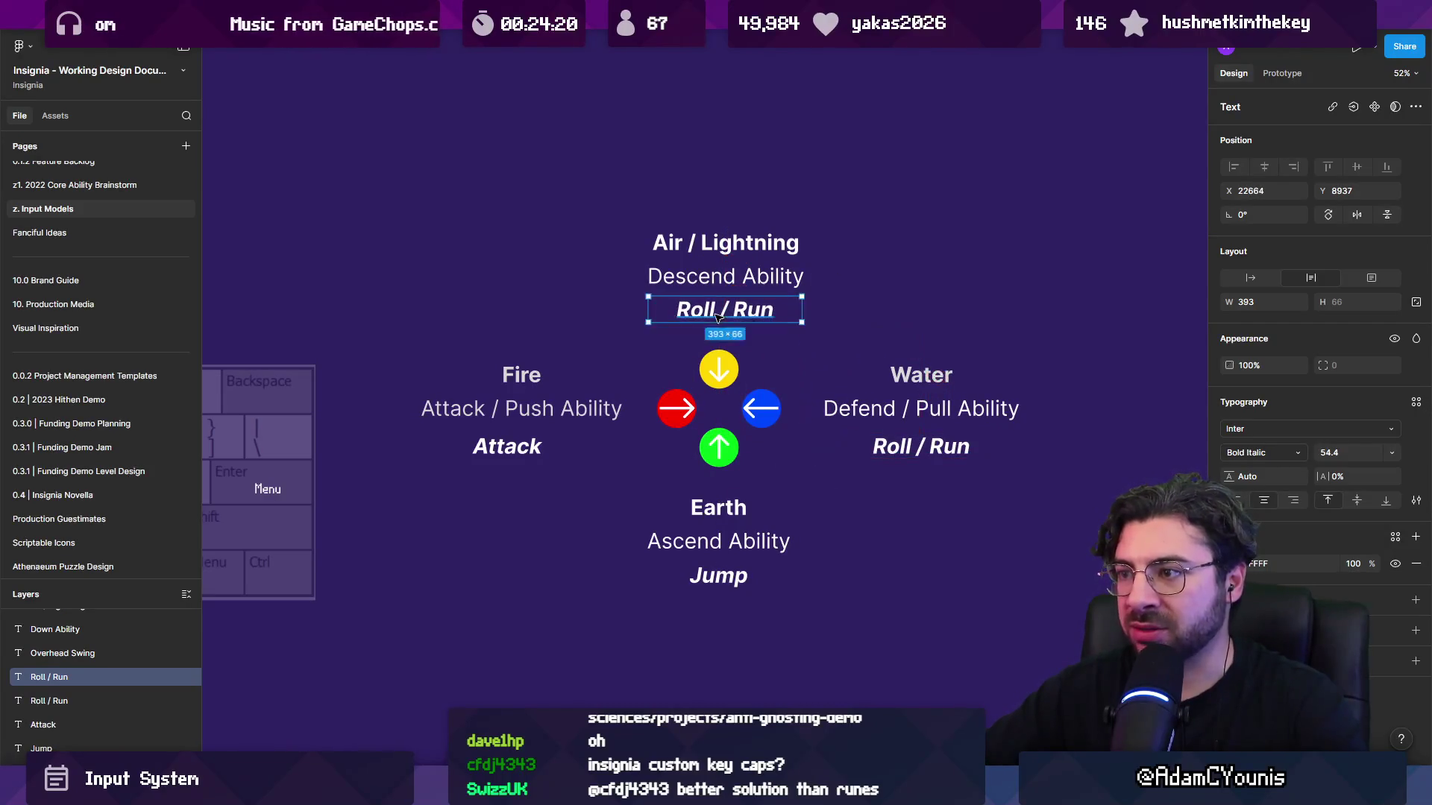
pyautogui.doubleClick(717, 314)
pyautogui.write('Interact')
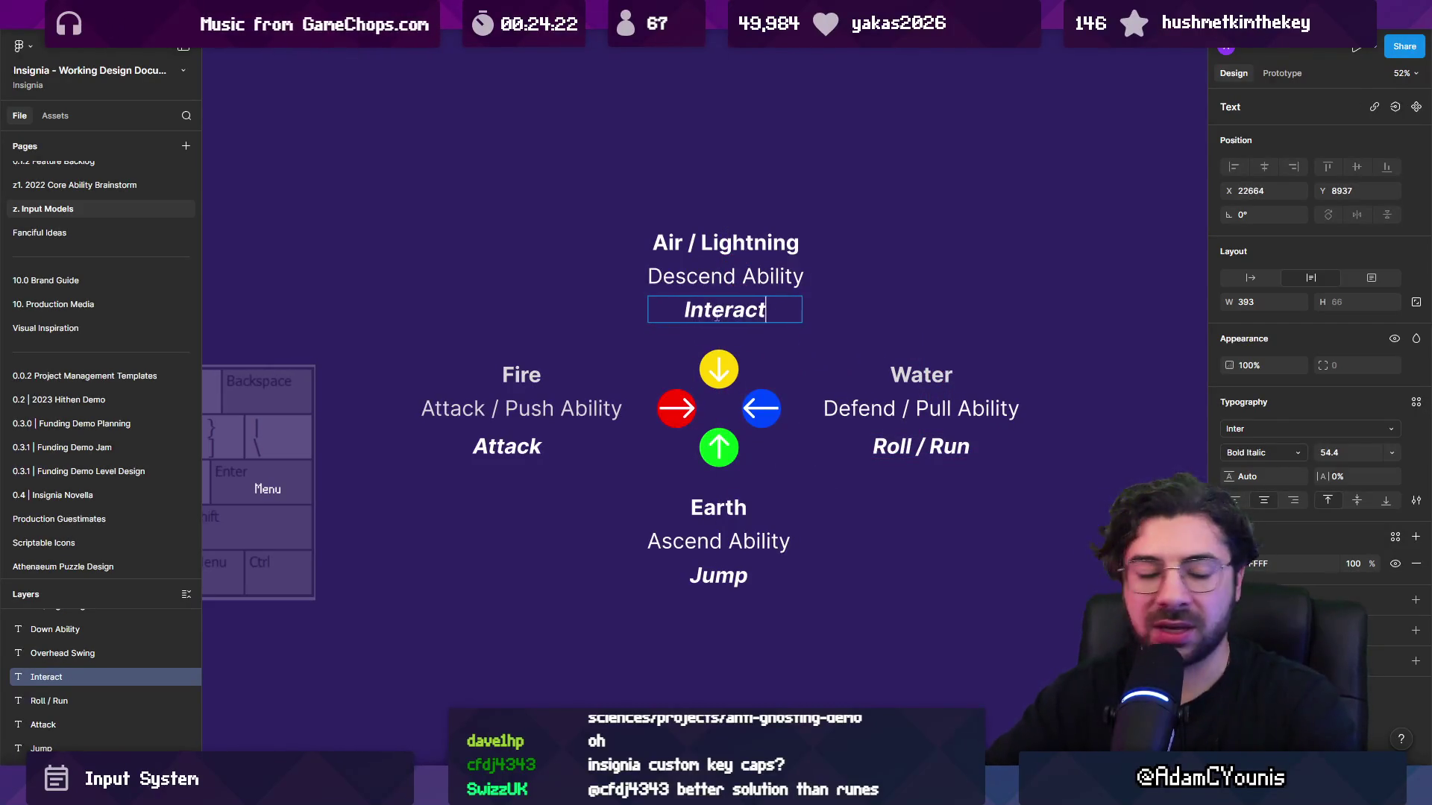
pyautogui.press('Escape')
pyautogui.press('Escape')
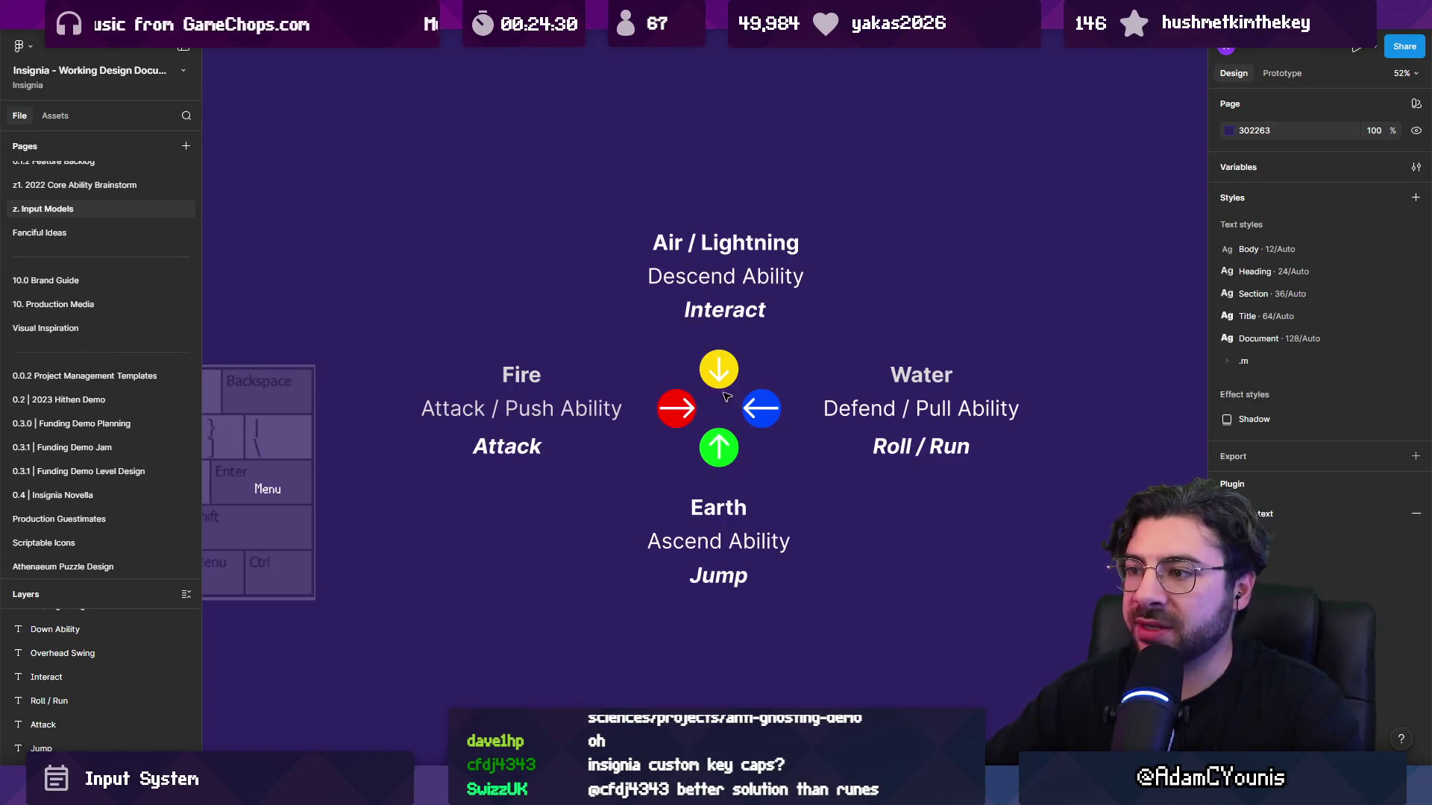
pyautogui.scroll(-3, 720, 395)
pyautogui.click(589, 426)
pyautogui.click(723, 341)
pyautogui.click(845, 427)
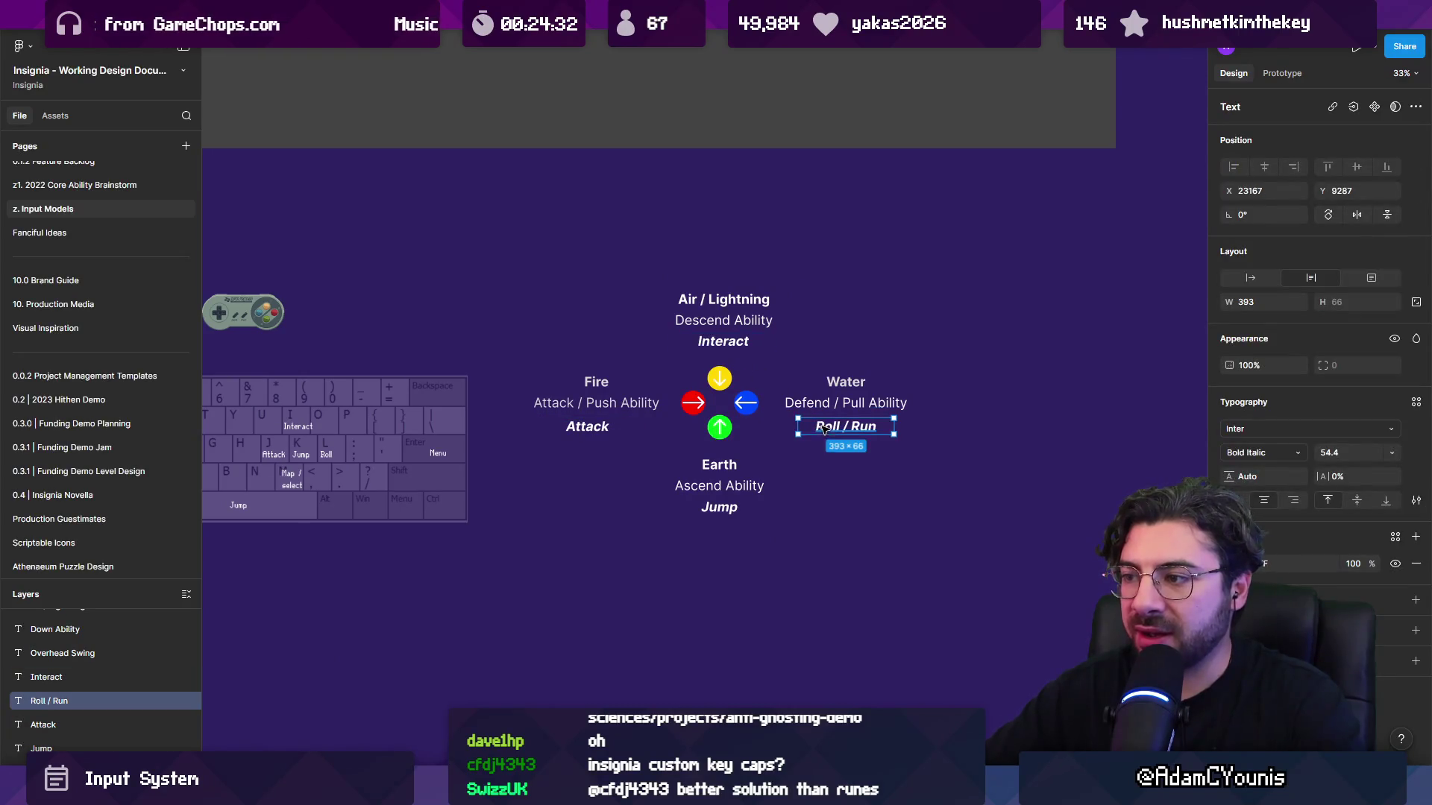
pyautogui.click(721, 510)
pyautogui.scroll(3, 735, 348)
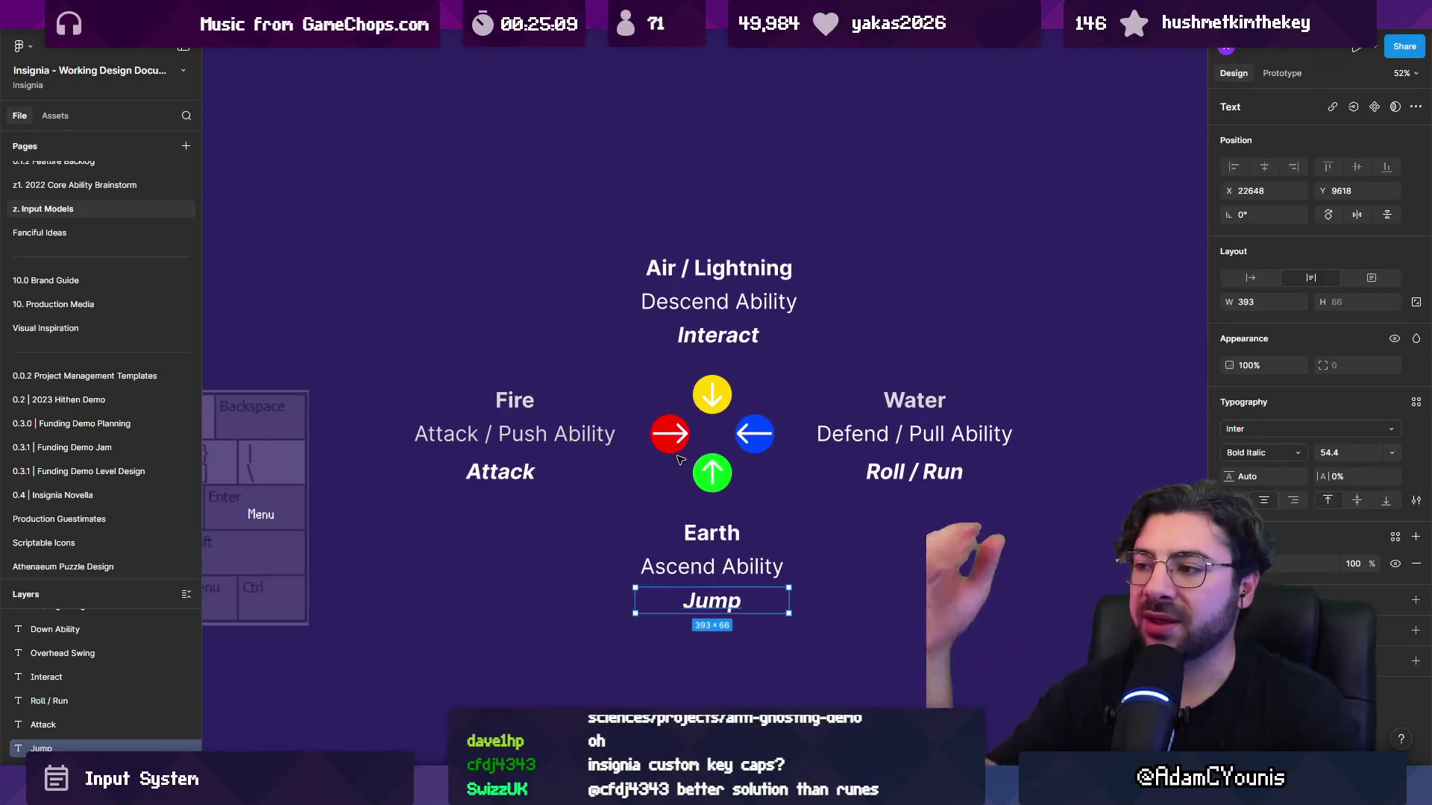
pyautogui.scroll(-3, 692, 461)
pyautogui.scroll(8, 669, 416)
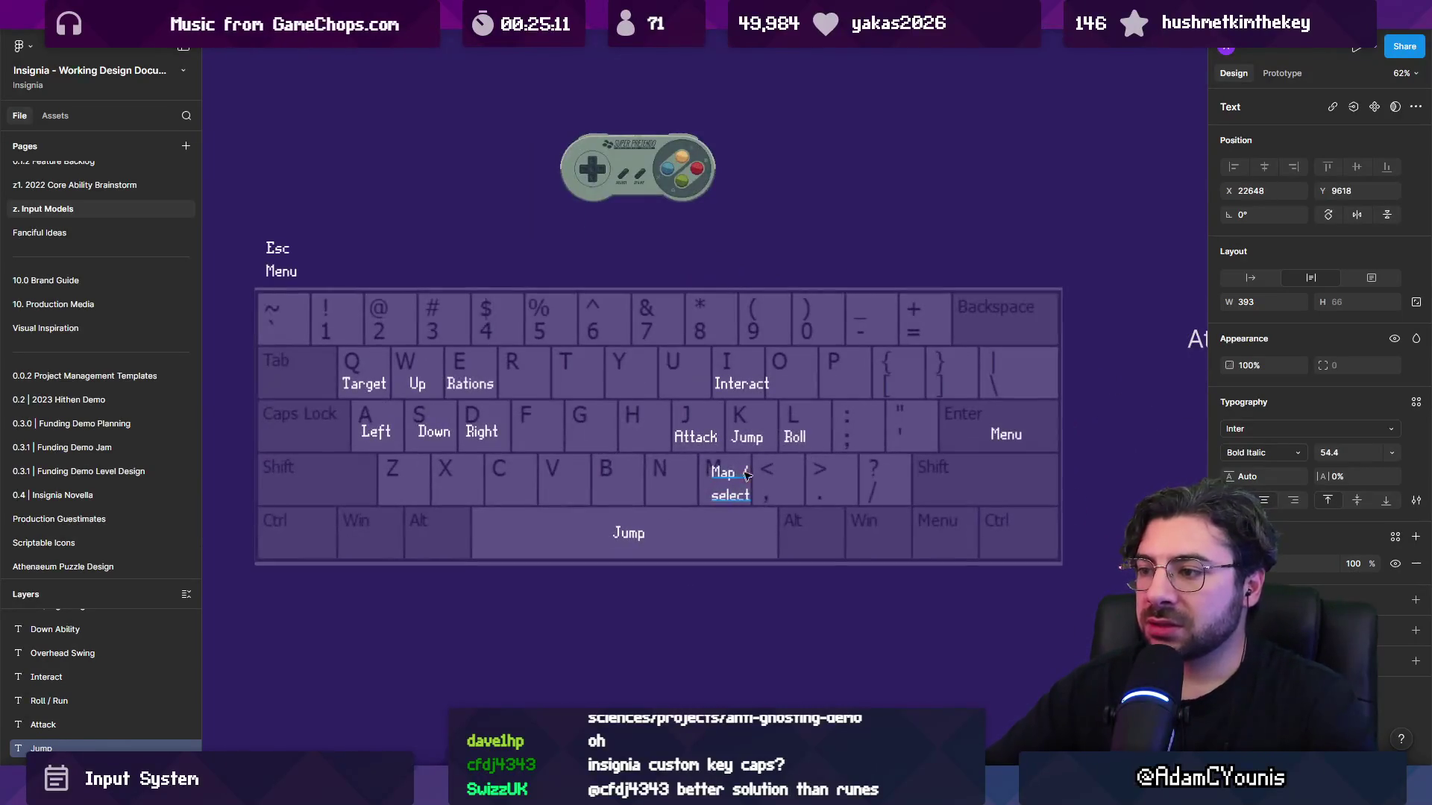
pyautogui.scroll(2, 669, 416)
pyautogui.scroll(-5, 601, 295)
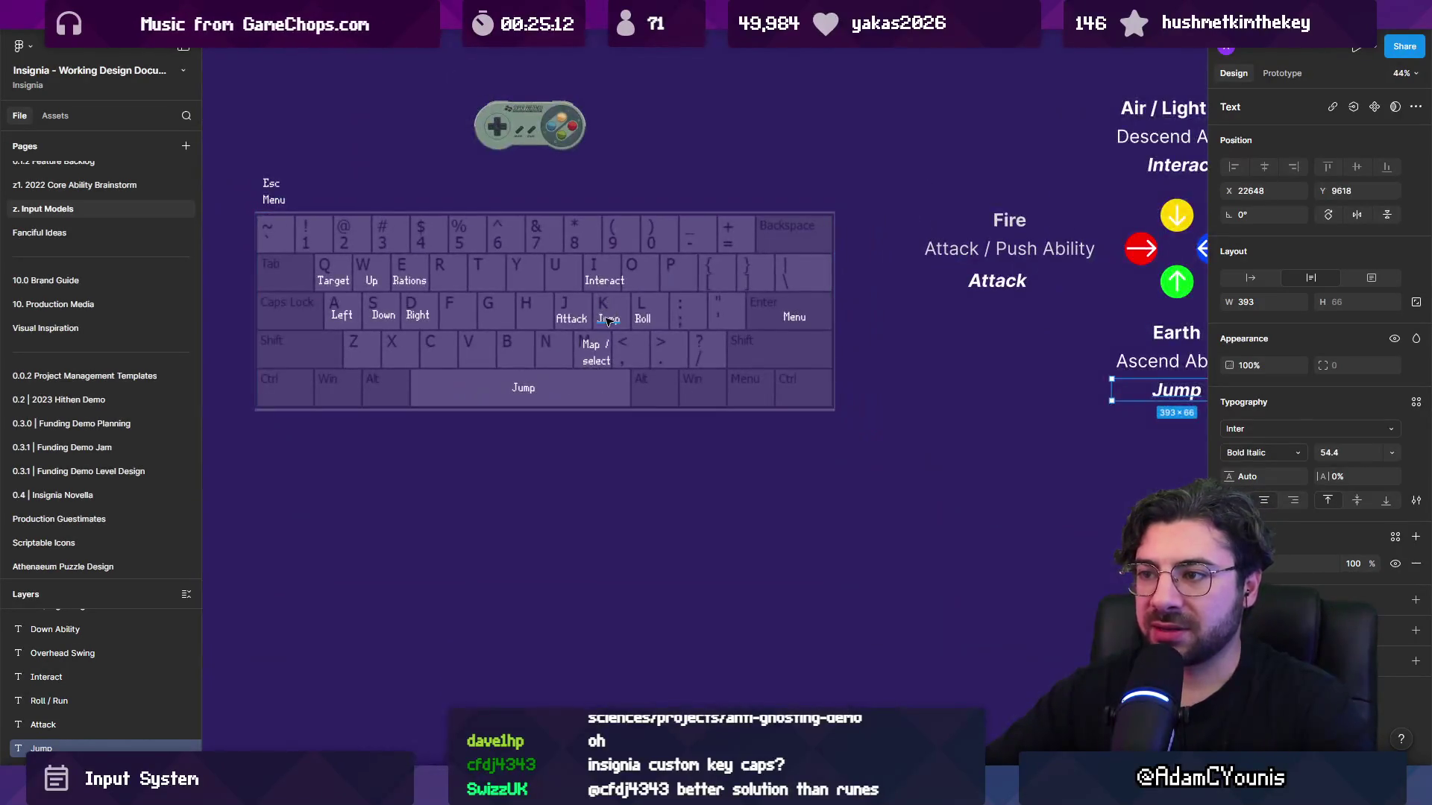
pyautogui.click(608, 321)
pyautogui.click(642, 319)
pyautogui.scroll(6, 620, 323)
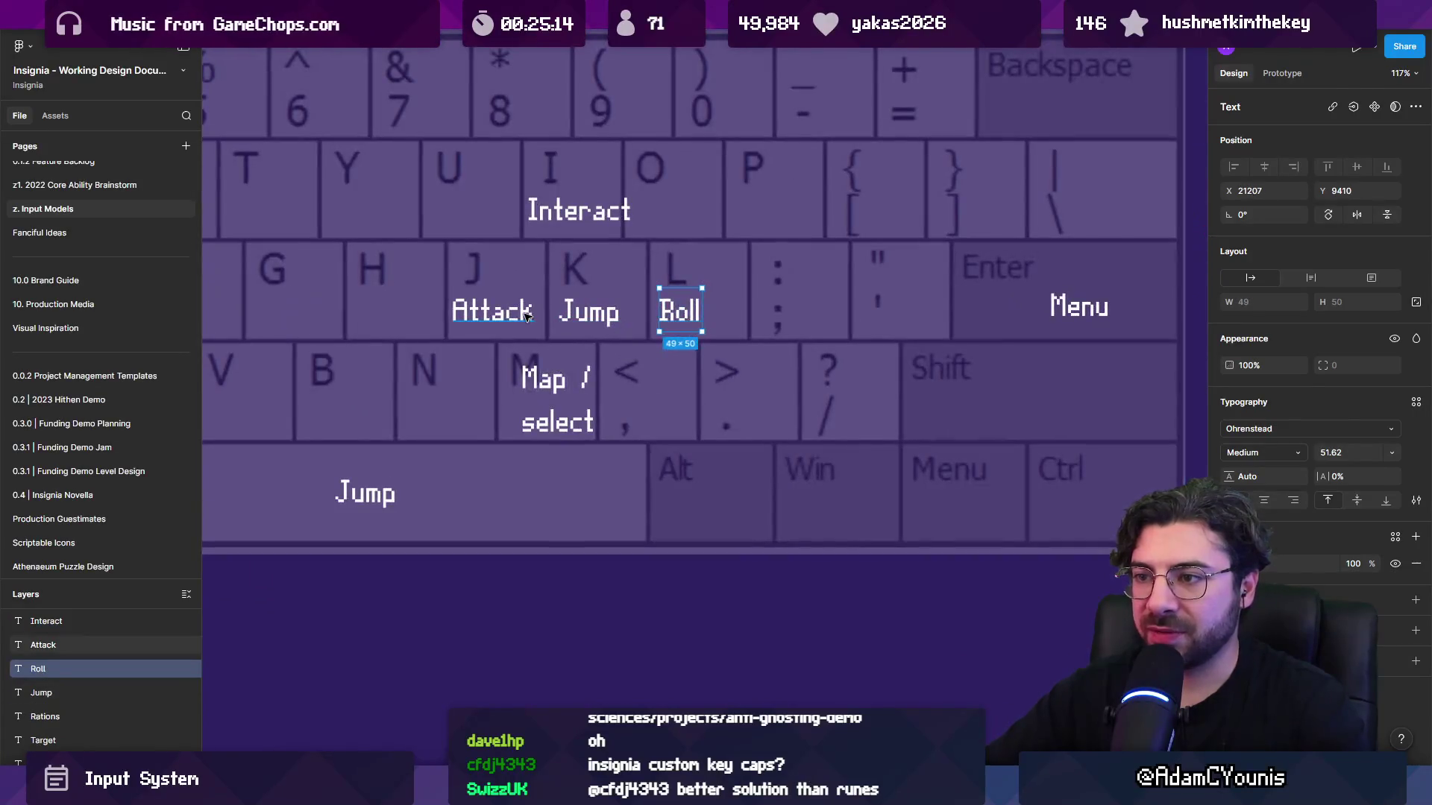
pyautogui.keyDown('shift'); pyautogui.click(514, 315); pyautogui.keyUp('shift')
pyautogui.hotkey('shift', 'Up')
pyautogui.hotkey('shift', 'Up')
pyautogui.hotkey('shift', 'Up')
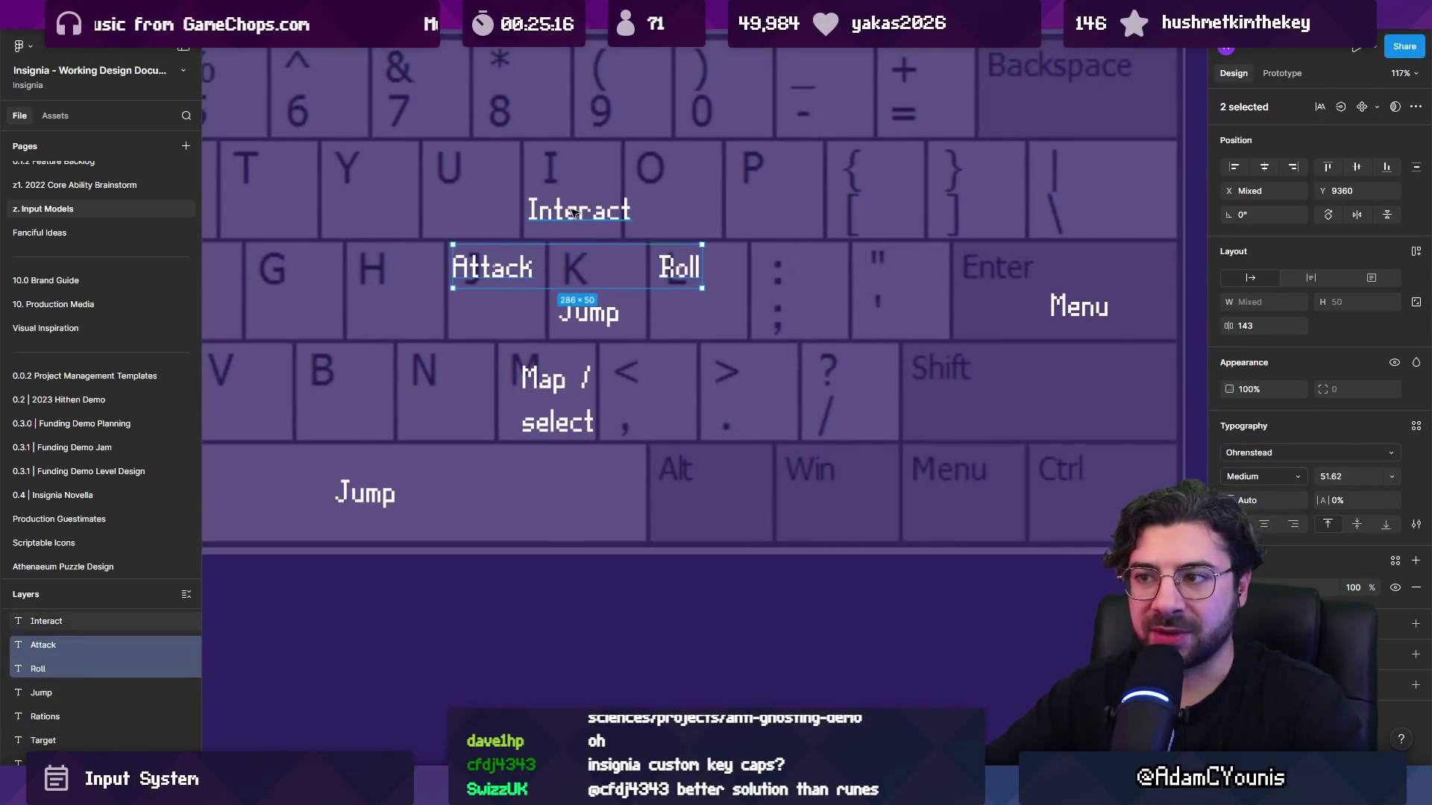
pyautogui.scroll(-5, 507, 308)
pyautogui.hotkey('shift', 'Down')
pyautogui.hotkey('shift', 'Down')
pyautogui.hotkey('shift', 'Down')
pyautogui.scroll(4, 781, 348)
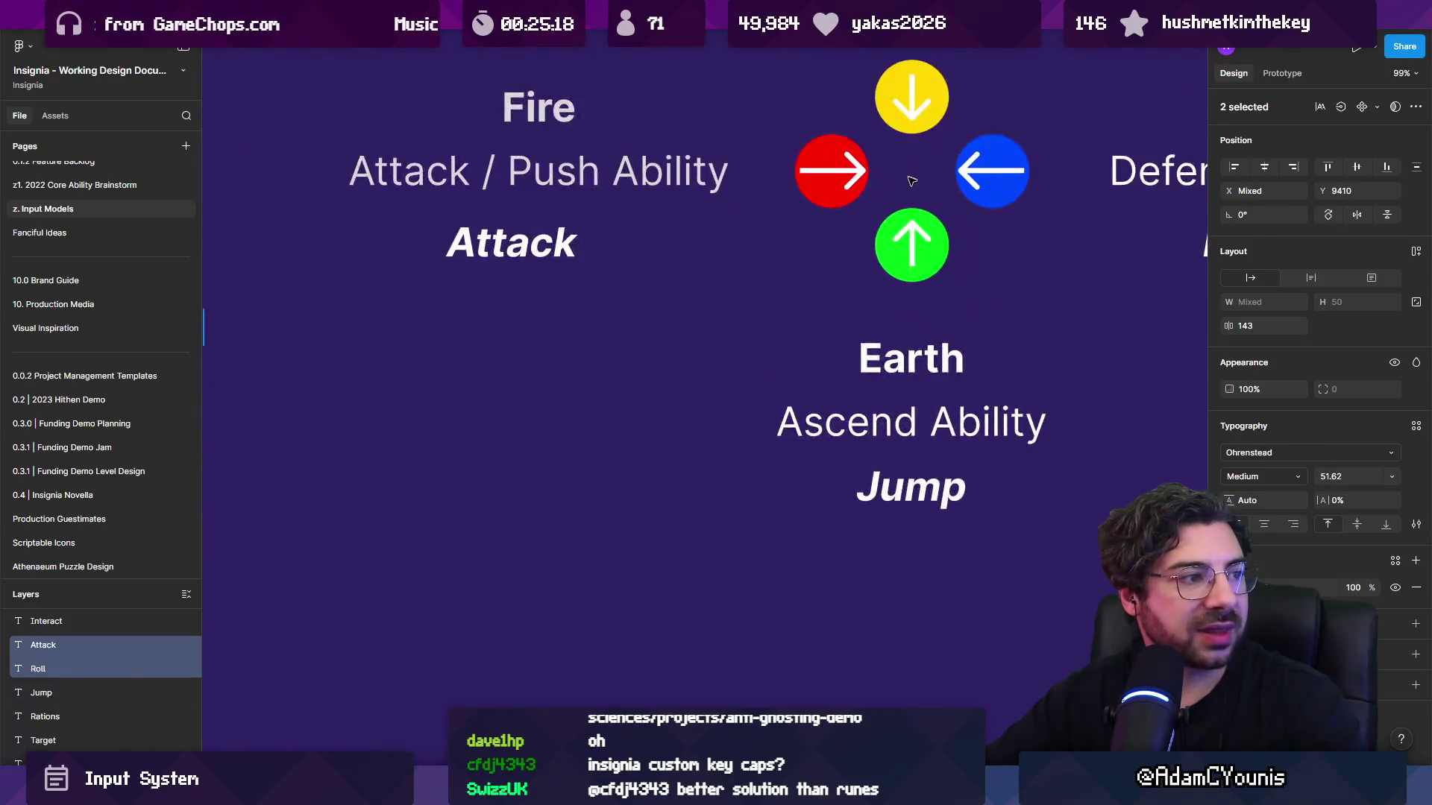
pyautogui.scroll(-4, 781, 348)
pyautogui.click(935, 298)
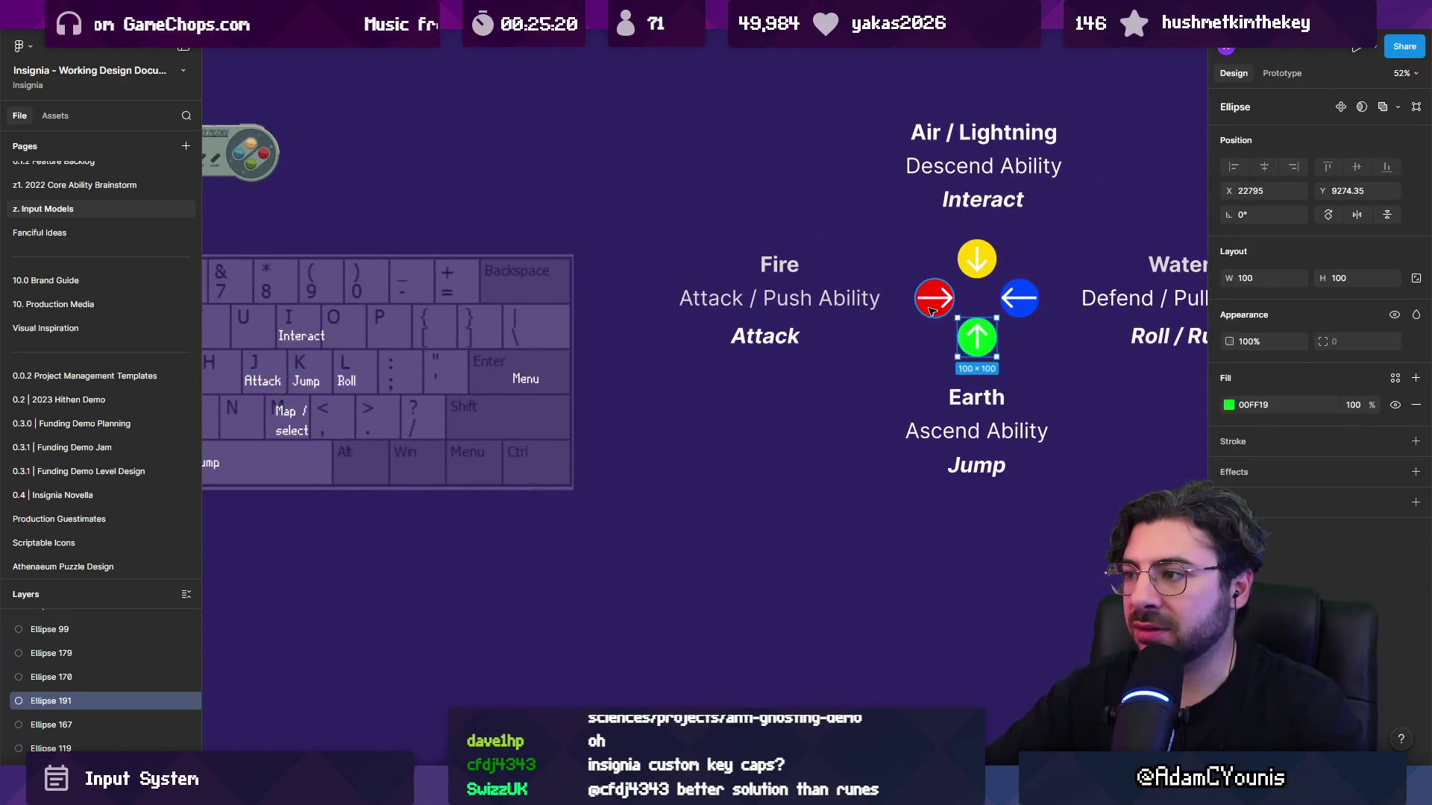
pyautogui.keyDown('shift'); pyautogui.click(977, 337); pyautogui.keyUp('shift')
pyautogui.keyDown('shift'); pyautogui.click(973, 257); pyautogui.keyUp('shift')
pyautogui.keyDown('shift'); pyautogui.click(1016, 299); pyautogui.keyUp('shift')
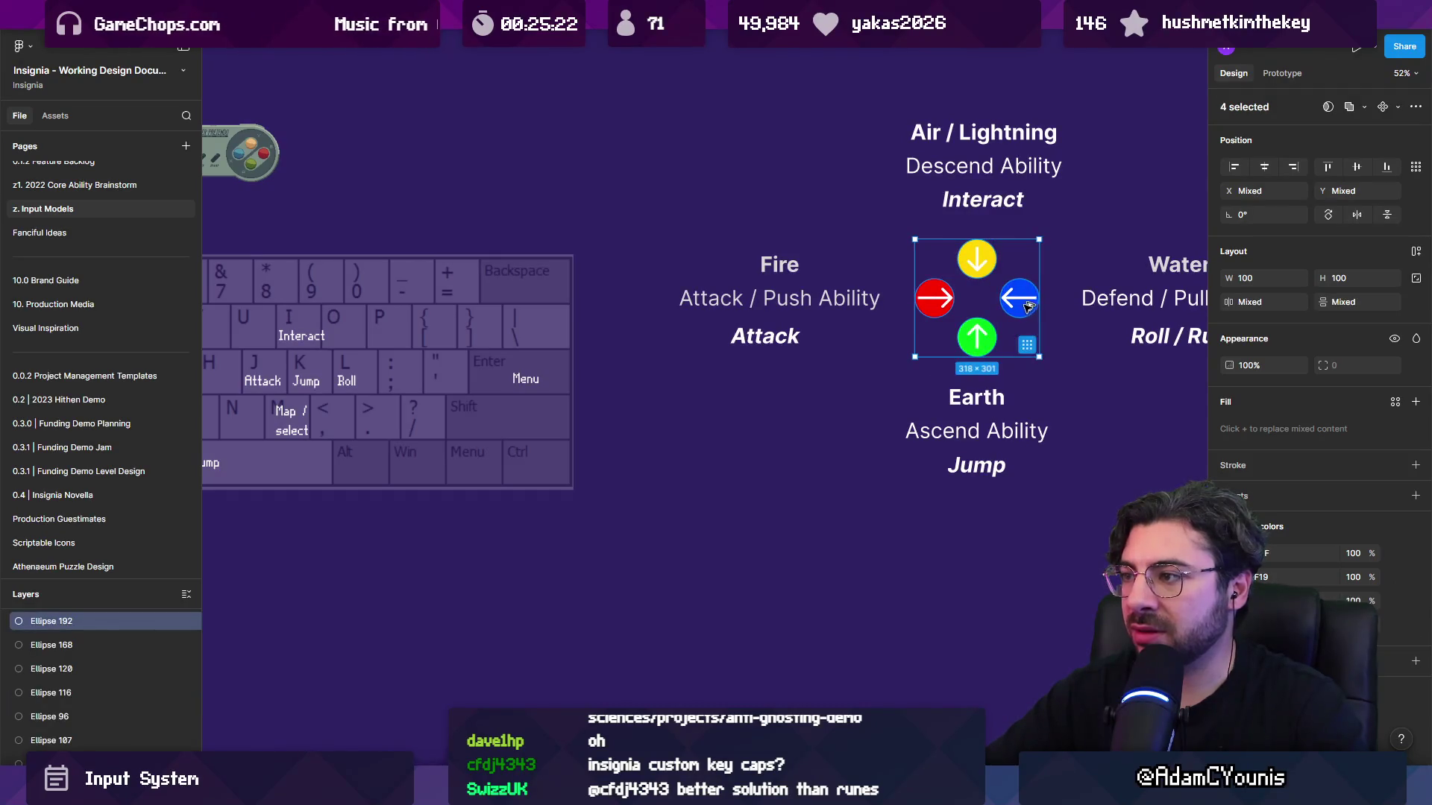
pyautogui.moveTo(1015, 299)
pyautogui.mouseDown()
pyautogui.moveTo(748, 302)
pyautogui.moveTo(333, 369)
pyautogui.mouseUp()
pyautogui.scroll(6, 291, 358)
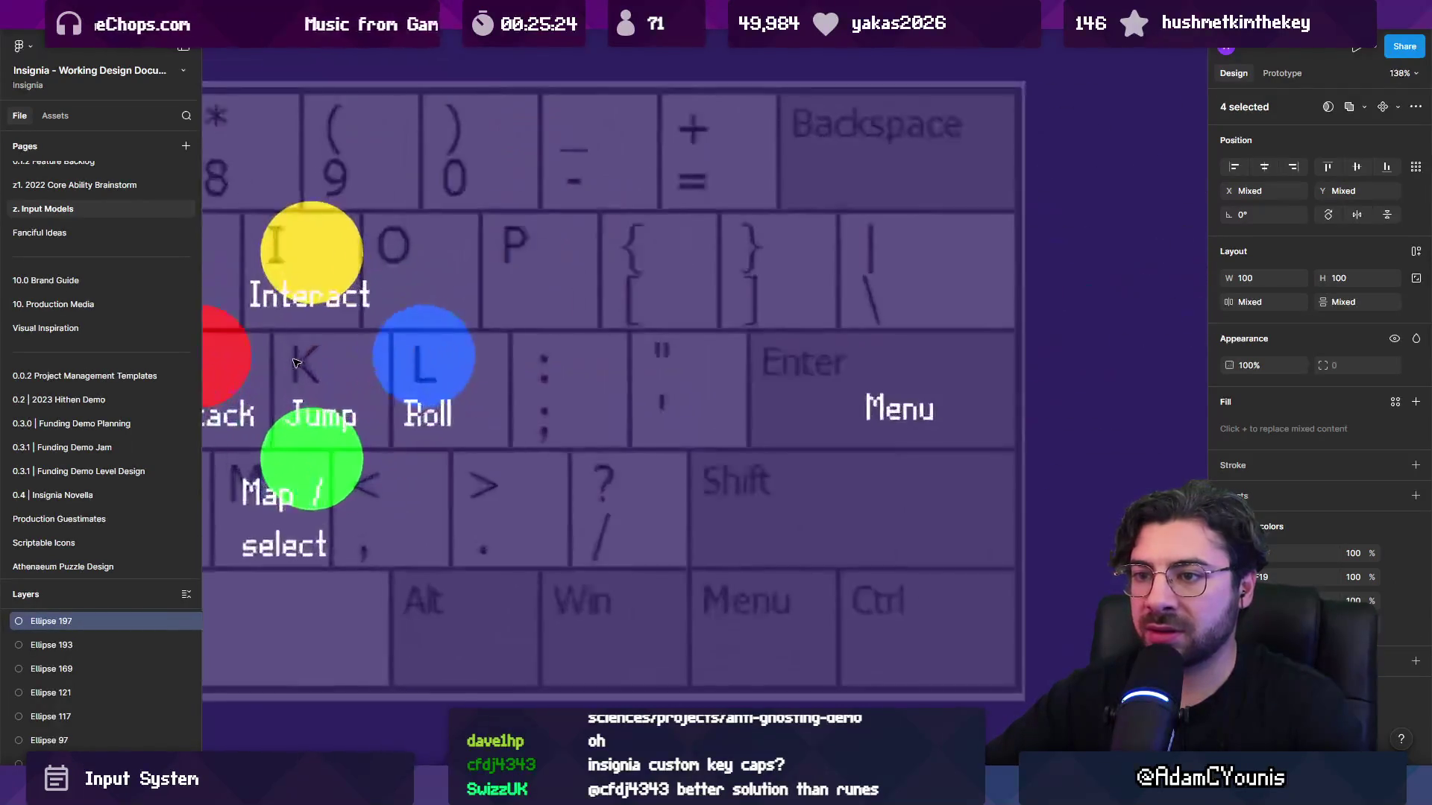
pyautogui.moveTo(749, 239)
pyautogui.mouseDown()
pyautogui.moveTo(654, 307)
pyautogui.moveTo(664, 295)
pyautogui.mouseUp()
pyautogui.scroll(-6, 734, 328)
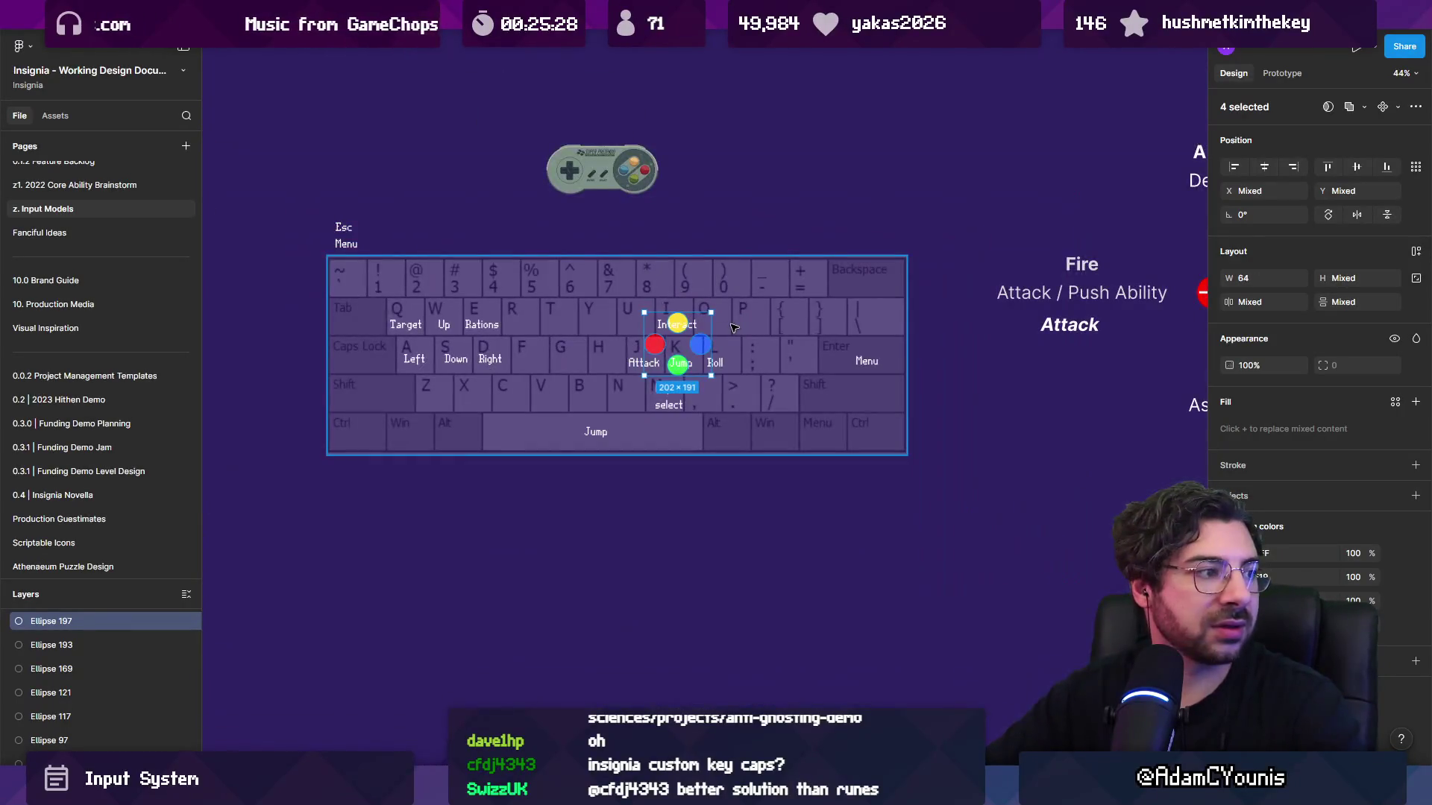
# Copy the Target label onto the left Shift key and rename it Roll.
pyautogui.press('Escape')
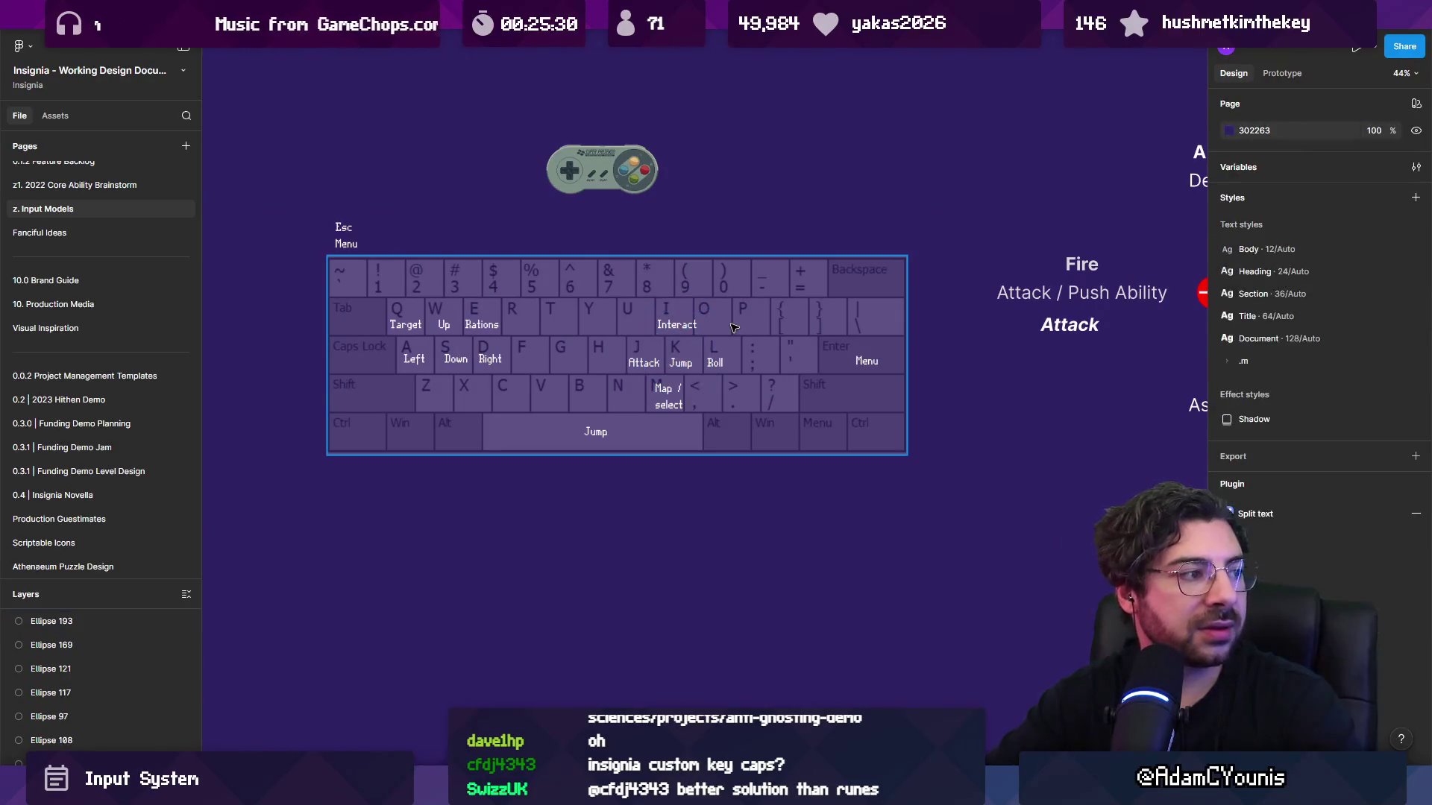
pyautogui.scroll(5, 733, 328)
pyautogui.moveTo(692, 368)
pyautogui.mouseDown()
pyautogui.moveTo(854, 406)
pyautogui.moveTo(725, 393)
pyautogui.mouseUp()
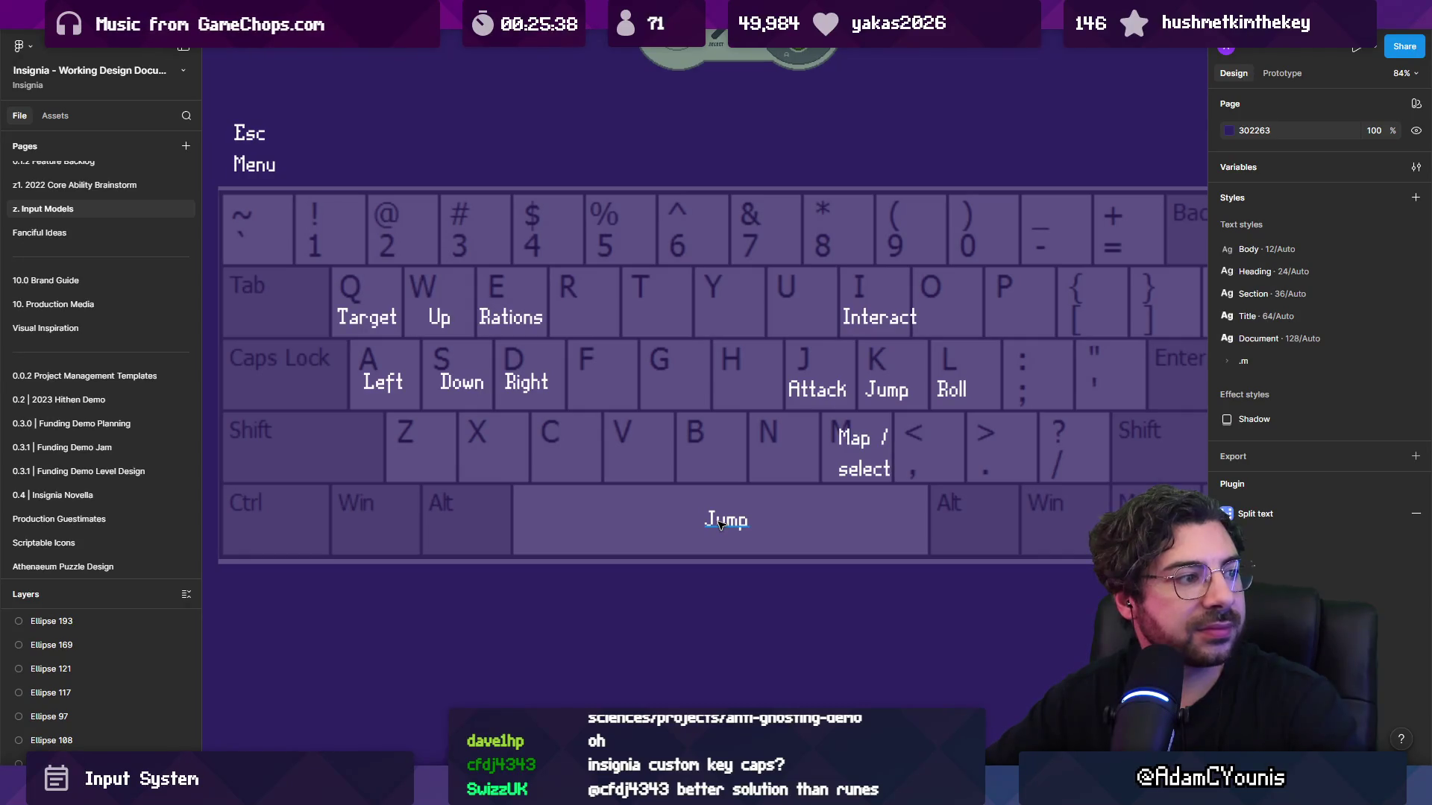
pyautogui.hscroll(-2, 656, 431)
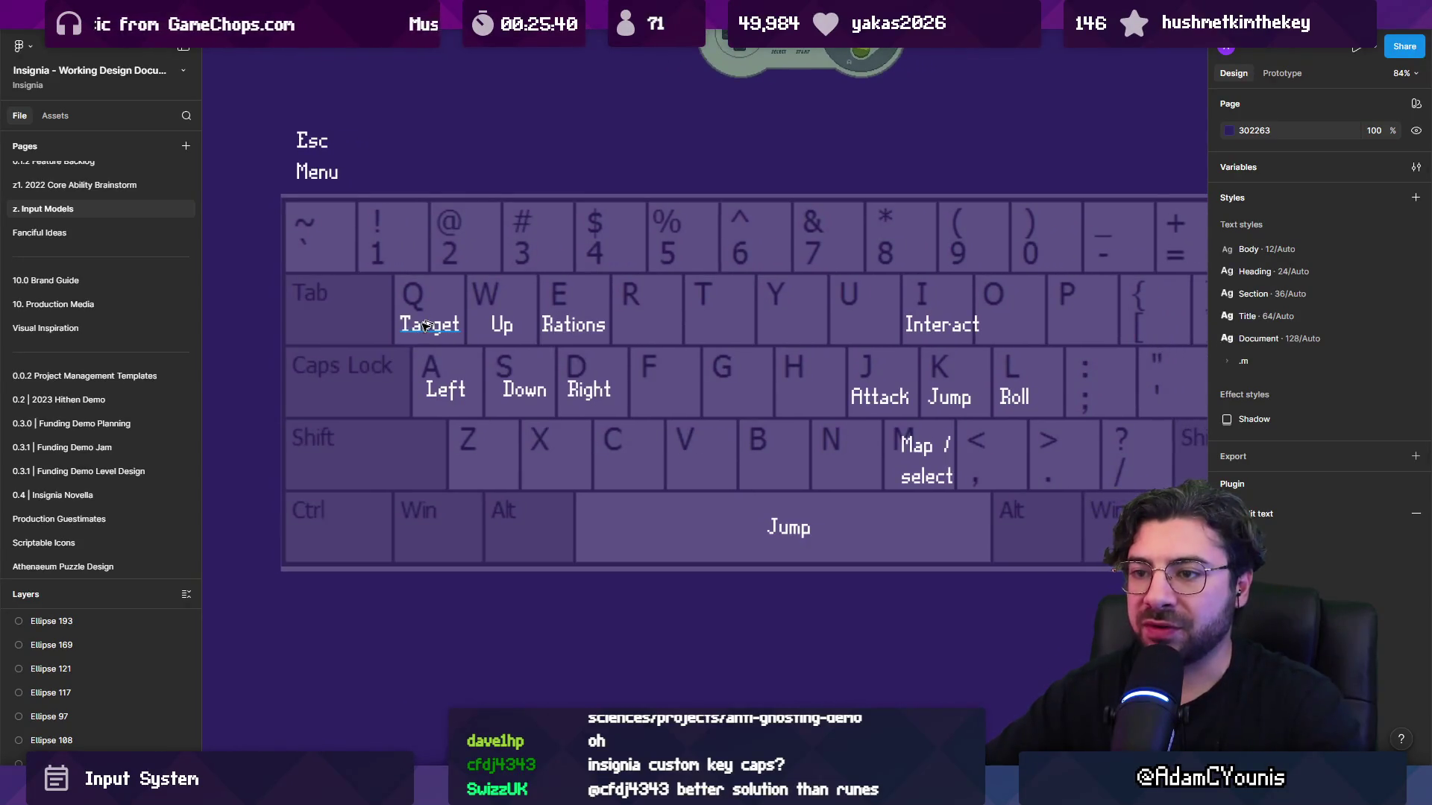
pyautogui.moveTo(424, 325); pyautogui.dragTo(368, 468)
pyautogui.hscroll(2, 507, 553)
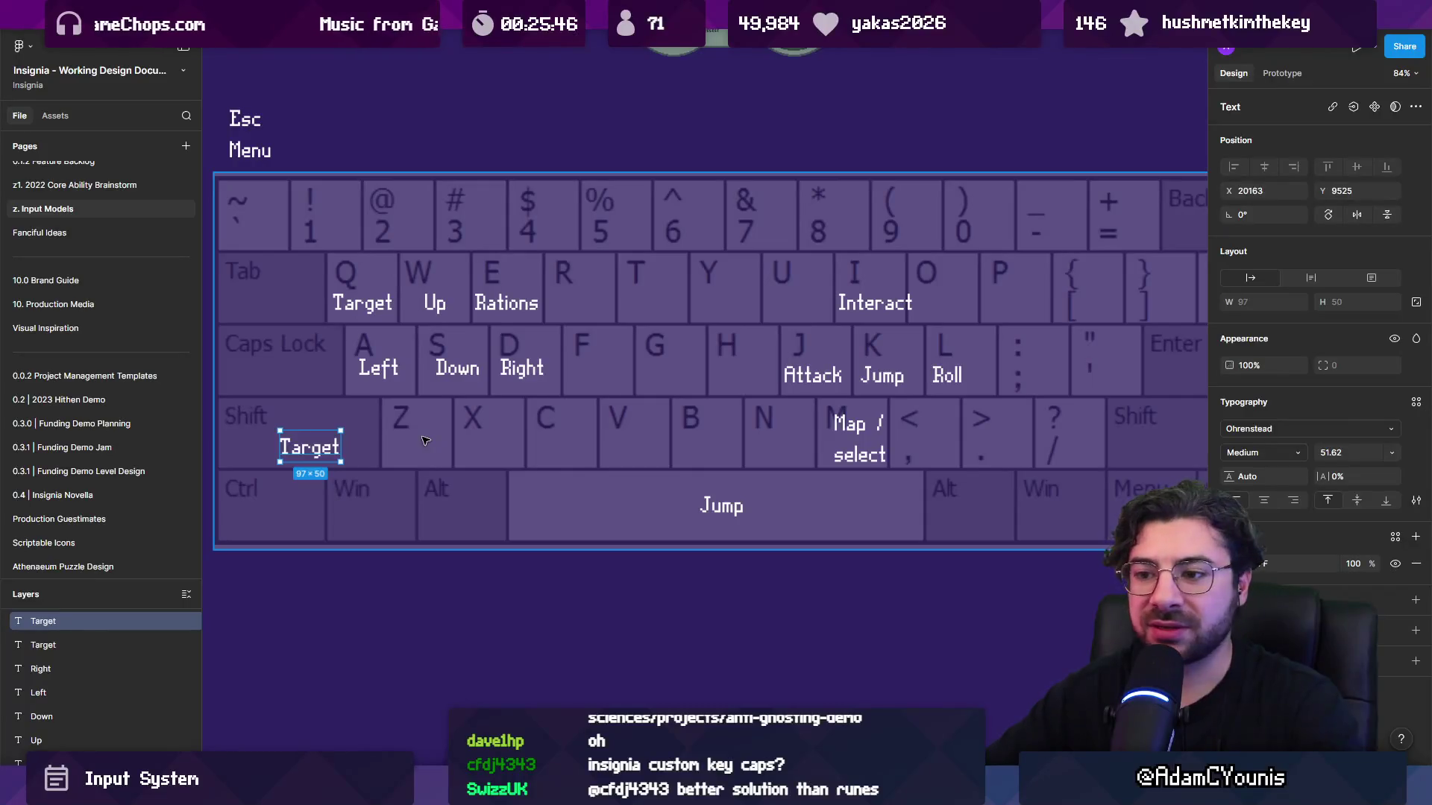
pyautogui.doubleClick(305, 449)
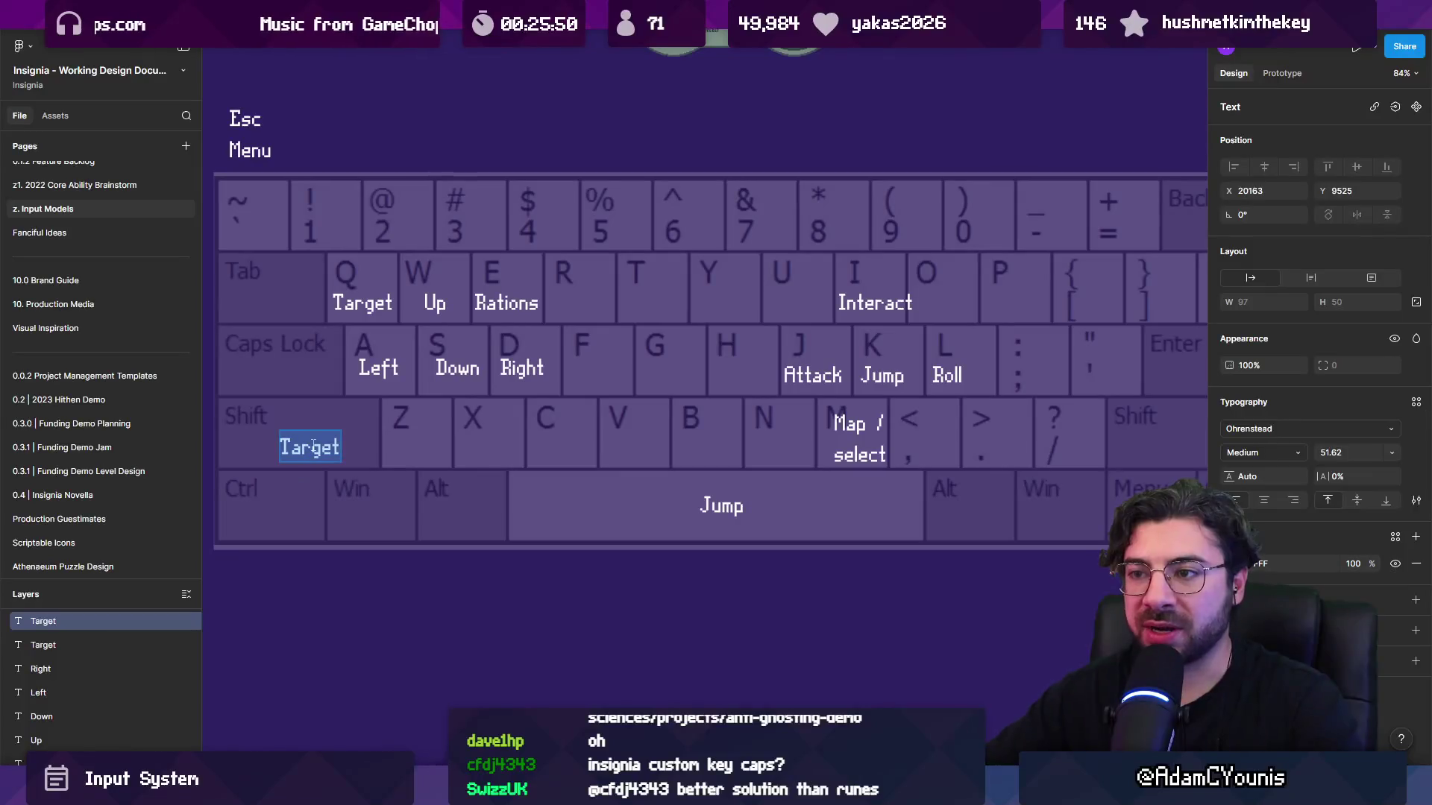
pyautogui.write('Sprint')
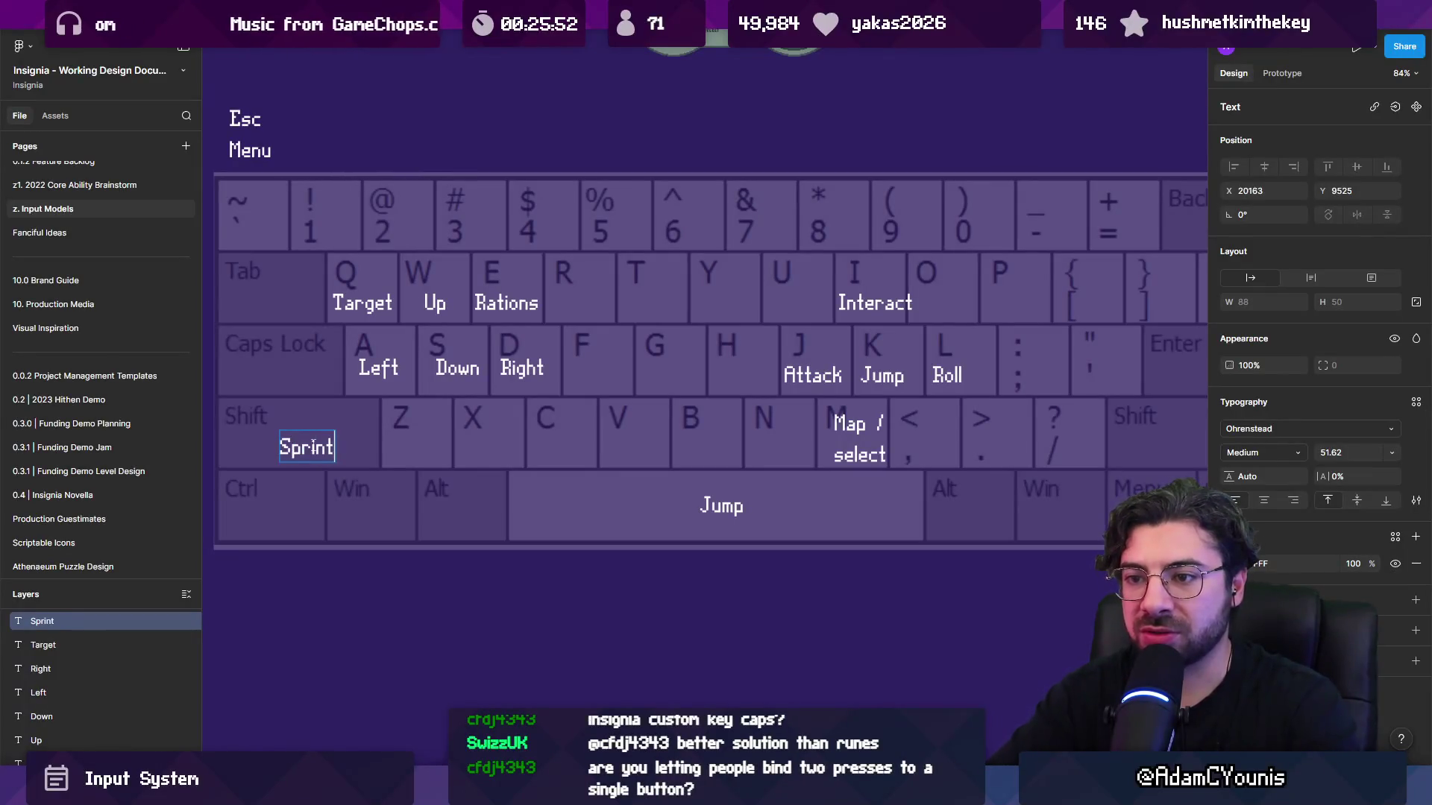
pyautogui.press('BackSpace')
pyautogui.press('BackSpace')
pyautogui.press('BackSpace')
pyautogui.write('Roll')
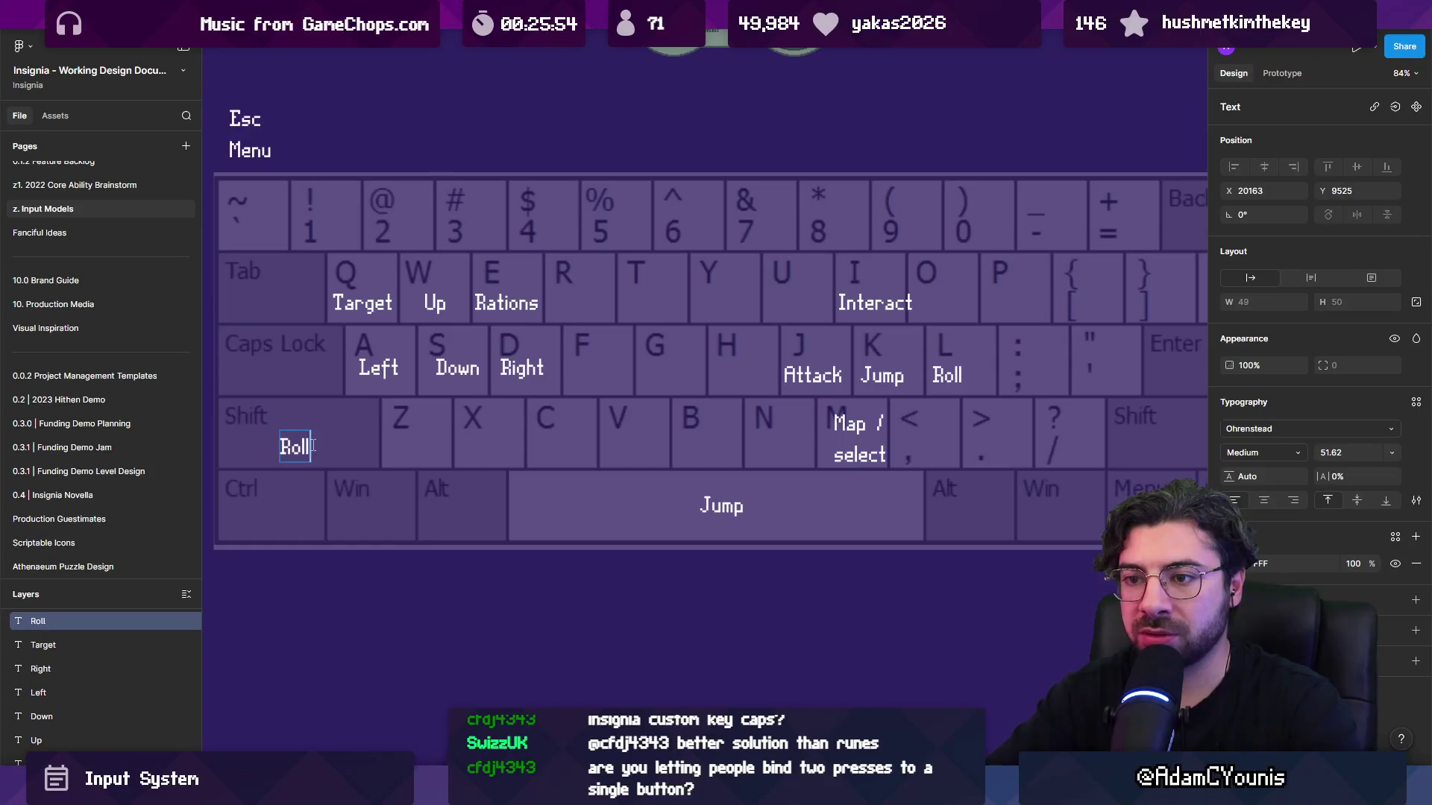
pyautogui.press('Escape')
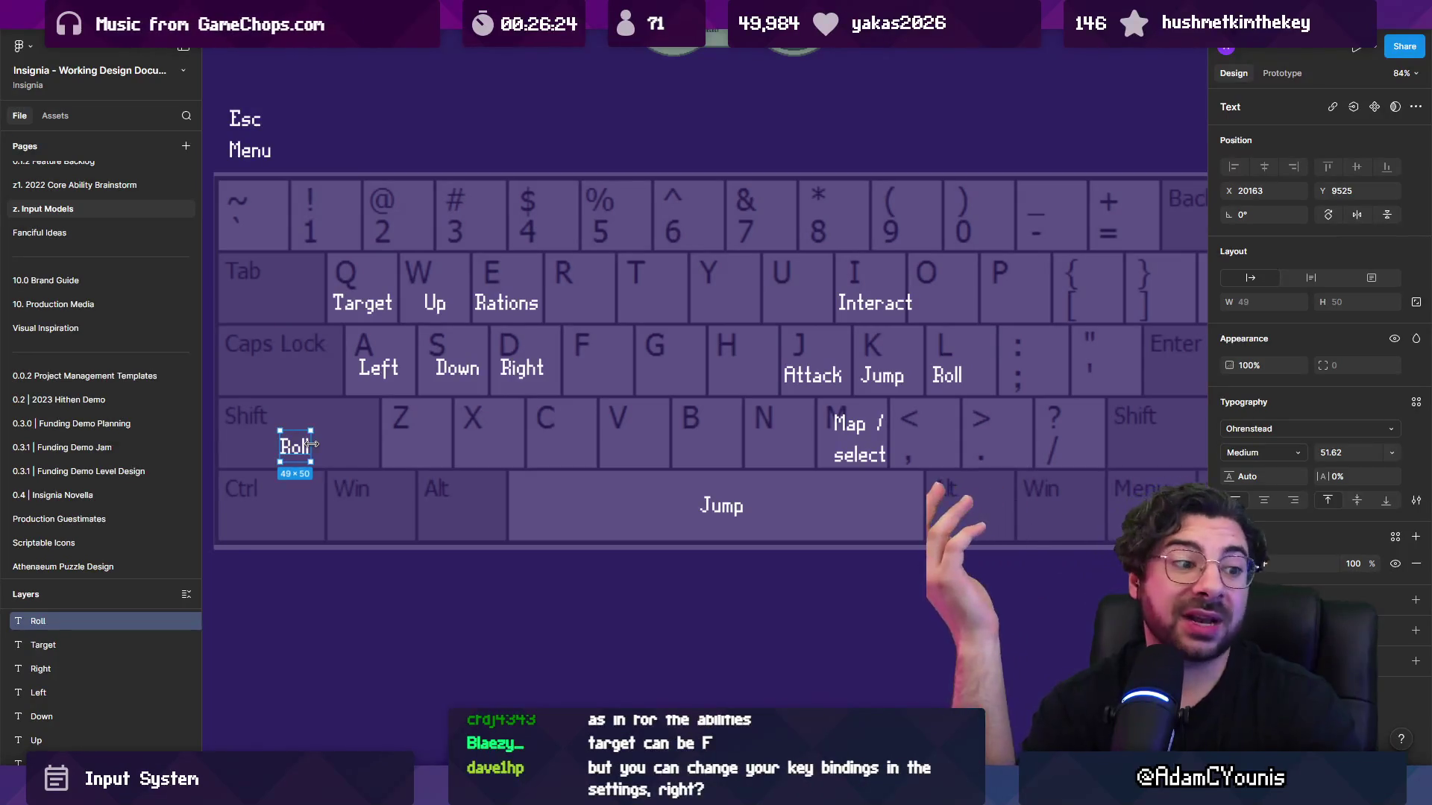
# Nudge the Shift key's Roll label up to X 20171, Y 9512, aligned with the other labels.
pyautogui.scroll(-5, 431, 342)
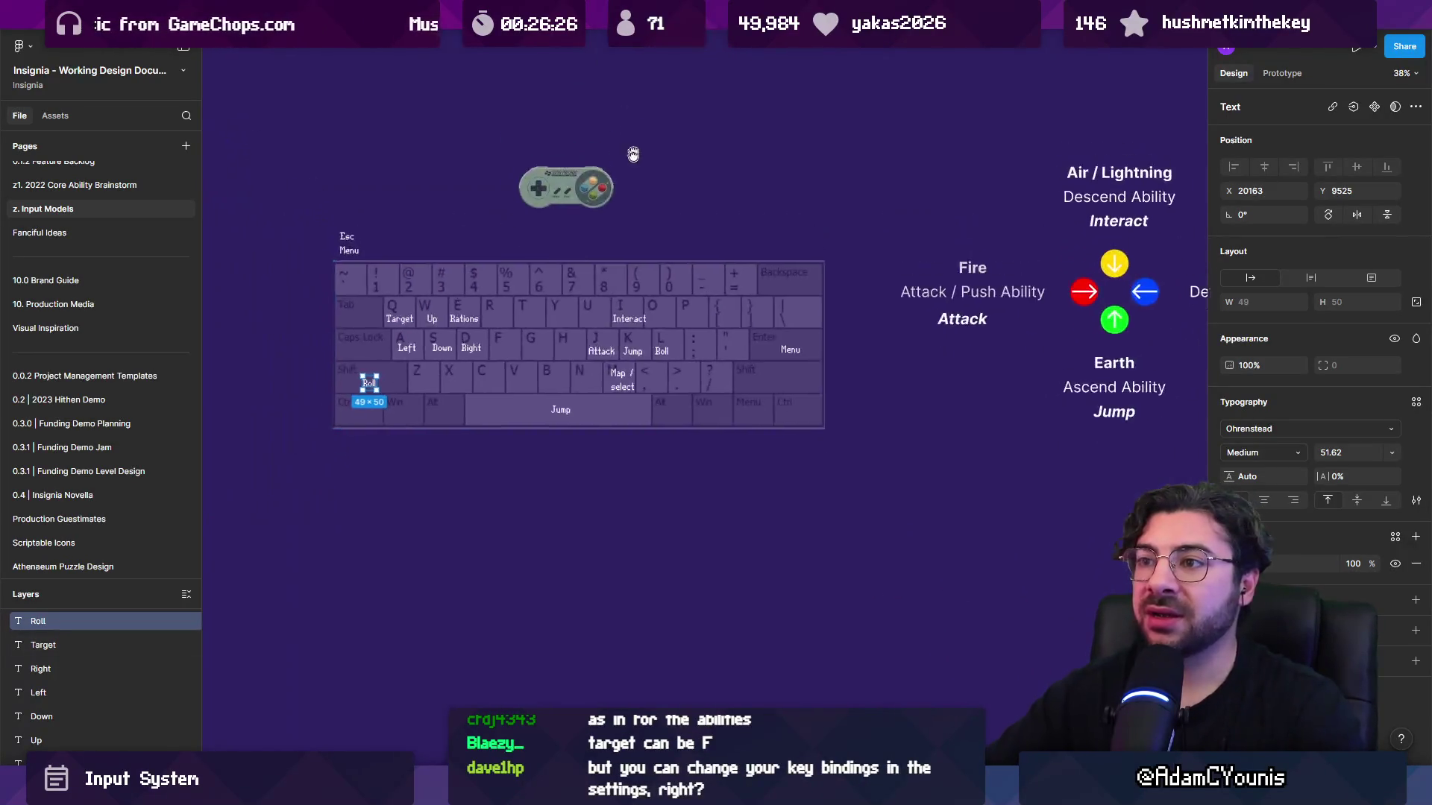
pyautogui.scroll(10, 633, 150)
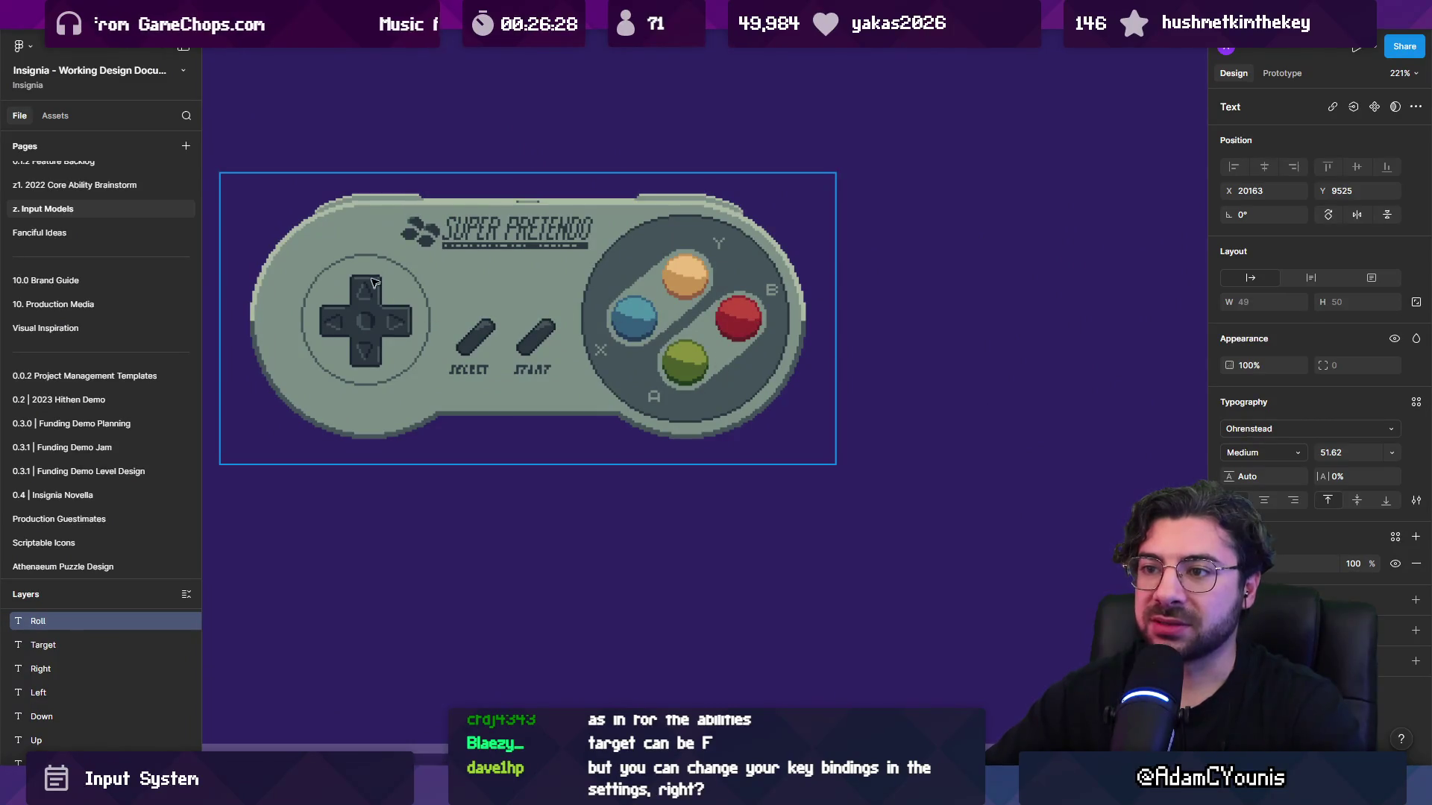
pyautogui.scroll(-5, 547, 232)
pyautogui.scroll(-3, 547, 232)
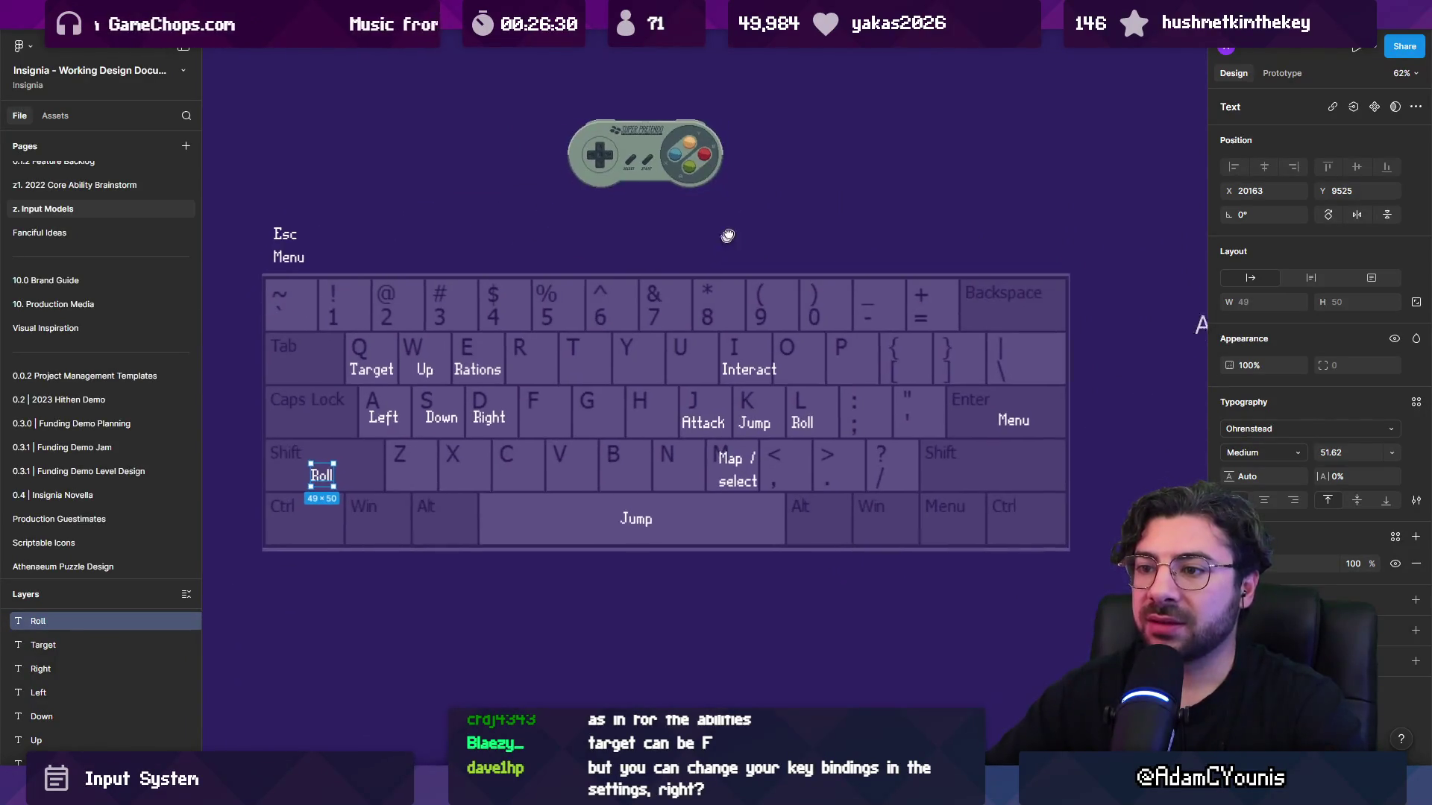
pyautogui.scroll(-2, 730, 230)
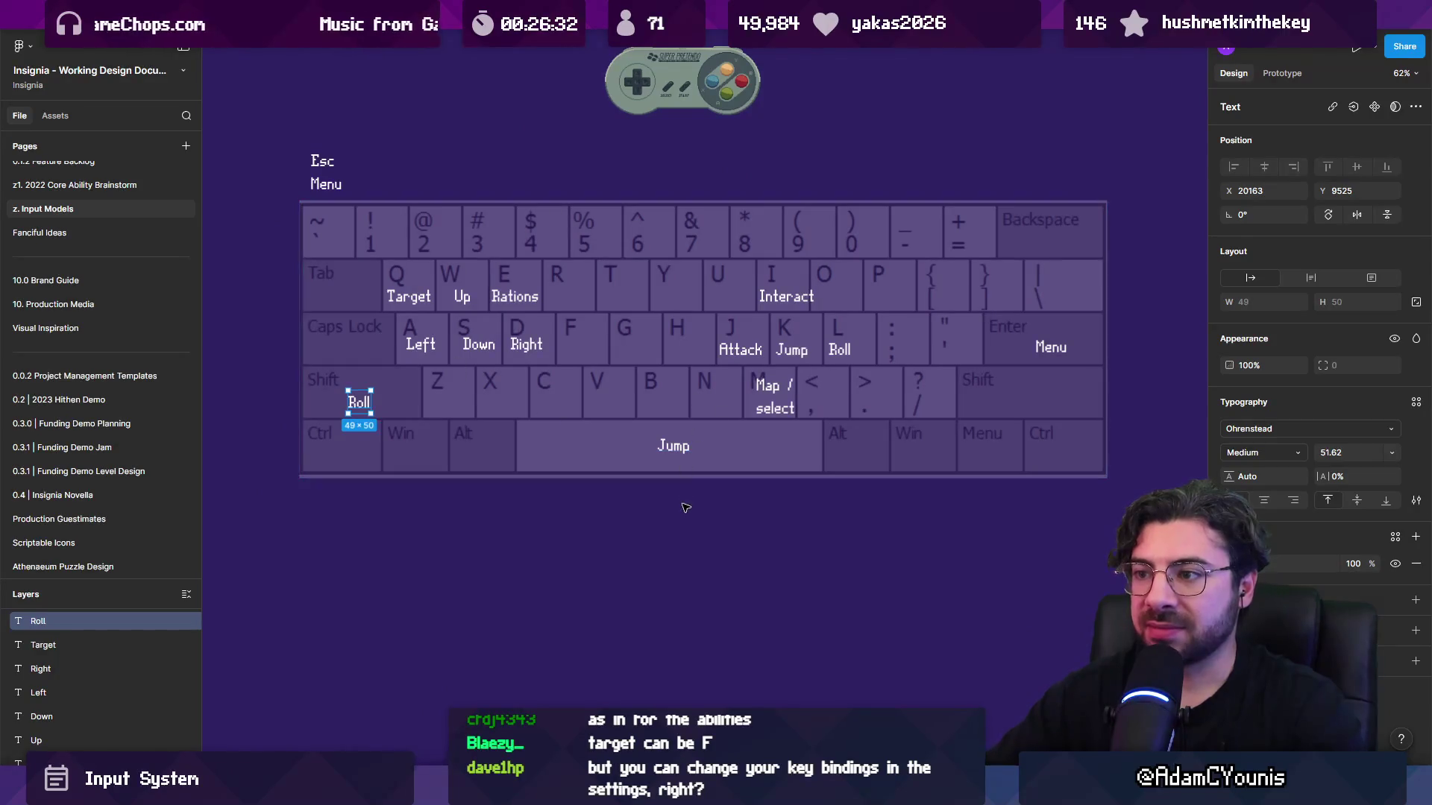
pyautogui.press('Escape')
pyautogui.moveTo(360, 409); pyautogui.dragTo(363, 402)
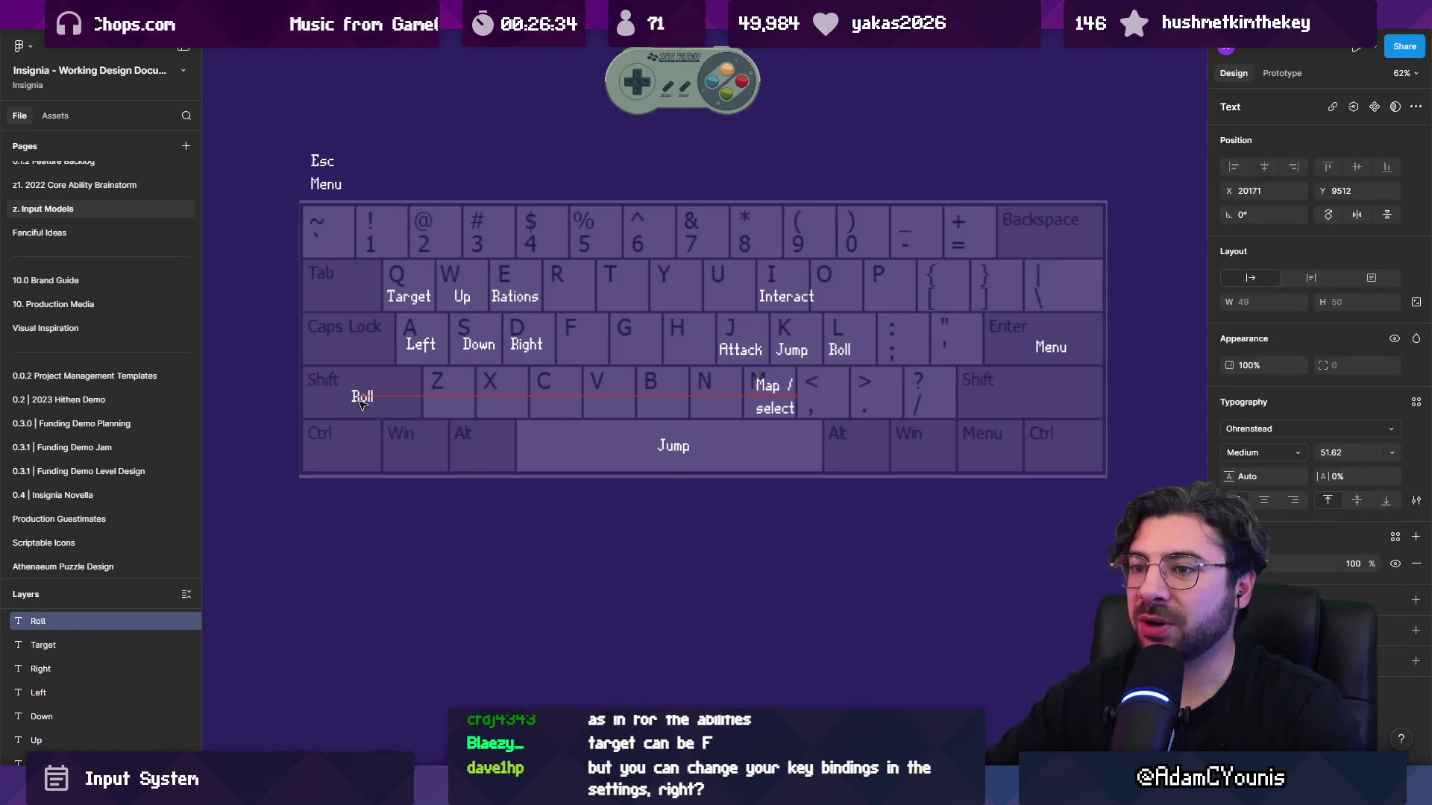
pyautogui.click(558, 521)
pyautogui.scroll(3, 591, 364)
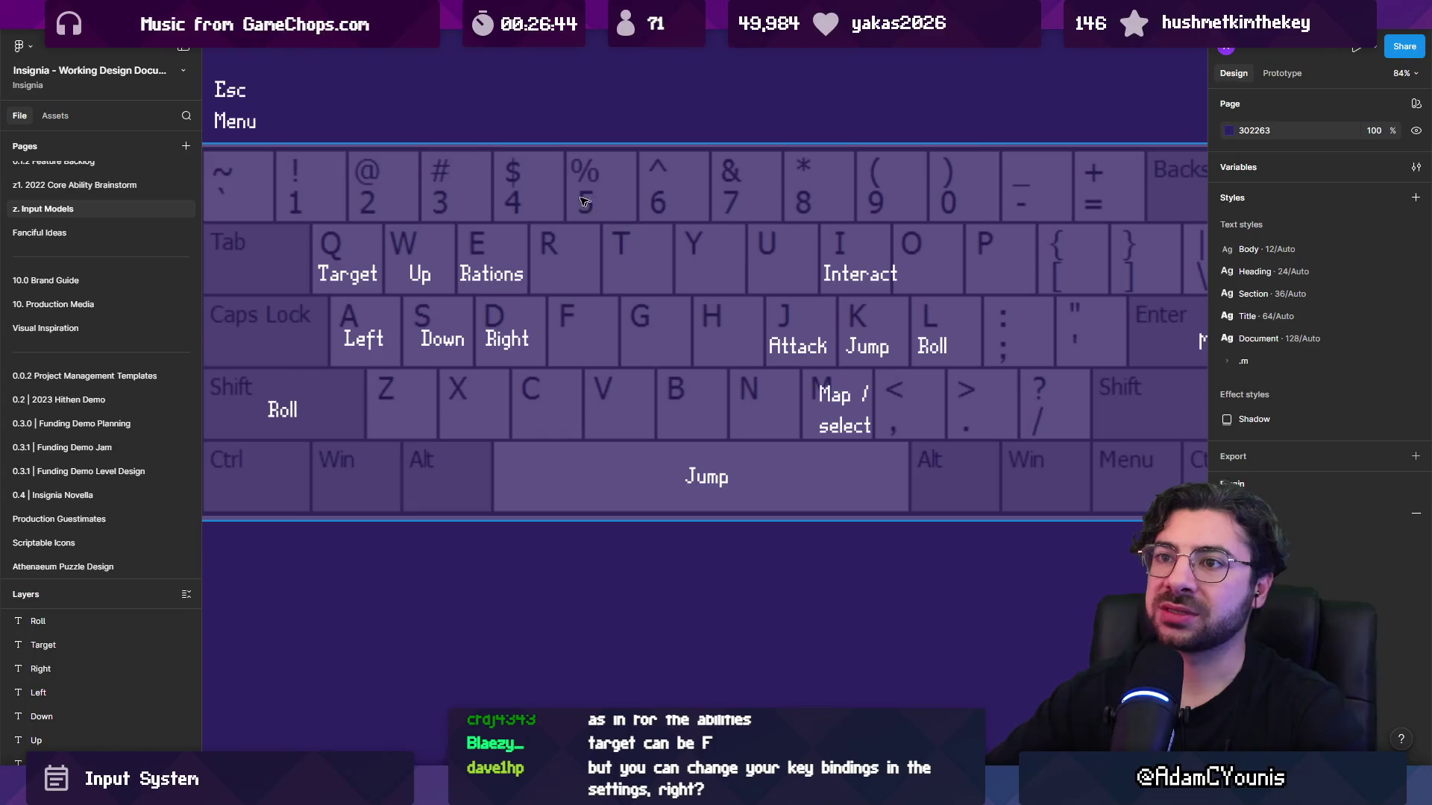
pyautogui.scroll(1, 619, 182)
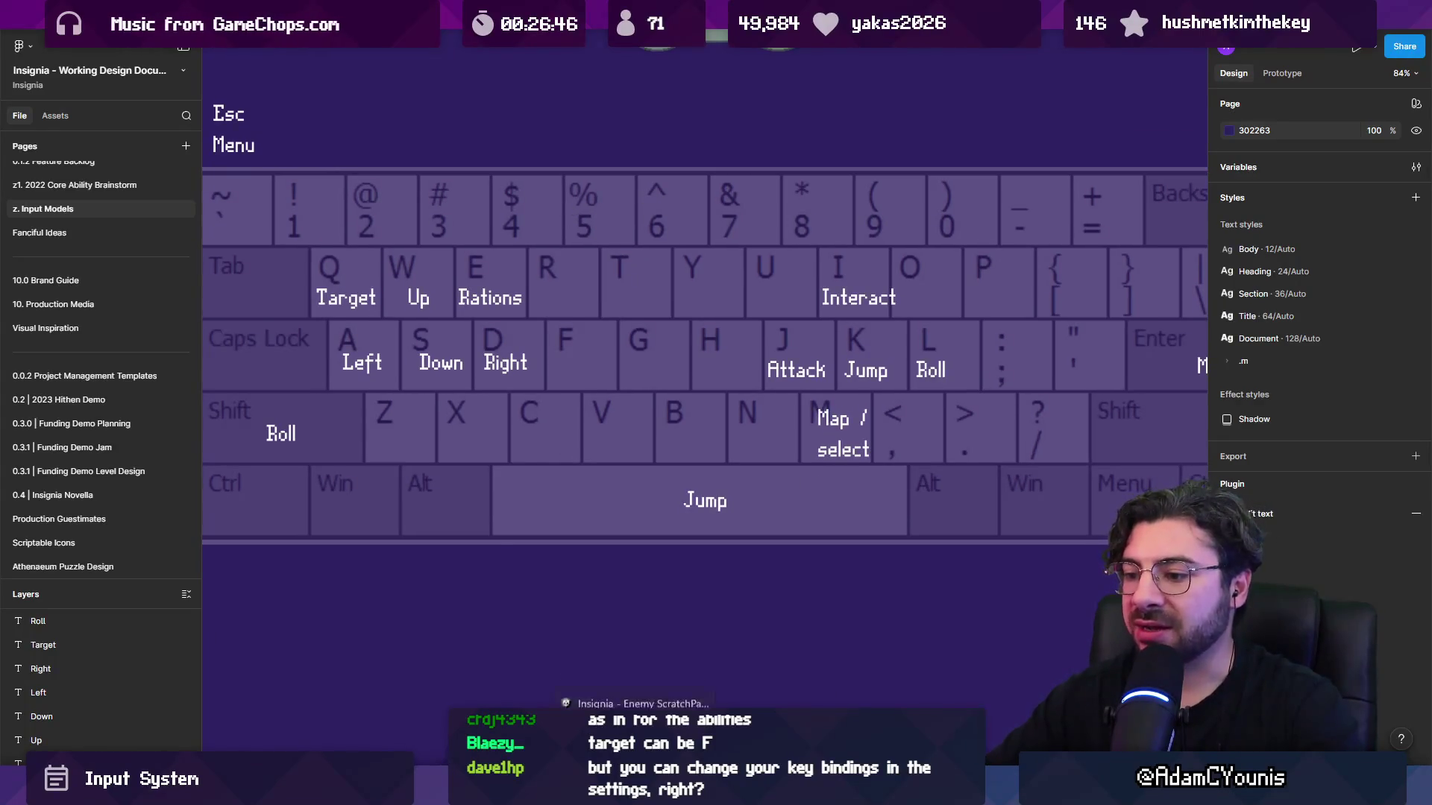
pyautogui.hotkey('alt', 'Tab')
pyautogui.hotkey('alt', 'Tab')
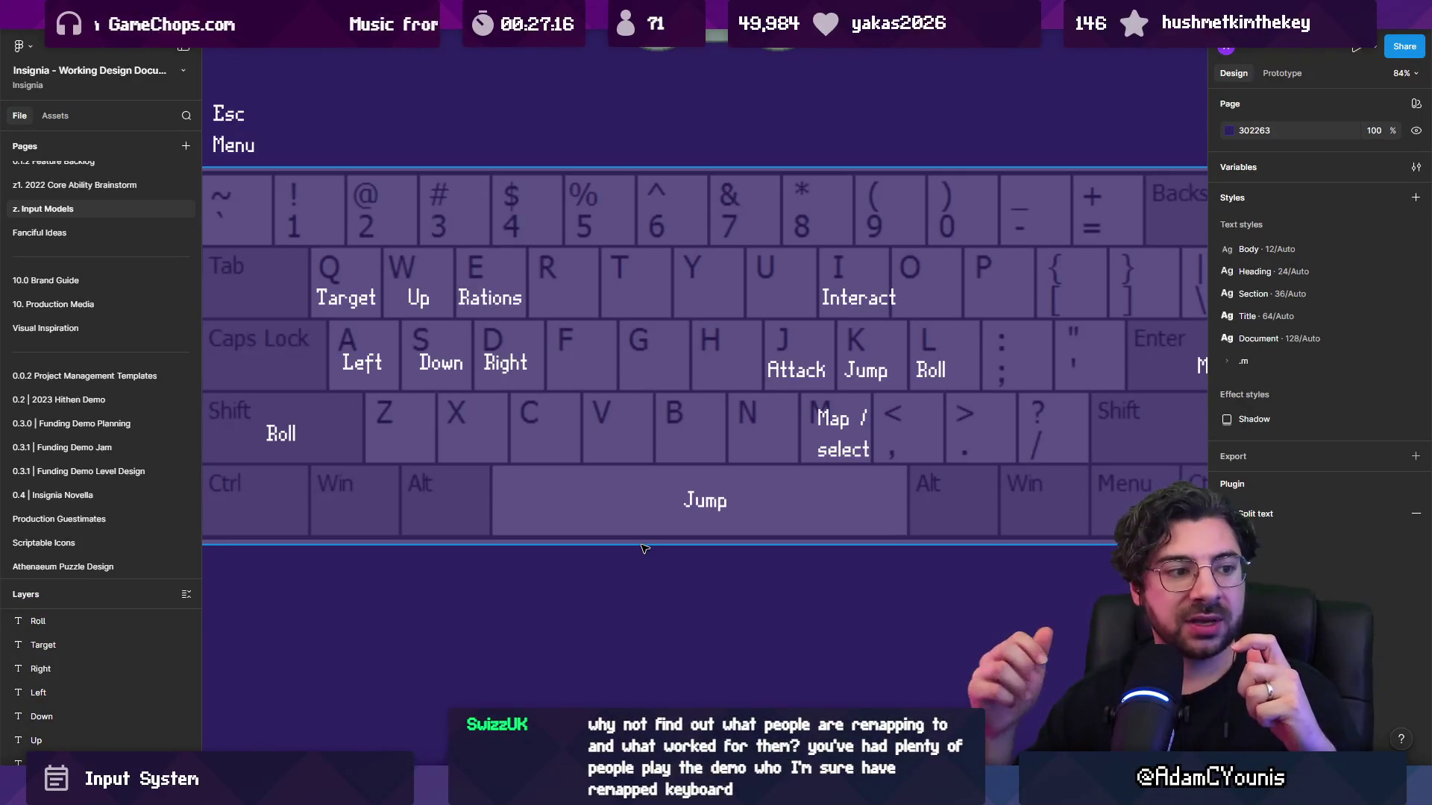
pyautogui.keyDown('ctrl'); pyautogui.scroll(-5, 608, 418); pyautogui.keyUp('ctrl')
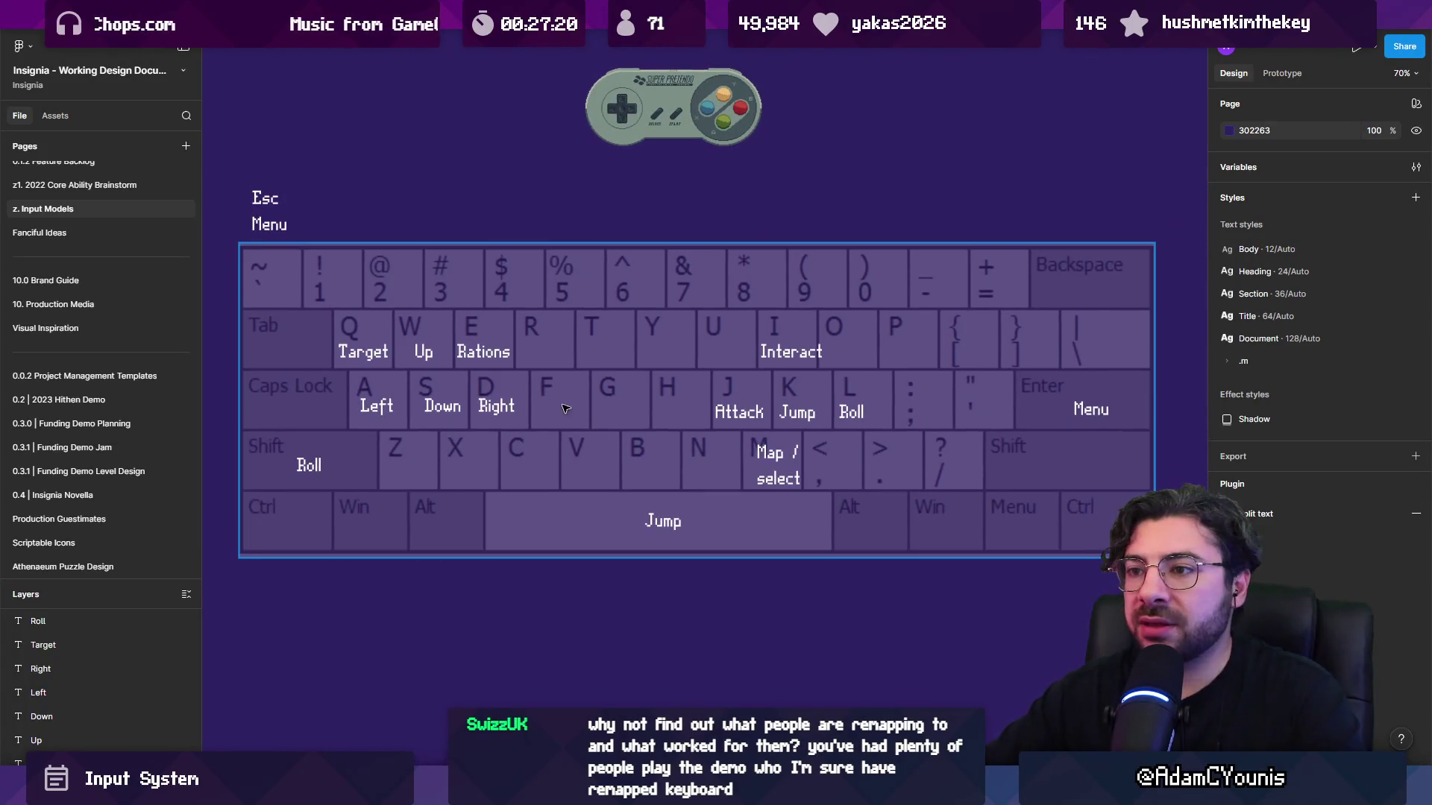
pyautogui.click(566, 409)
pyautogui.moveTo(1153, 246); pyautogui.dragTo(1151, 251)
pyautogui.moveTo(236, 561); pyautogui.dragTo(240, 553)
pyautogui.press('Escape')
pyautogui.click(549, 299)
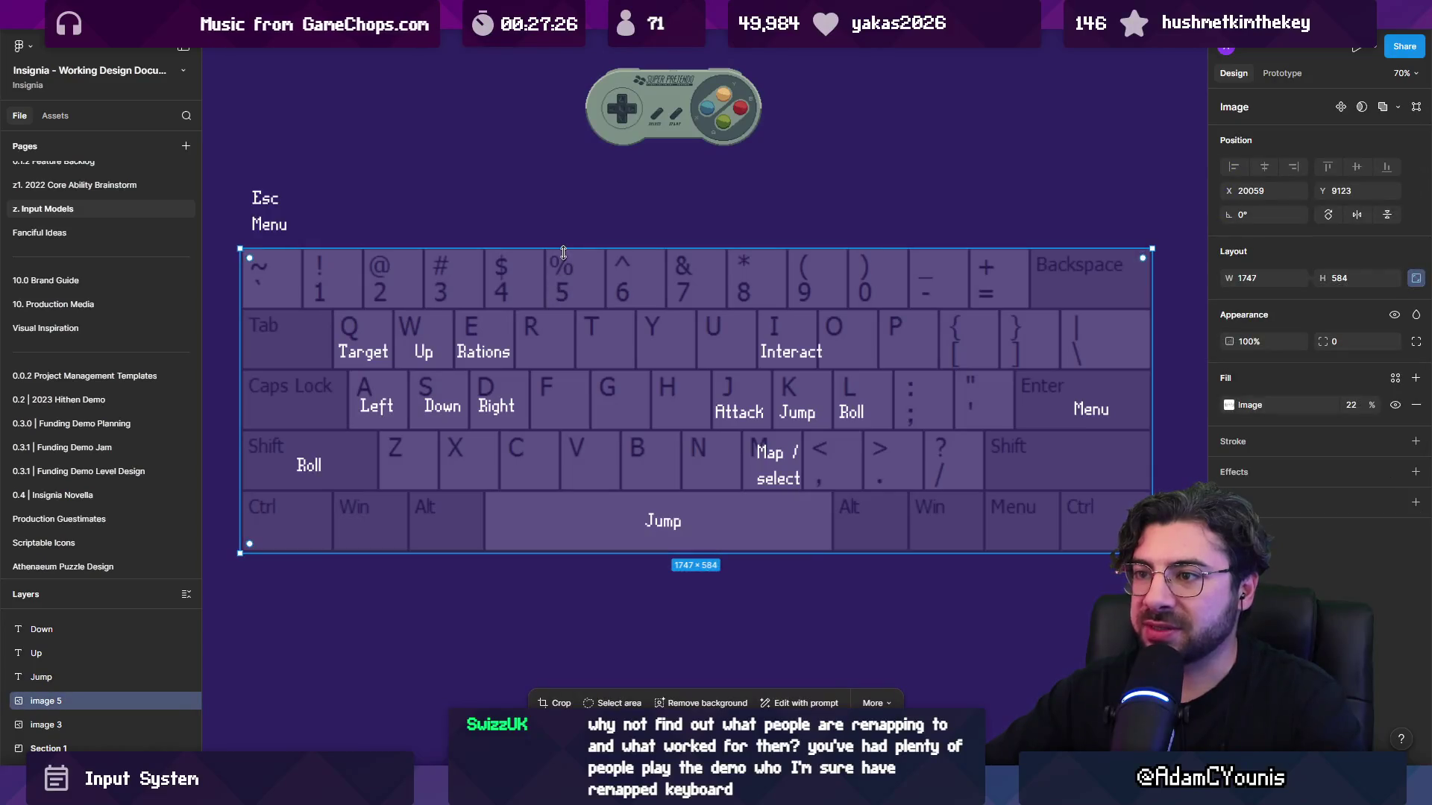
pyautogui.moveTo(586, 249); pyautogui.dragTo(586, 248)
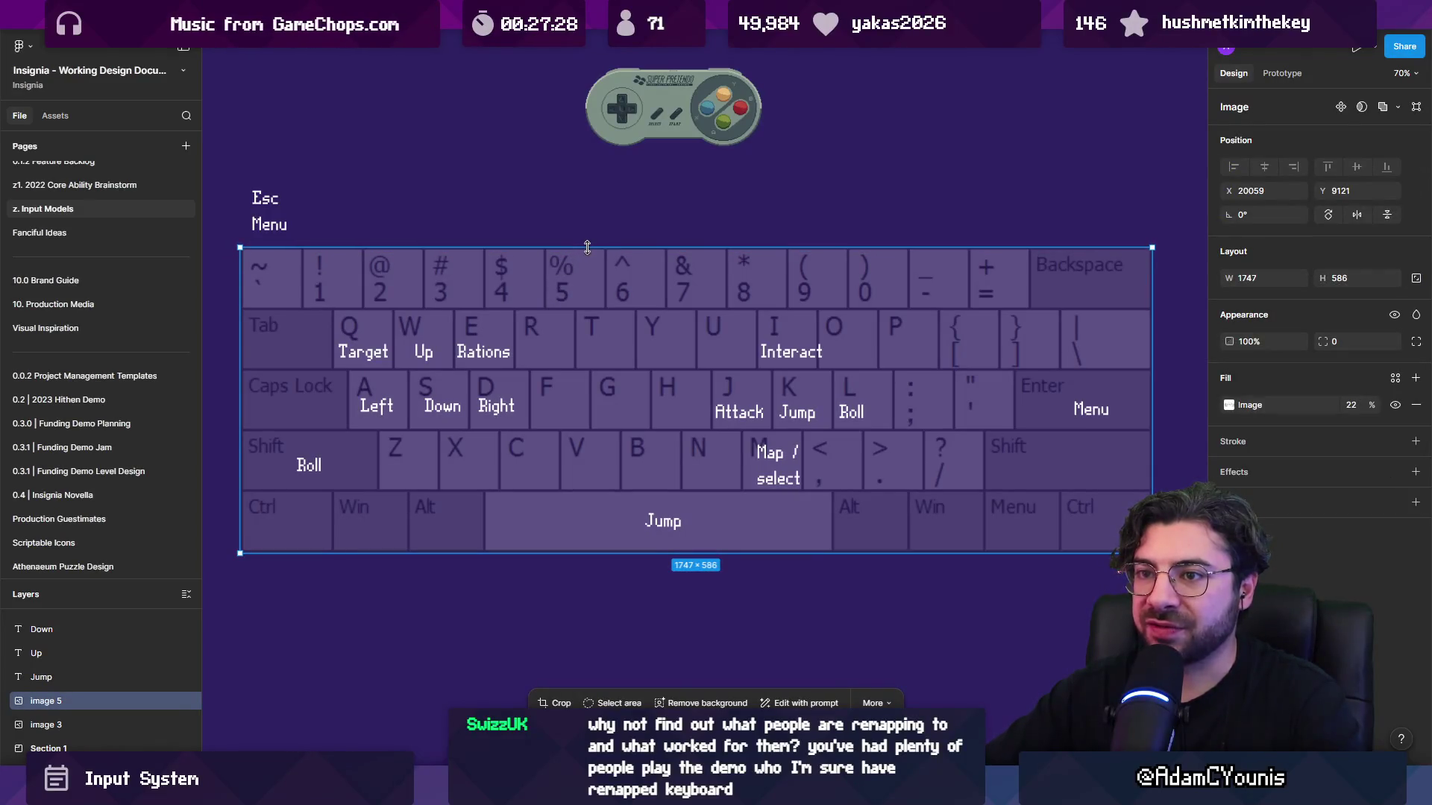
pyautogui.click(606, 229)
pyautogui.scroll(-2, 608, 302)
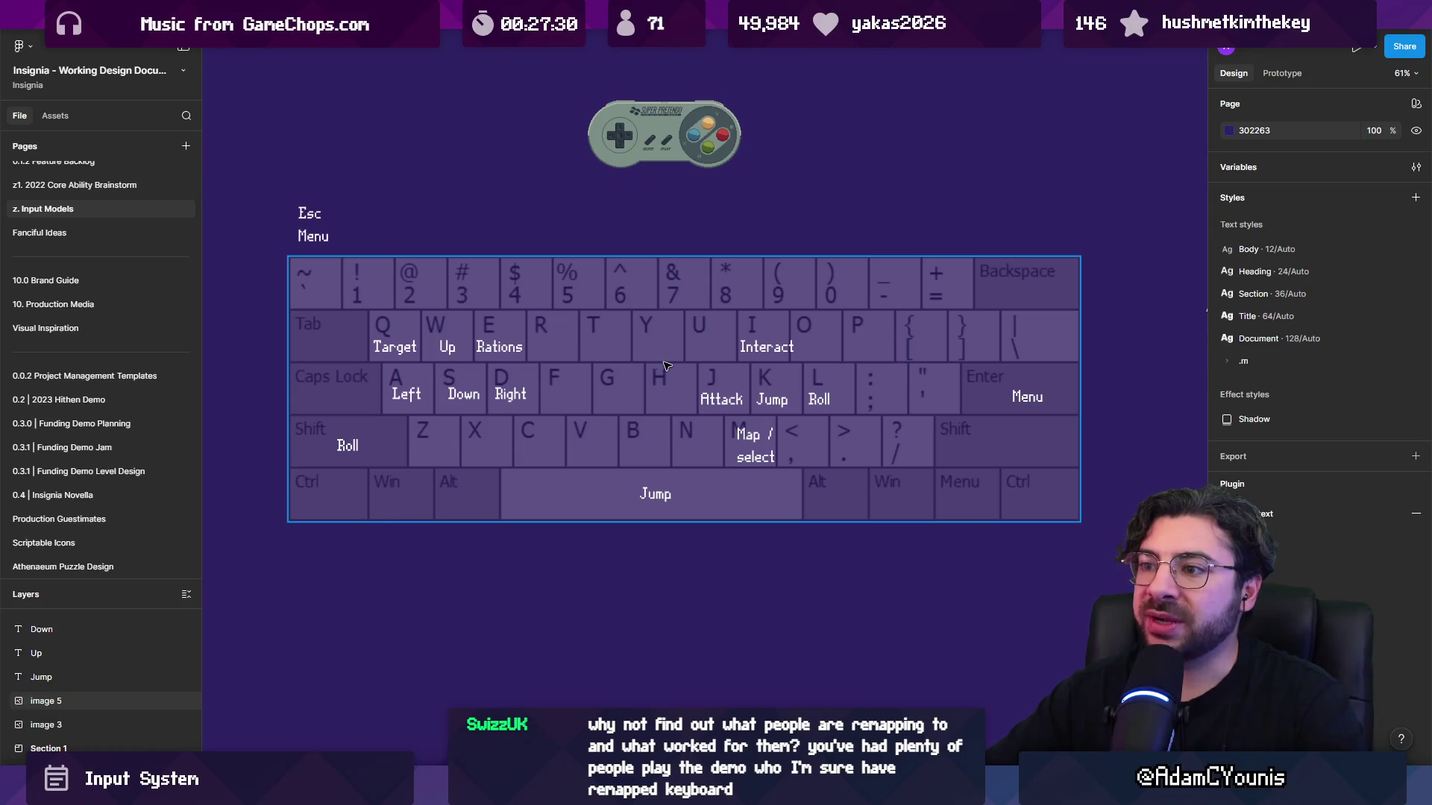
pyautogui.scroll(3, 723, 411)
pyautogui.scroll(3, 736, 247)
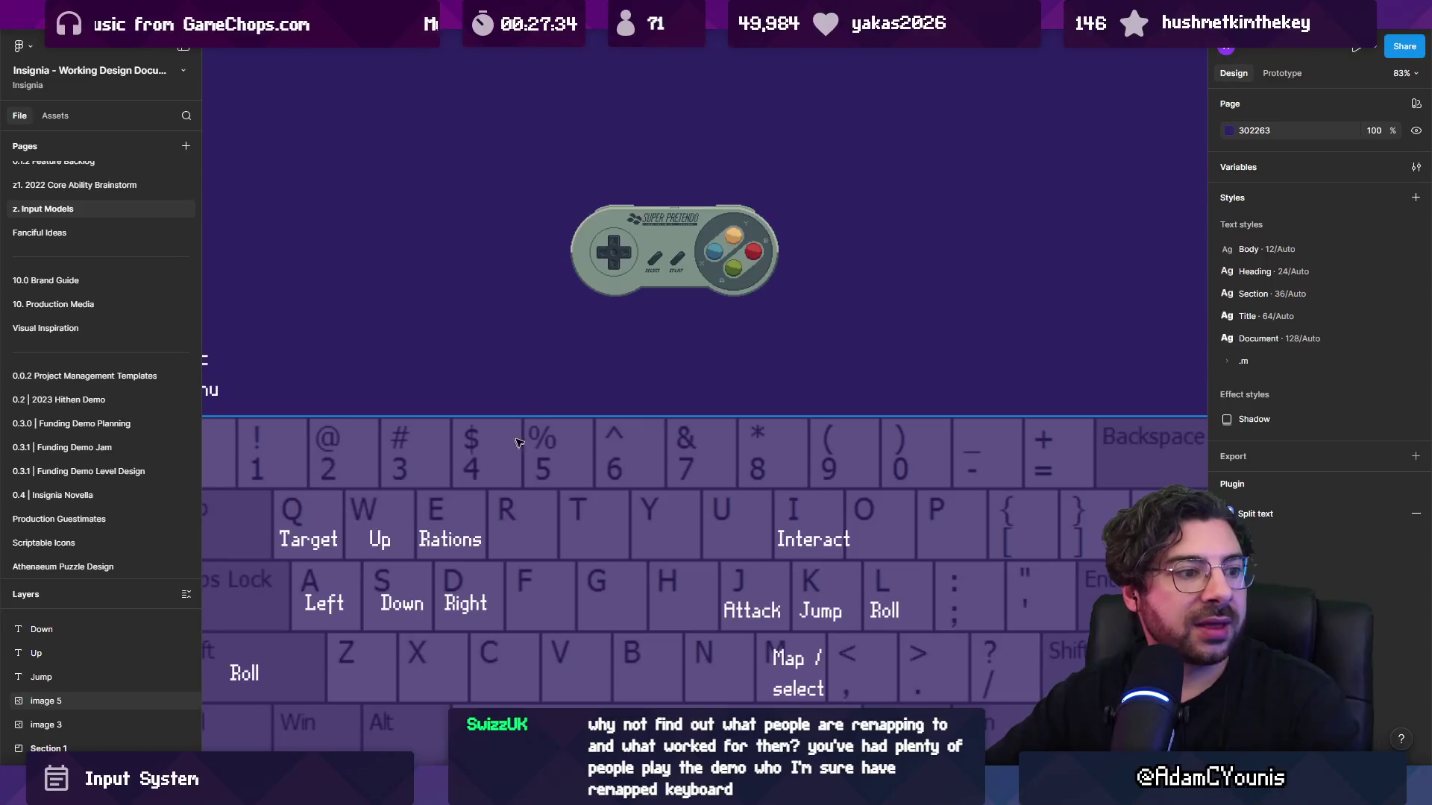
pyautogui.scroll(-3, 519, 443)
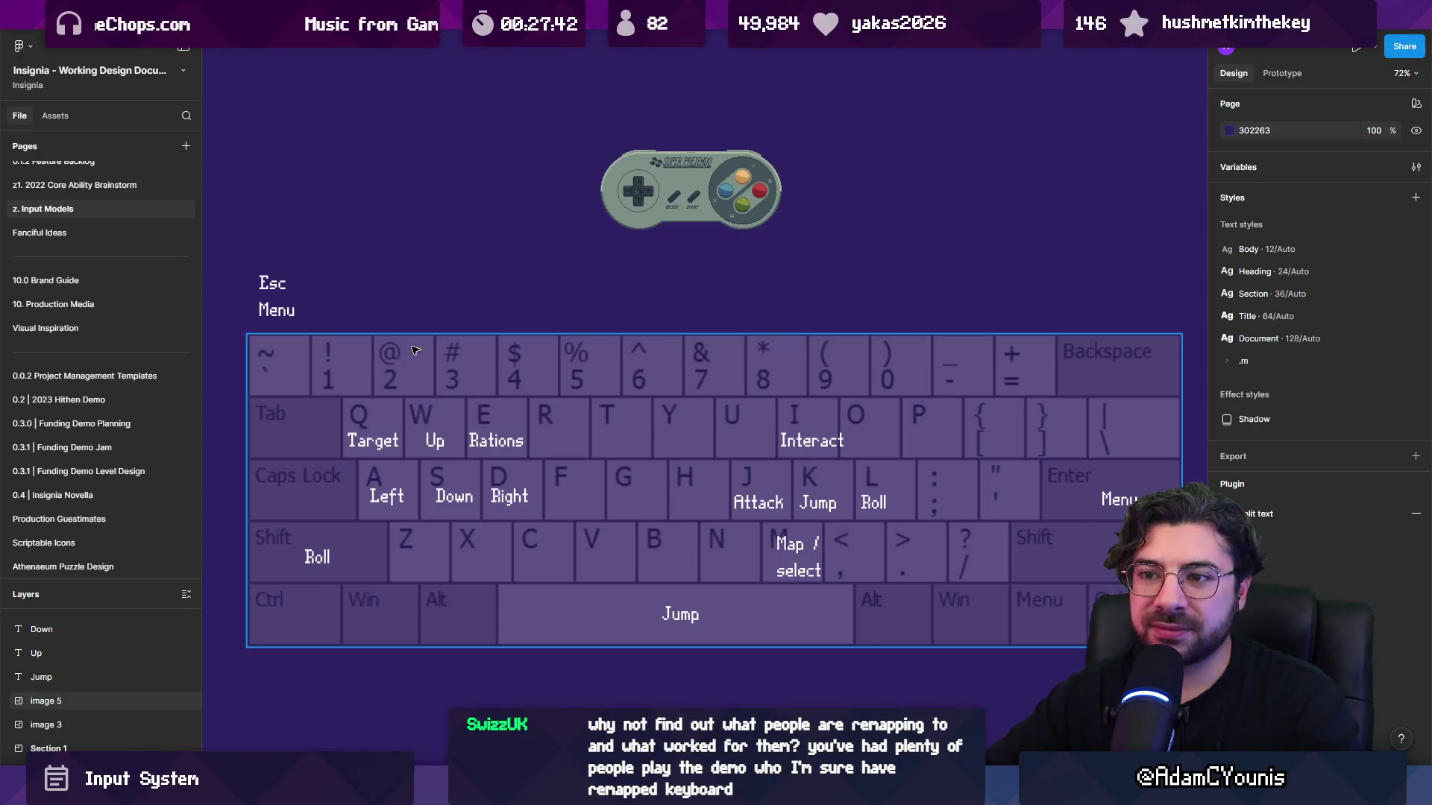
pyautogui.click(293, 344)
pyautogui.click(239, 313)
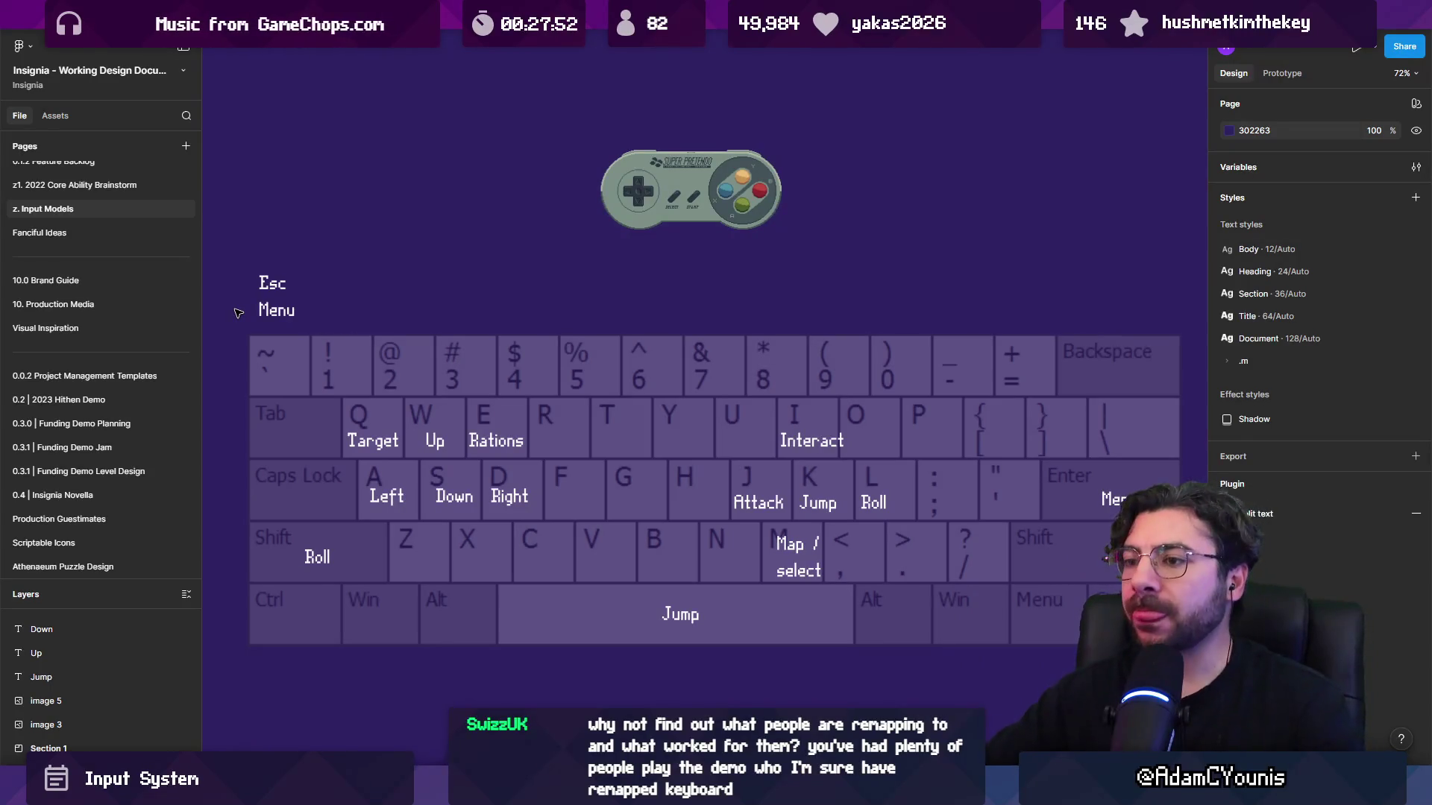
pyautogui.scroll(-5, 448, 284)
pyautogui.click(332, 377)
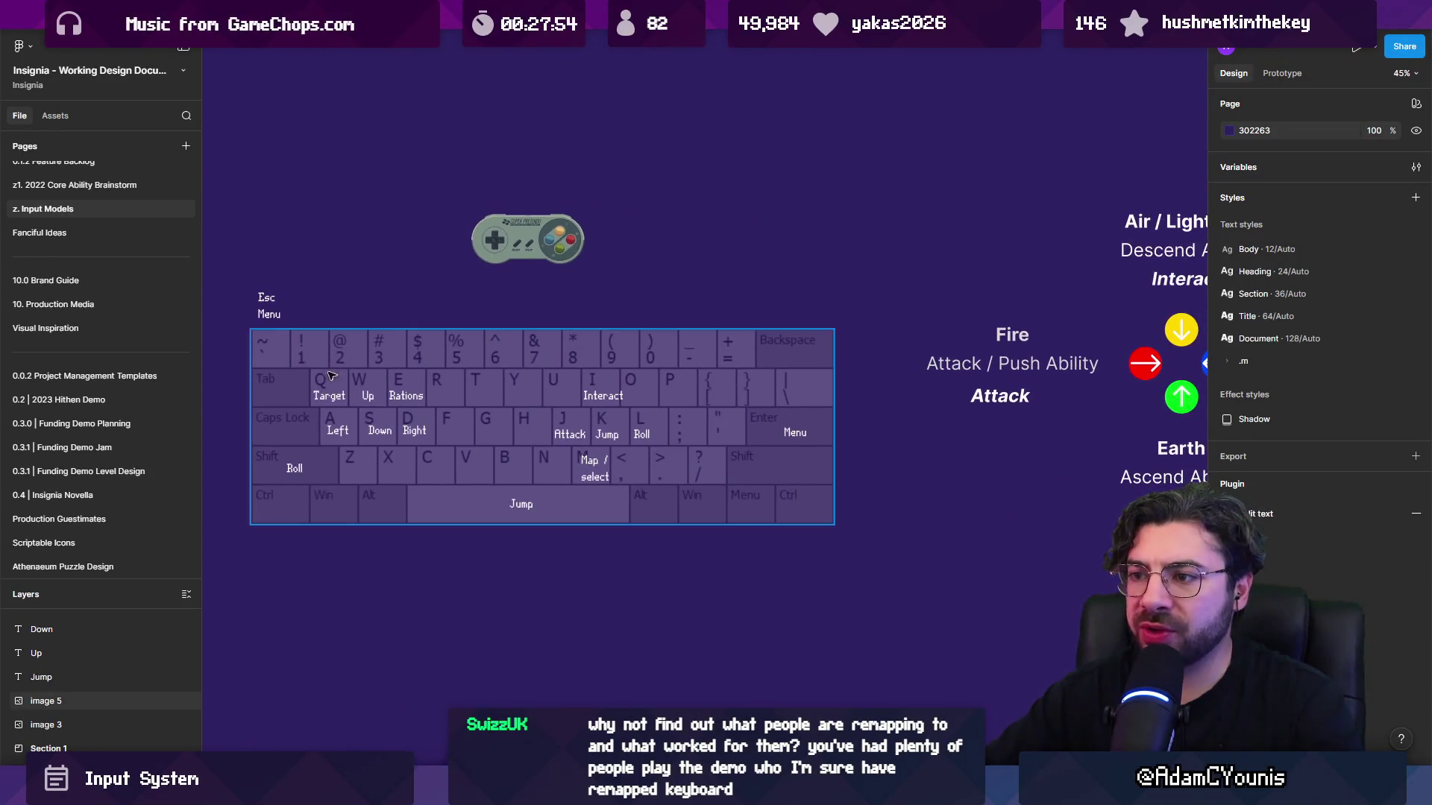
pyautogui.click(536, 325)
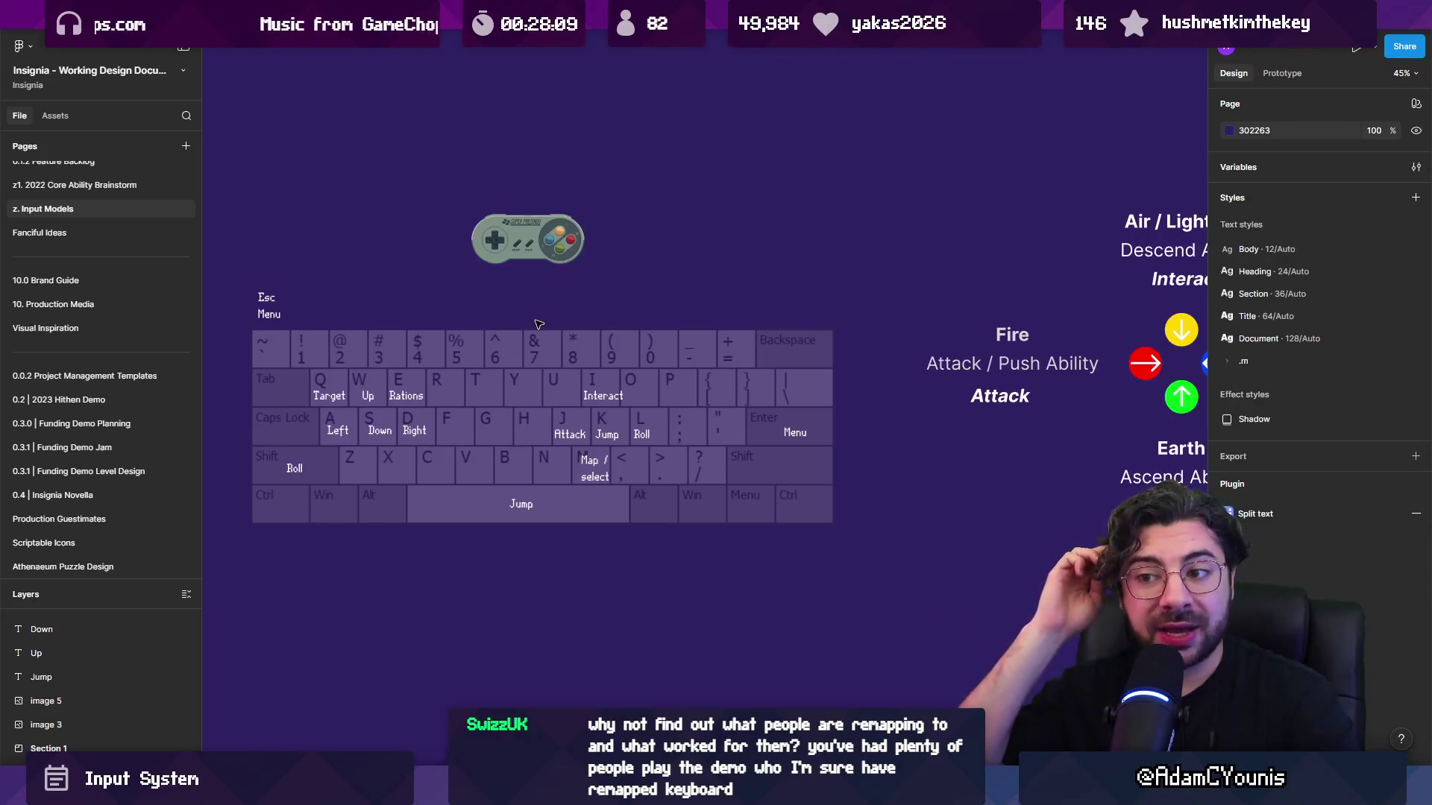
pyautogui.scroll(5, 512, 465)
# Select the K-key Jump label, then switch to the Unity Rewired Editor's keyboard map.
pyautogui.click(522, 505)
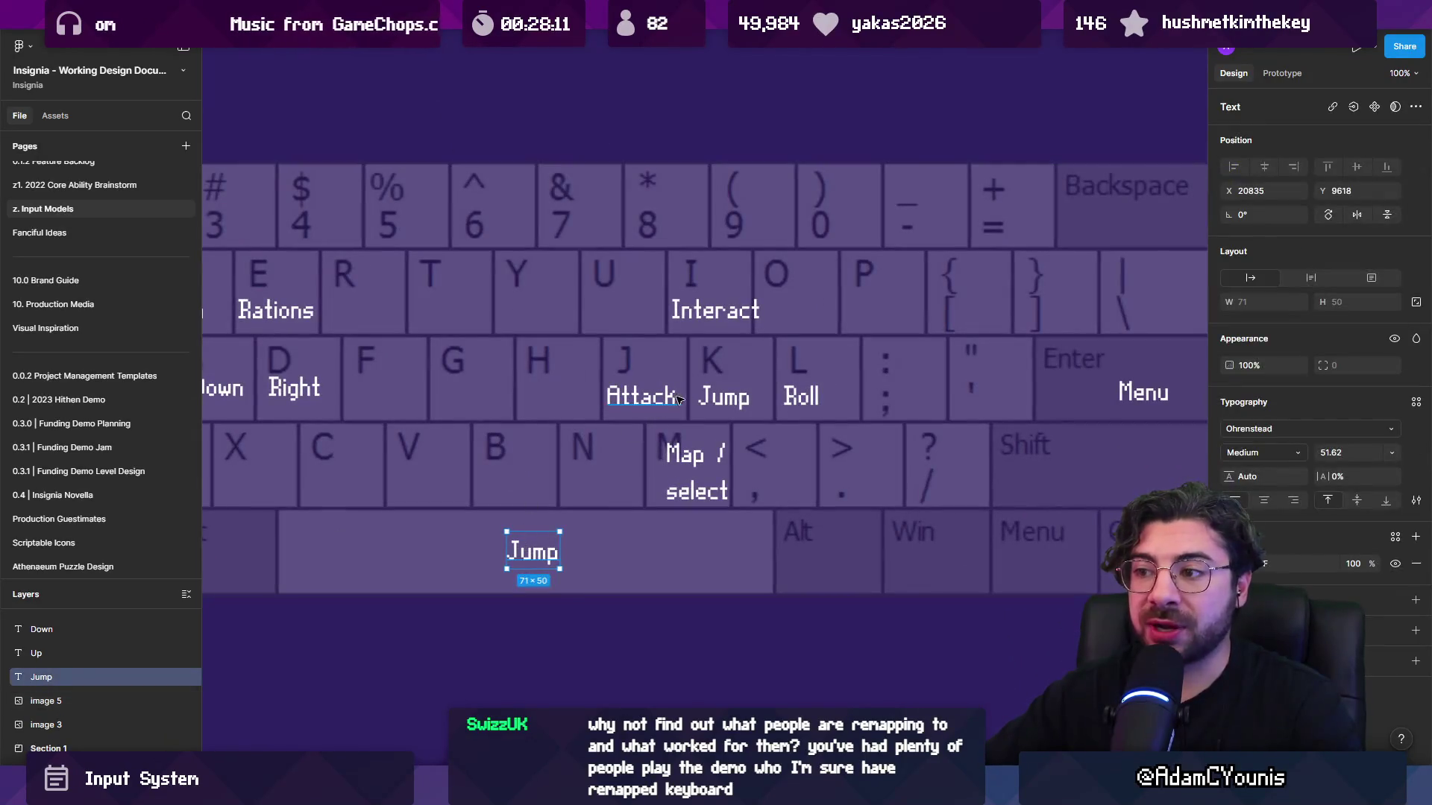
pyautogui.click(714, 405)
pyautogui.hotkey('ctrl', 'z')
pyautogui.click(714, 407)
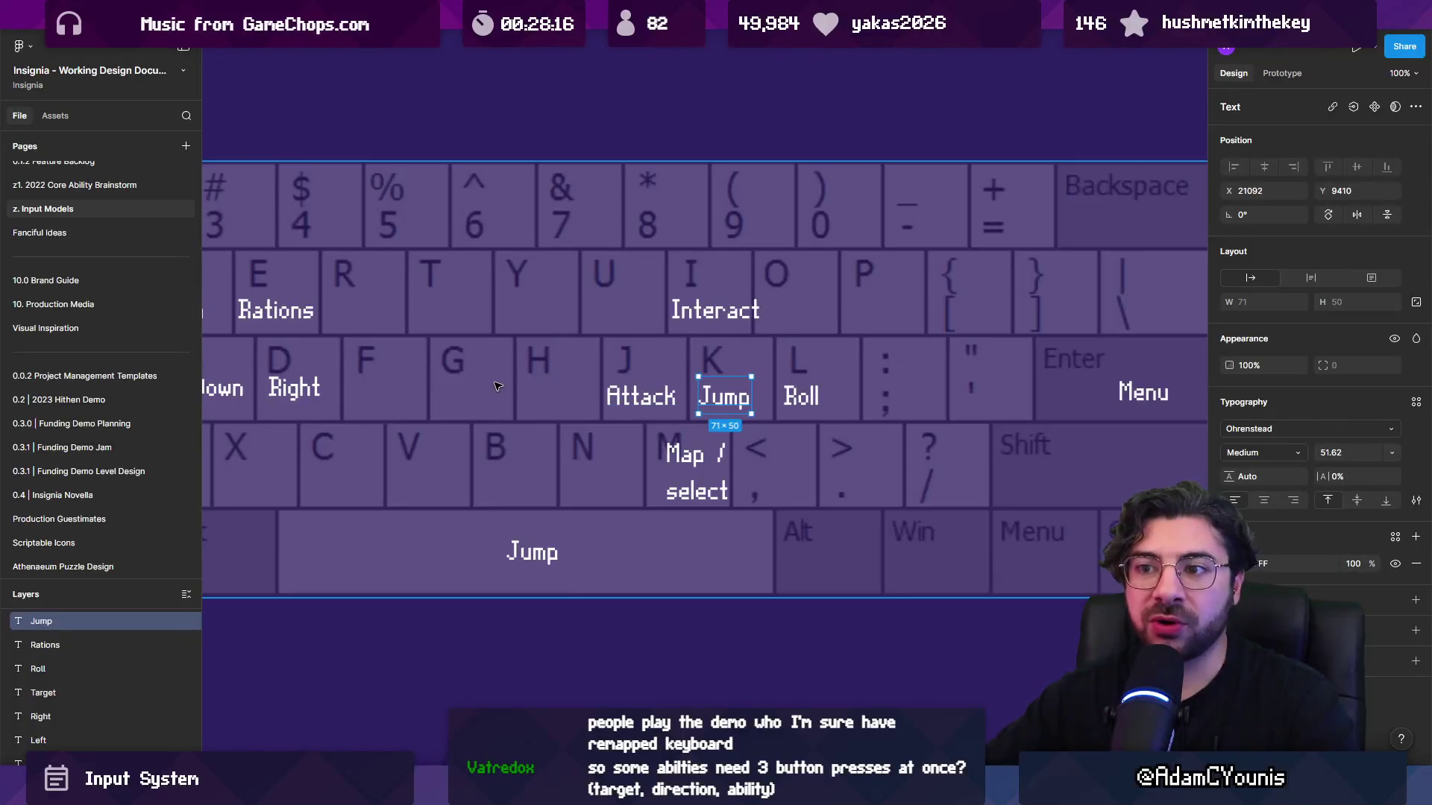
pyautogui.hscroll(-2, 585, 395)
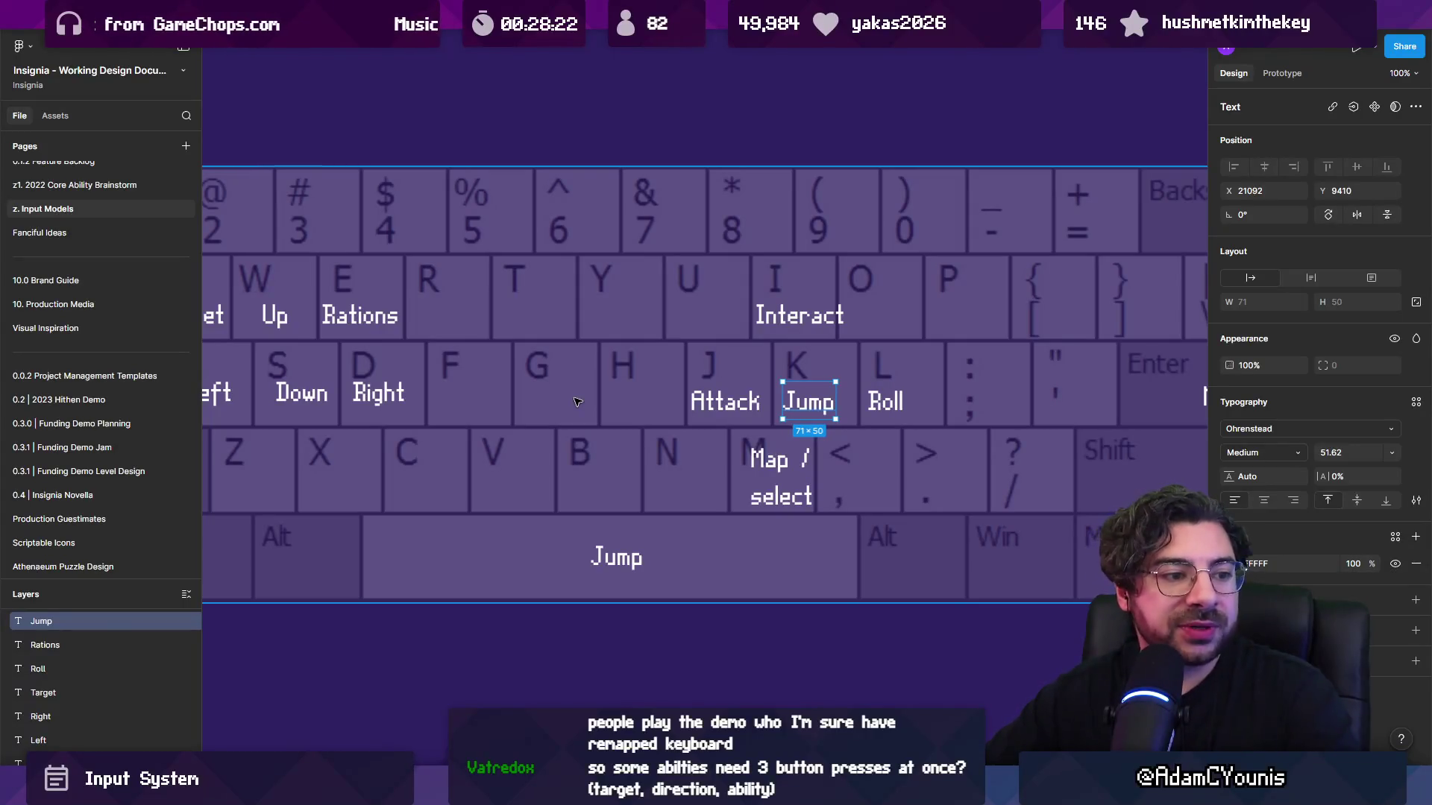
pyautogui.scroll(-5, 578, 403)
pyautogui.scroll(-3, 662, 409)
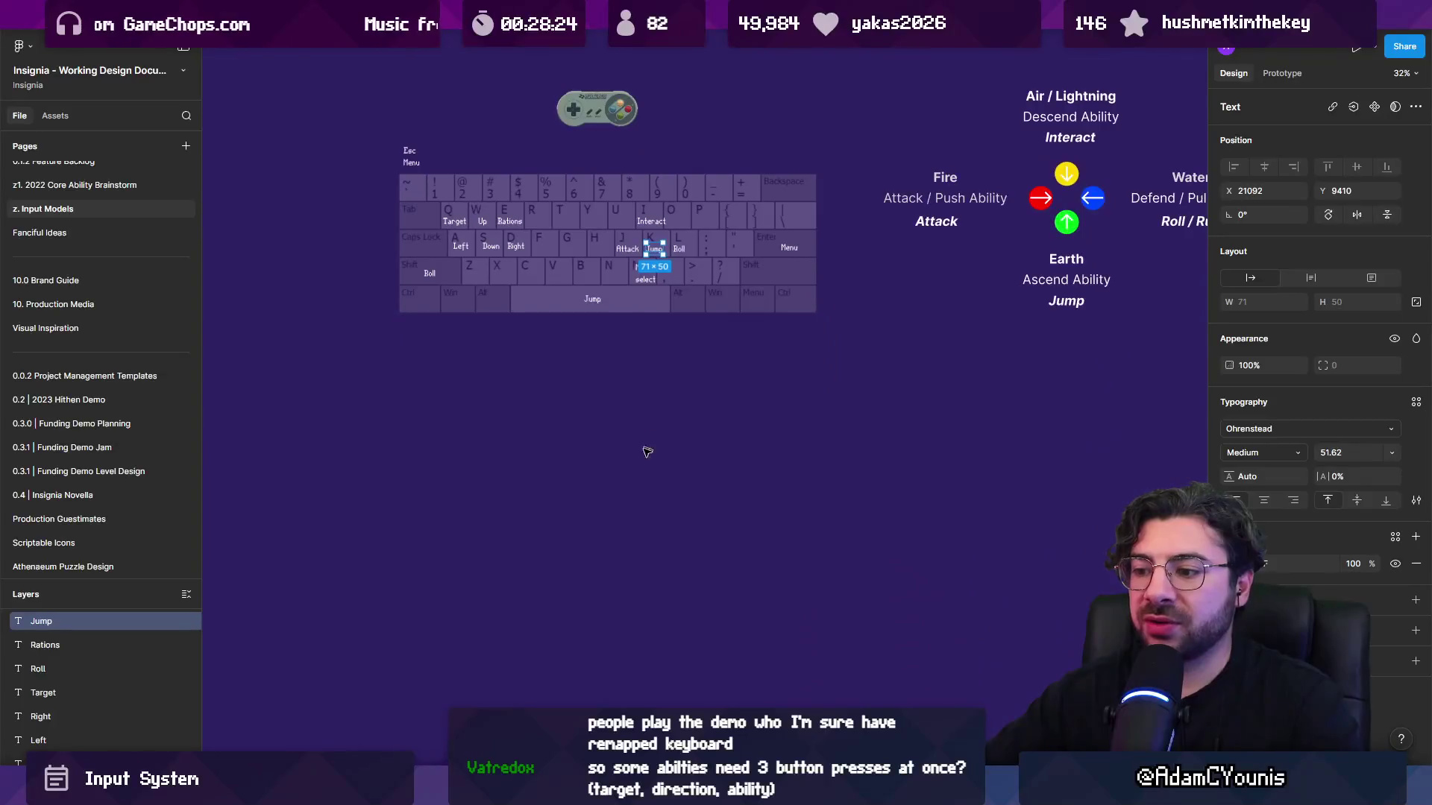
pyautogui.scroll(5, 649, 448)
pyautogui.hotkey('alt', 'Tab')
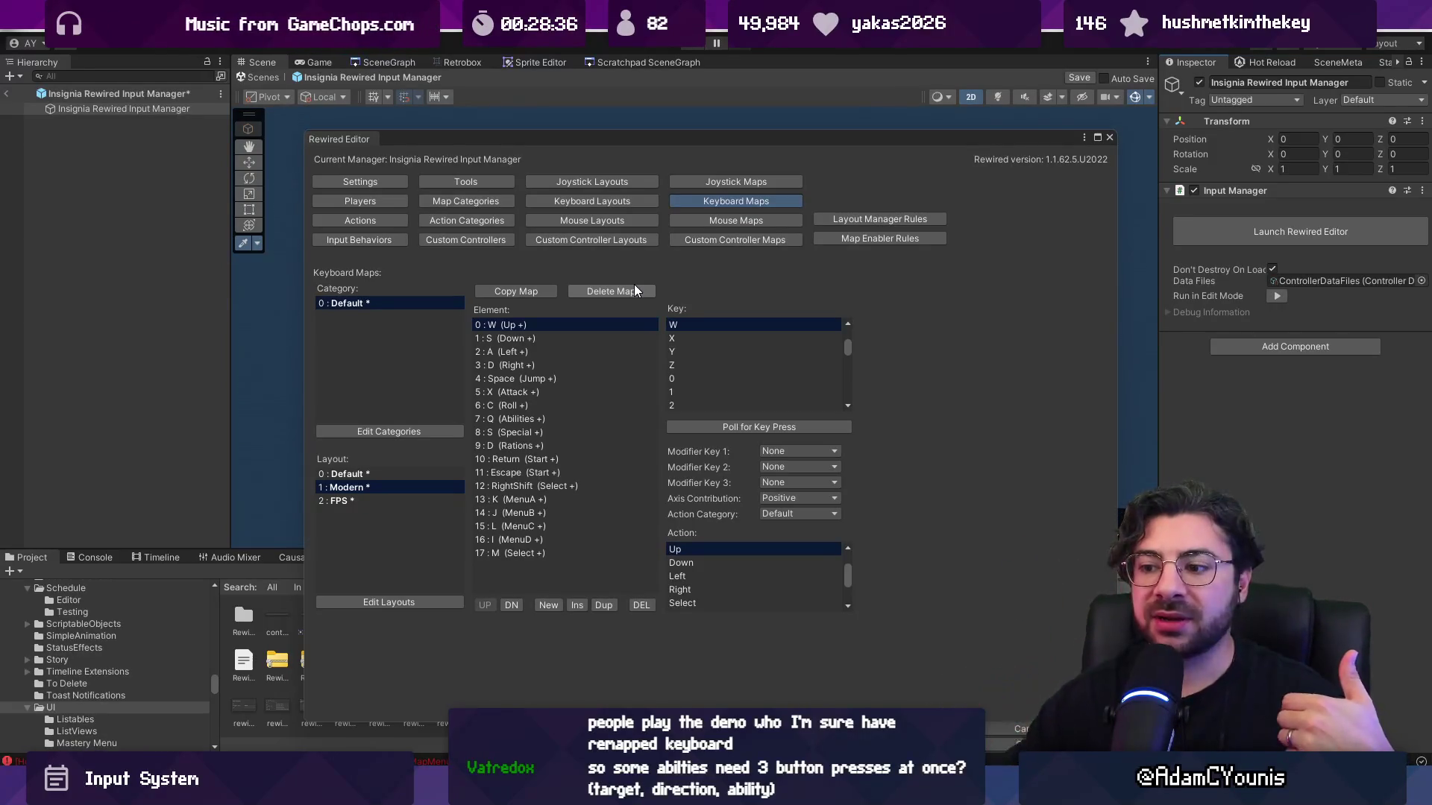
# Return to Figma with the keyboard showing Attack, Jump, Roll on J, K, L.
pyautogui.hotkey('alt', 'Tab')
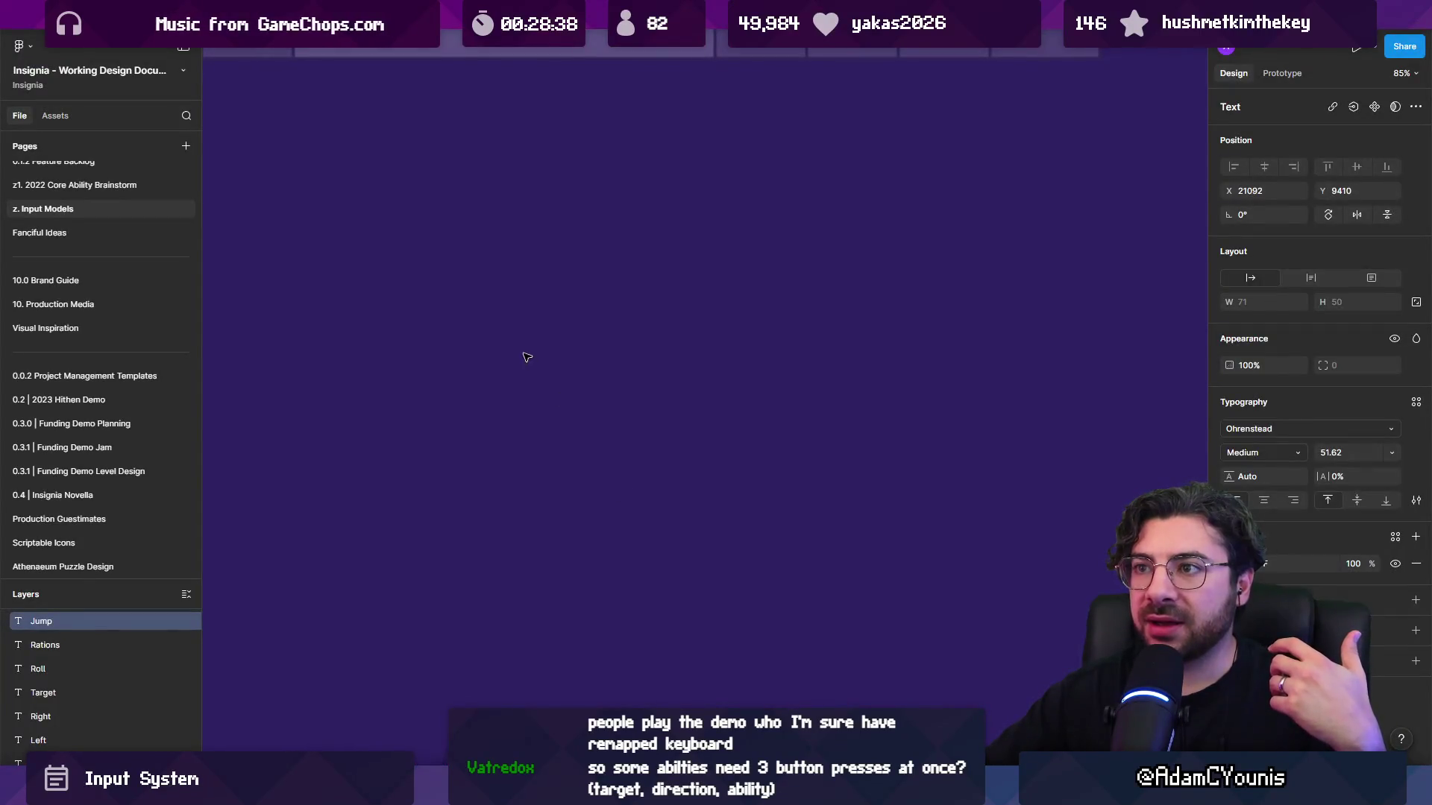
pyautogui.scroll(5, 527, 357)
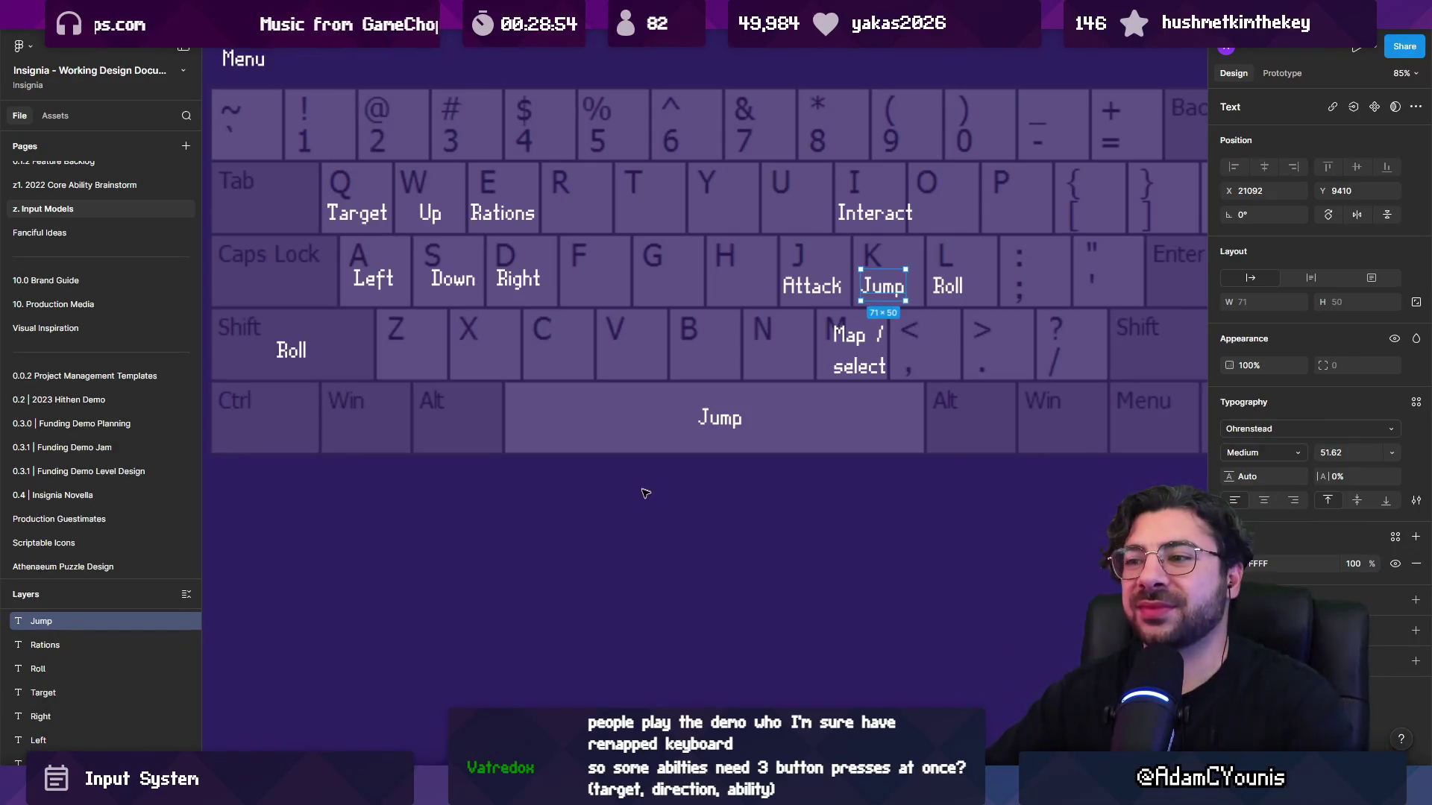
# Zoom to fit the Super Pretendo controller image with Shift+2.
pyautogui.scroll(-3, 646, 494)
pyautogui.click(657, 379)
pyautogui.scroll(3, 656, 379)
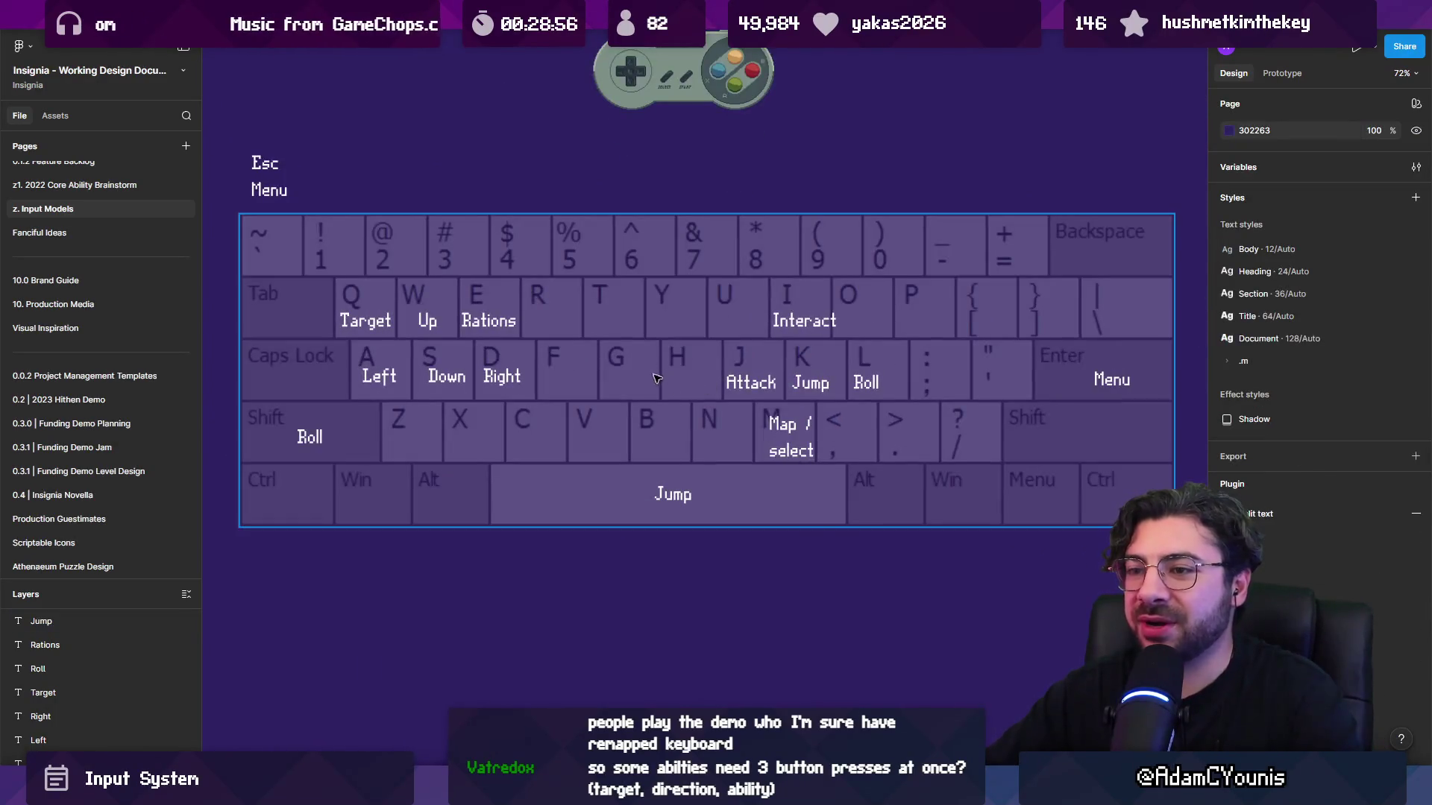
pyautogui.click(788, 433)
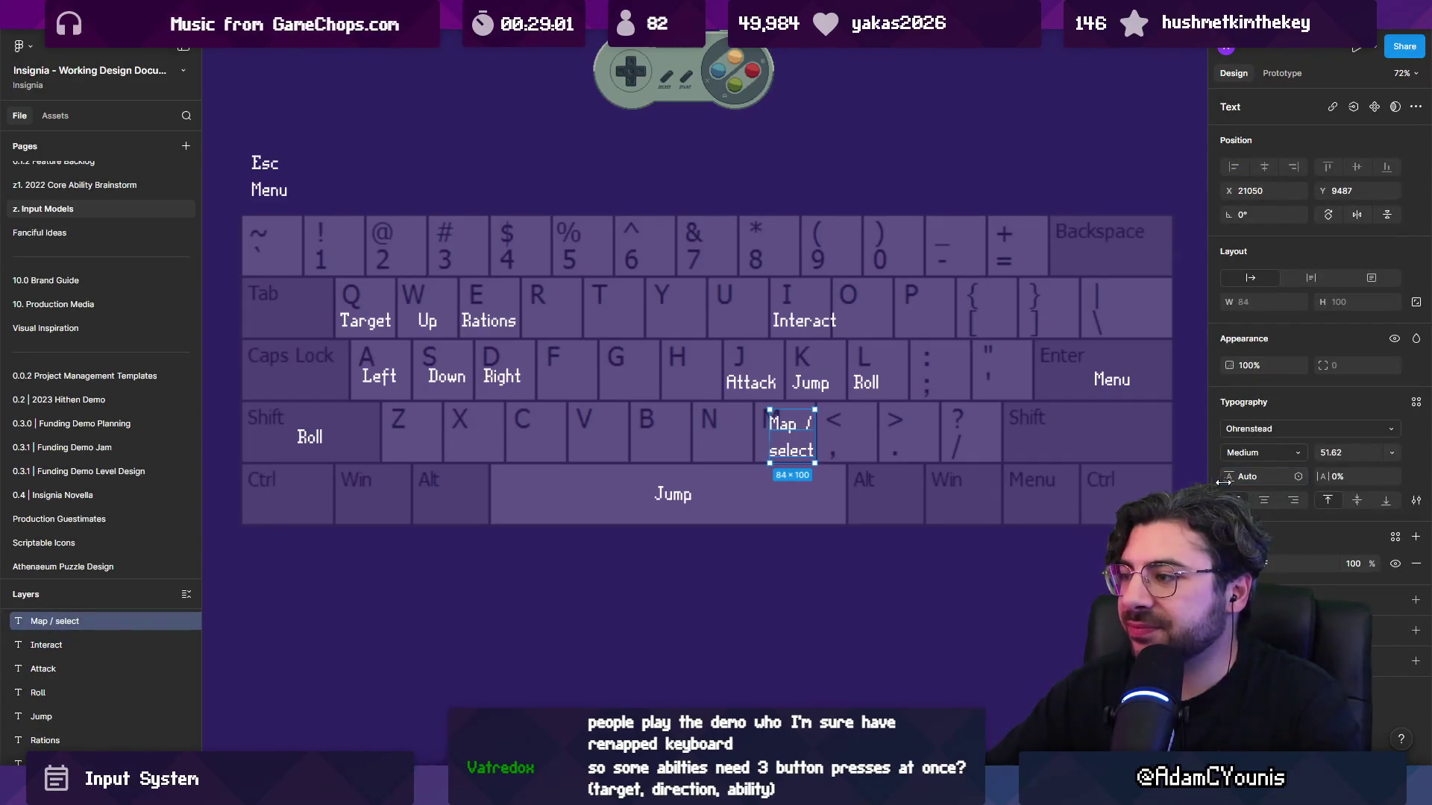
pyautogui.click(1200, 481)
pyautogui.scroll(-3, 793, 385)
pyautogui.scroll(2, 792, 385)
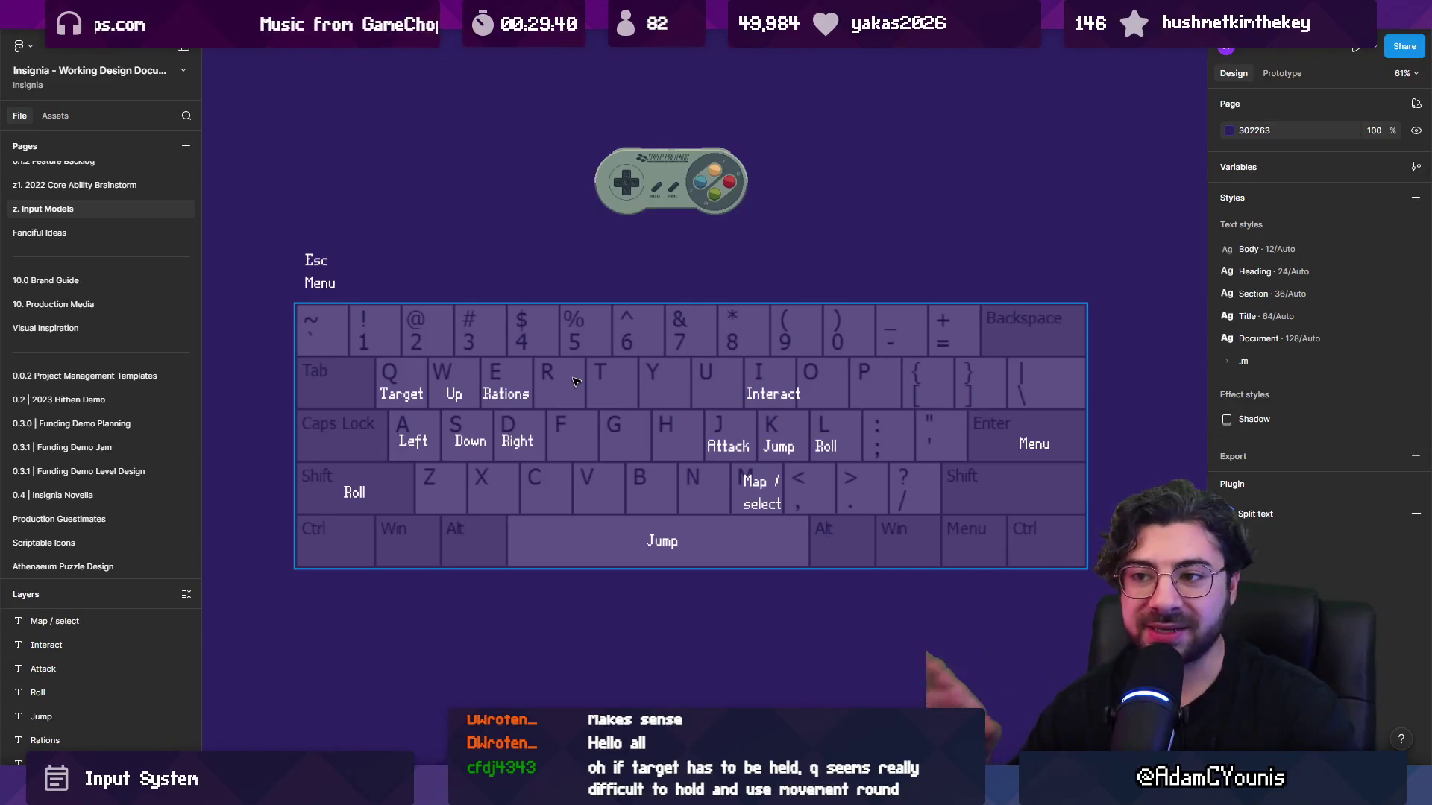
pyautogui.click(630, 151)
pyautogui.hotkey('shift', '2')
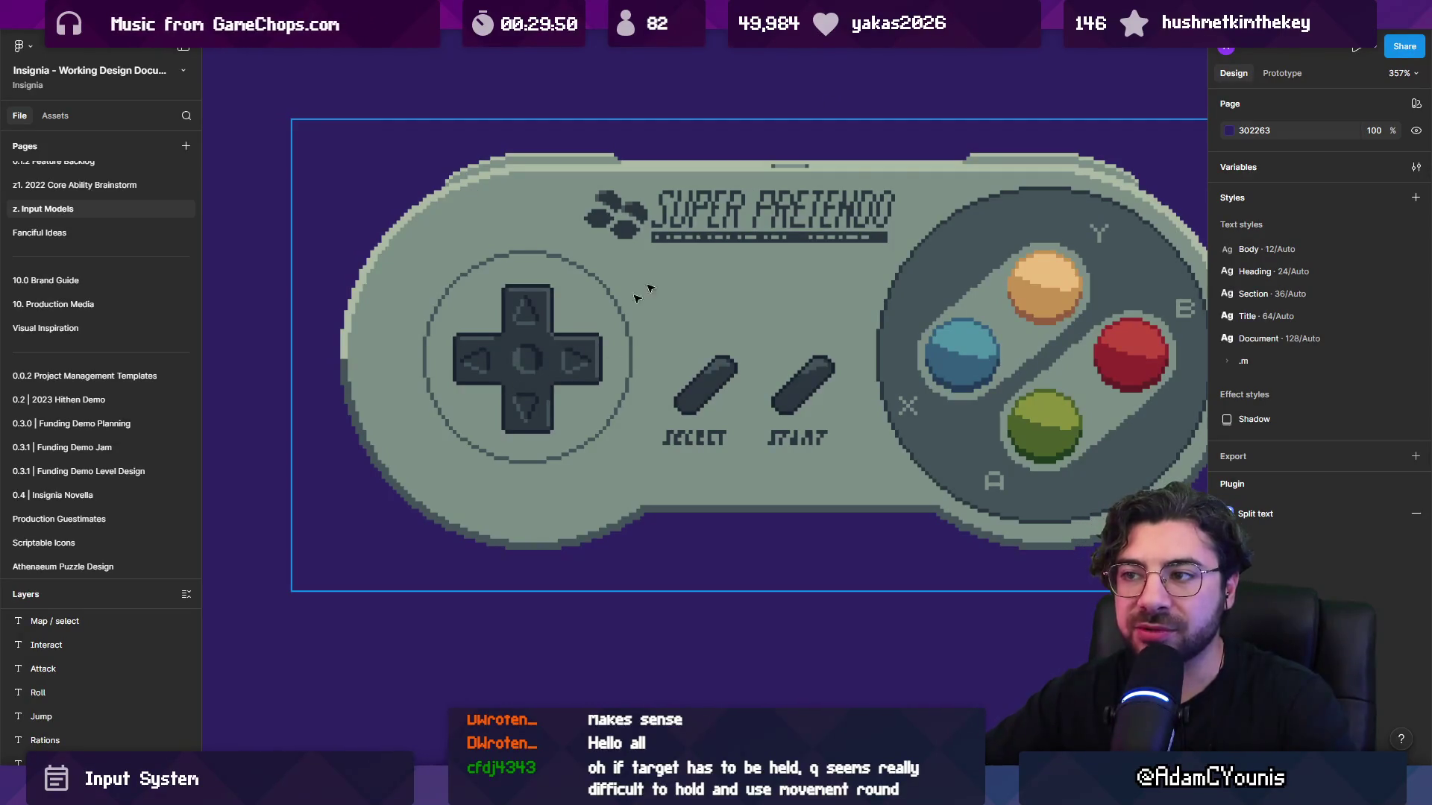
# Move the Target label from the Q key down onto the Ctrl key.
pyautogui.scroll(-5, 588, 312)
pyautogui.scroll(5, 671, 309)
pyautogui.click(561, 335)
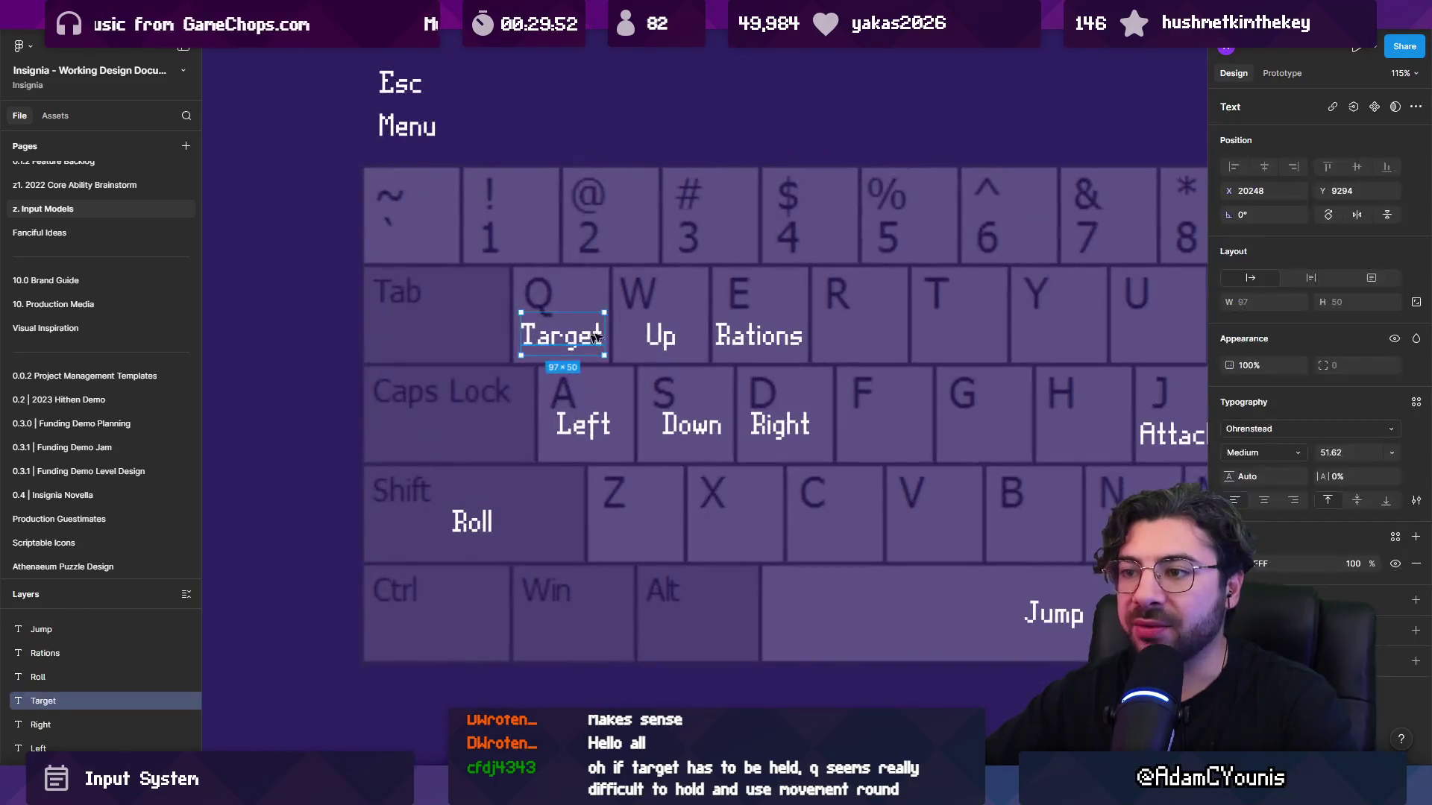
pyautogui.moveTo(561, 340)
pyautogui.mouseDown()
pyautogui.moveTo(483, 491)
pyautogui.moveTo(460, 629)
pyautogui.mouseUp()
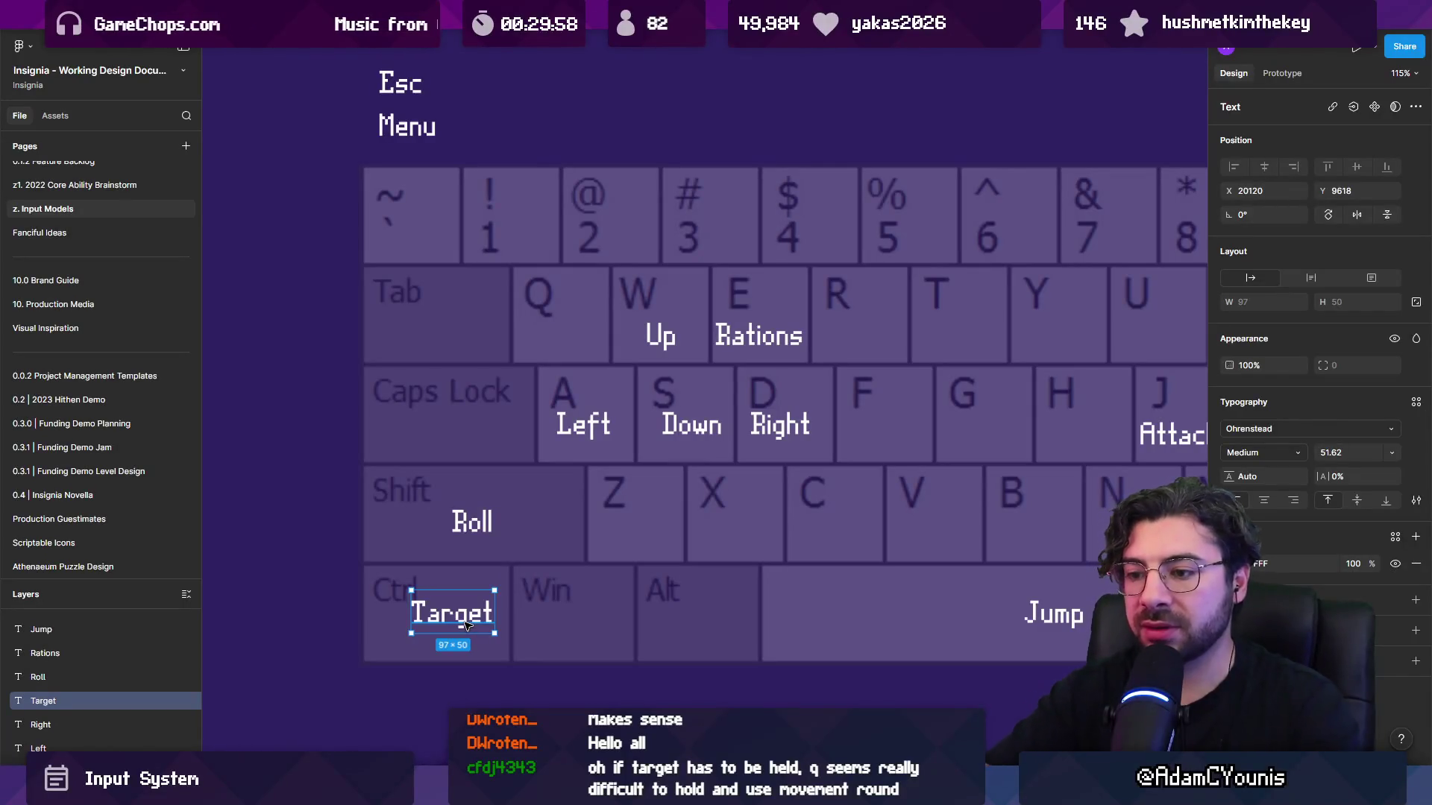
pyautogui.moveTo(465, 625); pyautogui.dragTo(450, 636)
# Duplicate the Interact label onto the Q key, undoing a stray move to F.
pyautogui.scroll(-5, 503, 377)
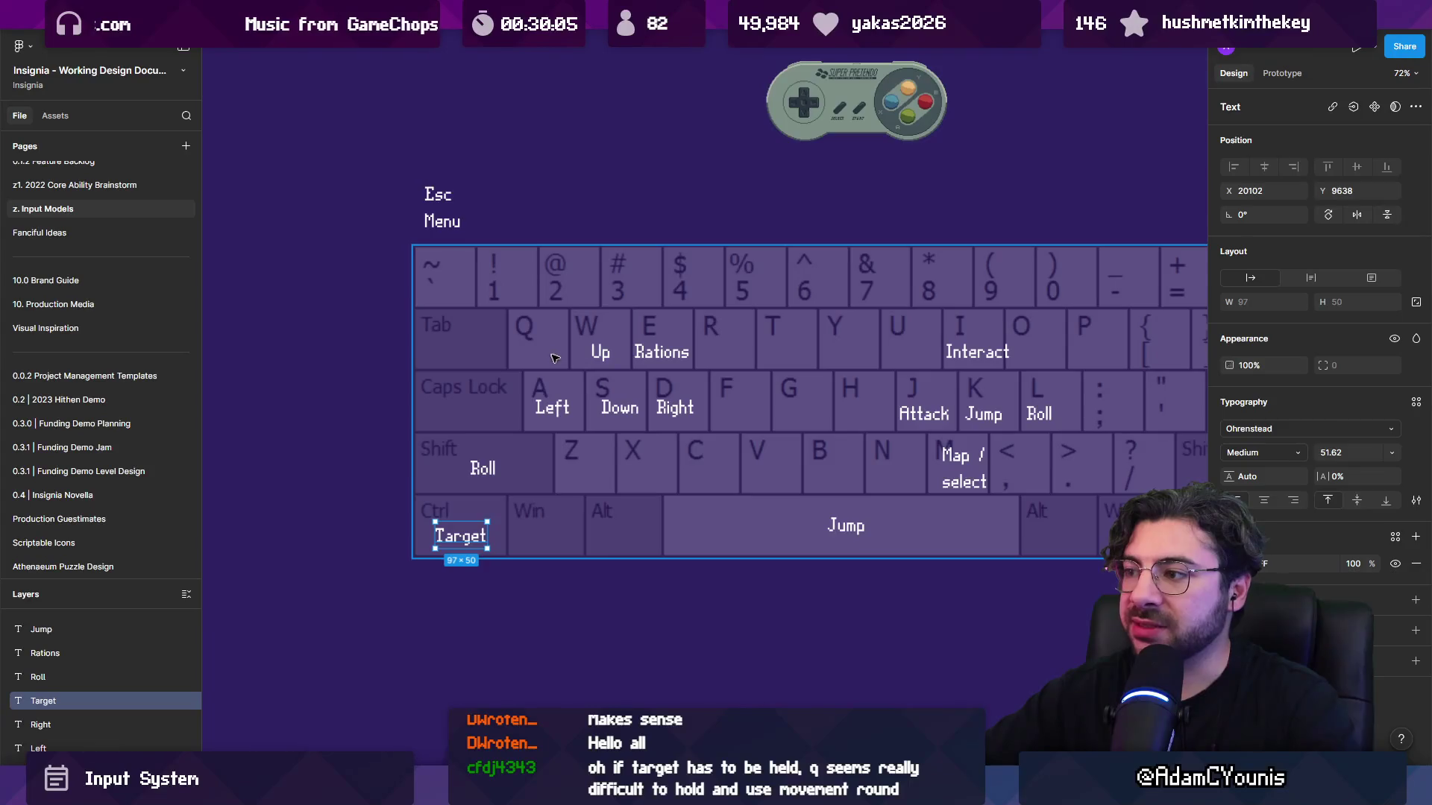
pyautogui.keyDown('alt'); pyautogui.moveTo(939, 351); pyautogui.dragTo(501, 353); pyautogui.keyUp('alt')
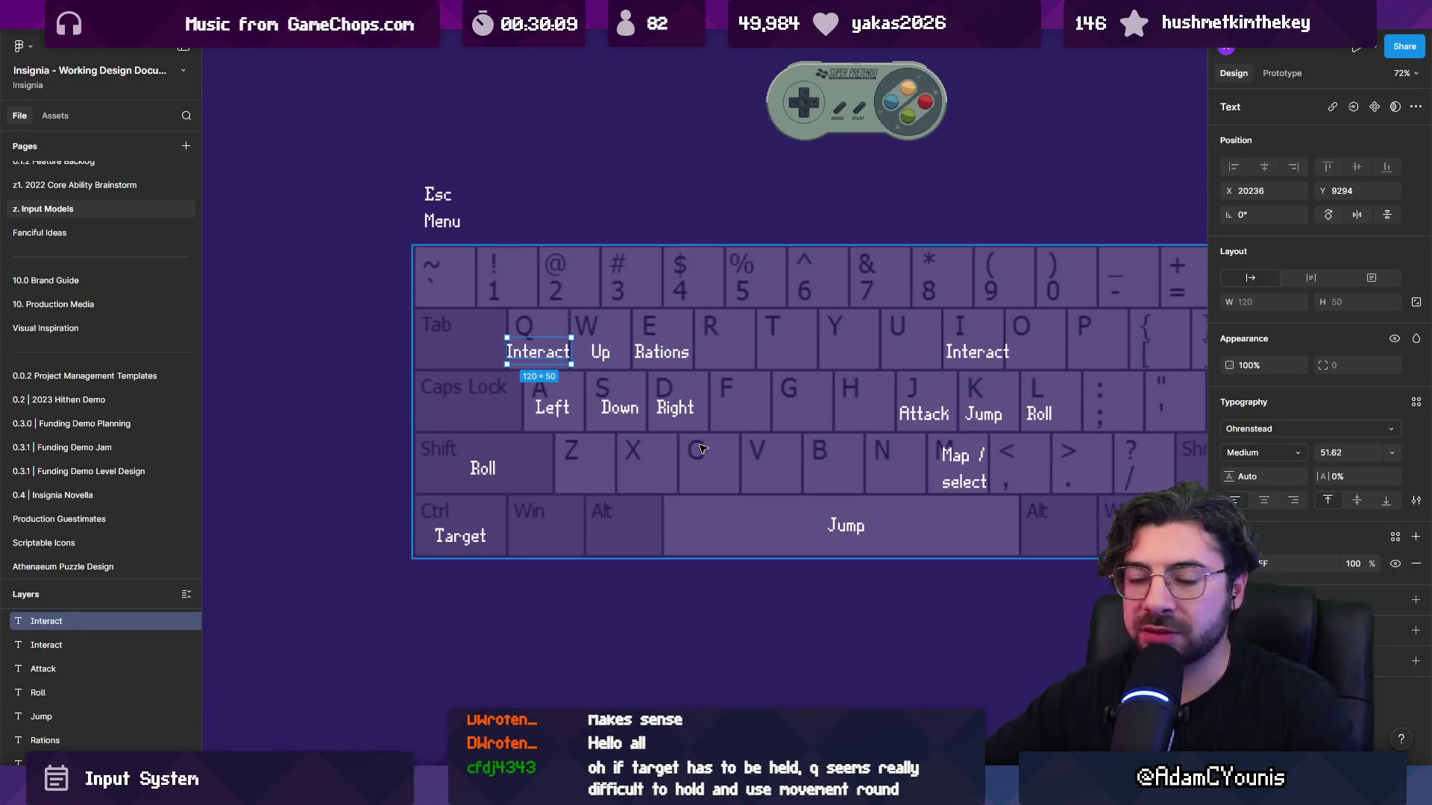
pyautogui.moveTo(708, 442); pyautogui.dragTo(612, 424)
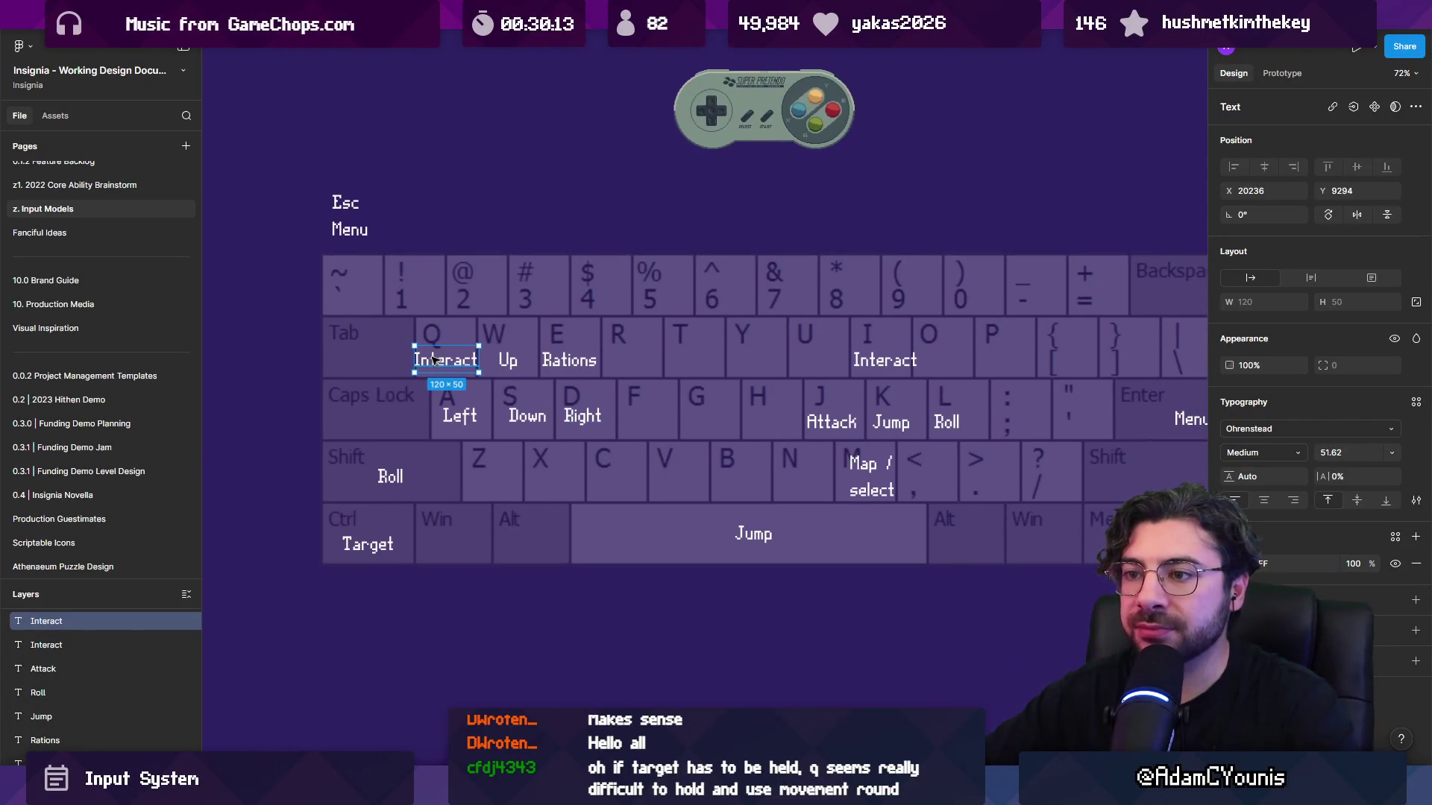
pyautogui.moveTo(450, 362); pyautogui.dragTo(662, 419)
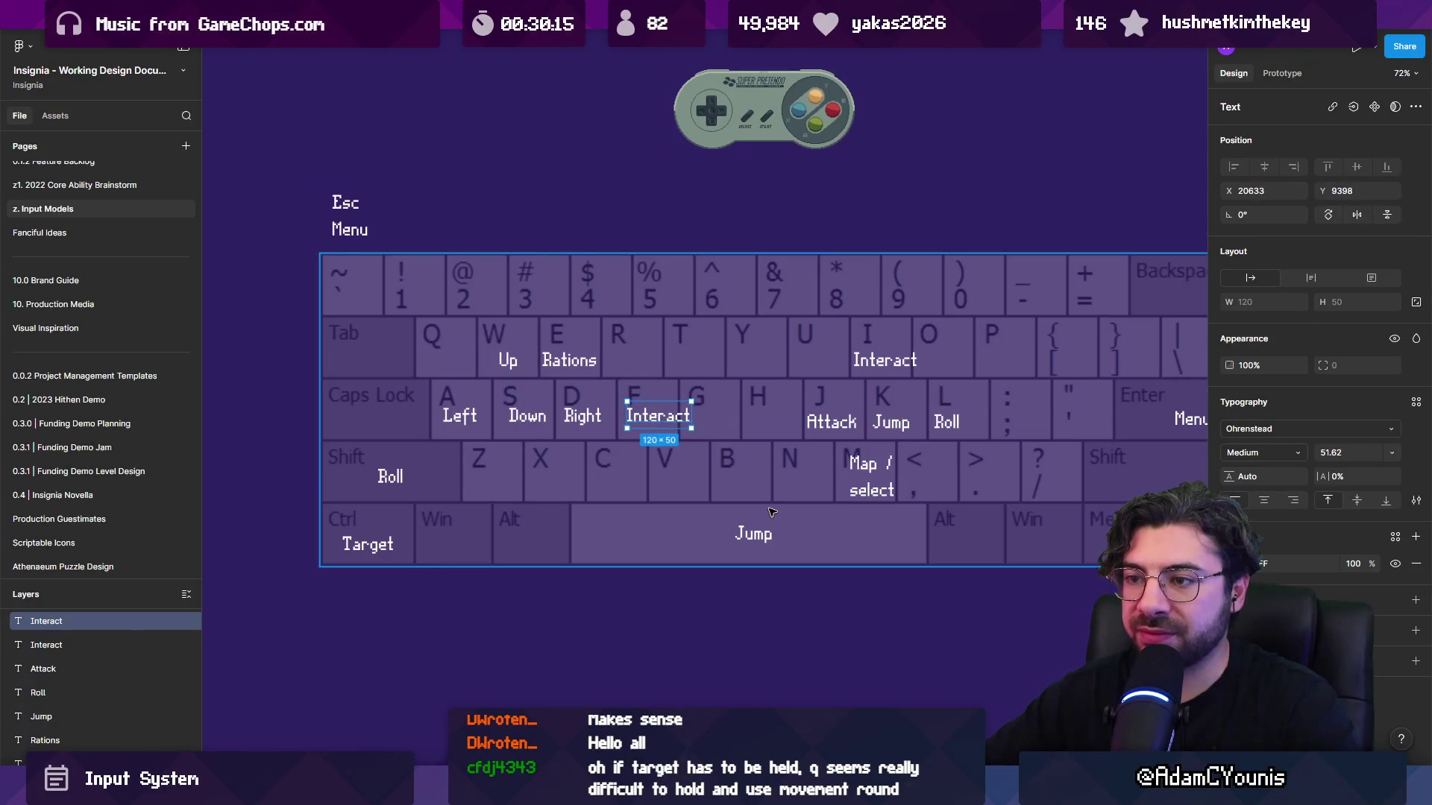
pyautogui.hotkey('ctrl', 'z')
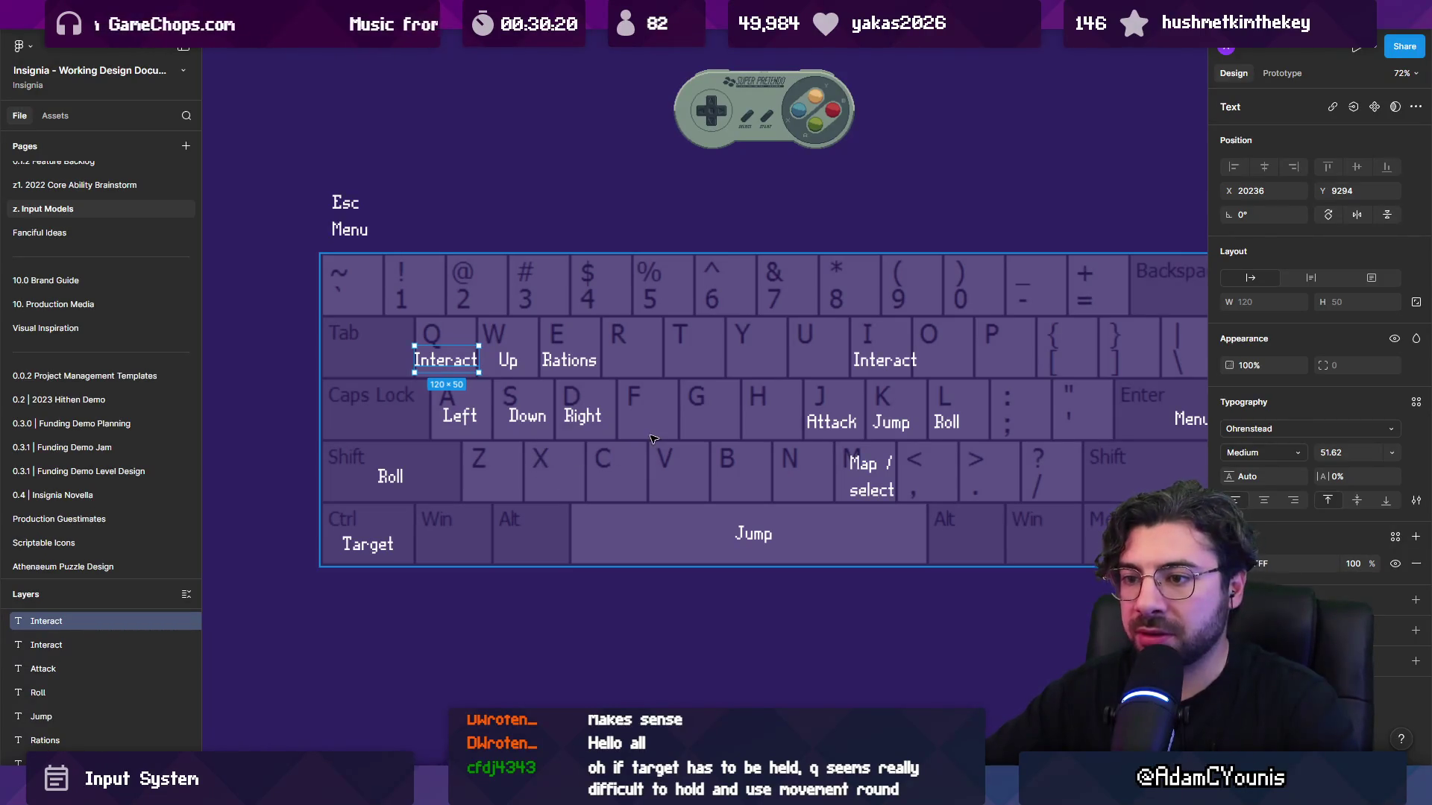
pyautogui.moveTo(651, 438); pyautogui.dragTo(618, 475)
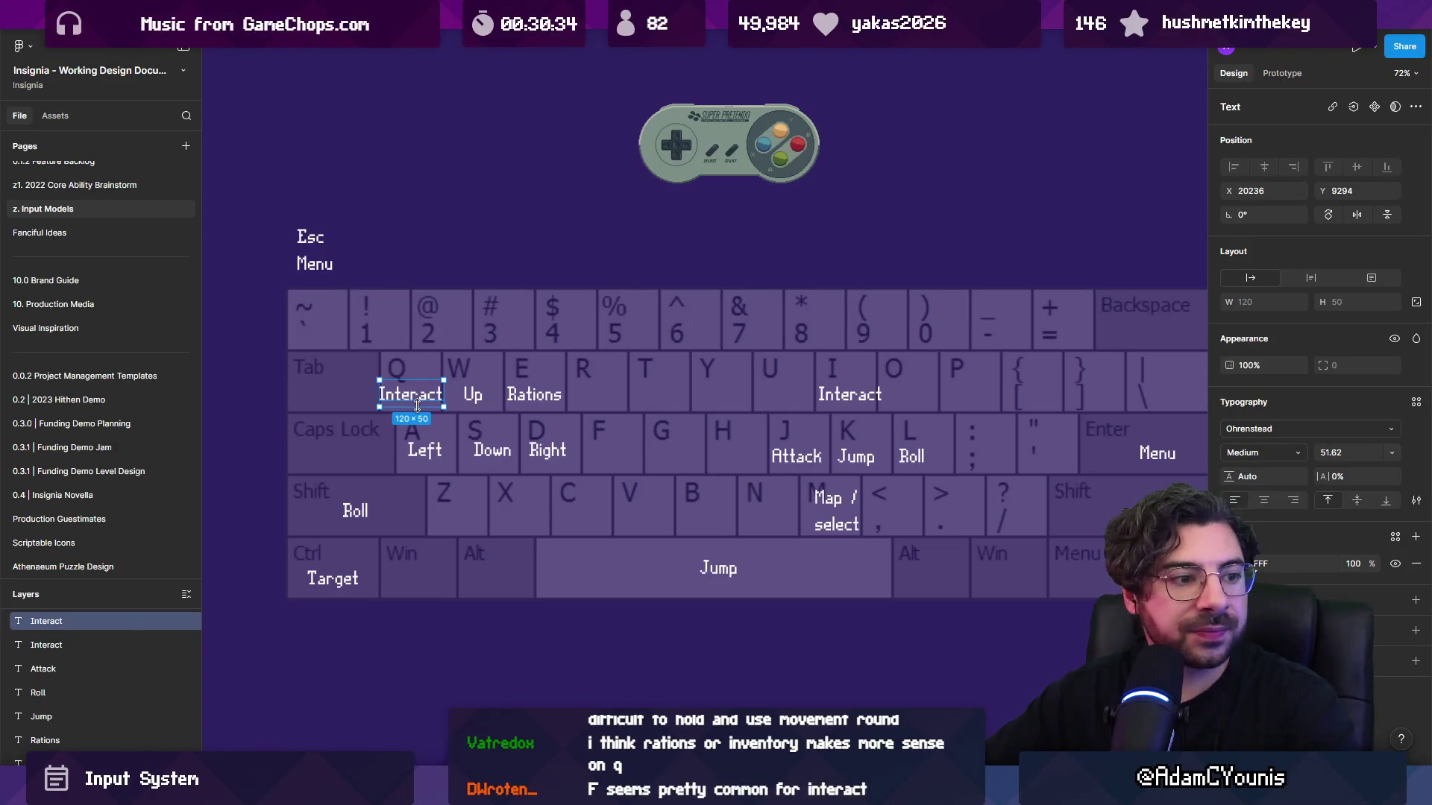
# Move the Rations label off the E key toward the O key.
pyautogui.scroll(2, 418, 405)
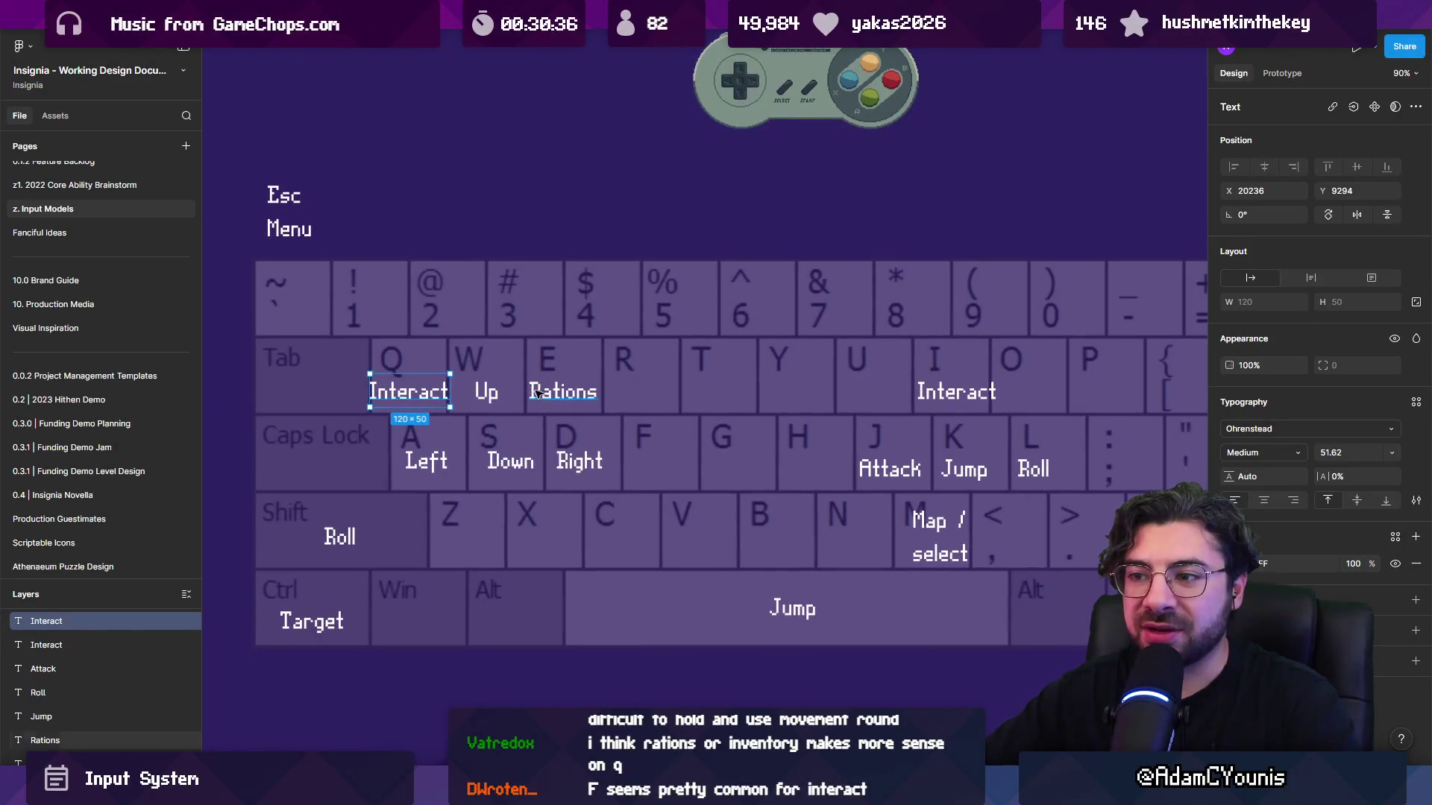
pyautogui.click(534, 390)
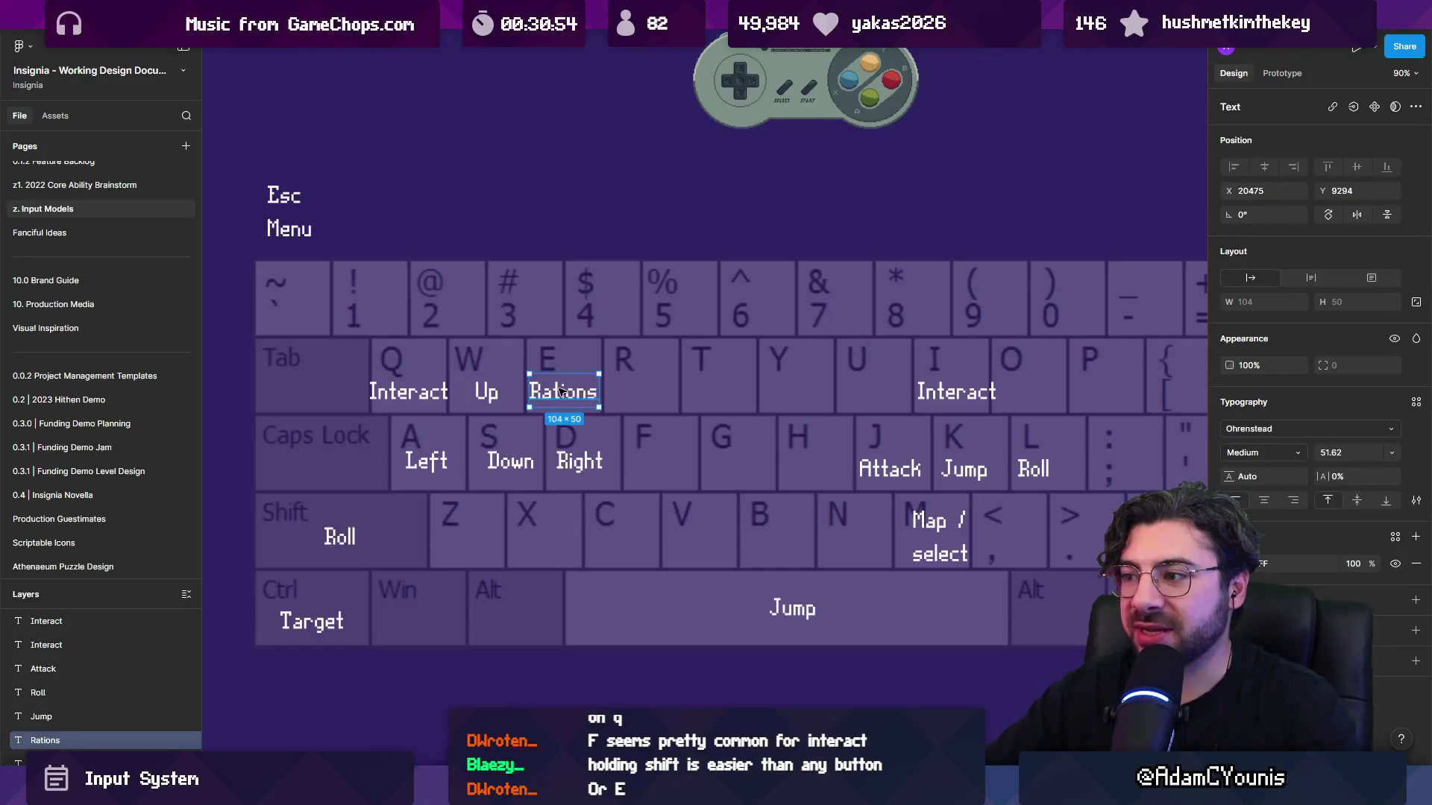
pyautogui.moveTo(558, 391); pyautogui.dragTo(873, 392)
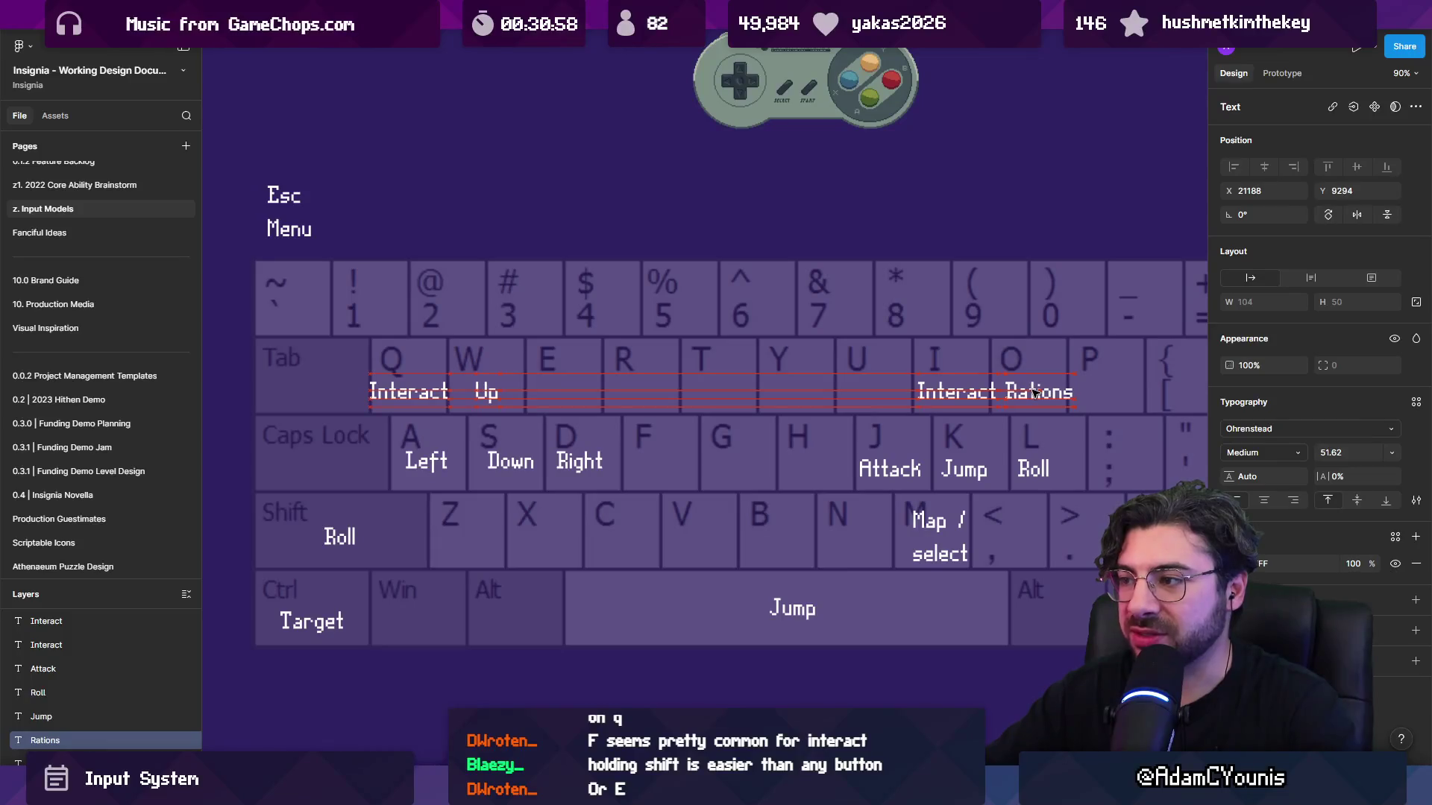
# Restore the Interact label on Q and put Rations back on the E key.
pyautogui.click(407, 396)
pyautogui.press('Delete')
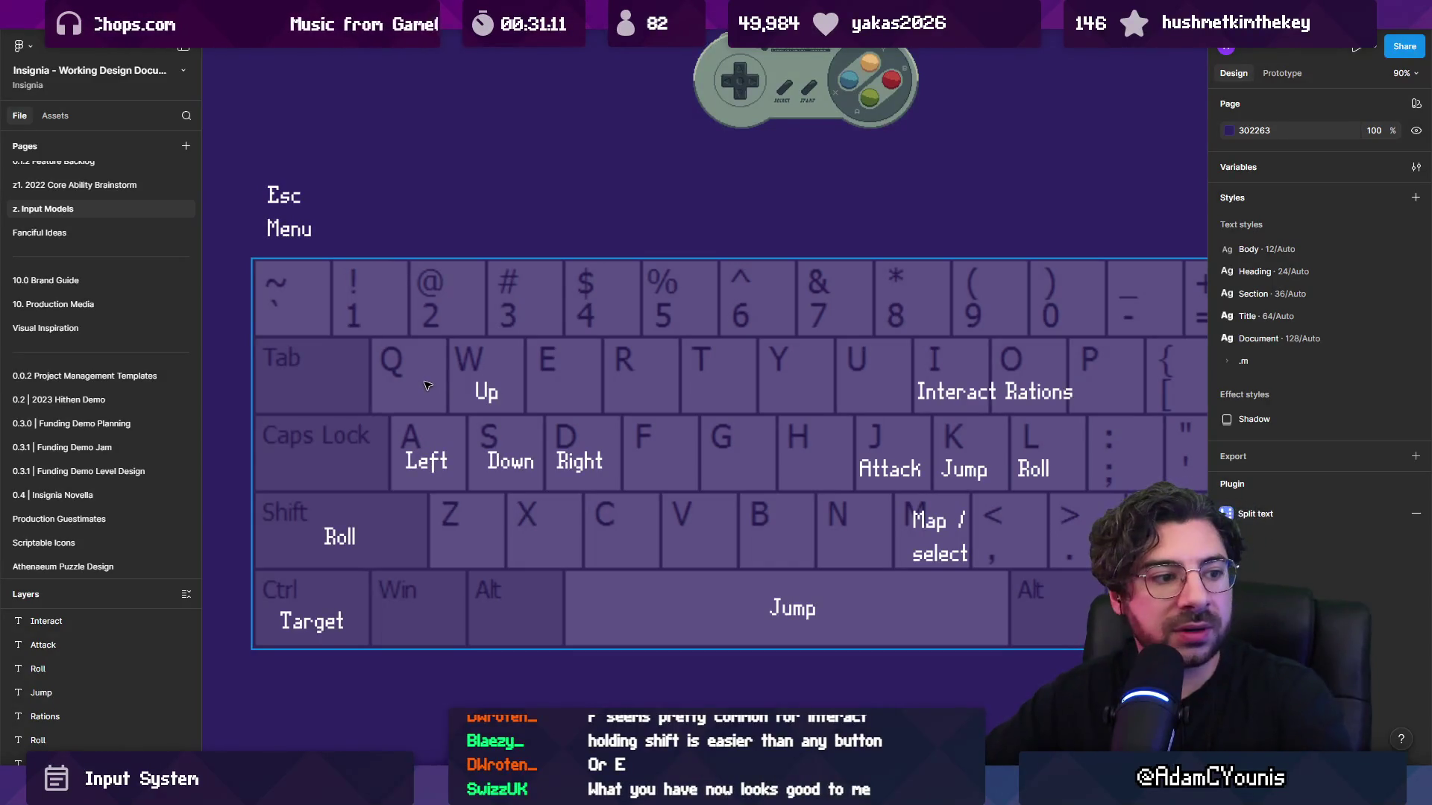
pyautogui.moveTo(956, 392); pyautogui.dragTo(409, 391)
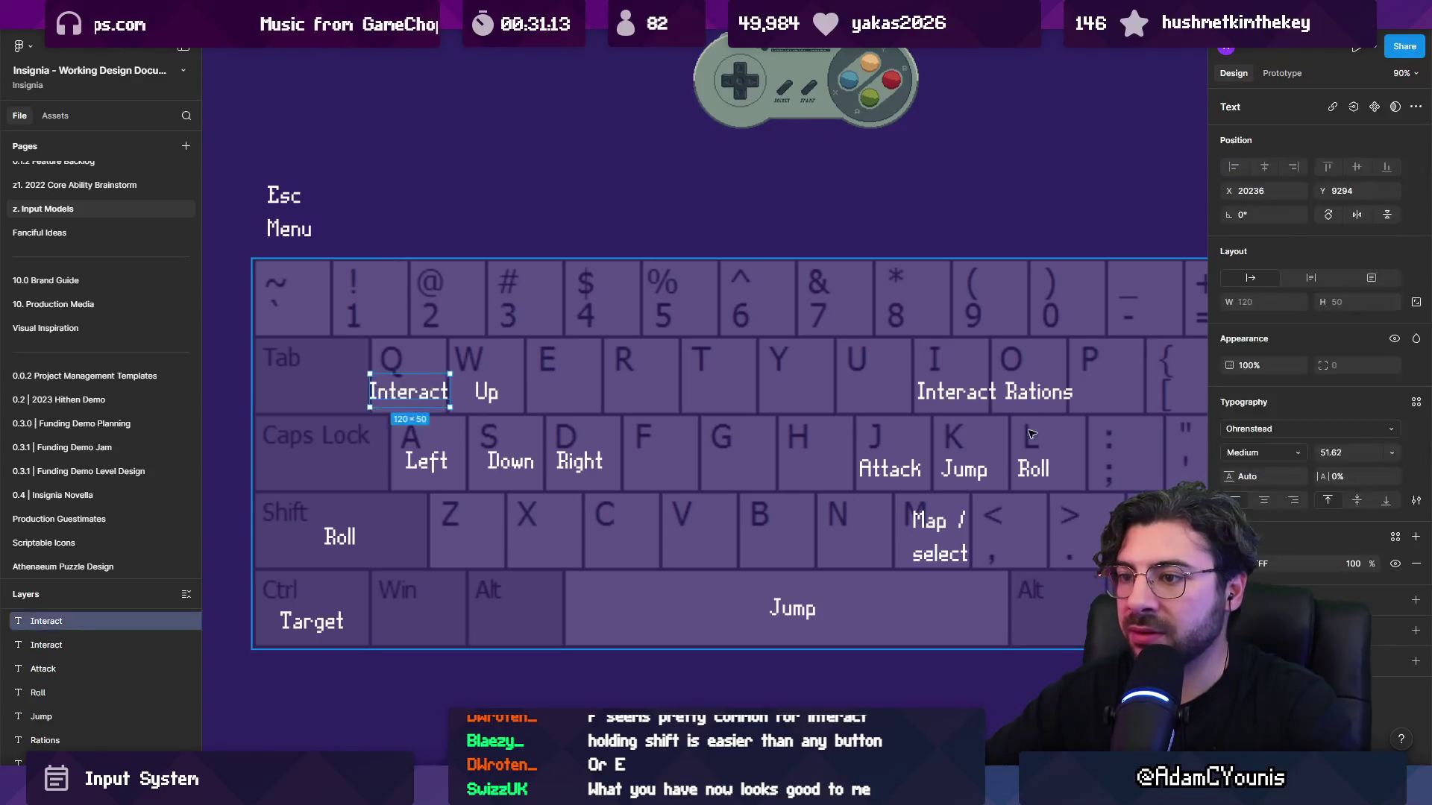
pyautogui.click(1038, 392)
pyautogui.moveTo(1003, 381); pyautogui.dragTo(523, 371)
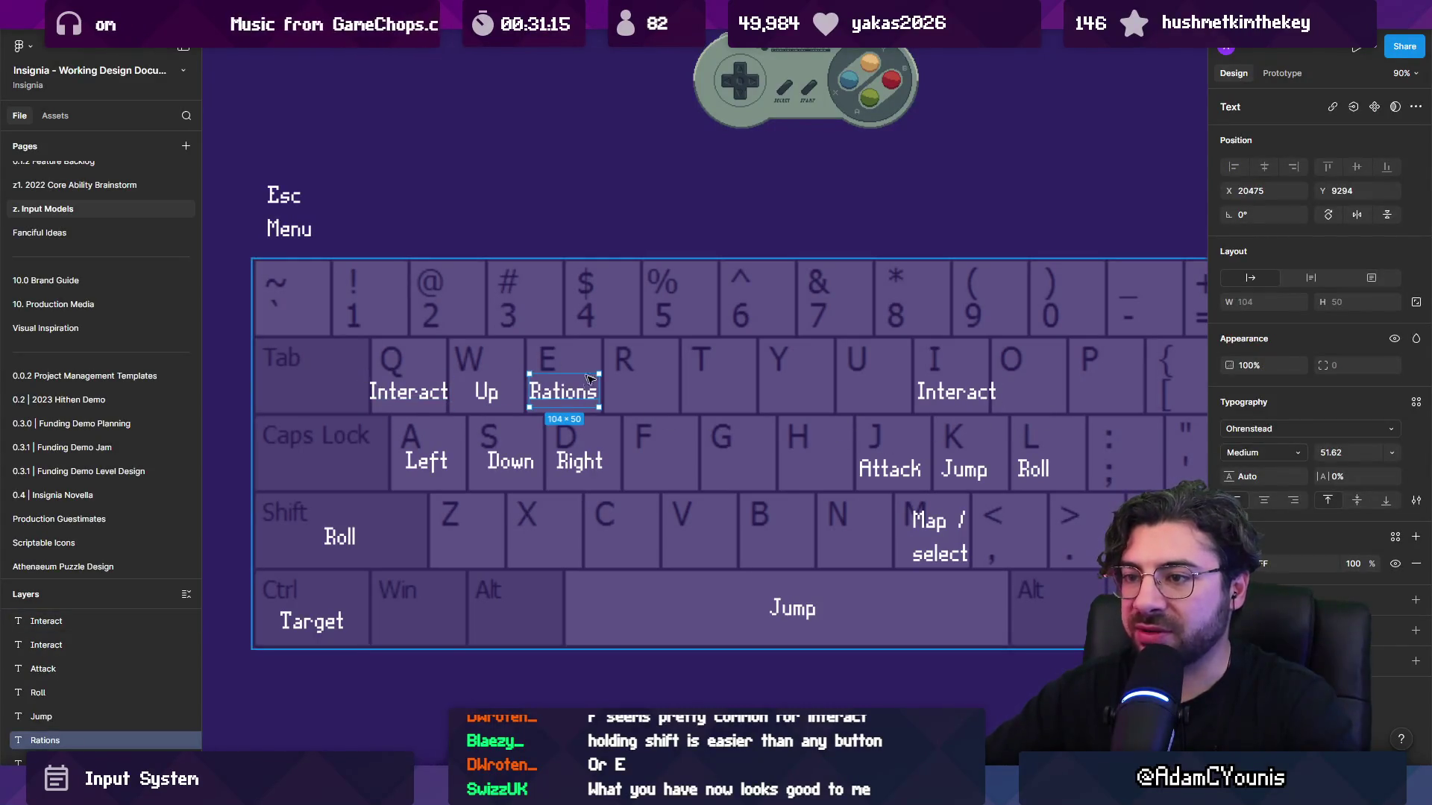
pyautogui.click(422, 398)
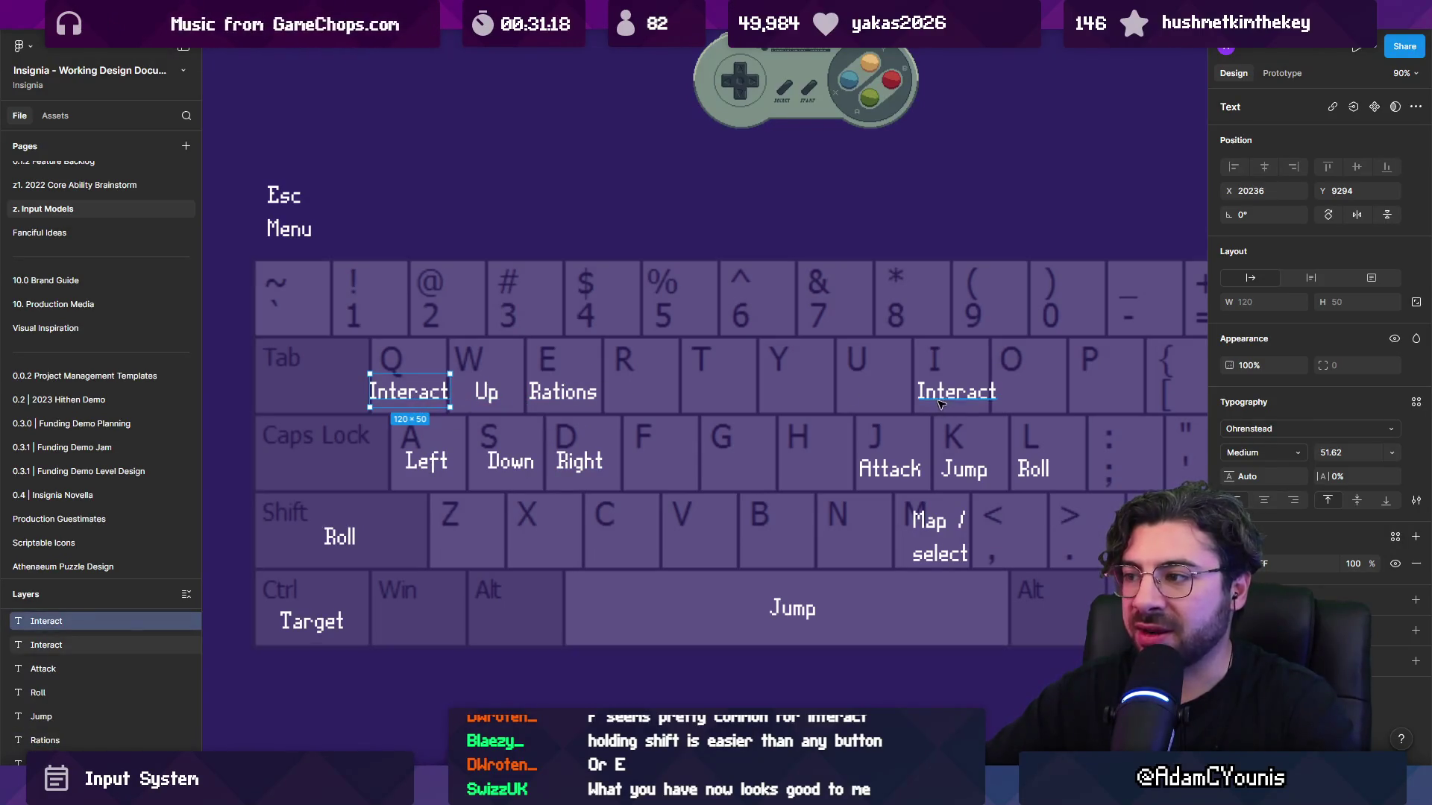
pyautogui.click(561, 384)
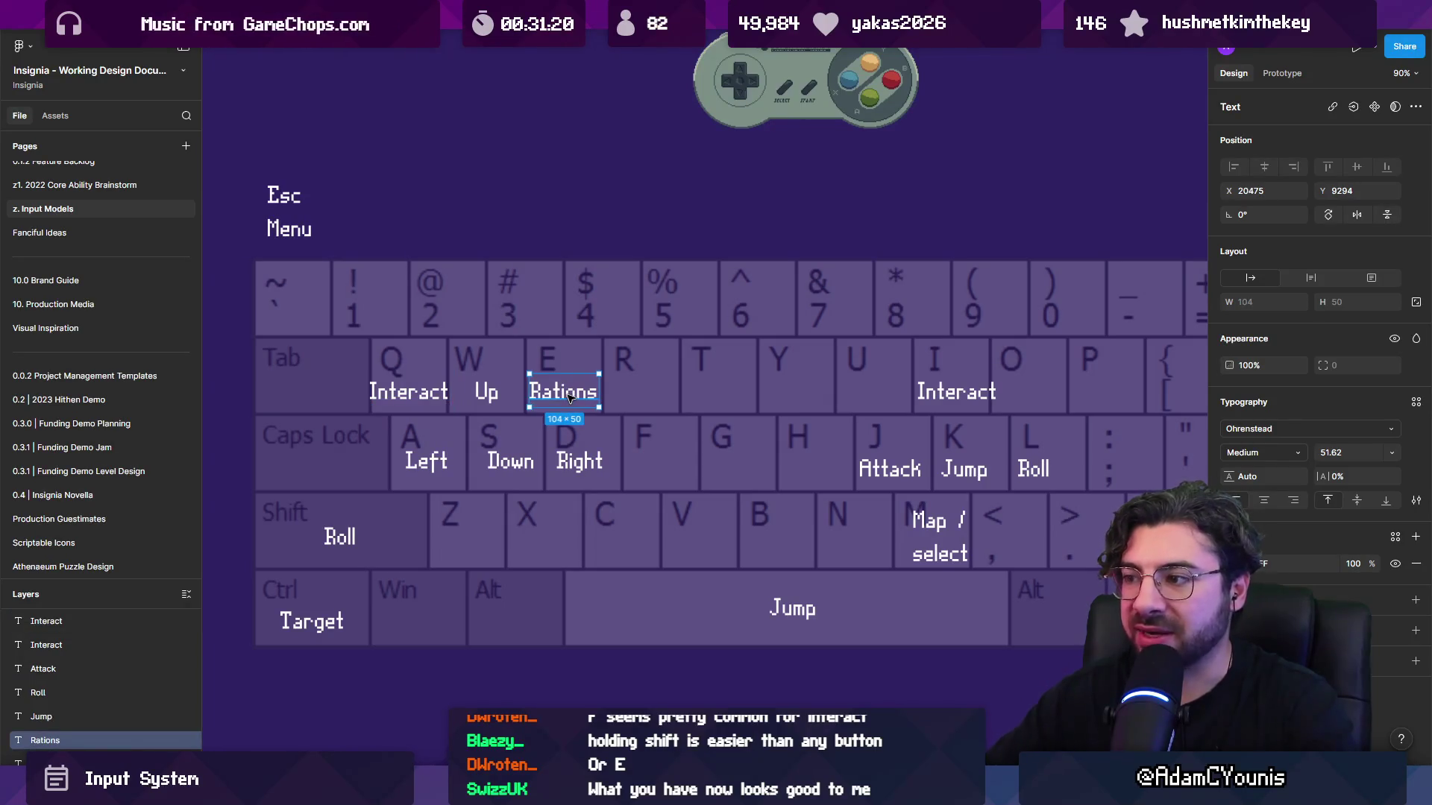
# Move the Rations label onto the O key beside Interact, then switch to Unity.
pyautogui.scroll(-5, 543, 377)
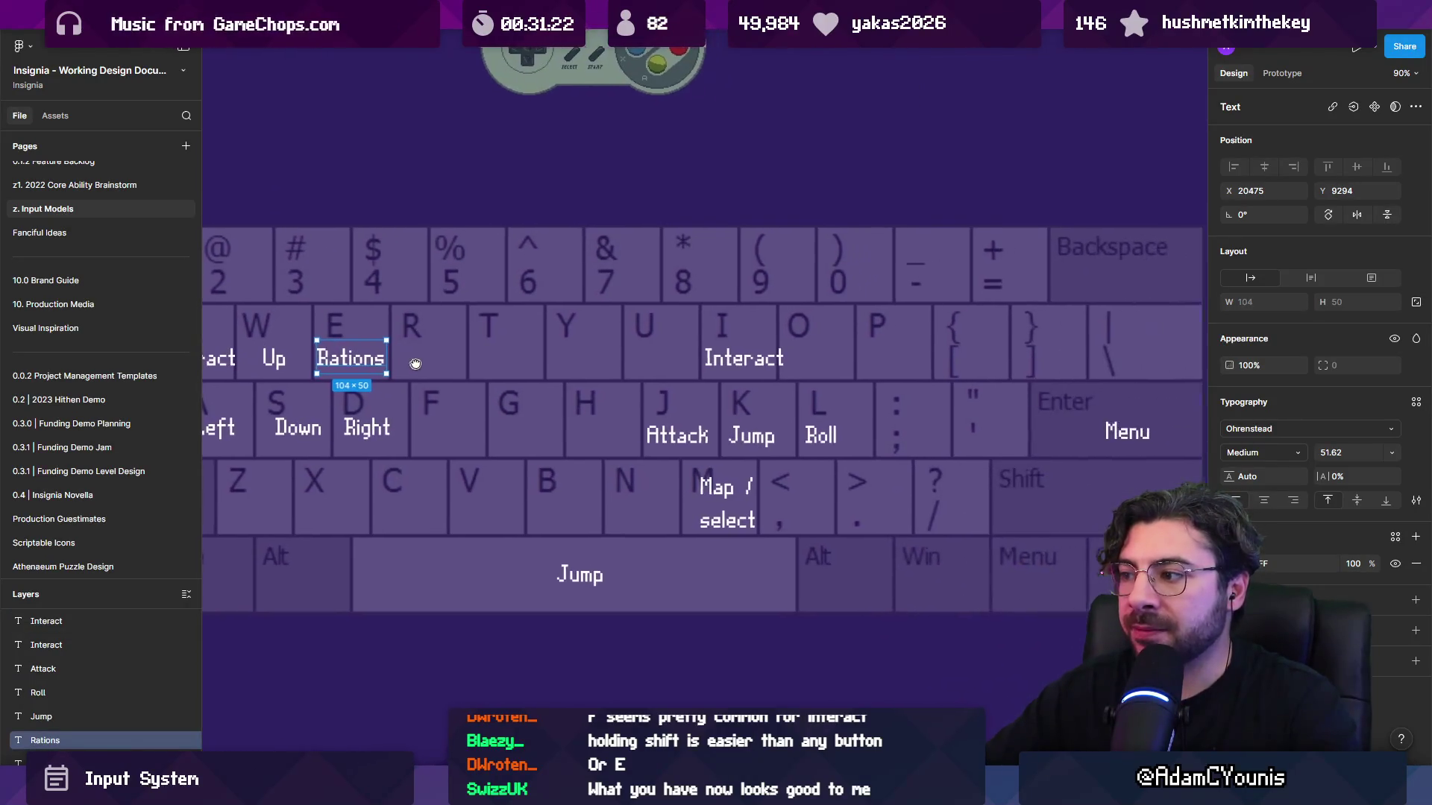
pyautogui.scroll(3, 511, 415)
pyautogui.scroll(-2, 529, 397)
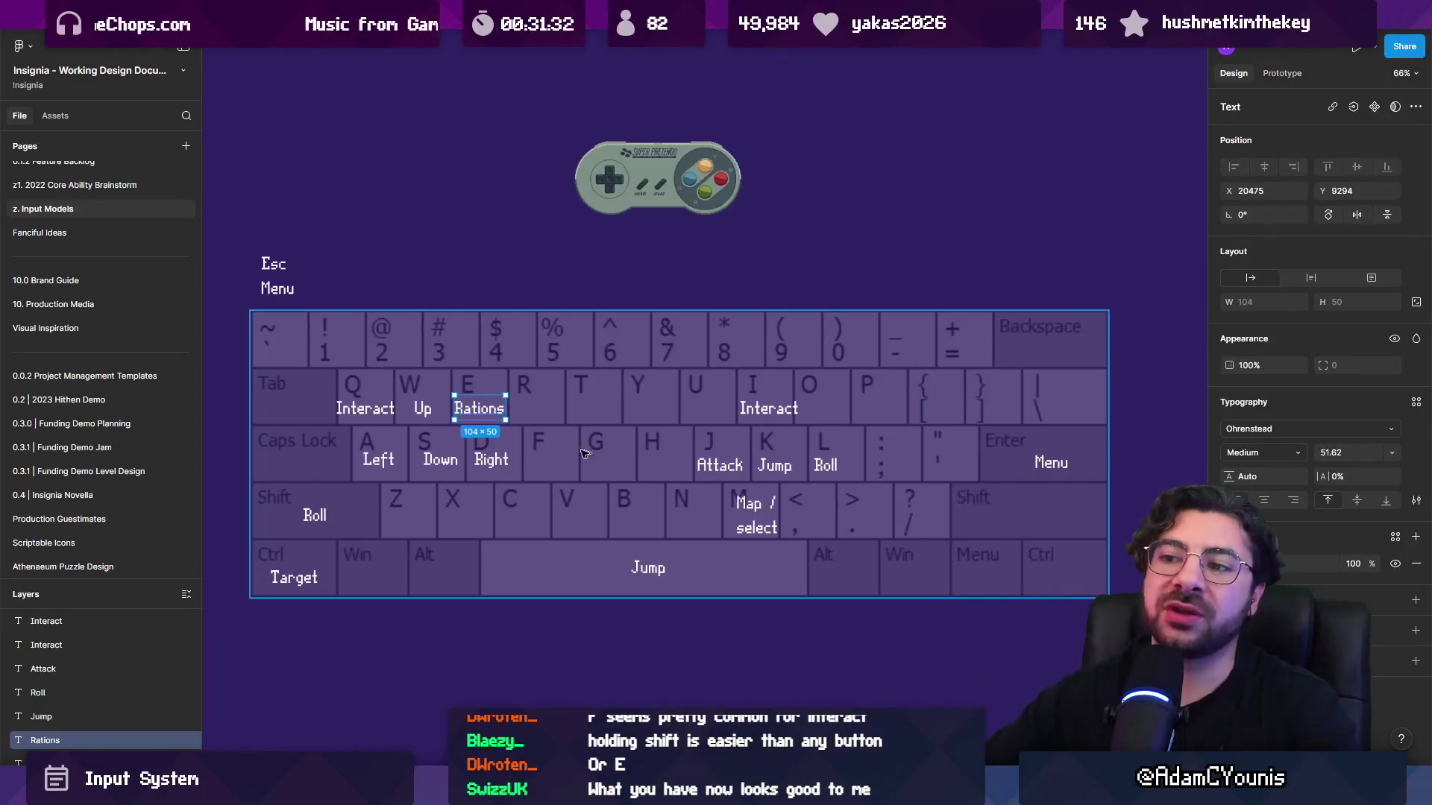
pyautogui.scroll(5, 450, 478)
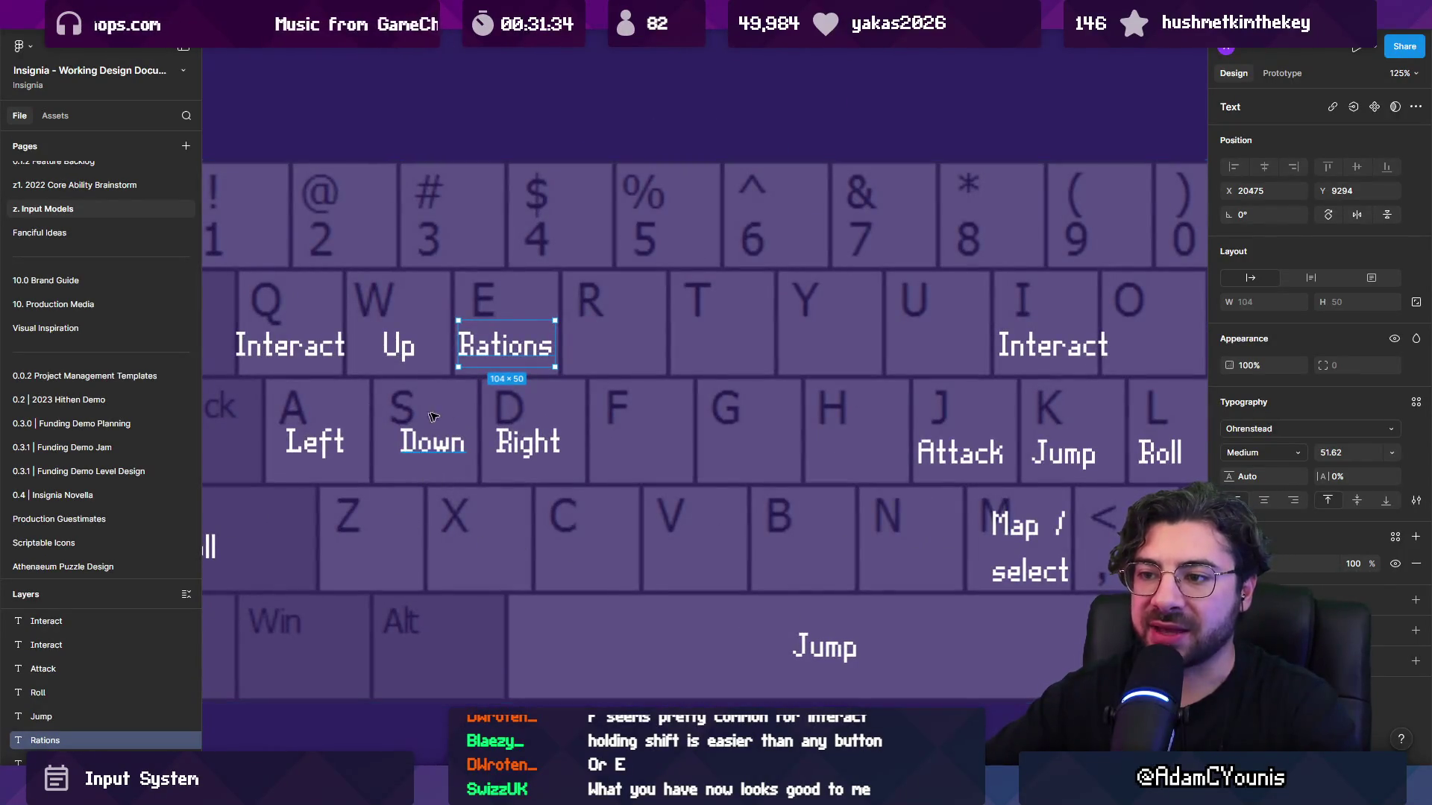
pyautogui.scroll(-2, 464, 417)
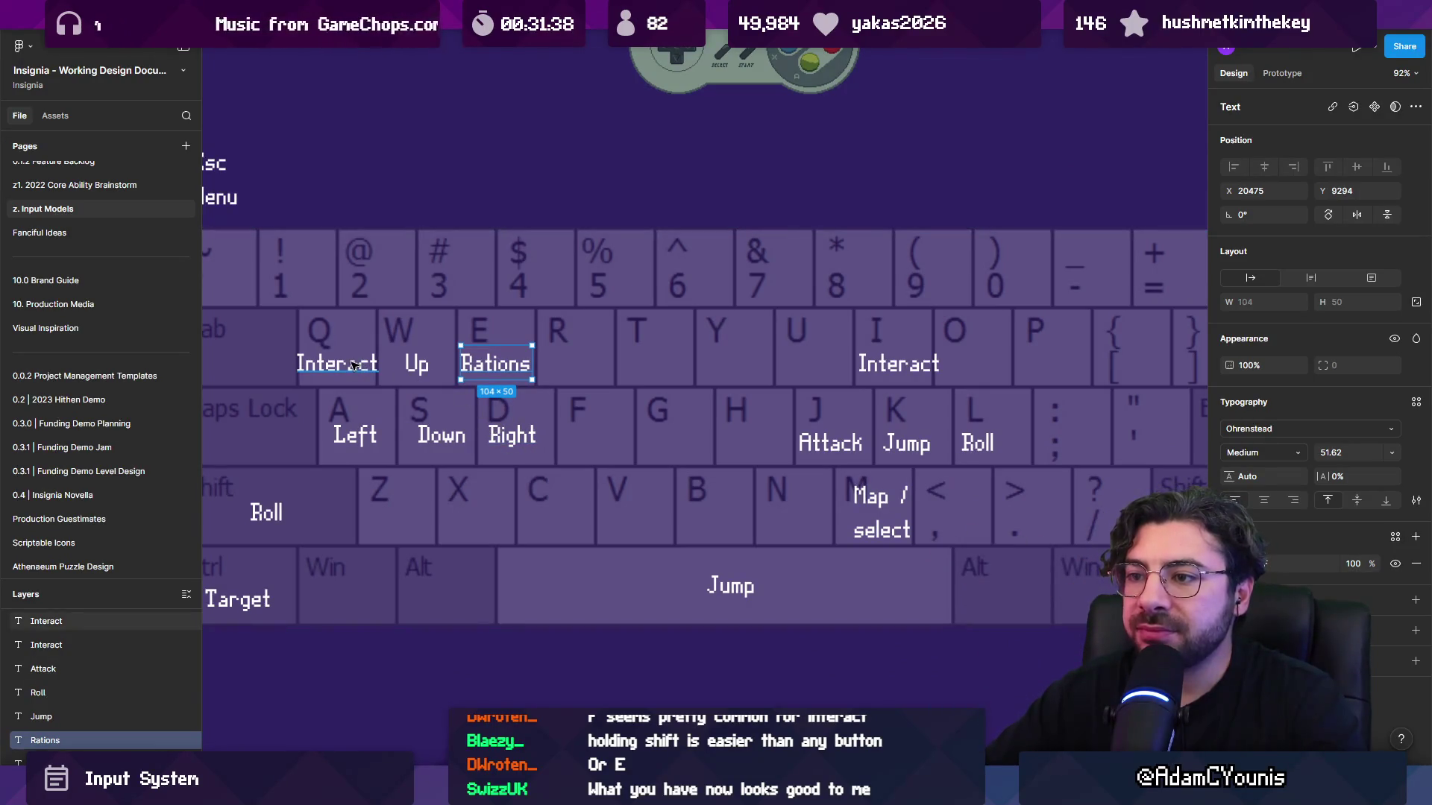
pyautogui.moveTo(532, 374); pyautogui.dragTo(742, 384)
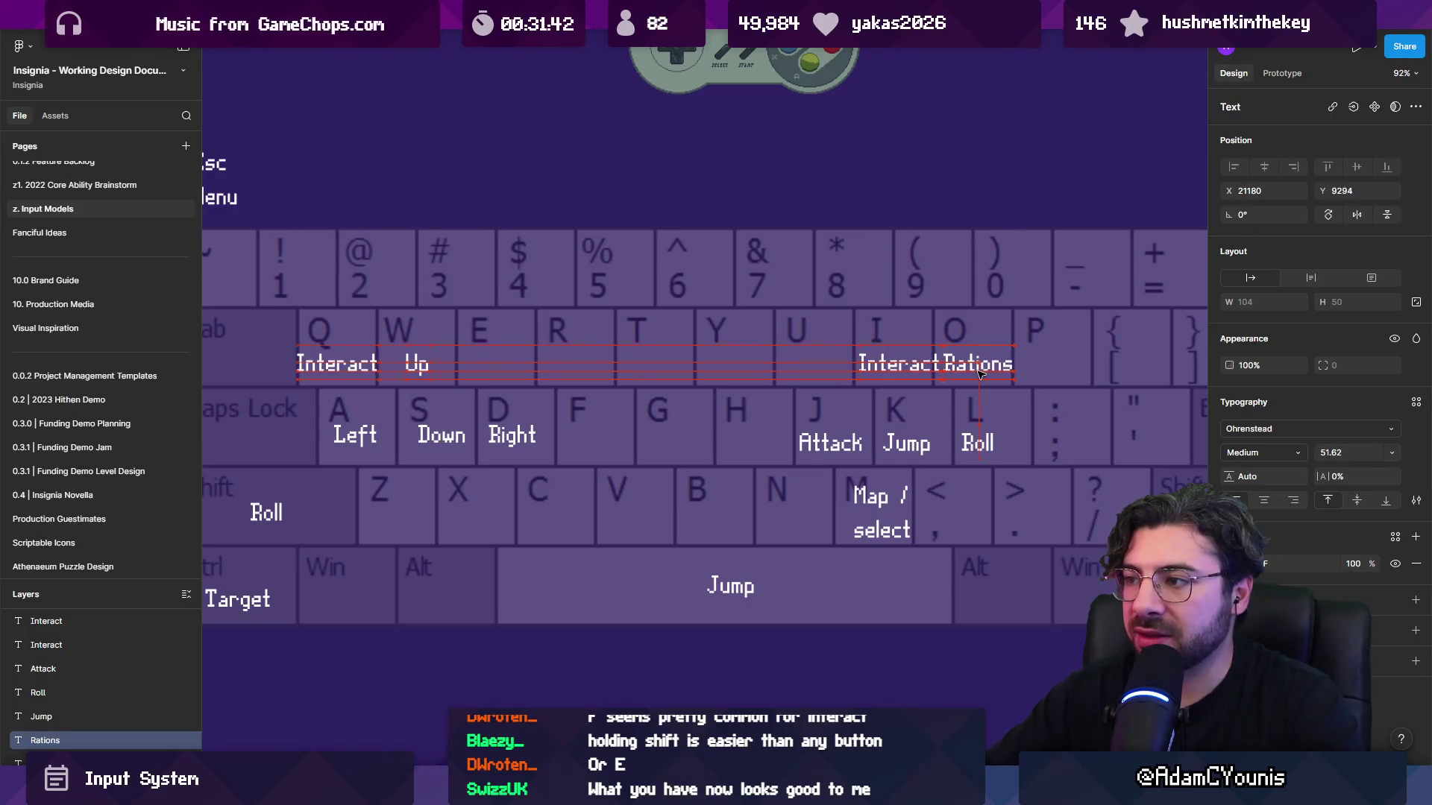
pyautogui.click(897, 378)
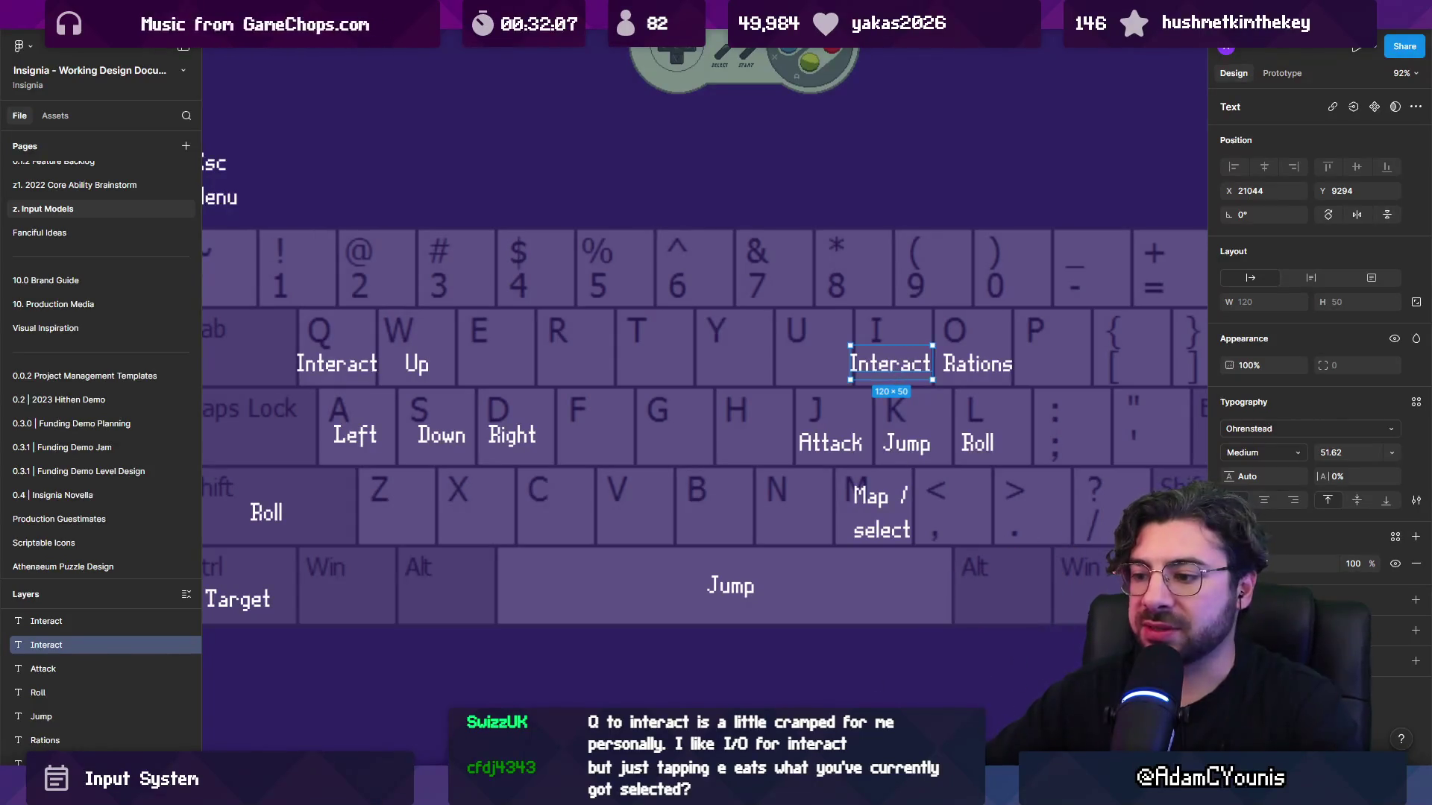
pyautogui.hotkey('alt', 'Tab')
# Close the Rewired Editor, exit prefab mode and open Ohrenstead Overlook from the SceneGraph.
pyautogui.click(1110, 137)
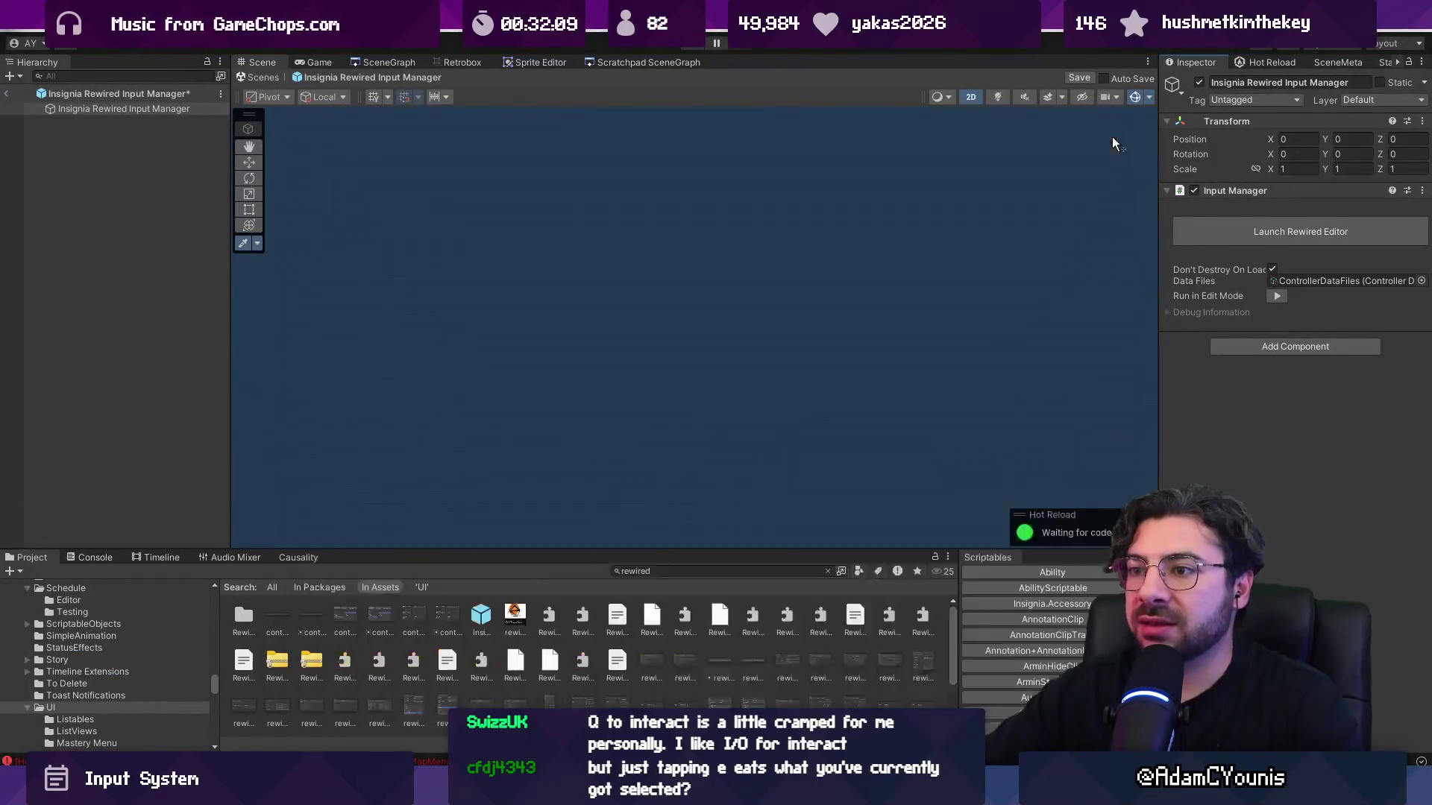
pyautogui.click(271, 77)
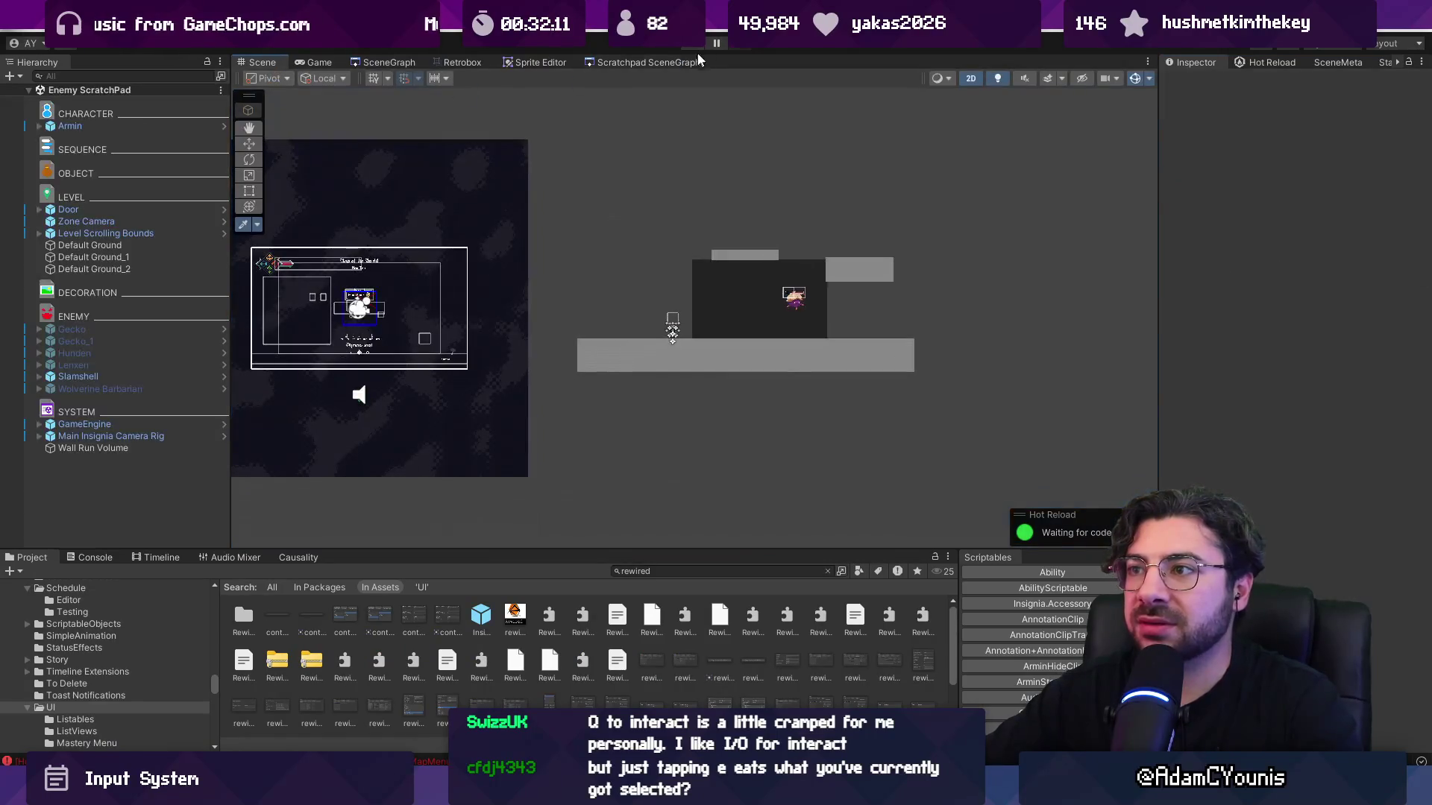
pyautogui.click(385, 67)
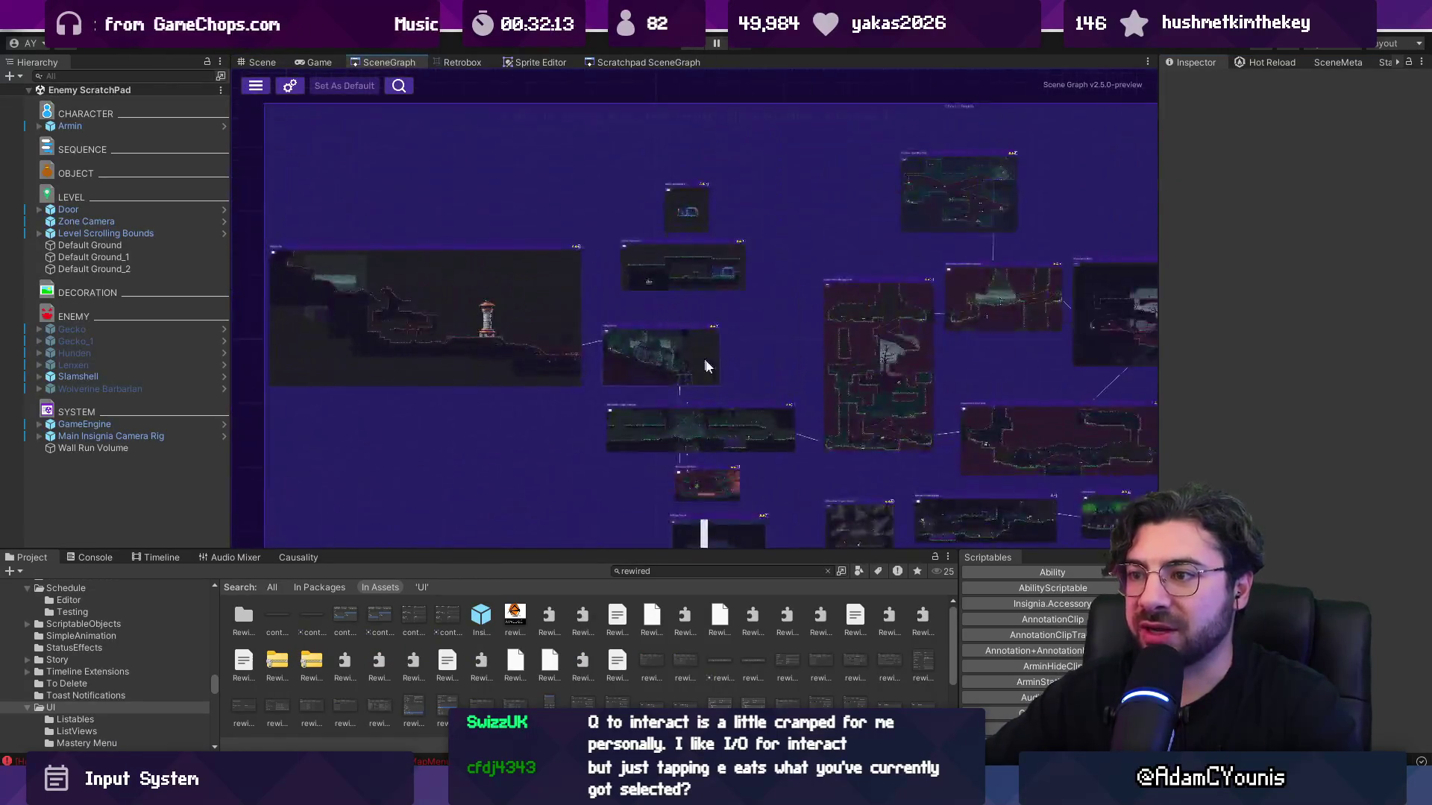
pyautogui.scroll(-10, 668, 410)
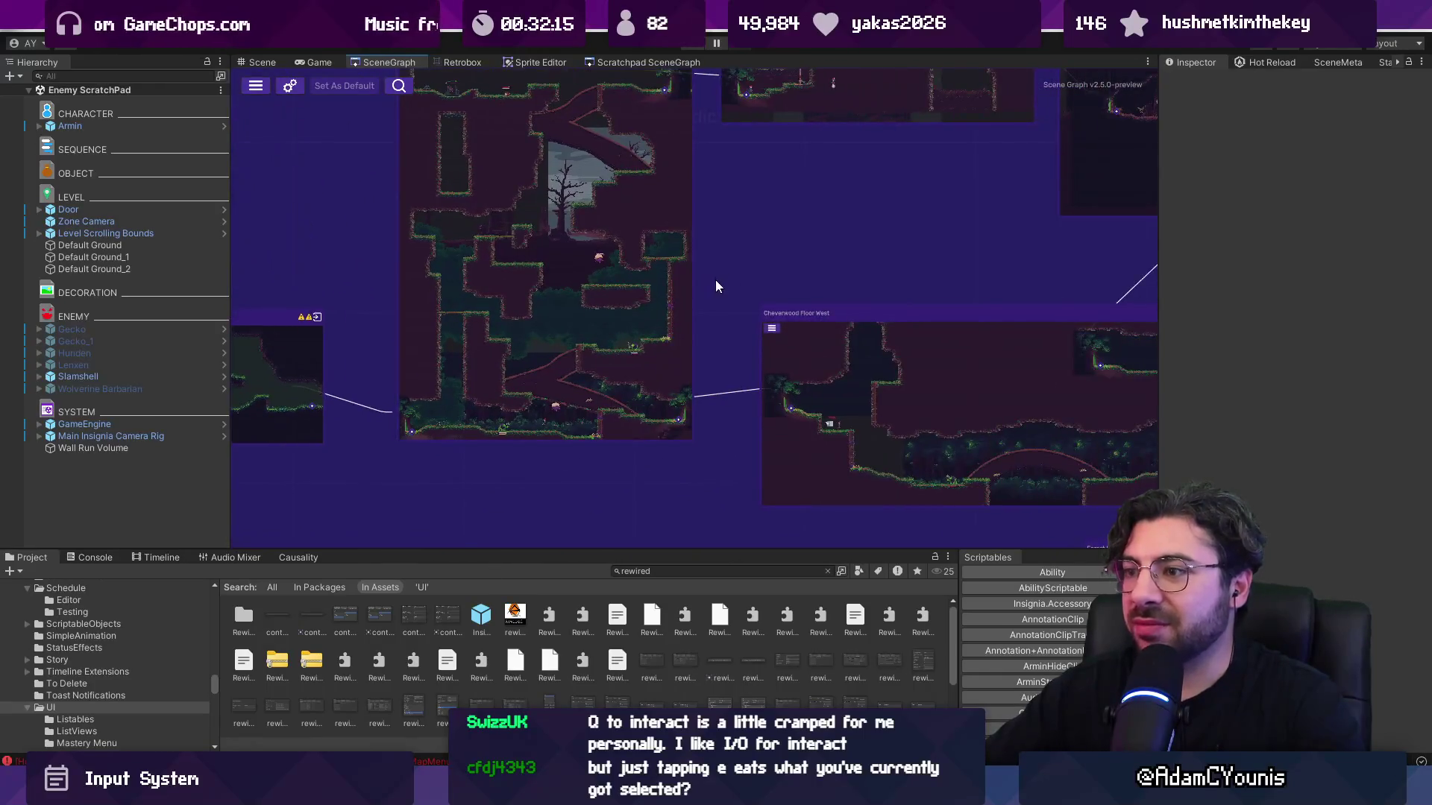
pyautogui.scroll(5, 843, 324)
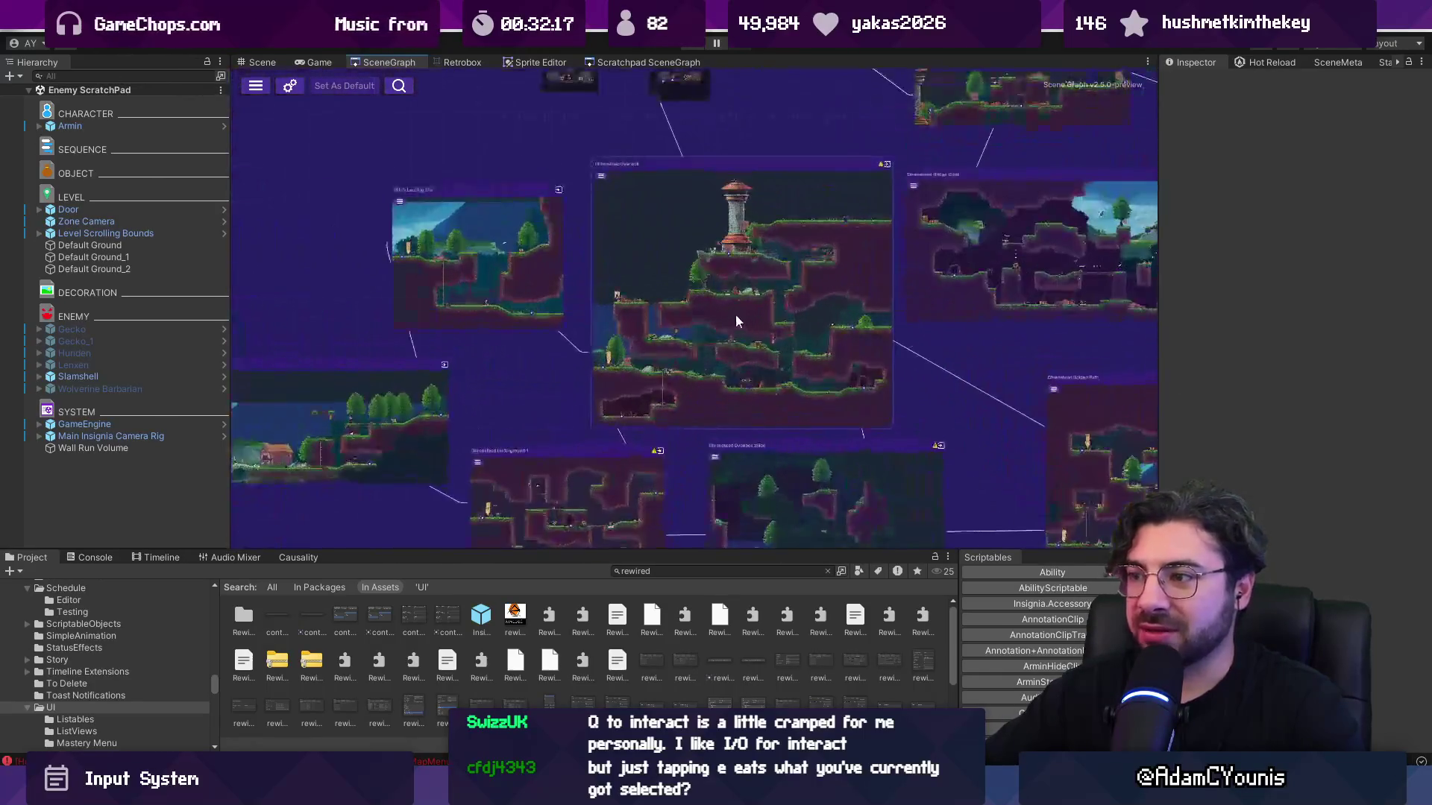
pyautogui.click(865, 301)
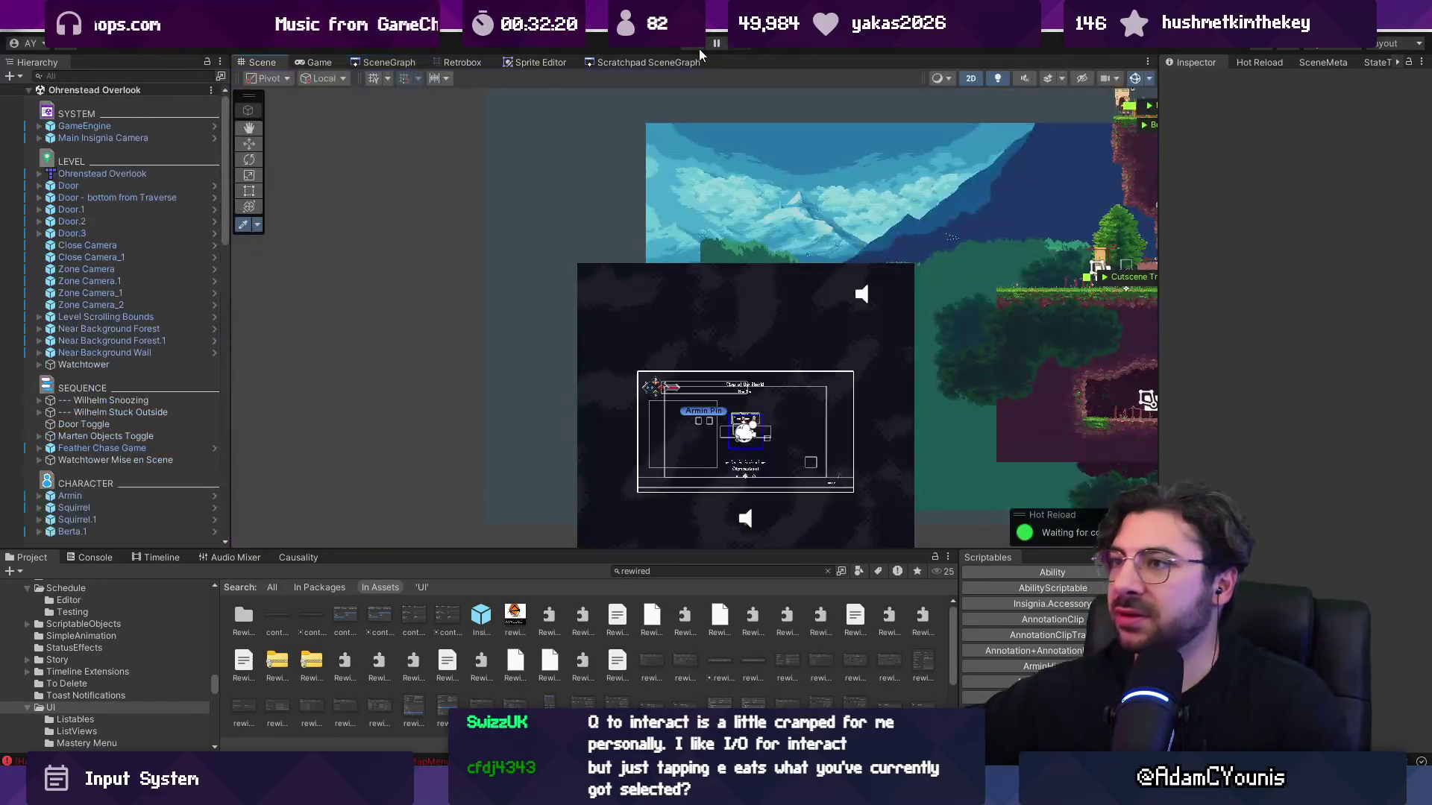
pyautogui.click(699, 48)
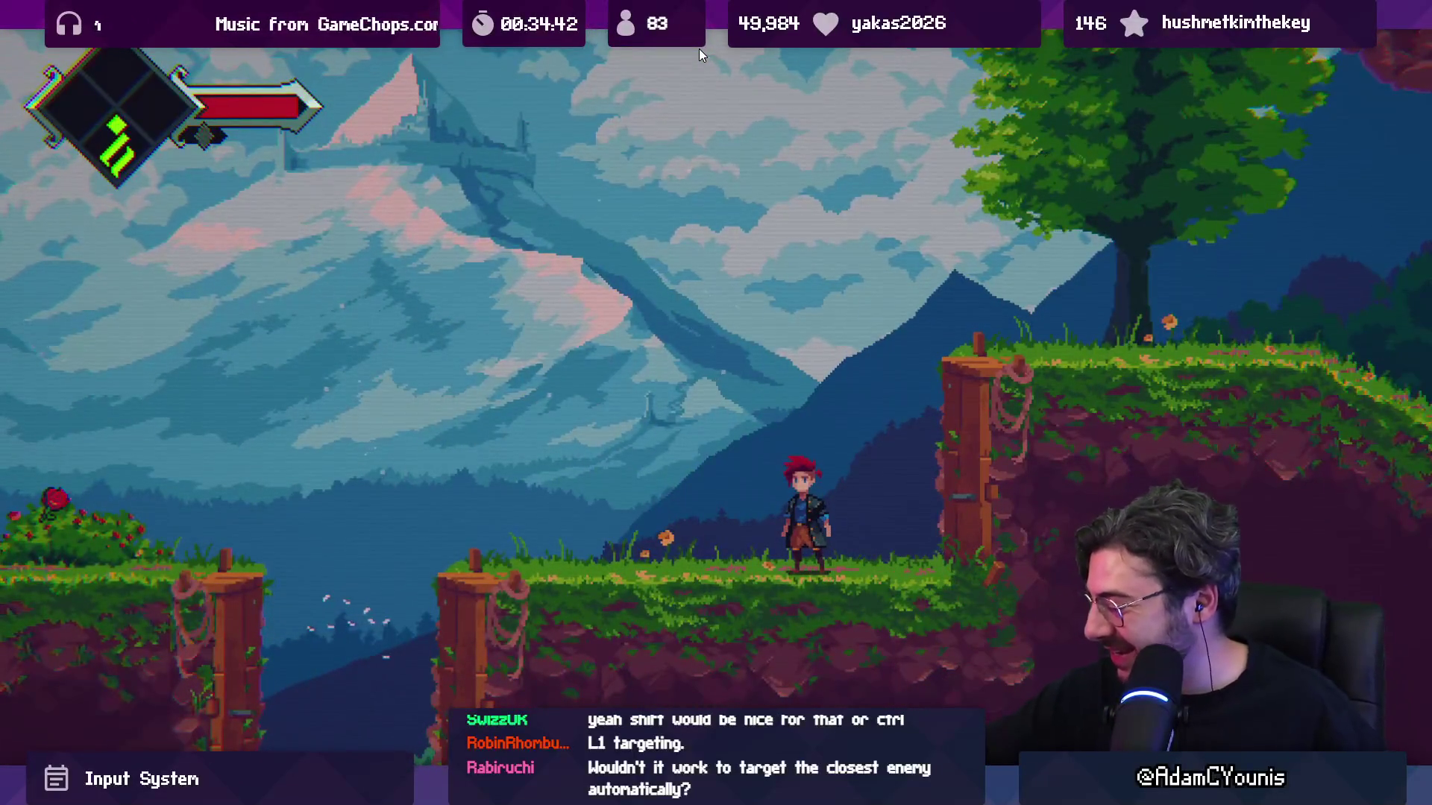
pyautogui.hotkey('shift', 'space')
pyautogui.click(698, 51)
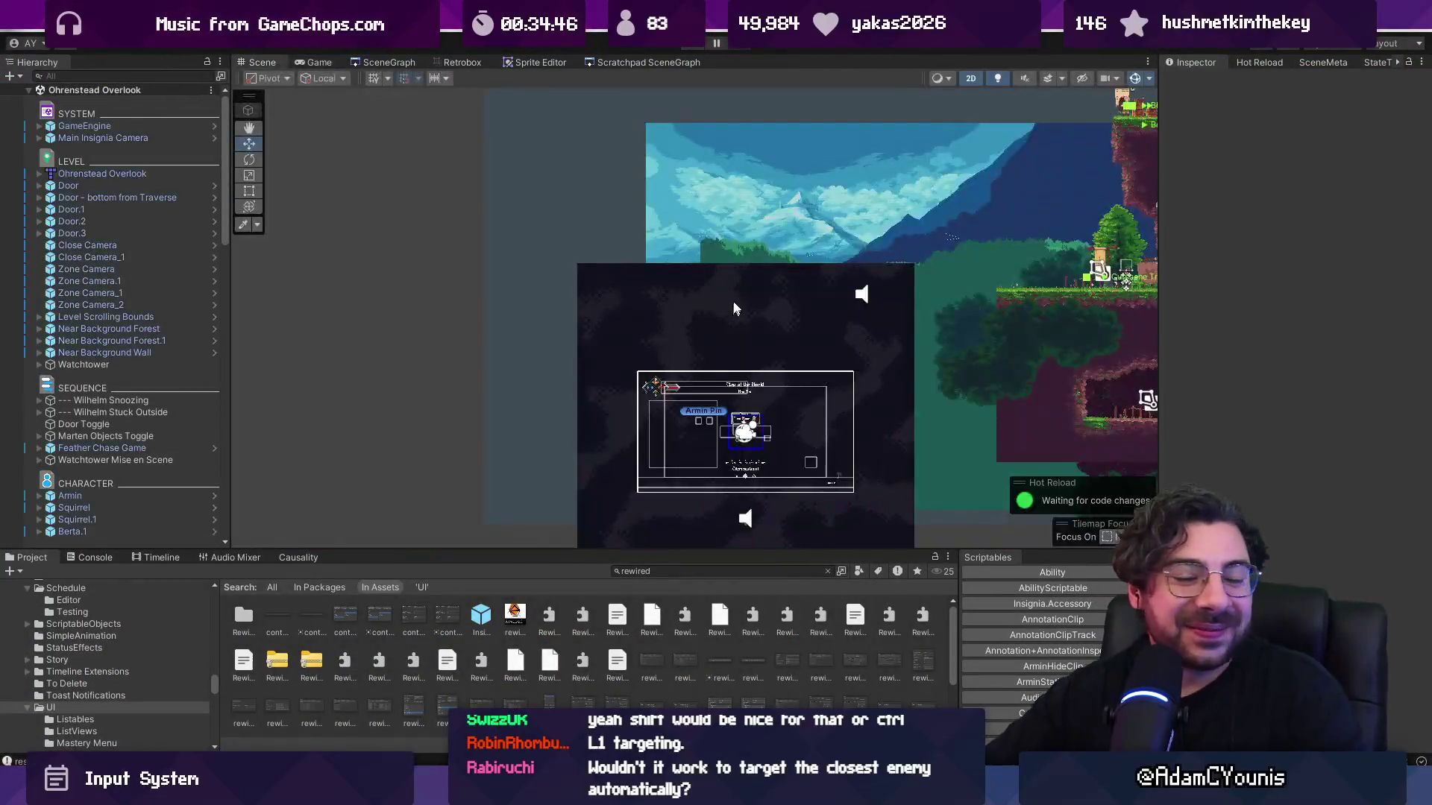
# Switch back to Figma and undo the stray ellipse on the keyboard layout.
pyautogui.hotkey('alt', 'Tab')
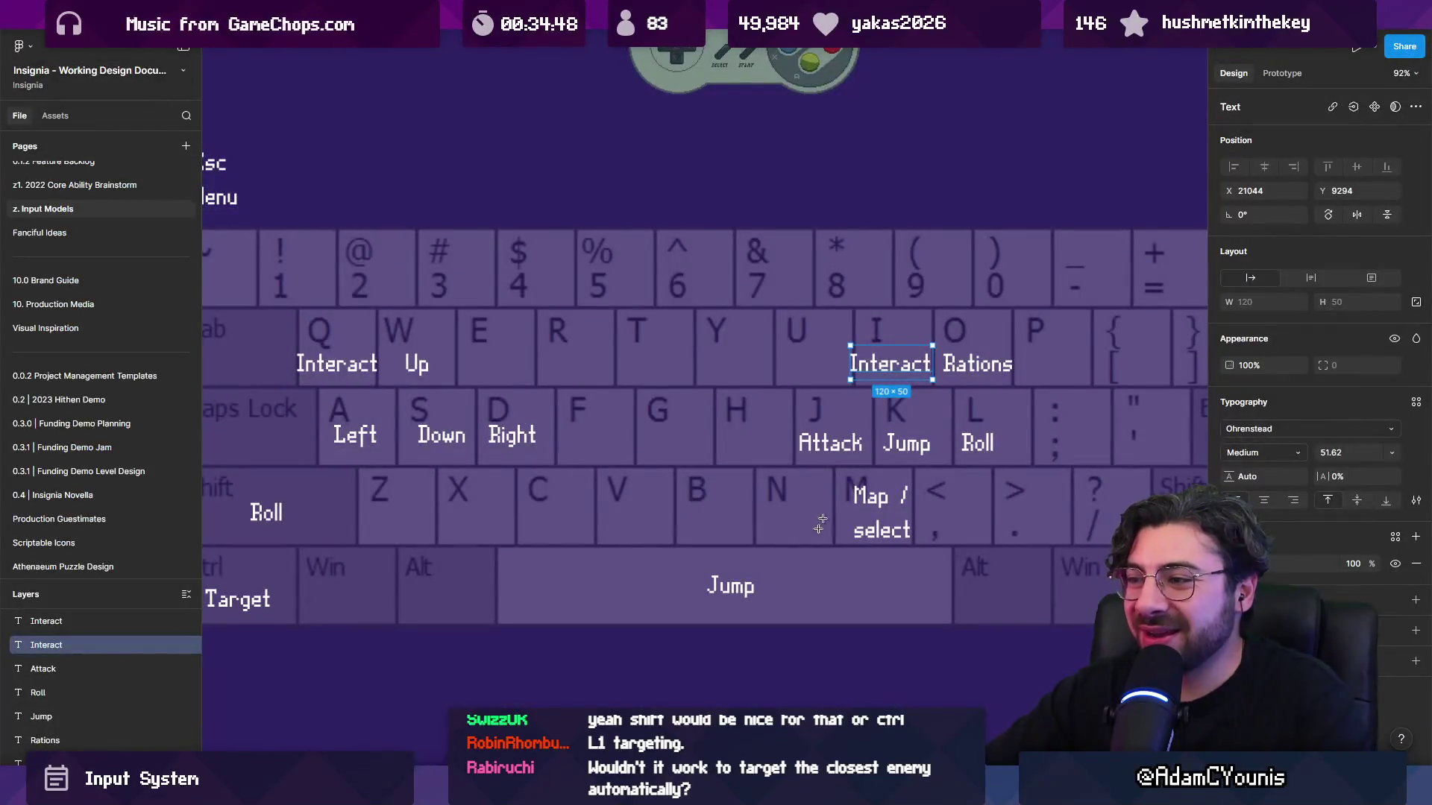
pyautogui.hscroll(-3, 702, 300)
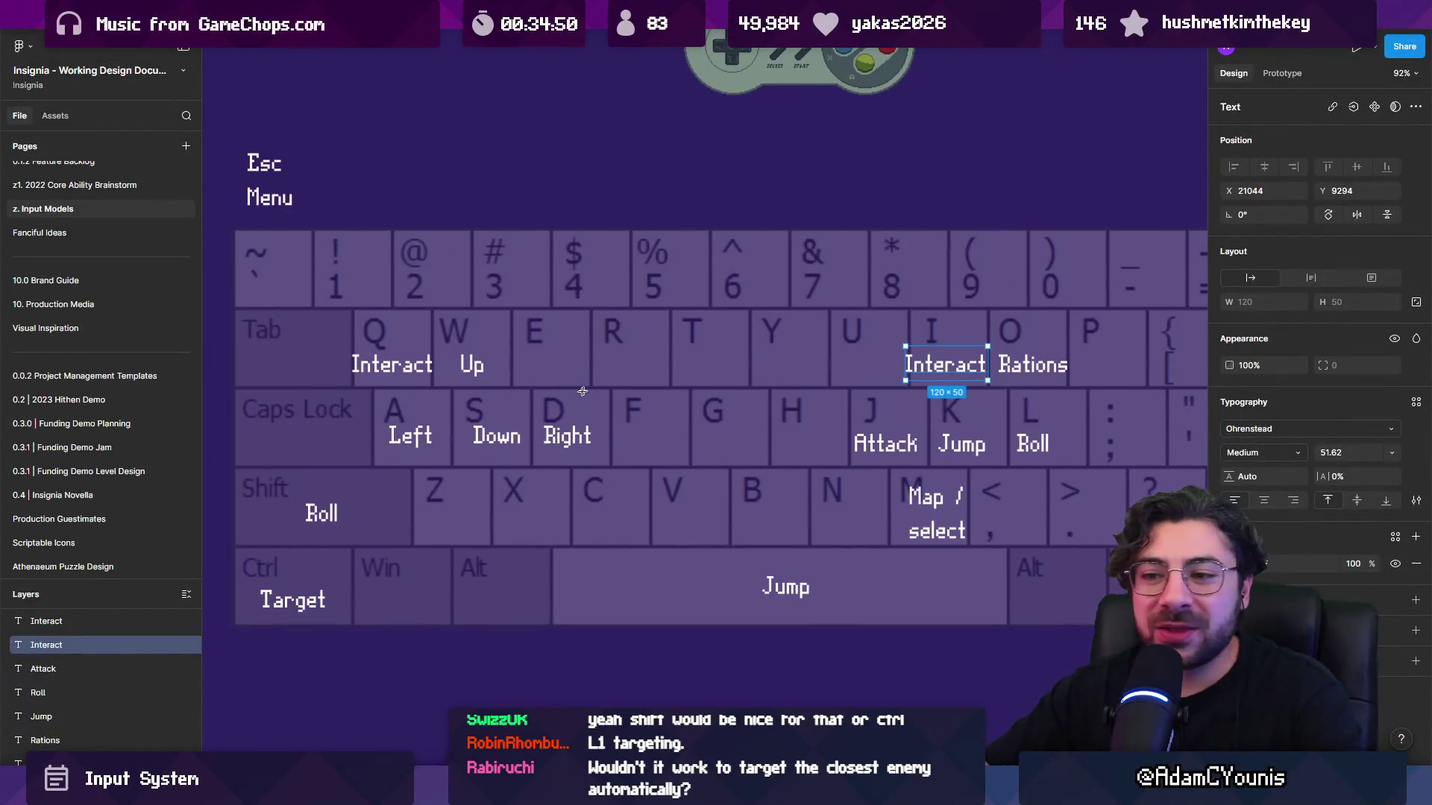
pyautogui.click(1036, 372)
pyautogui.hotkey('ctrl', 'z')
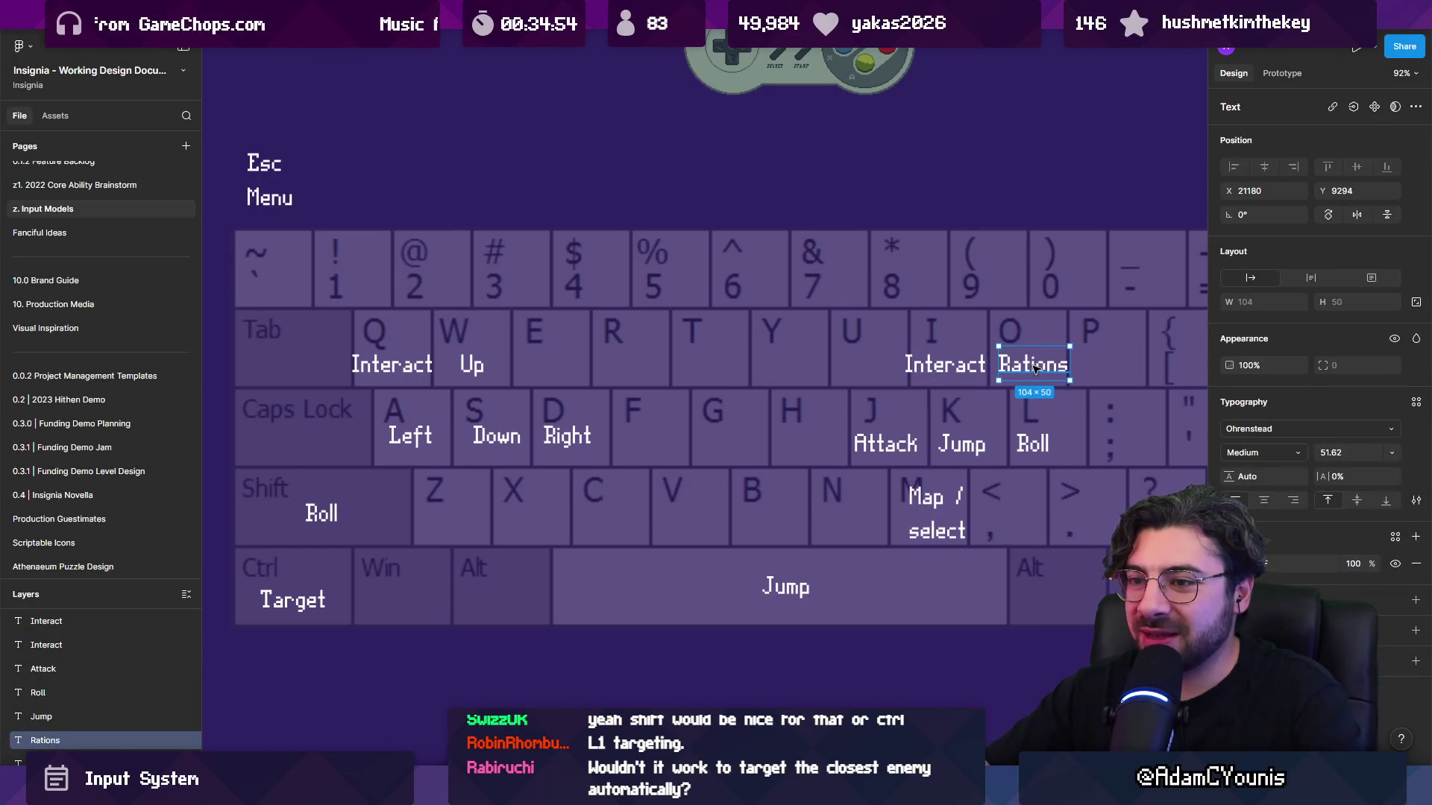
# Check the Target, Right, Jump, Down and Left labels, then start editing Shift's Roll label.
pyautogui.click(294, 610)
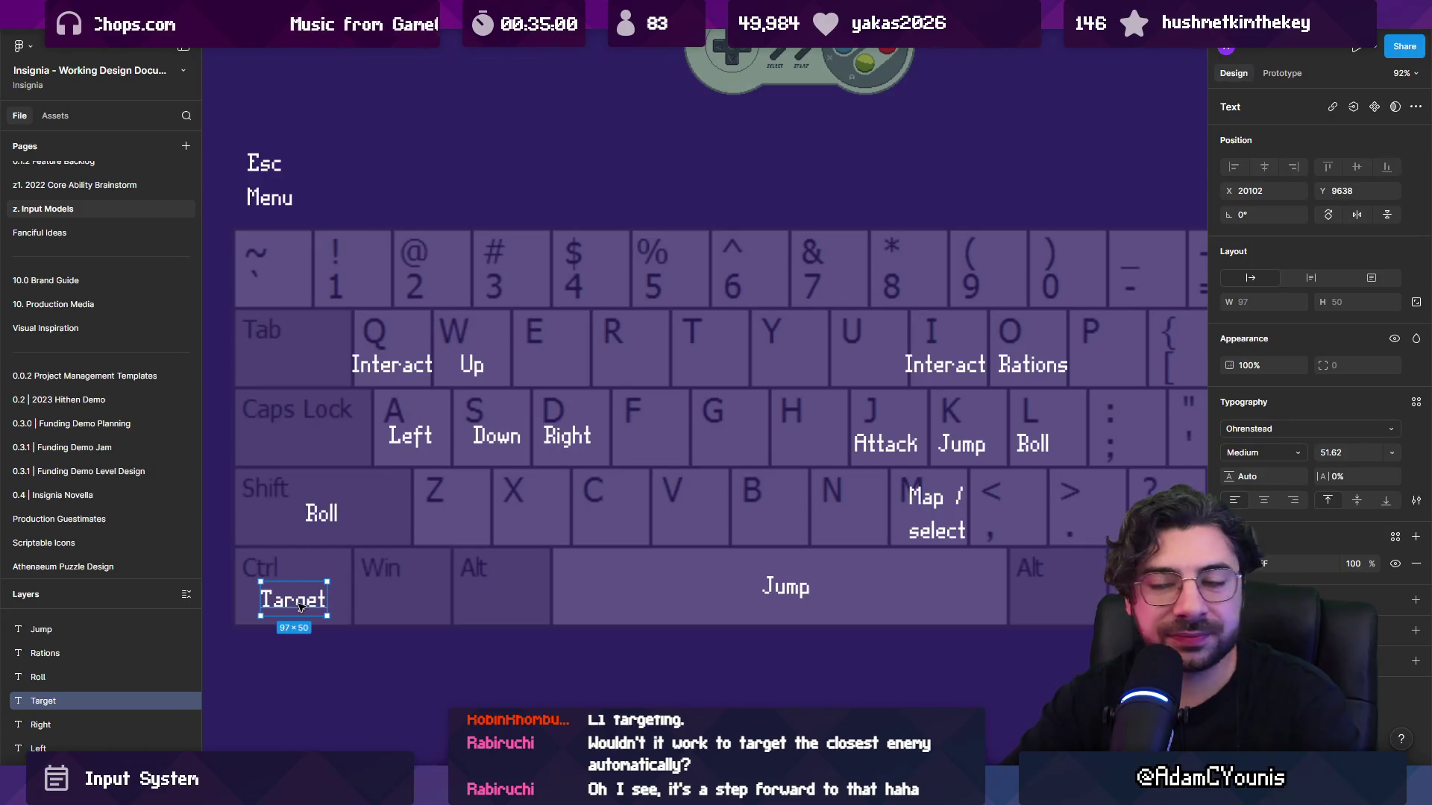
pyautogui.click(568, 436)
pyautogui.click(574, 457)
pyautogui.click(567, 437)
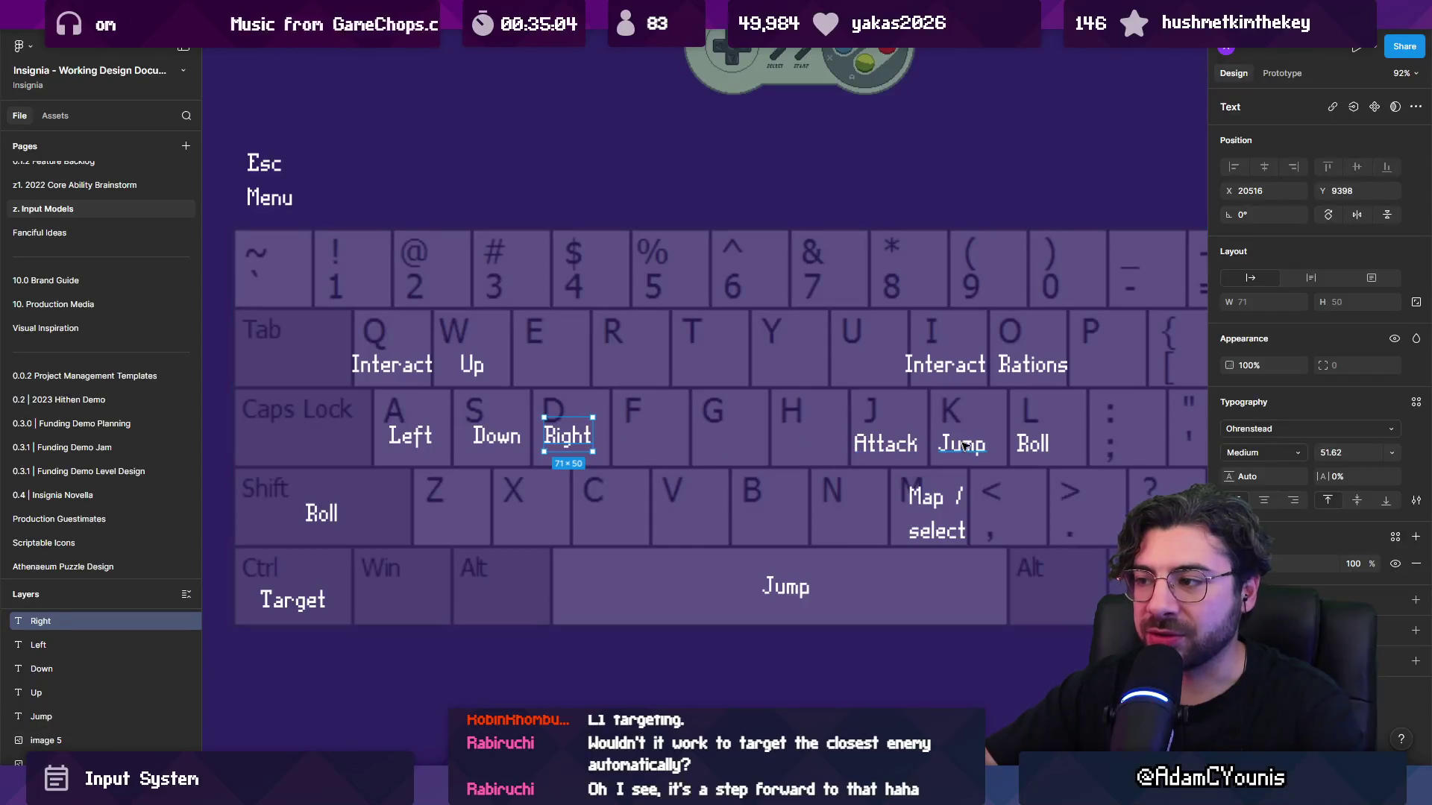
pyautogui.click(786, 587)
pyautogui.click(961, 451)
pyautogui.click(795, 591)
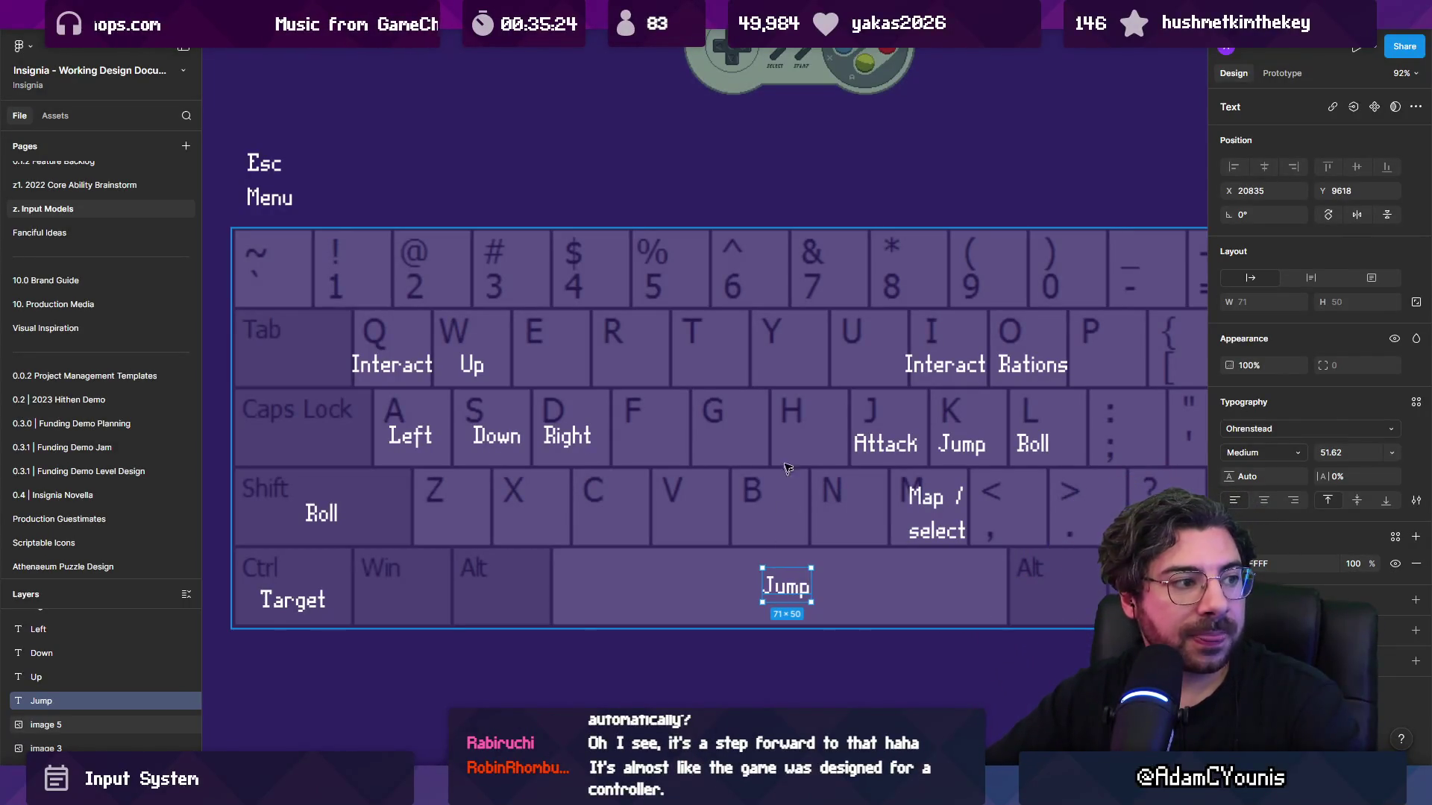
pyautogui.click(567, 437)
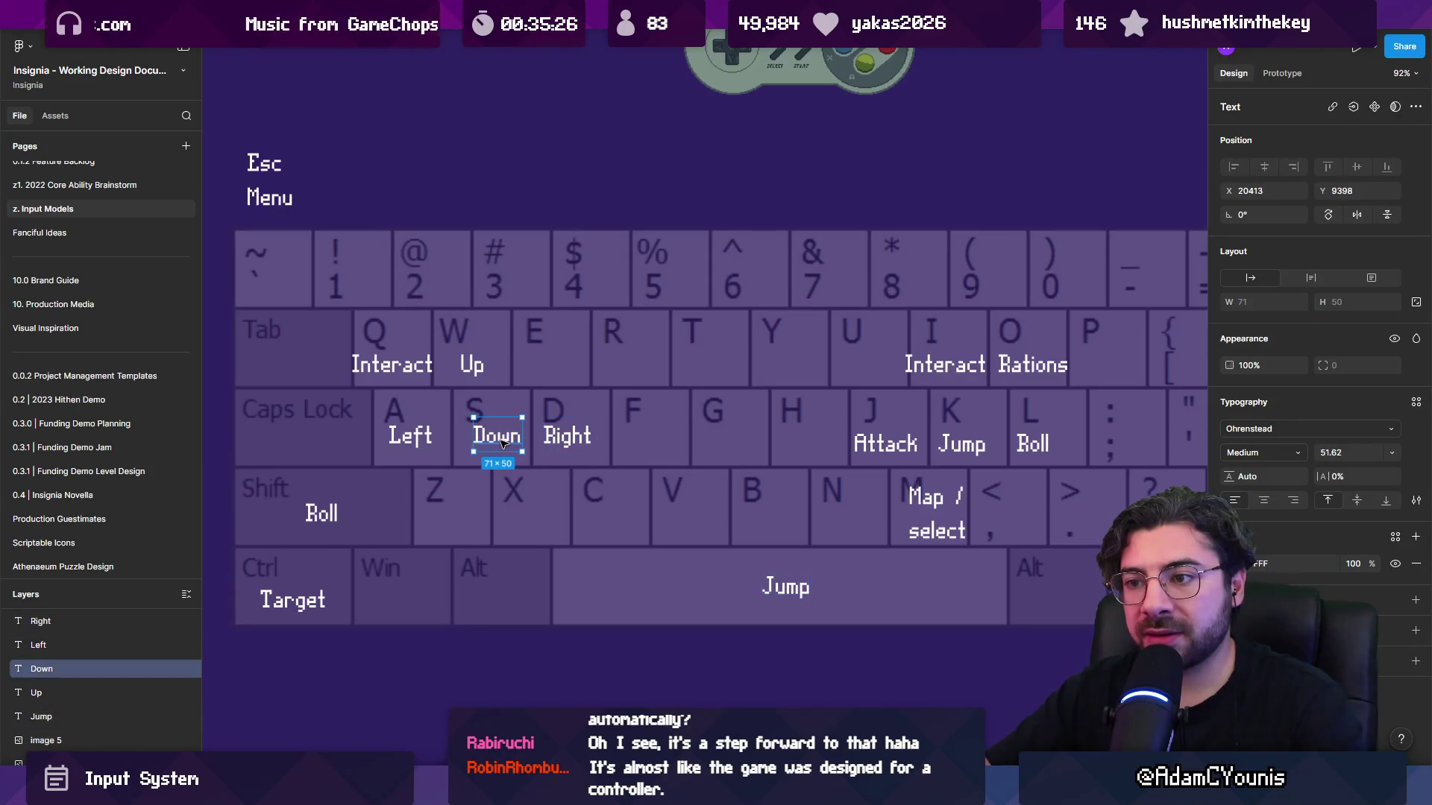
pyautogui.click(410, 436)
pyautogui.doubleClick(338, 511)
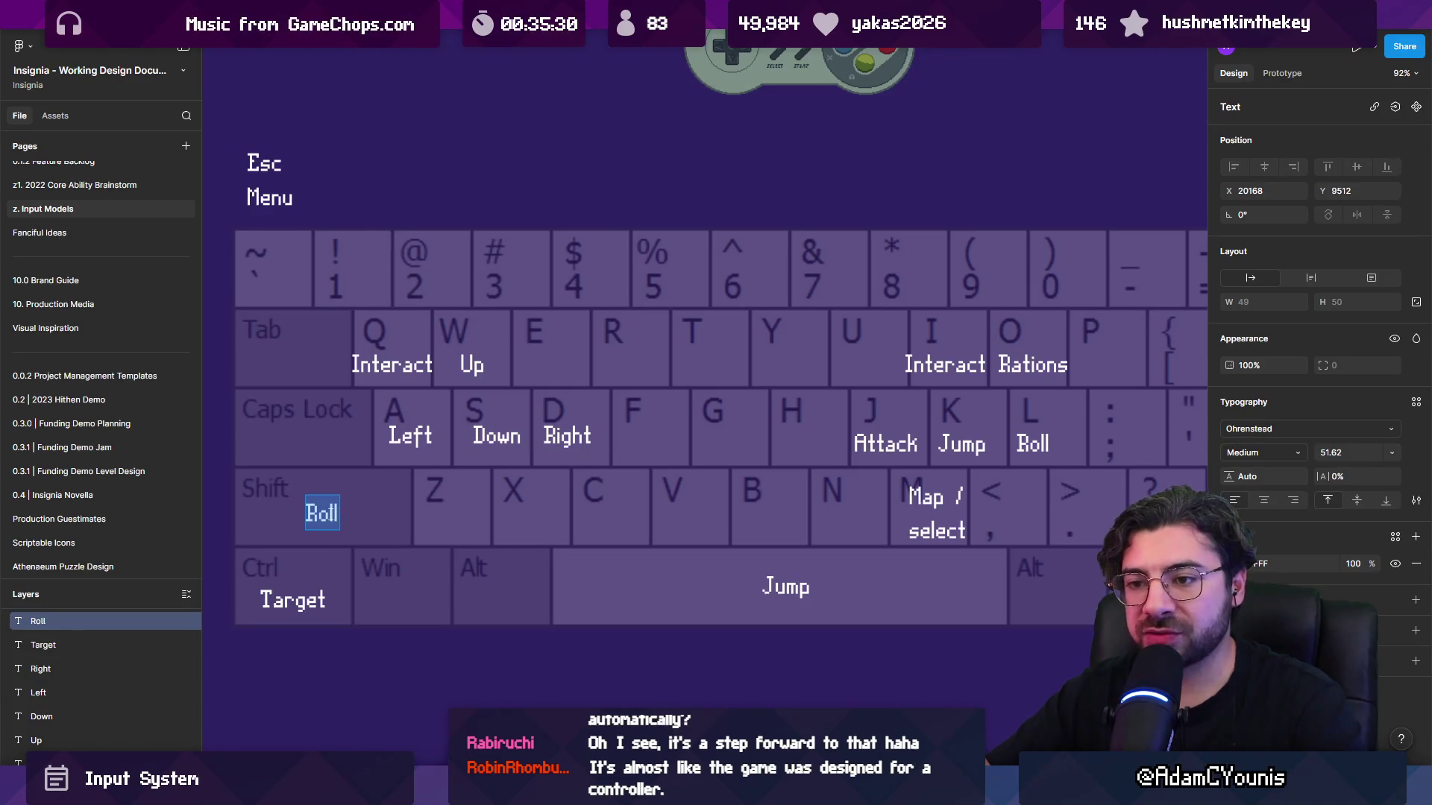
# Append ' / Run' to the Roll label on the Shift key and center it.
pyautogui.click(339, 513)
pyautogui.write('/ Run')
pyautogui.press('Escape')
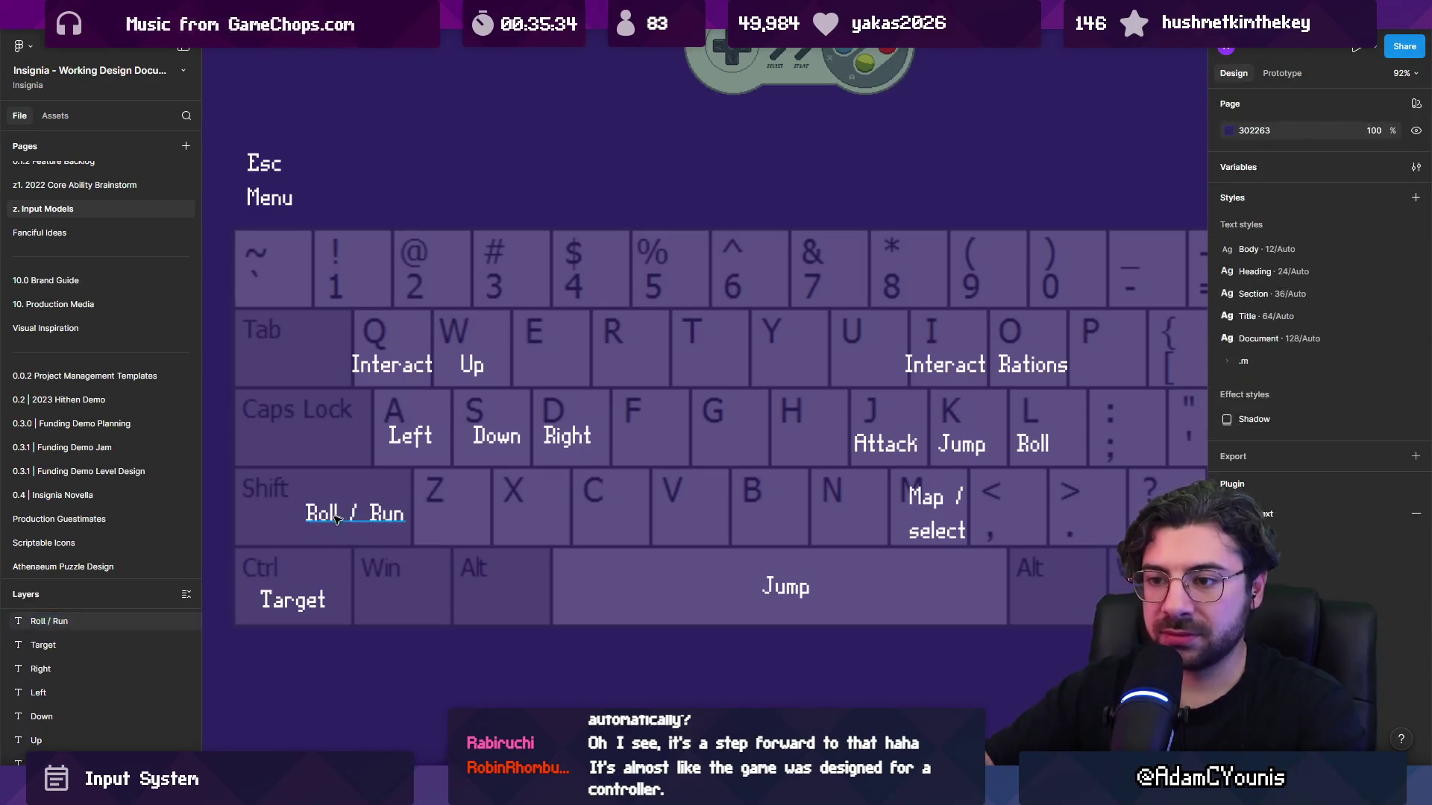
pyautogui.moveTo(349, 531); pyautogui.dragTo(325, 531)
pyautogui.press('Escape')
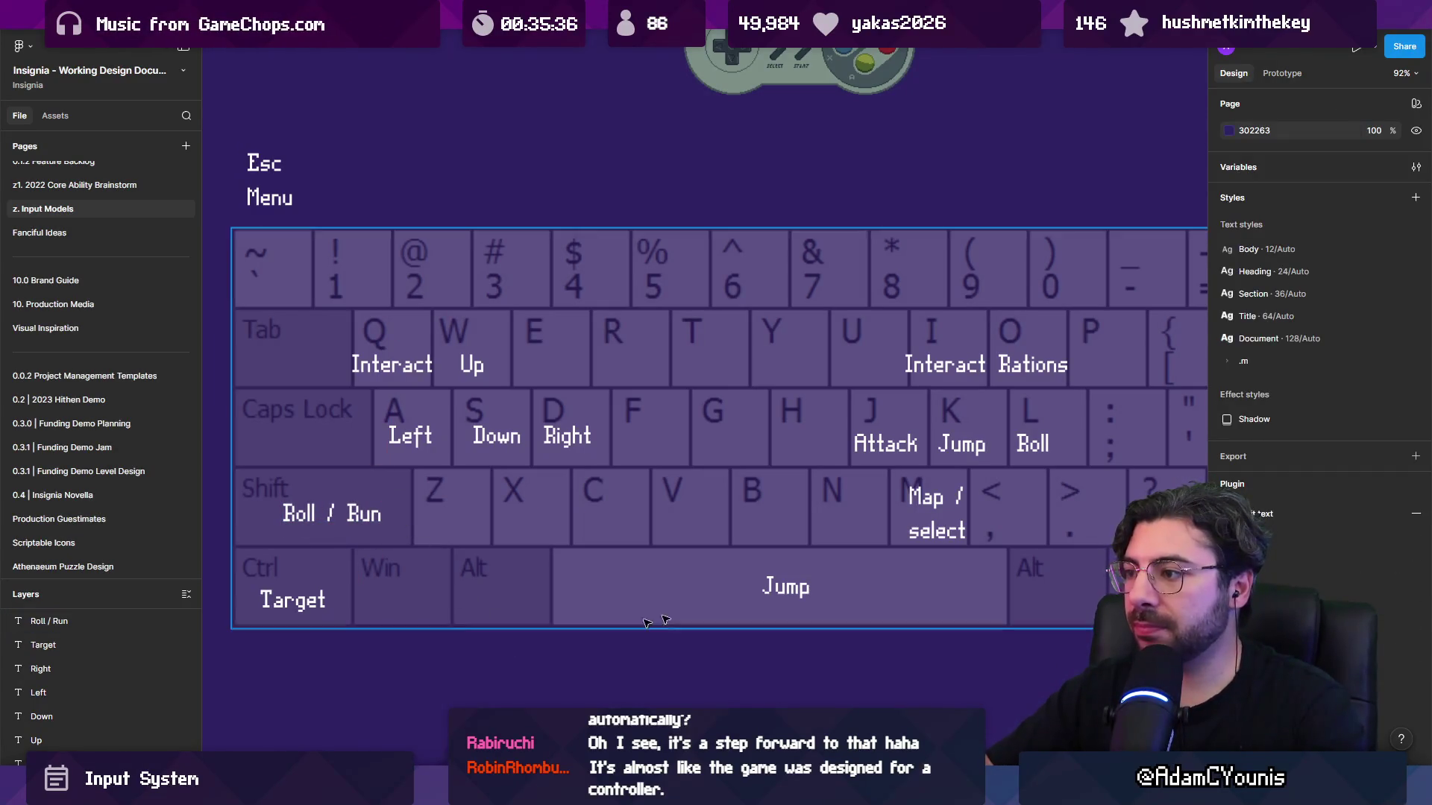
# Relabel the L key's Roll text as 'Roll / Run' and nudge it left.
pyautogui.click(1044, 447)
pyautogui.doubleClick(1056, 452)
pyautogui.write('/')
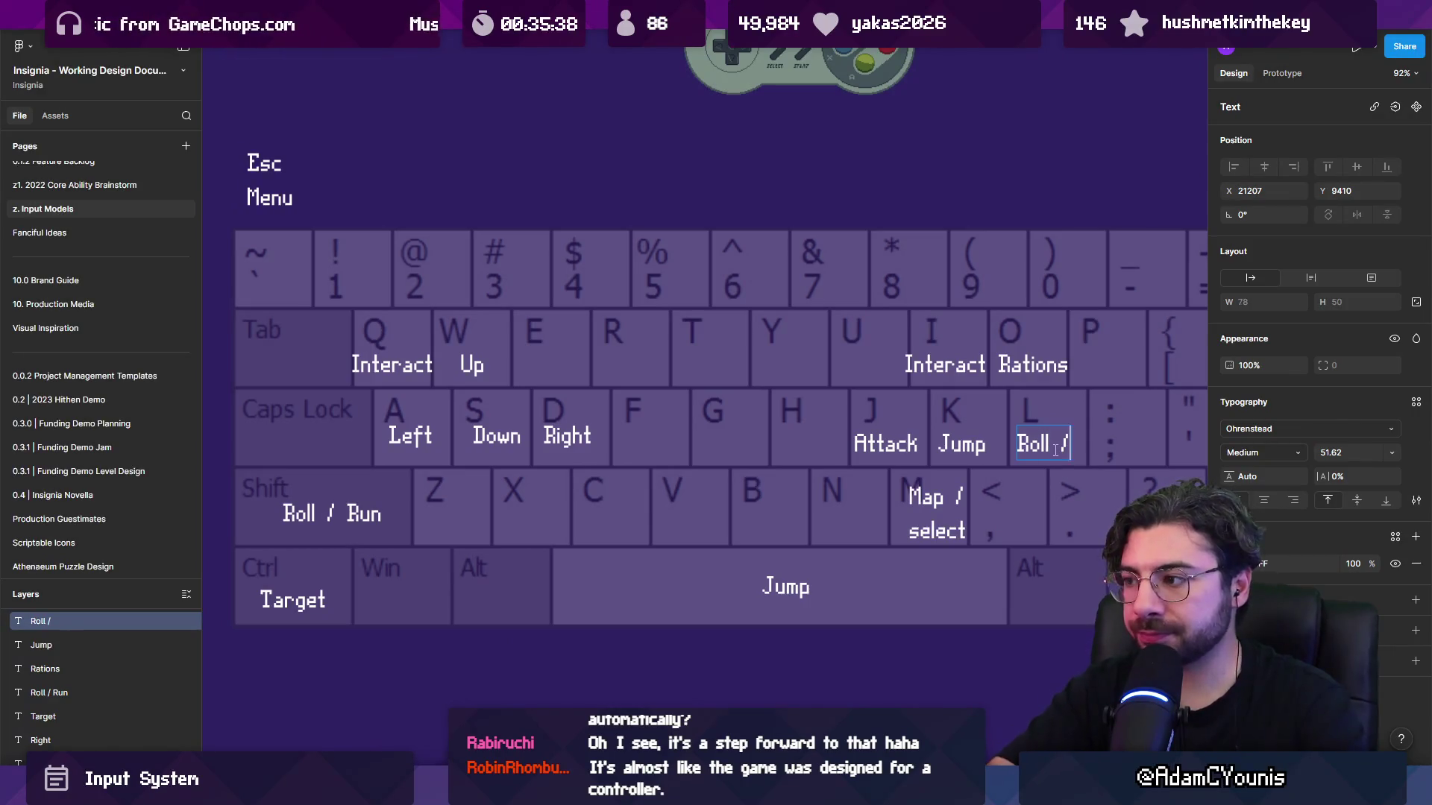
pyautogui.press('Escape')
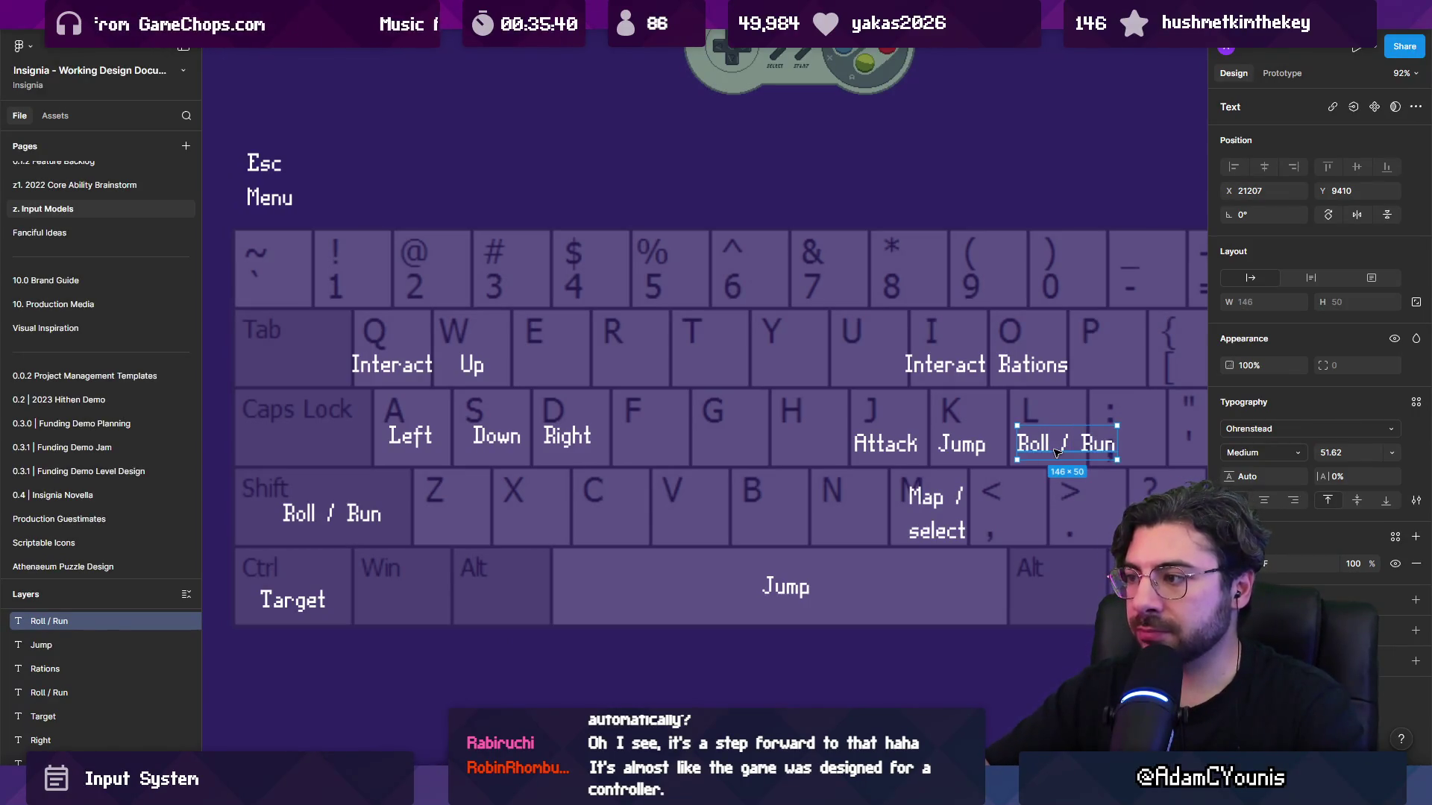
pyautogui.moveTo(1056, 452); pyautogui.dragTo(1048, 452)
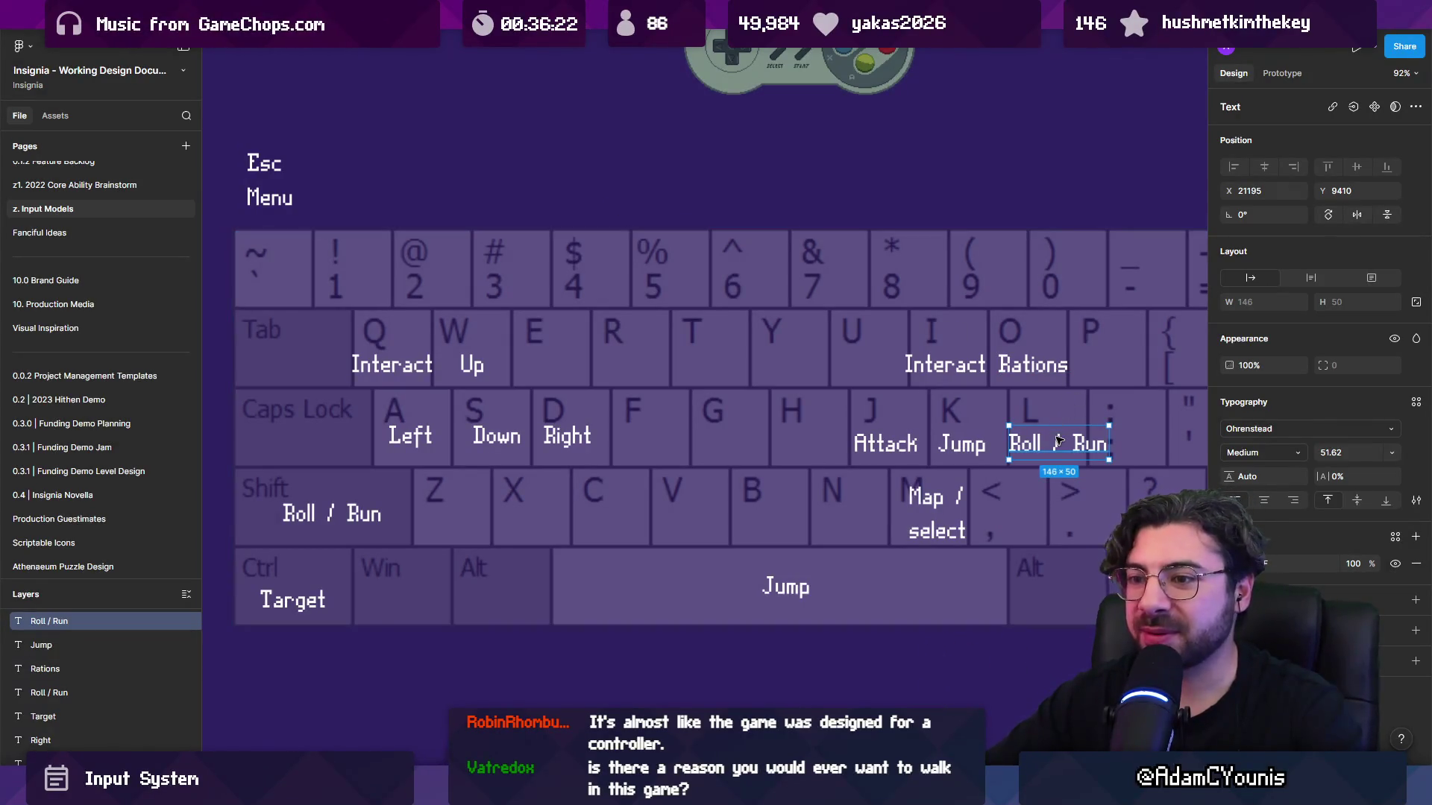
# Scale down the L key's Roll / Run label so it fits the key.
pyautogui.moveTo(1067, 446)
pyautogui.mouseDown()
pyautogui.moveTo(1052, 445)
pyautogui.moveTo(1097, 455)
pyautogui.moveTo(1071, 452)
pyautogui.mouseUp()
pyautogui.press('k')
pyautogui.click(865, 182)
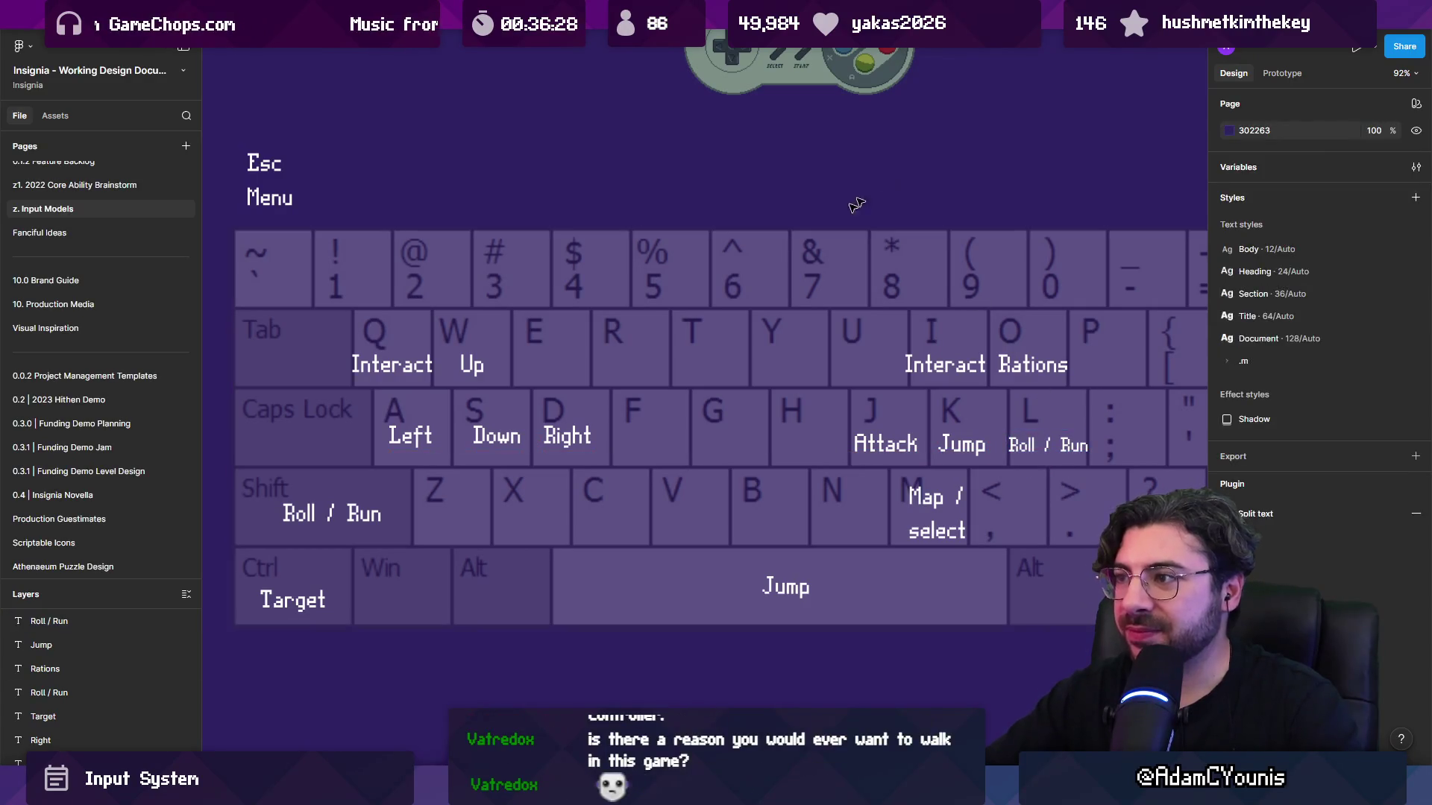
pyautogui.click(727, 249)
pyautogui.click(709, 153)
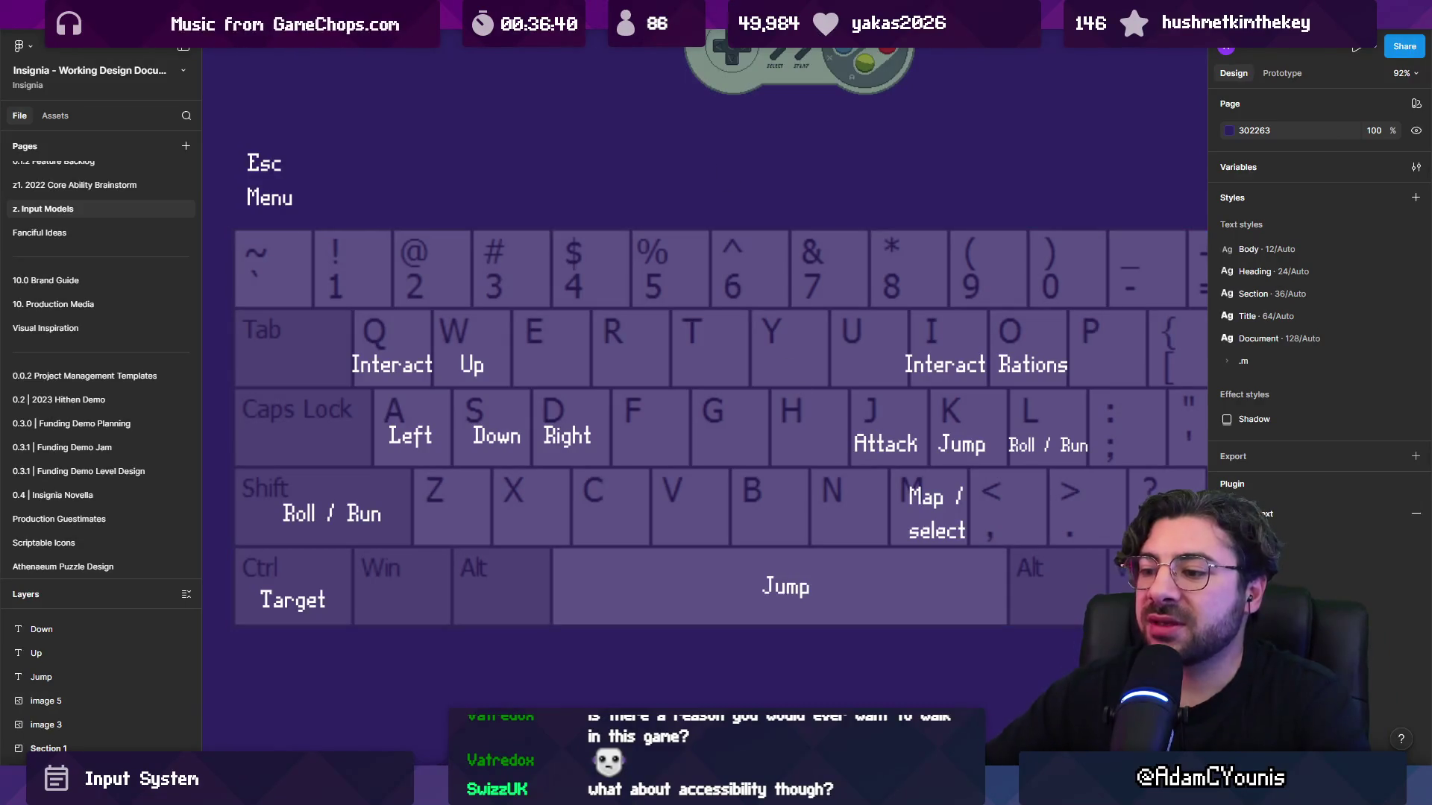
# Switch back to the Unity editor's Ohrenstead Overlook scene.
pyautogui.hotkey('alt', 'Tab')
pyautogui.scroll(5, 683, 338)
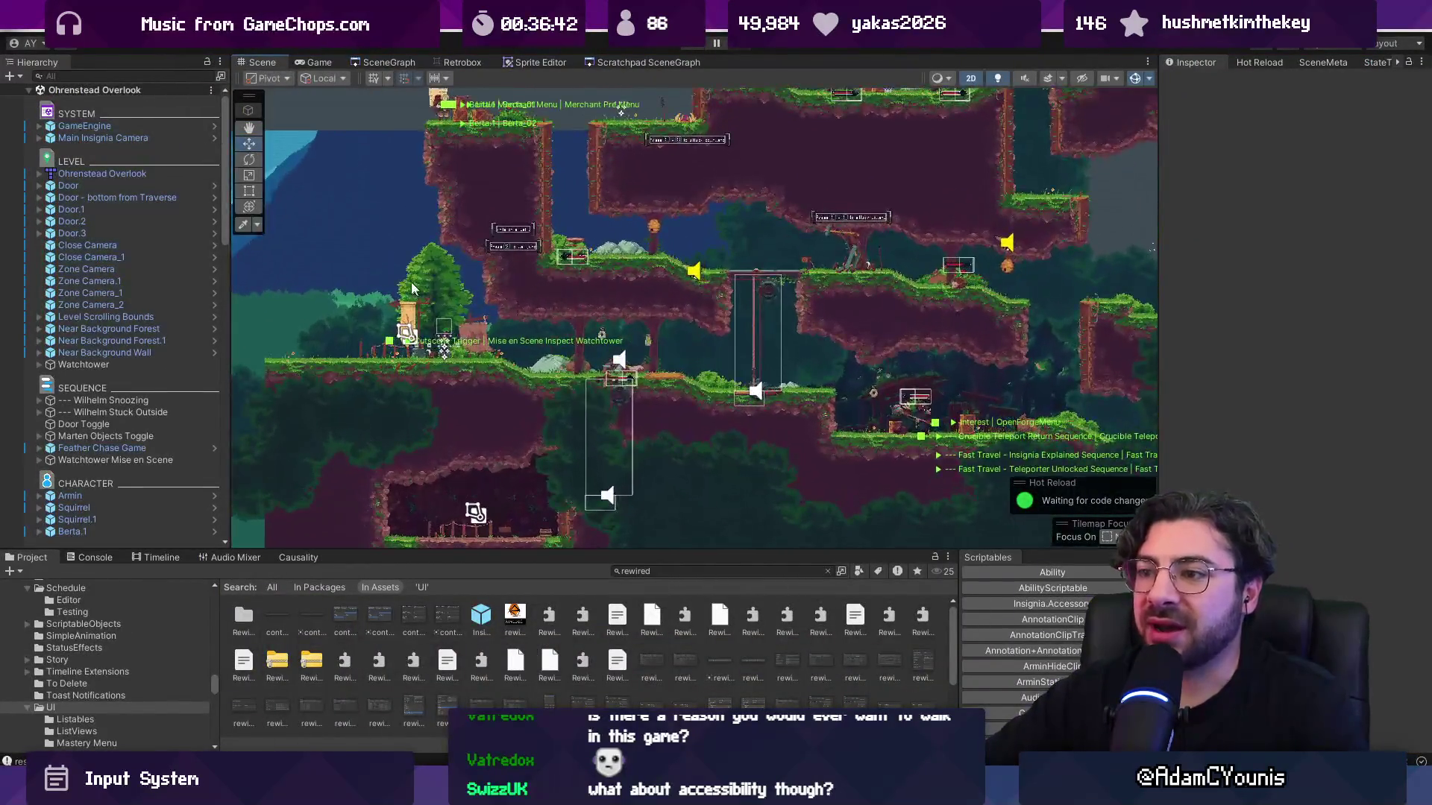
pyautogui.scroll(2, 589, 339)
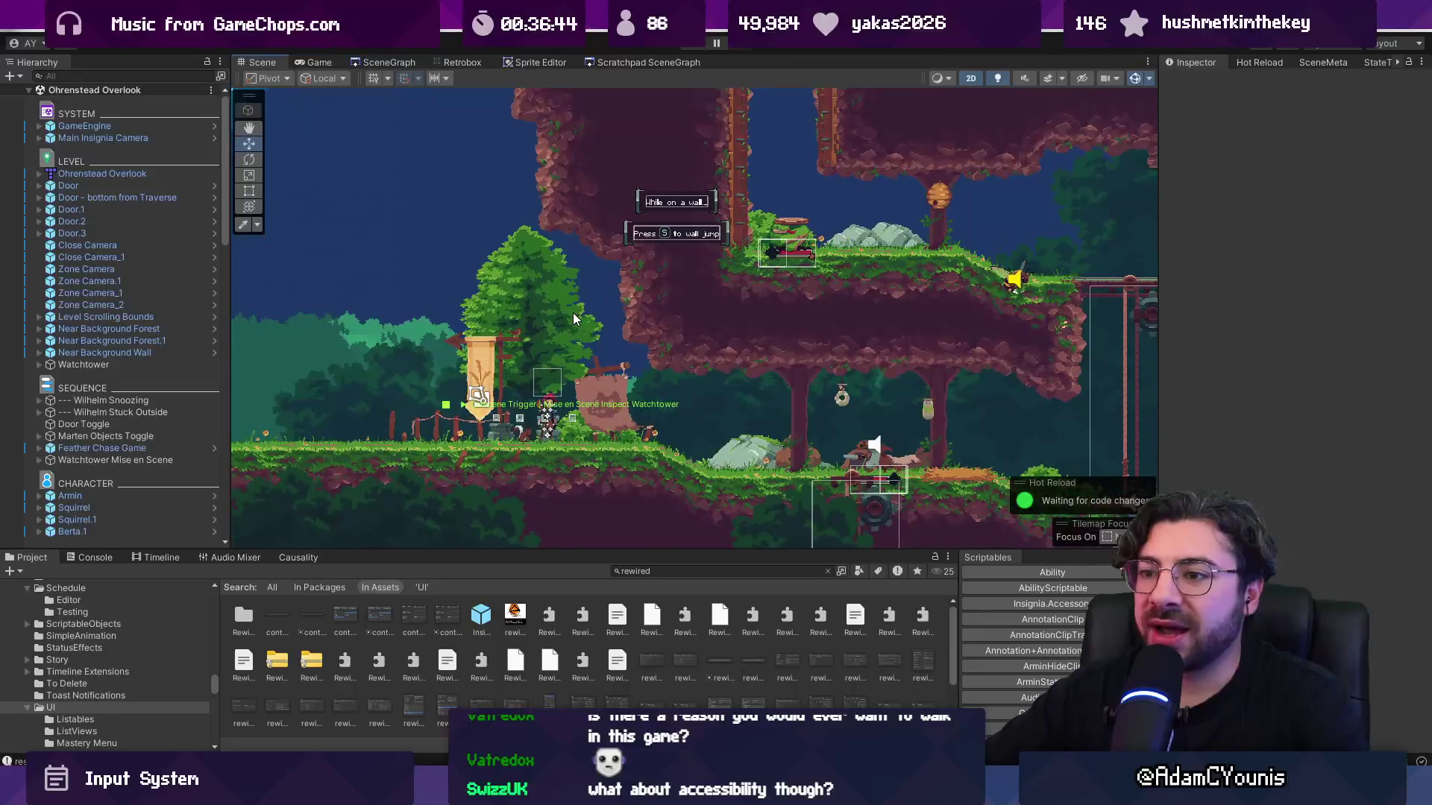
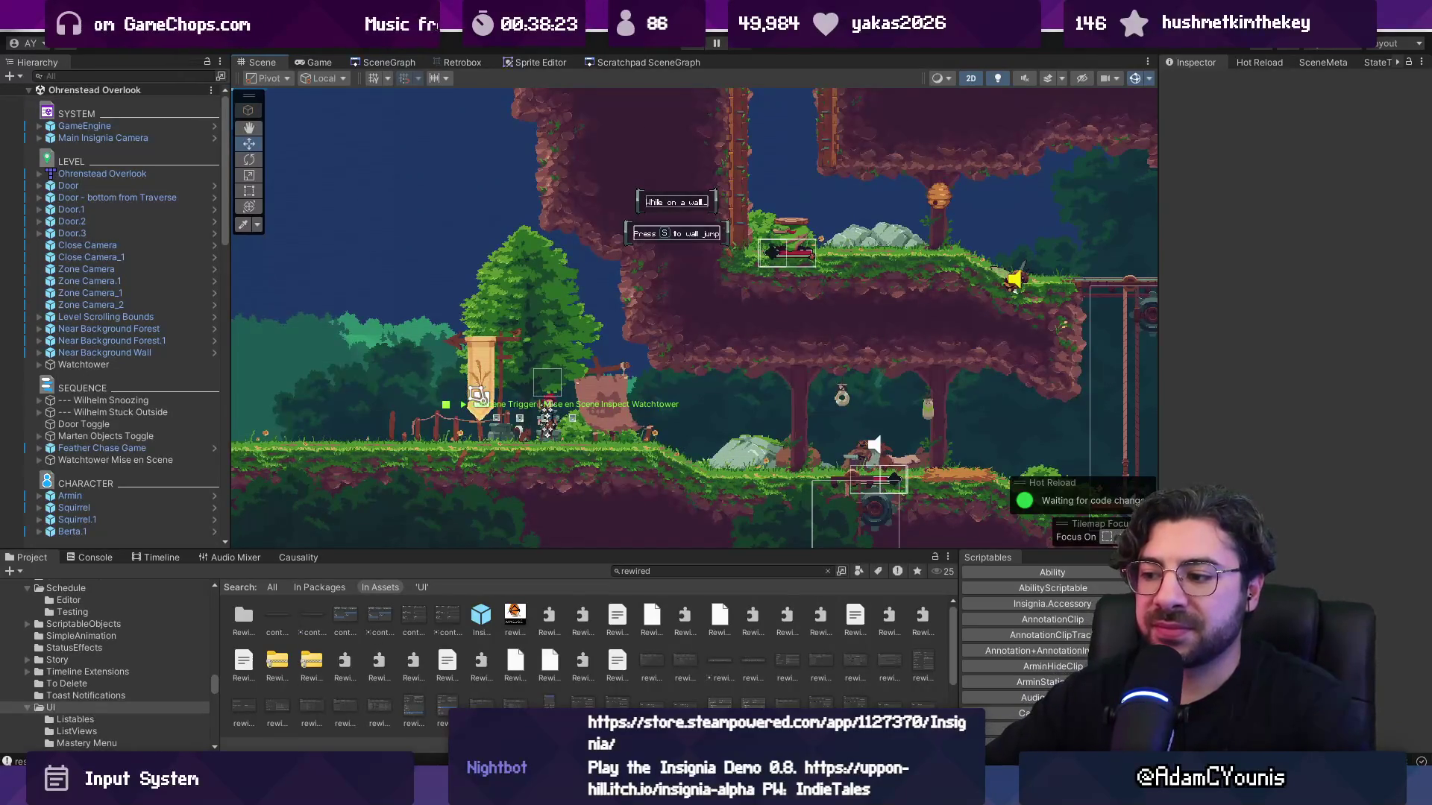
# Leave the QWERTY keyboard image search and return to the Unity editor.
pyautogui.moveTo(799, 792)
pyautogui.click(860, 682)
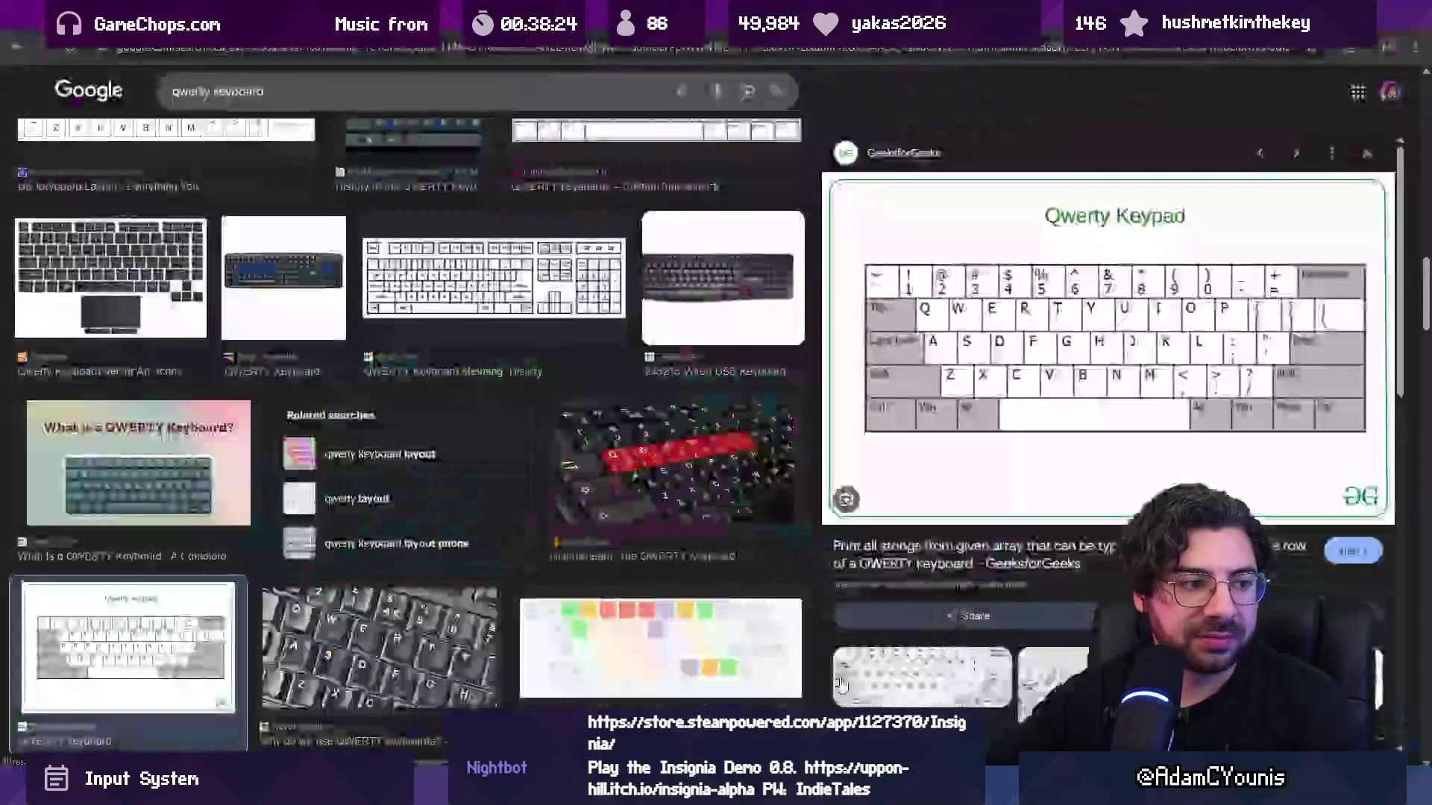
pyautogui.click(649, 47)
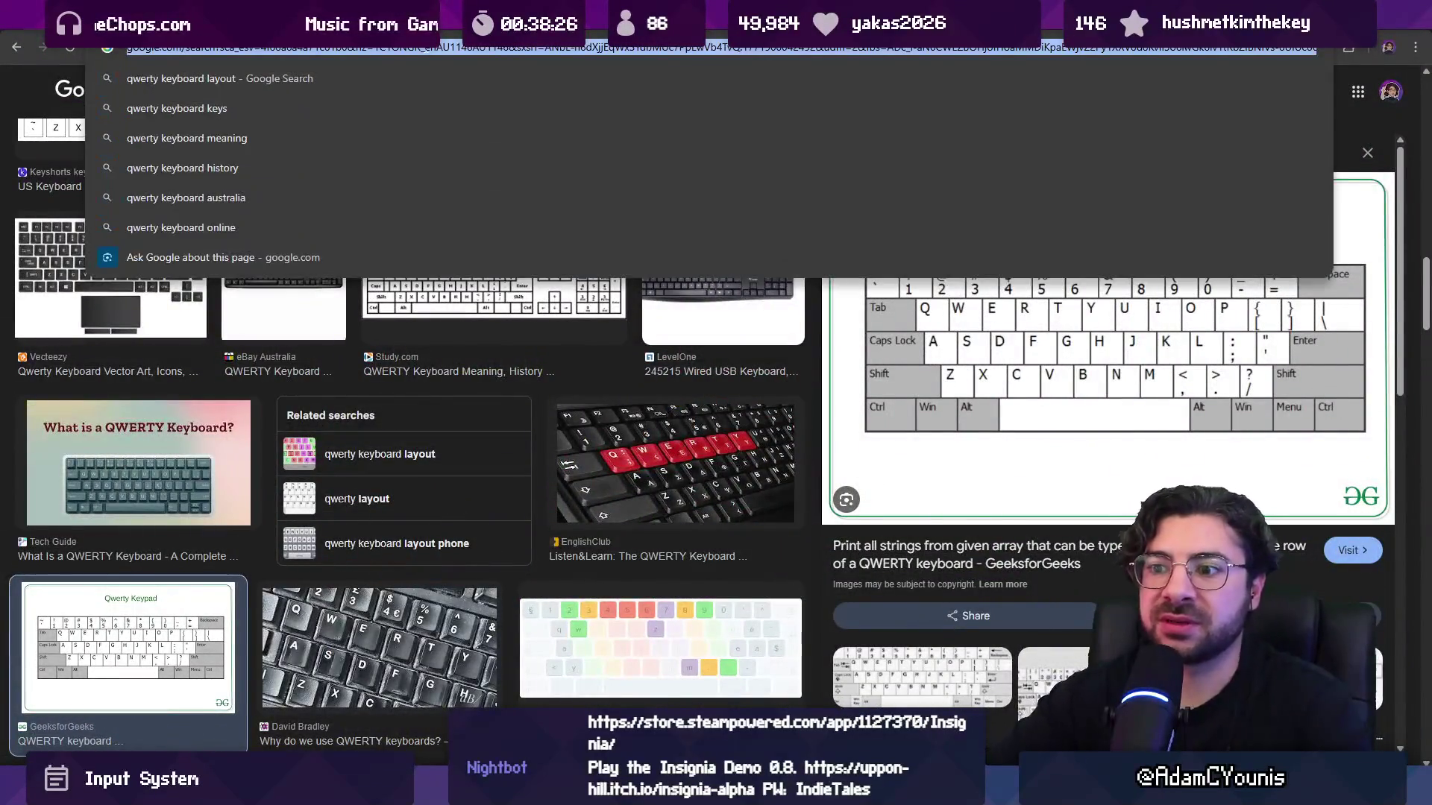
pyautogui.press('Escape')
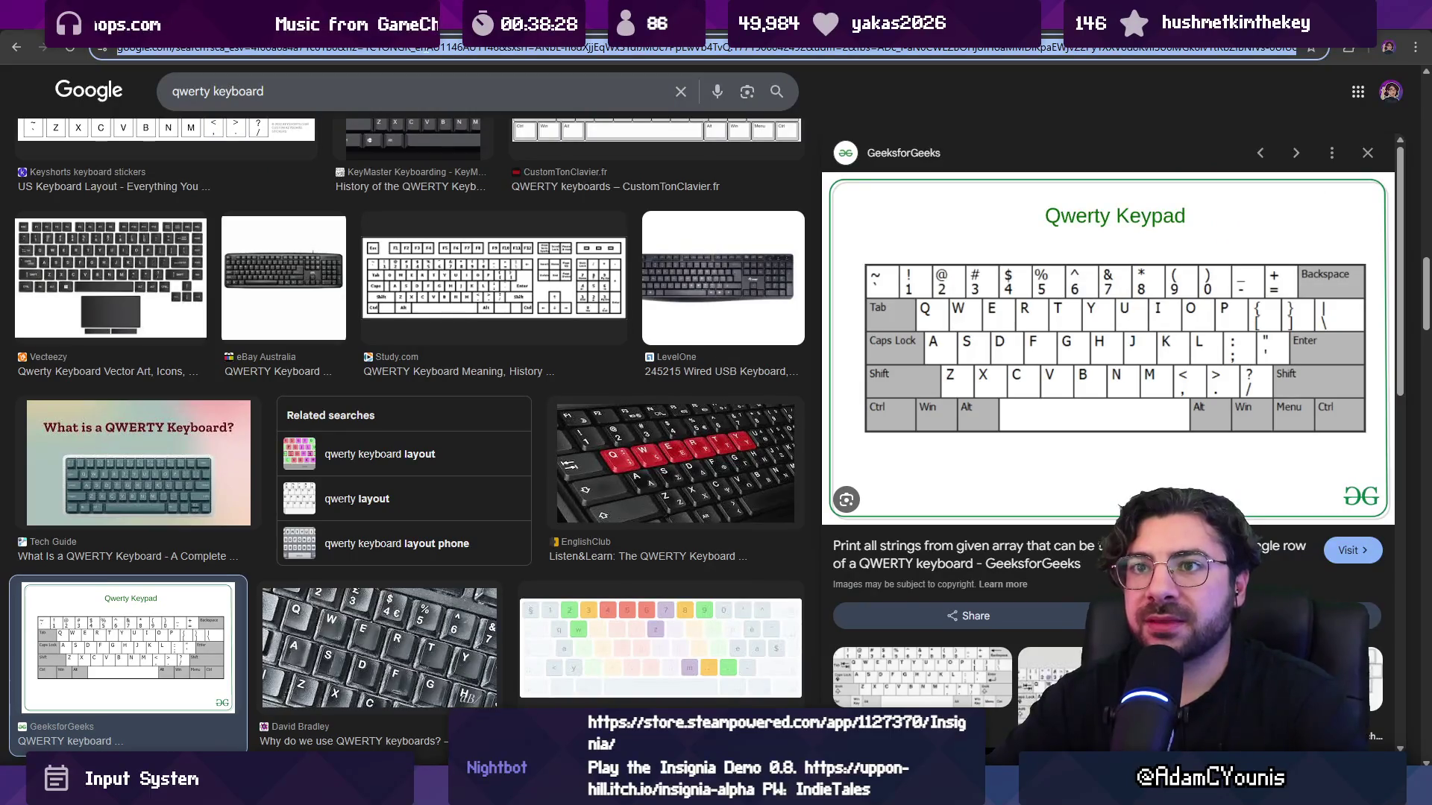
pyautogui.hotkey('alt', 'Tab')
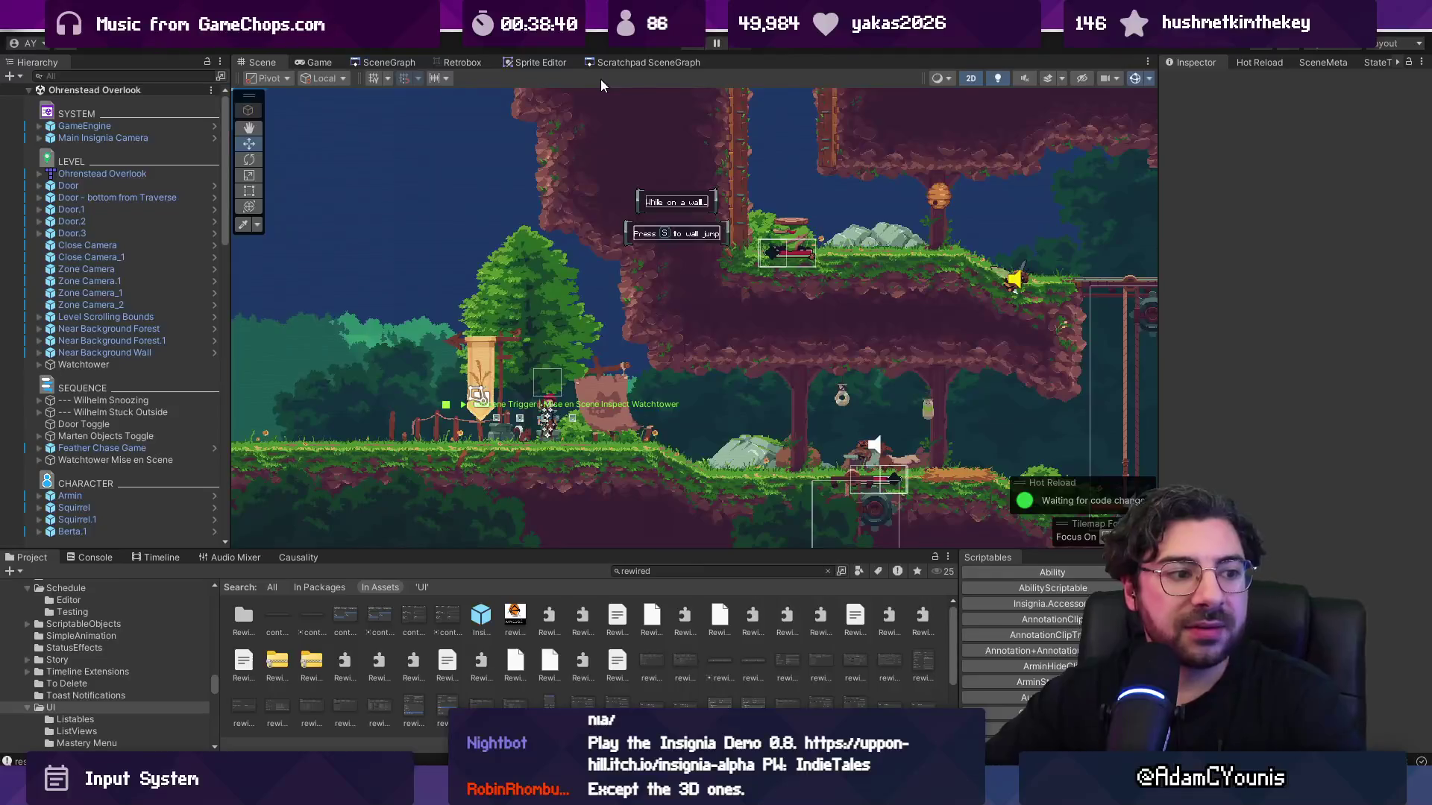
# Start play mode, run the character right, dash into the enemy and sword-attack it.
pyautogui.click(690, 50)
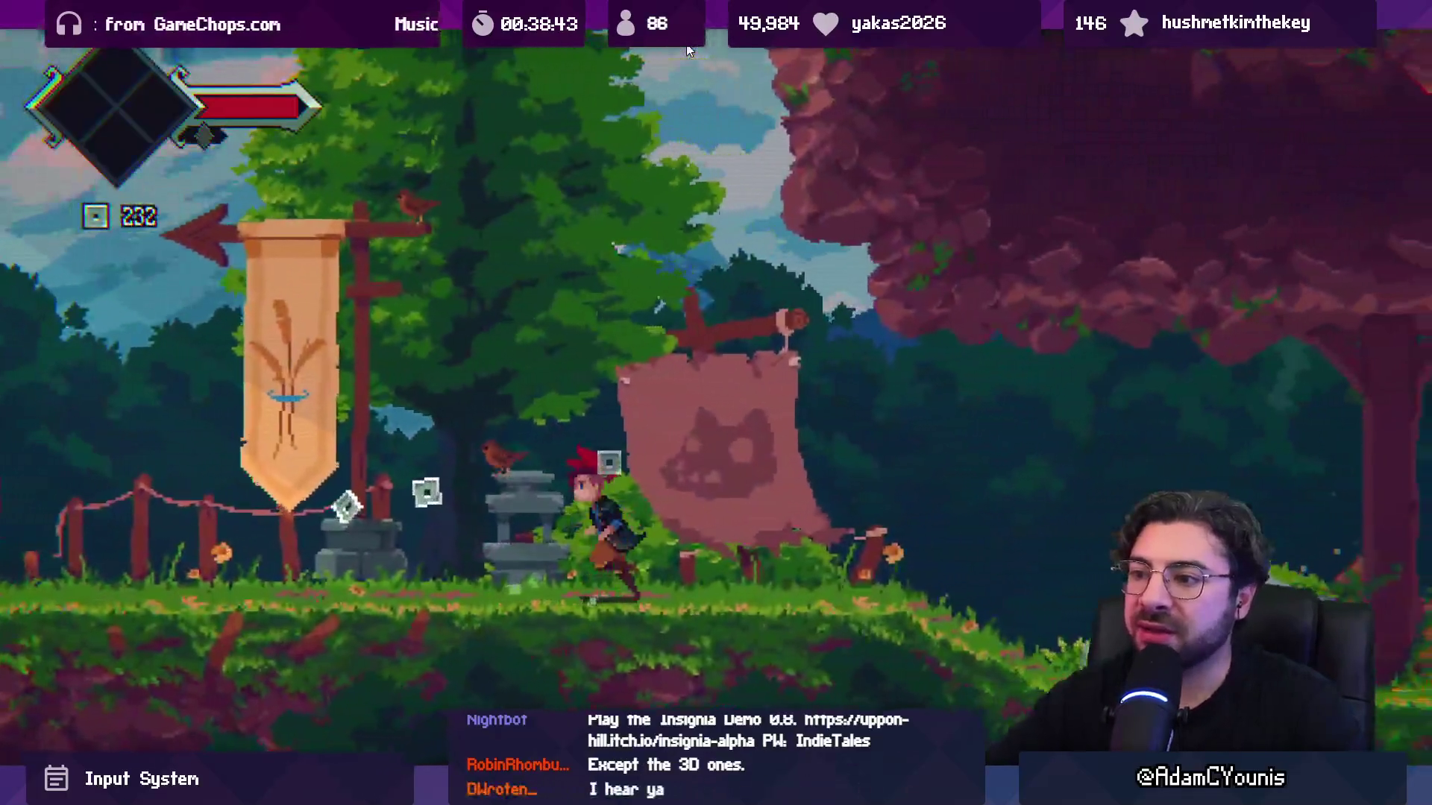
pyautogui.press('Left')
pyautogui.press('Right')
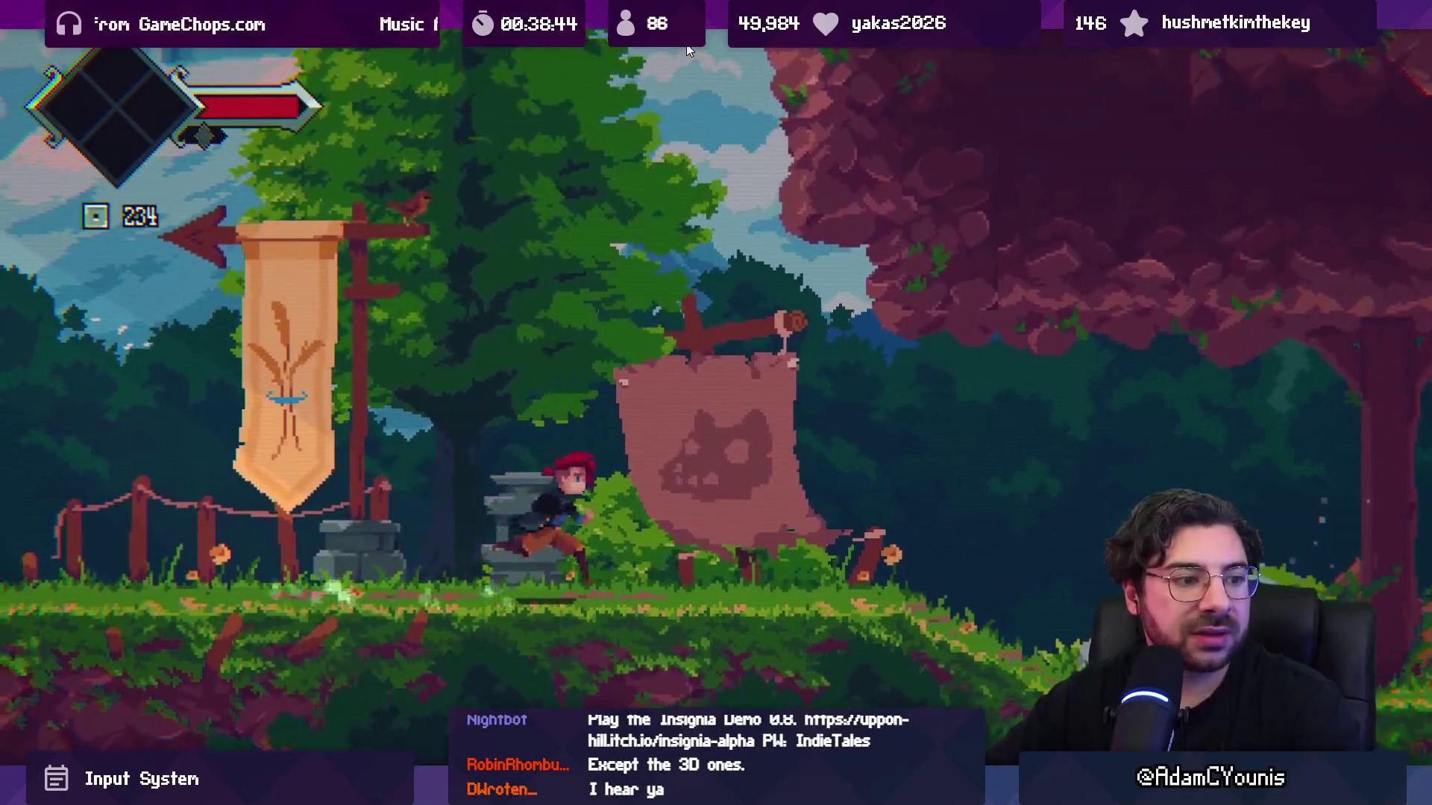
pyautogui.press('Right')
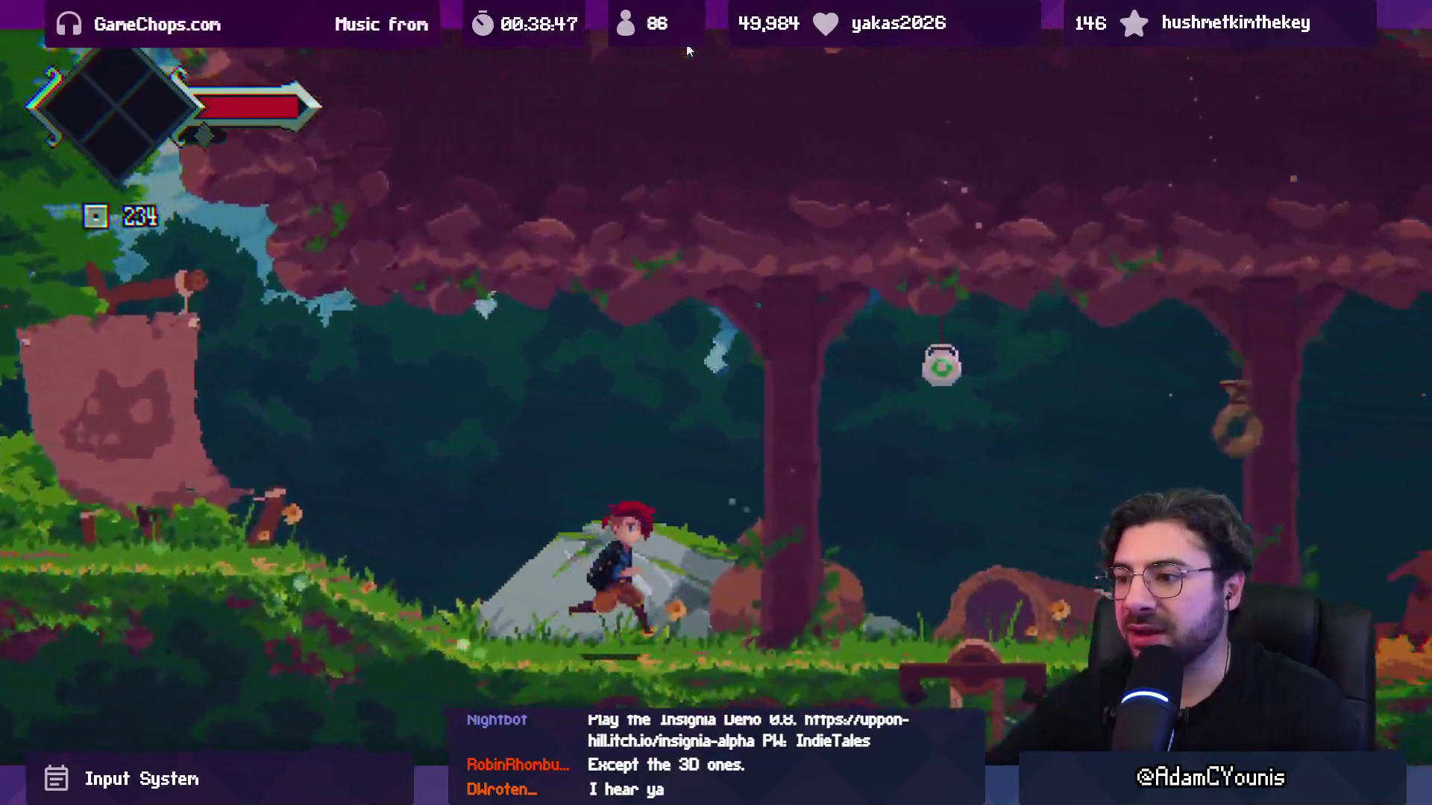
pyautogui.press('x')
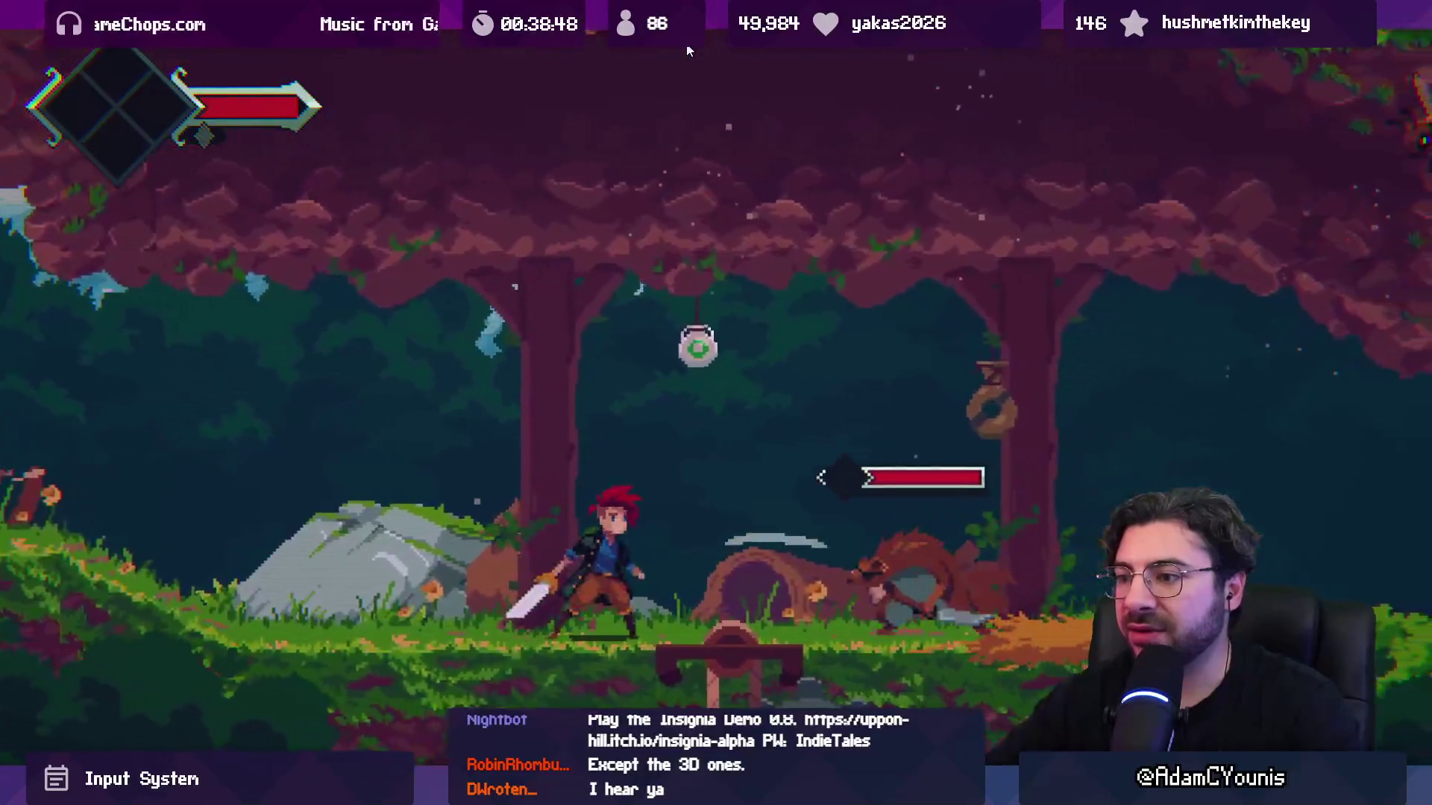
pyautogui.press('Right')
pyautogui.press('x')
pyautogui.press('x')
pyautogui.press('x')
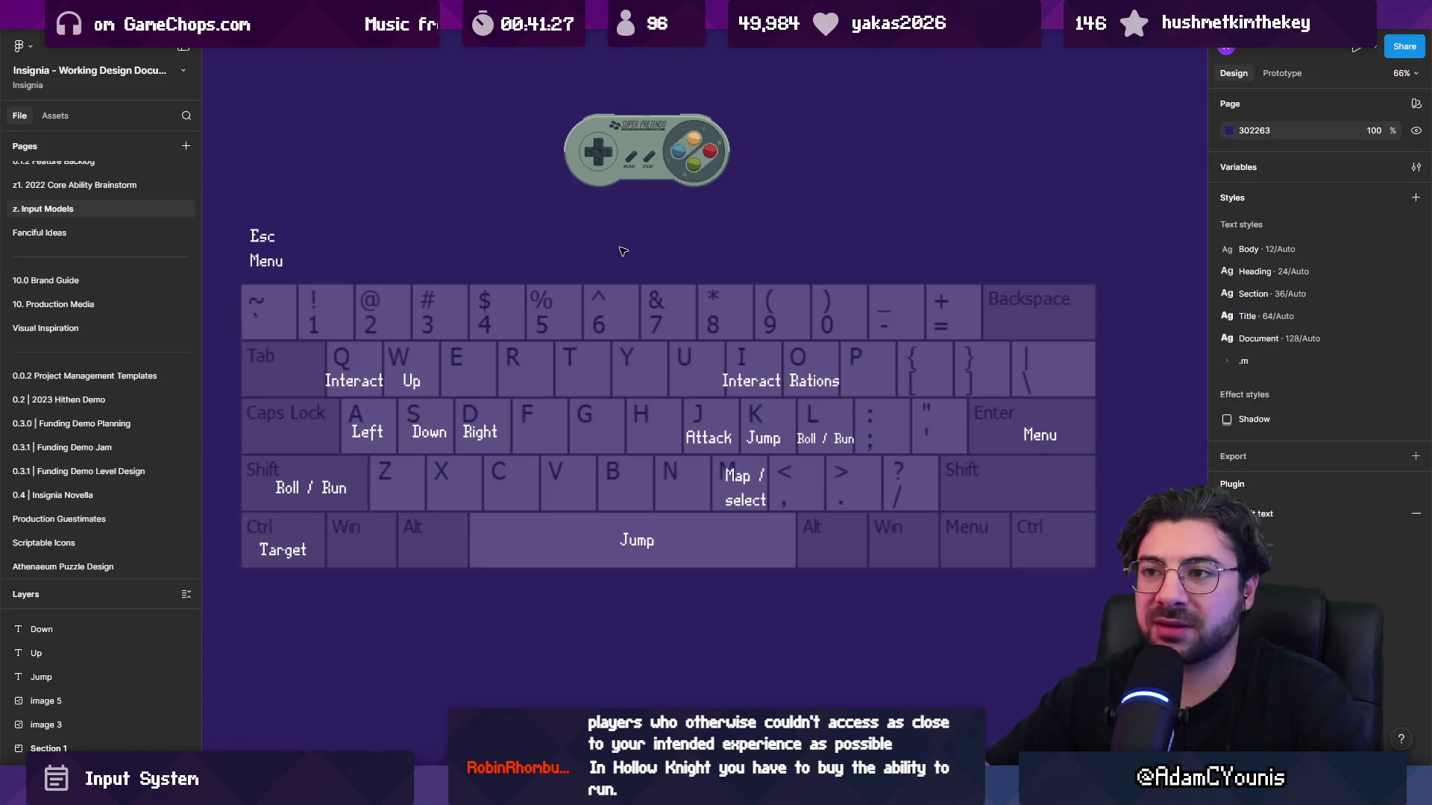
# Look over the Figma keyboard layout image, then open the Insignia Rewired Input Manager prefab in Unity.
pyautogui.scroll(2, 623, 252)
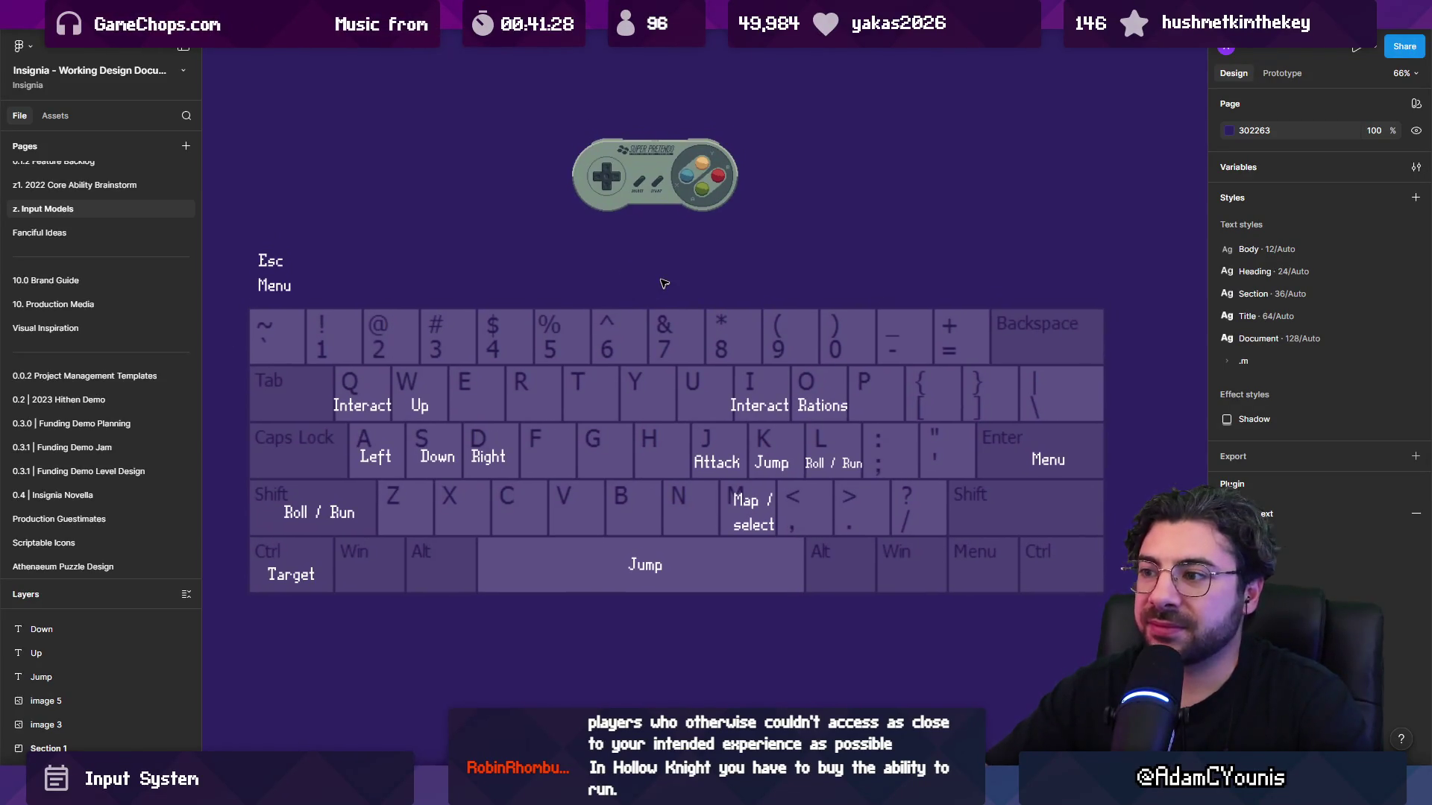
pyautogui.click(821, 319)
pyautogui.click(1007, 282)
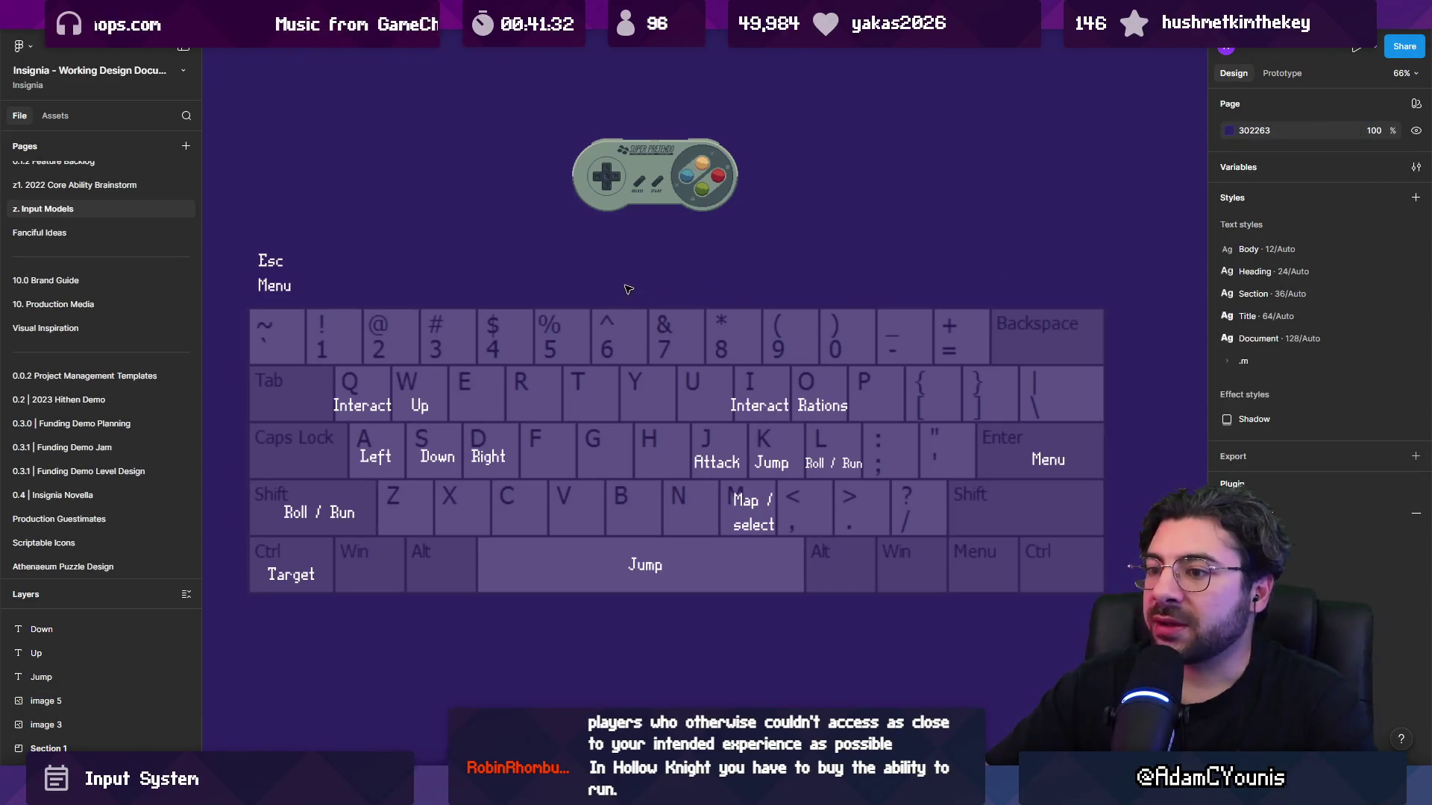
pyautogui.hotkey('alt', 'Tab')
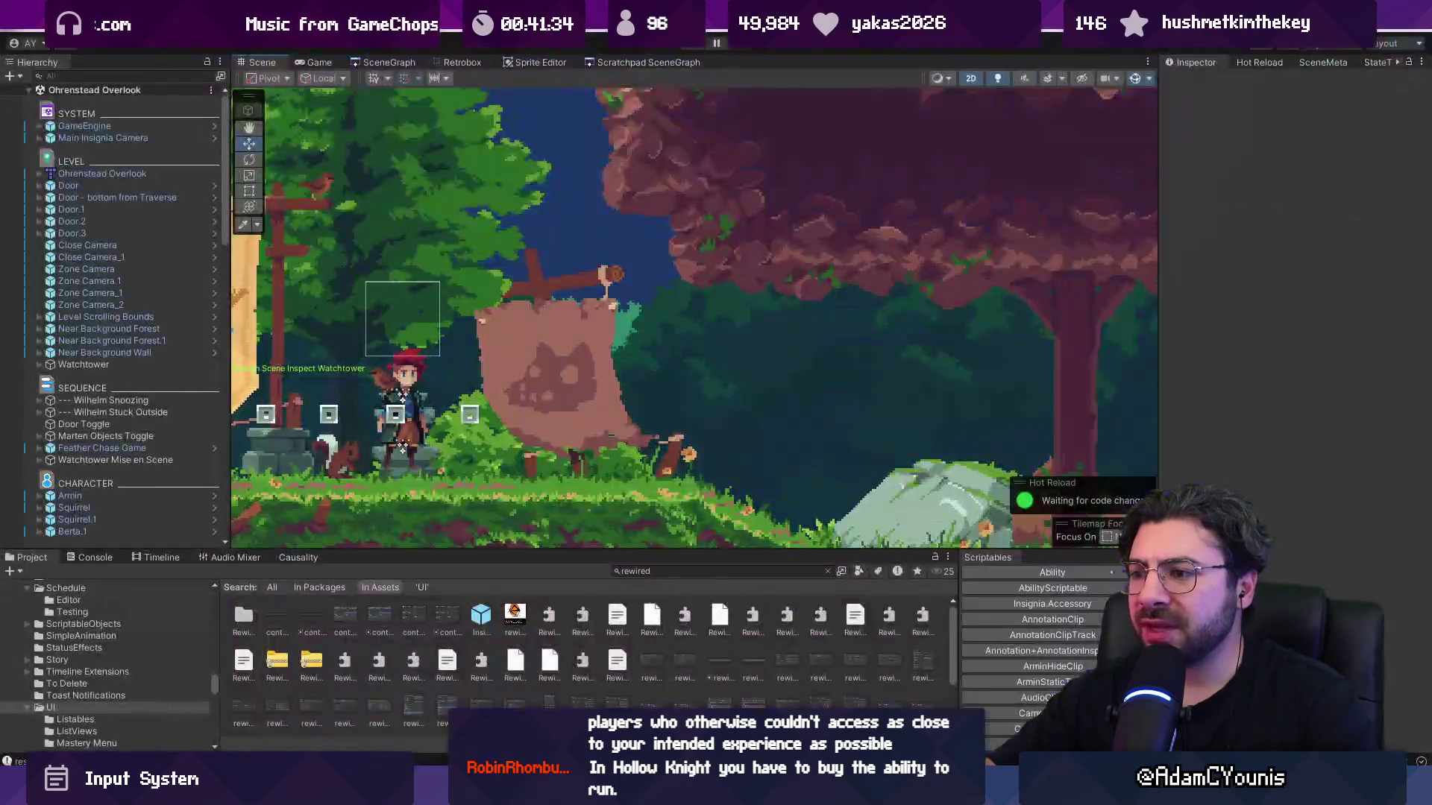
pyautogui.doubleClick(481, 614)
# Launch the Rewired Editor and show the Keyboard Maps for the Default layout's 18 bindings.
pyautogui.click(1202, 235)
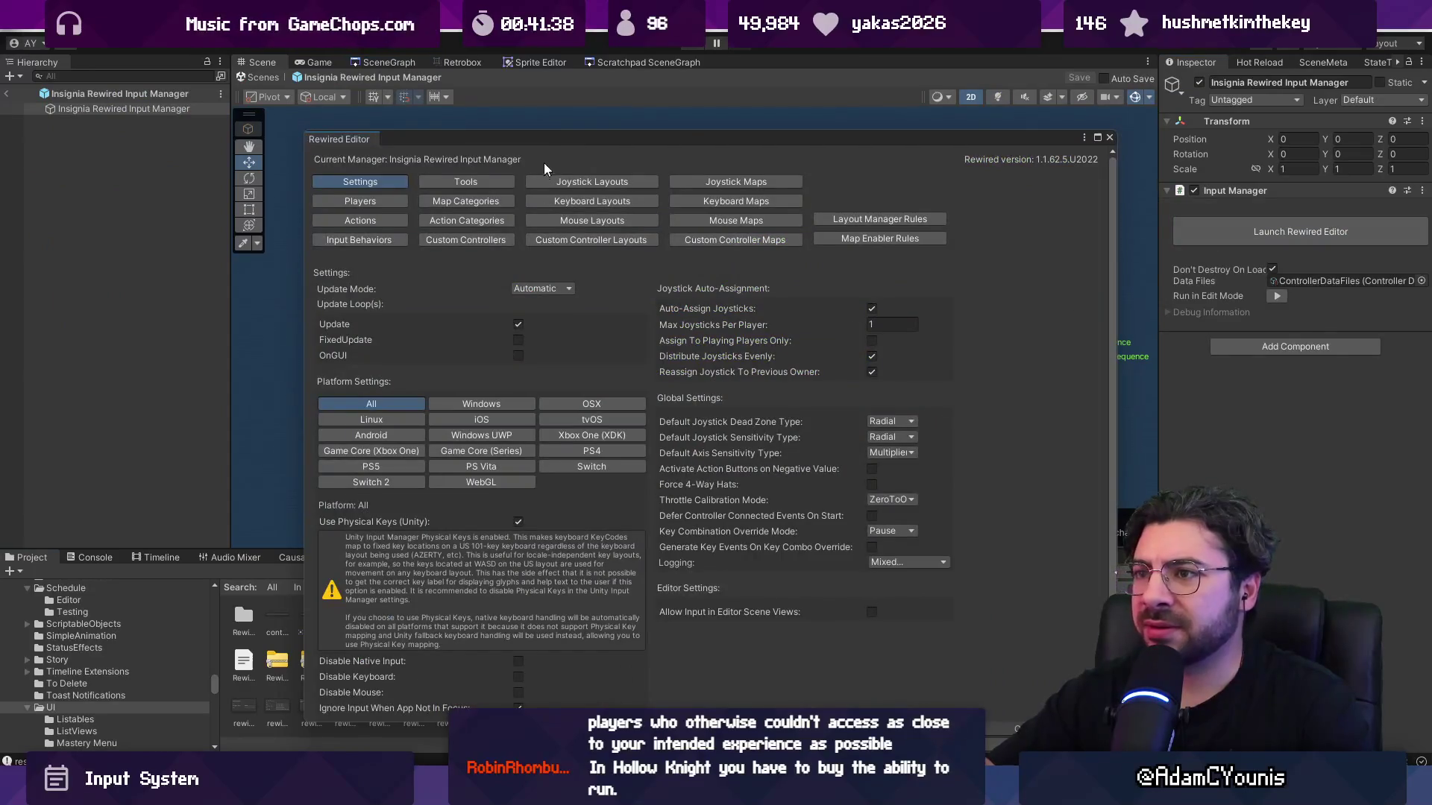
pyautogui.moveTo(547, 140); pyautogui.dragTo(540, 97)
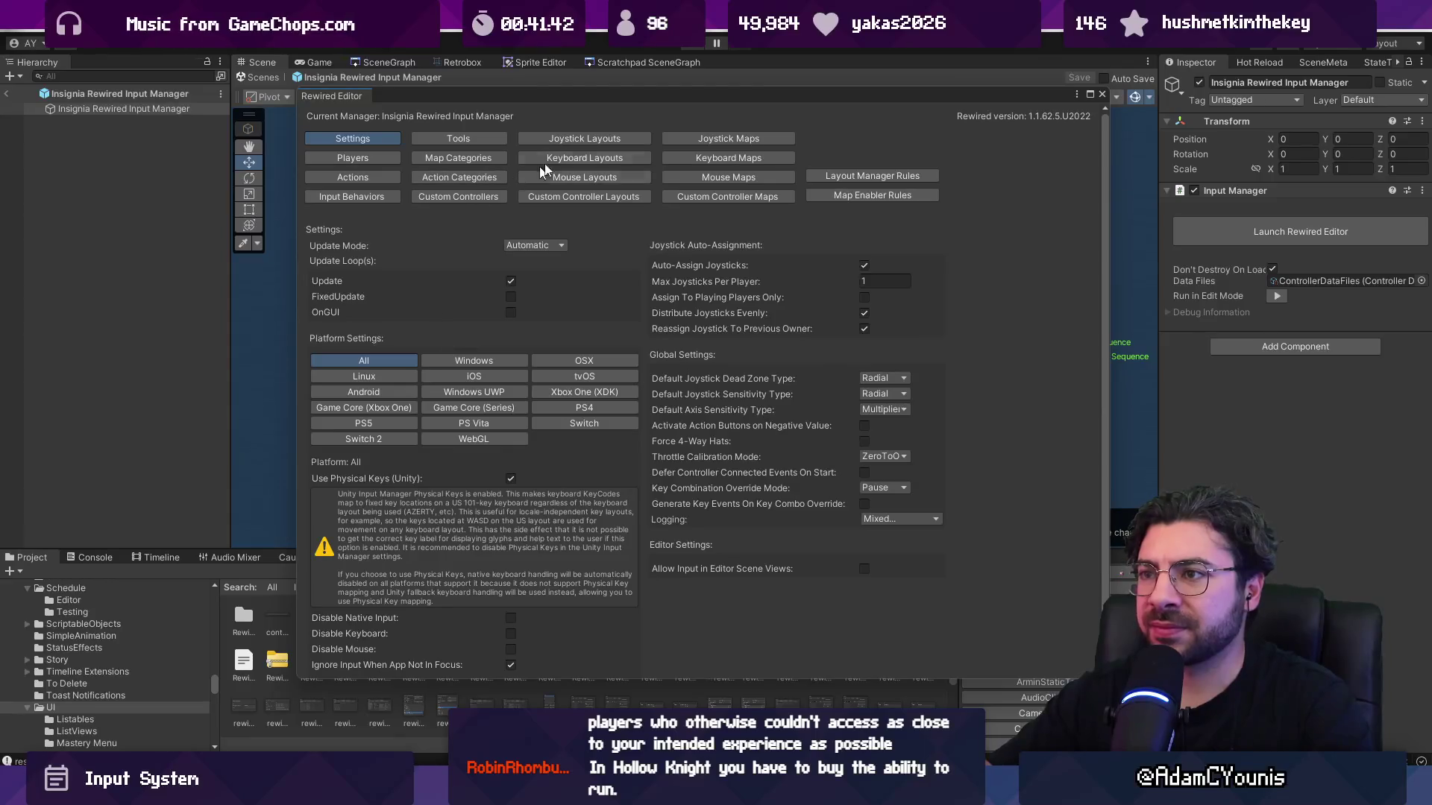
pyautogui.click(571, 157)
pyautogui.click(715, 158)
pyautogui.click(601, 159)
pyautogui.click(677, 154)
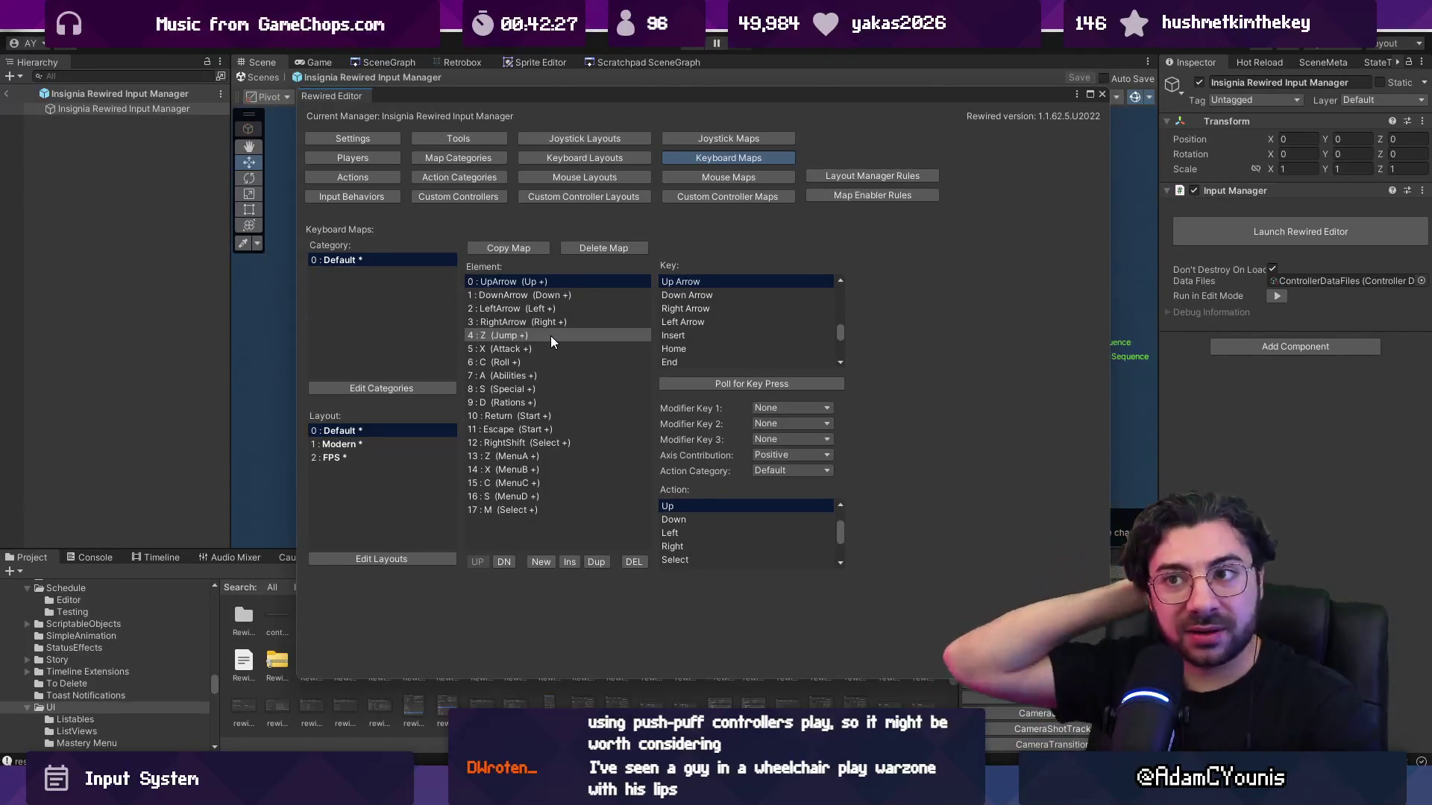
pyautogui.moveTo(809, 91)
pyautogui.mouseDown()
pyautogui.moveTo(787, 57)
pyautogui.moveTo(795, 129)
pyautogui.mouseUp()
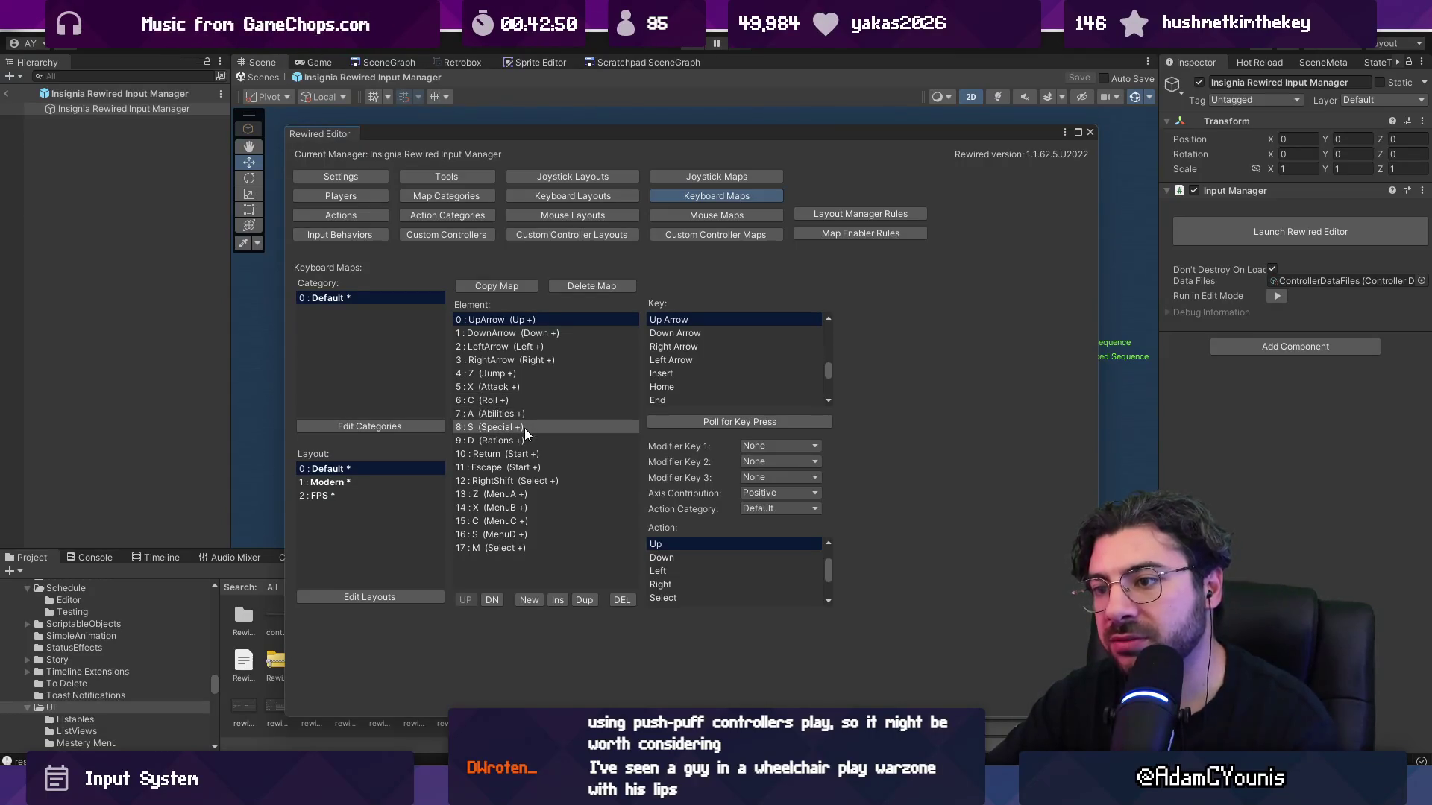
# In the Modern layout, add a K → Jump binding placed right after Space → Jump.
pyautogui.click(325, 483)
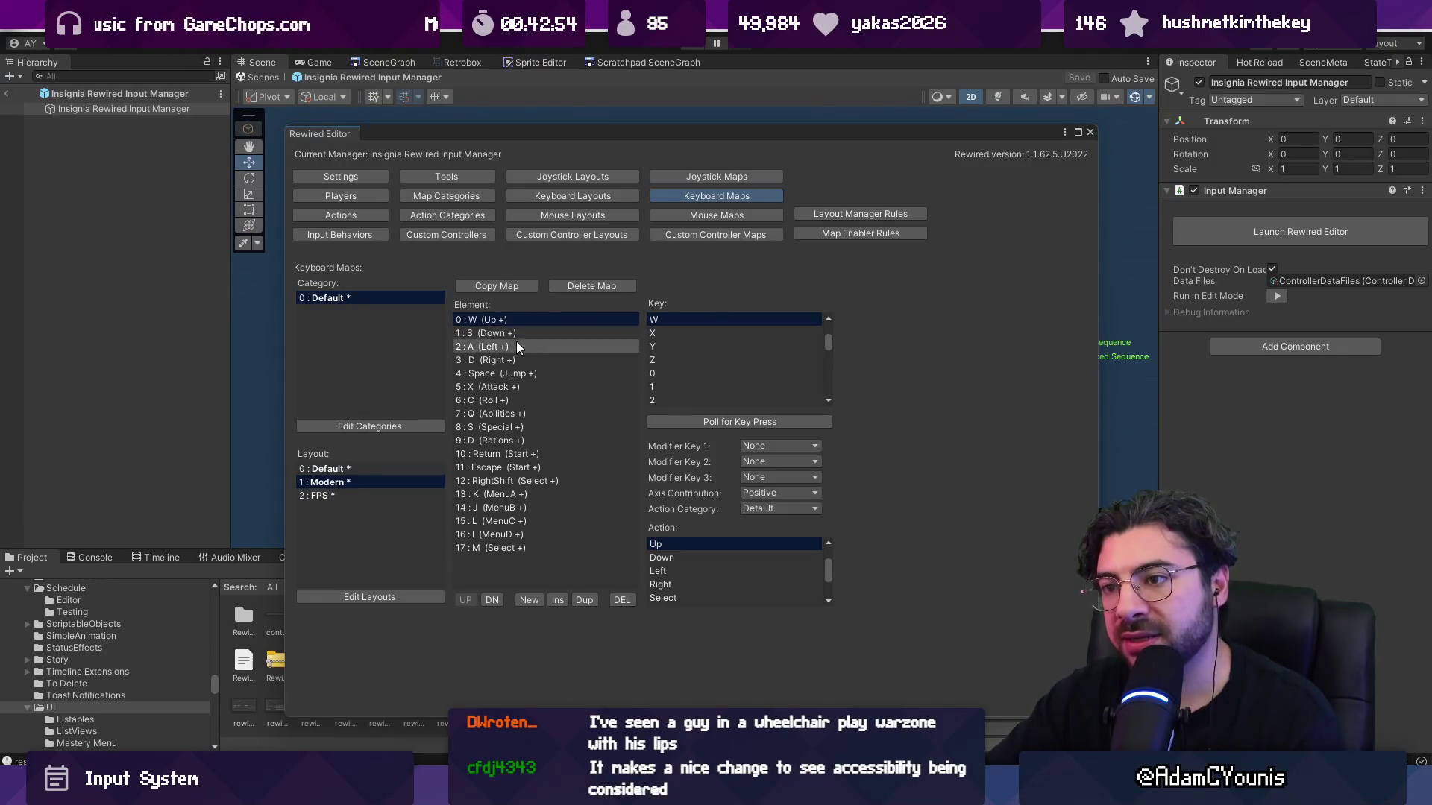
pyautogui.click(534, 373)
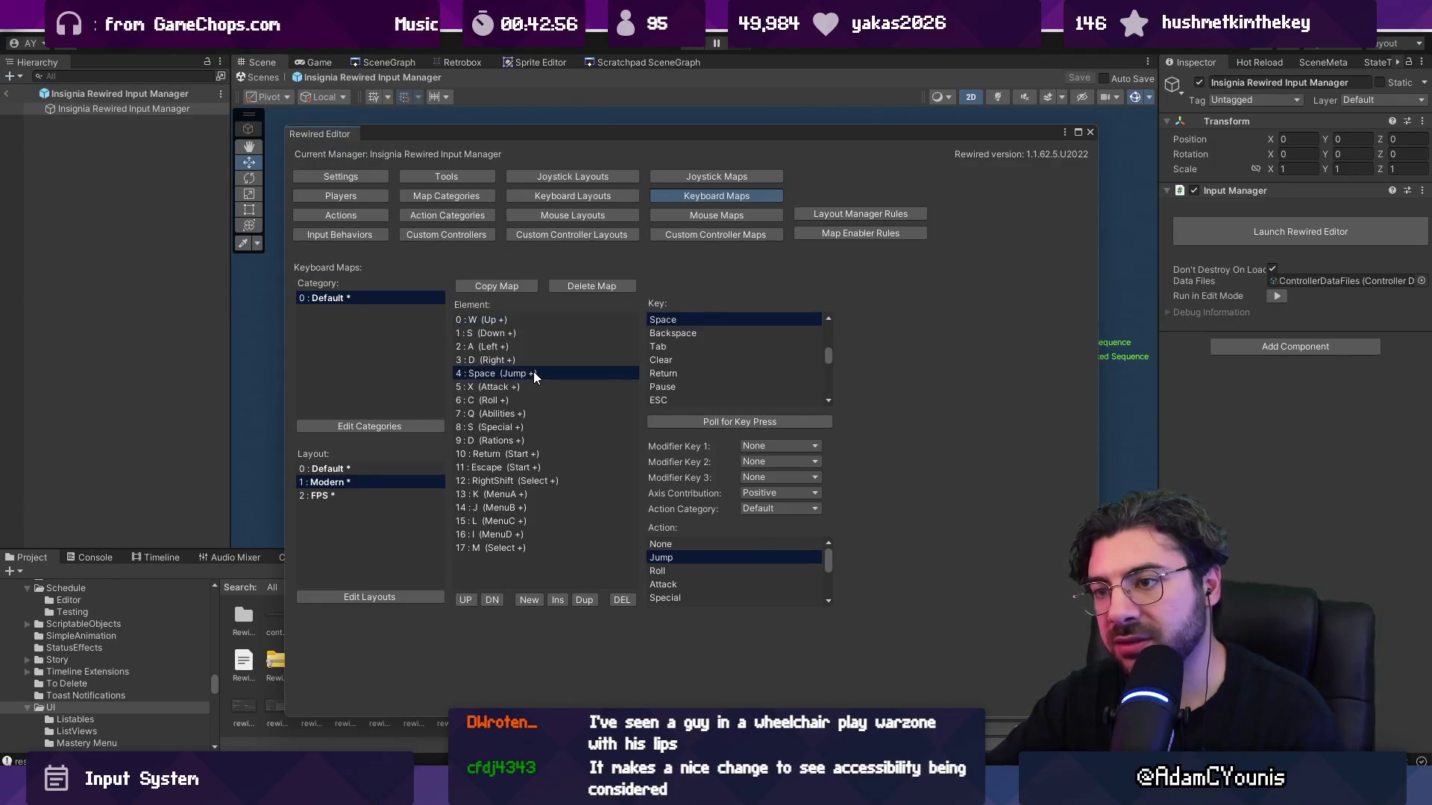
pyautogui.click(556, 600)
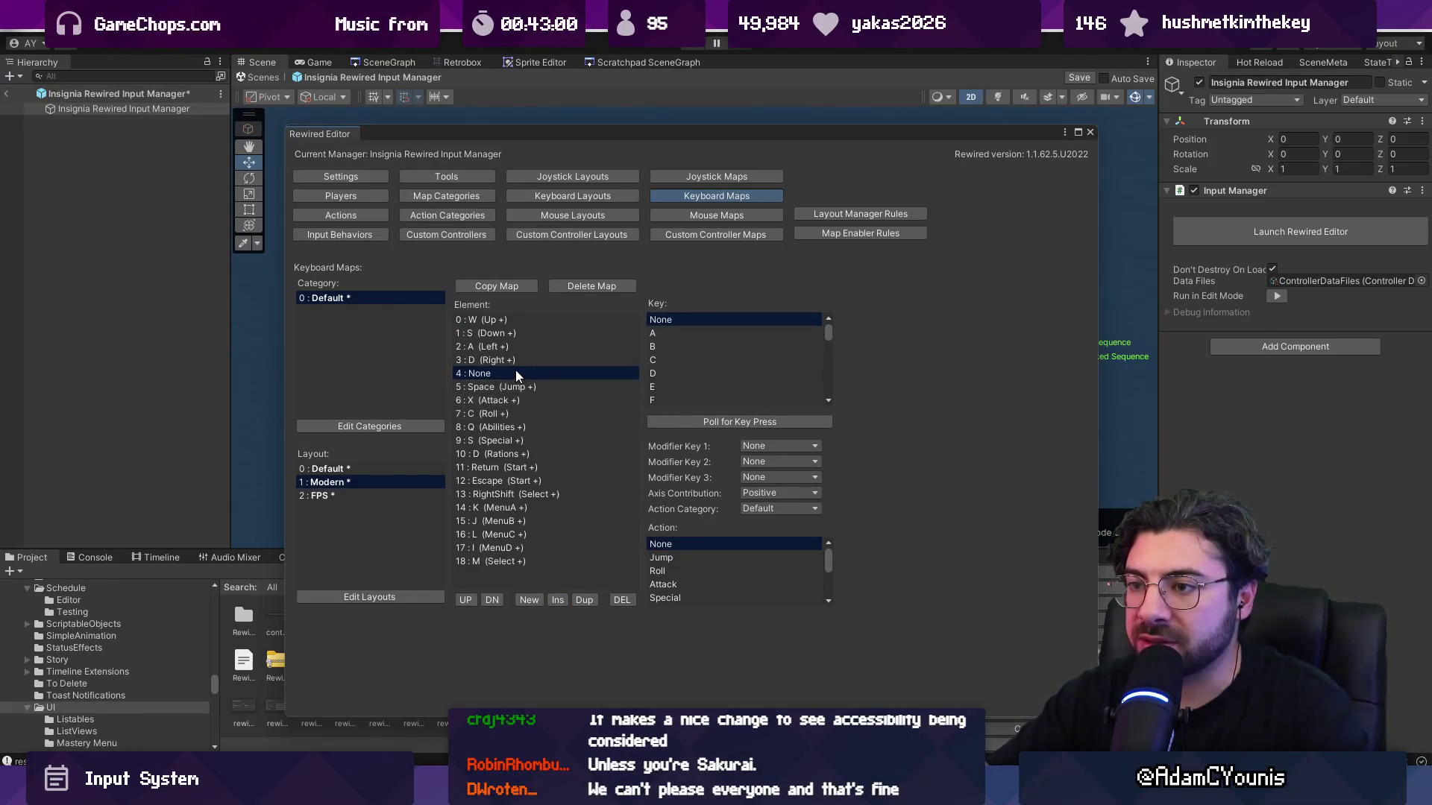
pyautogui.click(729, 423)
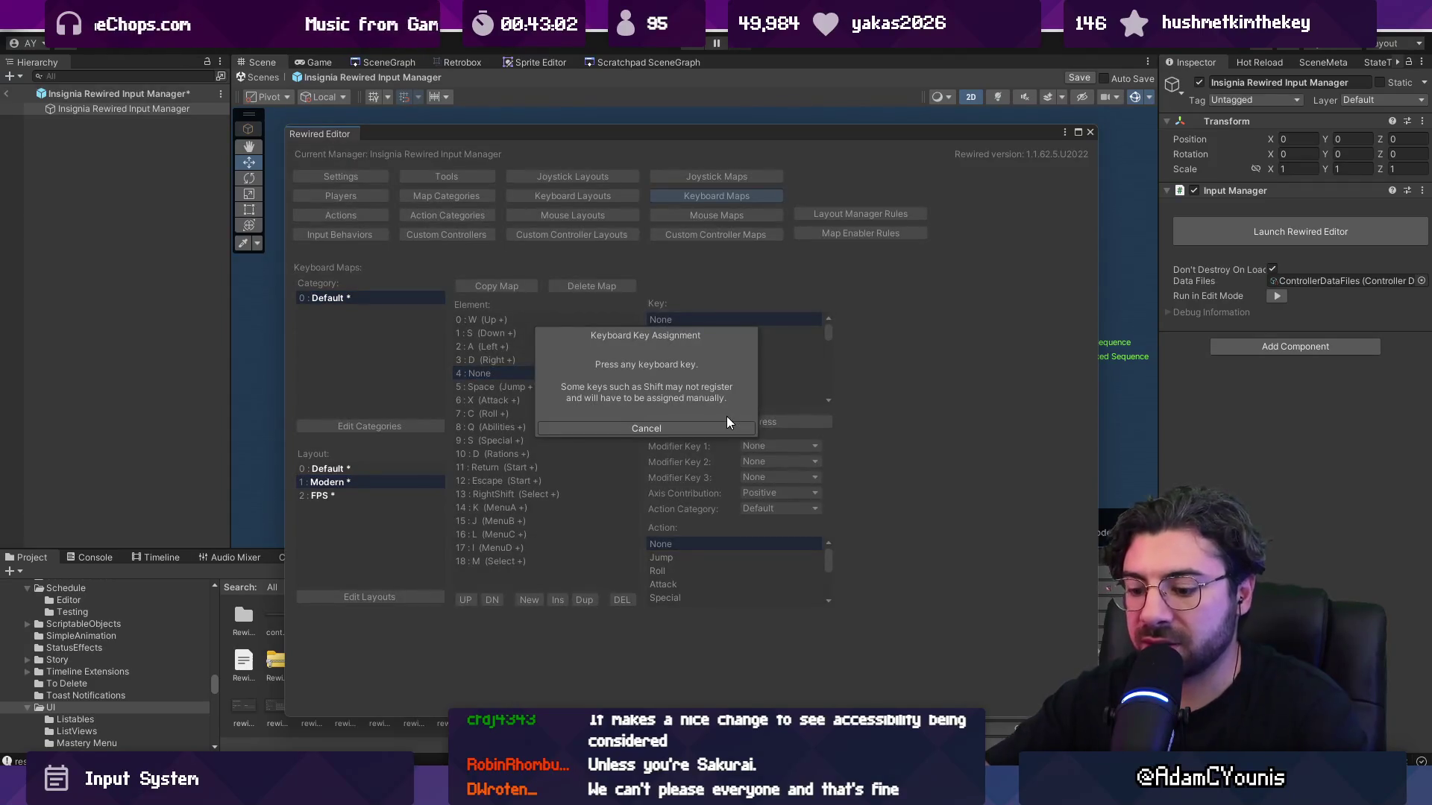
pyautogui.press('k')
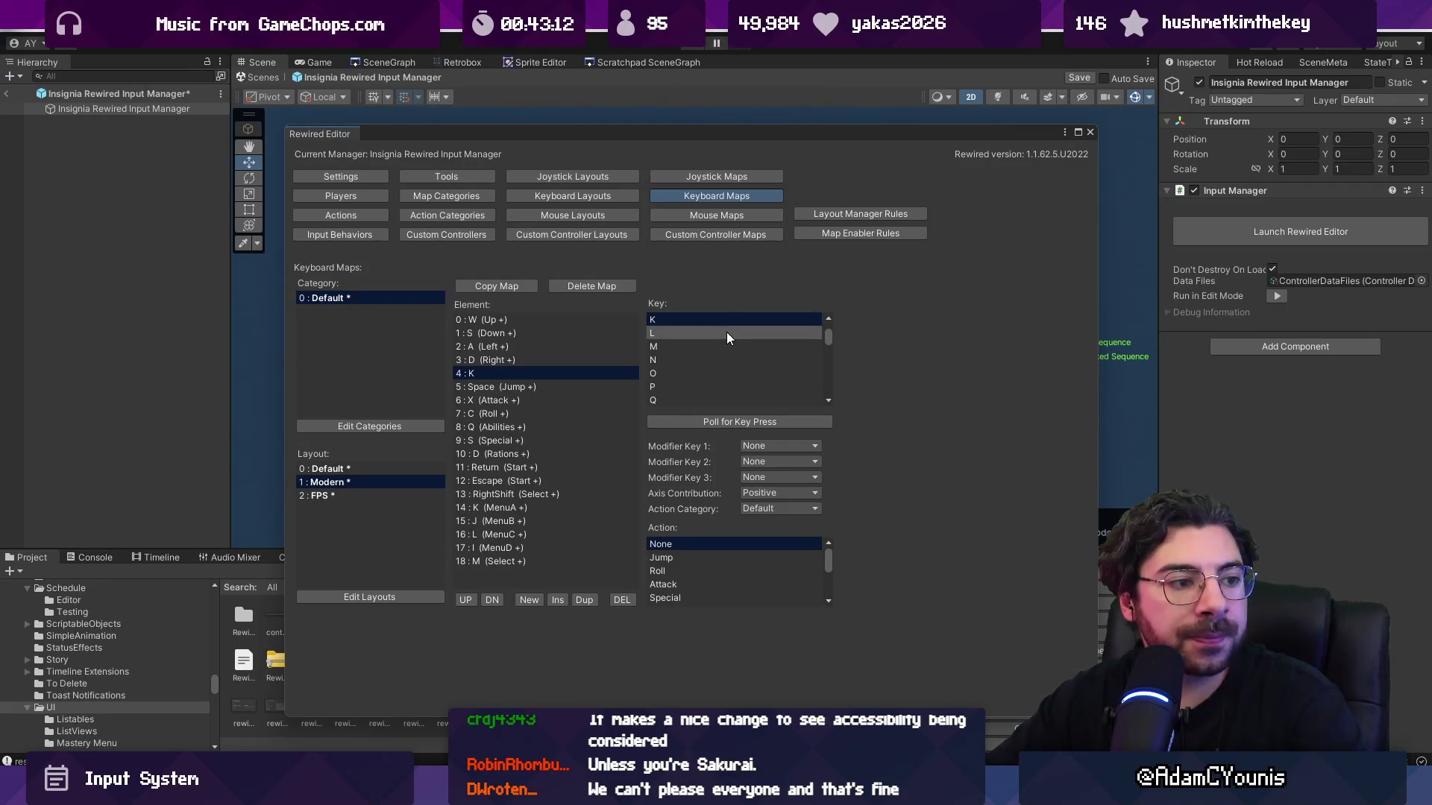
pyautogui.click(729, 560)
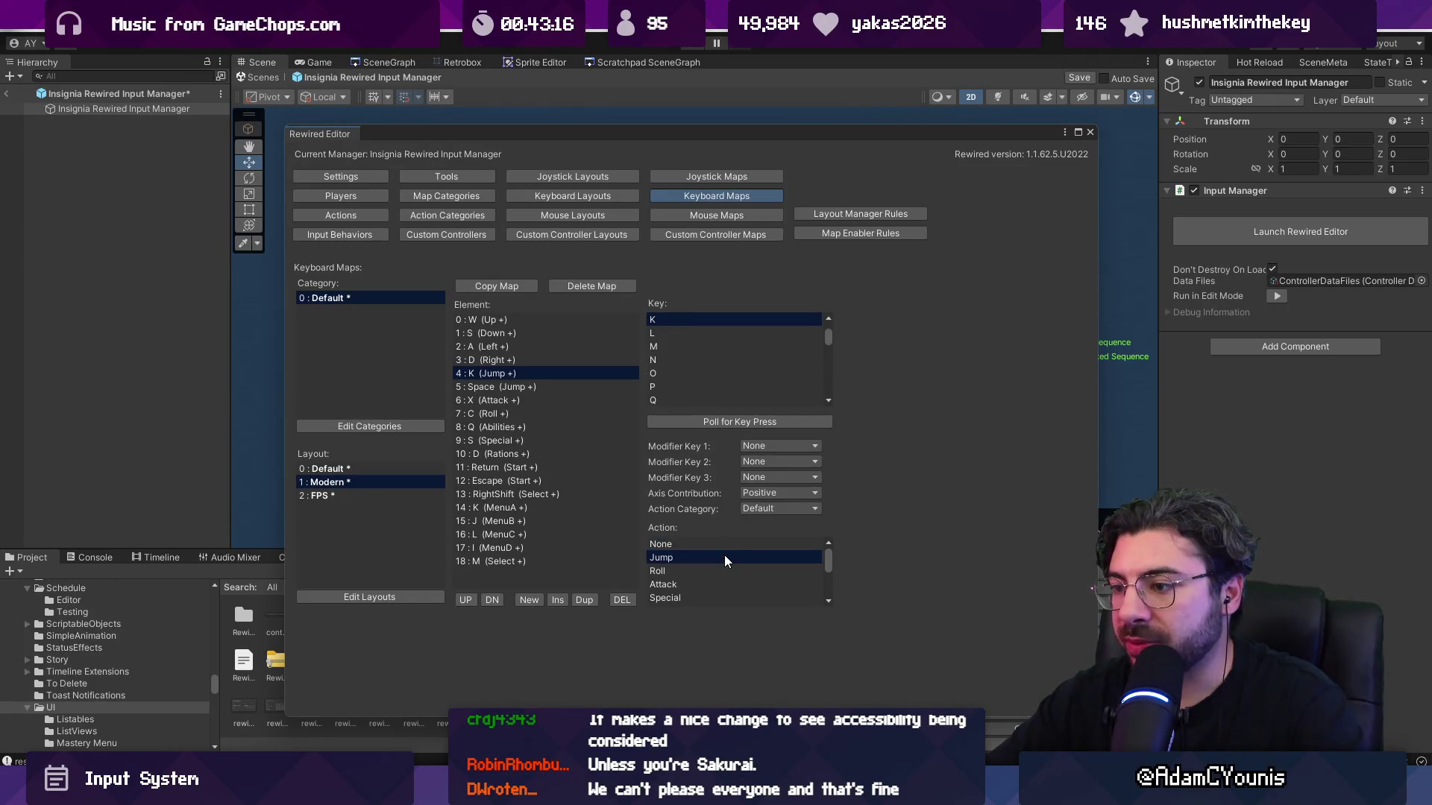
pyautogui.click(495, 599)
pyautogui.click(539, 375)
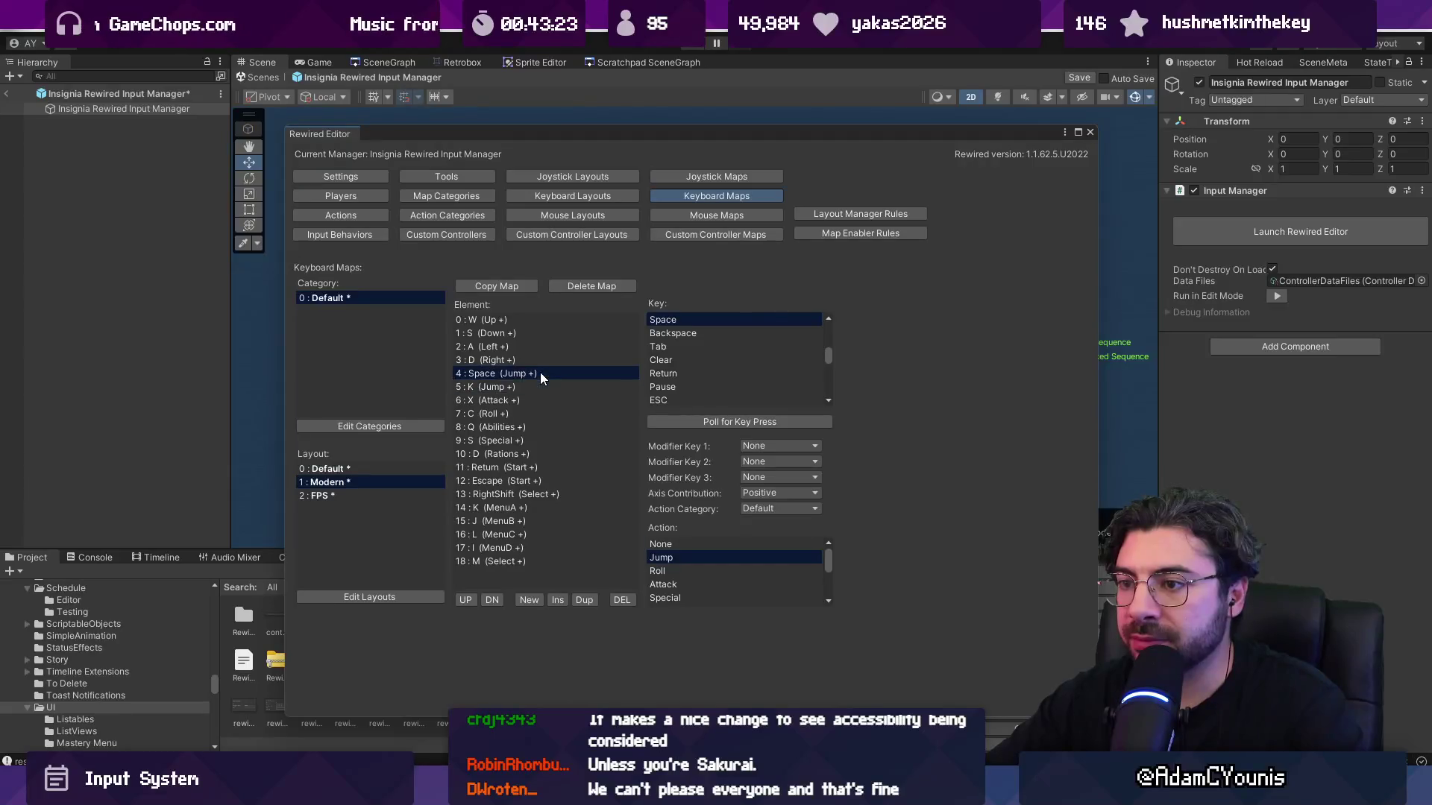
pyautogui.click(545, 387)
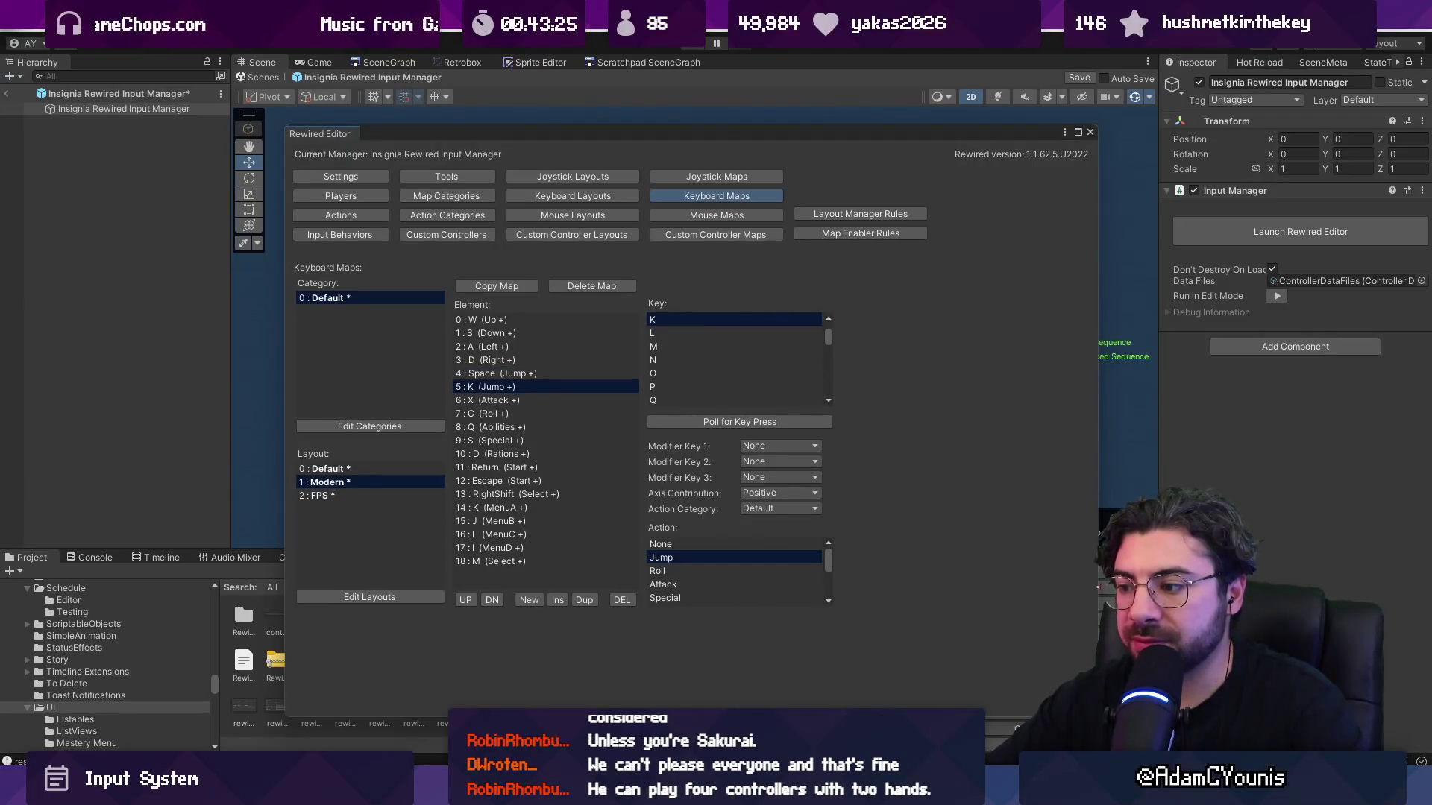
pyautogui.hotkey('alt', 'Tab')
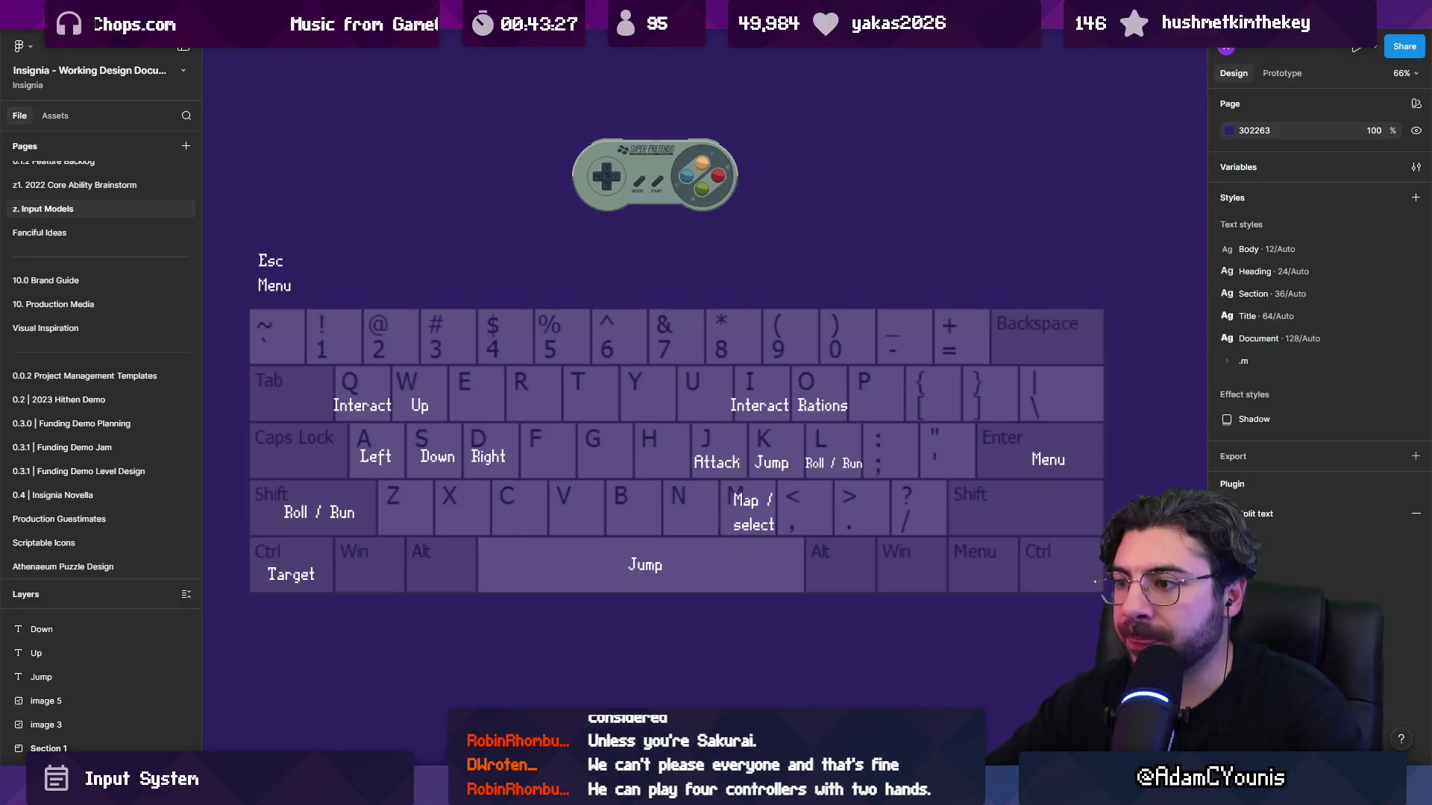
pyautogui.hotkey('alt', 'Tab')
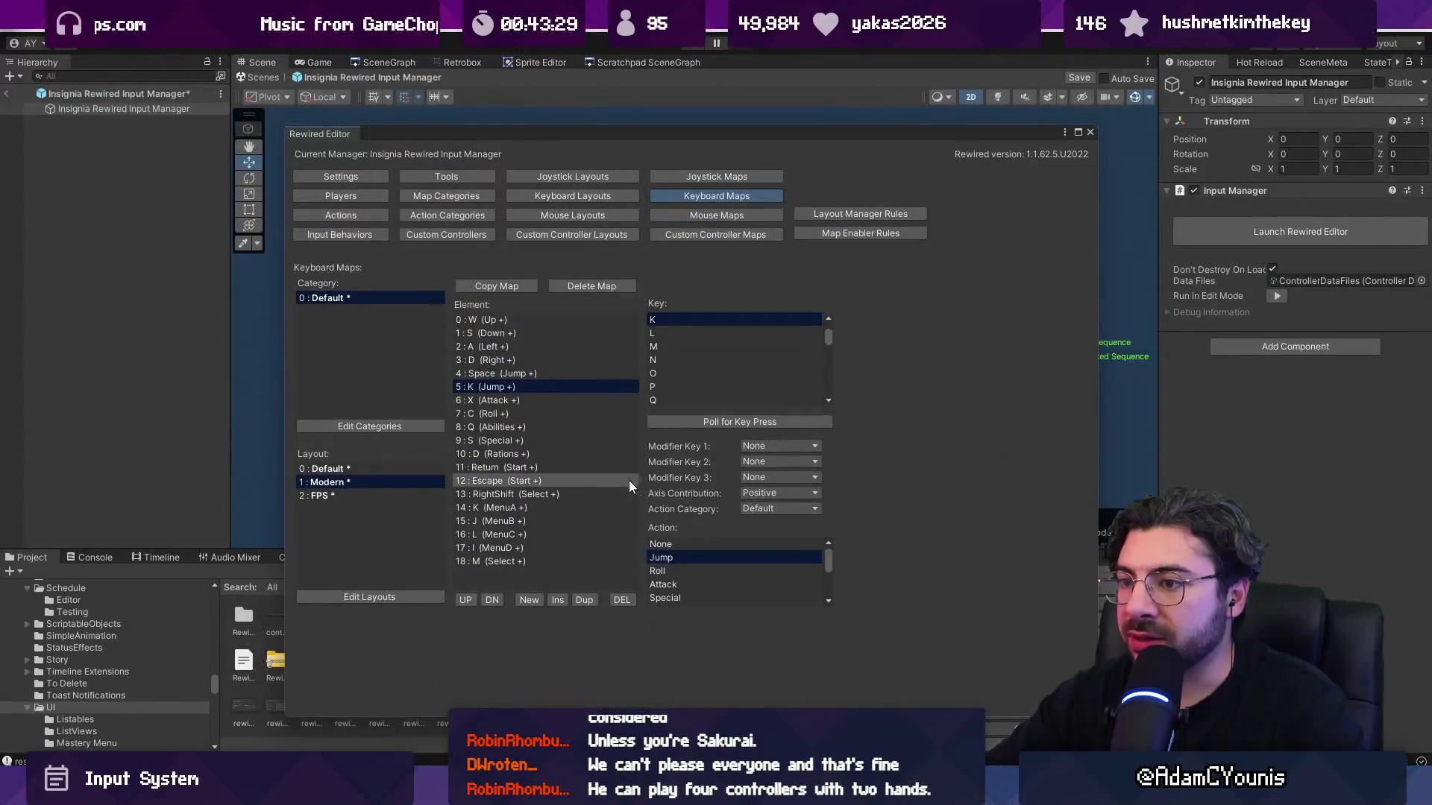
# Rebind Attack from X to J and Roll from C to L in the Modern layout.
pyautogui.click(546, 400)
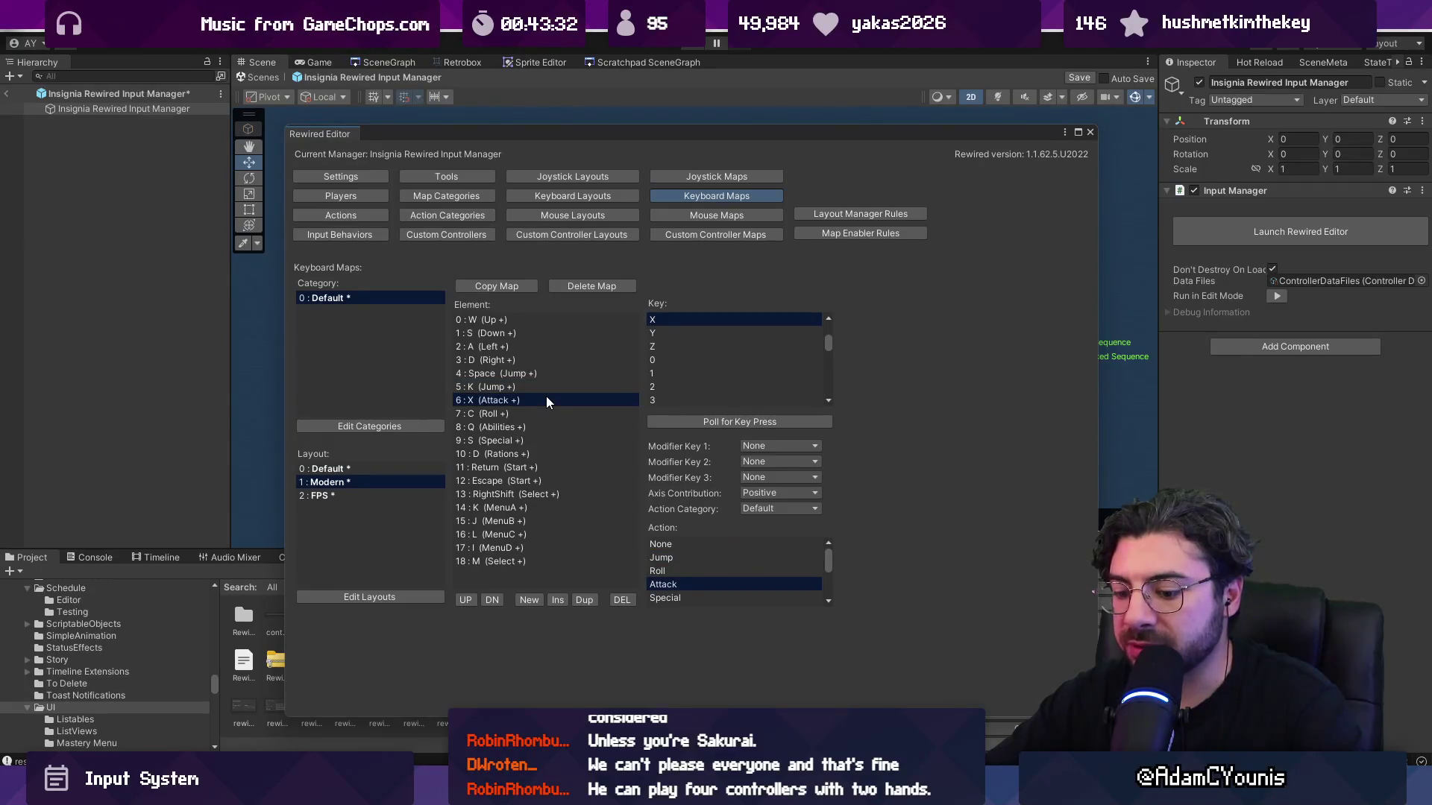
pyautogui.click(669, 422)
pyautogui.press('j')
pyautogui.click(527, 414)
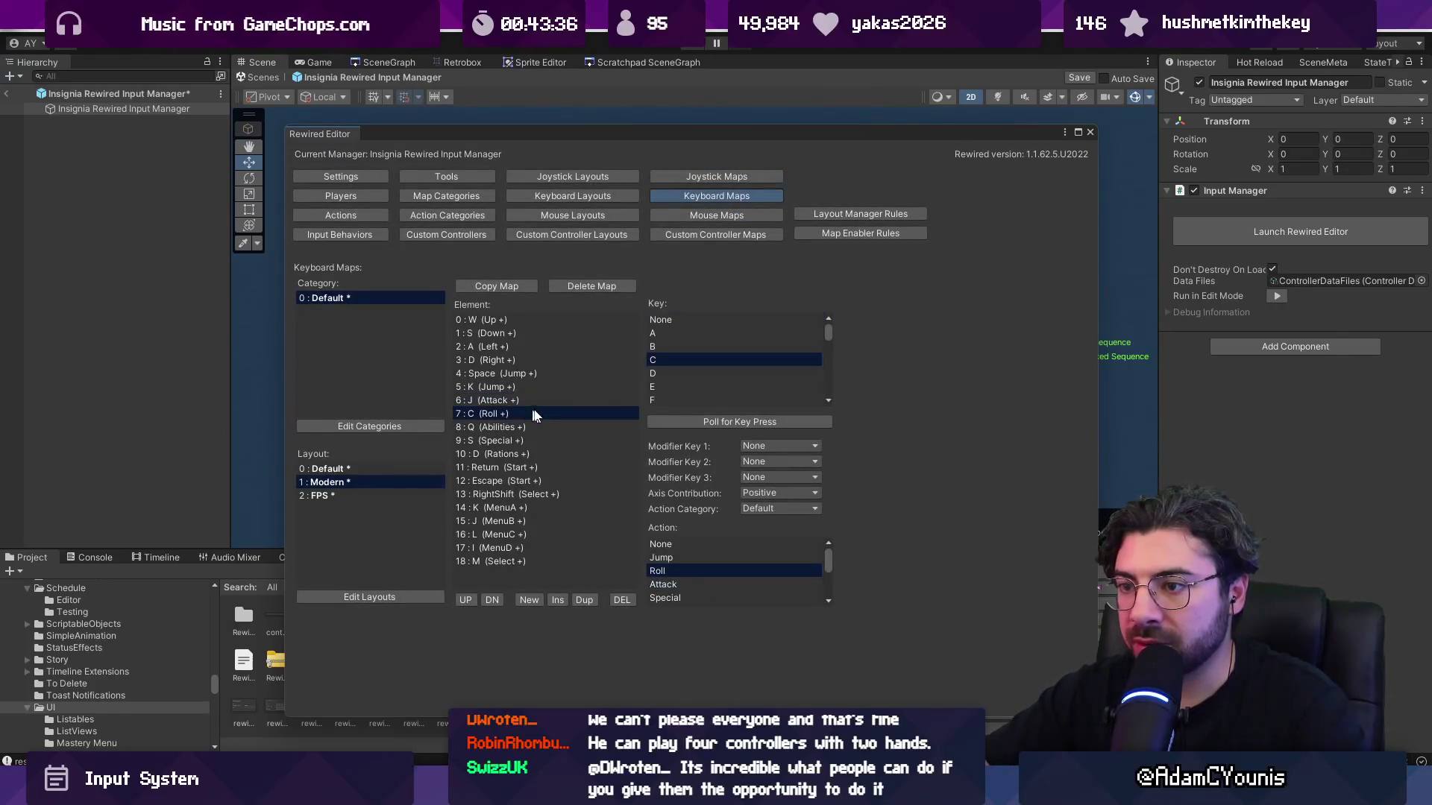
pyautogui.click(705, 422)
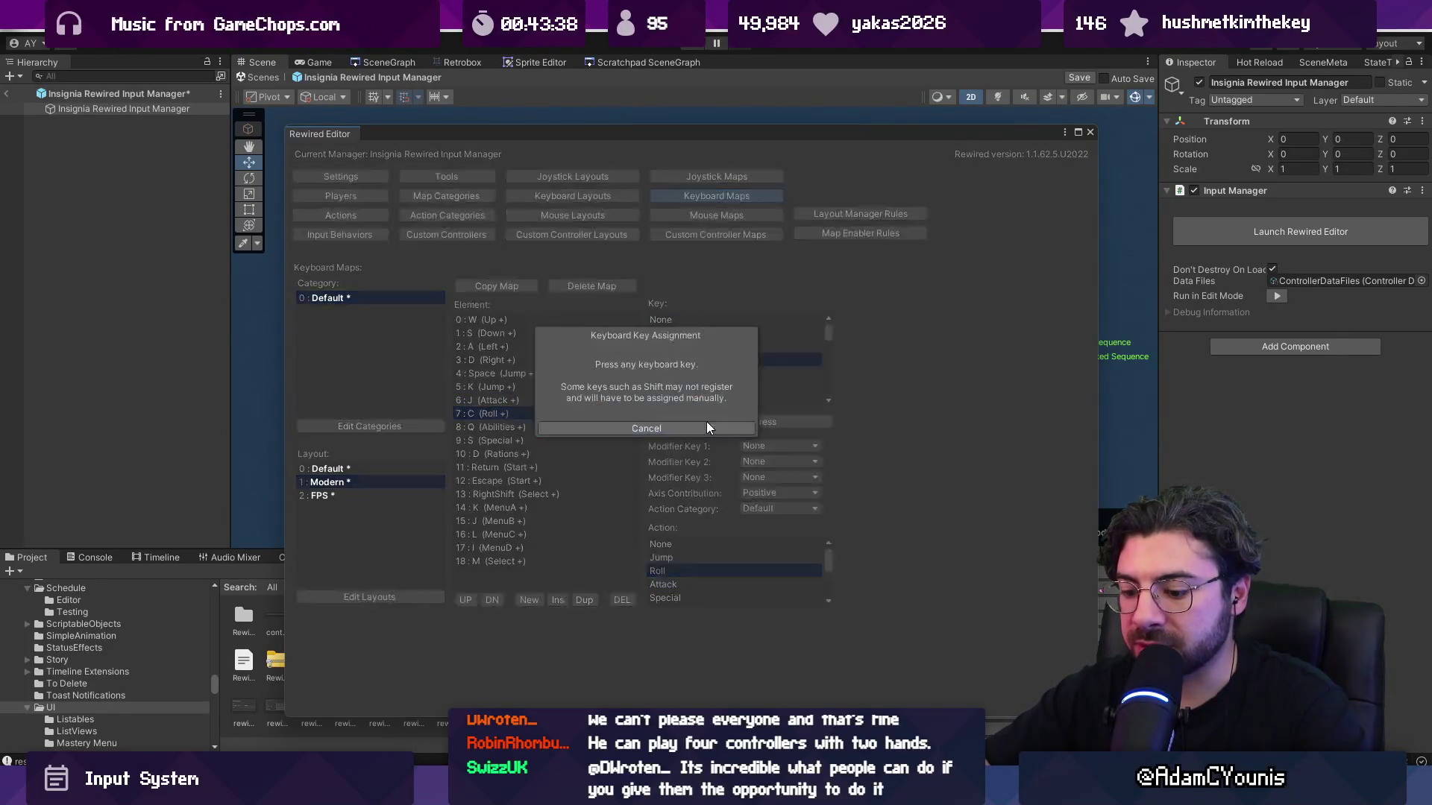
pyautogui.press('l')
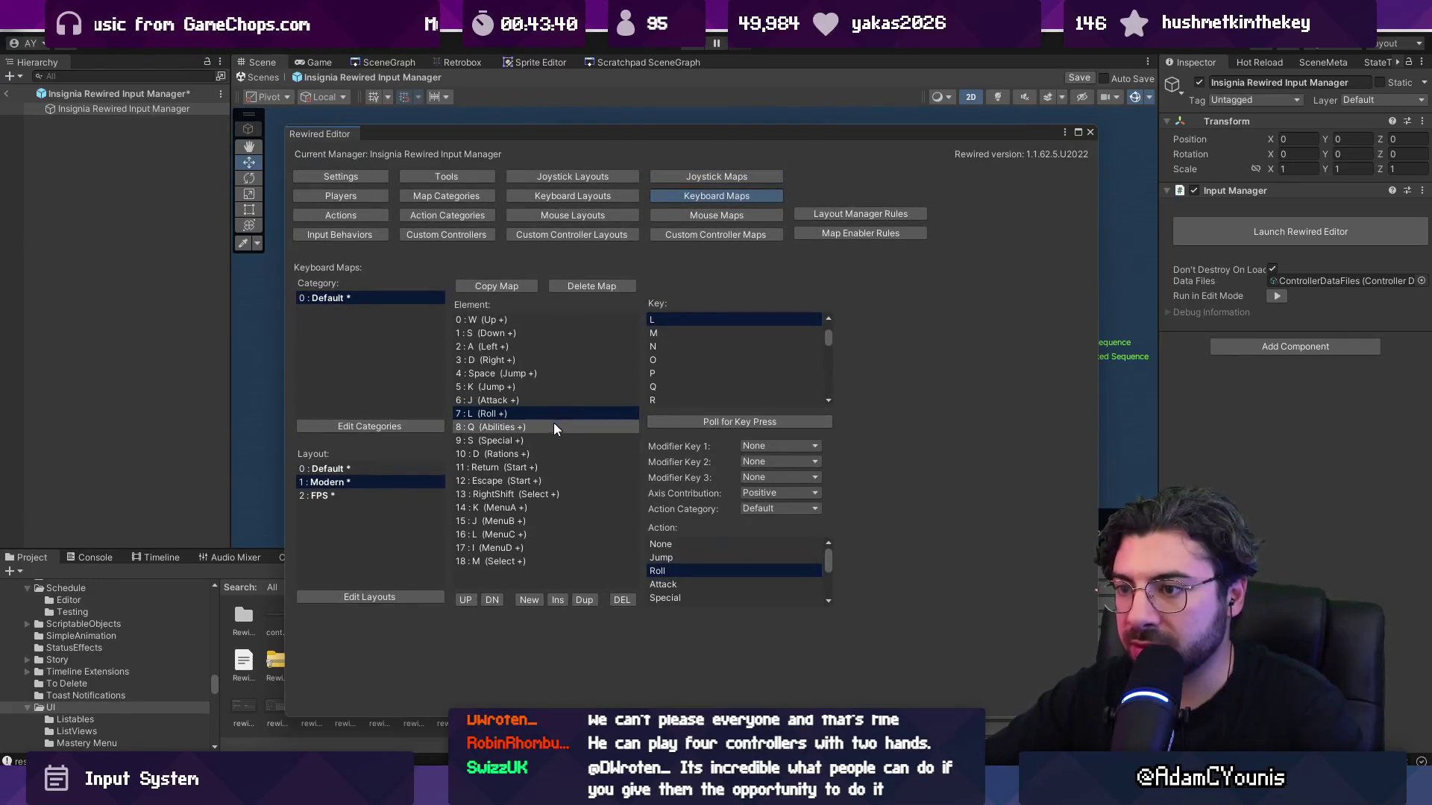
# Rebind Special to I, checking the Figma keyboard mockup.
pyautogui.click(551, 439)
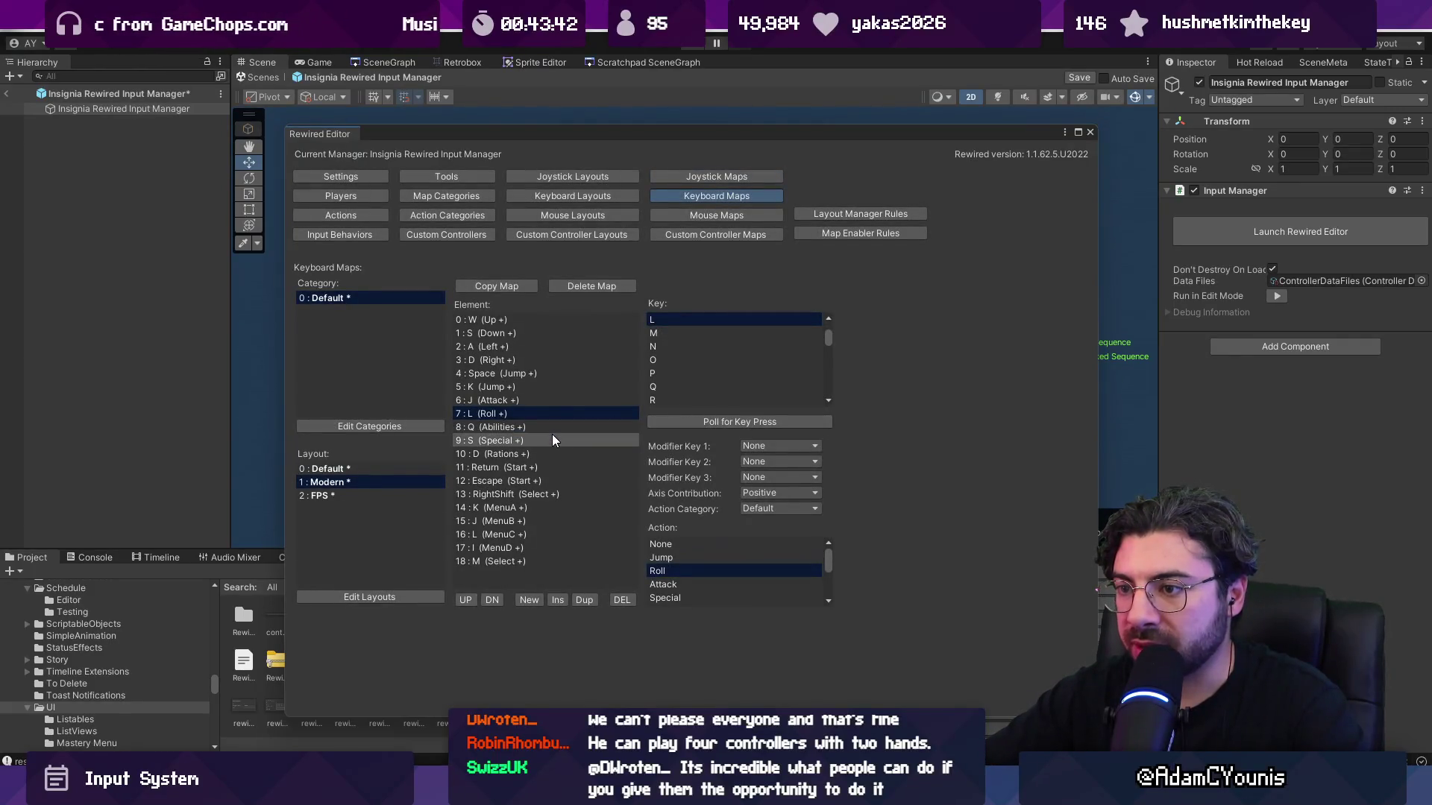
pyautogui.click(706, 424)
pyautogui.press('s')
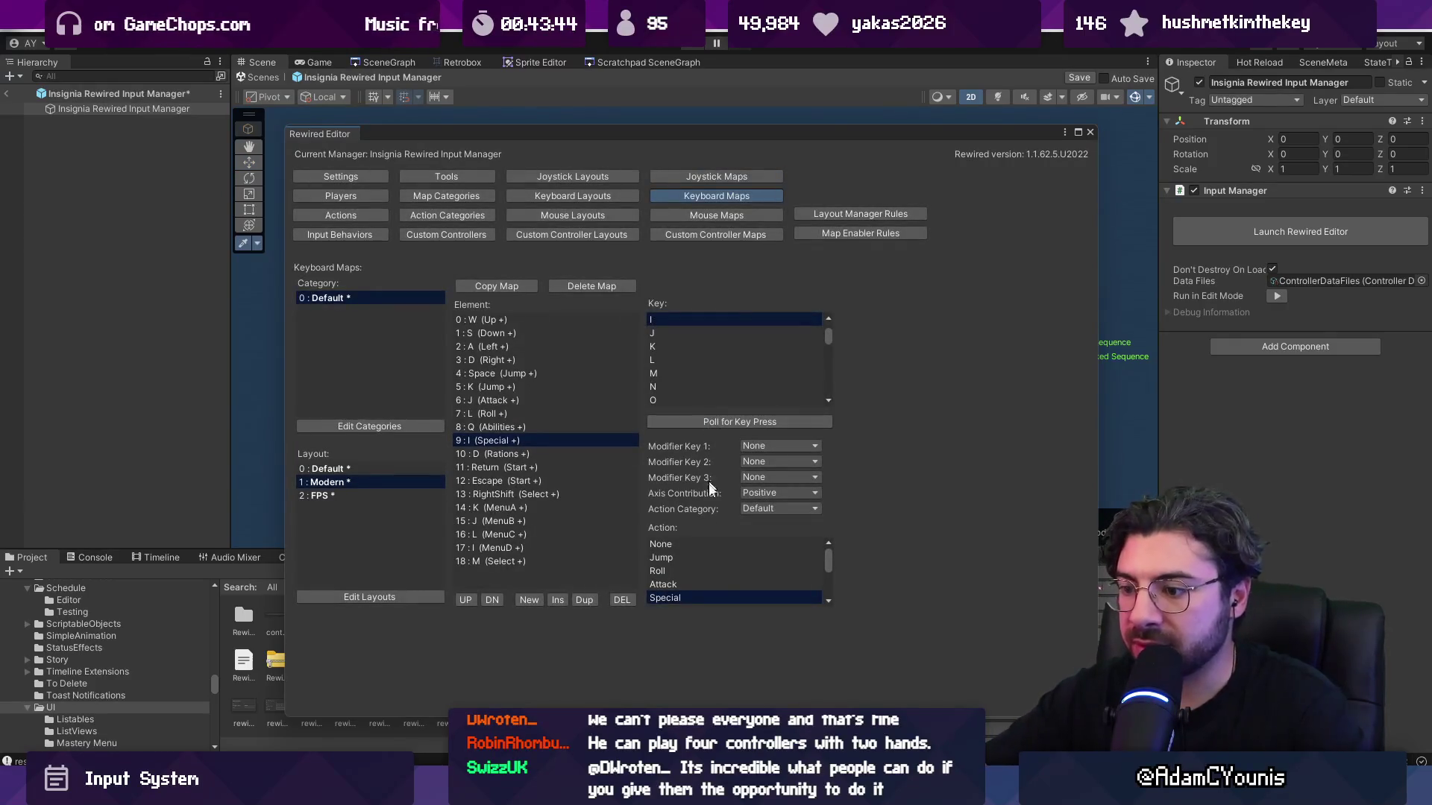
pyautogui.hotkey('alt', 'Tab')
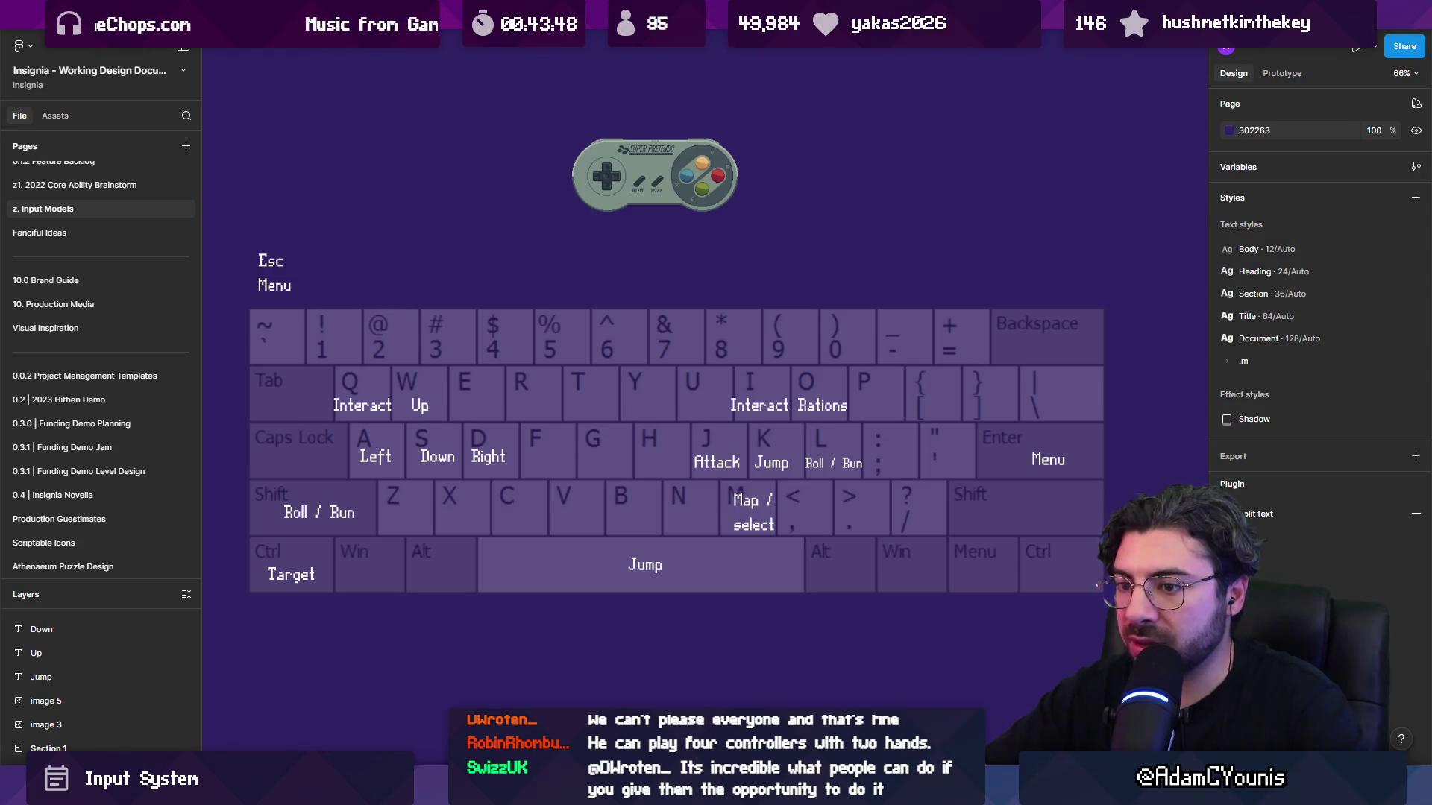
pyautogui.hotkey('alt', 'Tab')
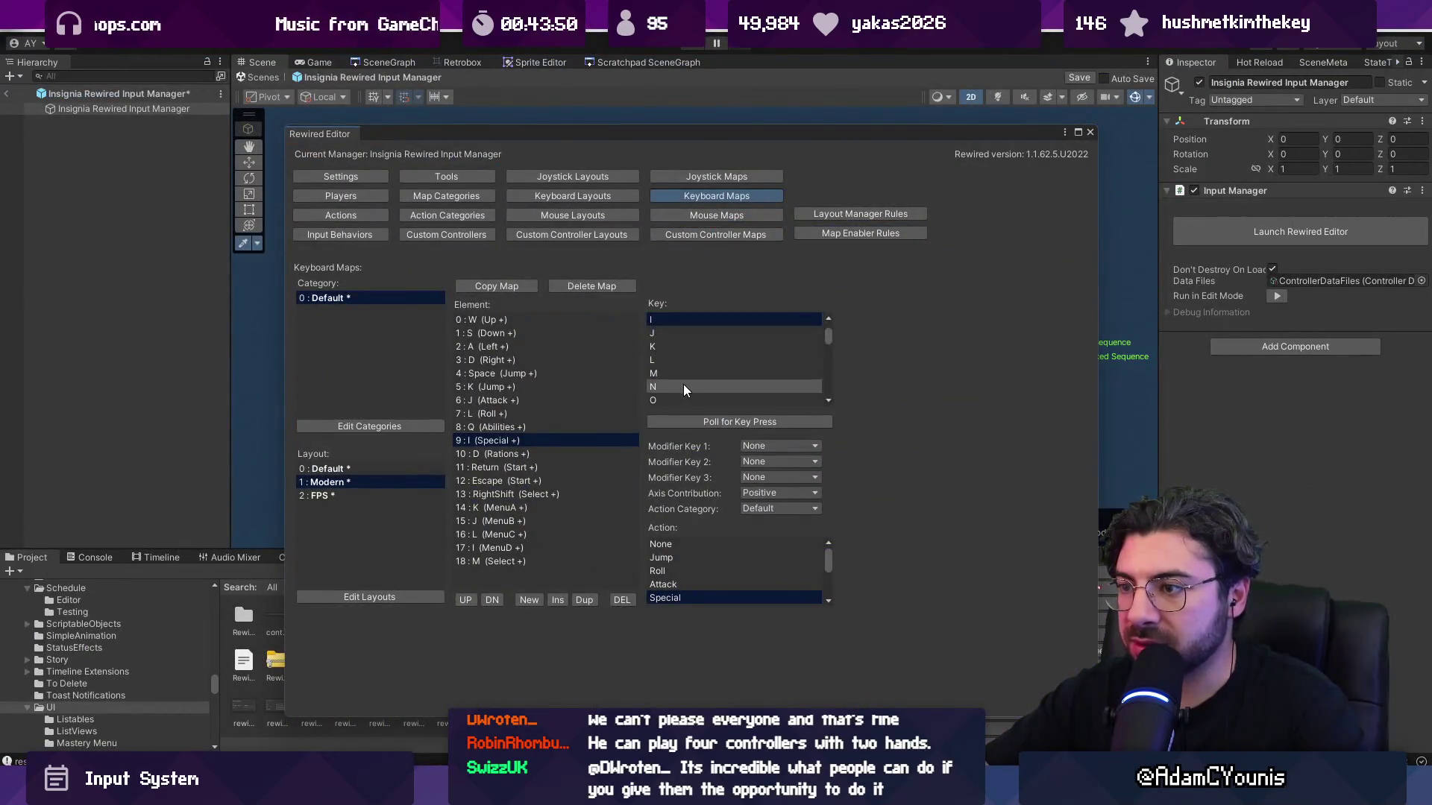
# Bind Abilities to Left Control and Rations to O.
pyautogui.click(602, 428)
pyautogui.click(709, 423)
pyautogui.press('ctrl')
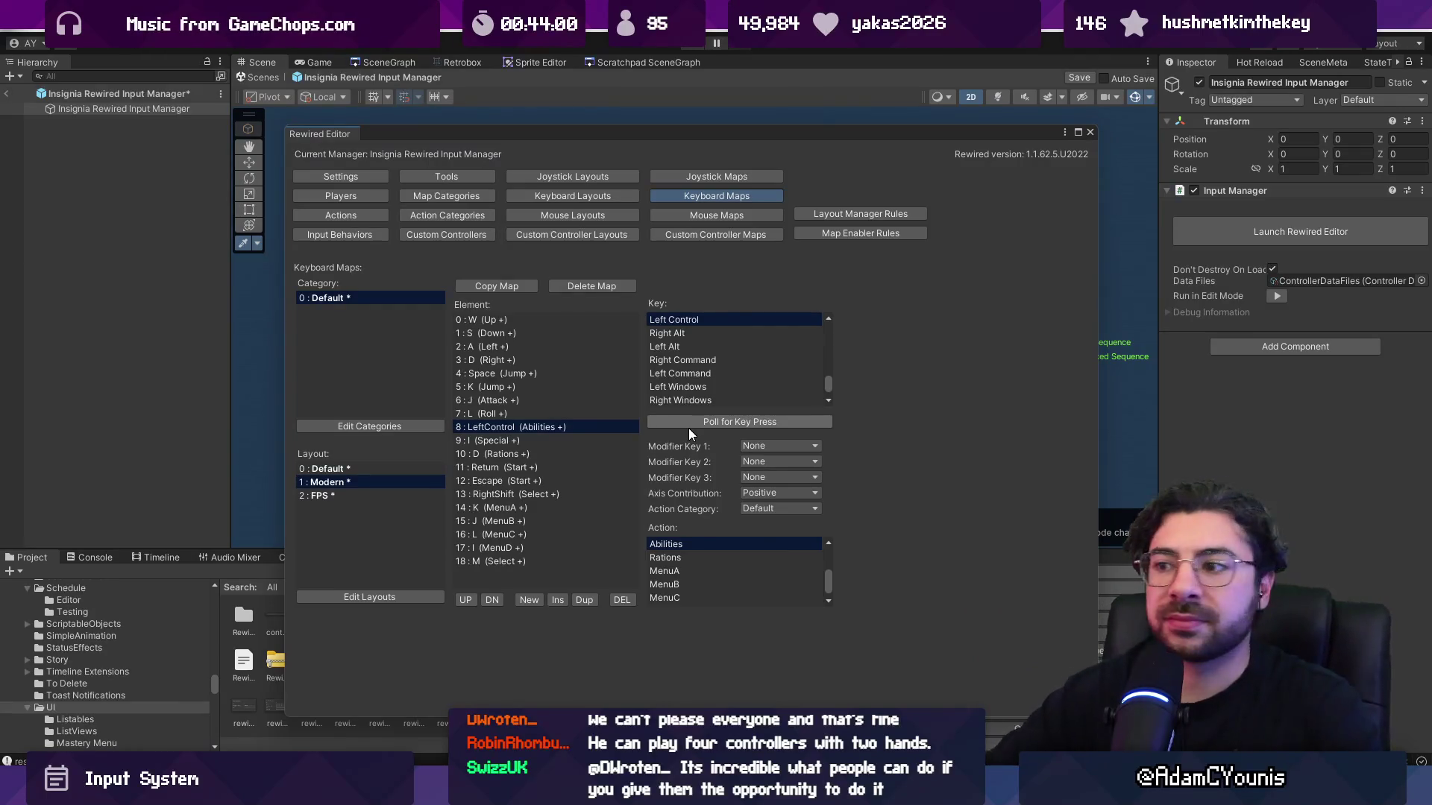
pyautogui.click(547, 439)
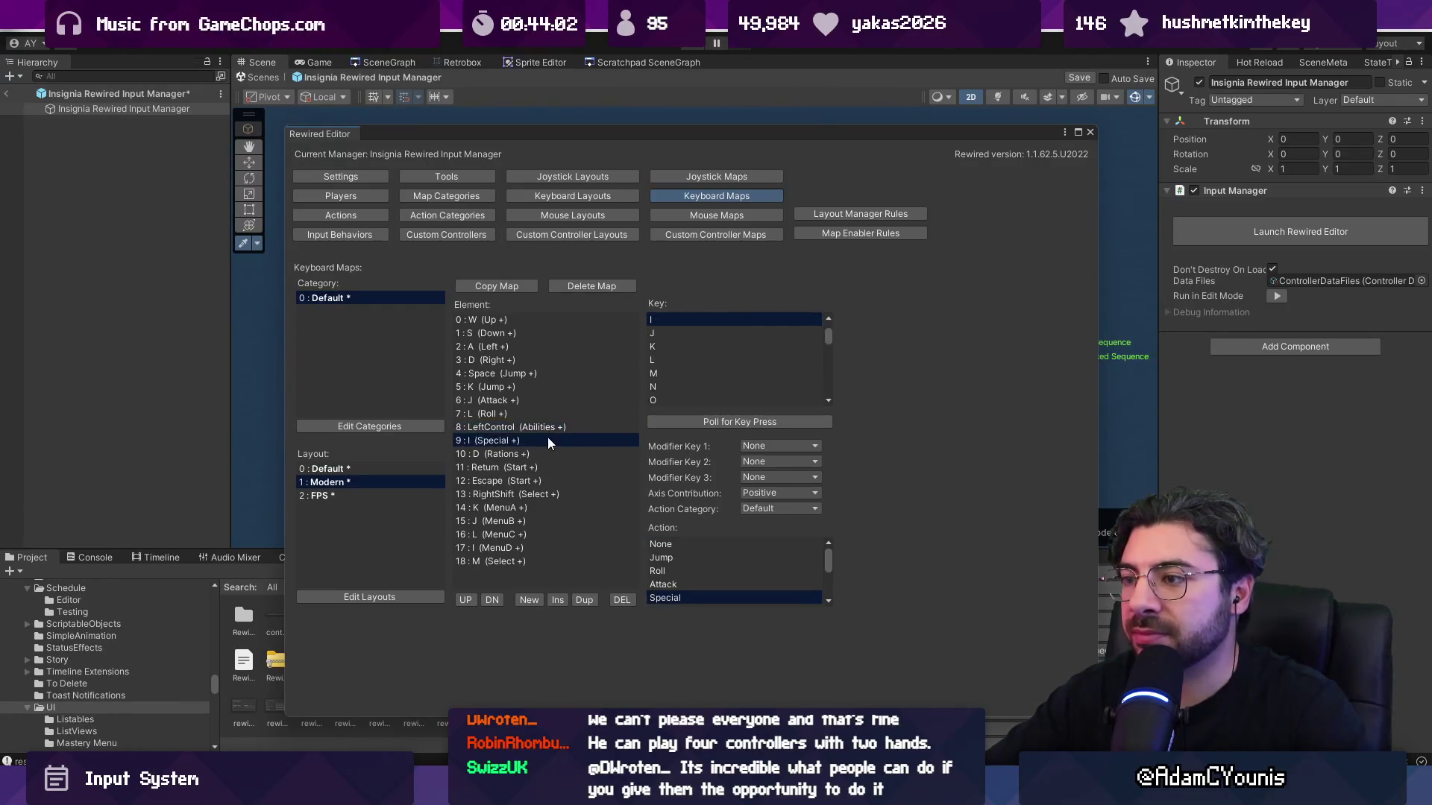
pyautogui.click(554, 450)
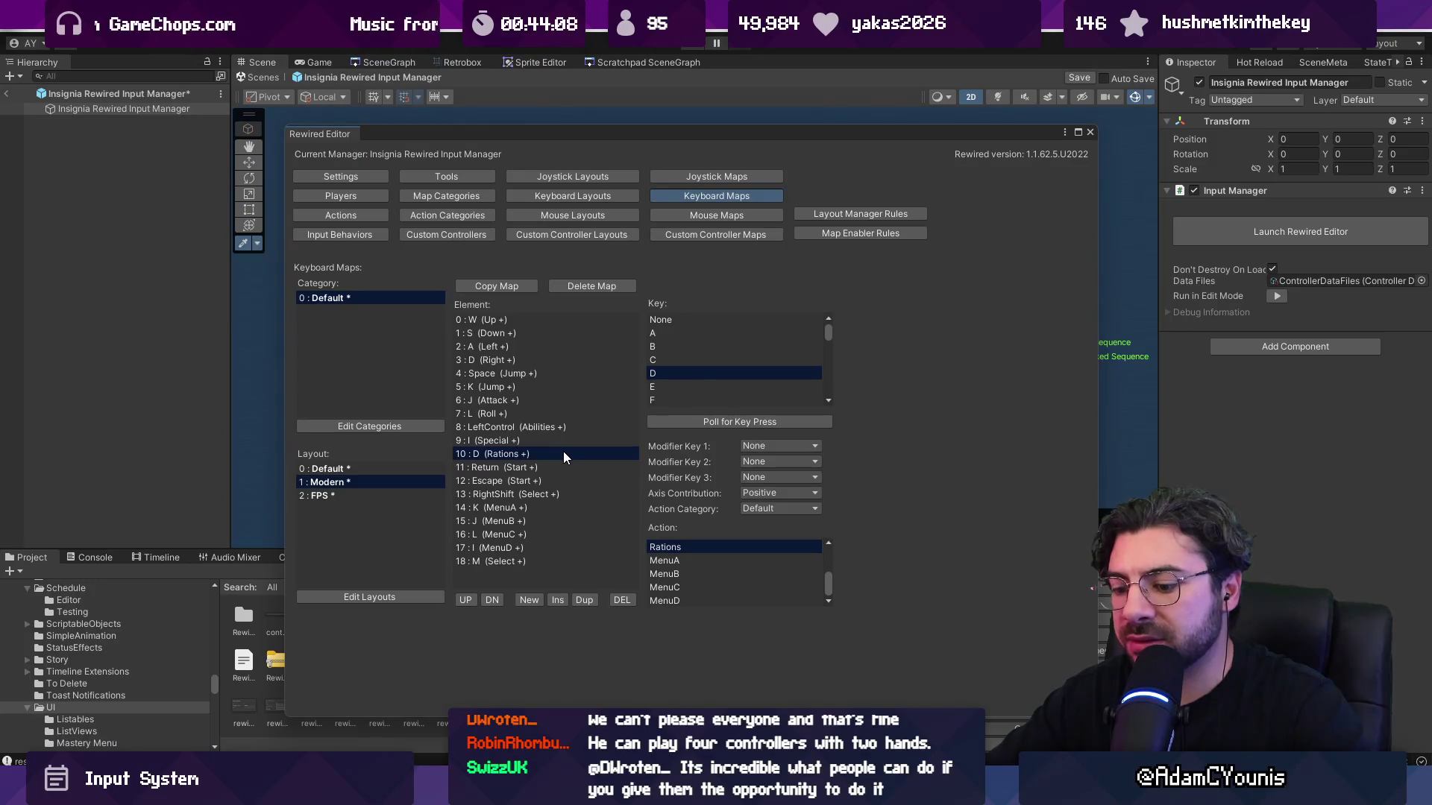
pyautogui.click(719, 422)
pyautogui.press('o')
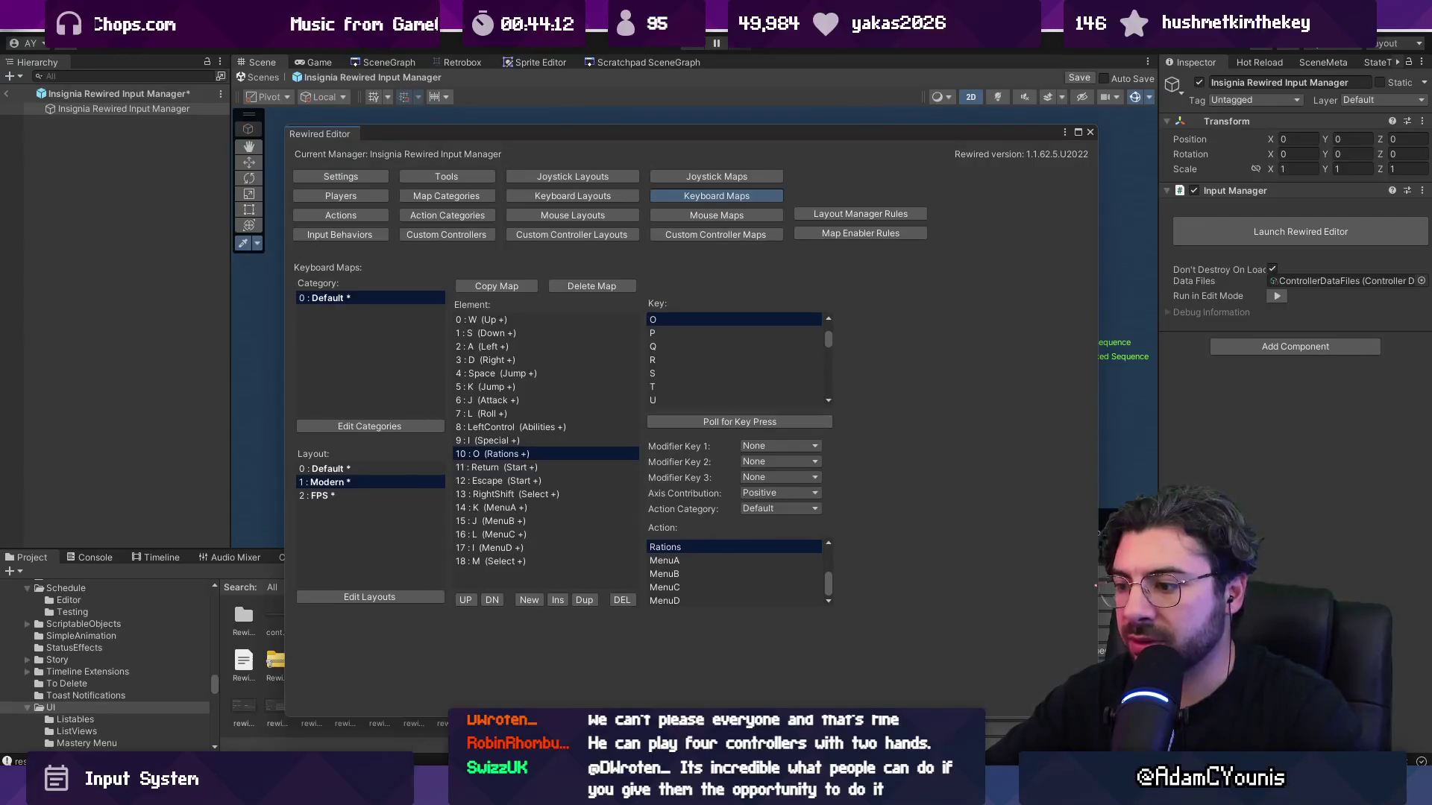
pyautogui.hotkey('alt', 'Tab')
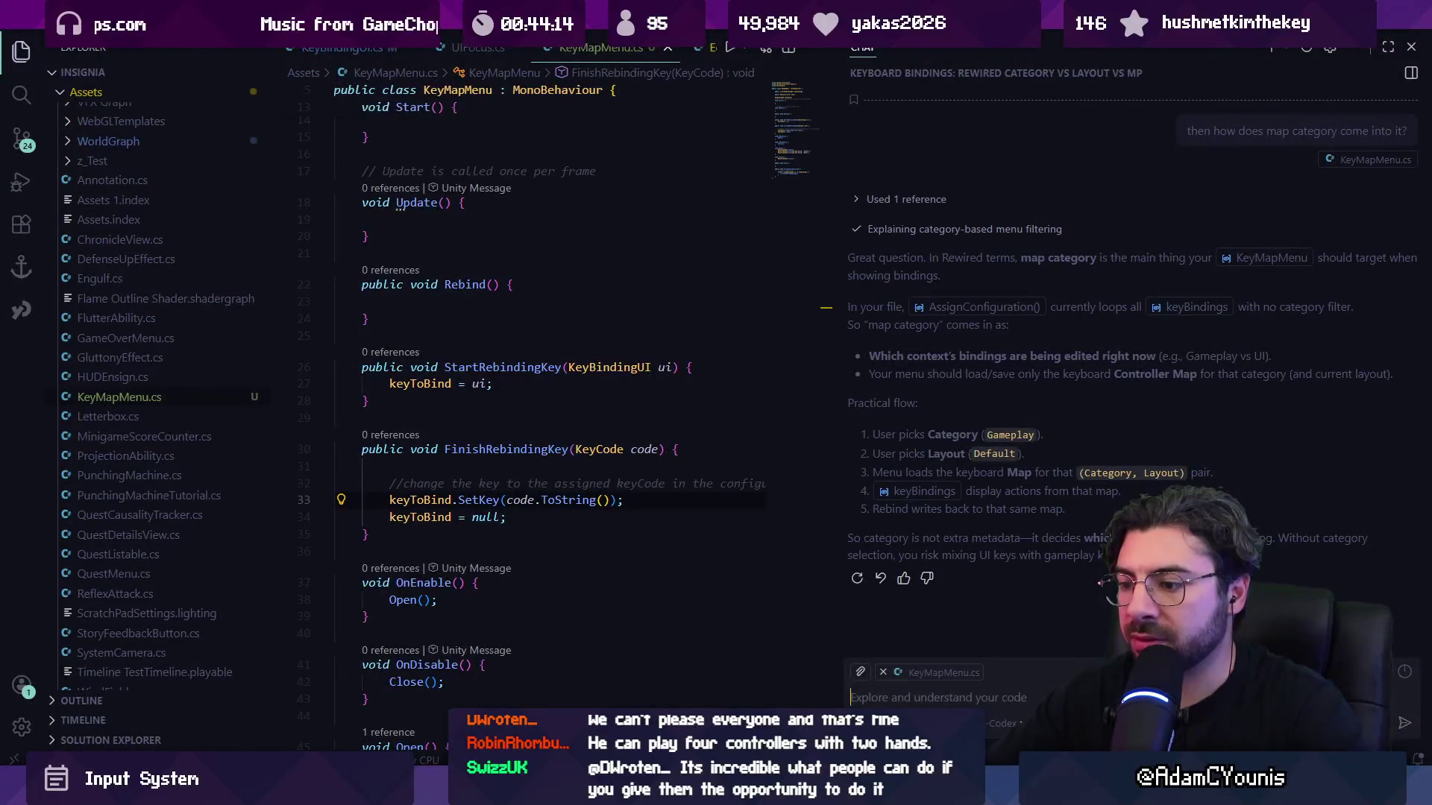
# Compare against the Figma mockup showing O as Rations and K as Jump, then return to Unity.
pyautogui.hotkey('alt', 'Tab')
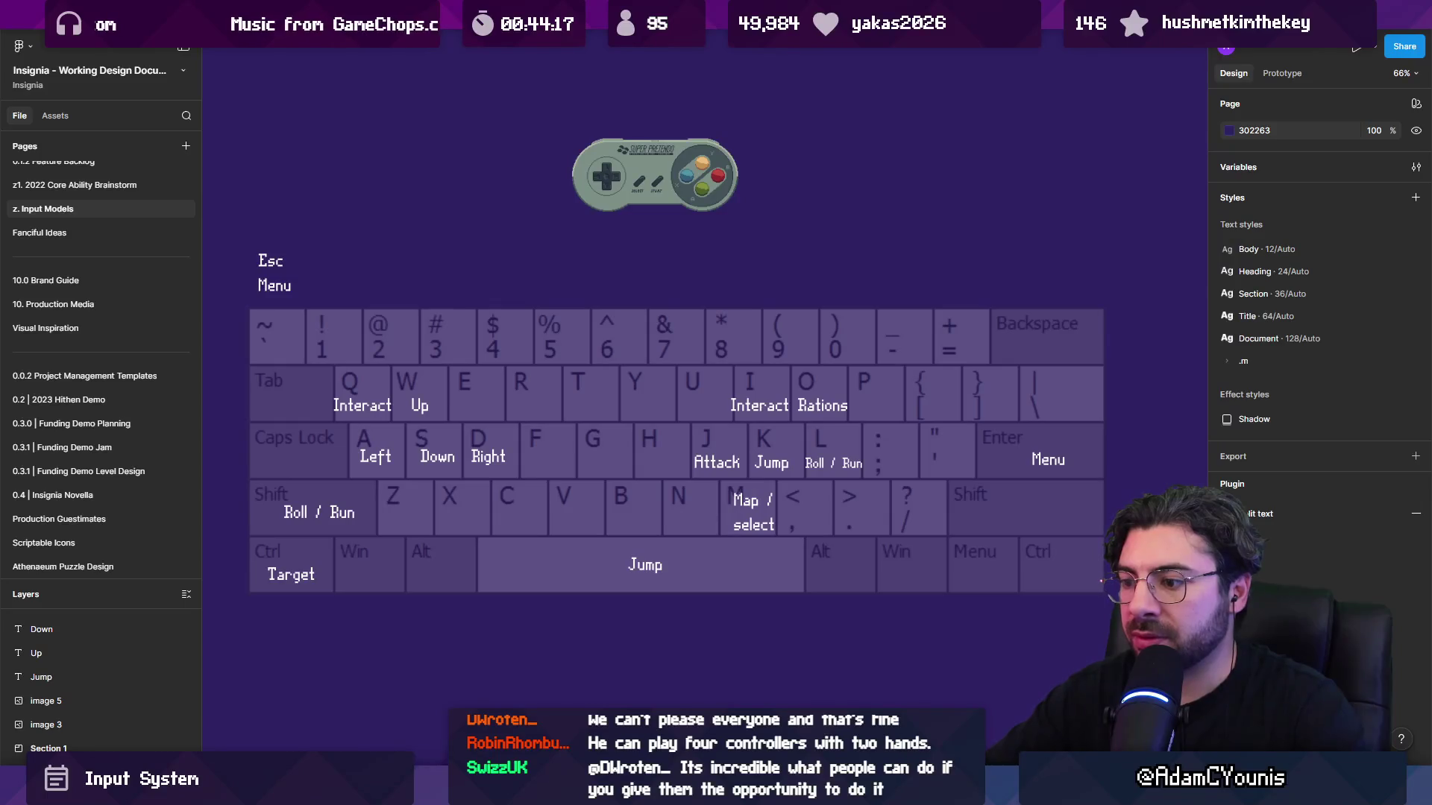
pyautogui.moveTo(635, 791)
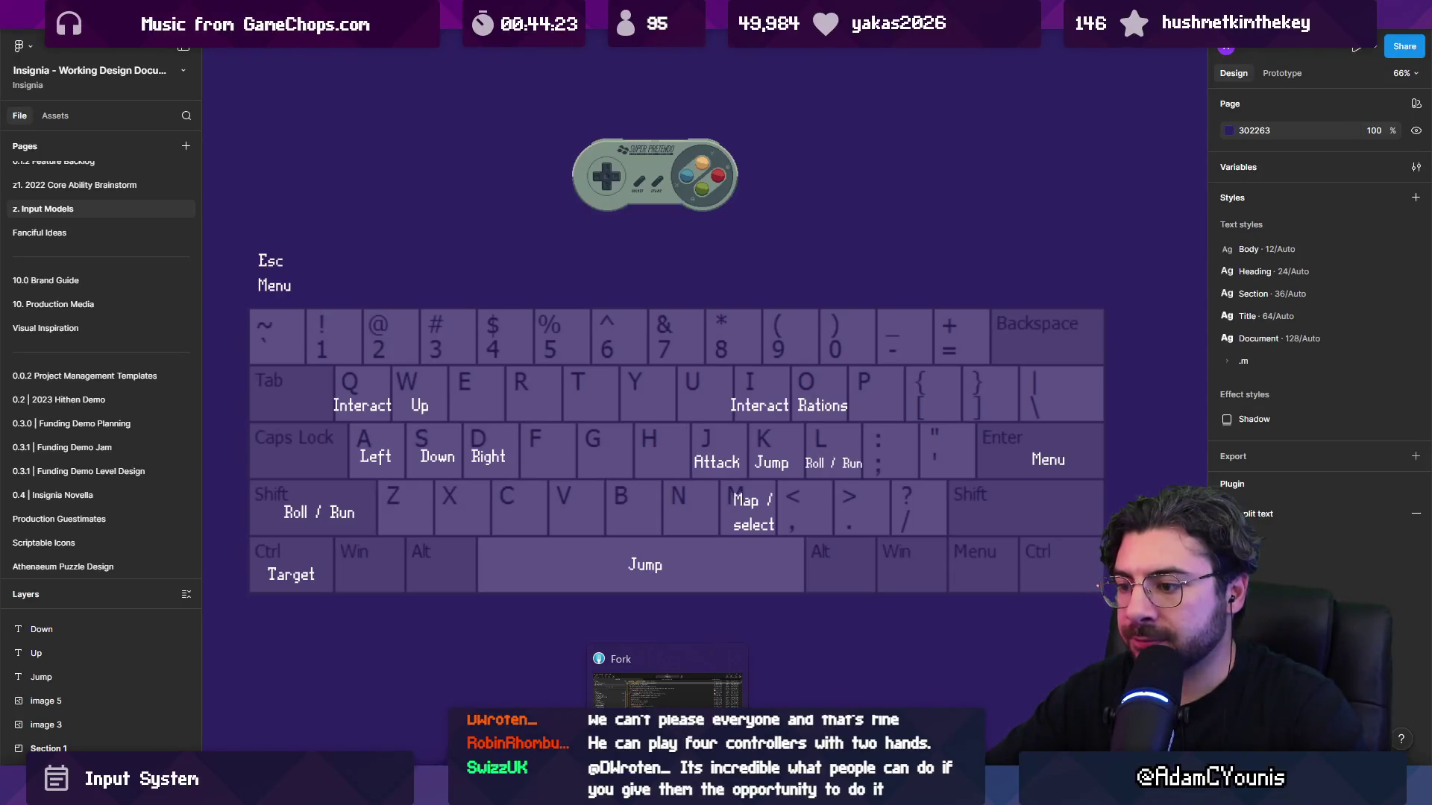
pyautogui.click(635, 686)
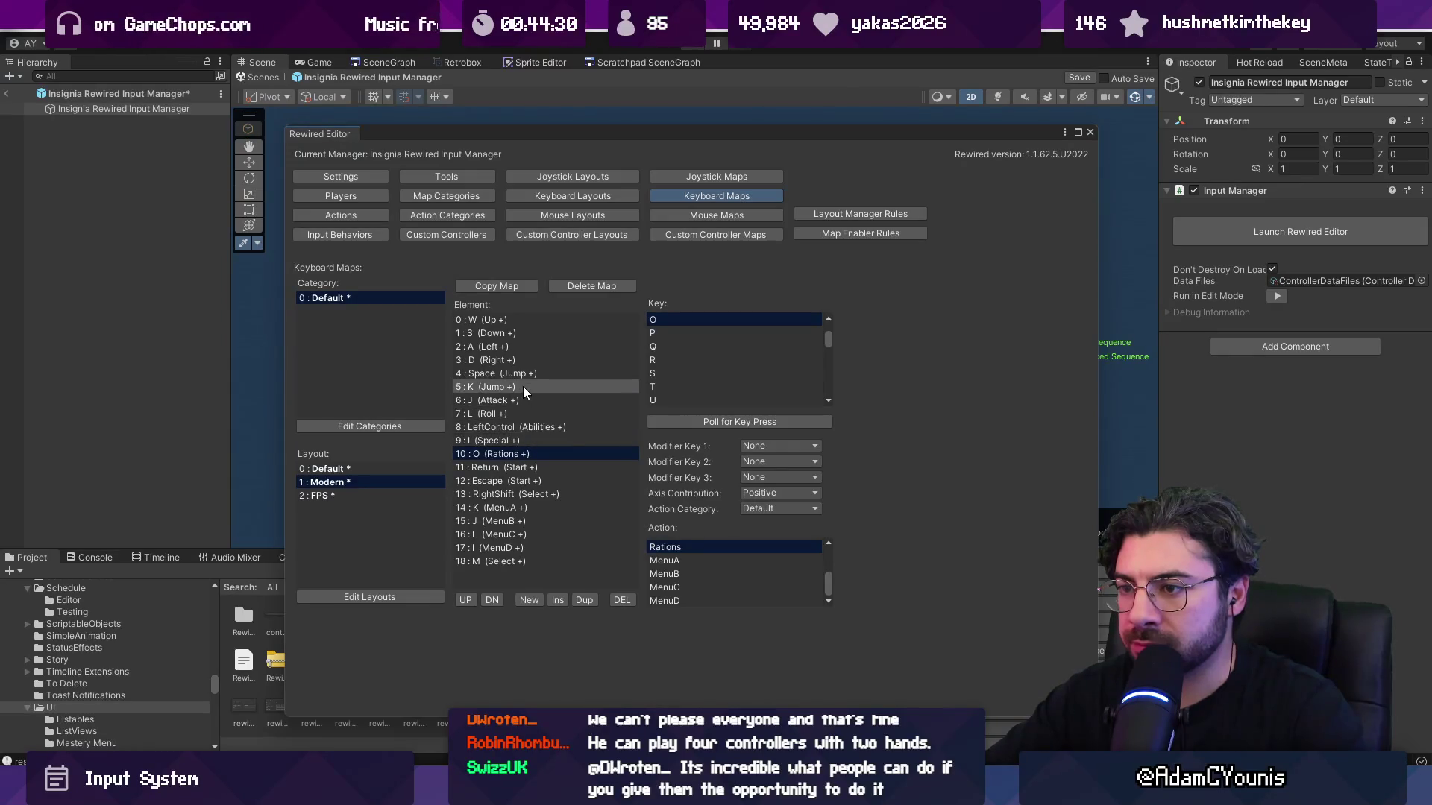
# In Modern, move Special above Abilities and add a duplicate Select binding on M.
pyautogui.click(529, 442)
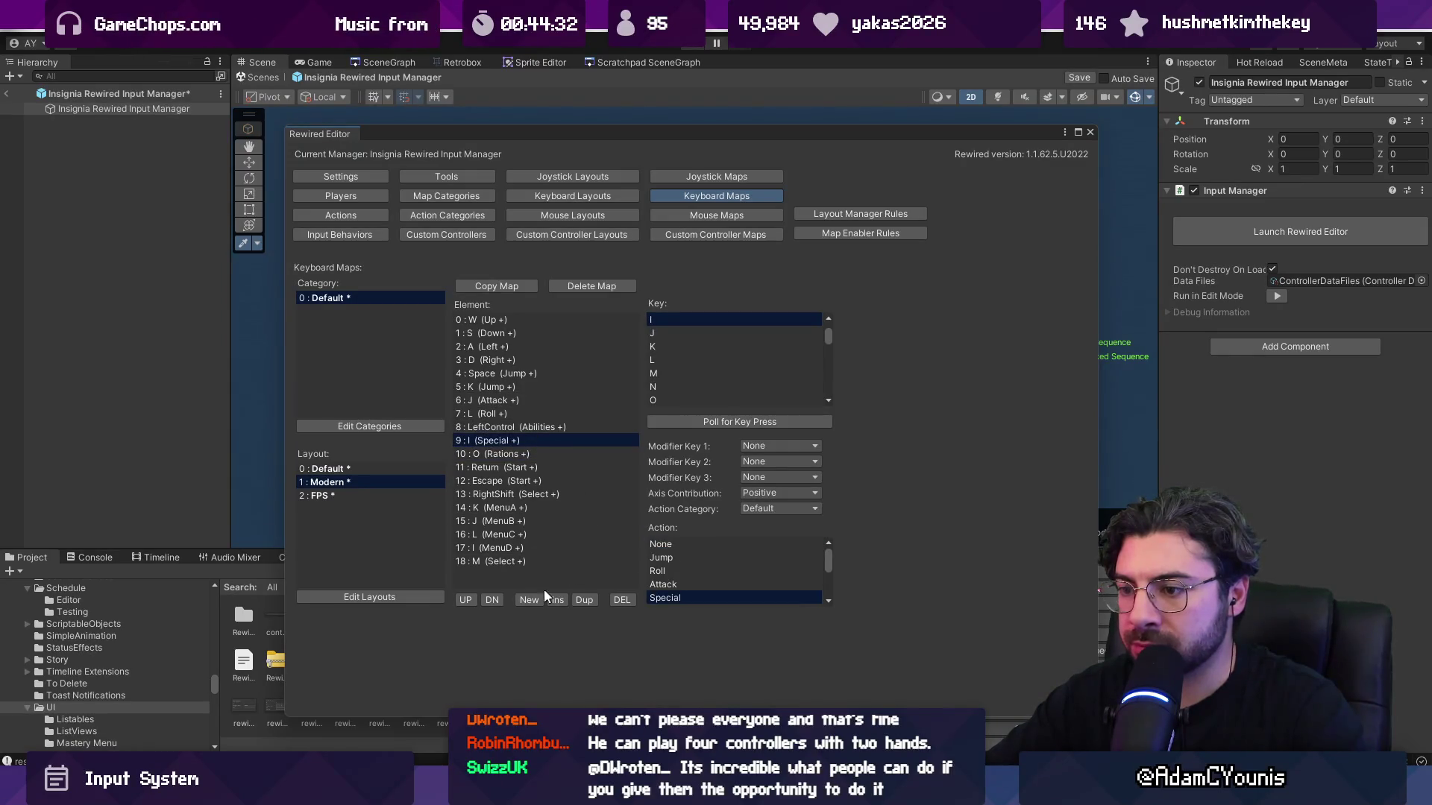
pyautogui.click(468, 600)
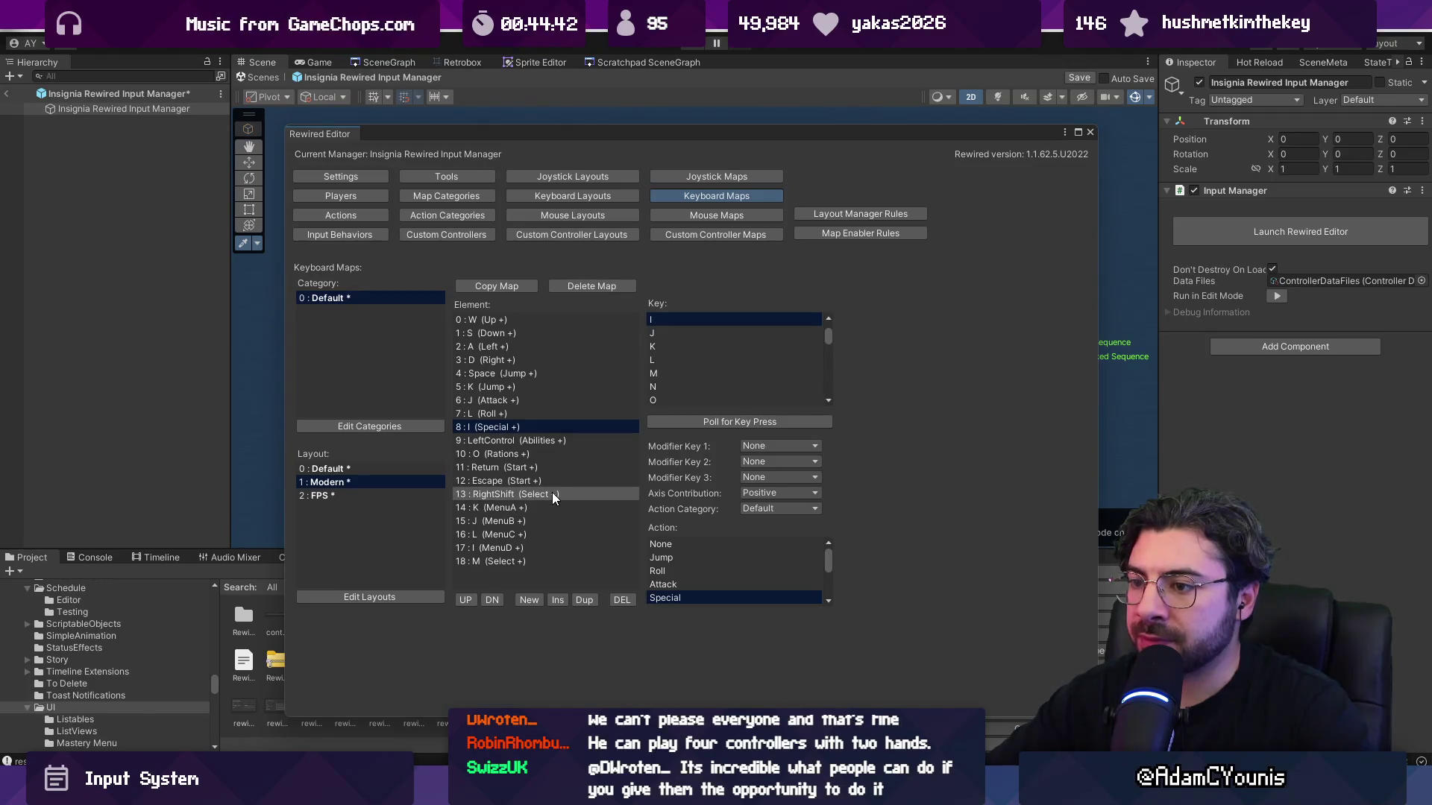
pyautogui.click(552, 494)
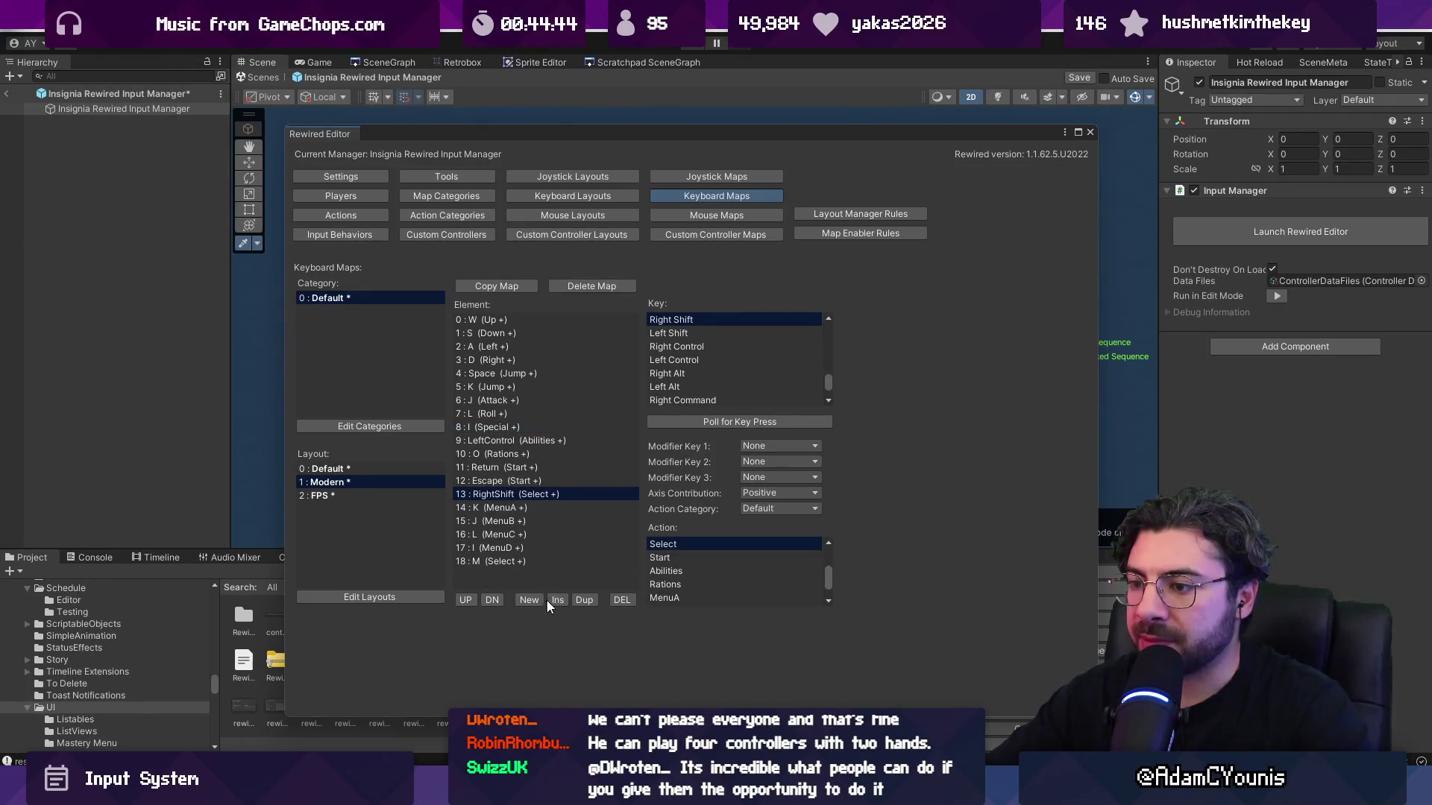
pyautogui.click(584, 600)
pyautogui.click(526, 508)
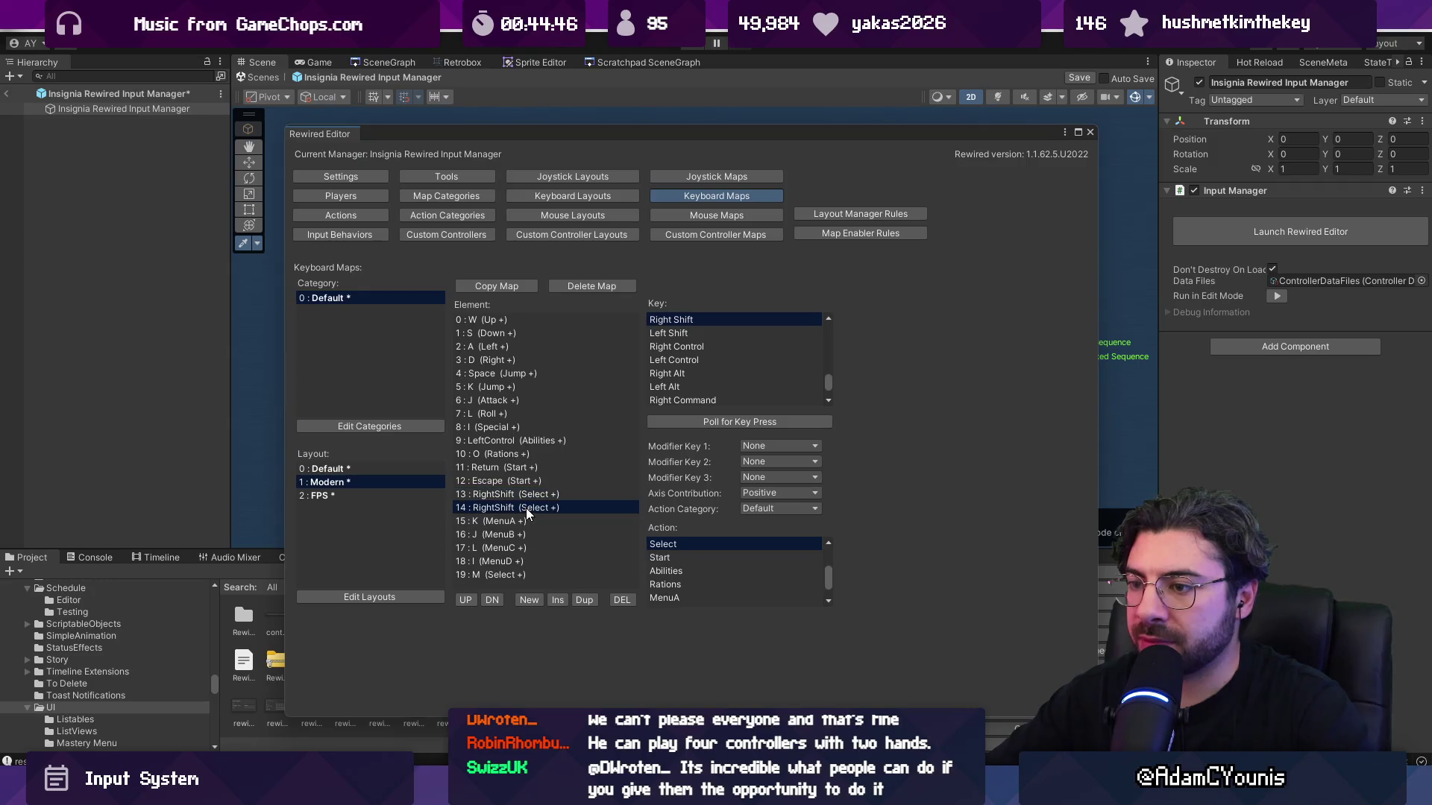
pyautogui.click(718, 421)
pyautogui.press('m')
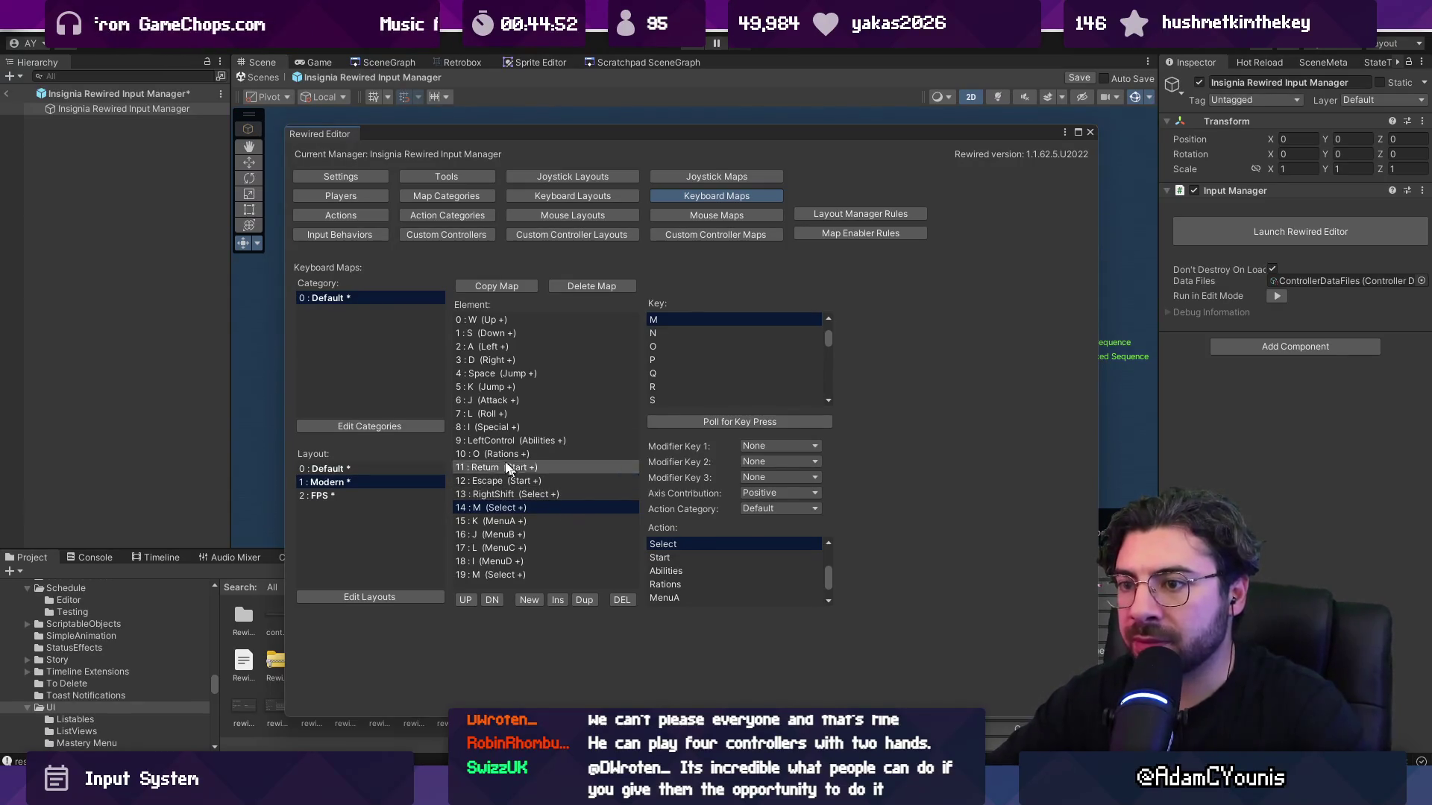
# In the Default layout, move the M Select binding up two places, then return to Modern.
pyautogui.click(356, 468)
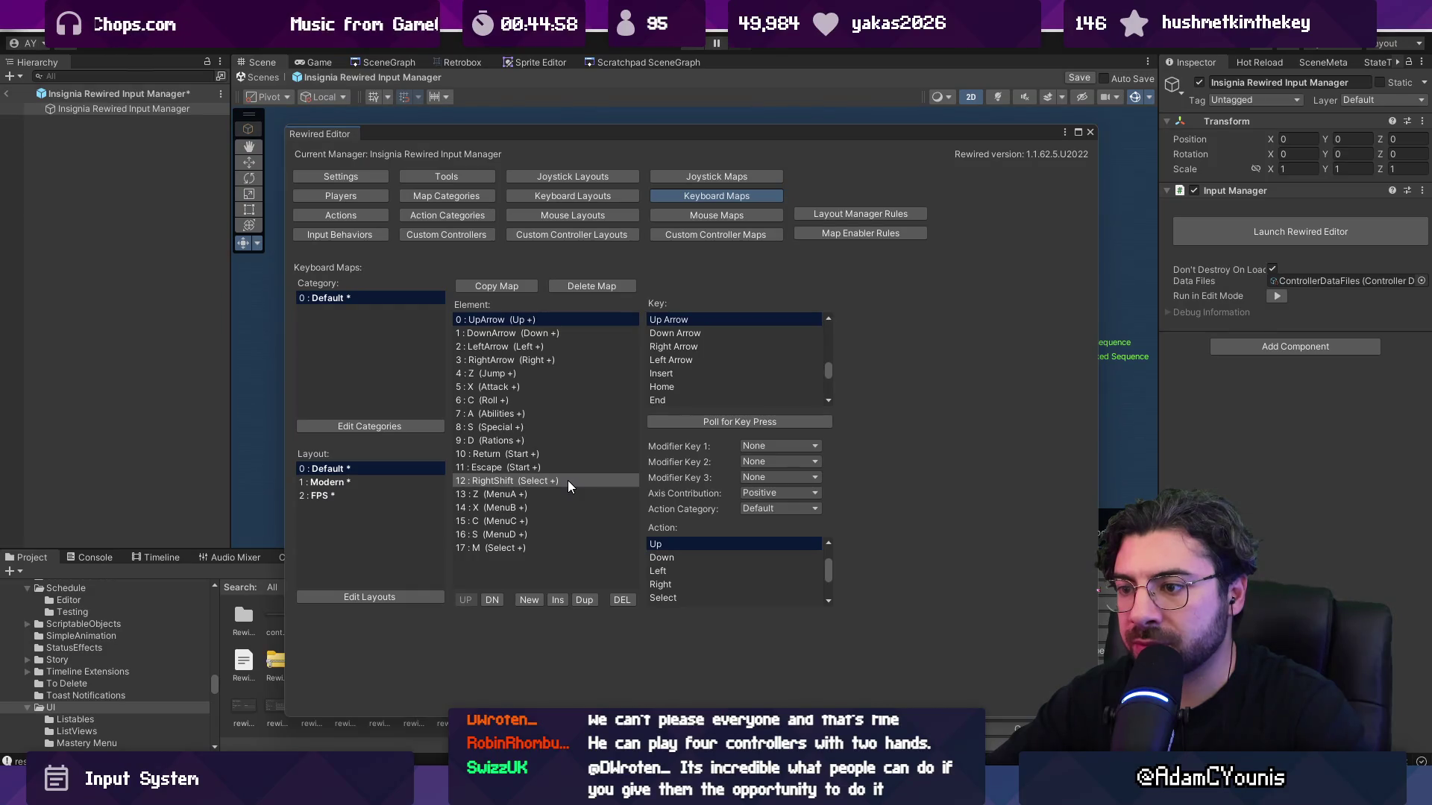
pyautogui.click(519, 549)
pyautogui.click(465, 600)
pyautogui.click(466, 599)
pyautogui.click(465, 600)
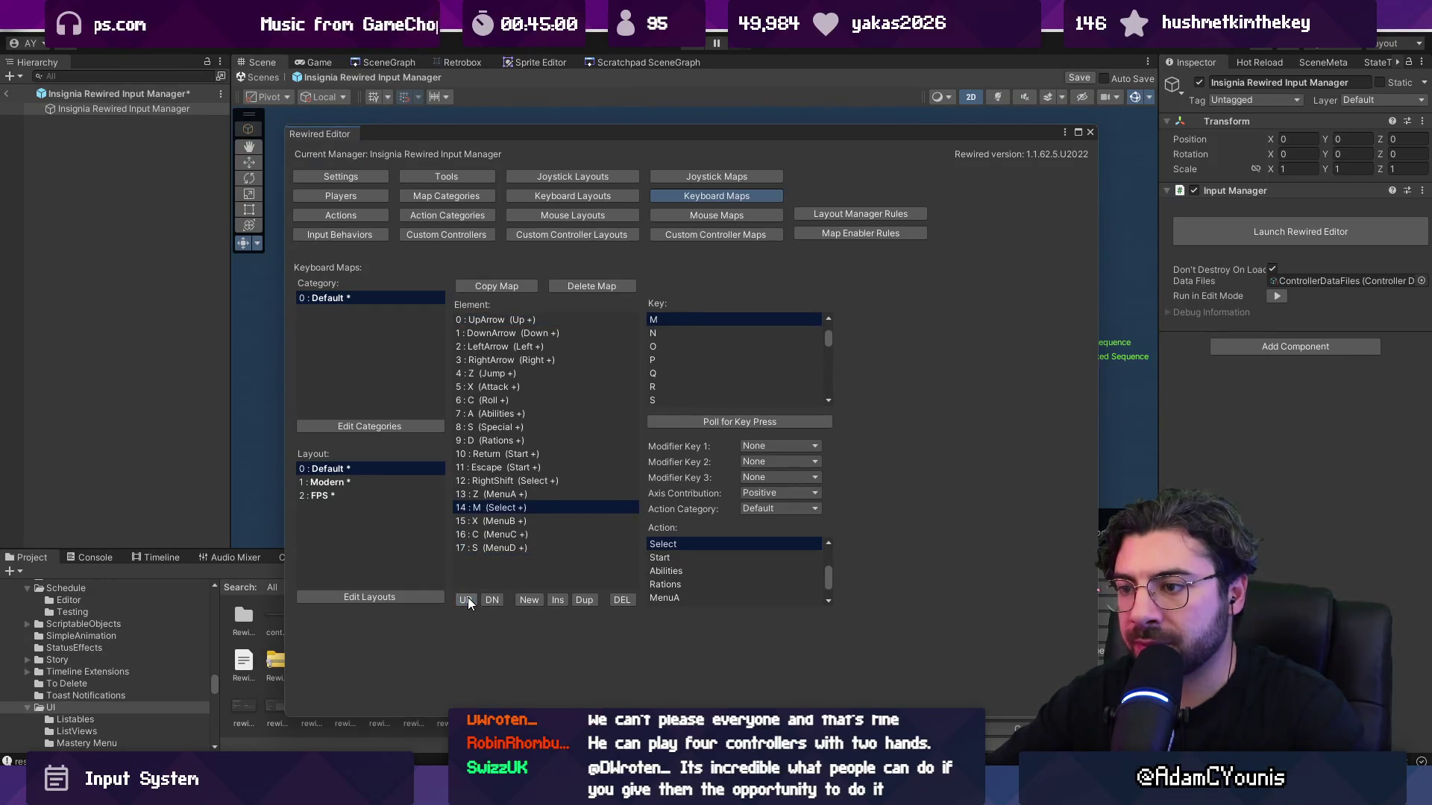
pyautogui.click(466, 600)
pyautogui.click(338, 482)
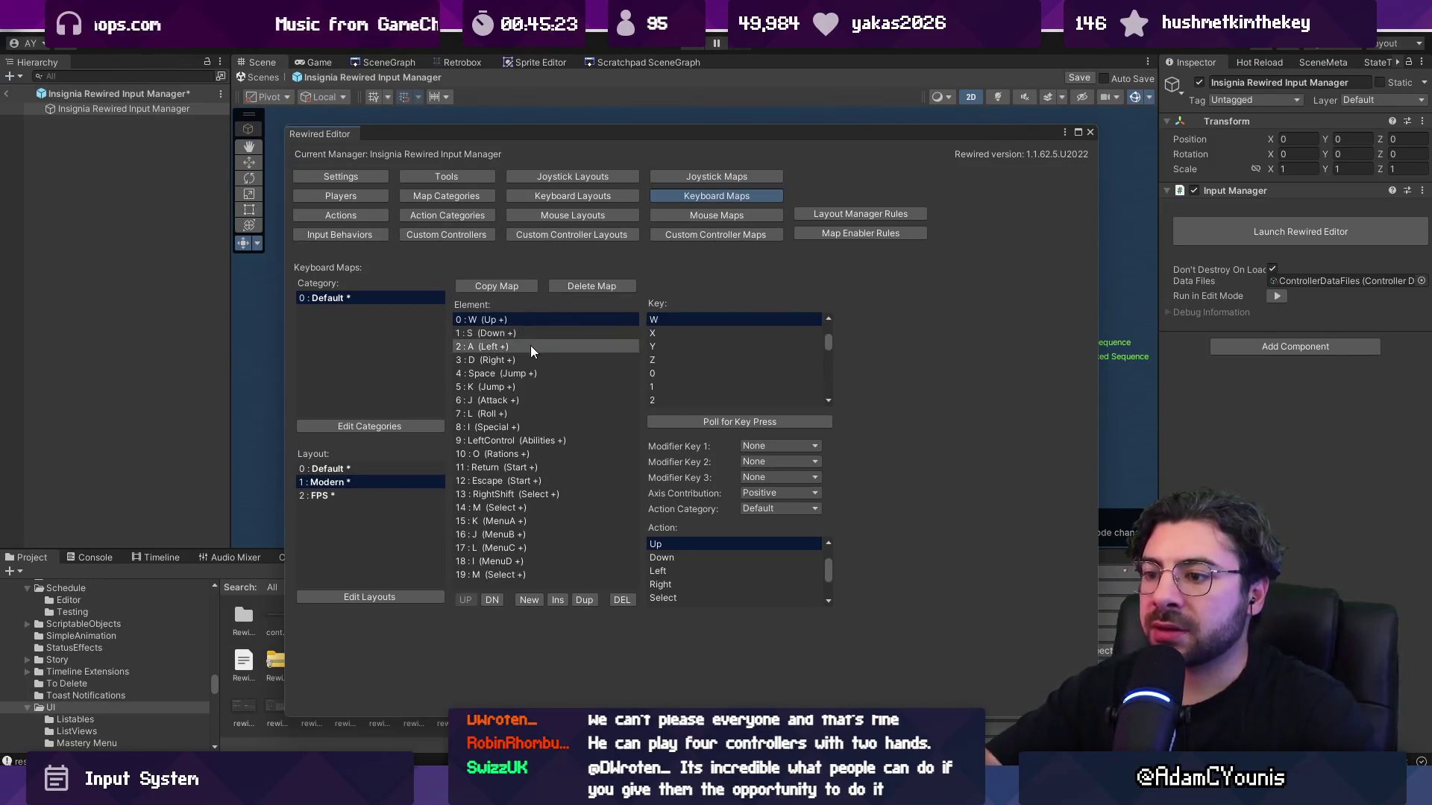
# Copy the Modern keyboard map over the FPS layout, replacing its existing map.
pyautogui.click(507, 285)
pyautogui.click(657, 396)
pyautogui.click(675, 443)
pyautogui.click(593, 417)
pyautogui.click(757, 420)
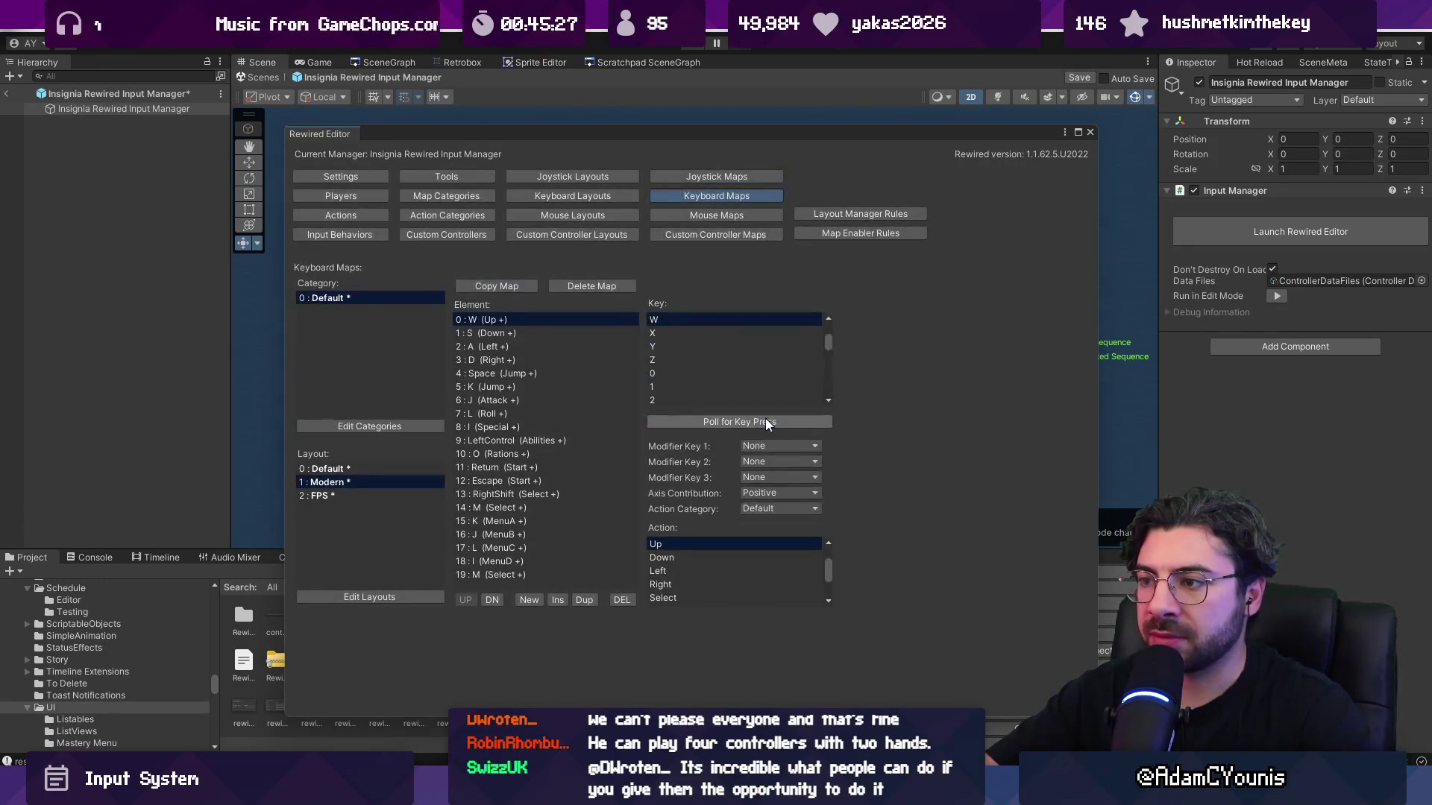
# Compare the FPS, Modern and Default maps, then save the scene and close the Rewired Editor.
pyautogui.click(350, 492)
pyautogui.click(355, 477)
pyautogui.click(356, 492)
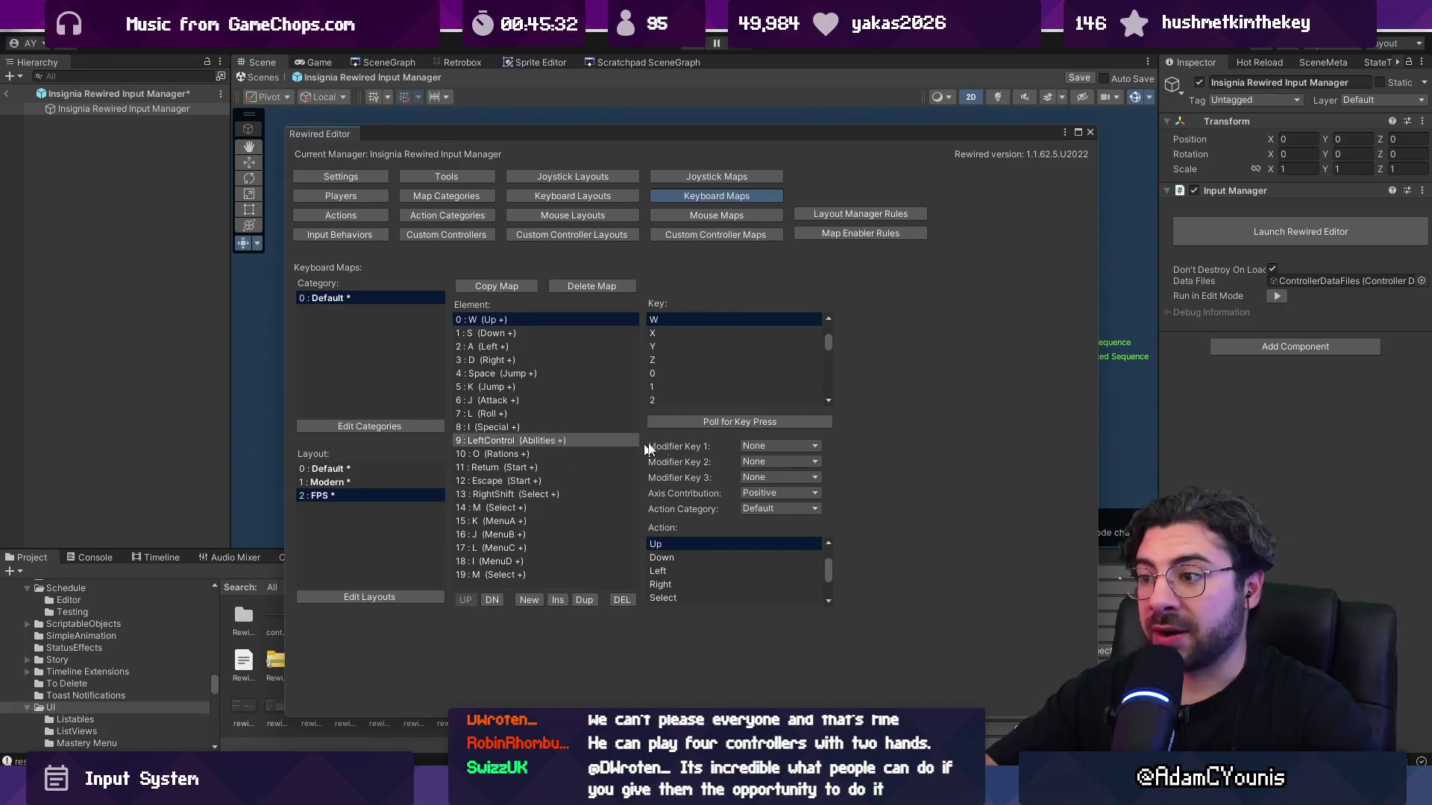
pyautogui.click(727, 423)
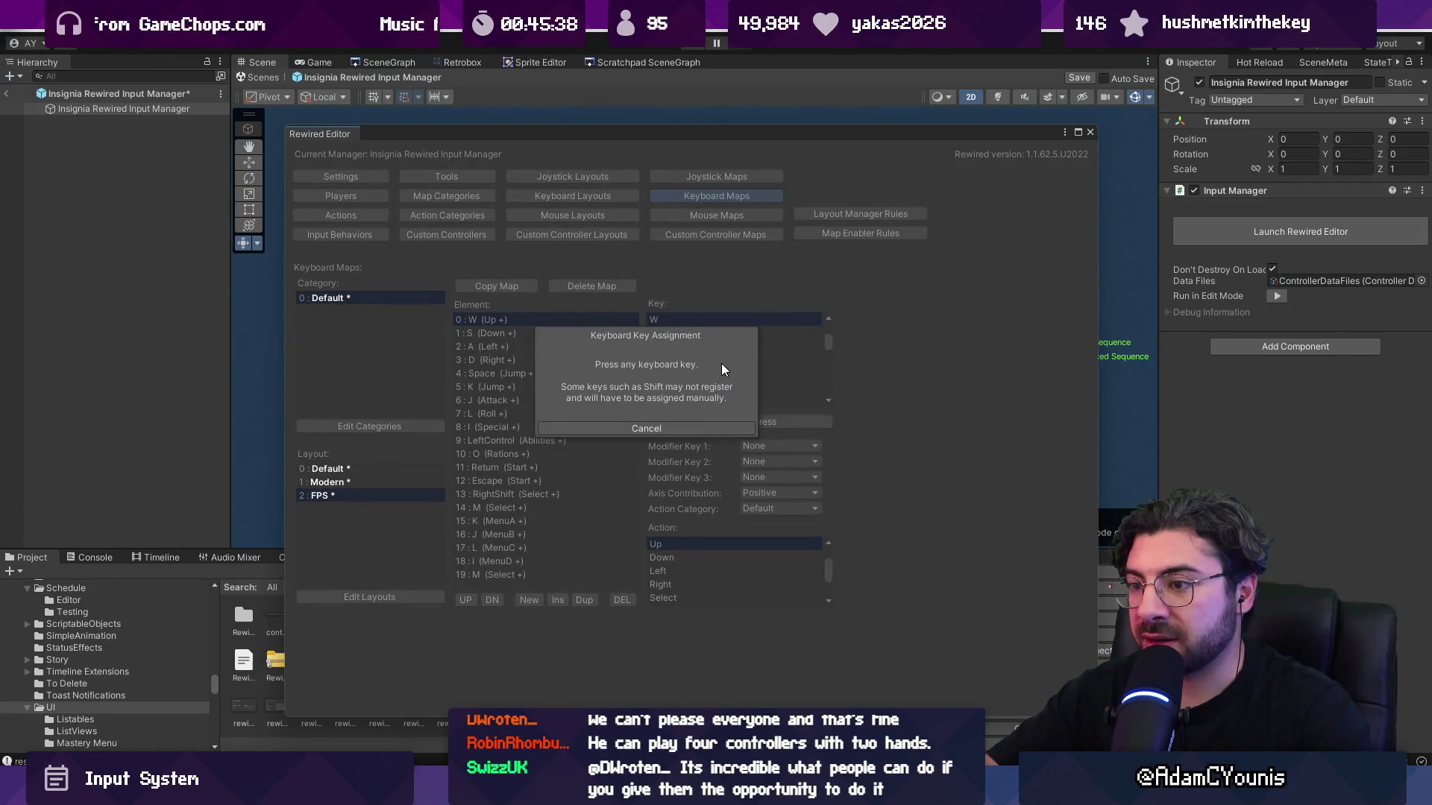
pyautogui.click(690, 424)
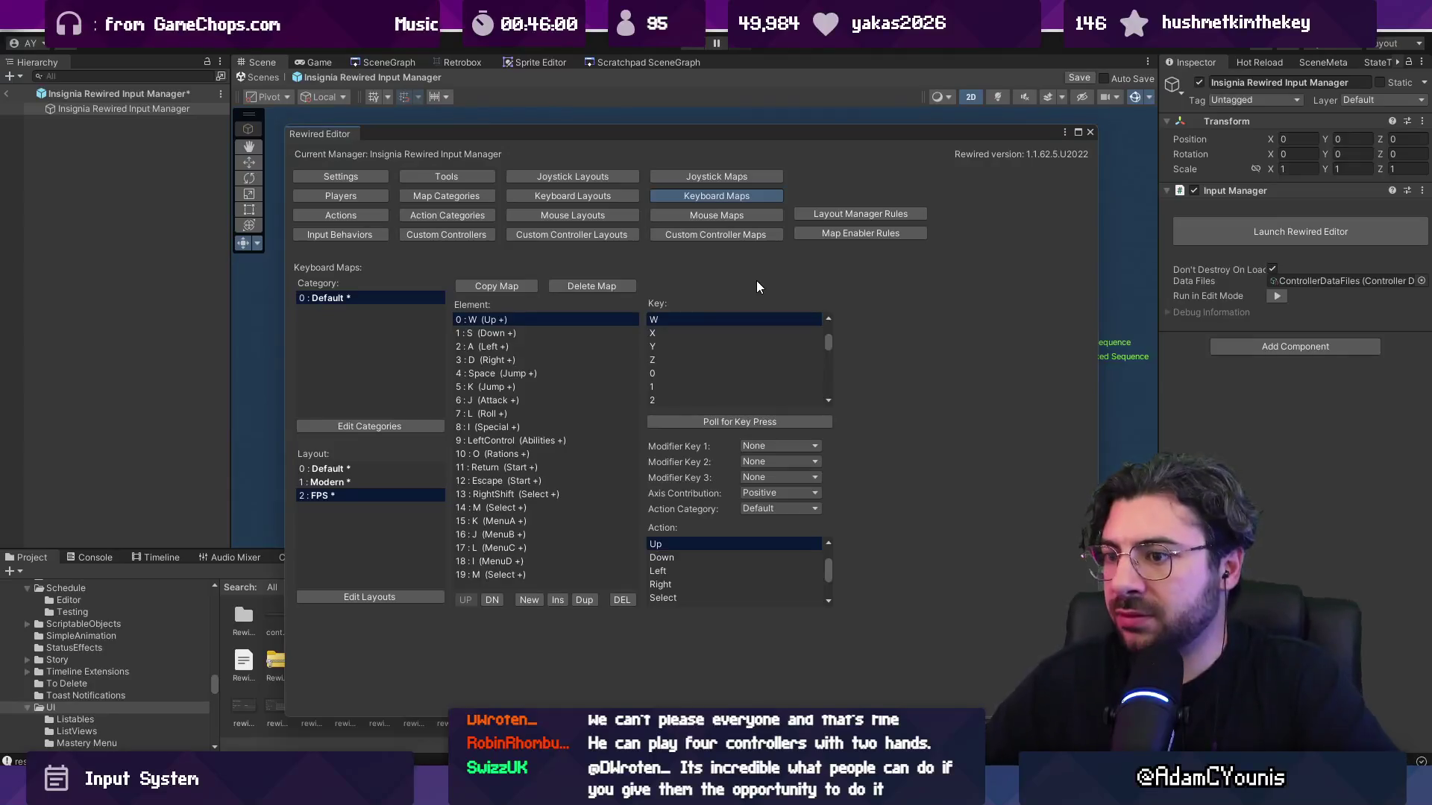
pyautogui.click(392, 465)
pyautogui.click(387, 476)
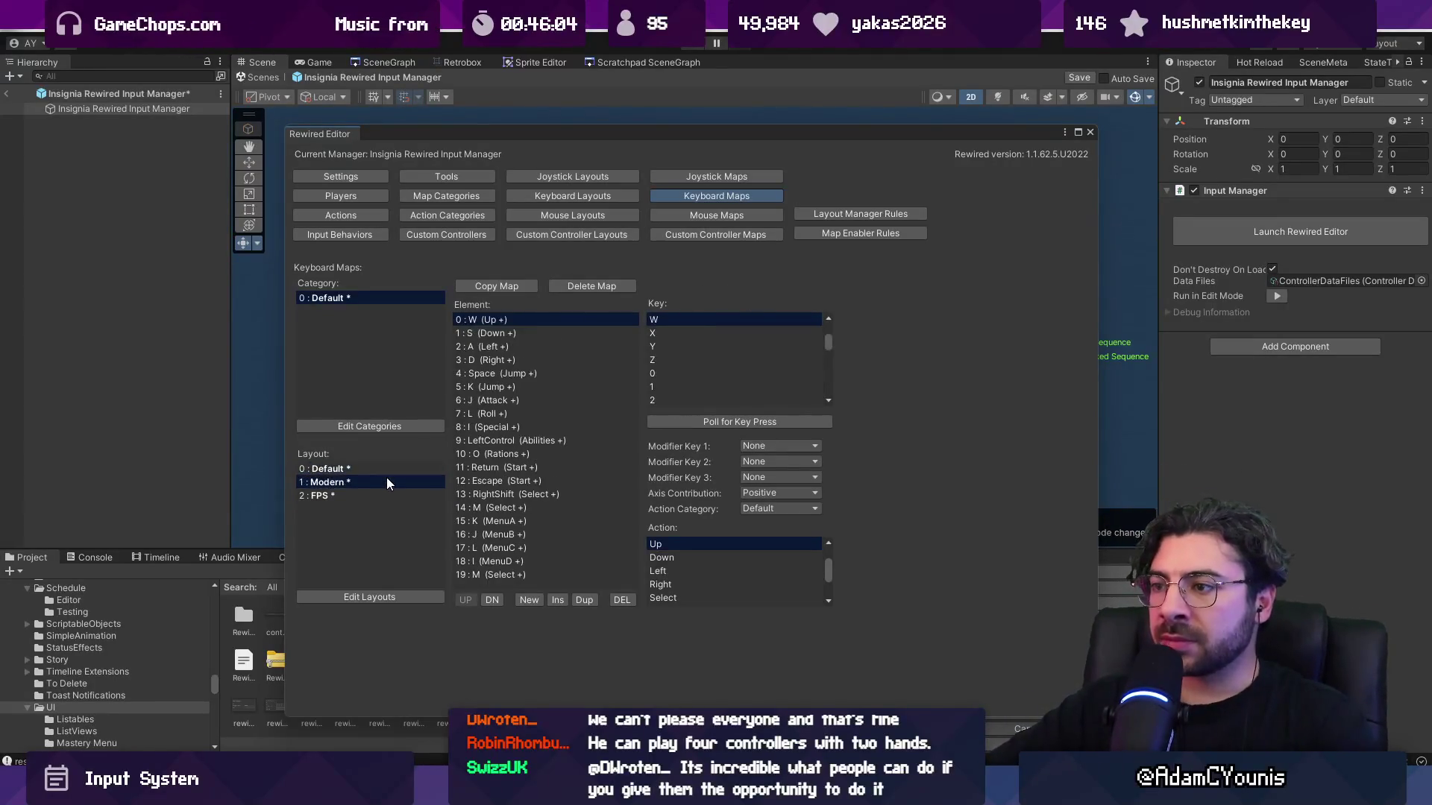
pyautogui.click(387, 467)
pyautogui.click(386, 481)
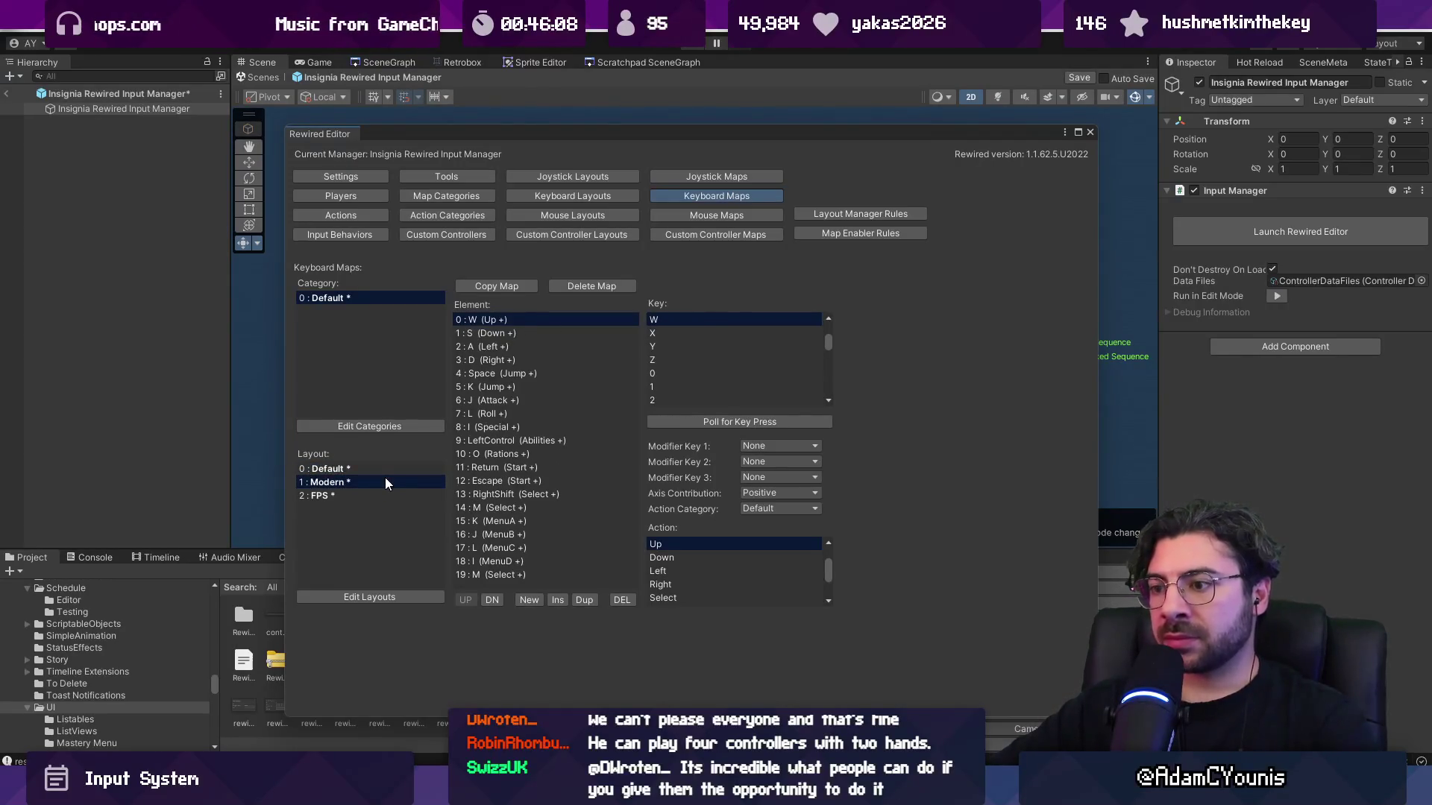
pyautogui.click(388, 497)
pyautogui.hotkey('ctrl', 's')
pyautogui.click(1089, 132)
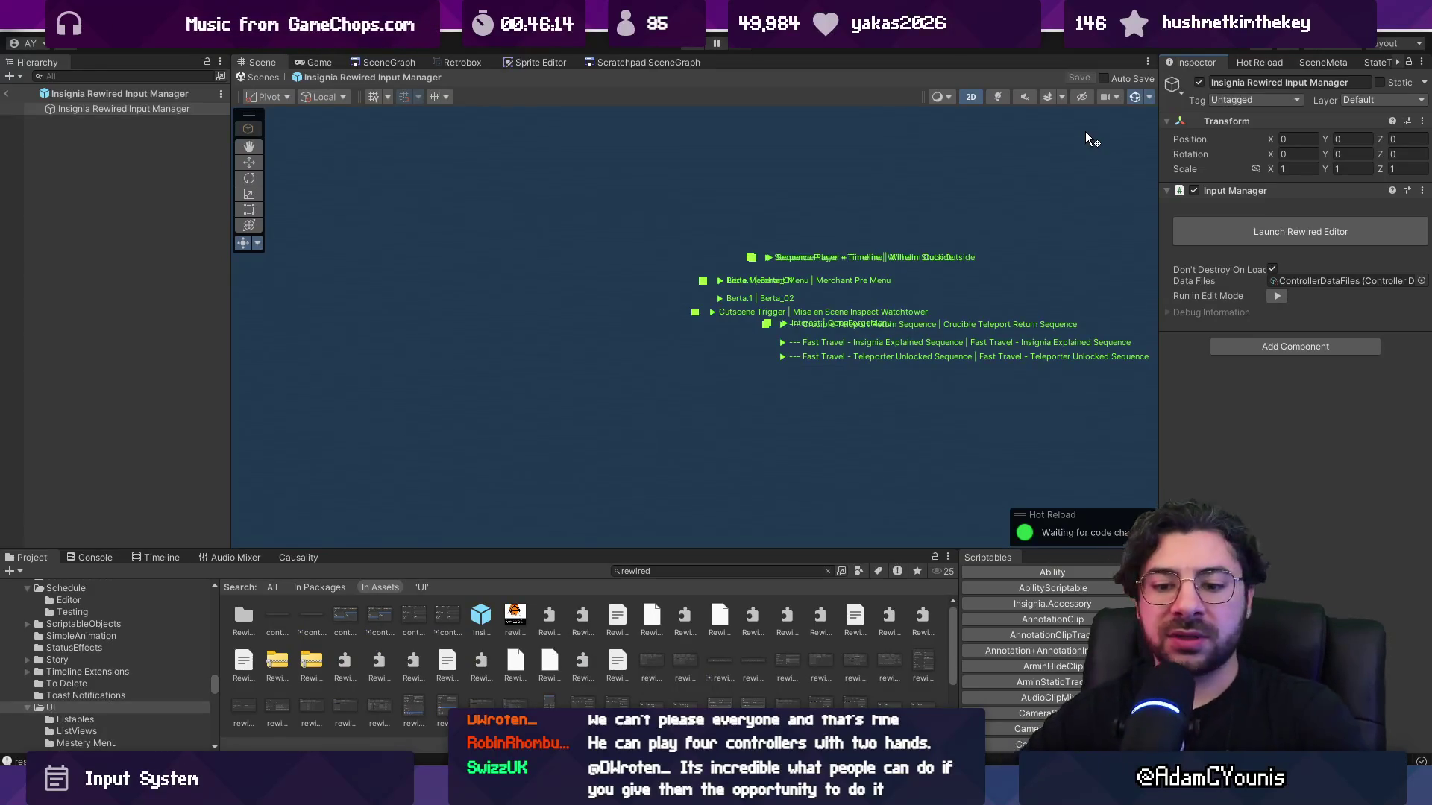
# Search the project for 'key binding' and save the Key Bindings Menu prefab.
pyautogui.click(660, 571)
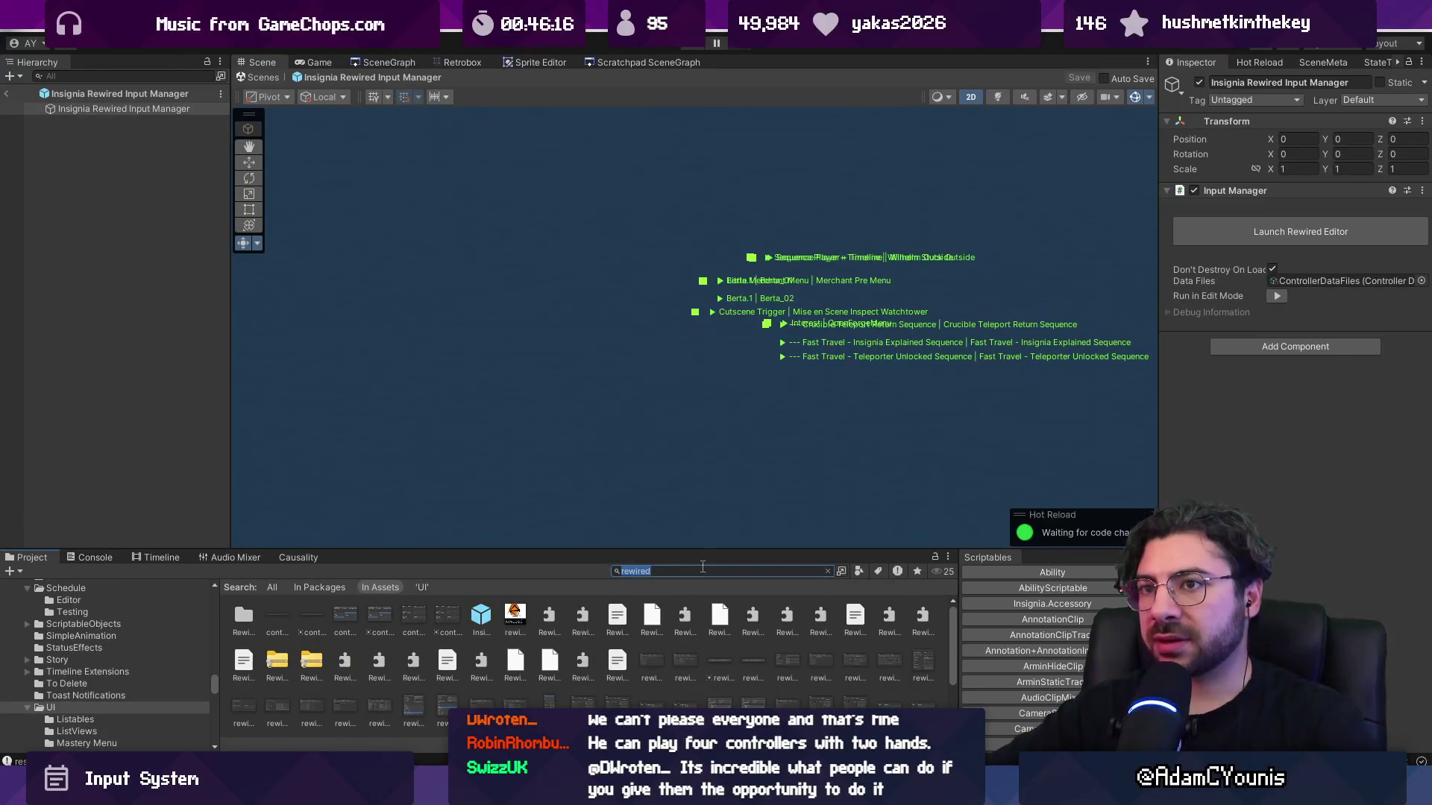
pyautogui.write('key binding')
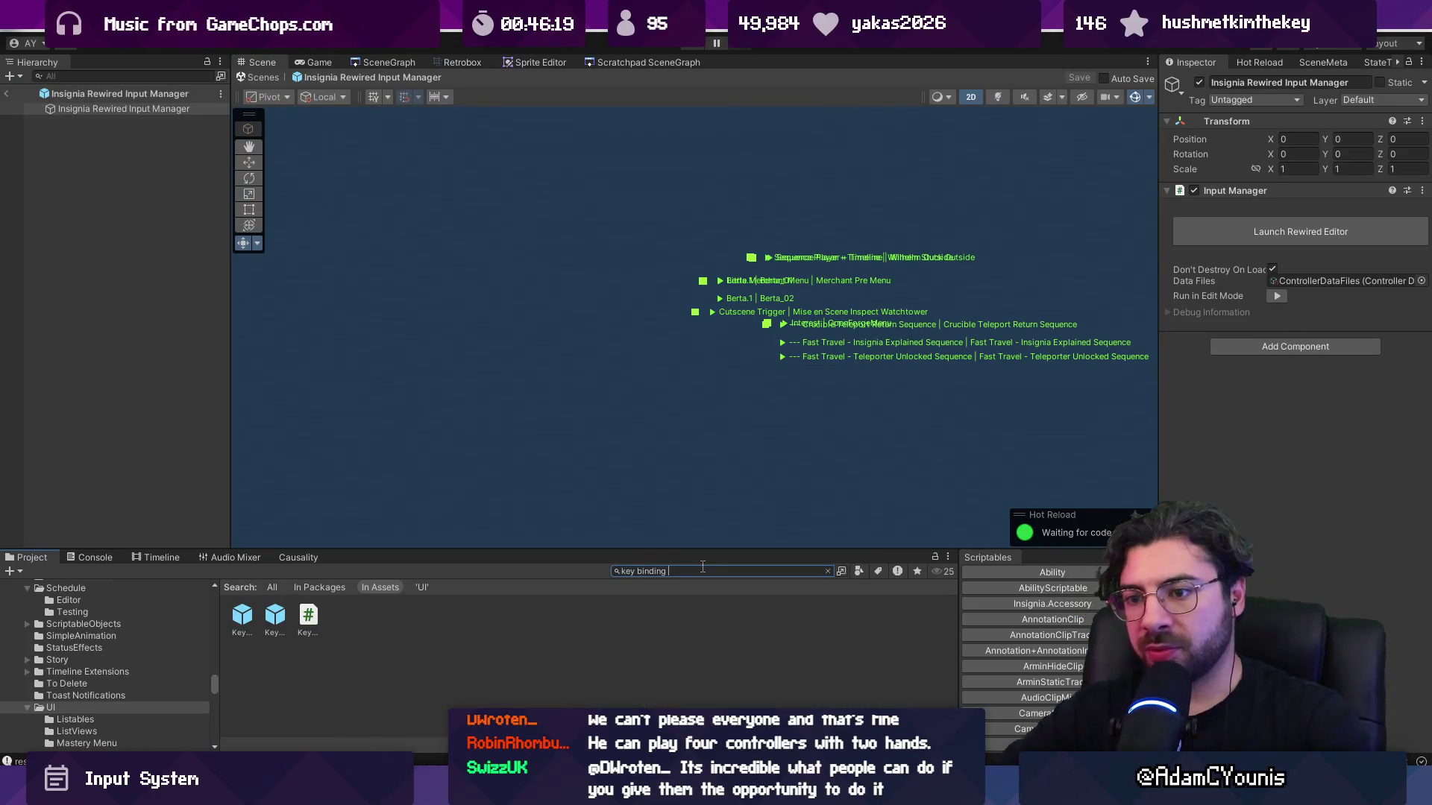
pyautogui.press('Down')
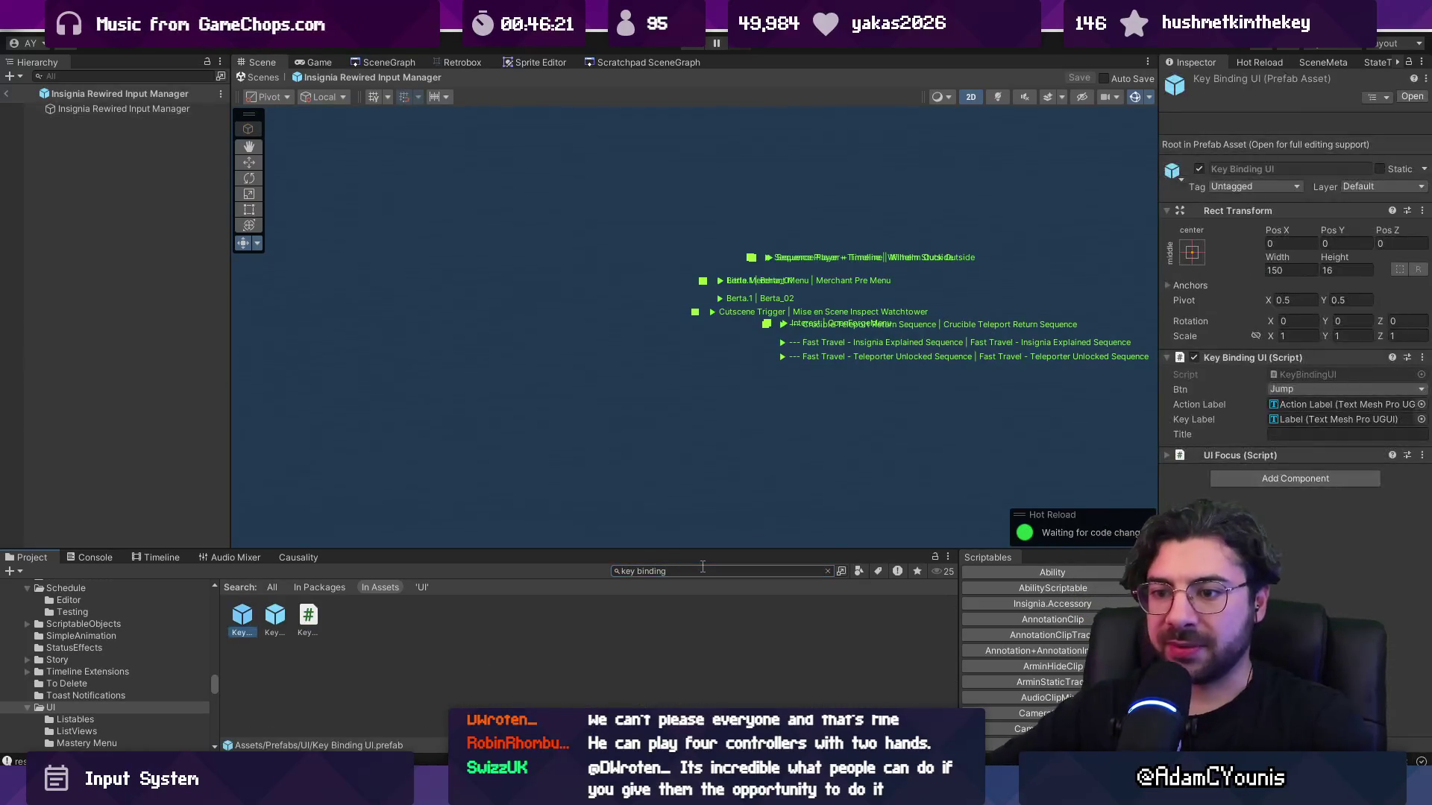
pyautogui.press('Return')
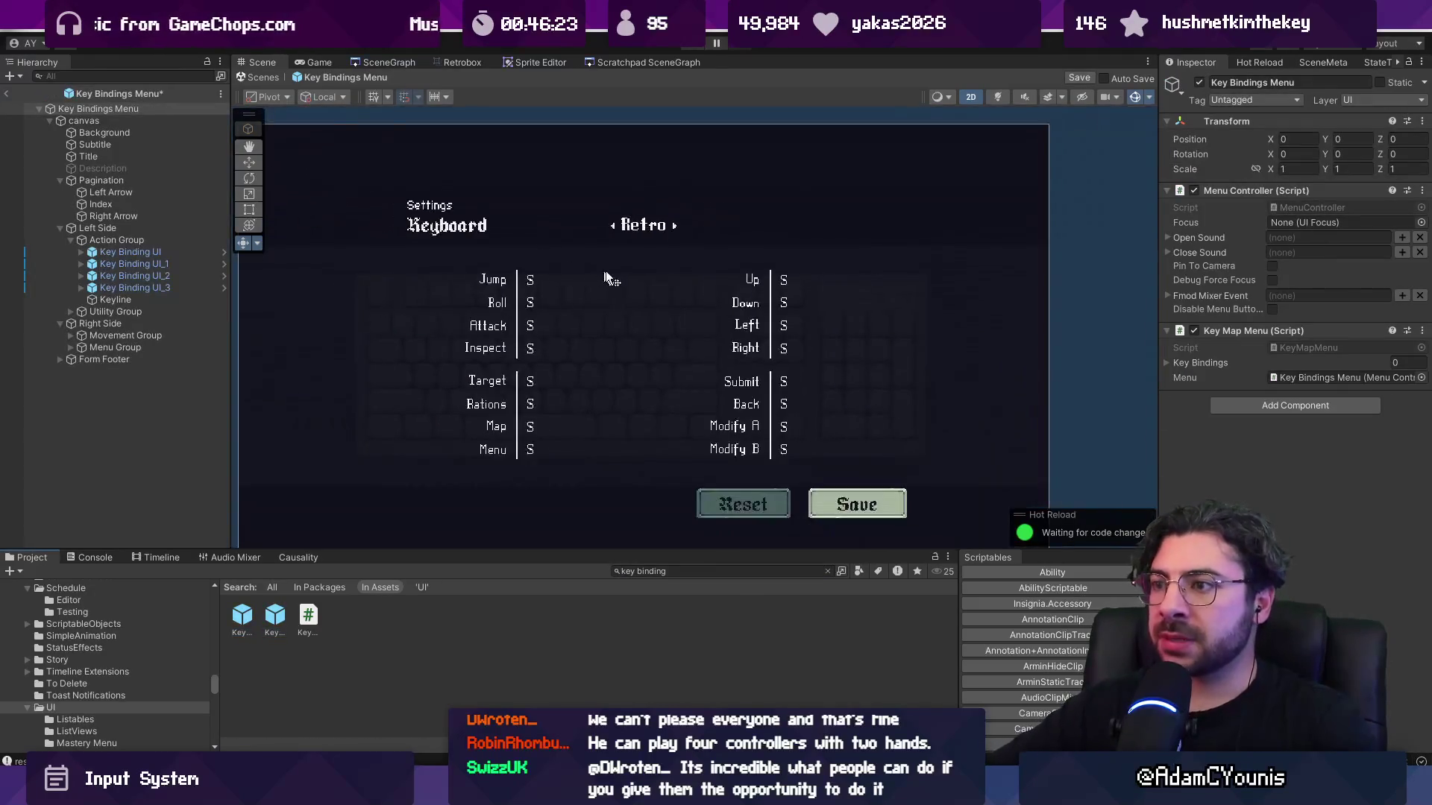
pyautogui.hotkey('ctrl', 's')
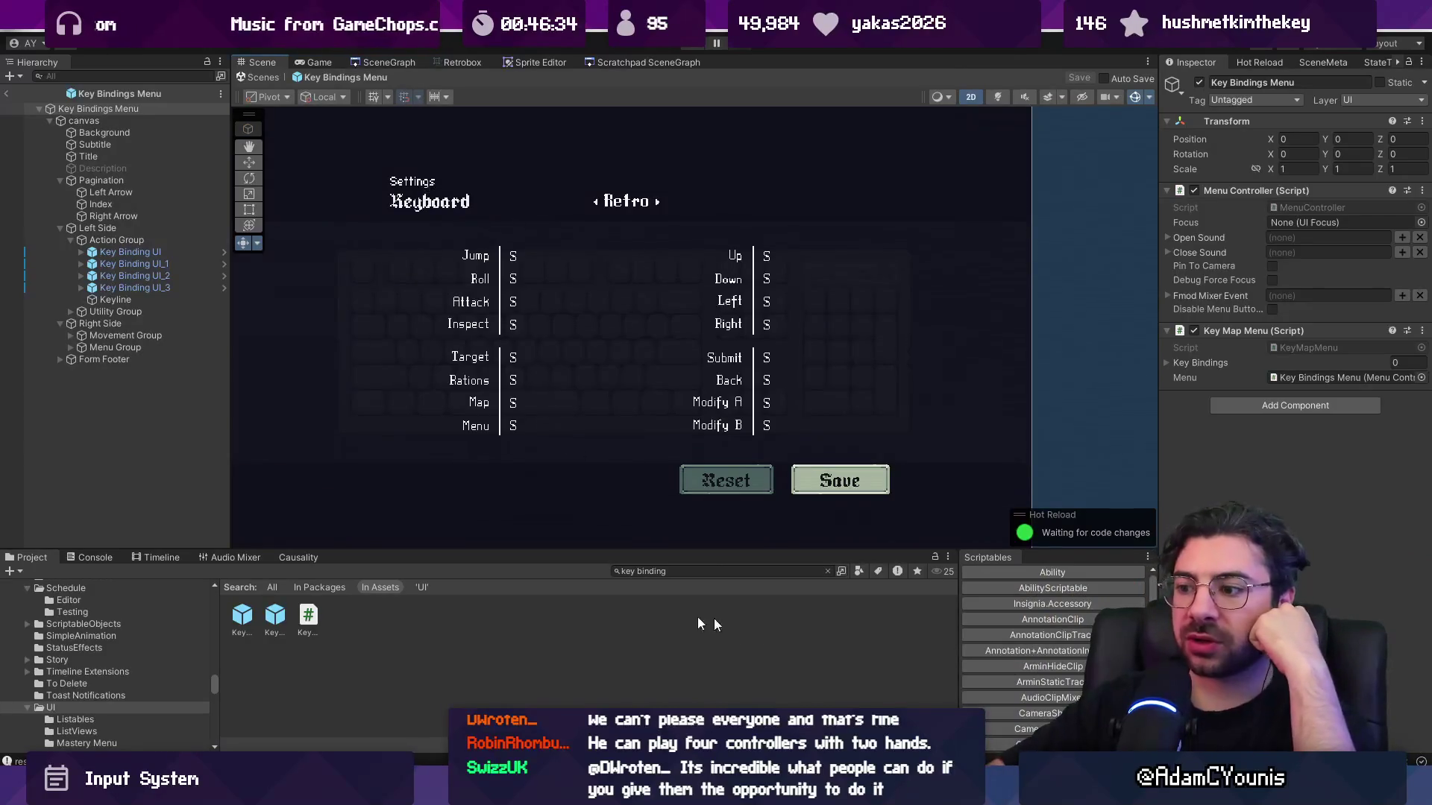
# Search the project for 'rewired' and open the Insignia Rewired Input Manager prefab.
pyautogui.click(675, 571)
pyautogui.write('rewired')
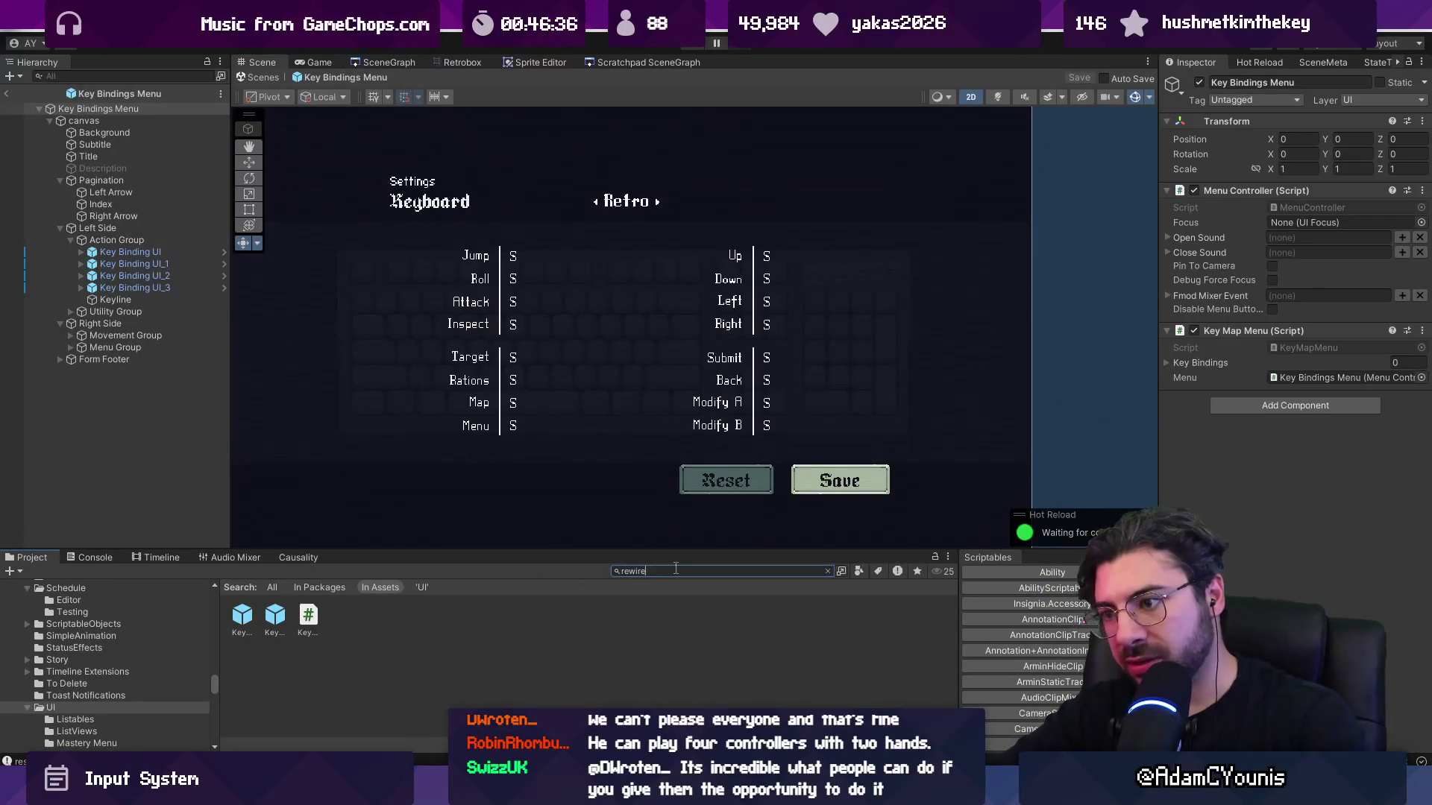
pyautogui.doubleClick(479, 625)
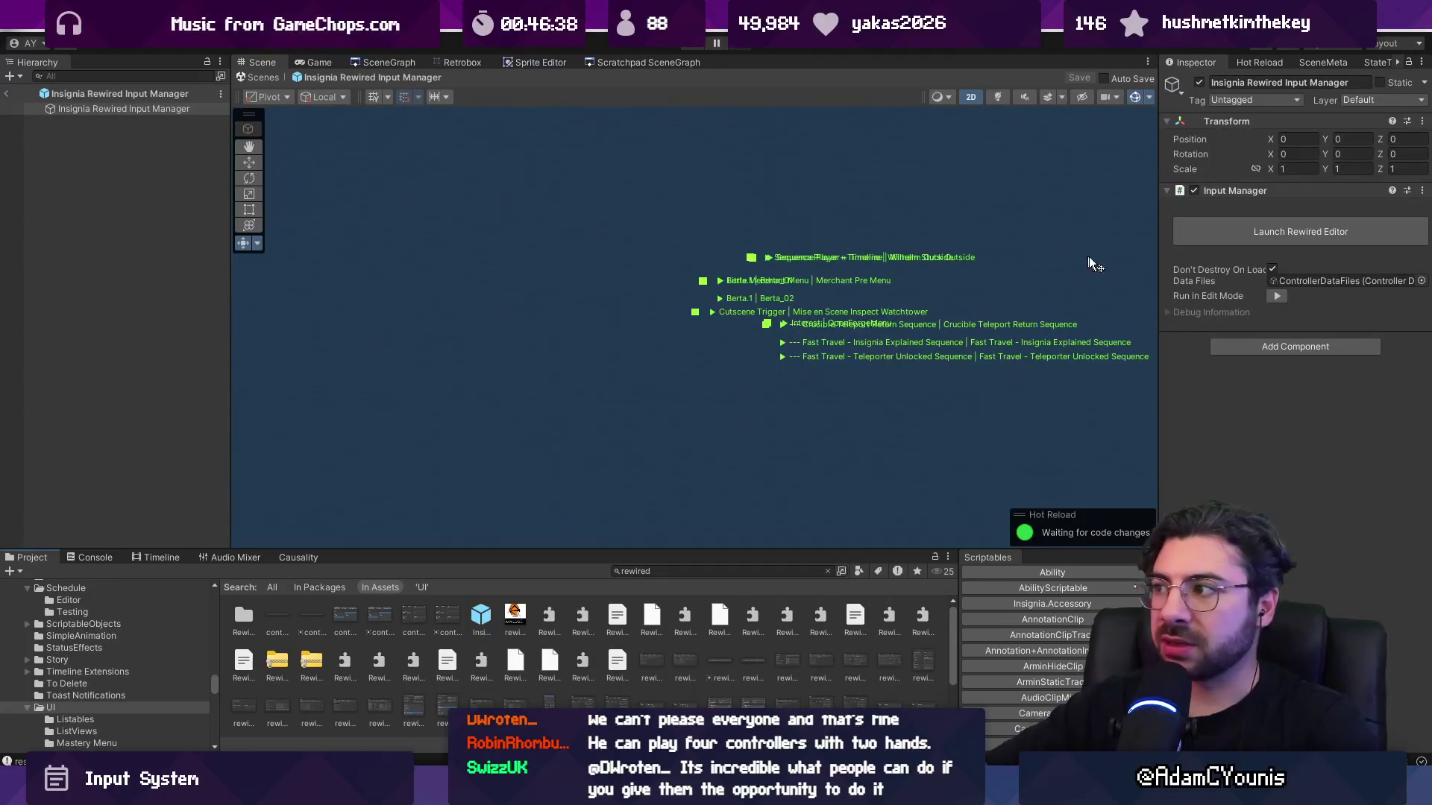
pyautogui.click(1274, 227)
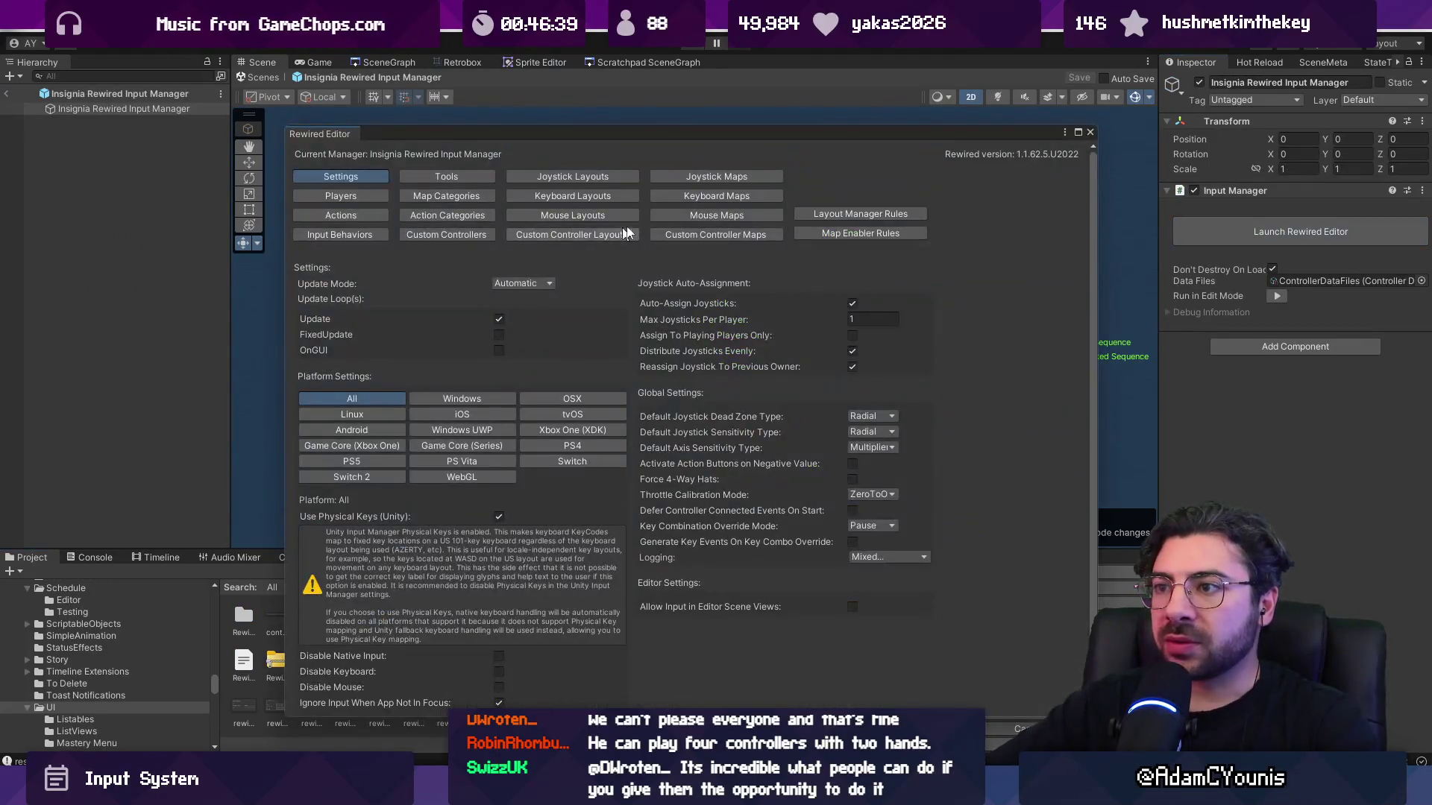
pyautogui.click(732, 215)
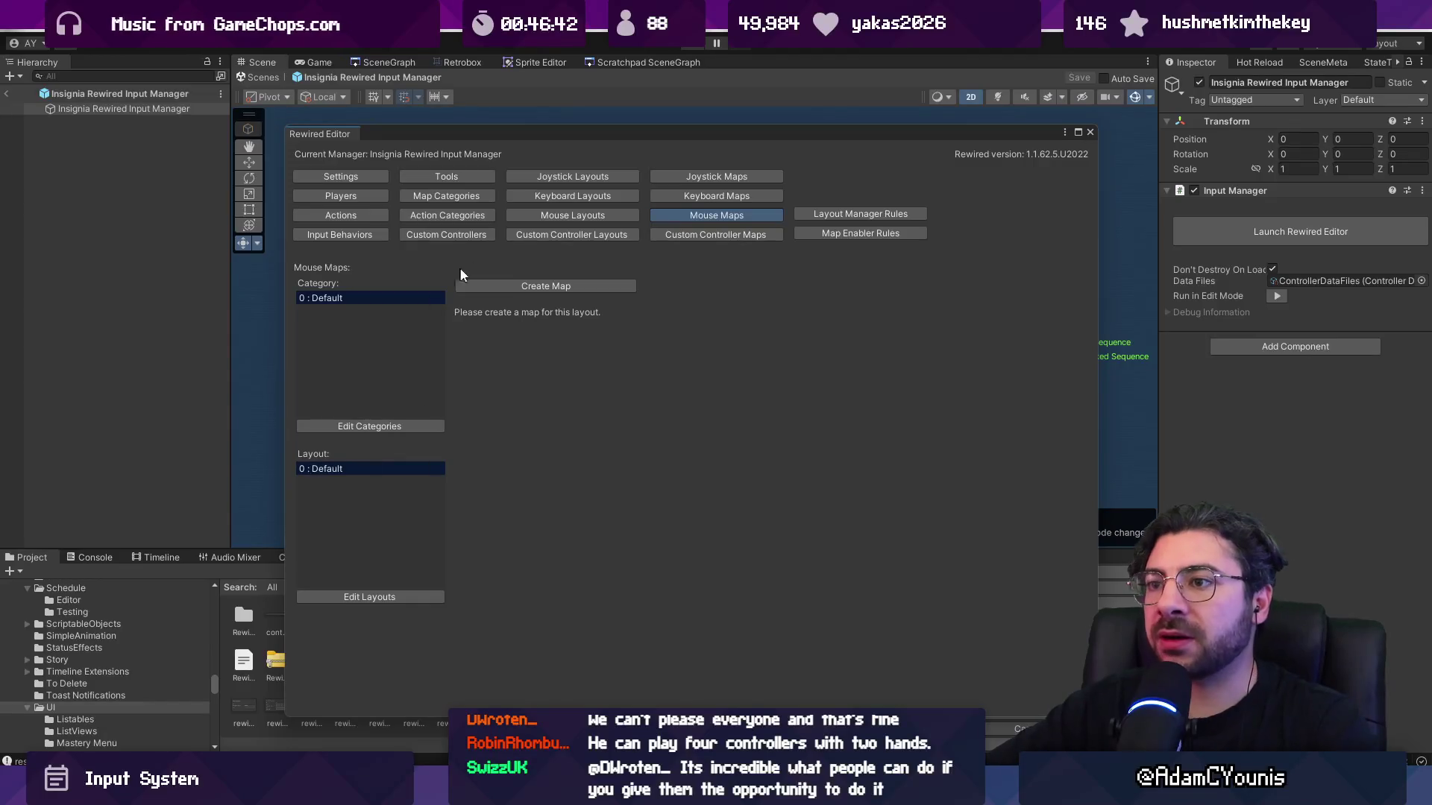
pyautogui.click(562, 219)
pyautogui.click(568, 199)
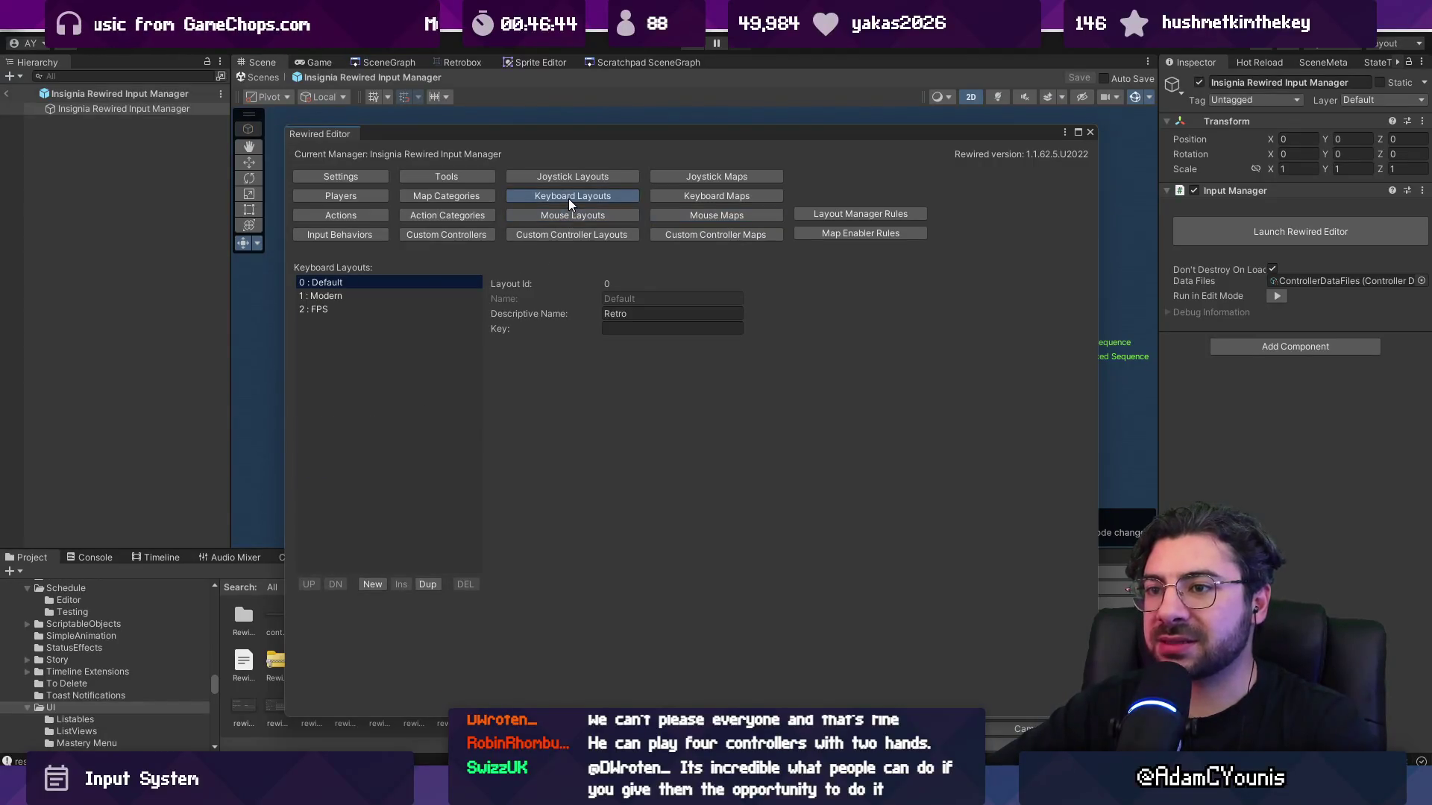
pyautogui.click(569, 212)
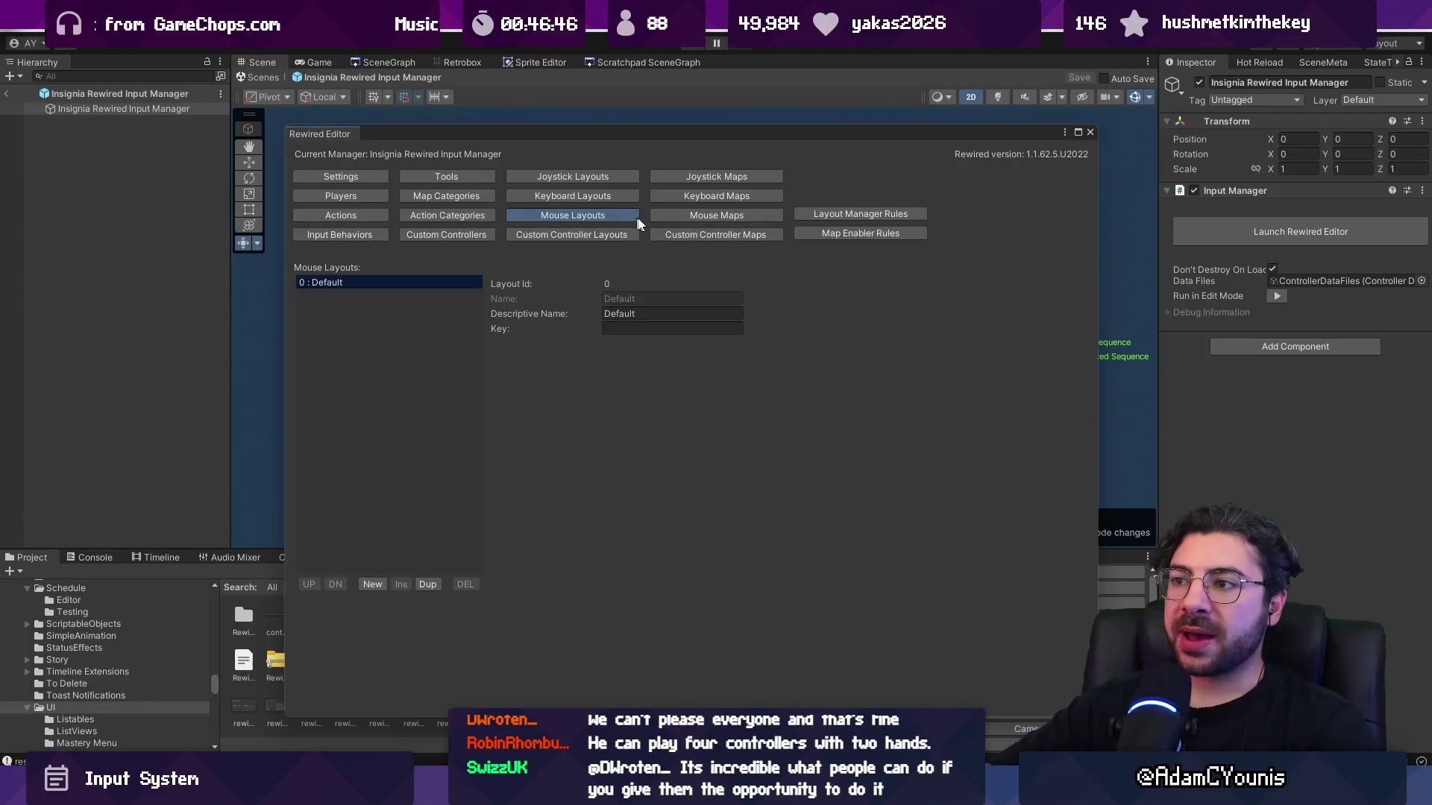
pyautogui.click(596, 193)
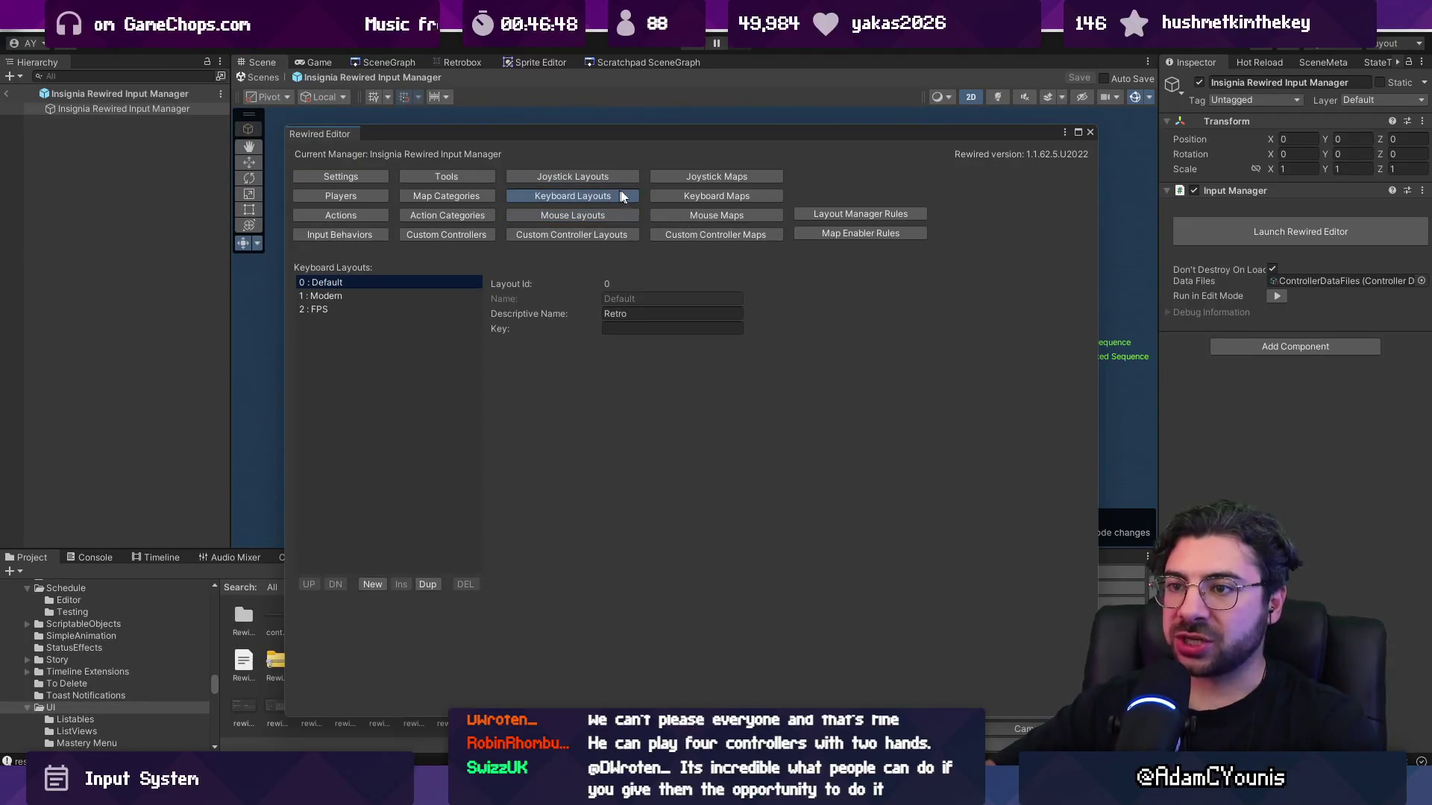
pyautogui.click(667, 195)
pyautogui.click(612, 195)
pyautogui.click(683, 196)
pyautogui.click(618, 196)
pyautogui.click(617, 217)
pyautogui.click(717, 214)
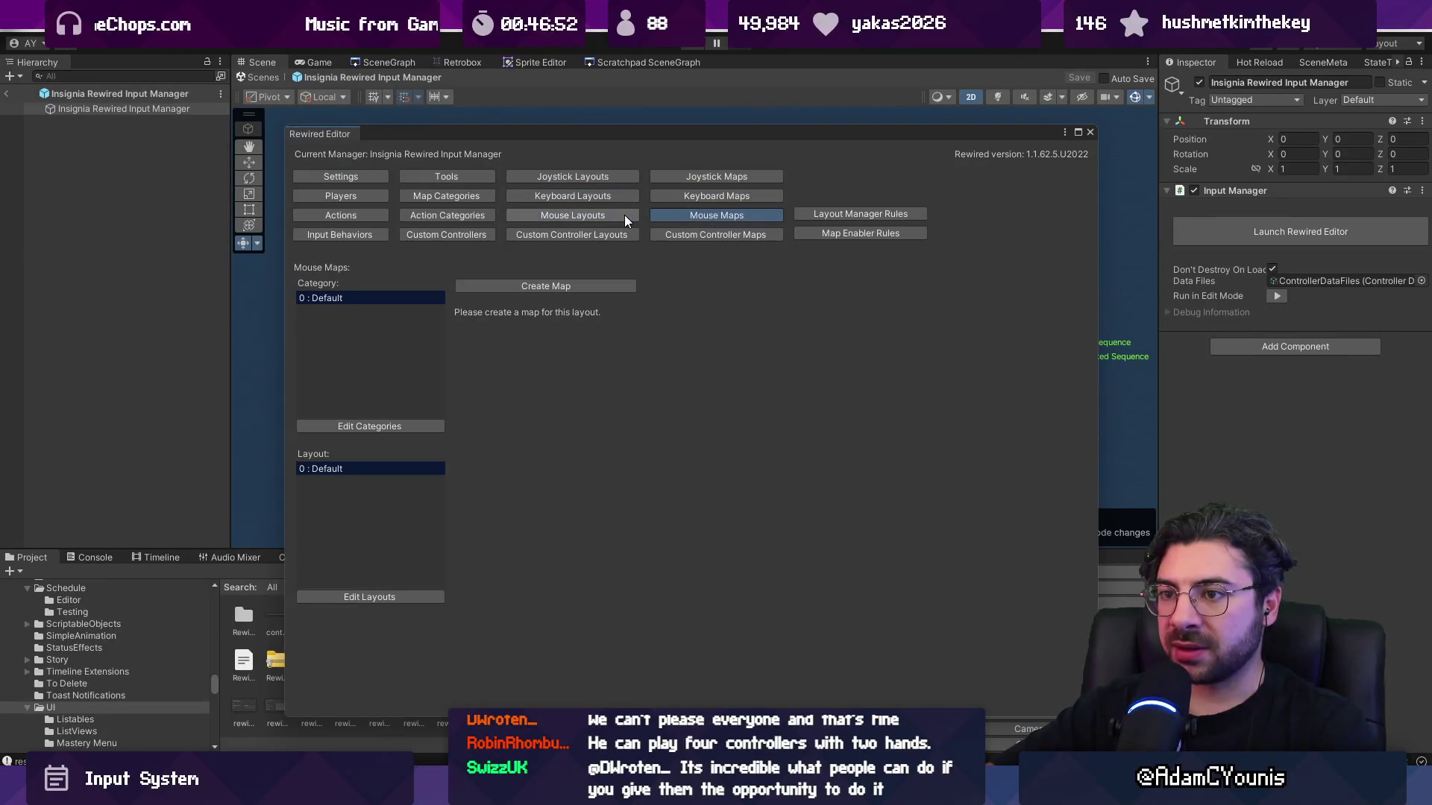
pyautogui.click(612, 192)
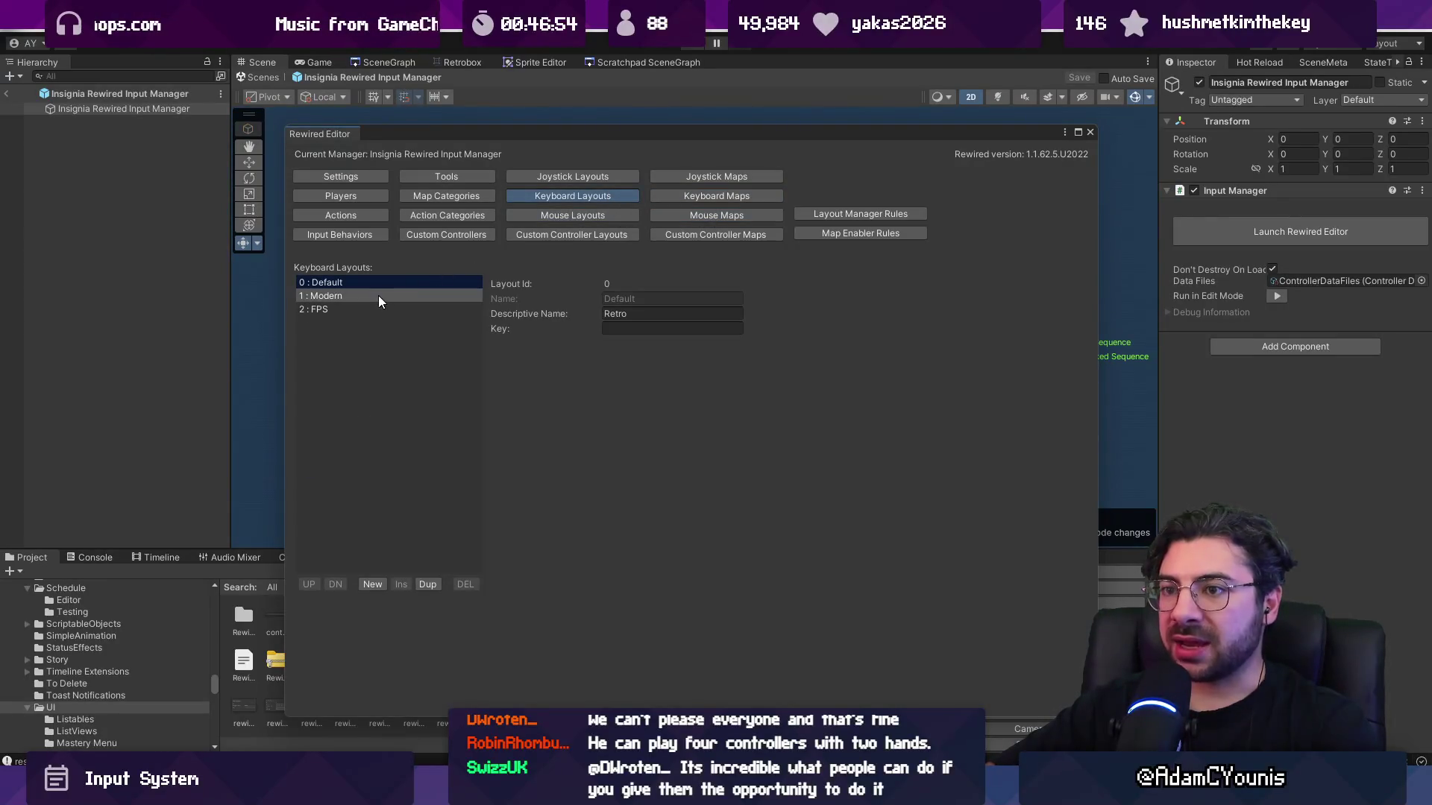
pyautogui.click(626, 217)
pyautogui.click(620, 198)
pyautogui.click(612, 213)
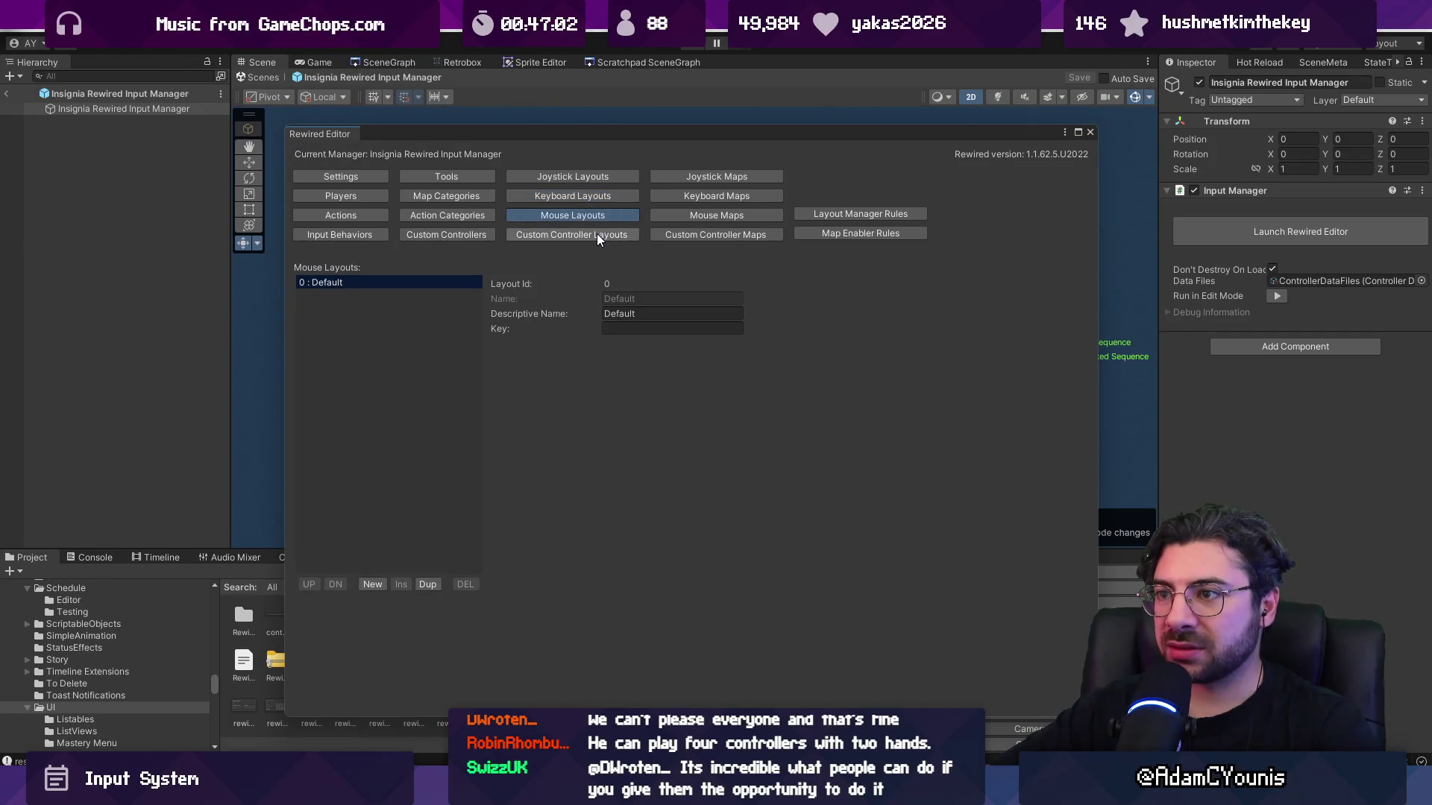
pyautogui.click(596, 234)
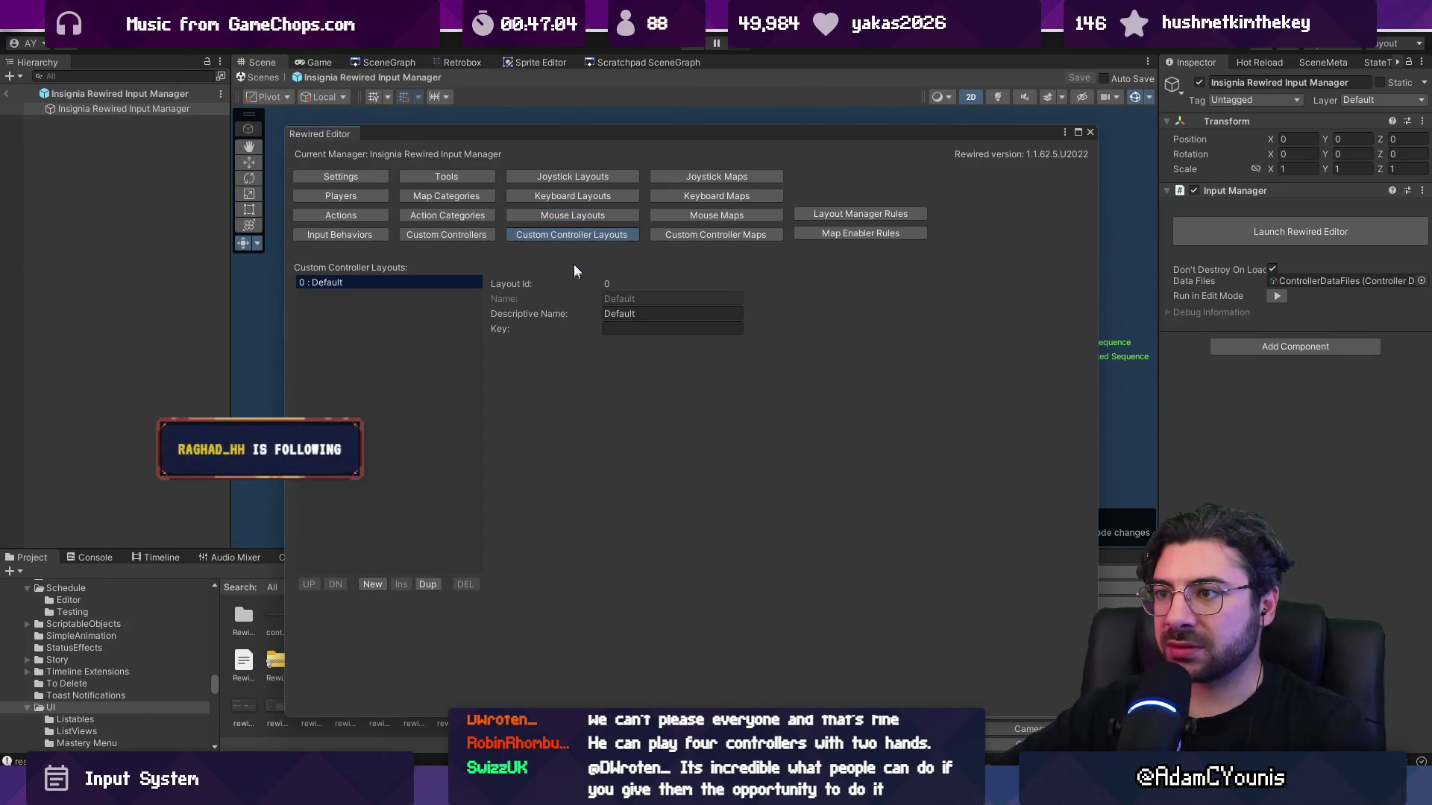
pyautogui.click(571, 199)
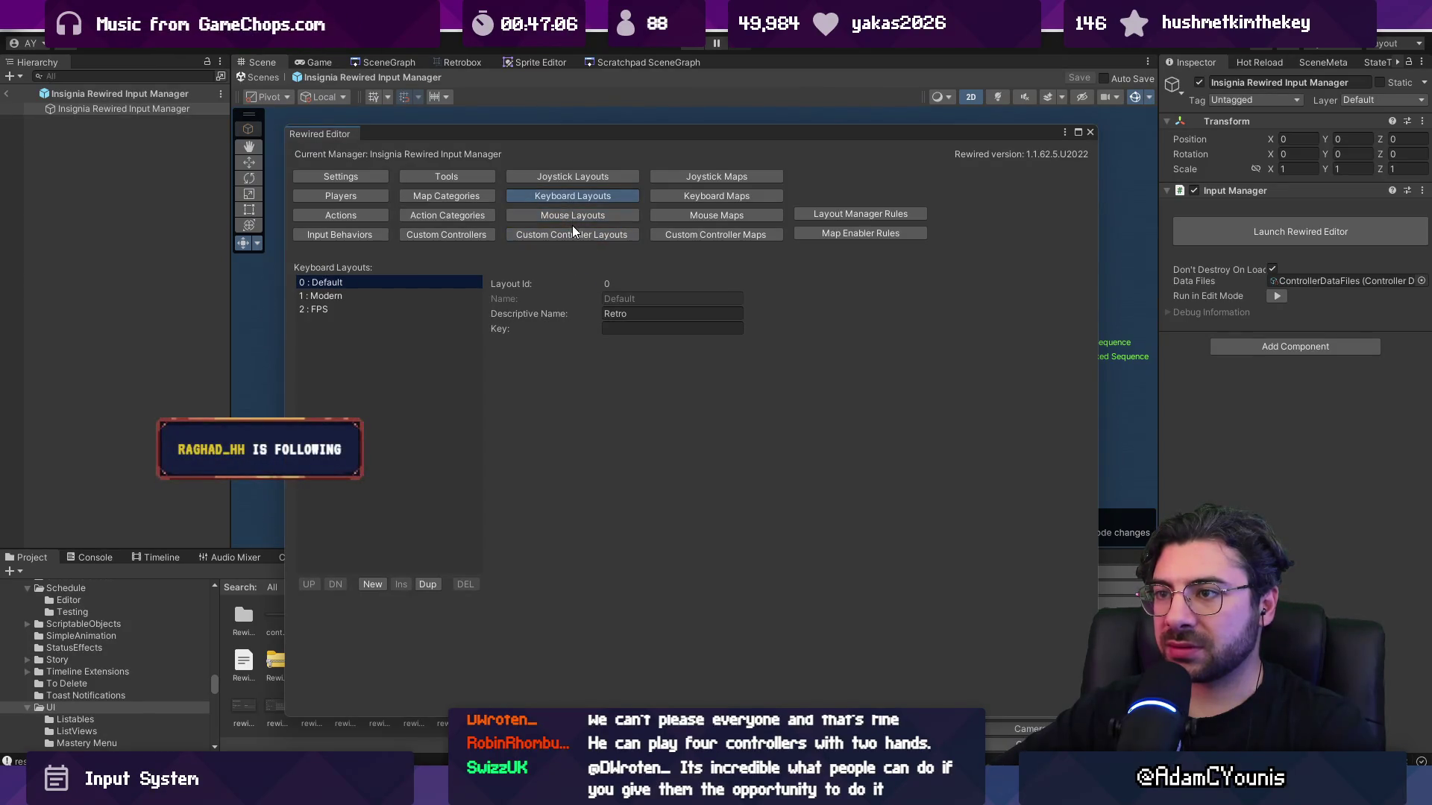
pyautogui.click(687, 235)
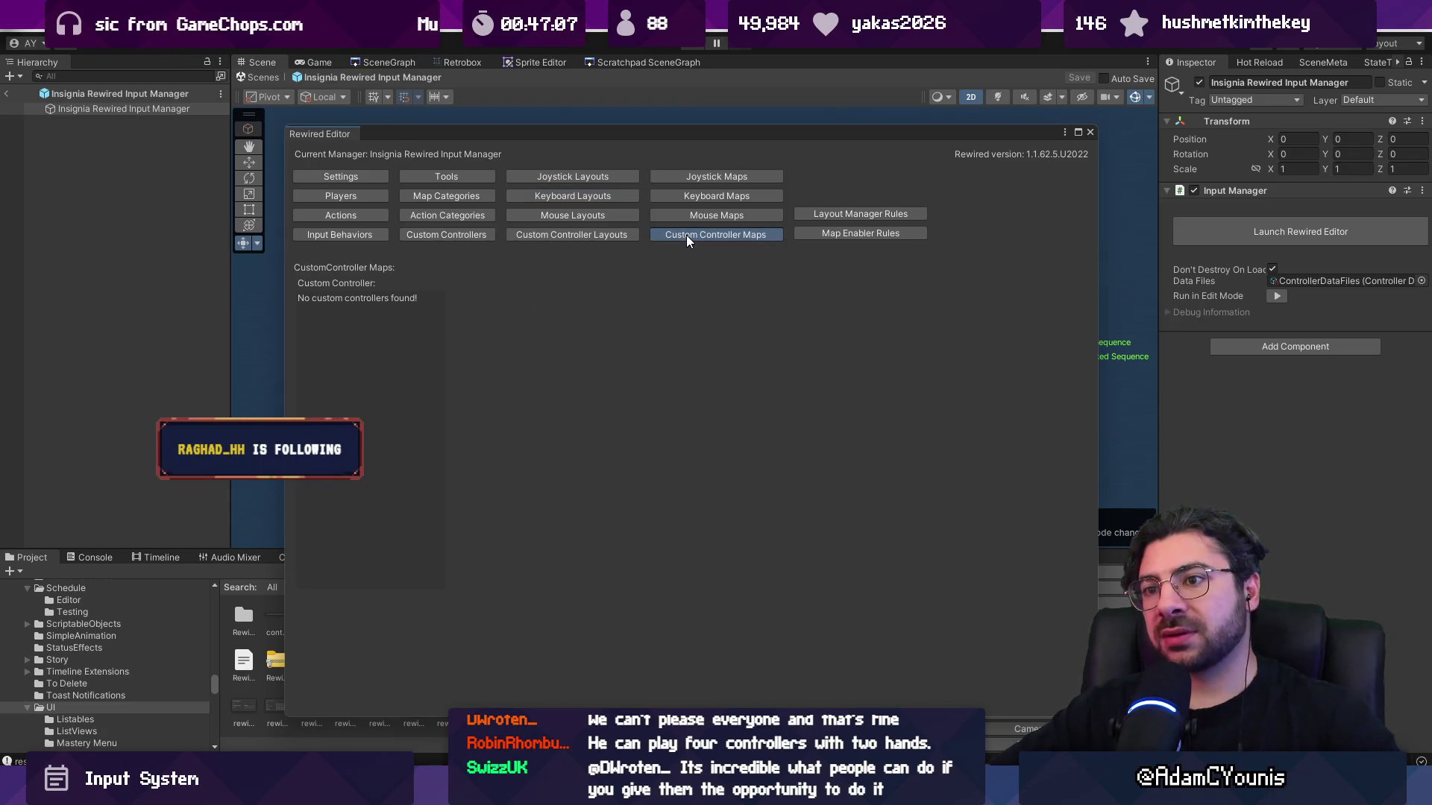
pyautogui.click(628, 215)
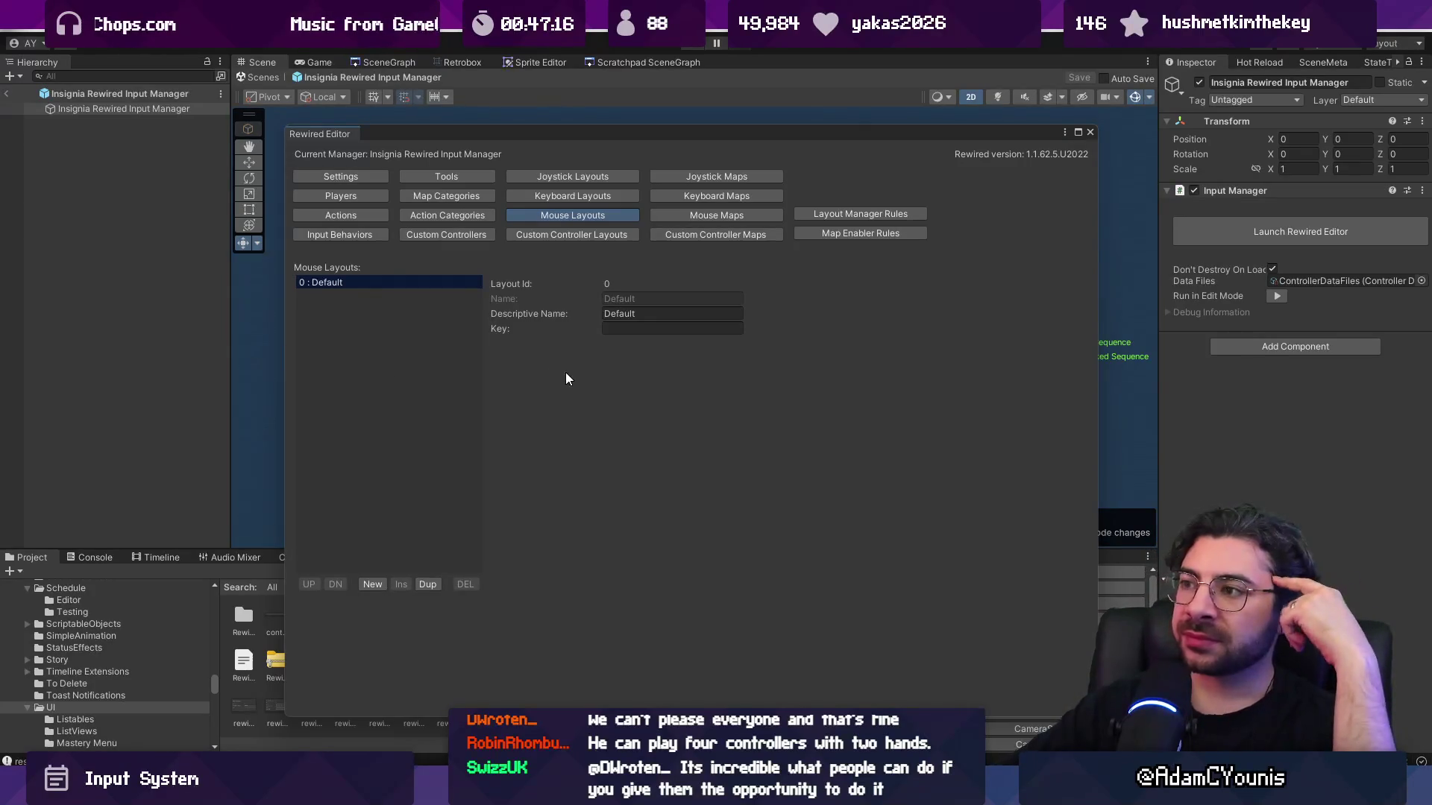
pyautogui.click(565, 200)
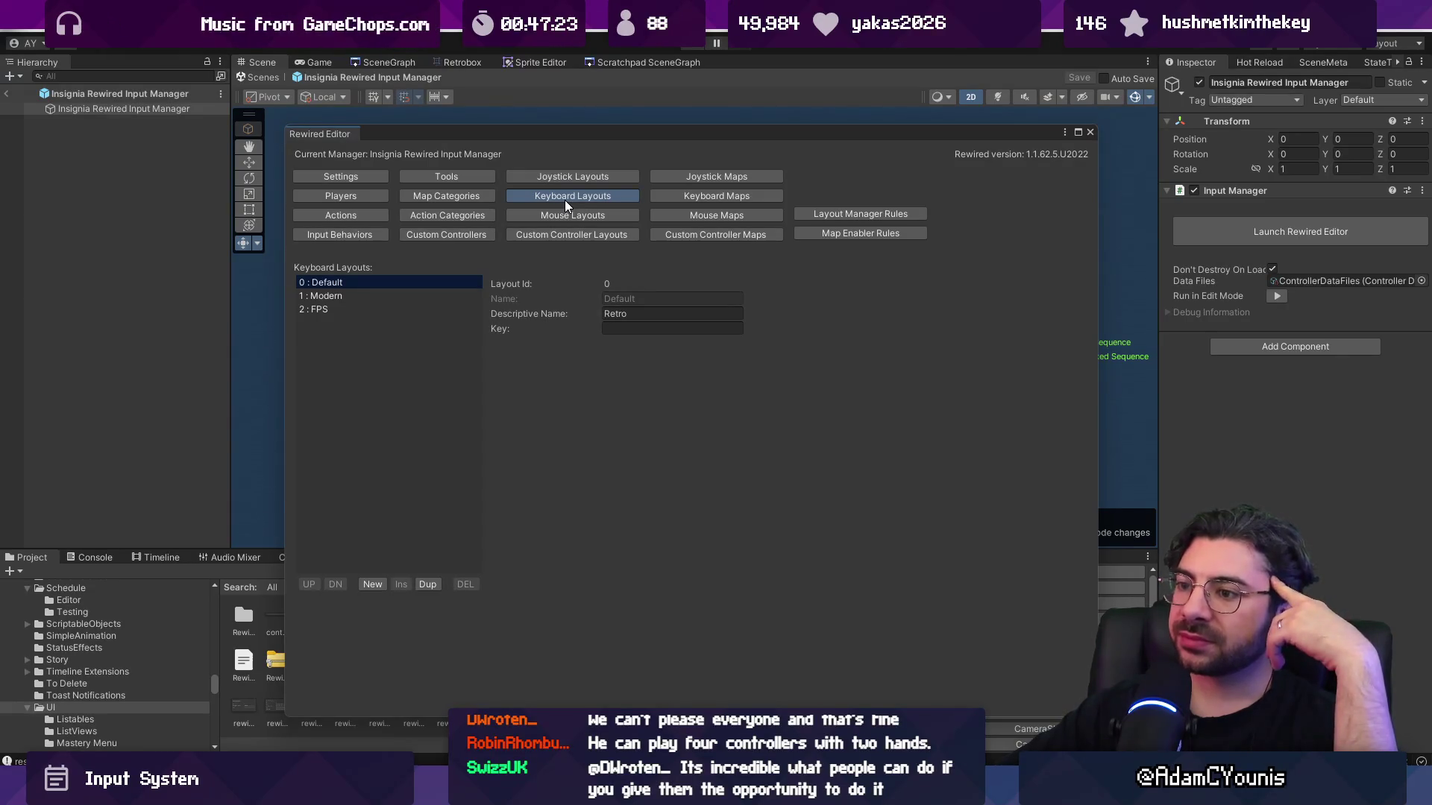
pyautogui.click(601, 216)
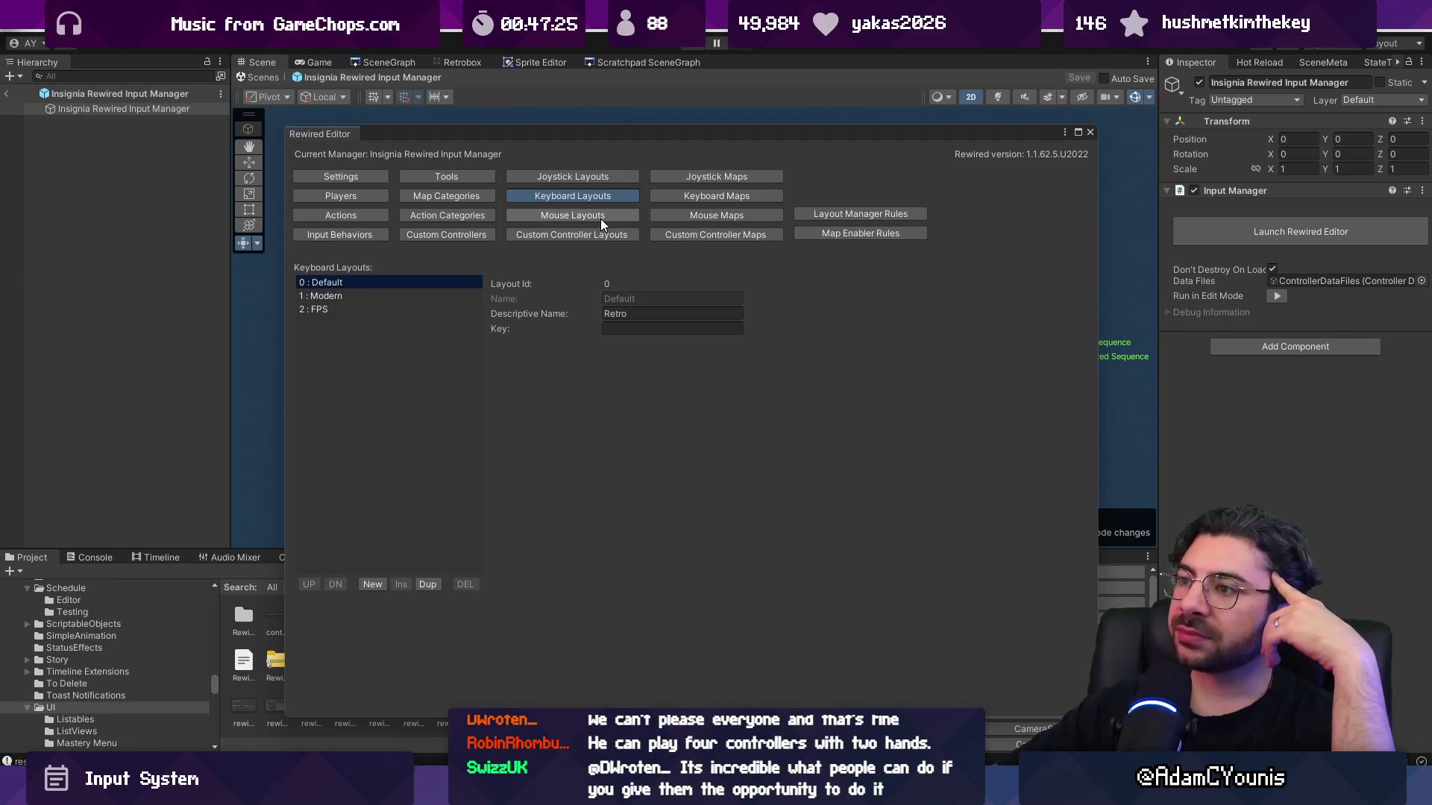
pyautogui.click(600, 196)
pyautogui.click(597, 214)
pyautogui.click(600, 197)
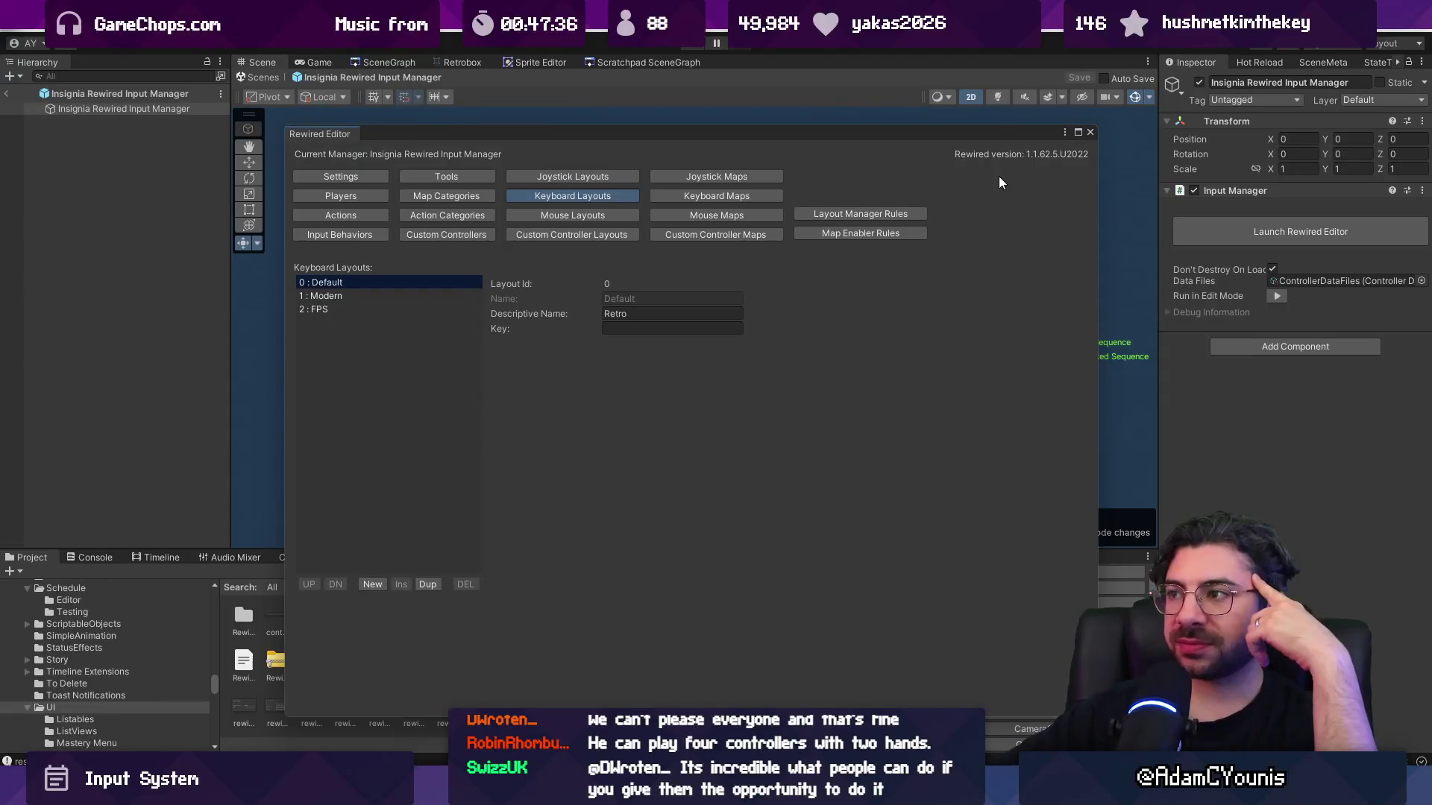
pyautogui.click(1090, 132)
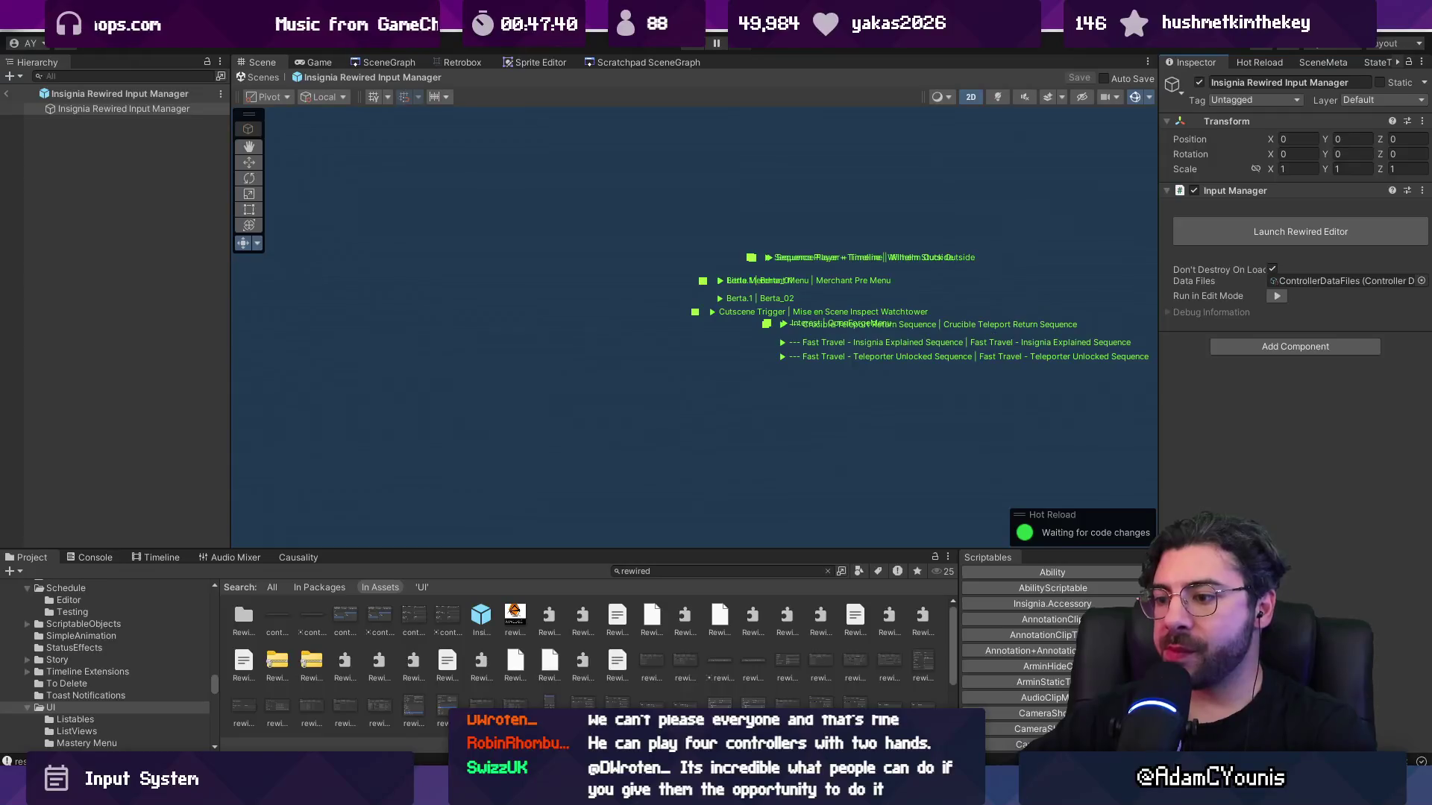
pyautogui.moveTo(634, 792)
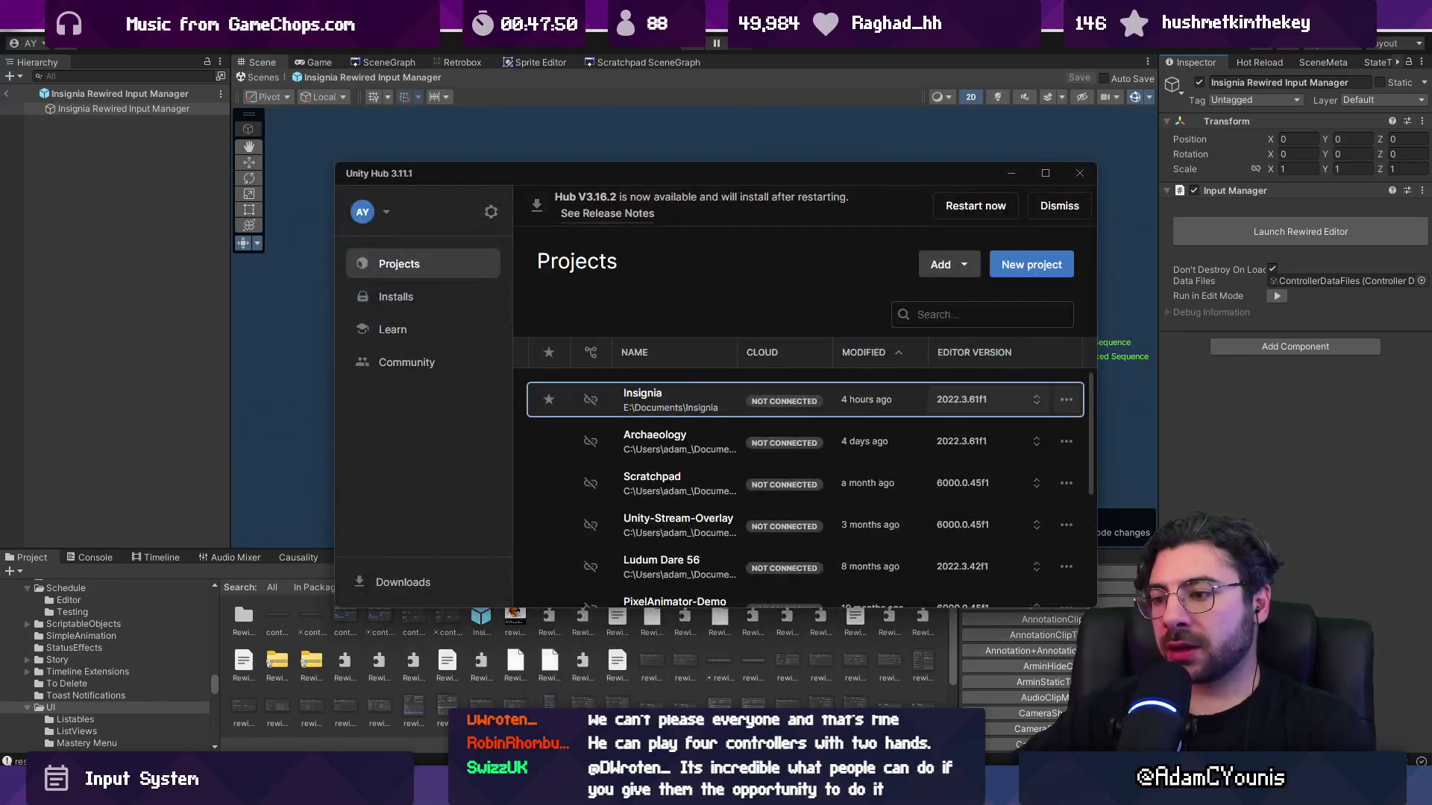
pyautogui.hotkey('alt', 'Tab')
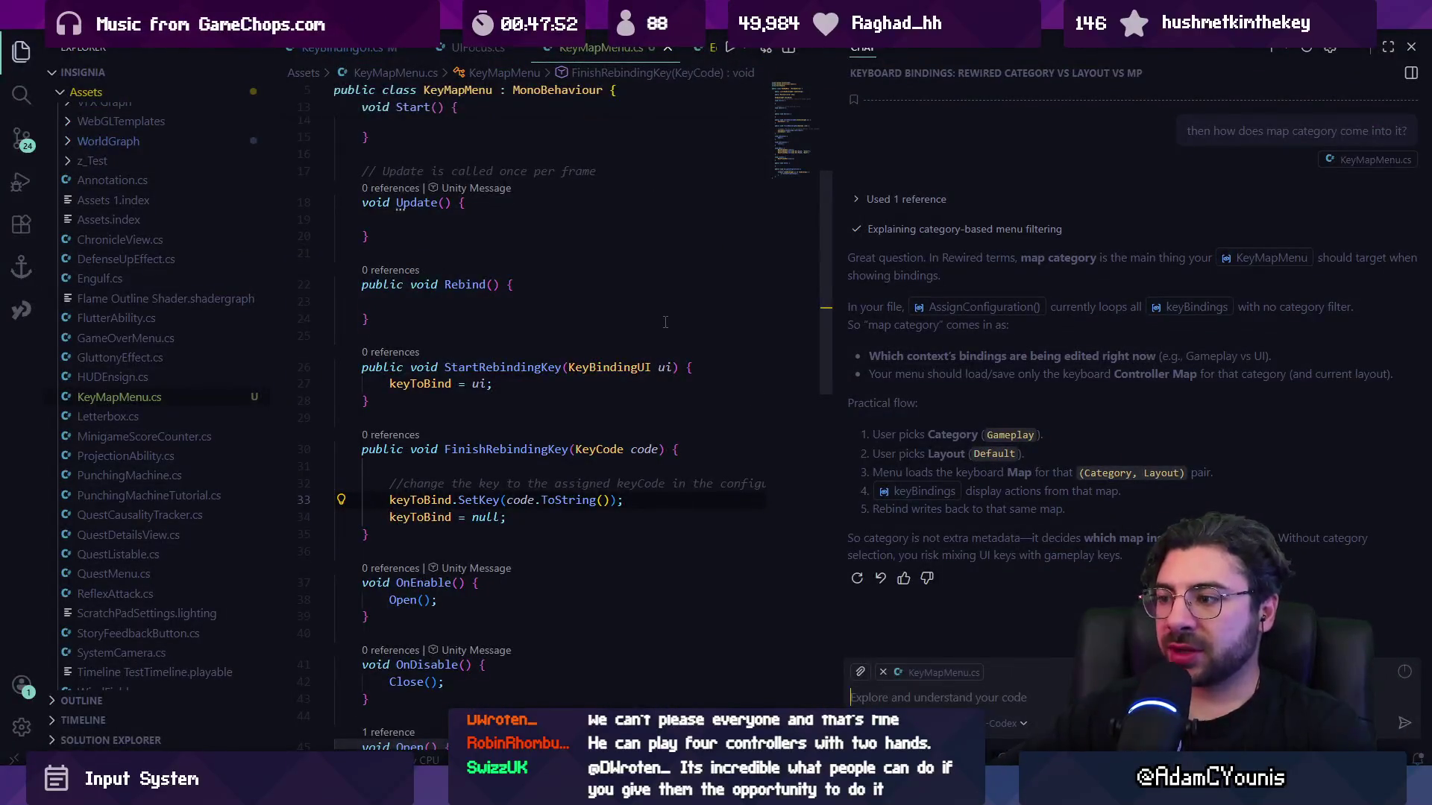
pyautogui.hotkey('ctrl', 'alt', 'b')
pyautogui.scroll(5, 665, 323)
pyautogui.click(713, 394)
pyautogui.click(458, 171)
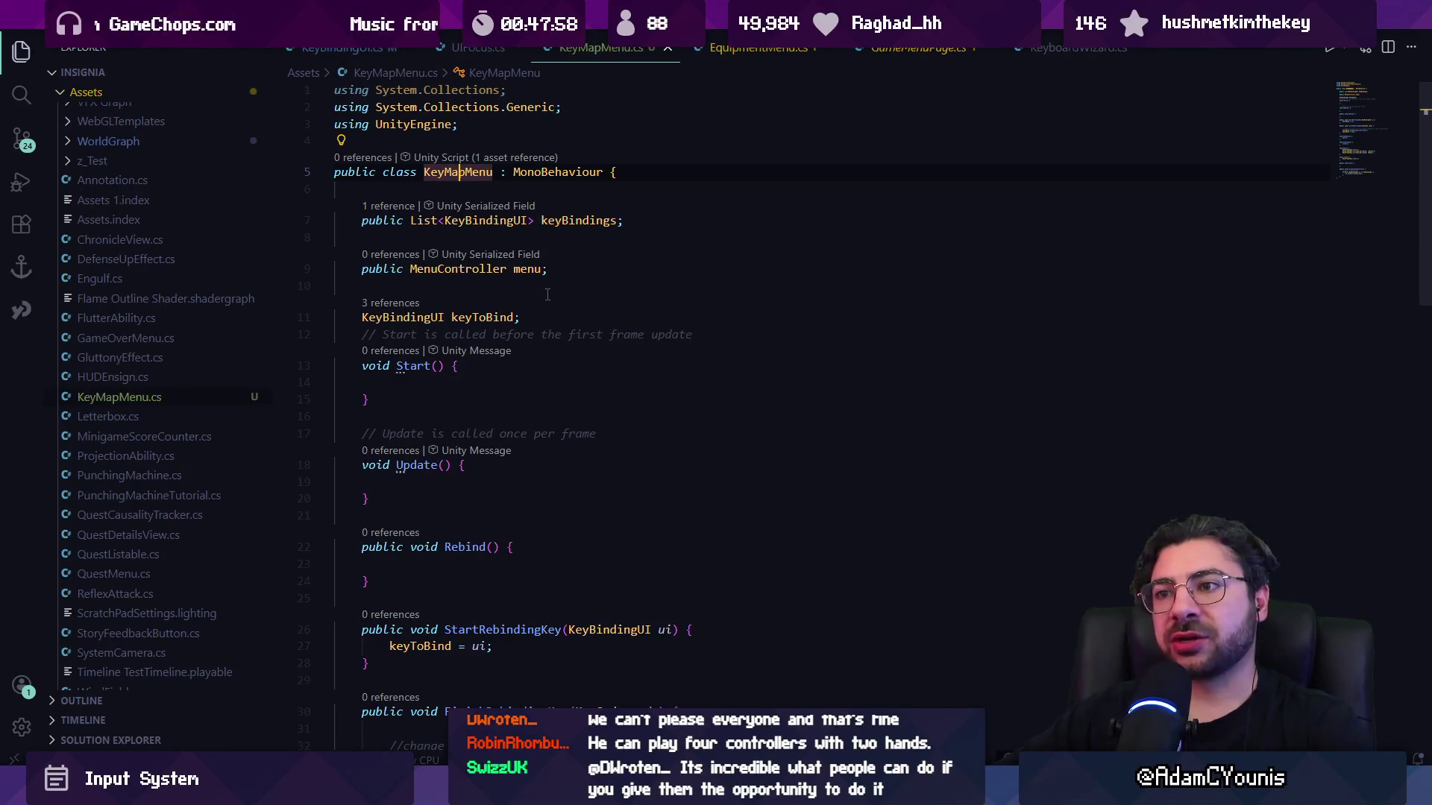
pyautogui.click(505, 220)
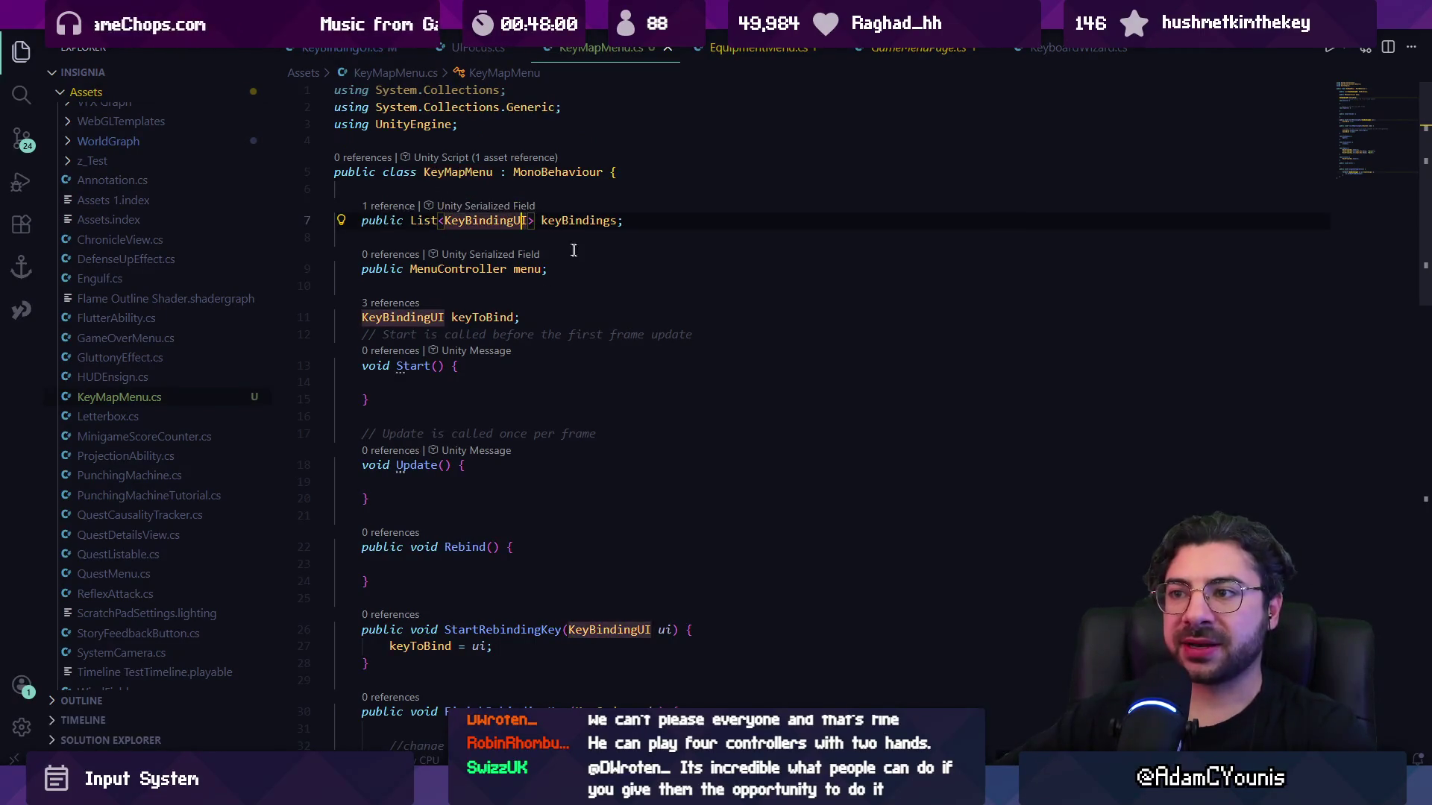
pyautogui.scroll(-3, 615, 309)
pyautogui.scroll(-6, 615, 310)
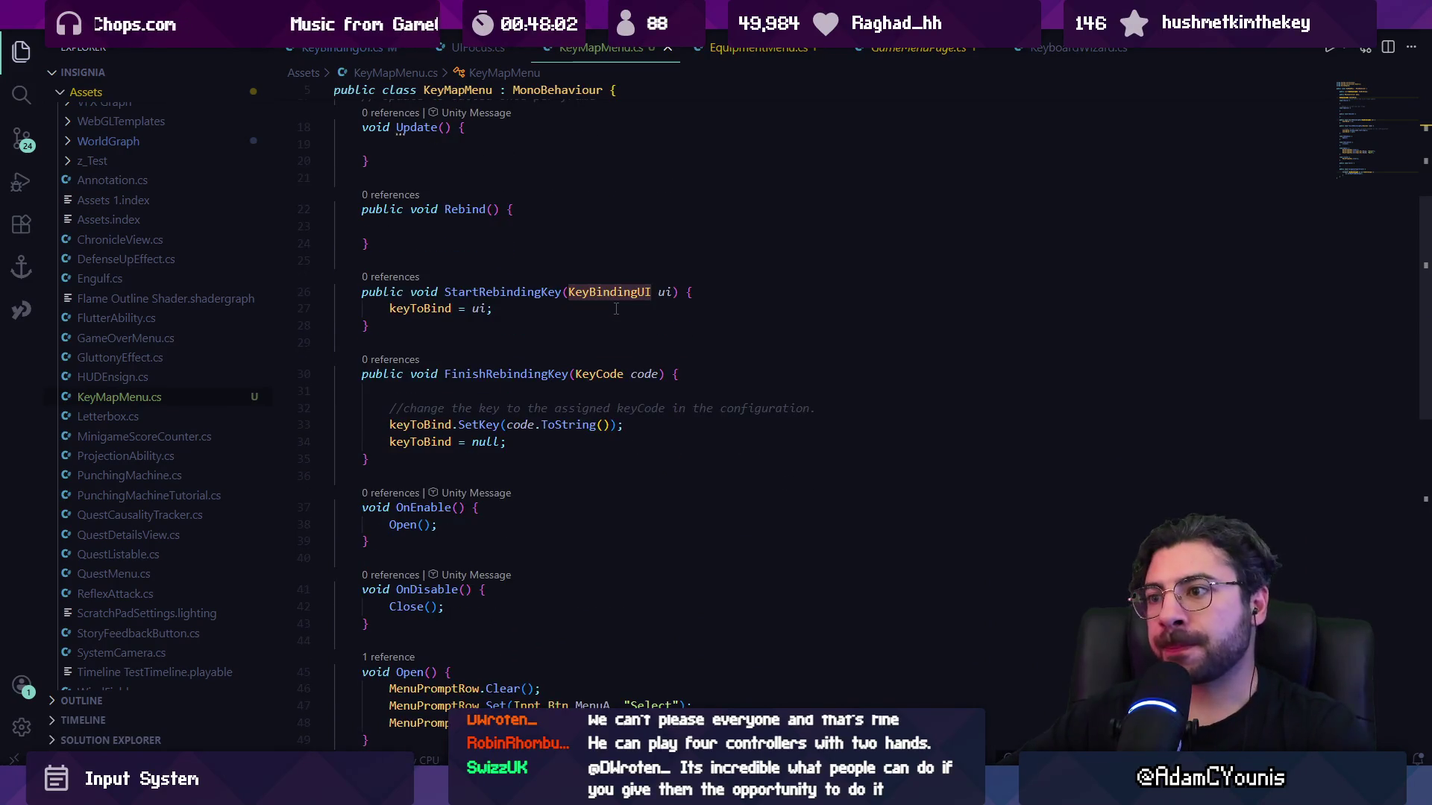
pyautogui.scroll(-1, 615, 310)
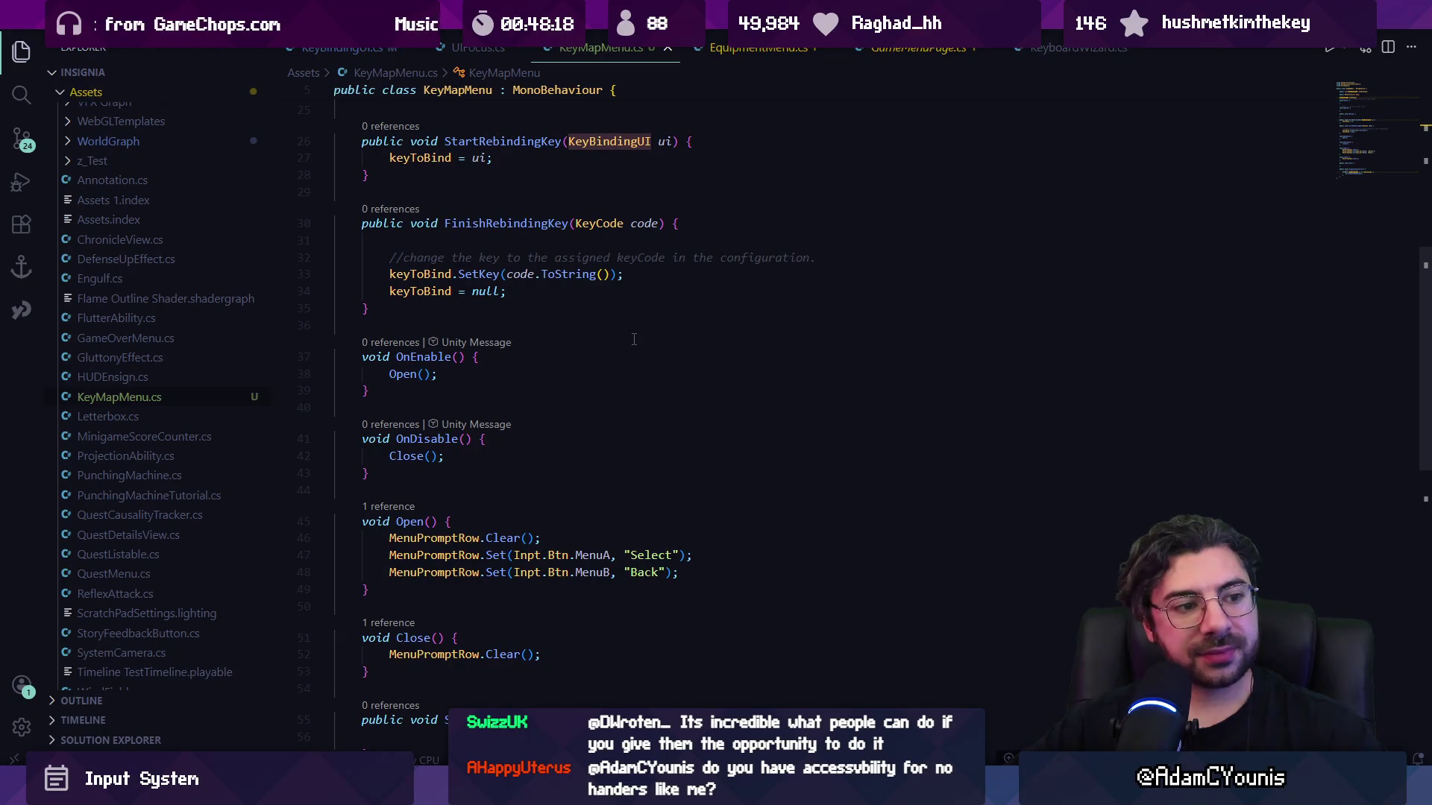
pyautogui.click(561, 233)
pyautogui.press('BackSpace')
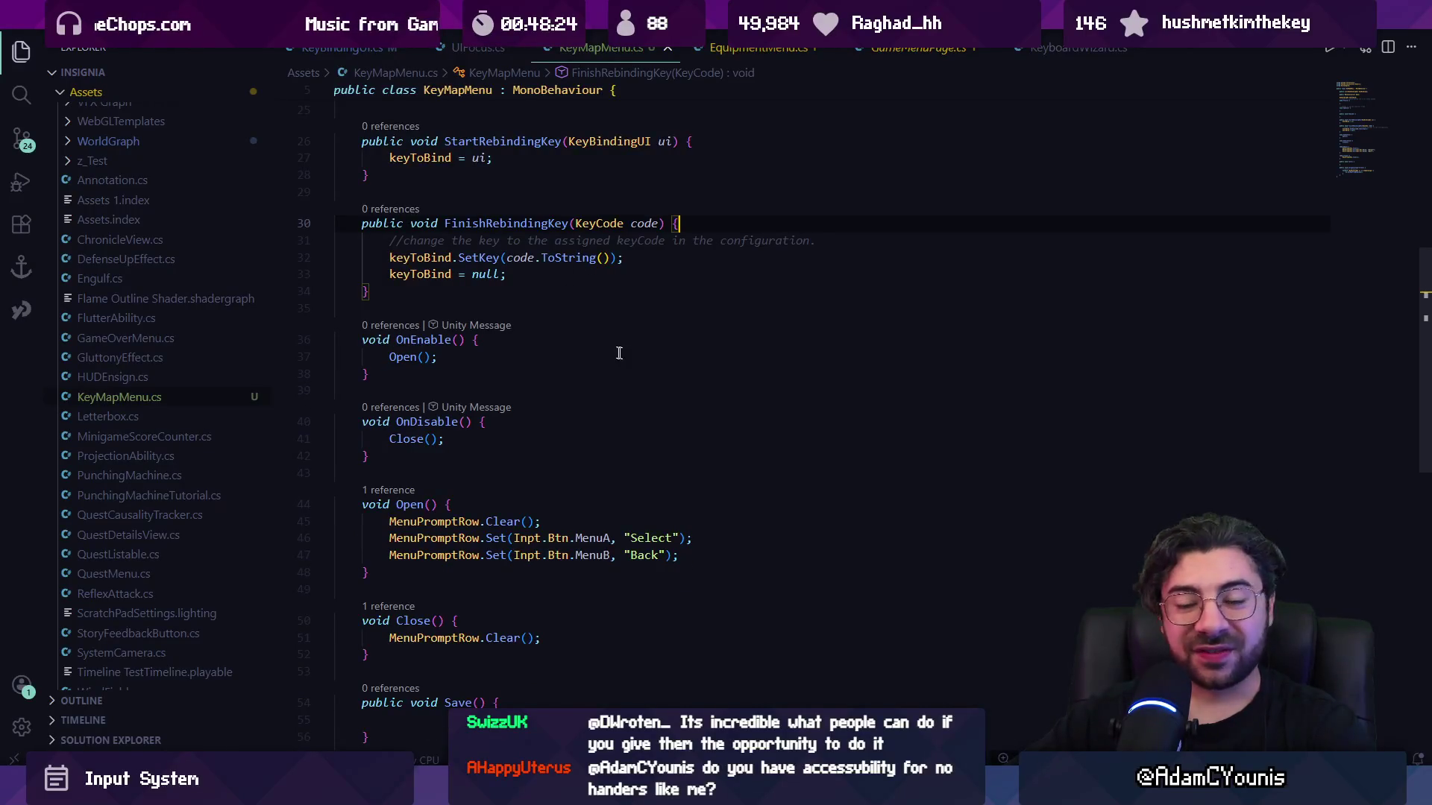
pyautogui.scroll(-3, 622, 354)
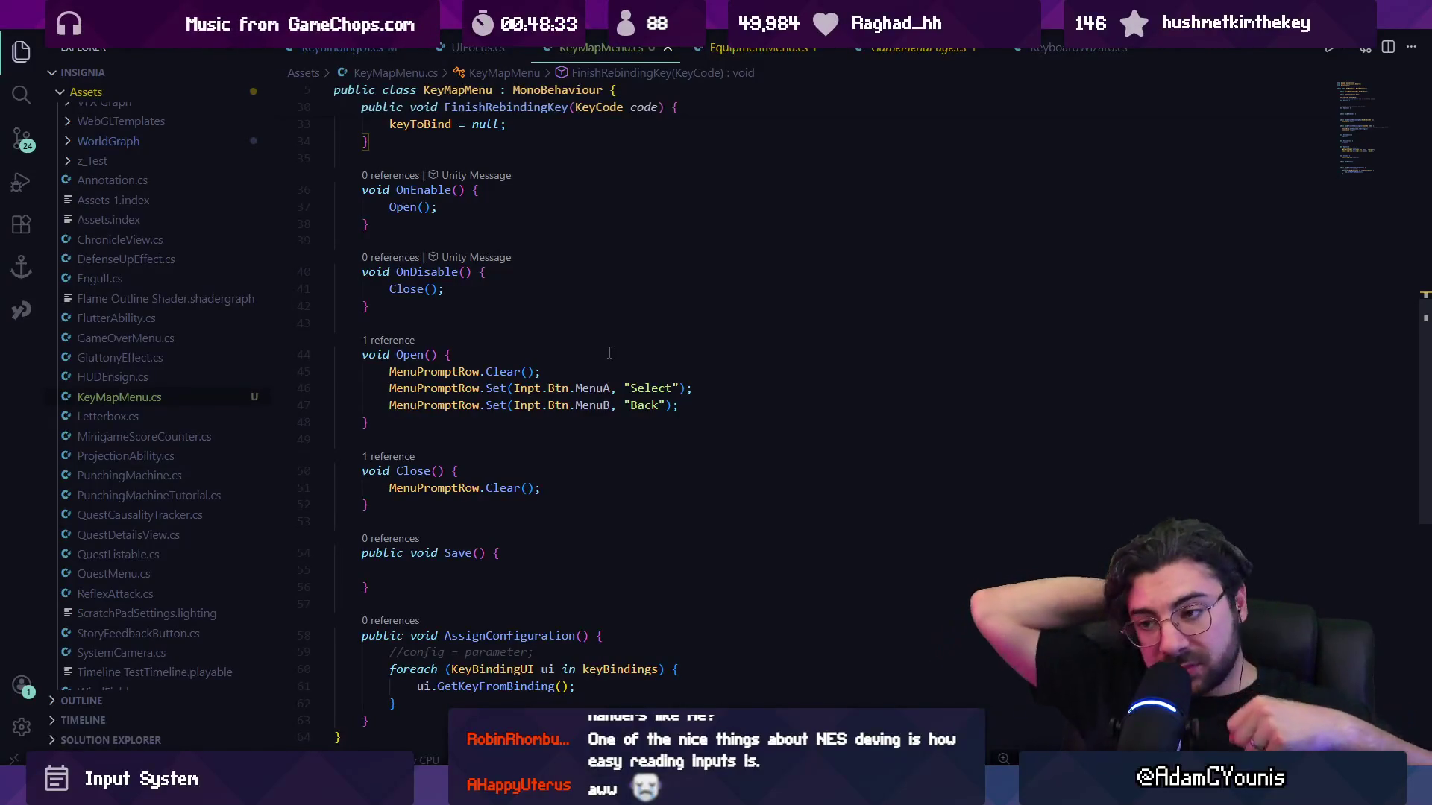
pyautogui.click(609, 354)
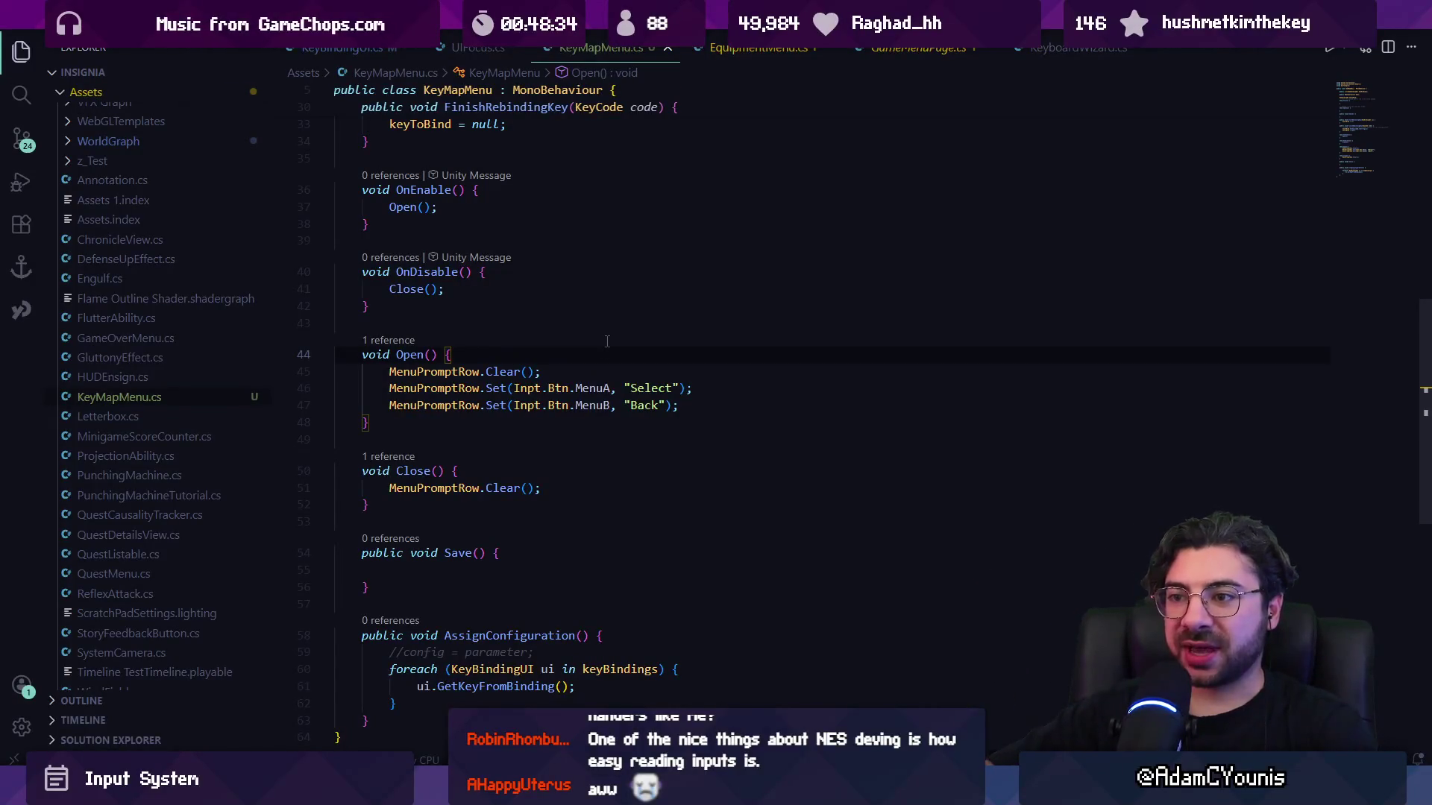
pyautogui.press('Right')
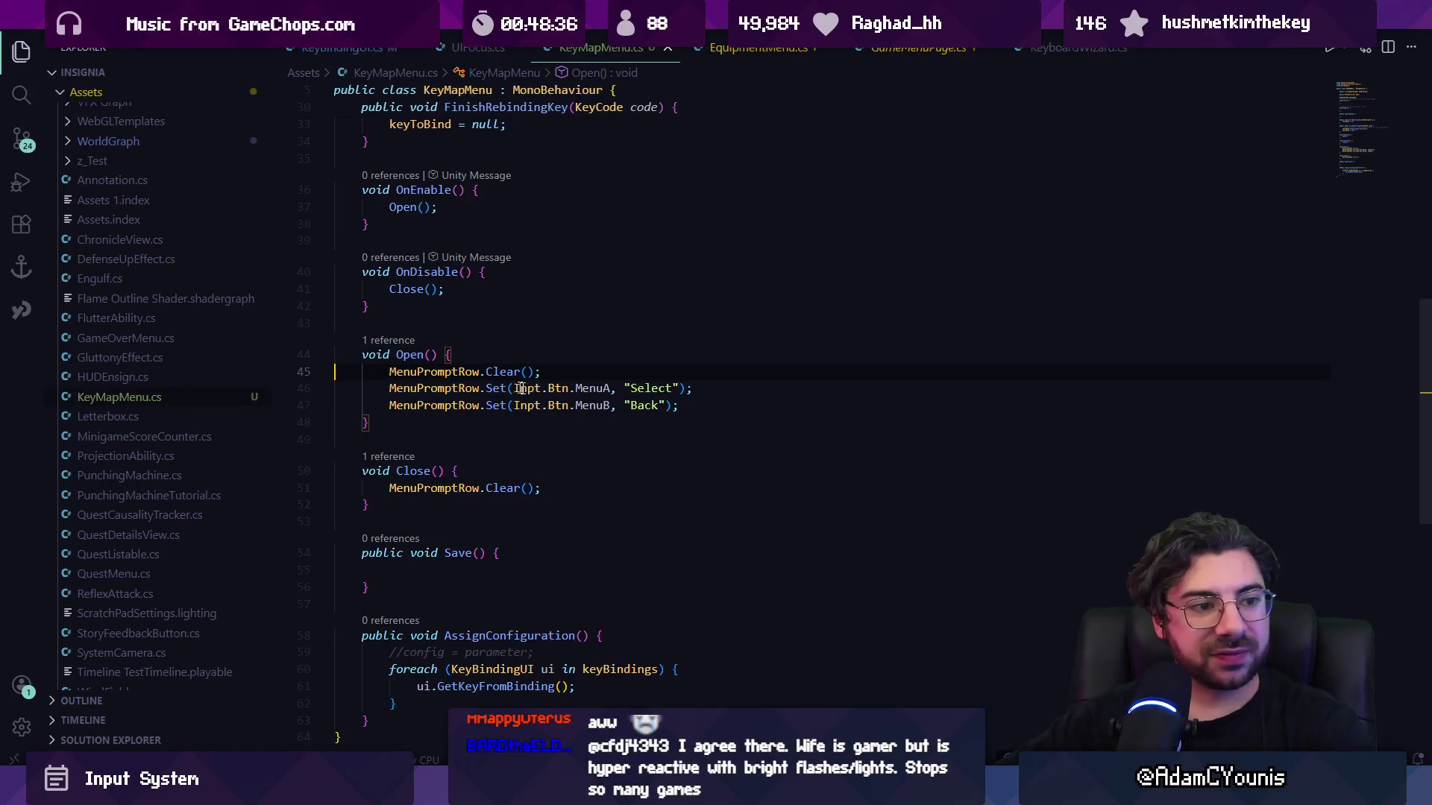
pyautogui.click(674, 422)
pyautogui.press('Down')
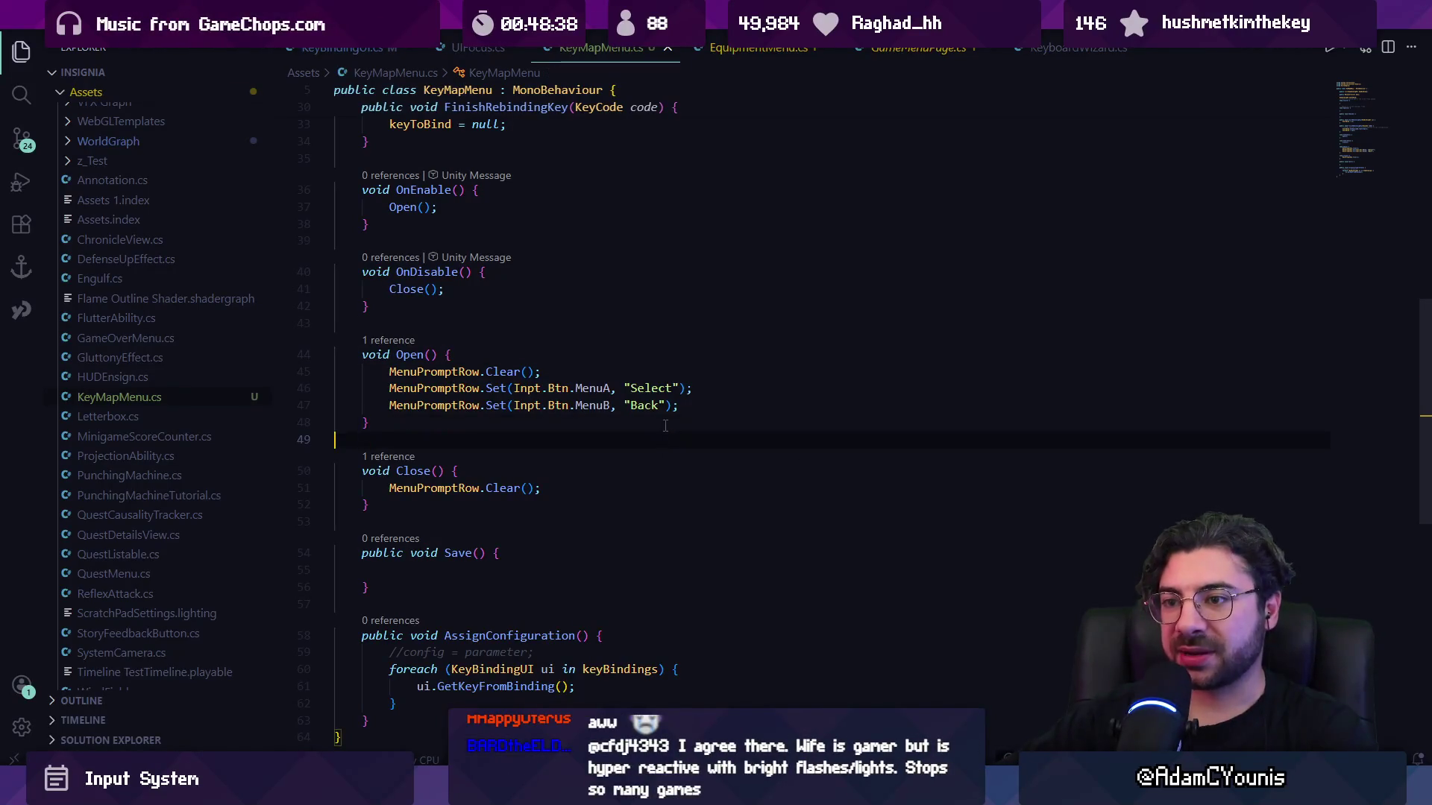
pyautogui.scroll(-3, 614, 434)
pyautogui.scroll(5, 613, 434)
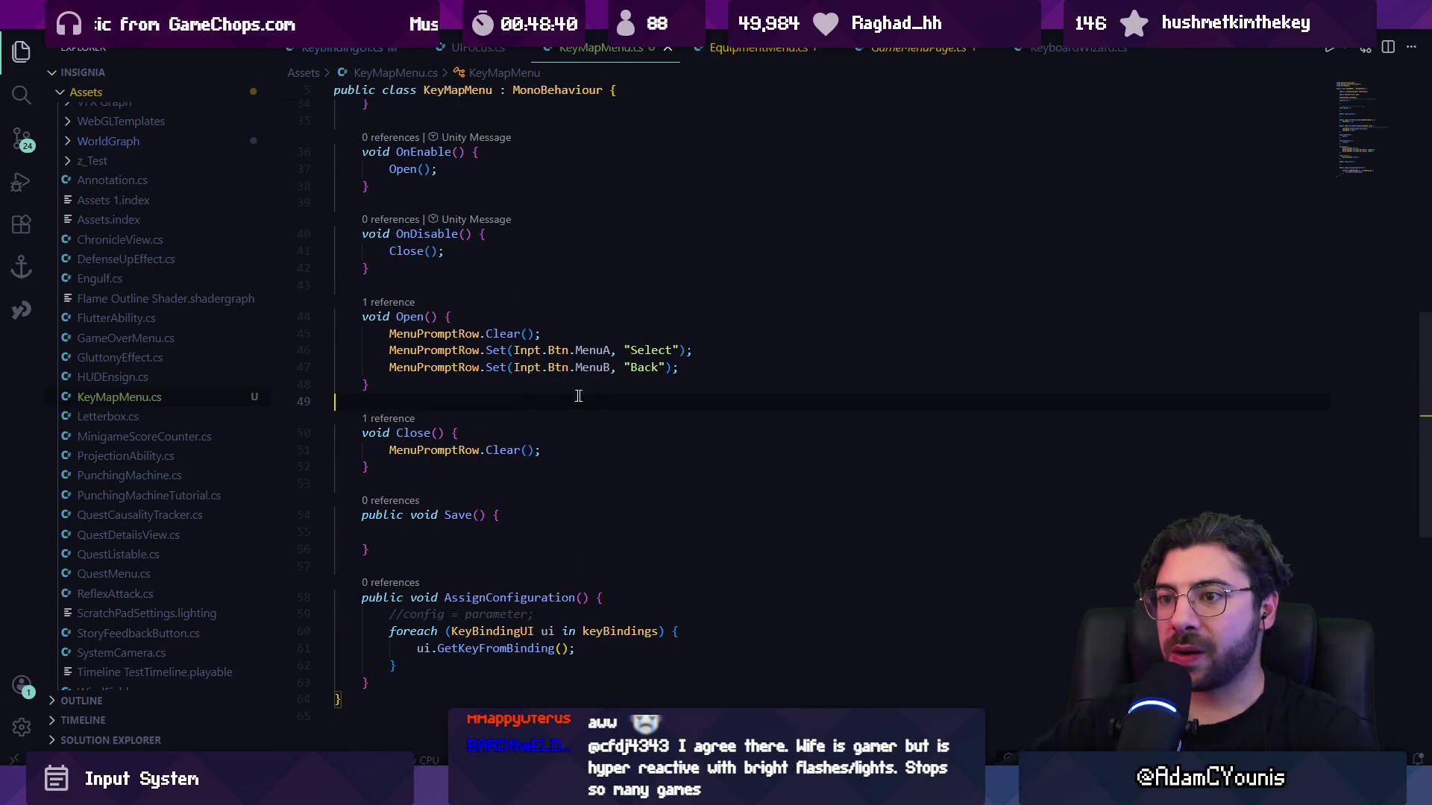
pyautogui.scroll(5, 641, 436)
pyautogui.click(678, 448)
pyautogui.scroll(2, 614, 467)
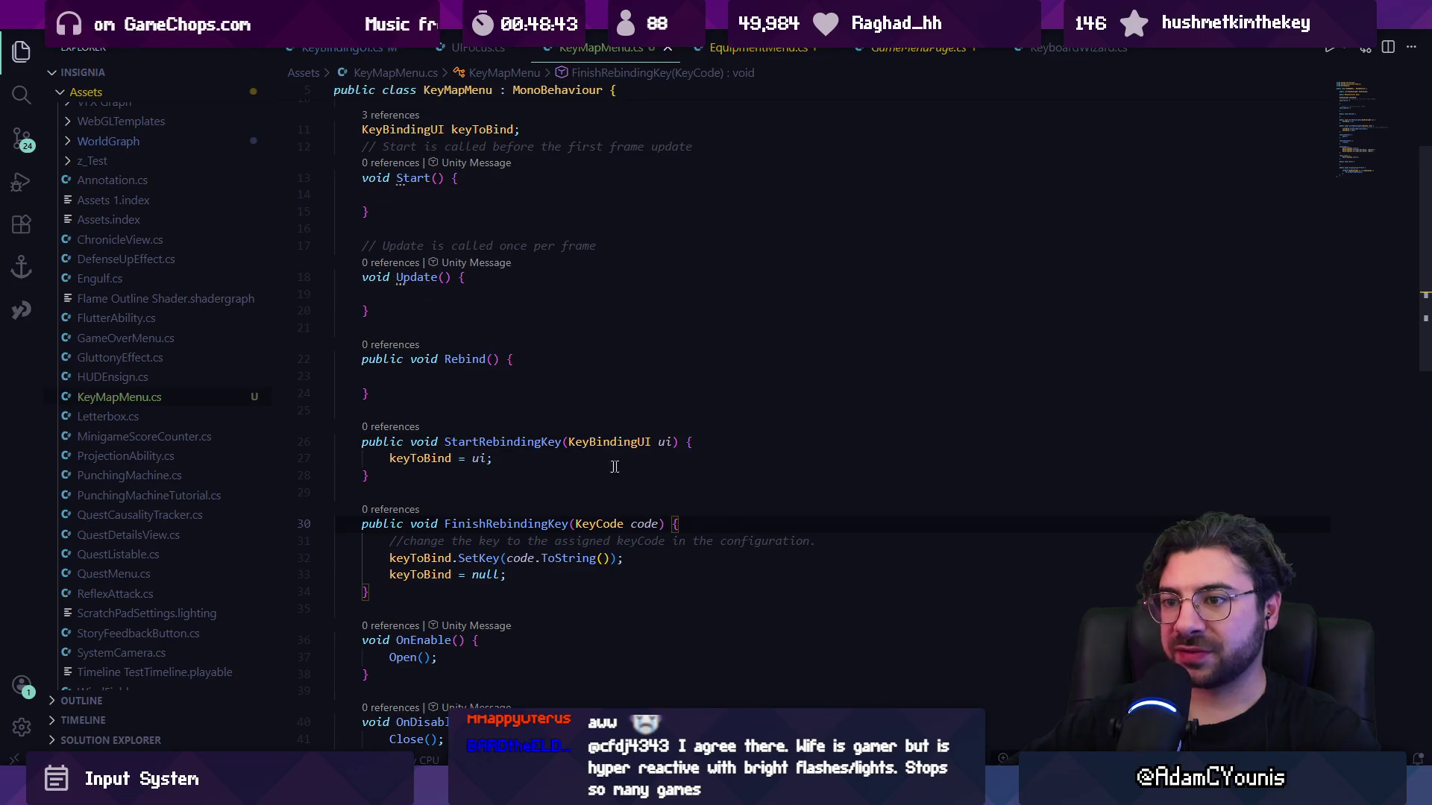
pyautogui.click(515, 479)
pyautogui.press('Up')
pyautogui.press('Up')
pyautogui.press('Up')
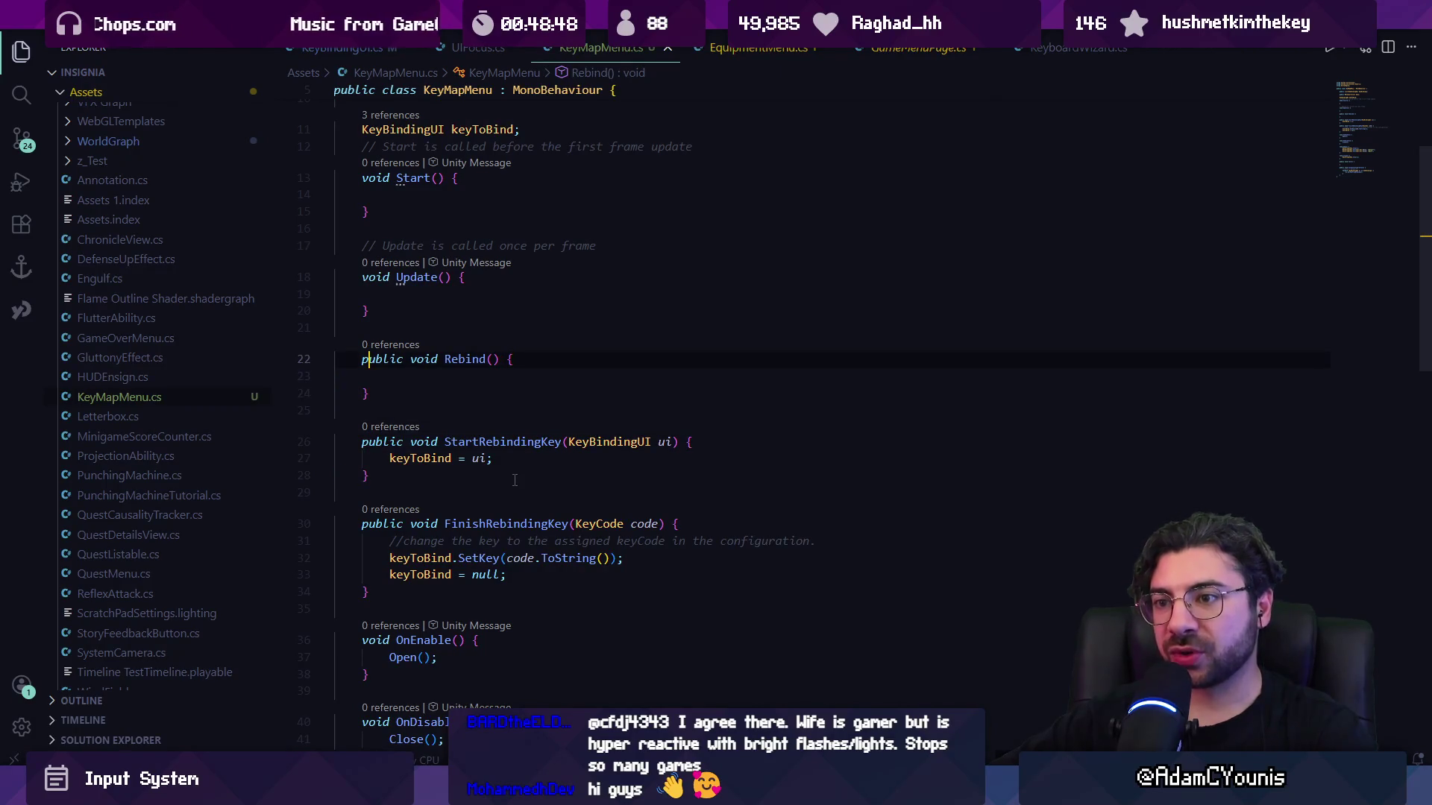
pyautogui.press('Up')
pyautogui.press('Up')
pyautogui.scroll(4, 515, 480)
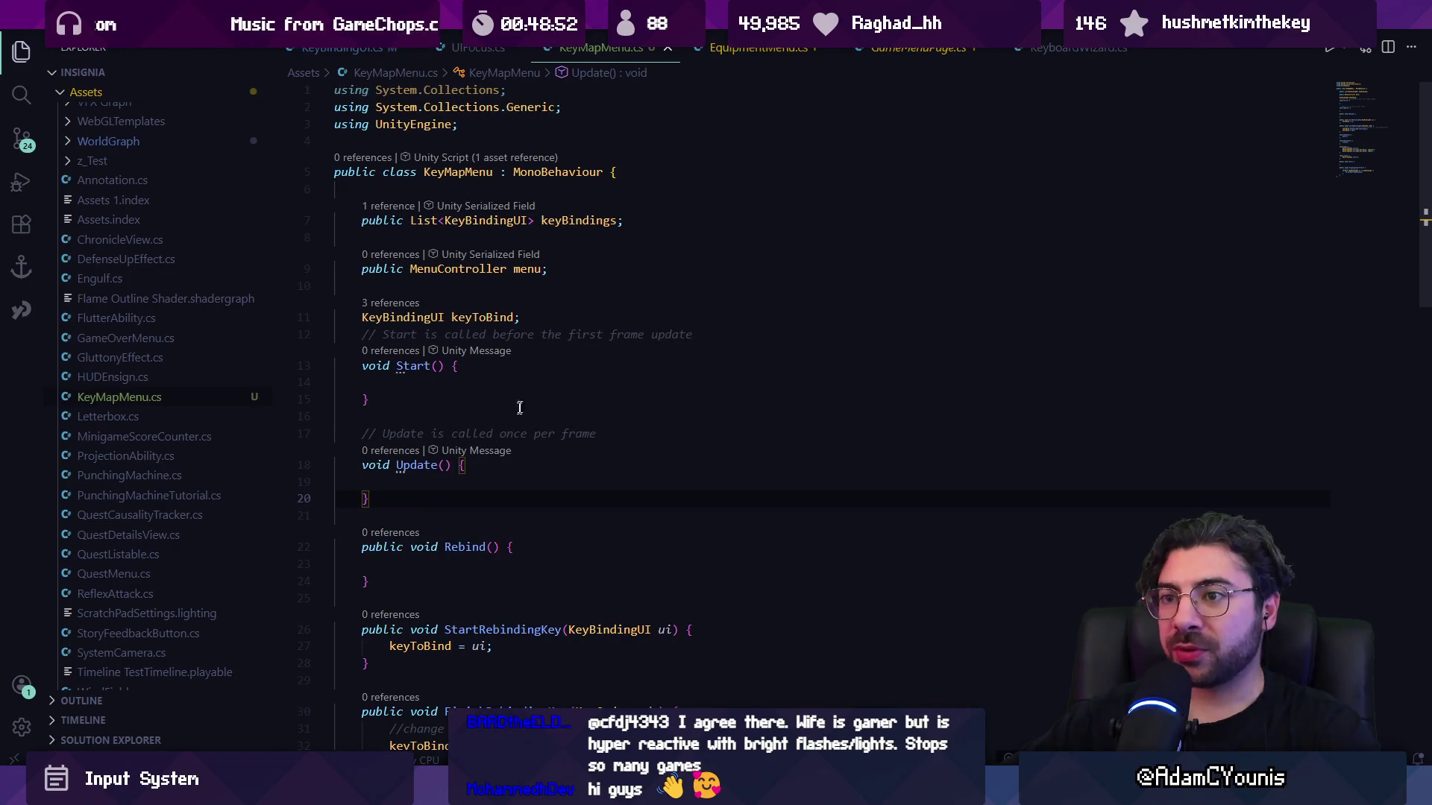
pyautogui.scroll(-5, 560, 328)
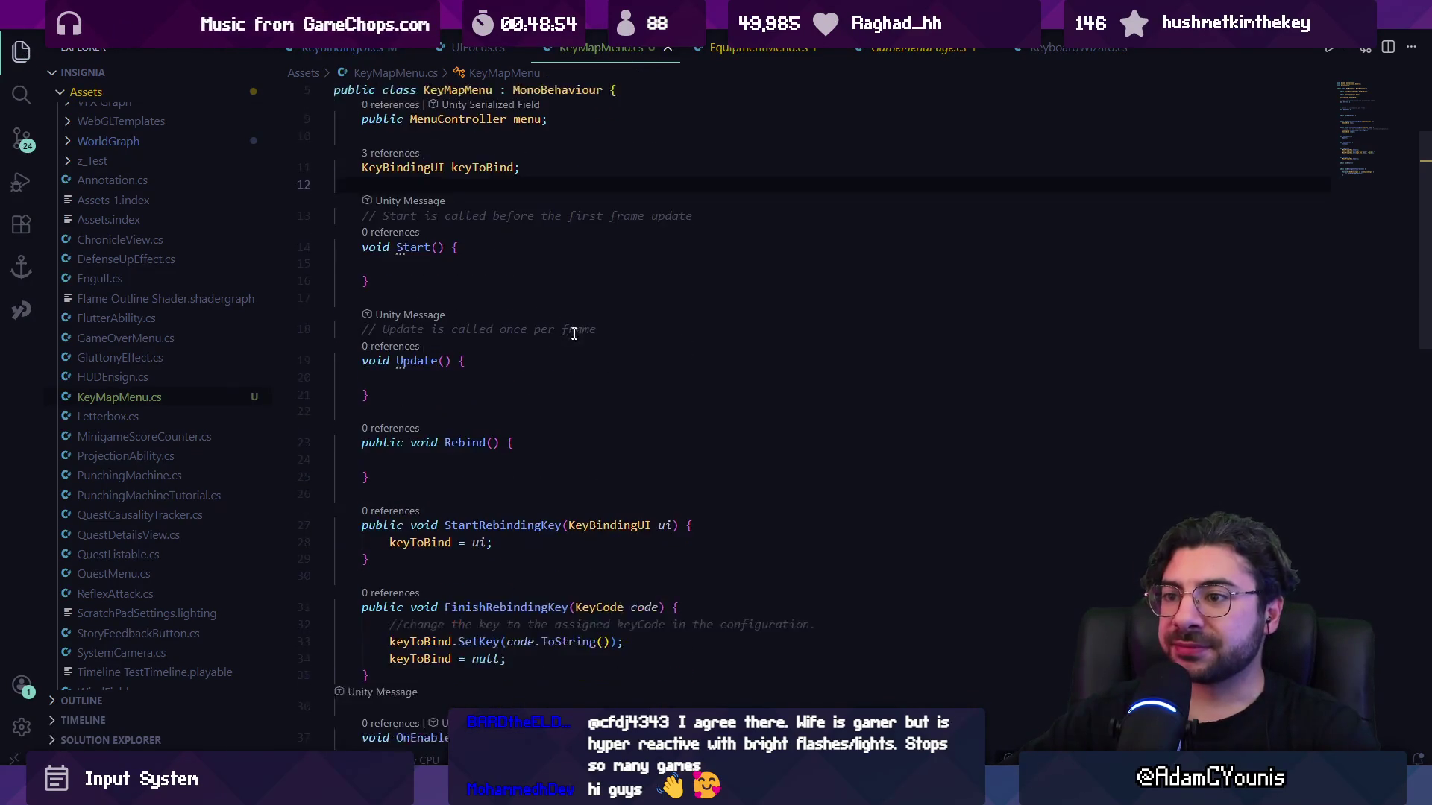
pyautogui.click(581, 345)
pyautogui.click(559, 359)
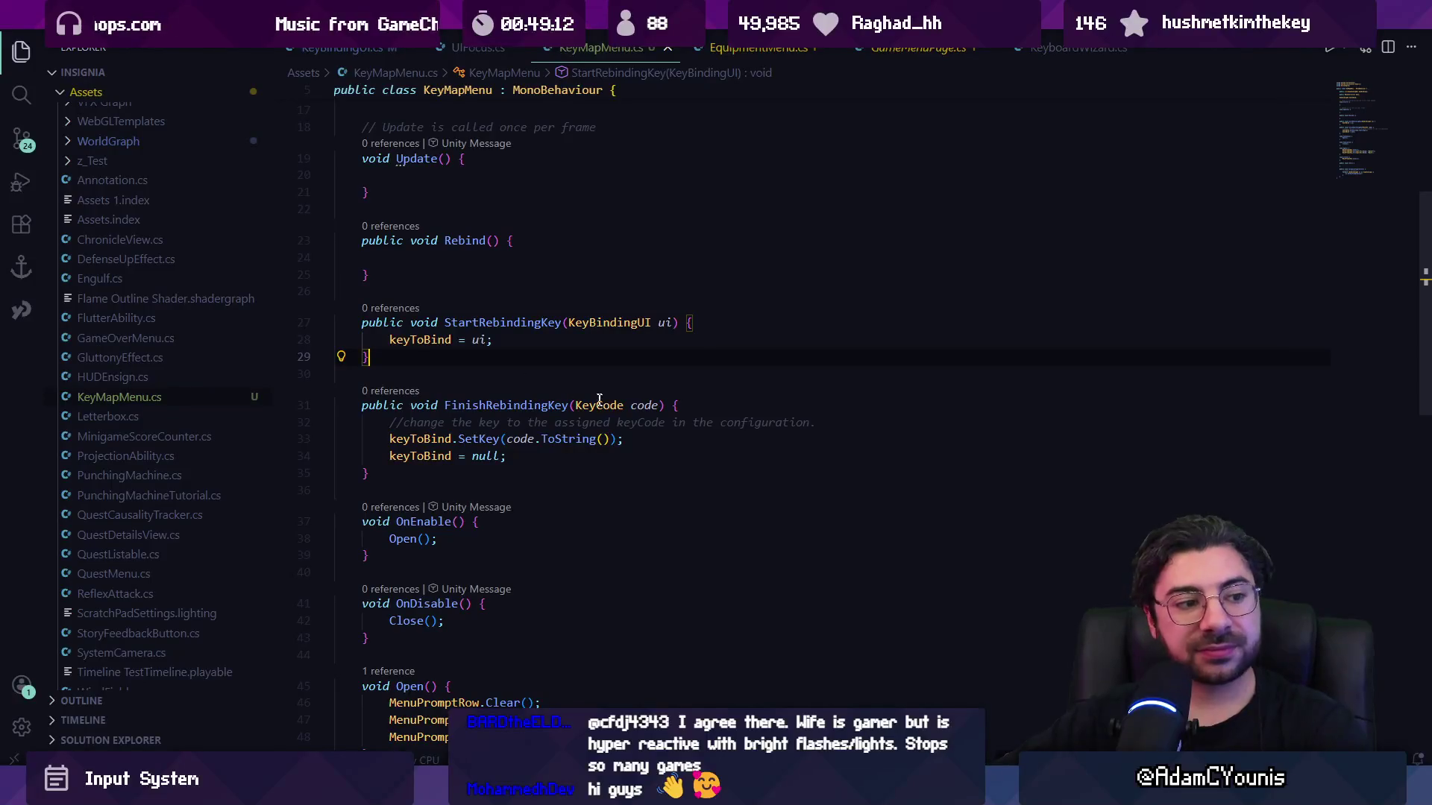
pyautogui.moveTo(614, 401)
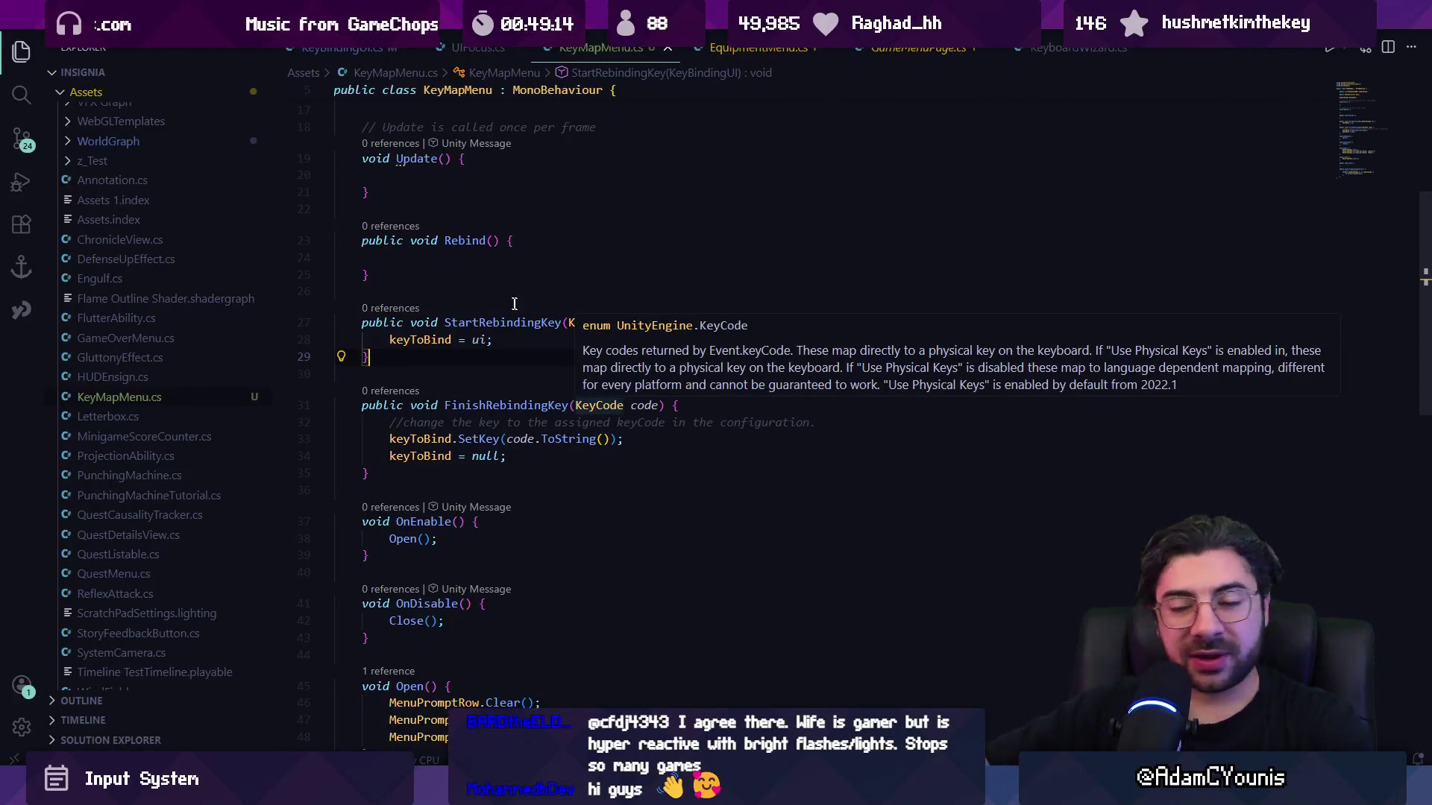
pyautogui.scroll(-4, 503, 376)
pyautogui.click(503, 376)
pyautogui.scroll(-1, 462, 368)
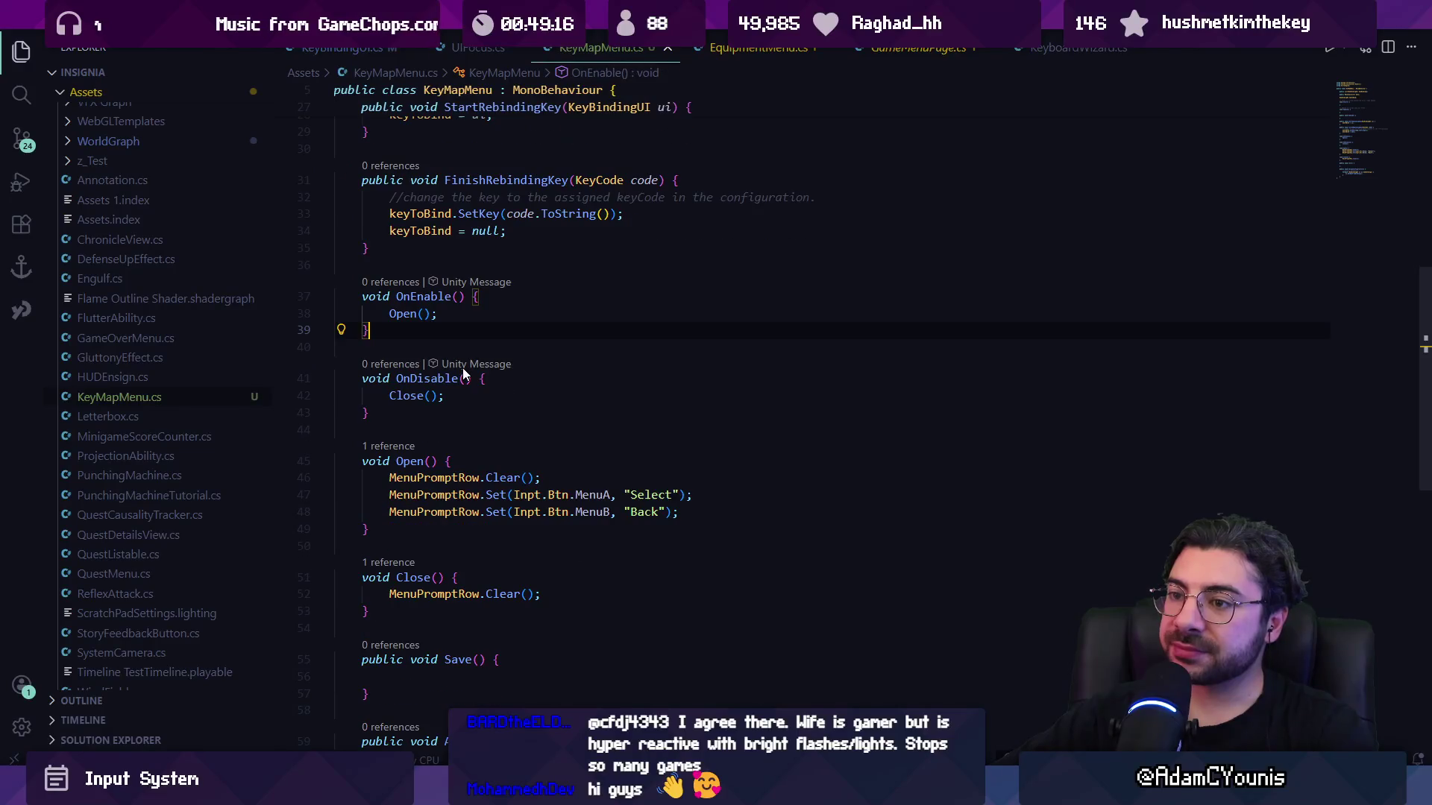
pyautogui.click(499, 418)
pyautogui.scroll(-2, 498, 418)
pyautogui.press('Down')
pyautogui.press('Down')
pyautogui.press('Down')
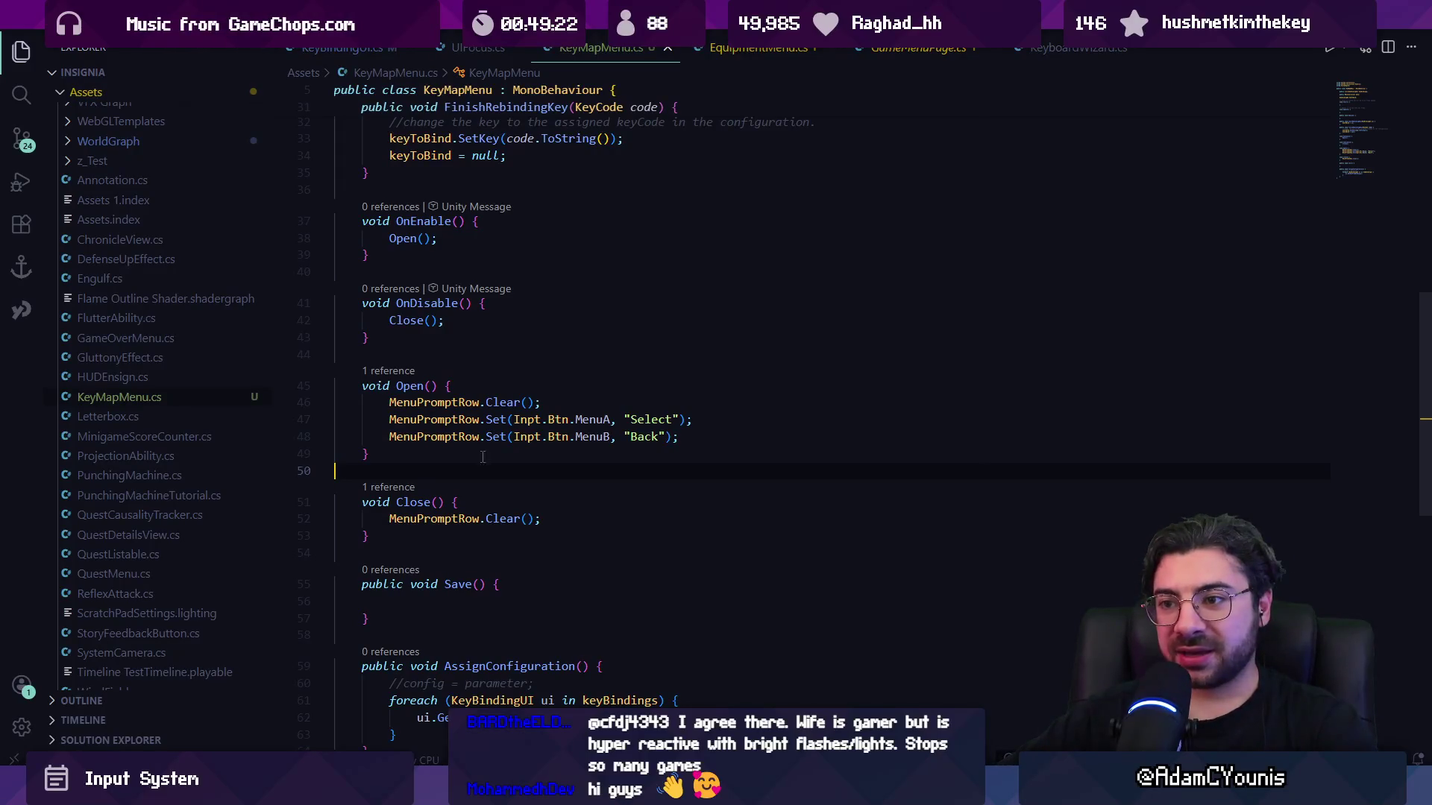
pyautogui.click(423, 454)
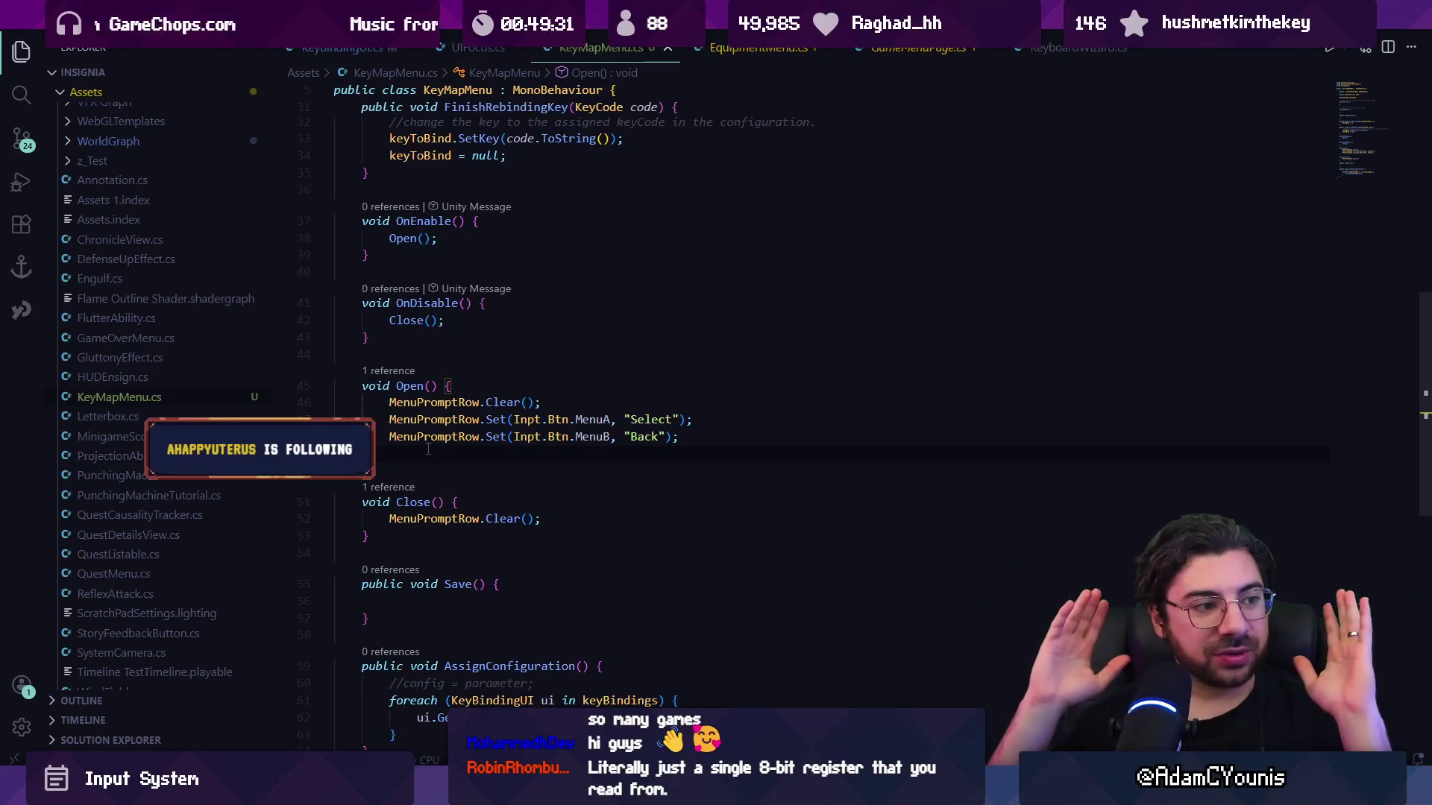
pyautogui.write('}')
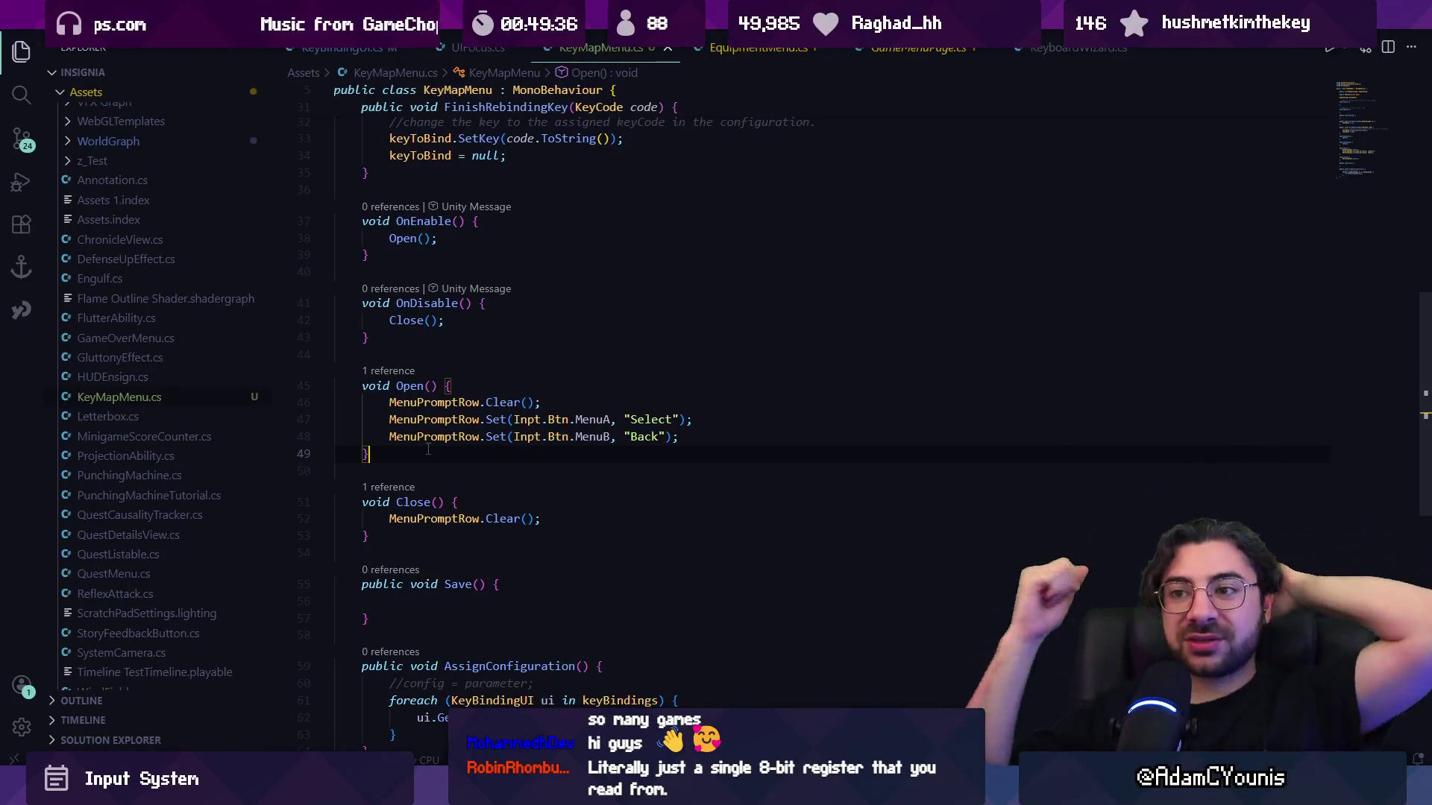
pyautogui.press('Down')
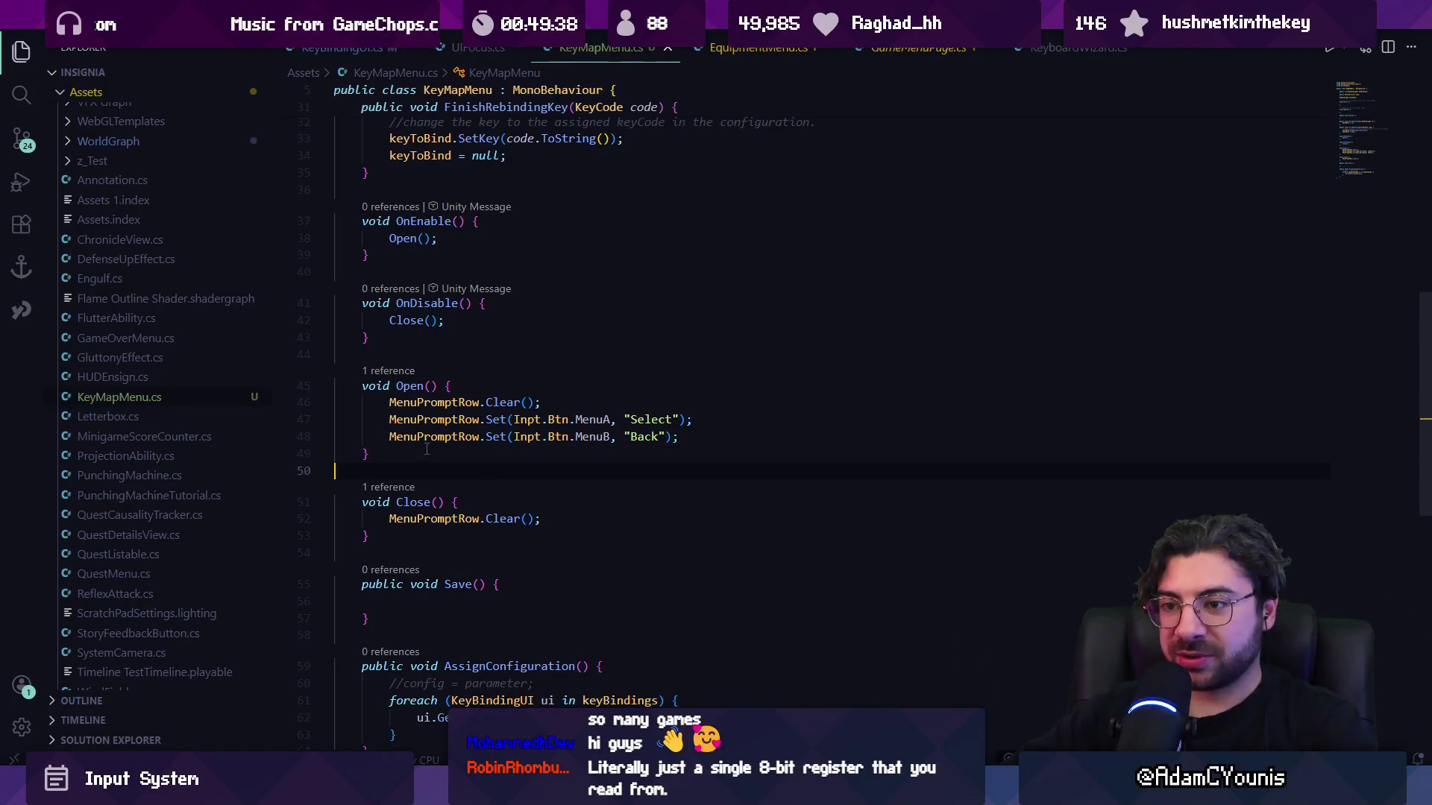
pyautogui.scroll(-3, 378, 444)
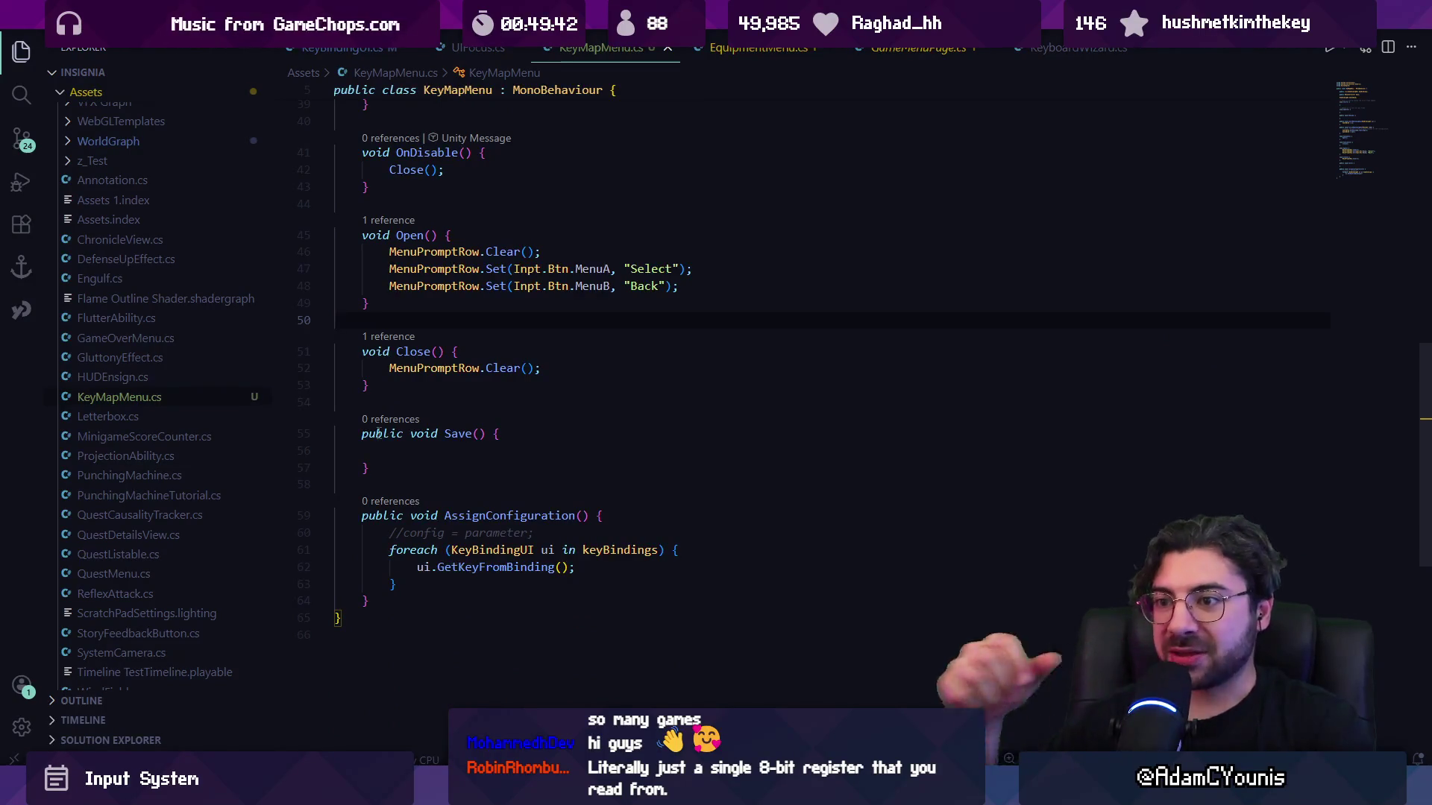
pyautogui.scroll(7, 378, 434)
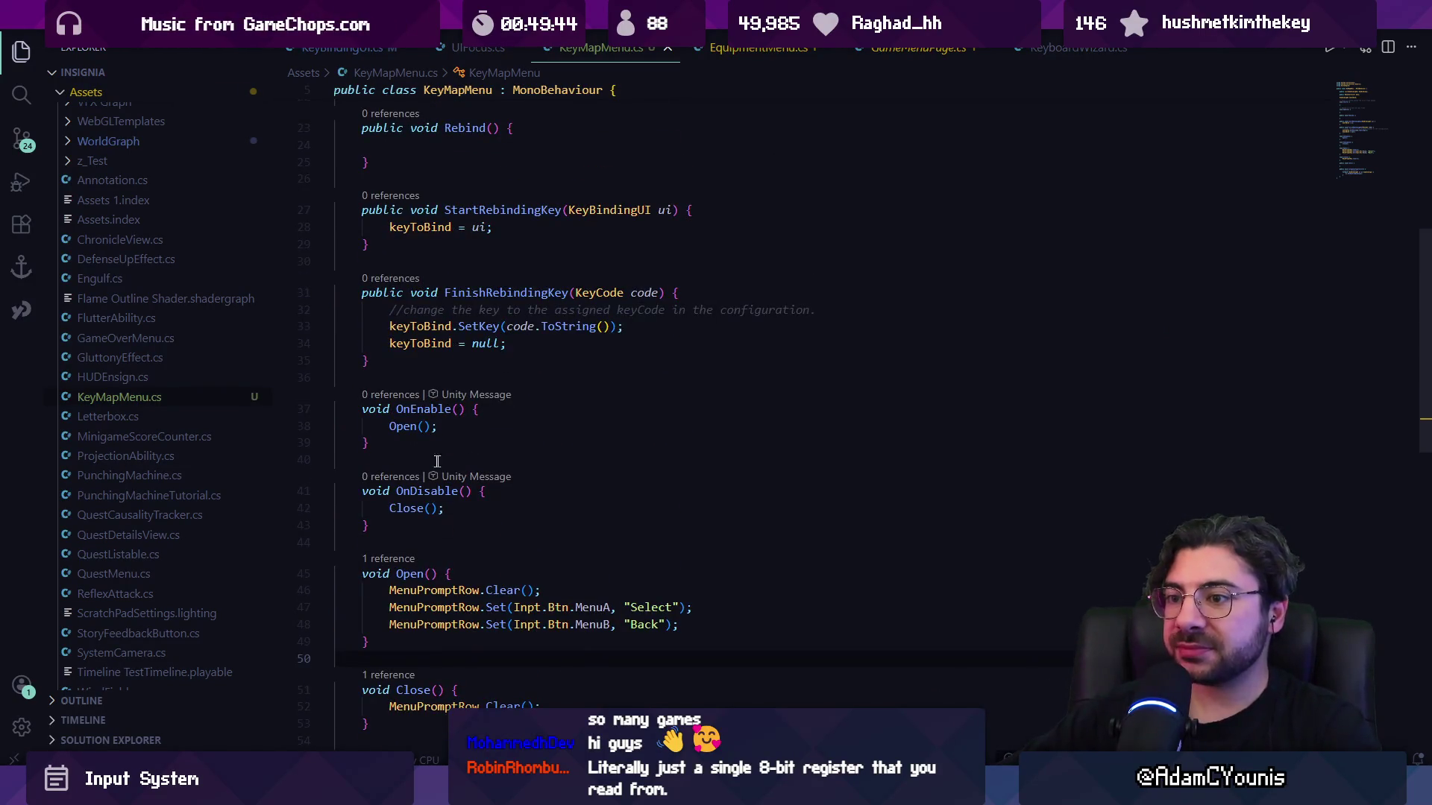
pyautogui.click(419, 454)
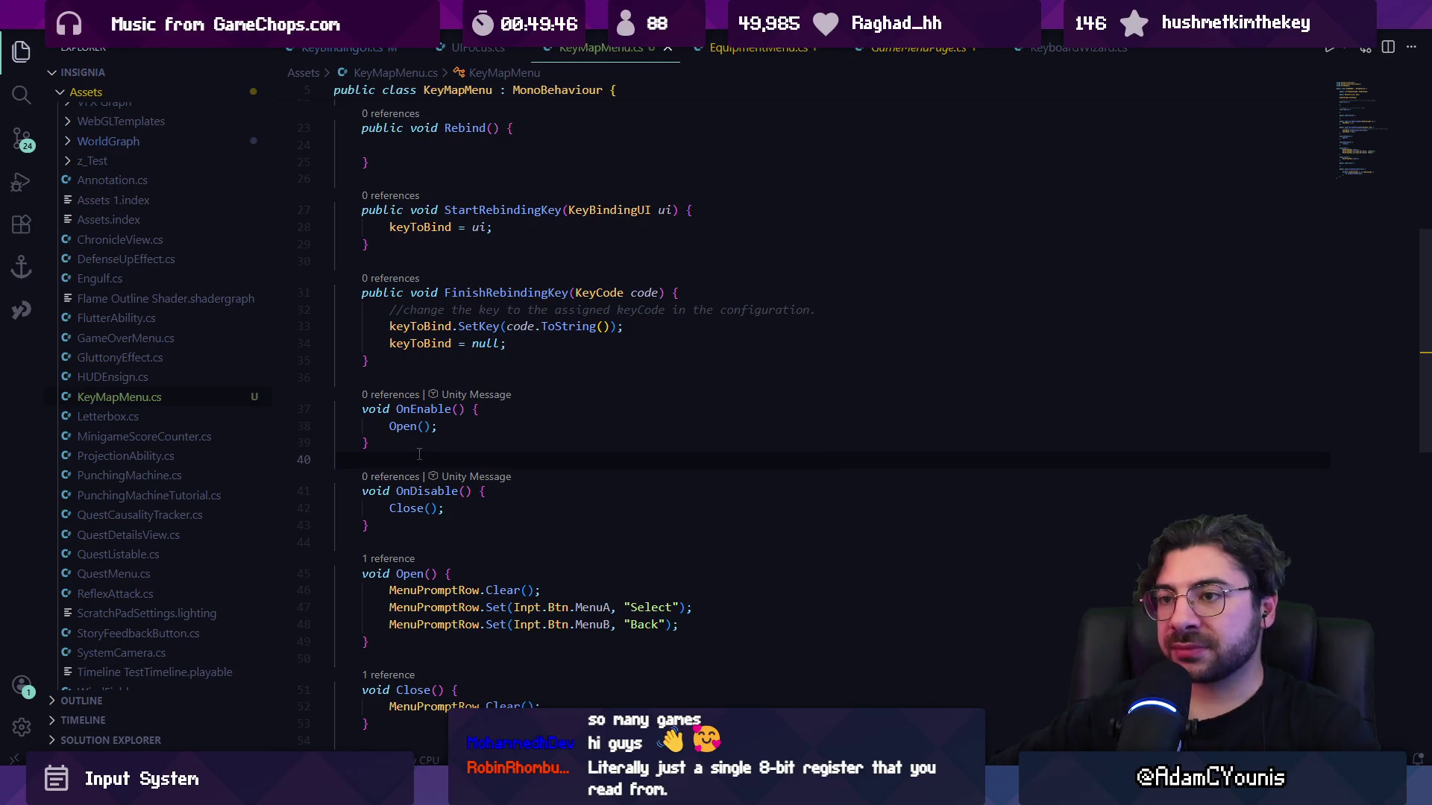
pyautogui.scroll(7, 648, 396)
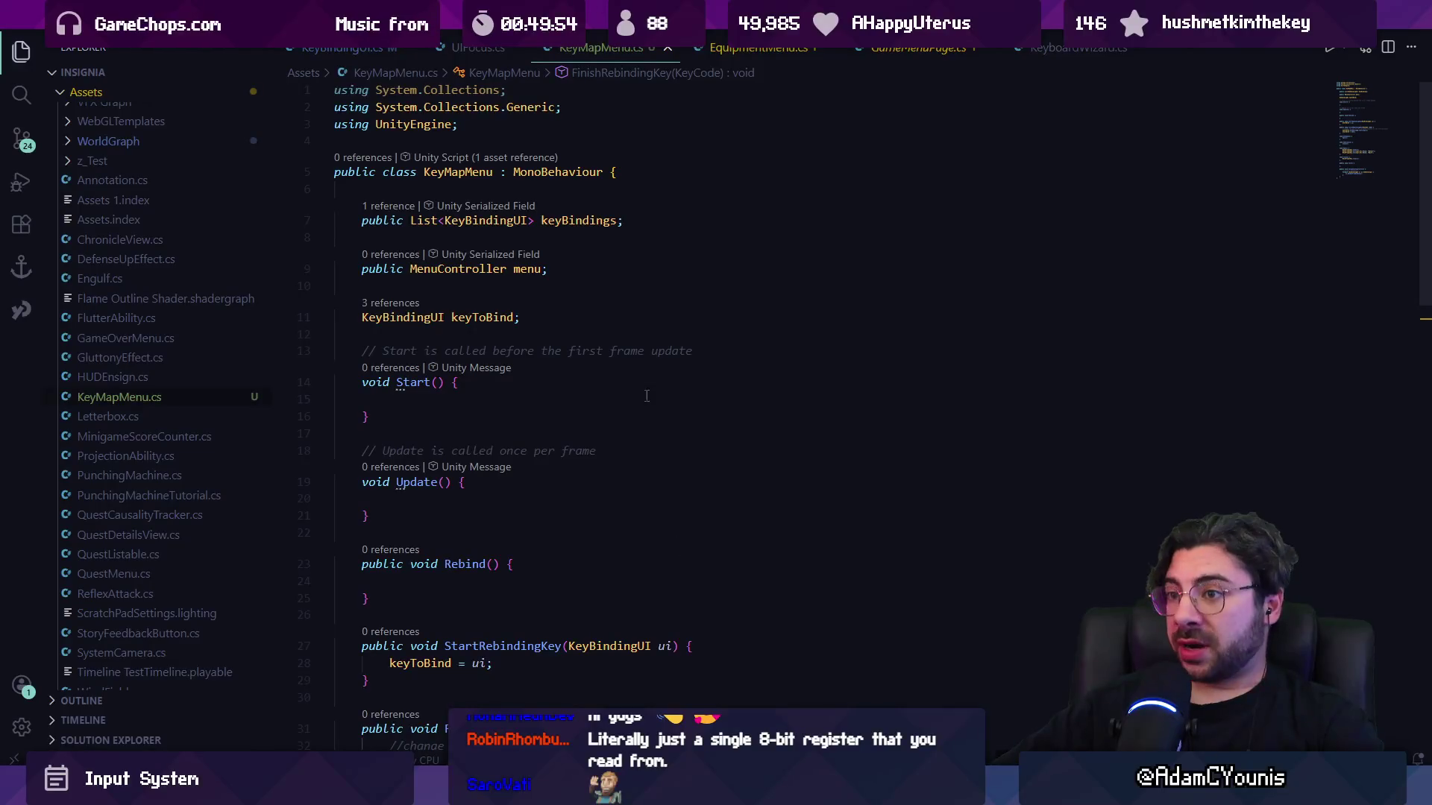
pyautogui.moveTo(699, 794)
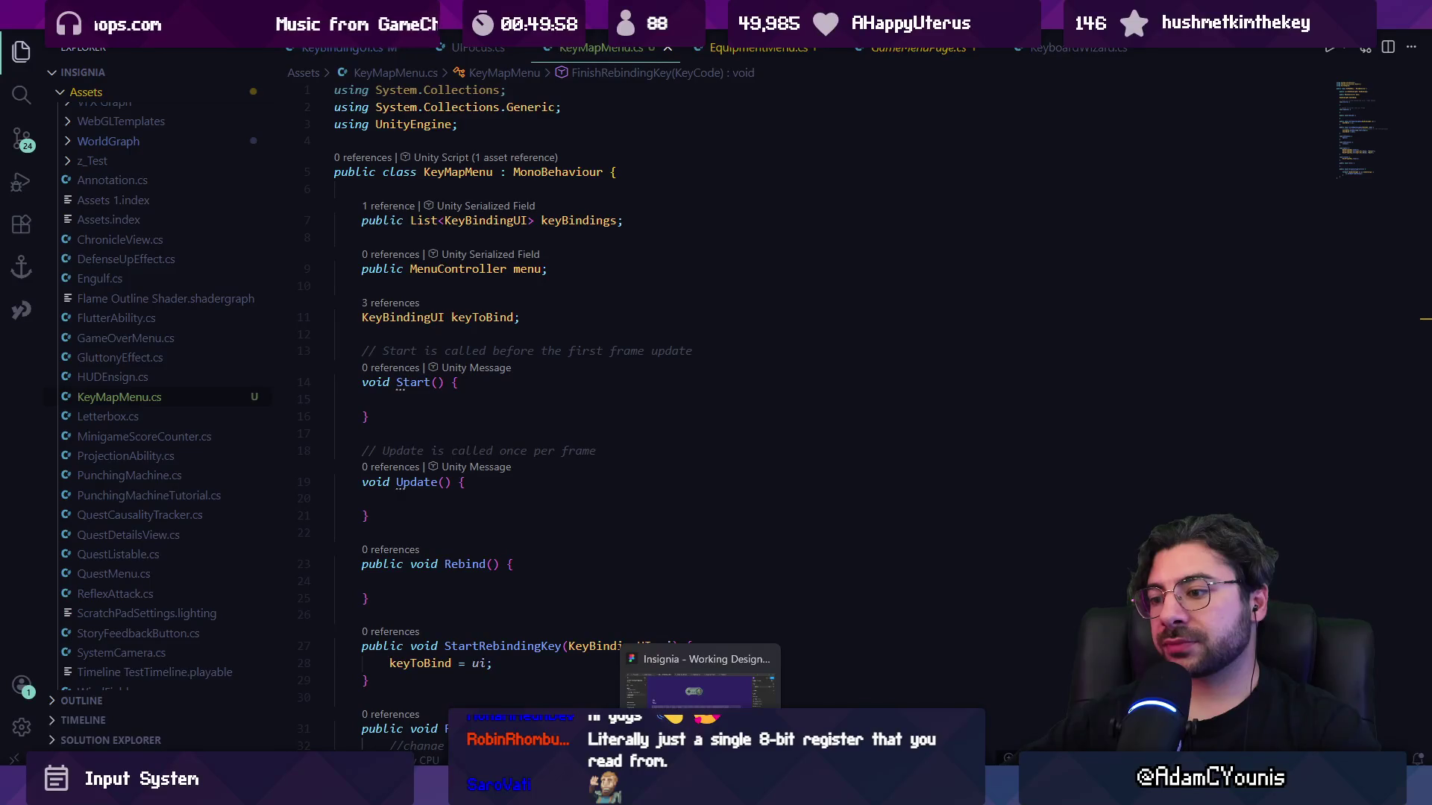
pyautogui.moveTo(798, 795)
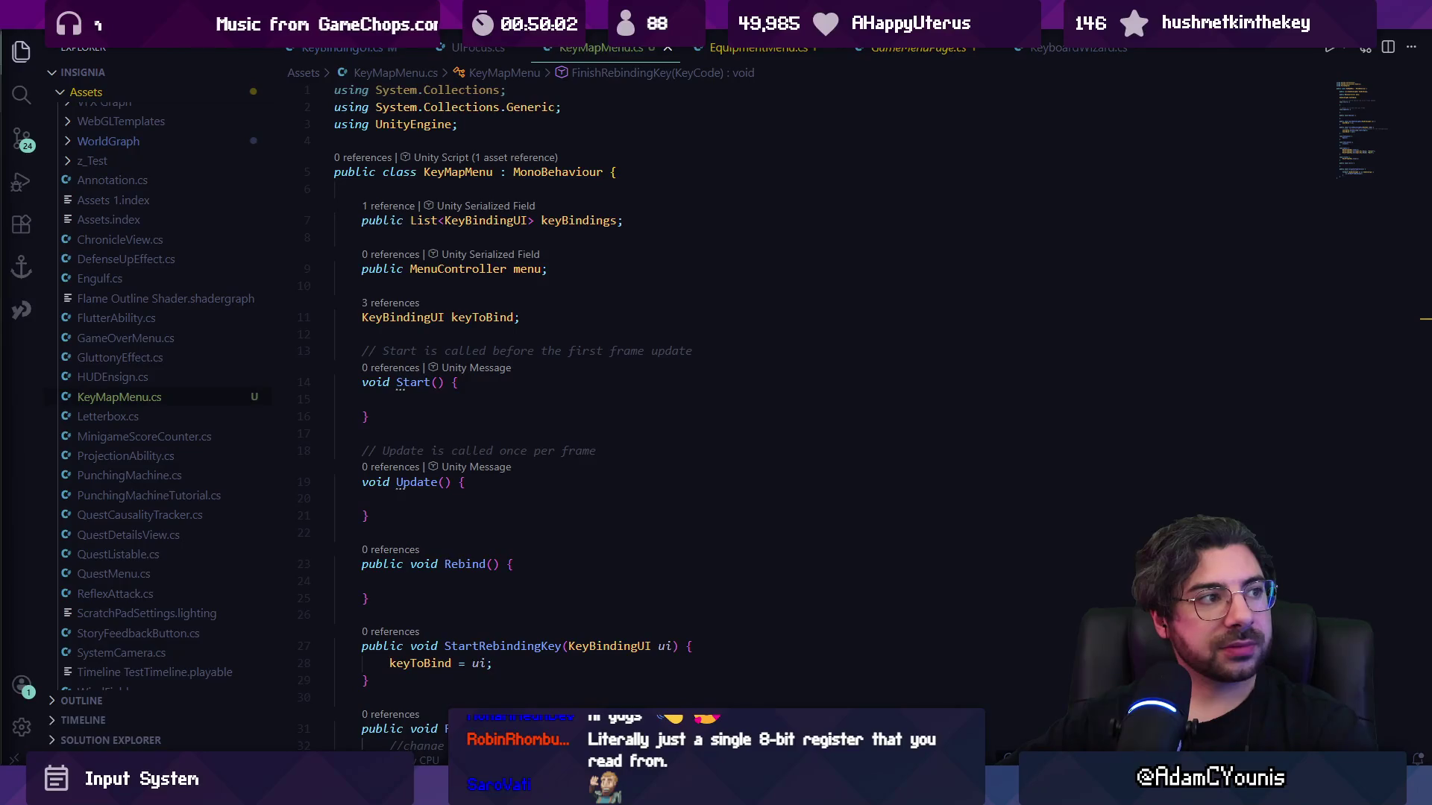
# Google 'rewired tutorial swapping layout presets' and scroll down to the Rewired documentation results.
pyautogui.hotkey('alt', 'Tab')
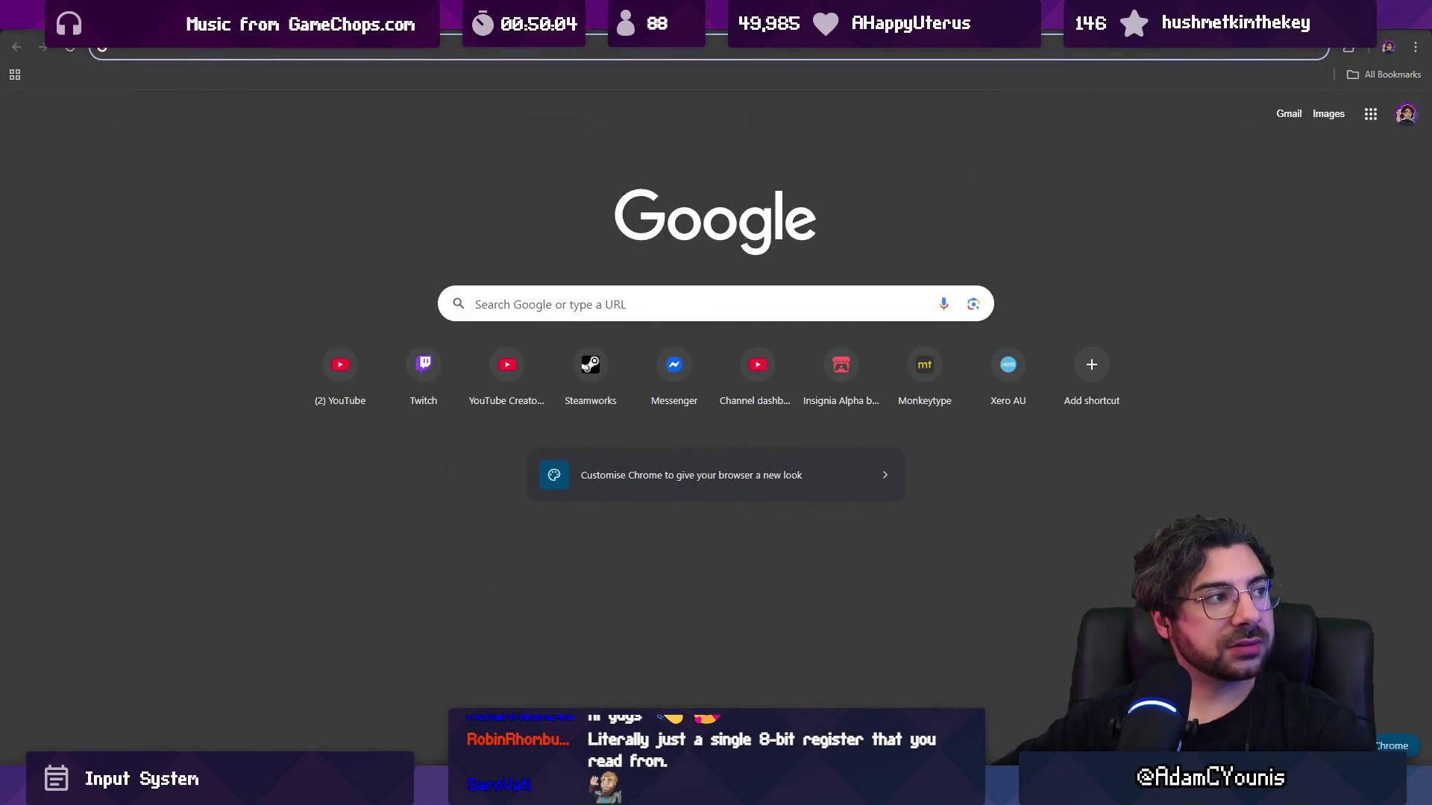
pyautogui.click(289, 54)
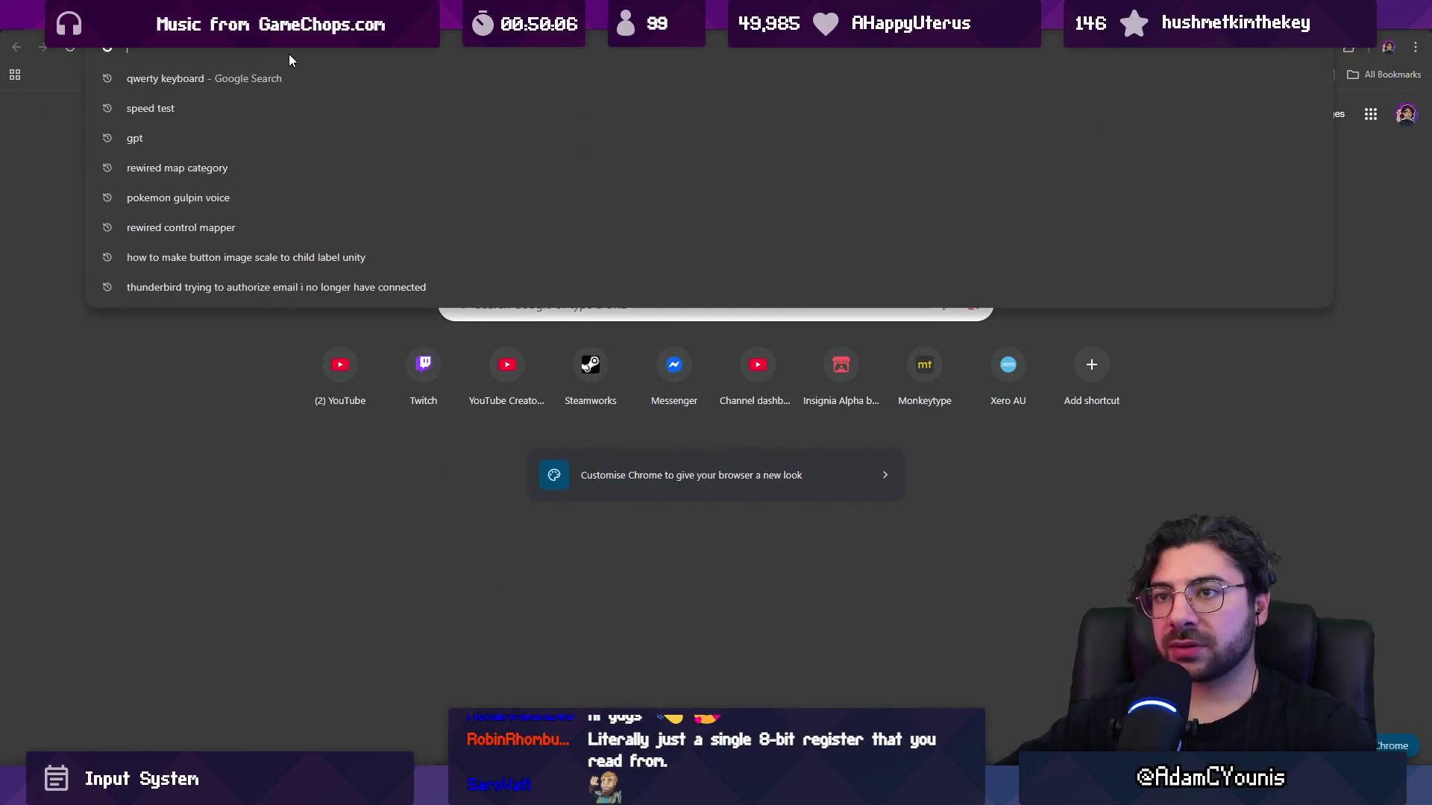
pyautogui.write('rewired tutorial')
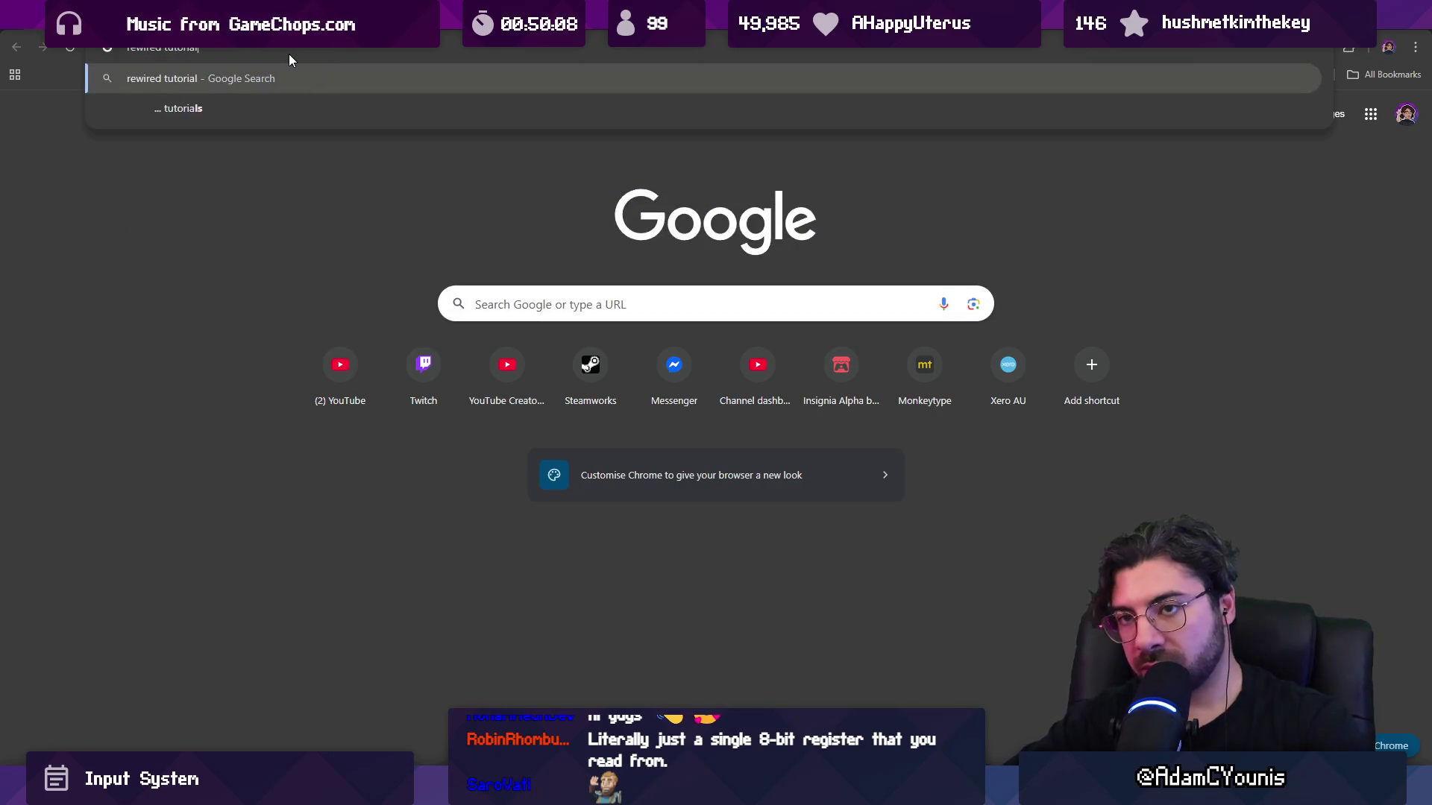
pyautogui.write(' swapping ')
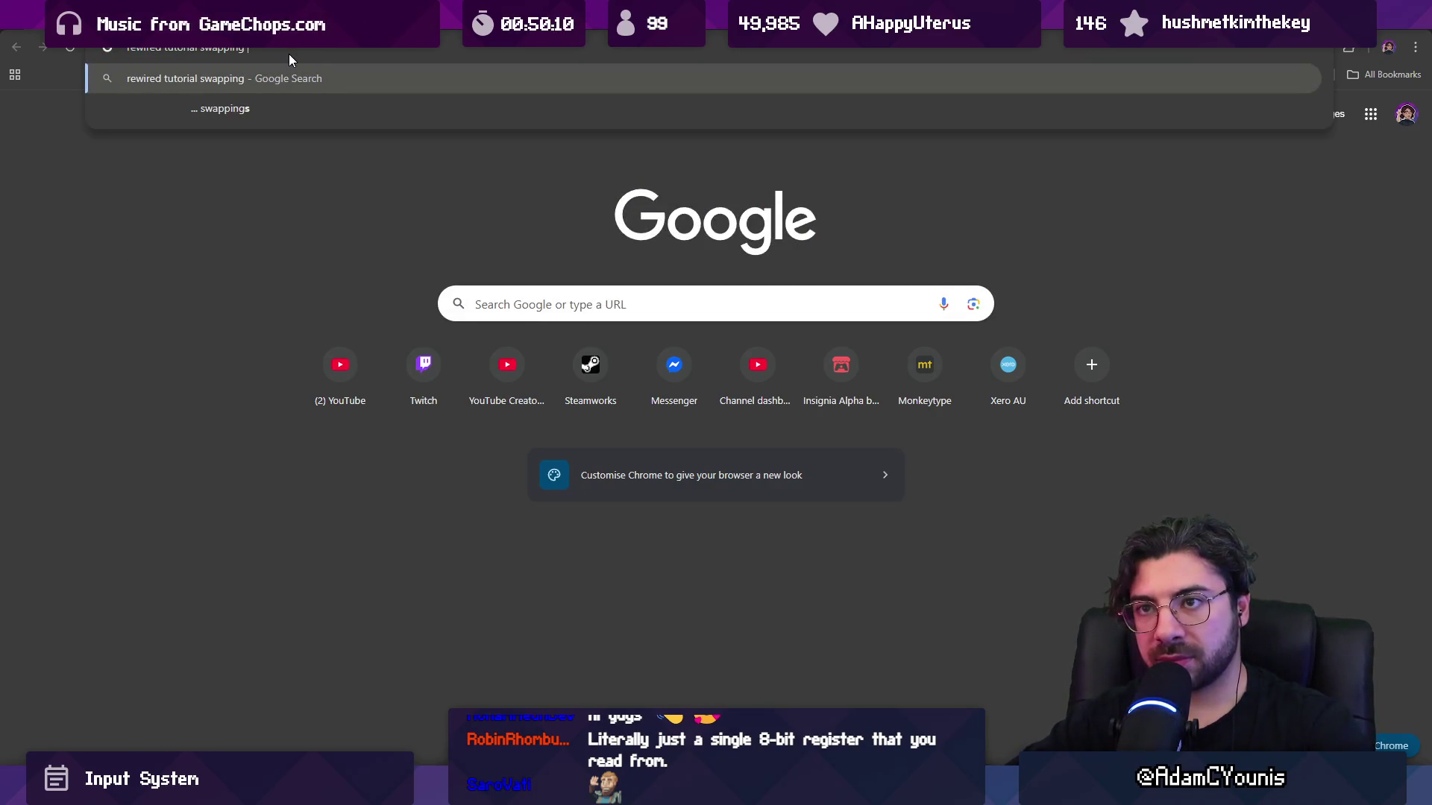
pyautogui.write('layout presets')
pyautogui.press('Return')
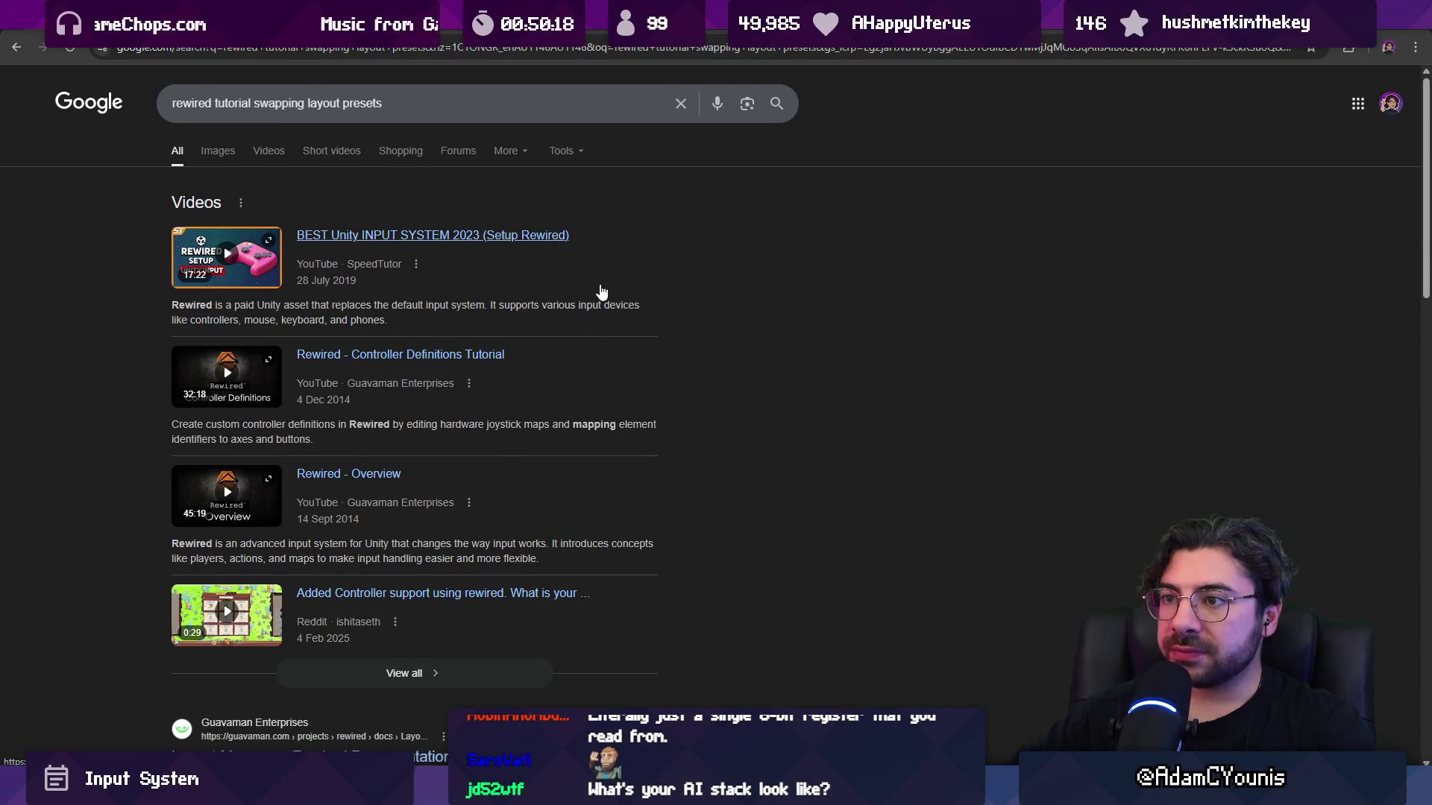
pyautogui.scroll(-7, 600, 291)
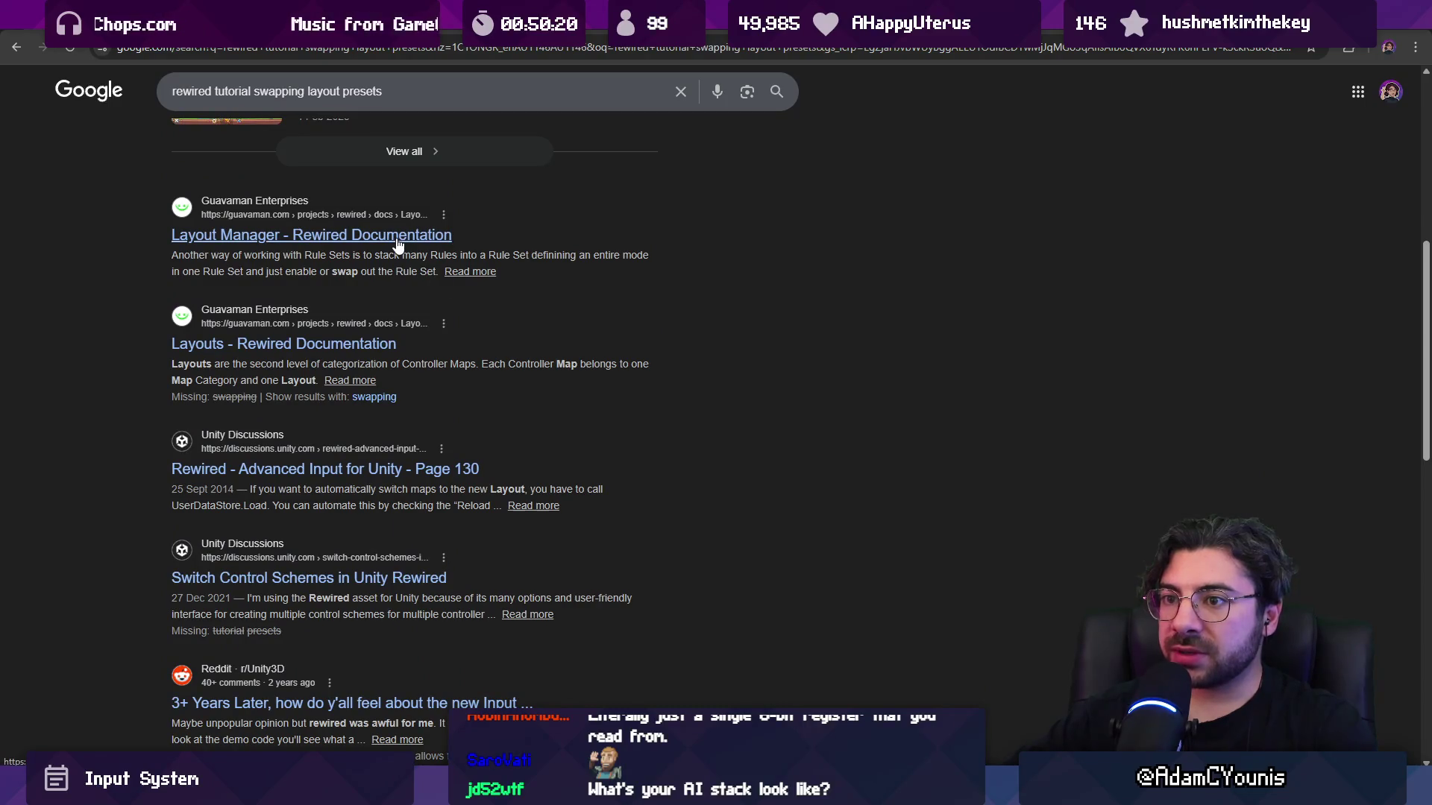
# Open the Layout Manager page in the Rewired documentation.
pyautogui.click(260, 236)
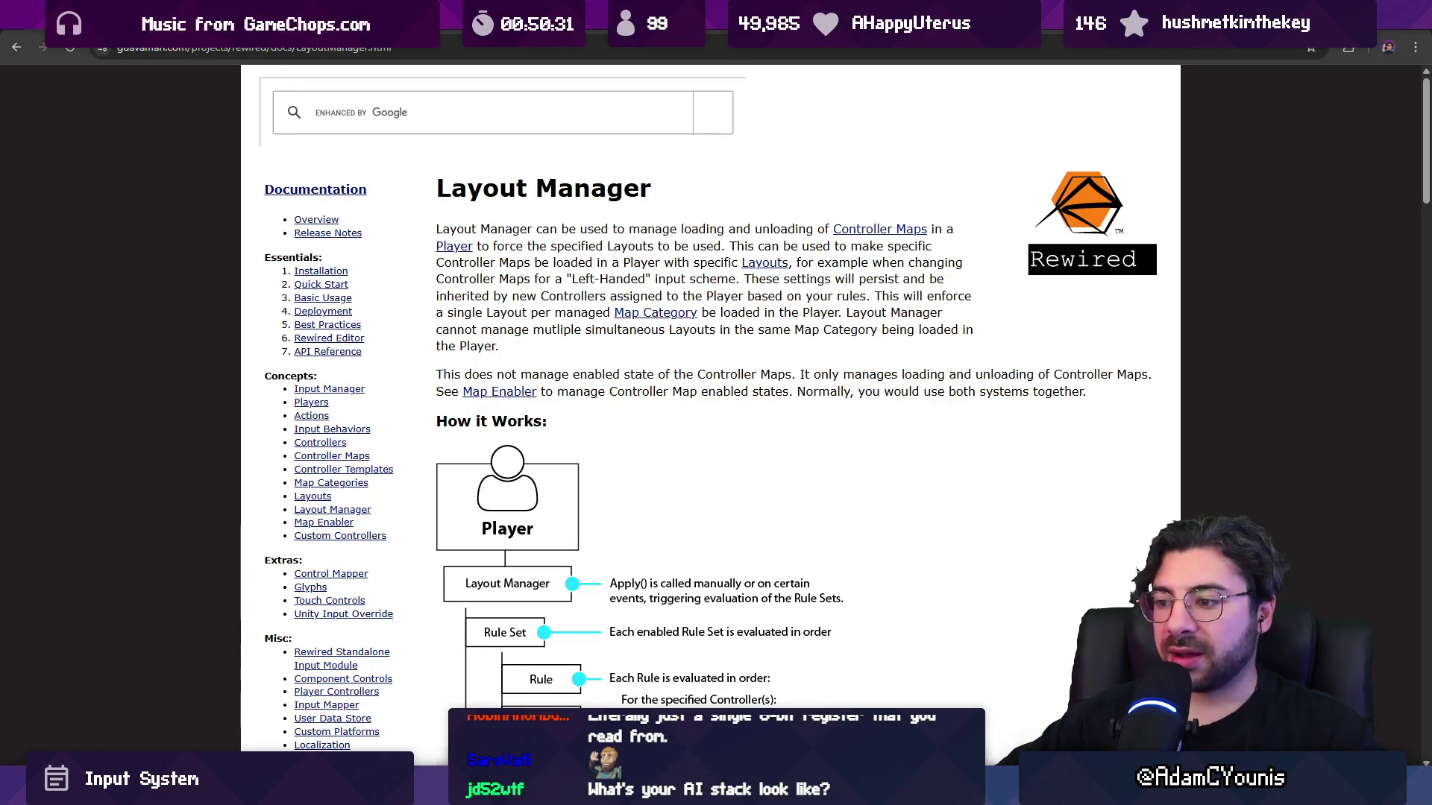
pyautogui.hotkey('alt', 'Tab')
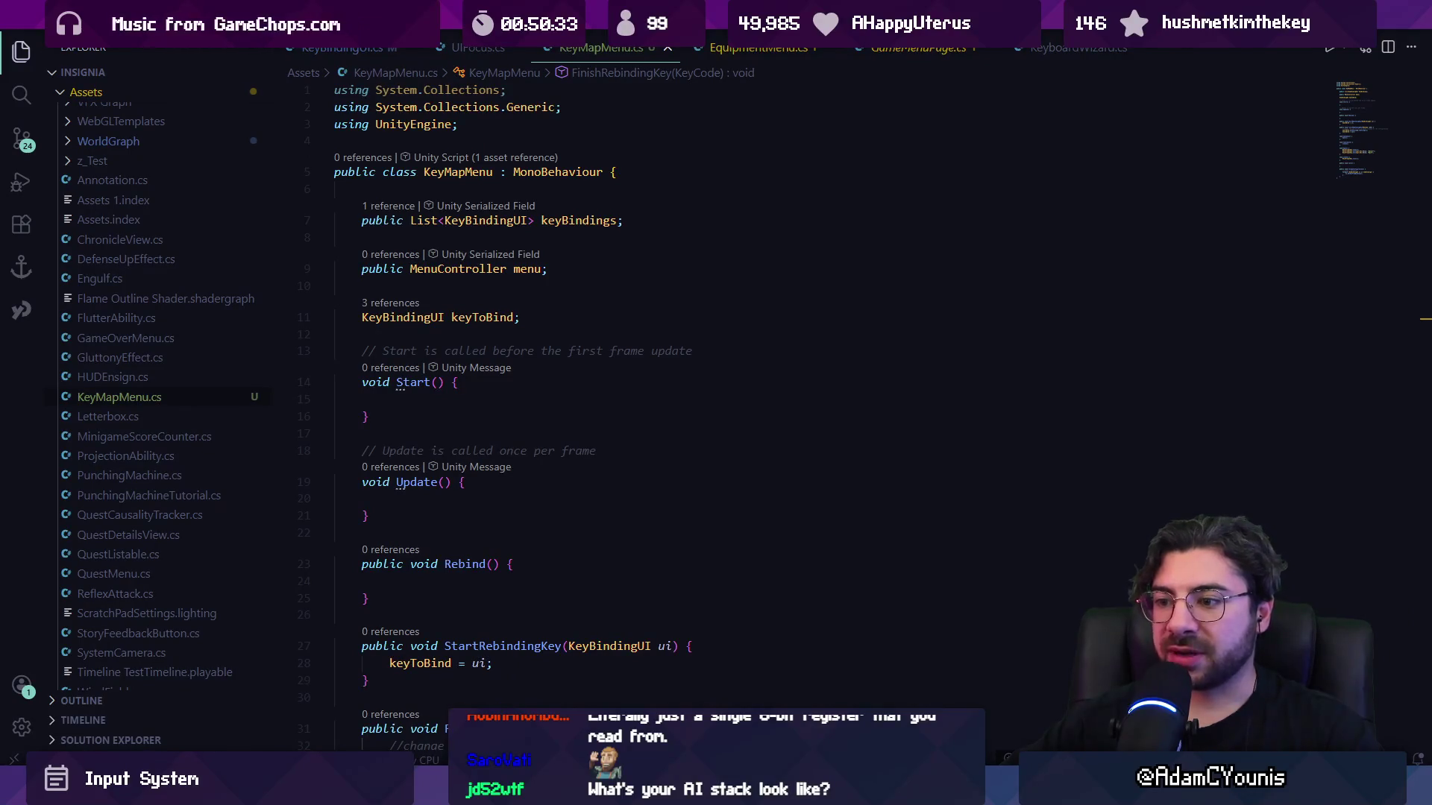
pyautogui.hotkey('alt', 'Tab')
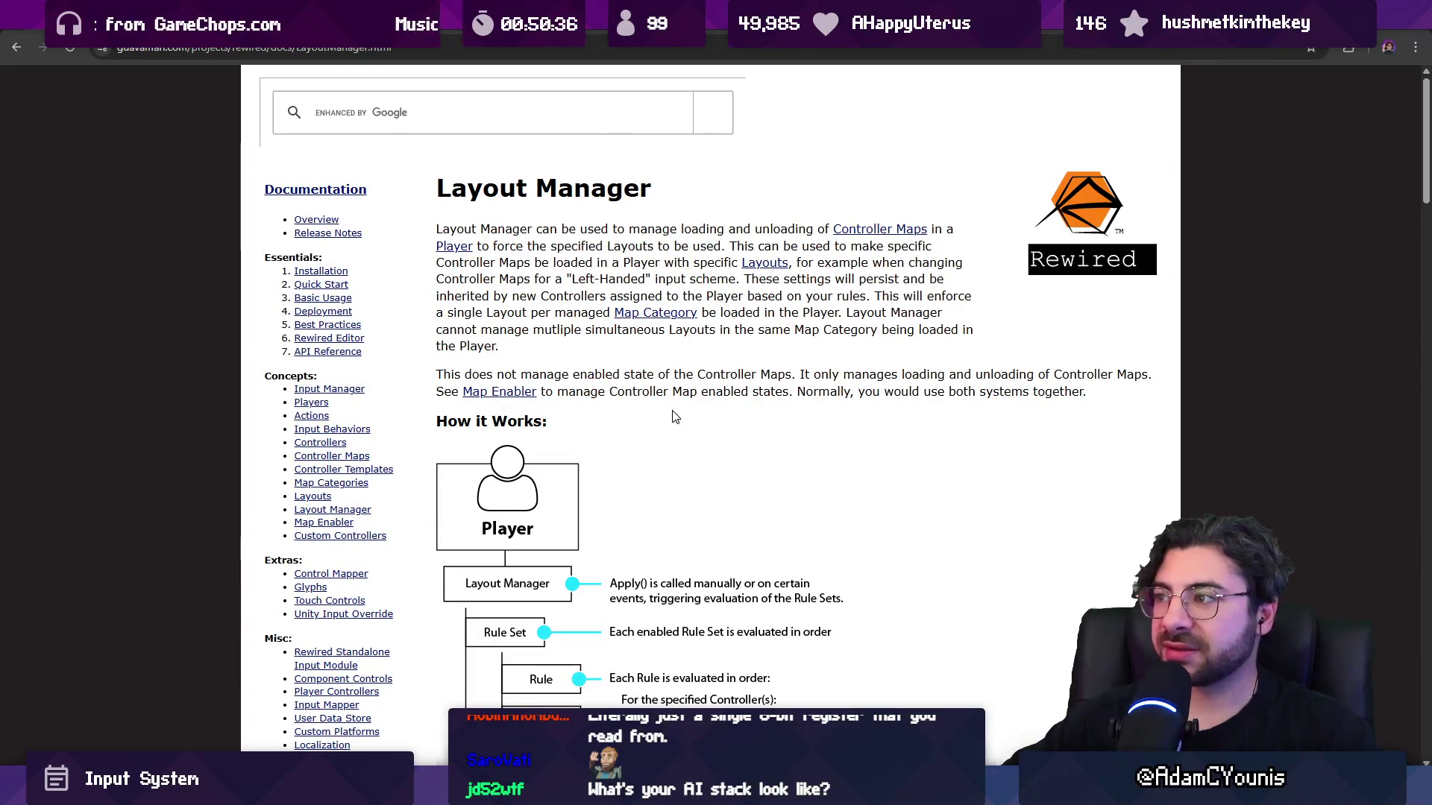
# Read the How it Works diagram of Rule Sets and Rules and its numbered list, then return to Unity.
pyautogui.scroll(-2, 684, 410)
pyautogui.scroll(2, 685, 407)
pyautogui.scroll(-1, 724, 437)
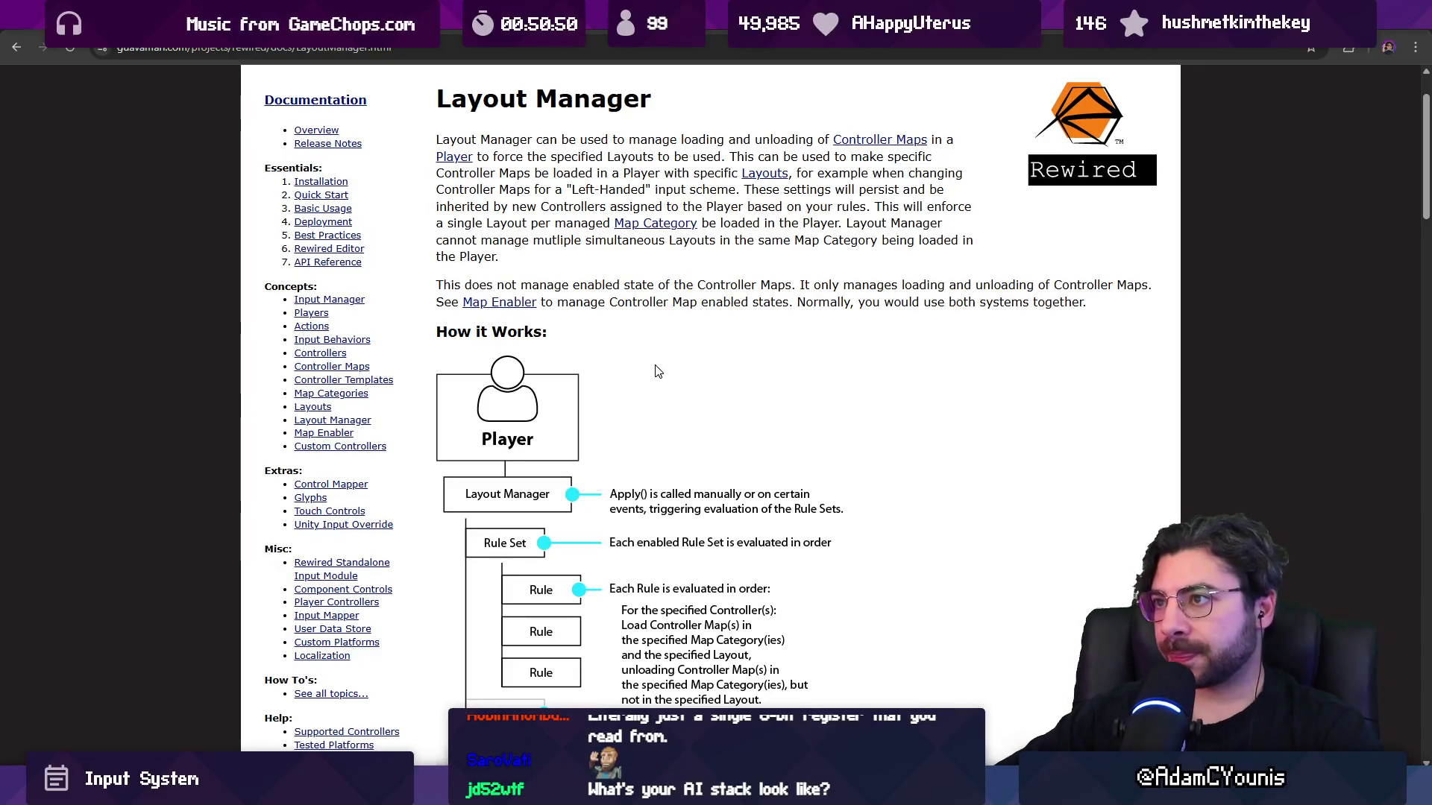
pyautogui.scroll(-1, 658, 397)
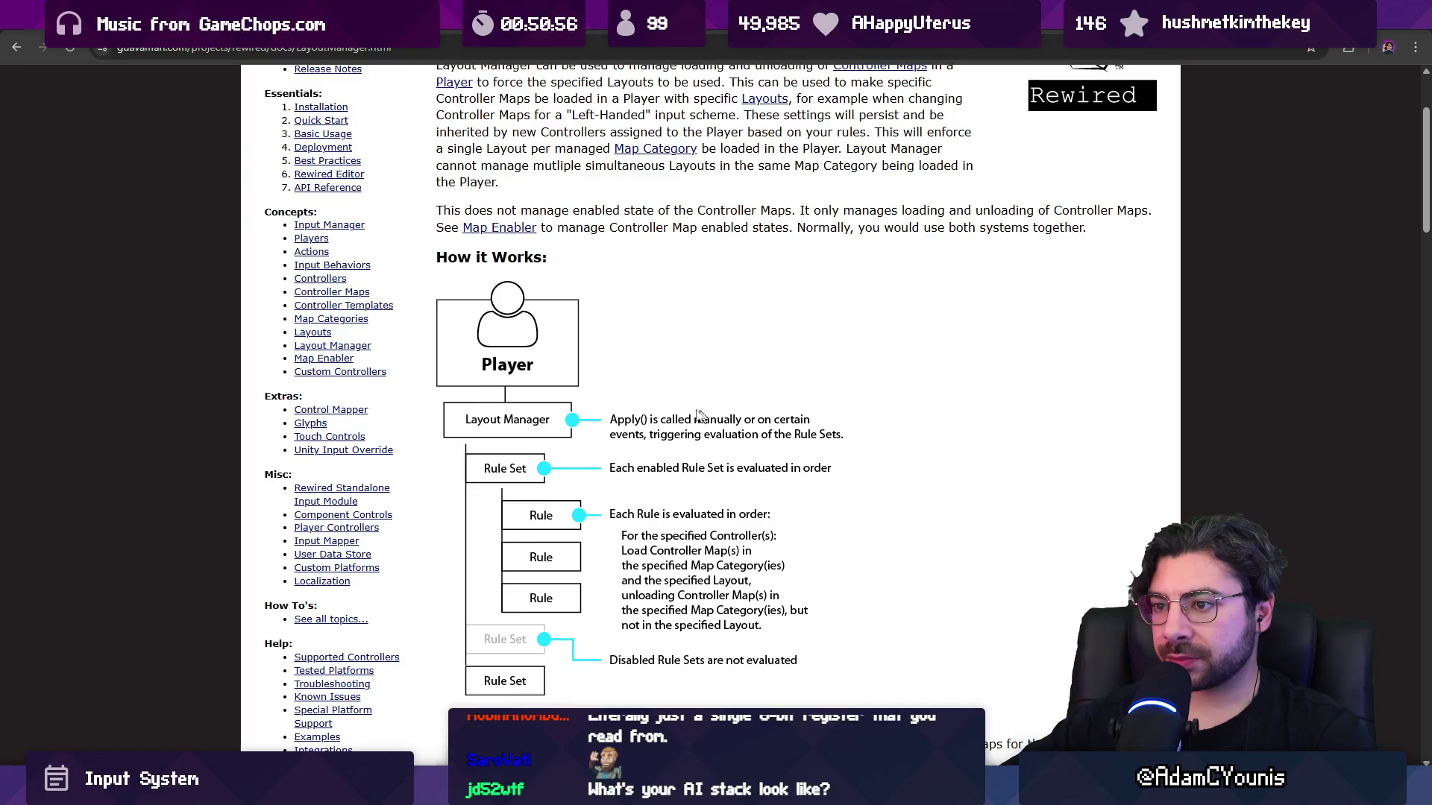
pyautogui.scroll(-1, 637, 407)
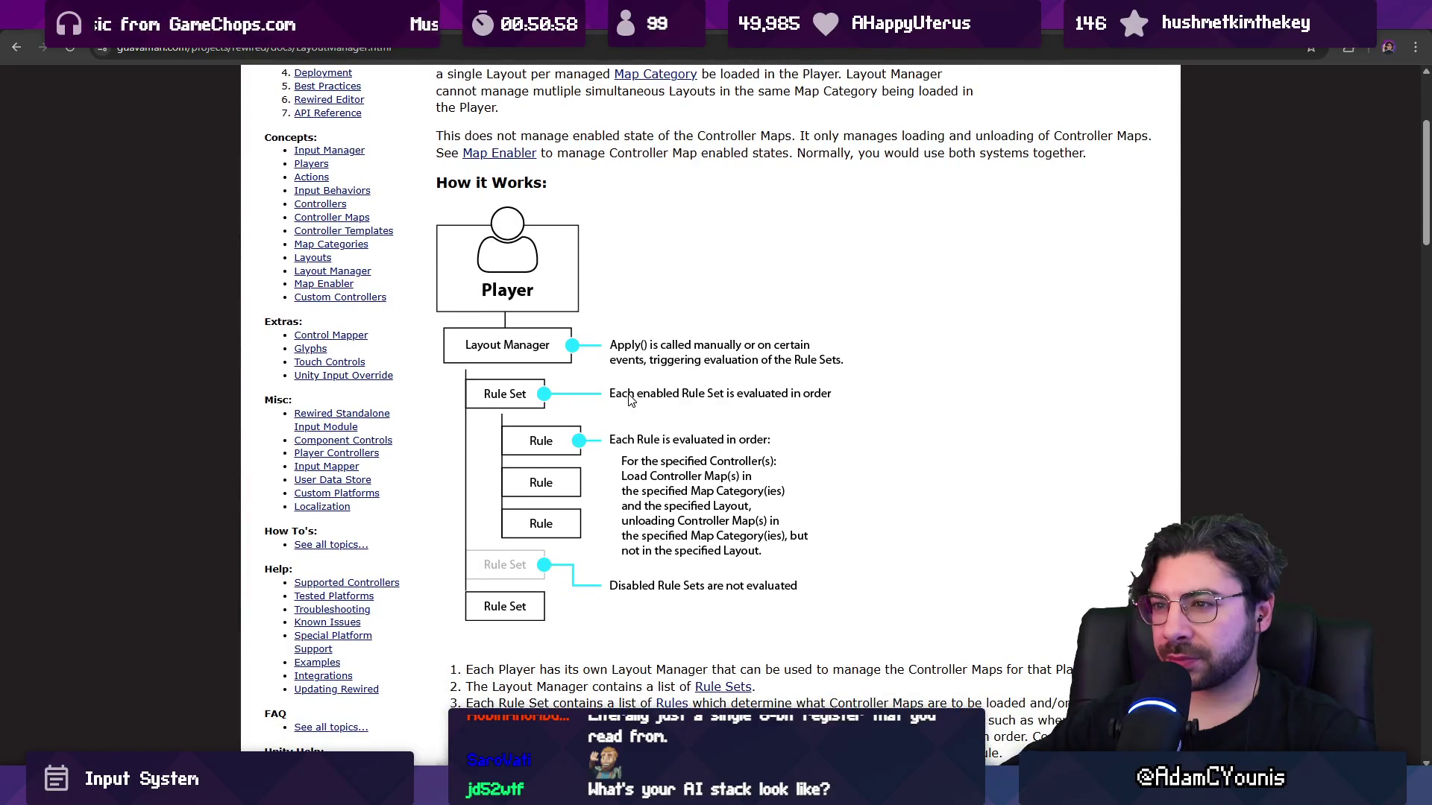
pyautogui.scroll(1, 637, 407)
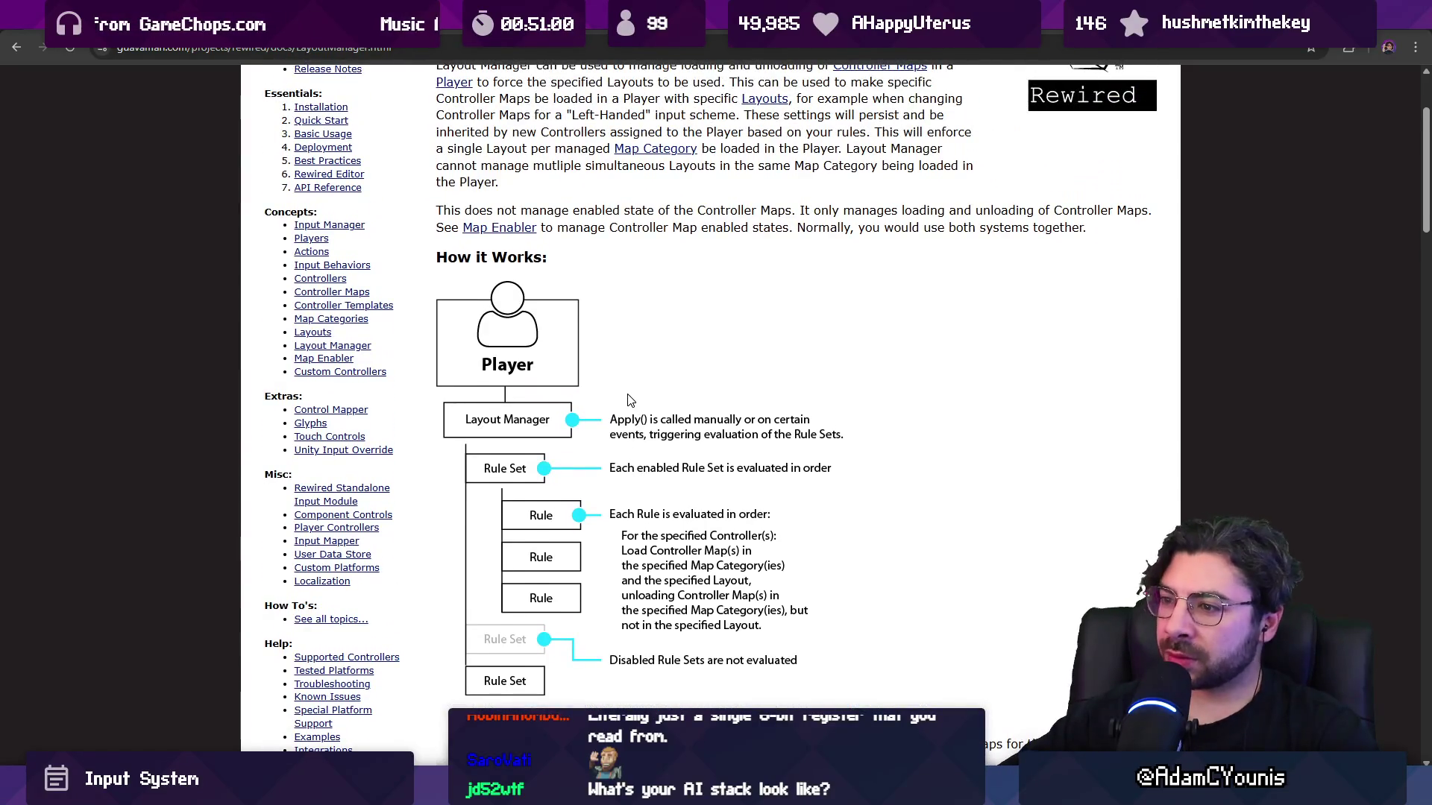
pyautogui.scroll(-1, 629, 401)
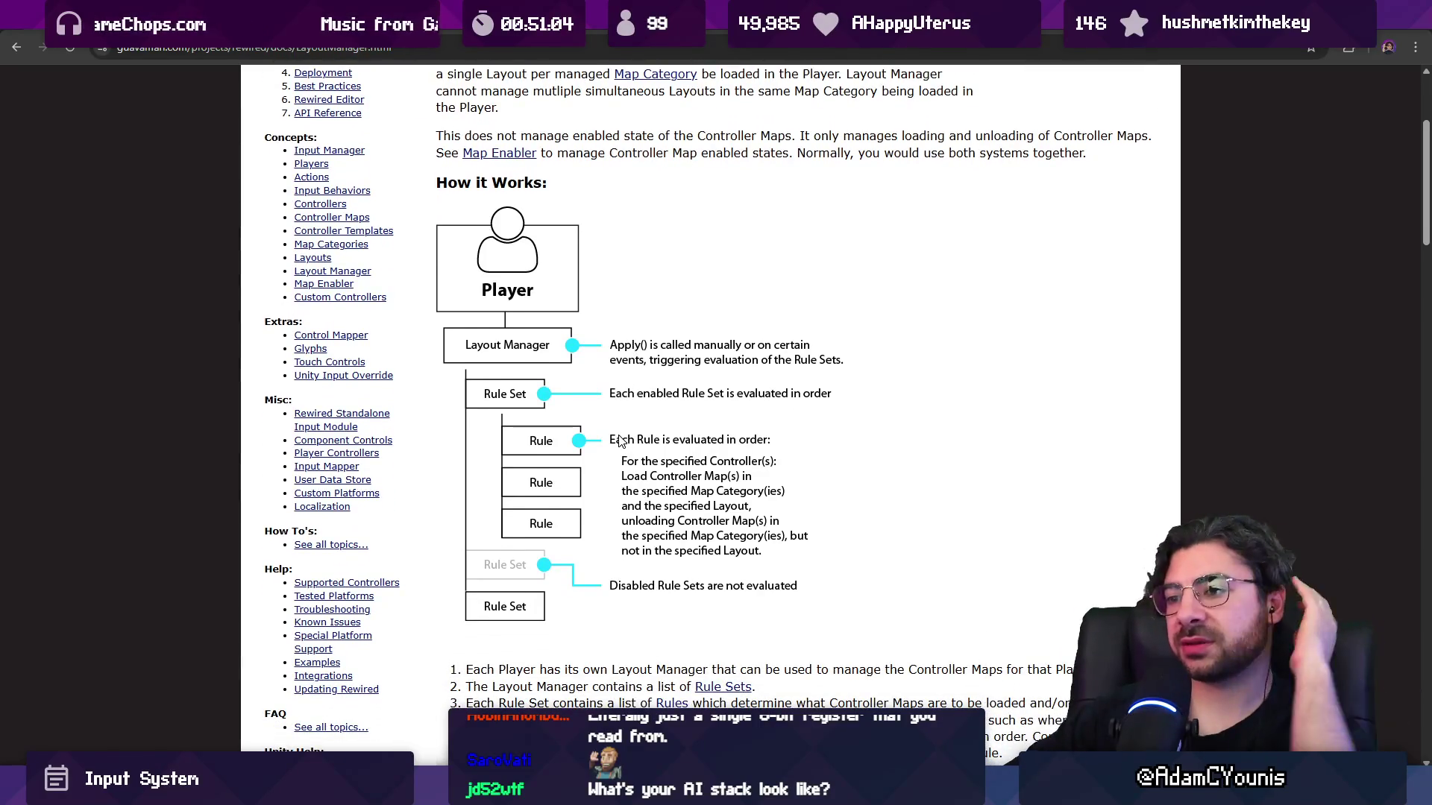
pyautogui.scroll(-2, 622, 447)
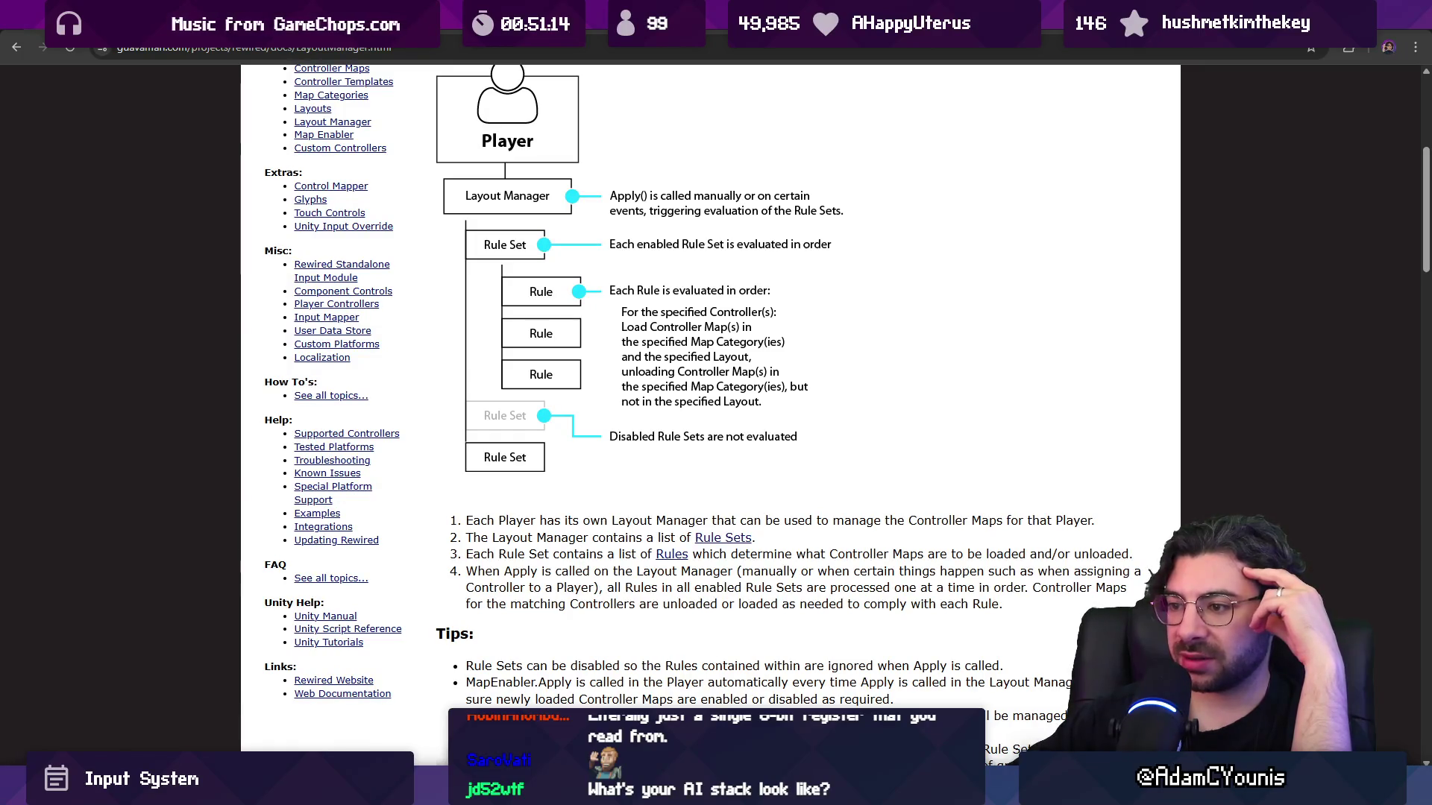
pyautogui.hotkey('alt', 'Tab')
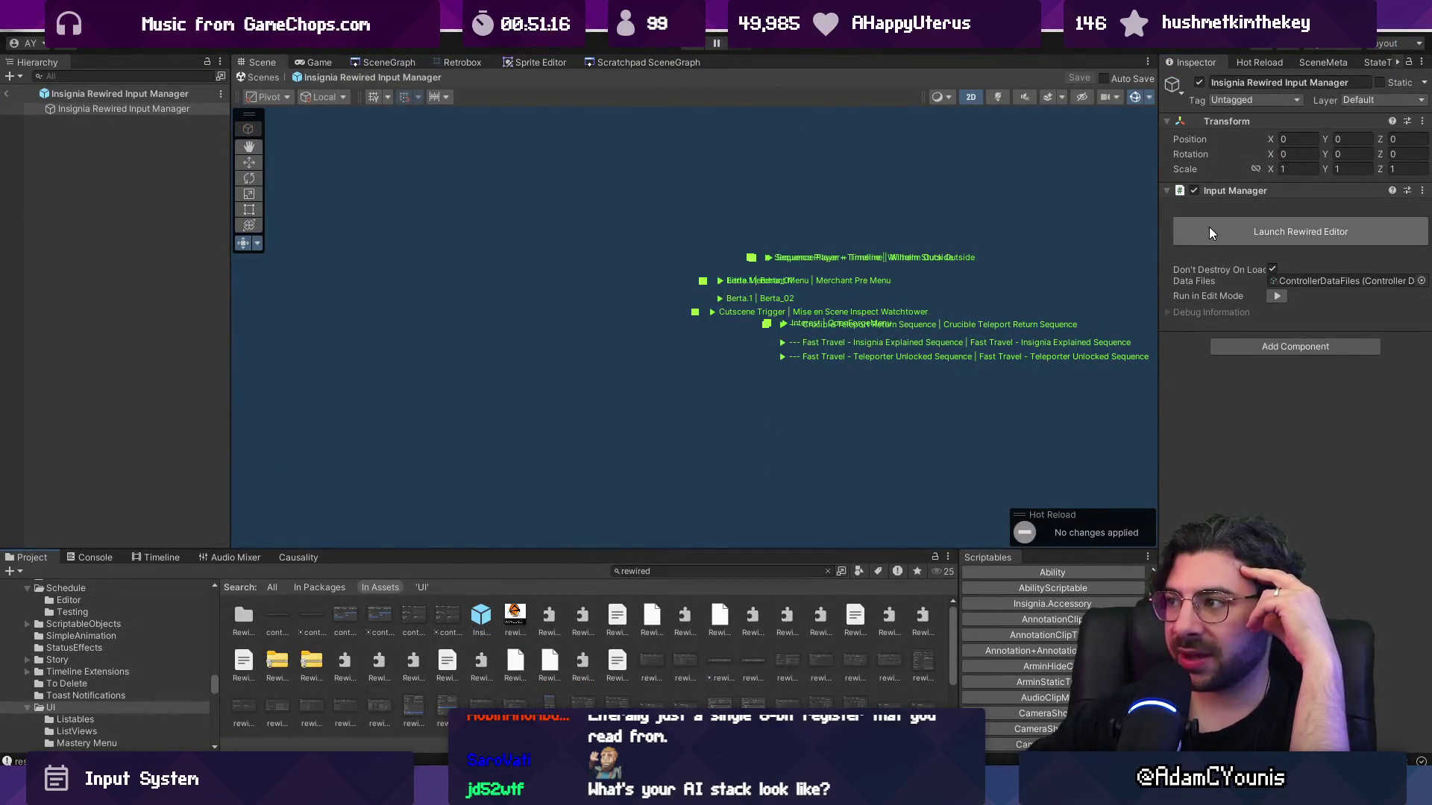
# Launch the Rewired Editor and show the players' Layout Manager settings.
pyautogui.click(1209, 227)
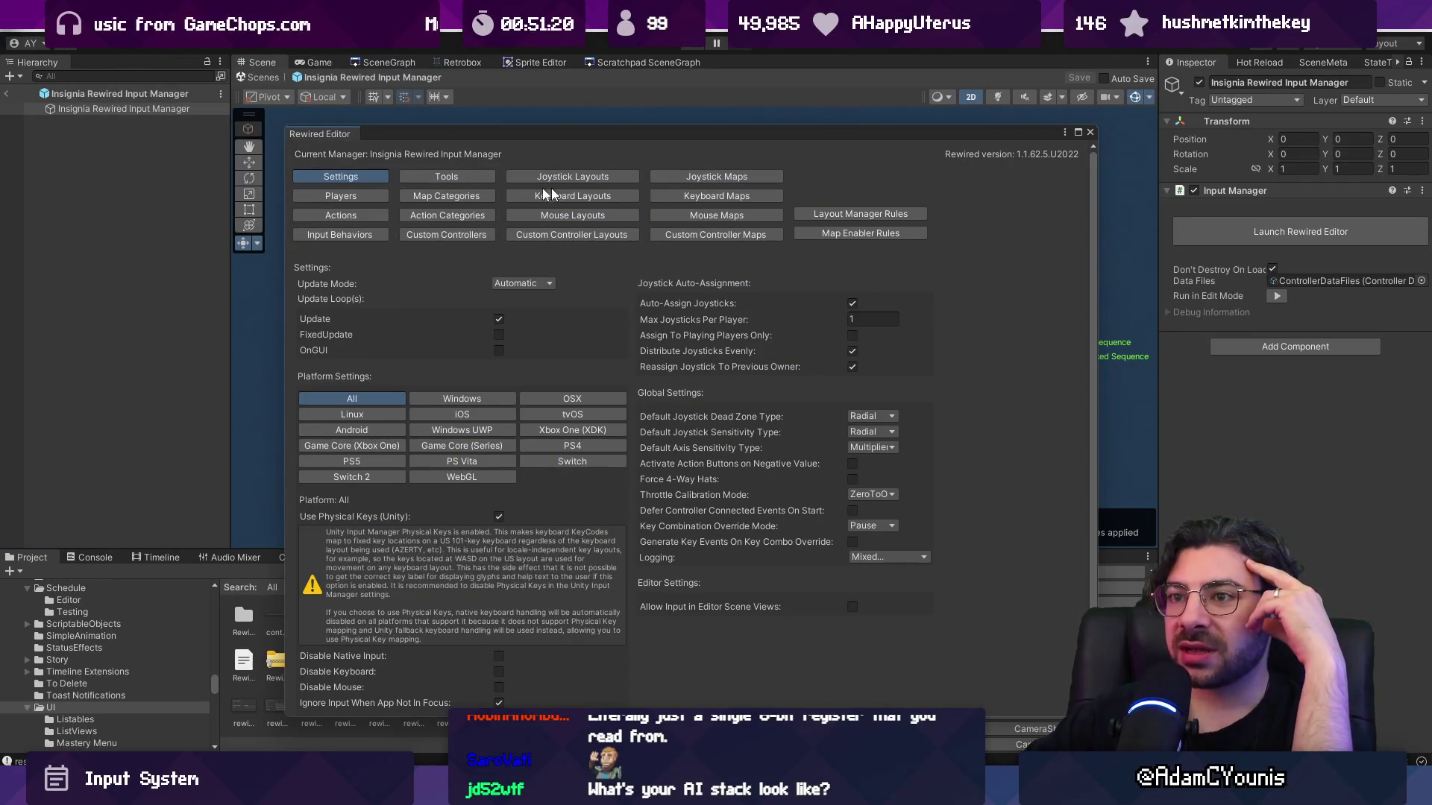
pyautogui.click(352, 195)
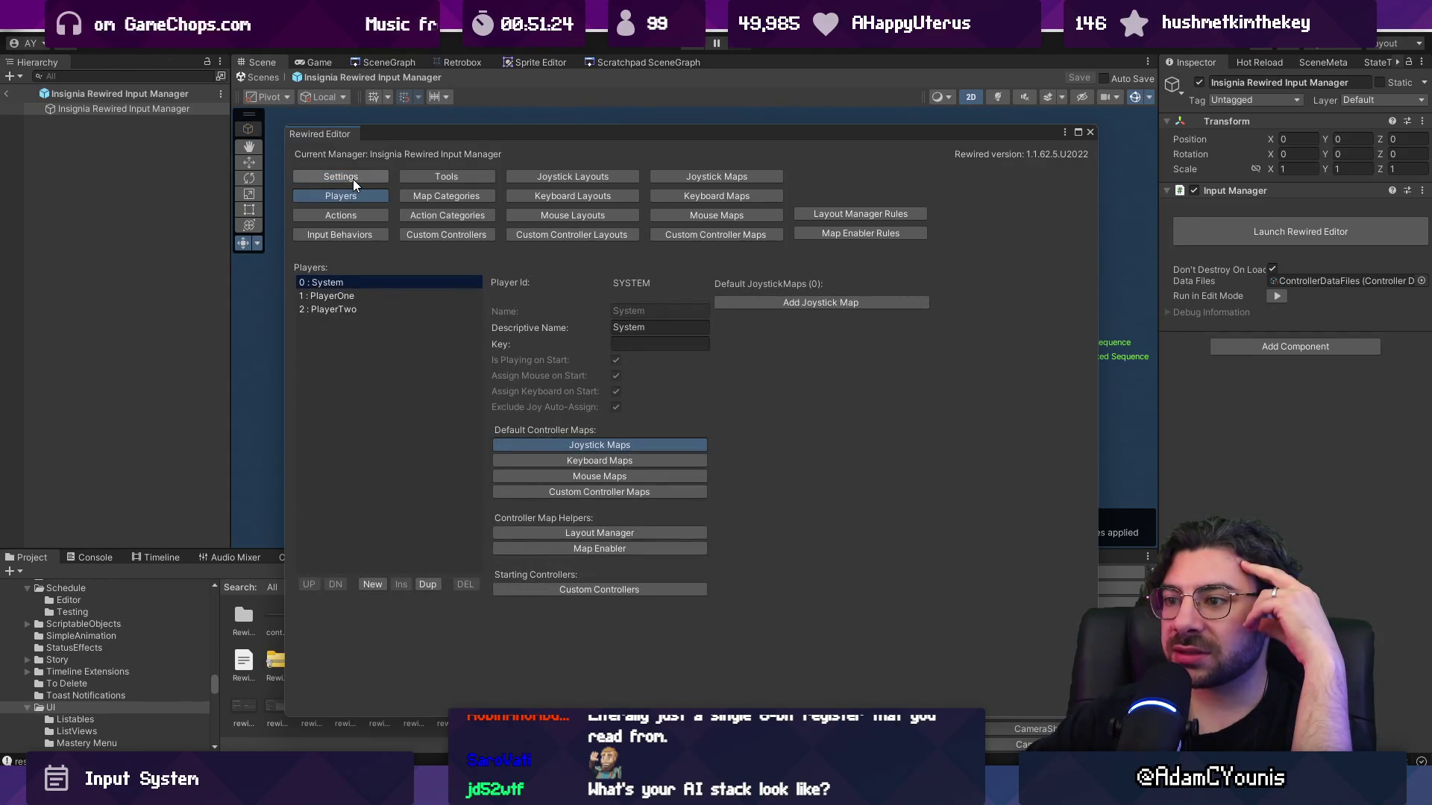
pyautogui.click(551, 534)
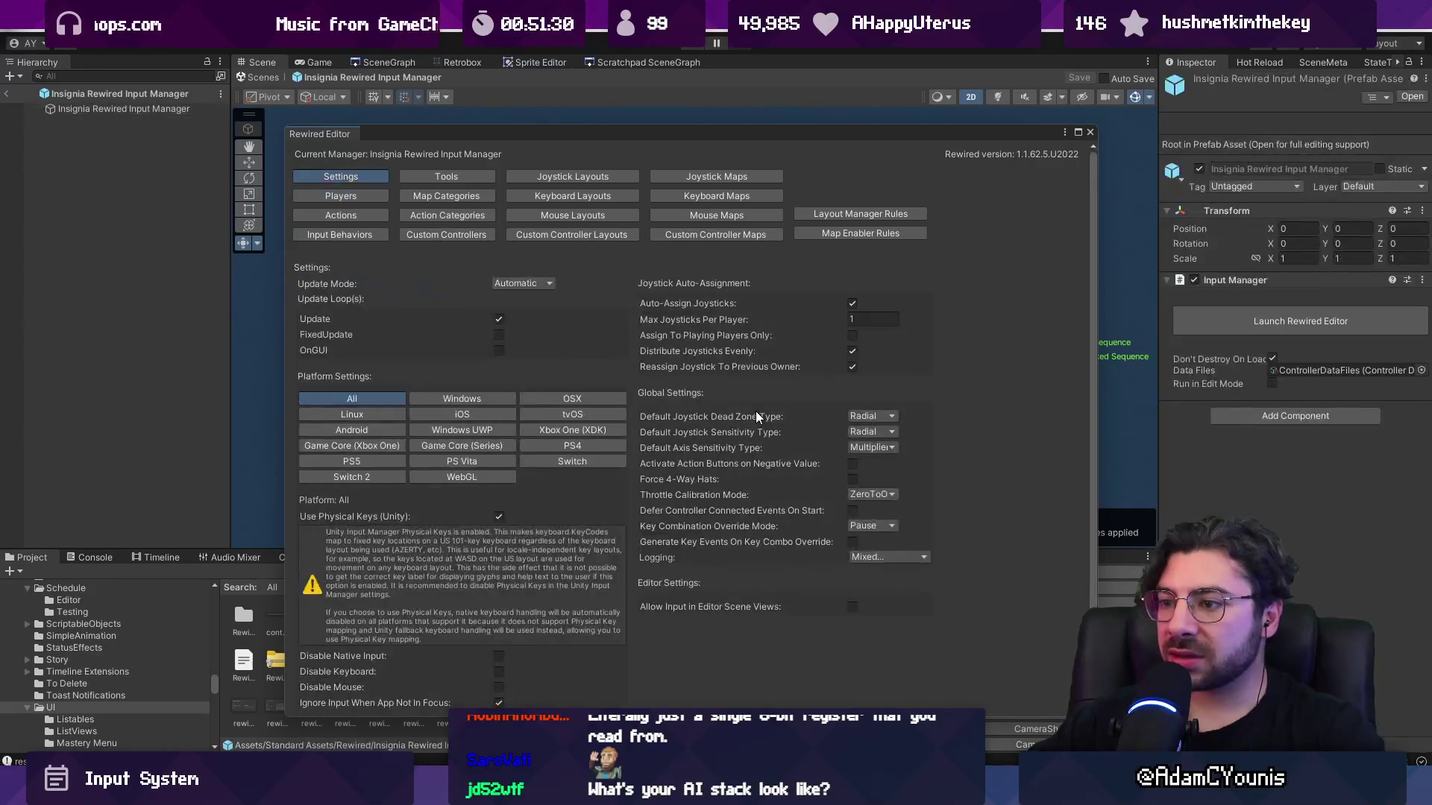
pyautogui.click(344, 197)
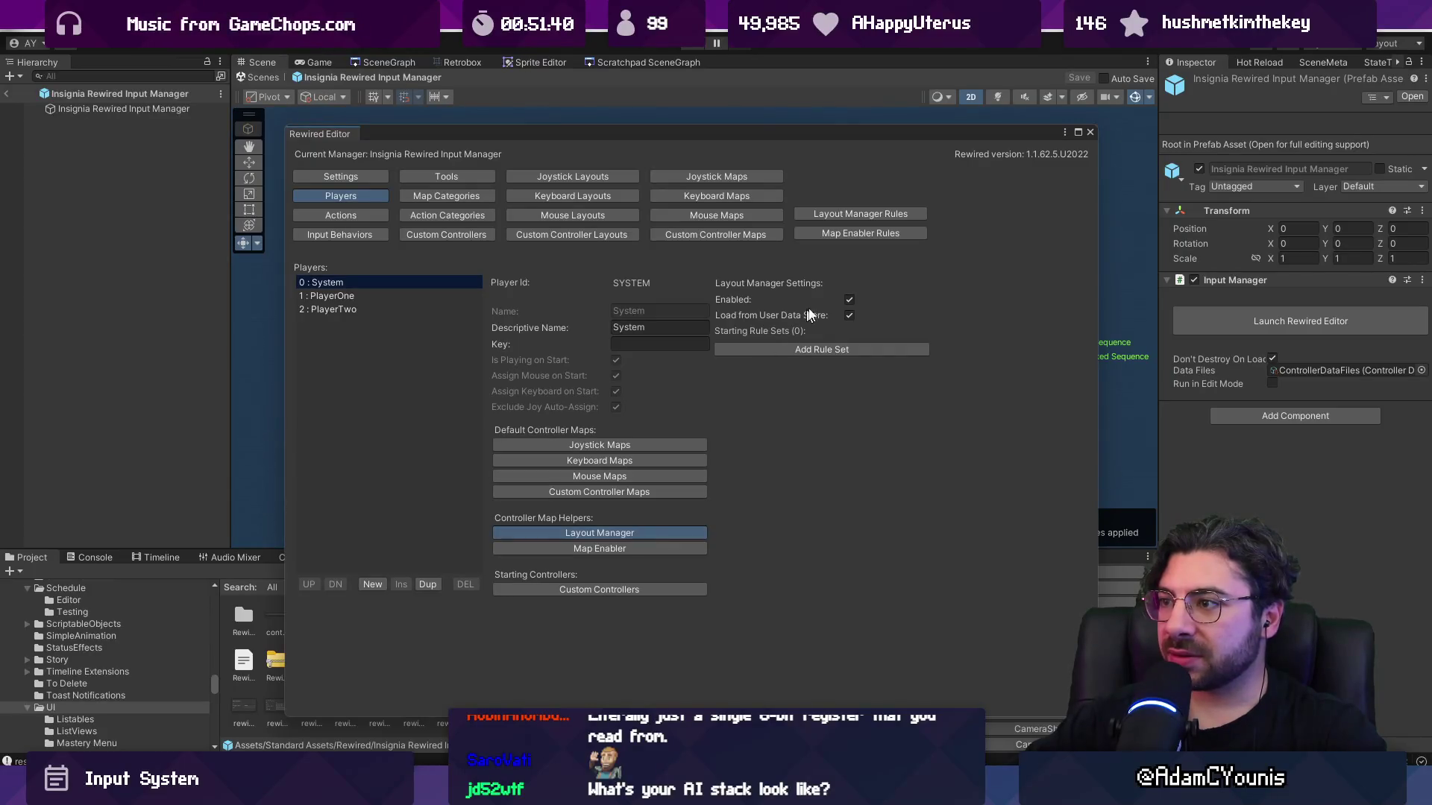
# Toggle the Layout Manager off and back on, then add and delete Rule Set 0.
pyautogui.click(850, 300)
pyautogui.click(850, 300)
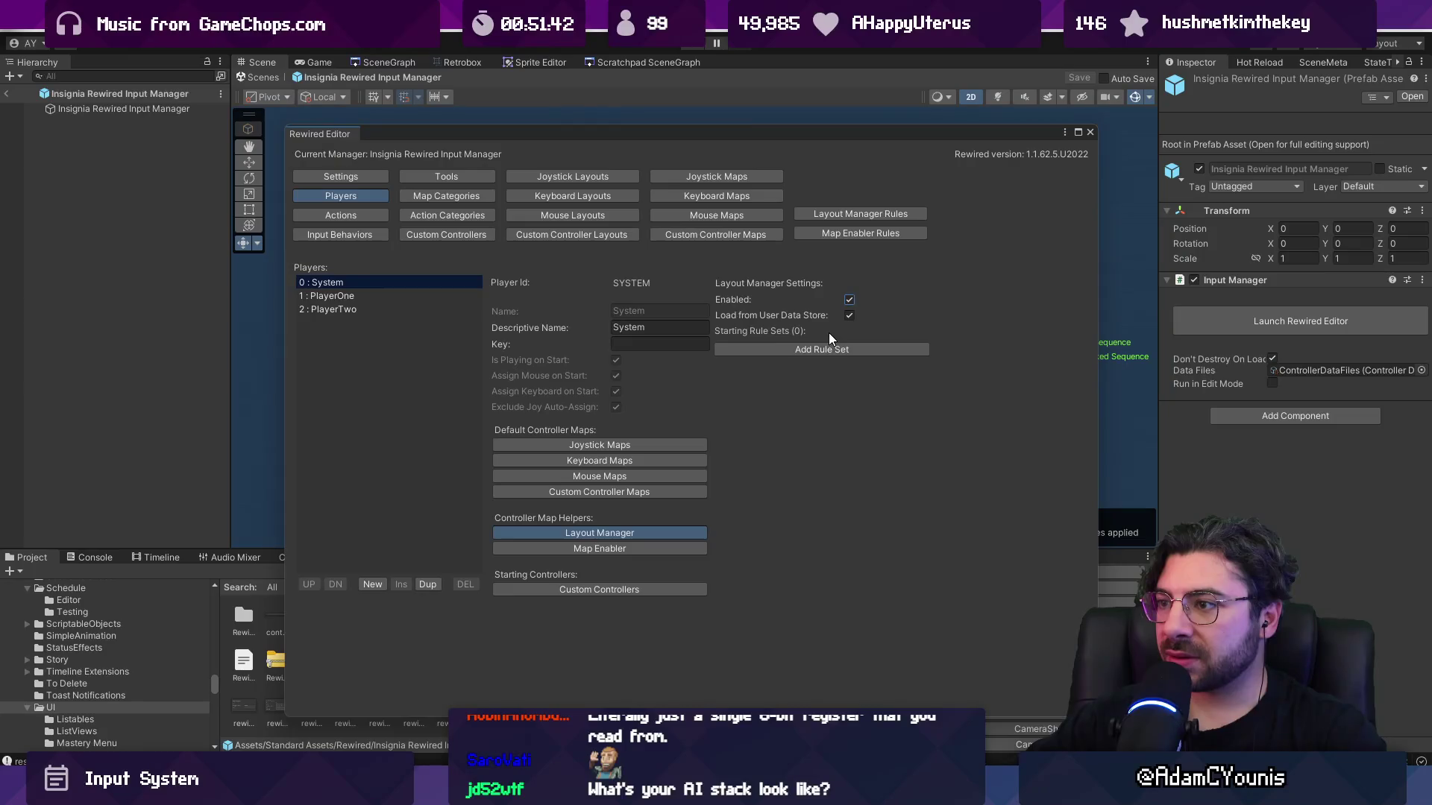
pyautogui.click(850, 316)
pyautogui.click(812, 352)
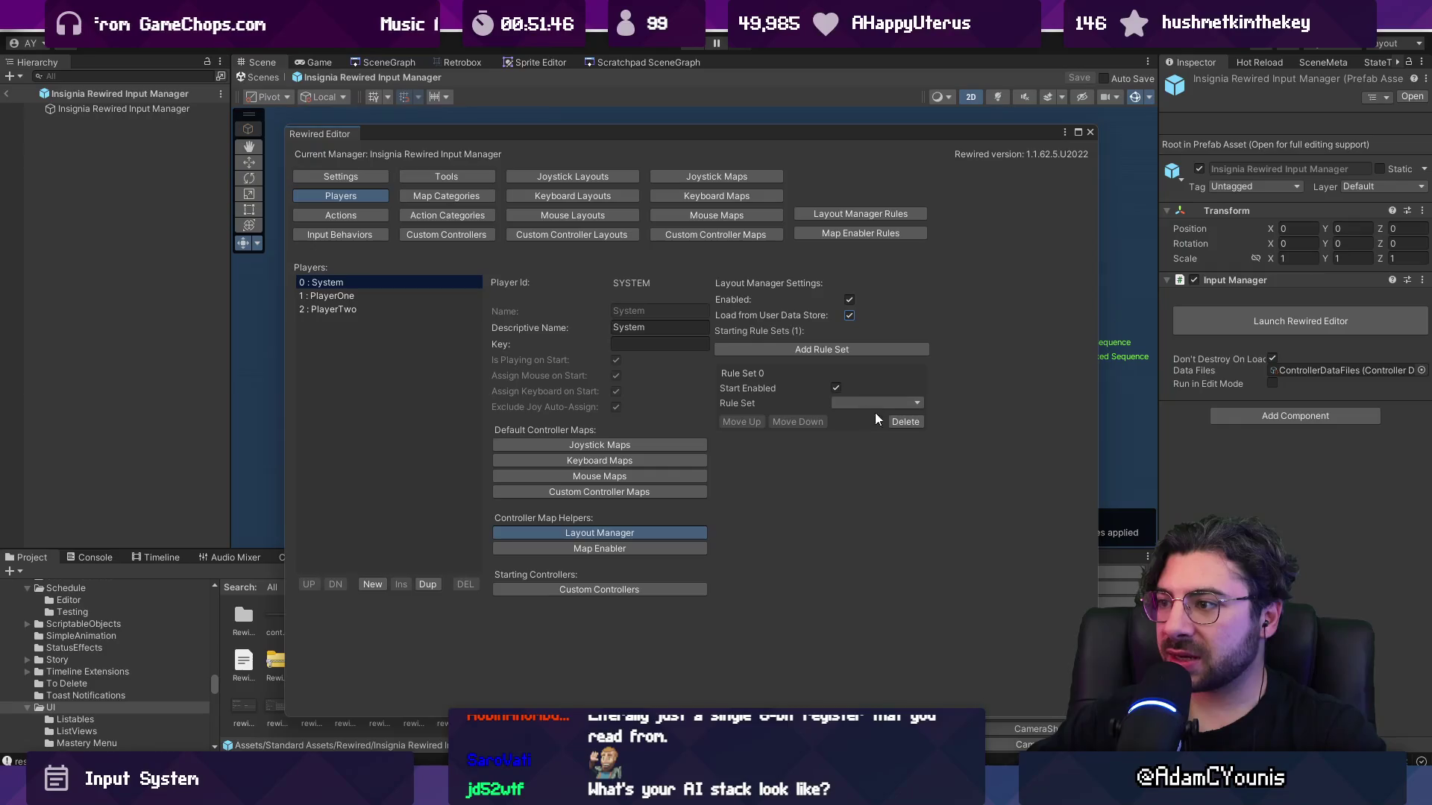
pyautogui.click(896, 422)
pyautogui.click(743, 421)
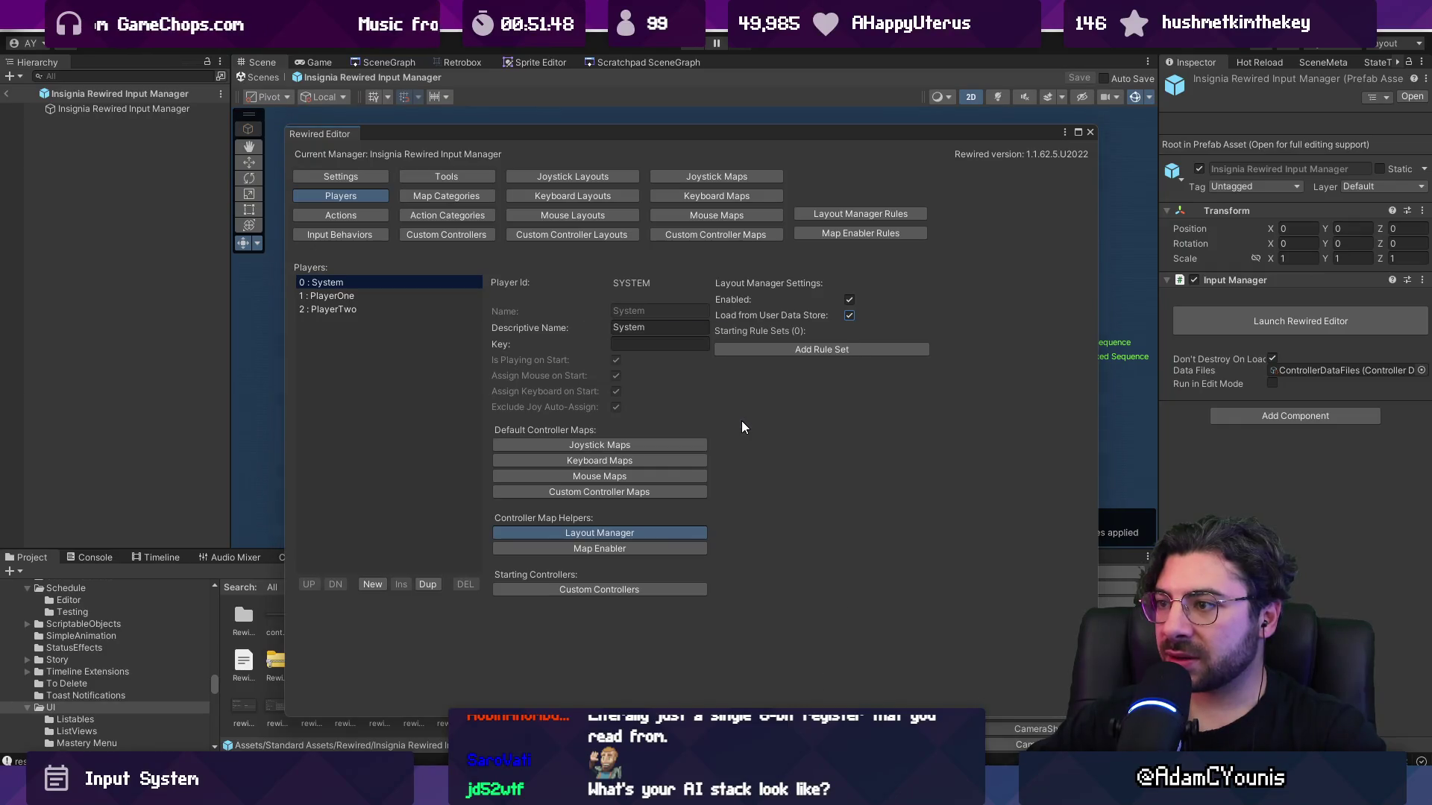
# Browse PlayerOne and PlayerTwo's settings and end on the System player.
pyautogui.click(369, 296)
pyautogui.click(373, 309)
pyautogui.click(373, 296)
pyautogui.click(373, 283)
pyautogui.click(377, 296)
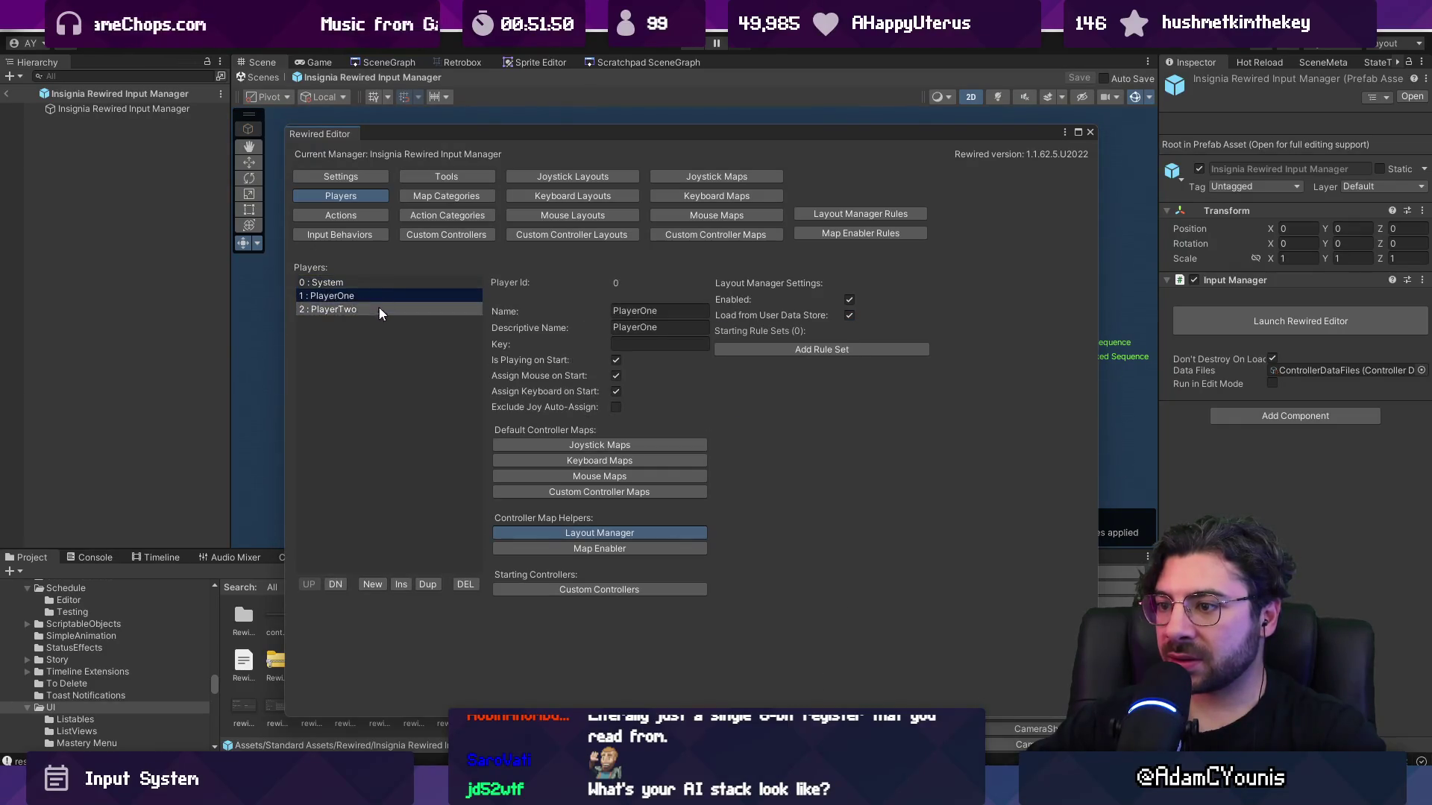
pyautogui.click(378, 284)
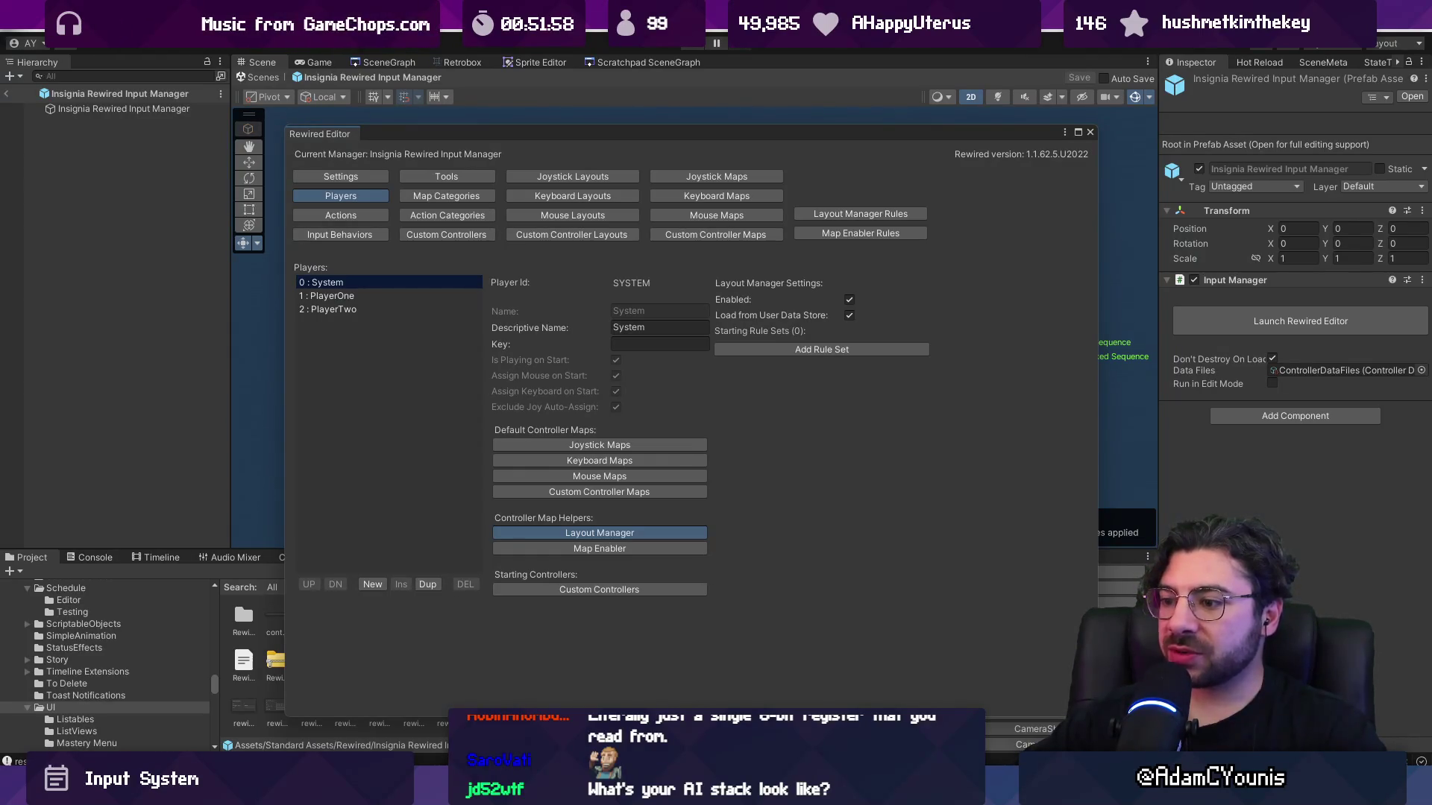
# Read the Tips section of the Layout Manager documentation page.
pyautogui.hotkey('alt', 'Tab')
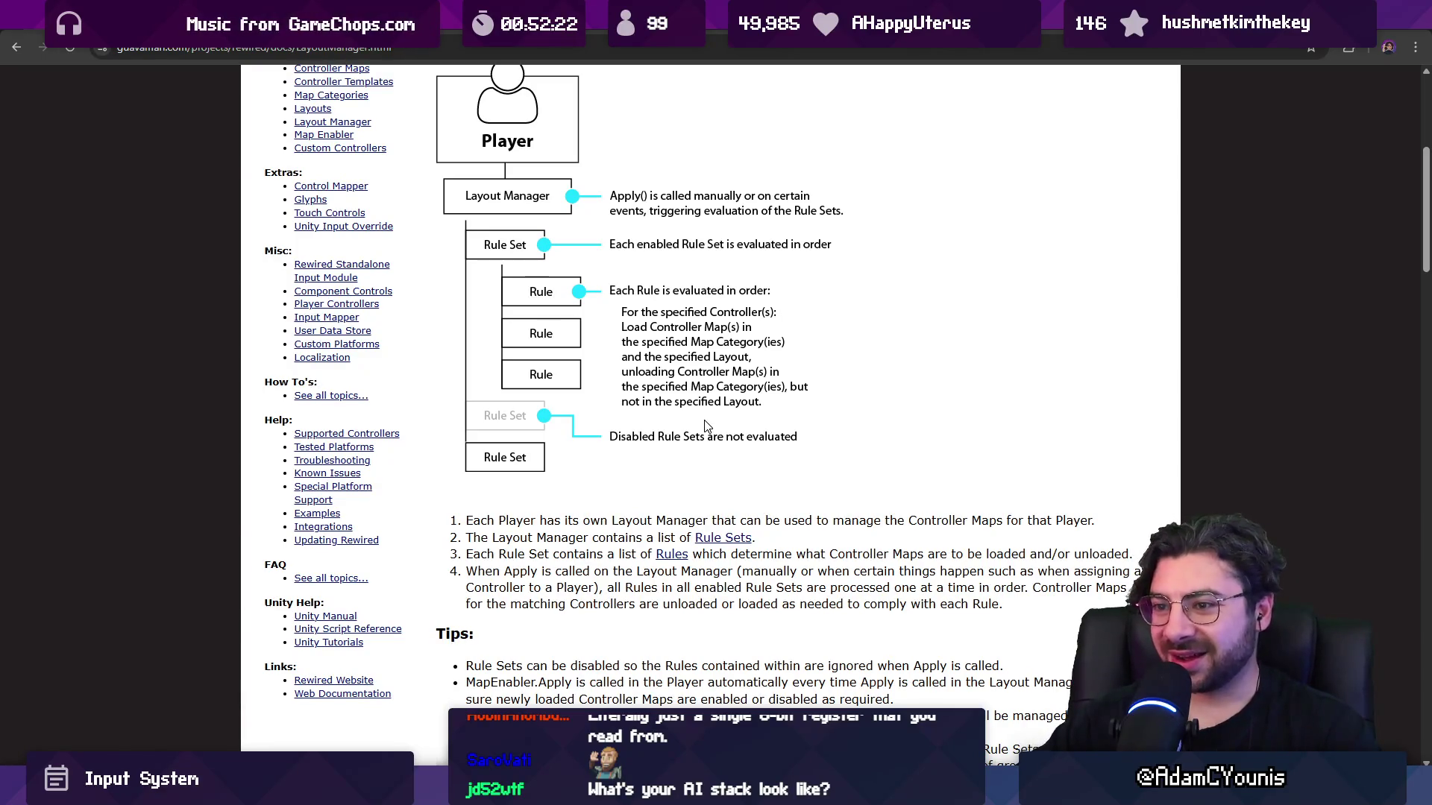
pyautogui.scroll(-1, 701, 431)
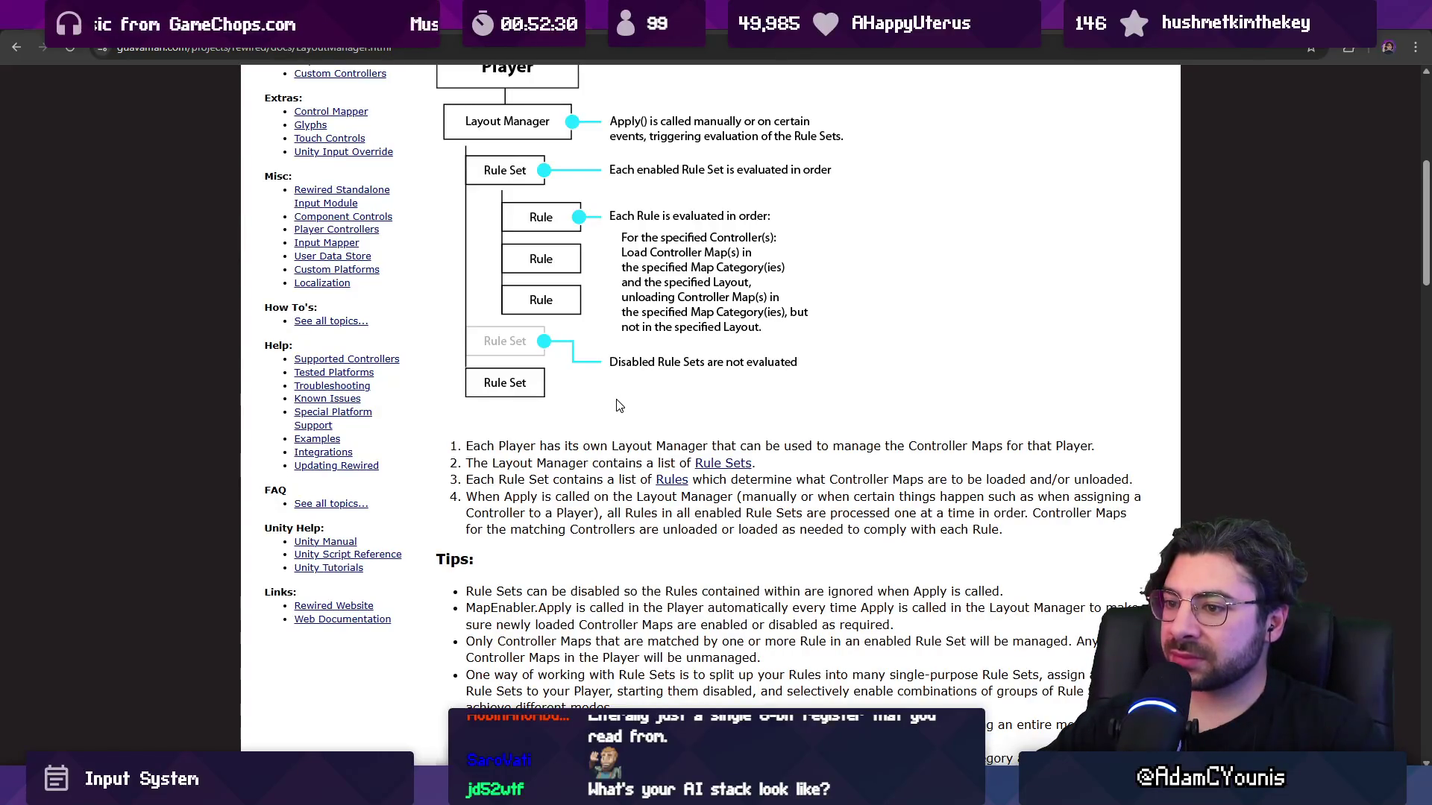
pyautogui.scroll(-5, 616, 406)
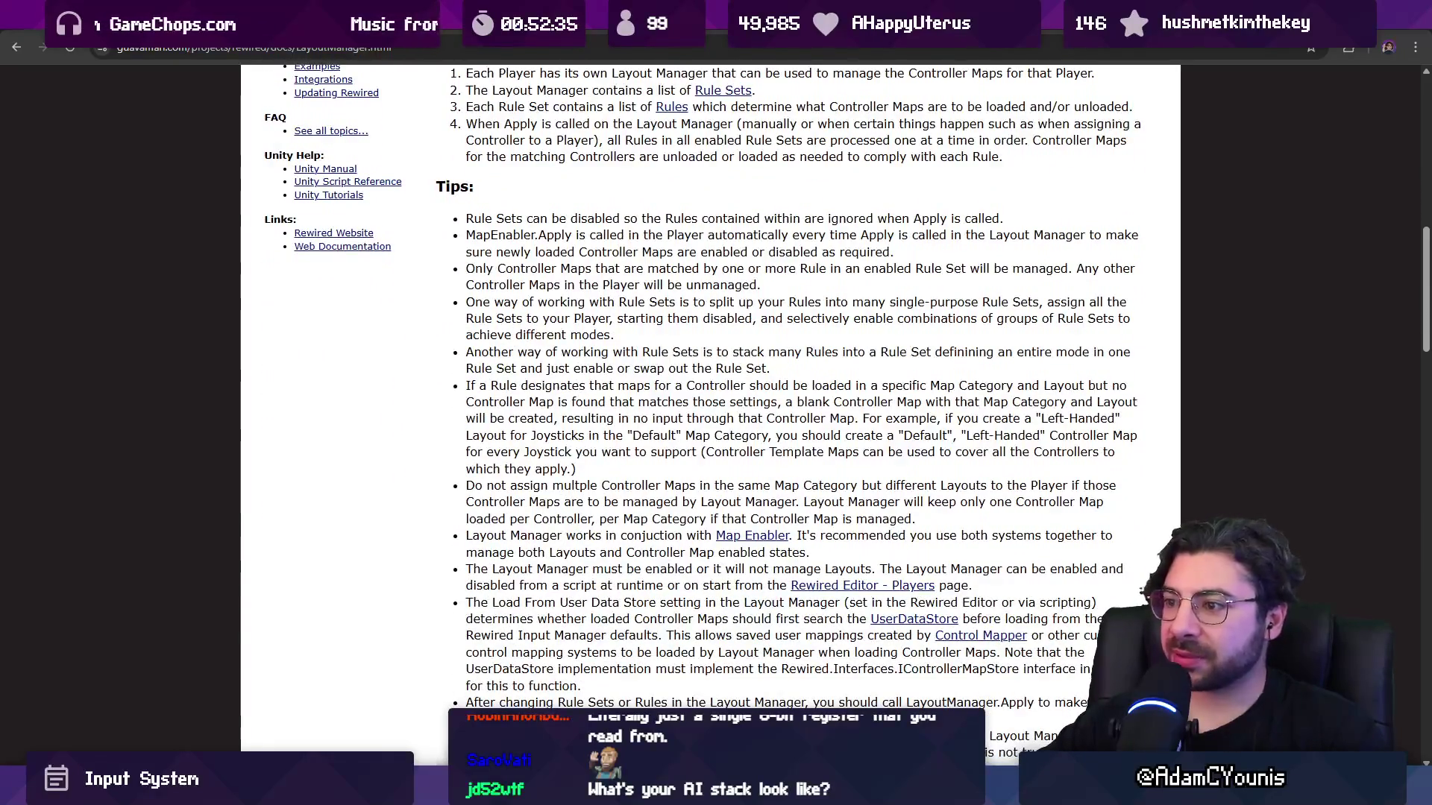
pyautogui.scroll(-6, 616, 406)
pyautogui.scroll(6, 616, 406)
pyautogui.moveTo(466, 219)
pyautogui.mouseDown()
pyautogui.moveTo(684, 389)
pyautogui.moveTo(916, 444)
pyautogui.moveTo(1056, 678)
pyautogui.mouseUp()
pyautogui.scroll(-1, 746, 417)
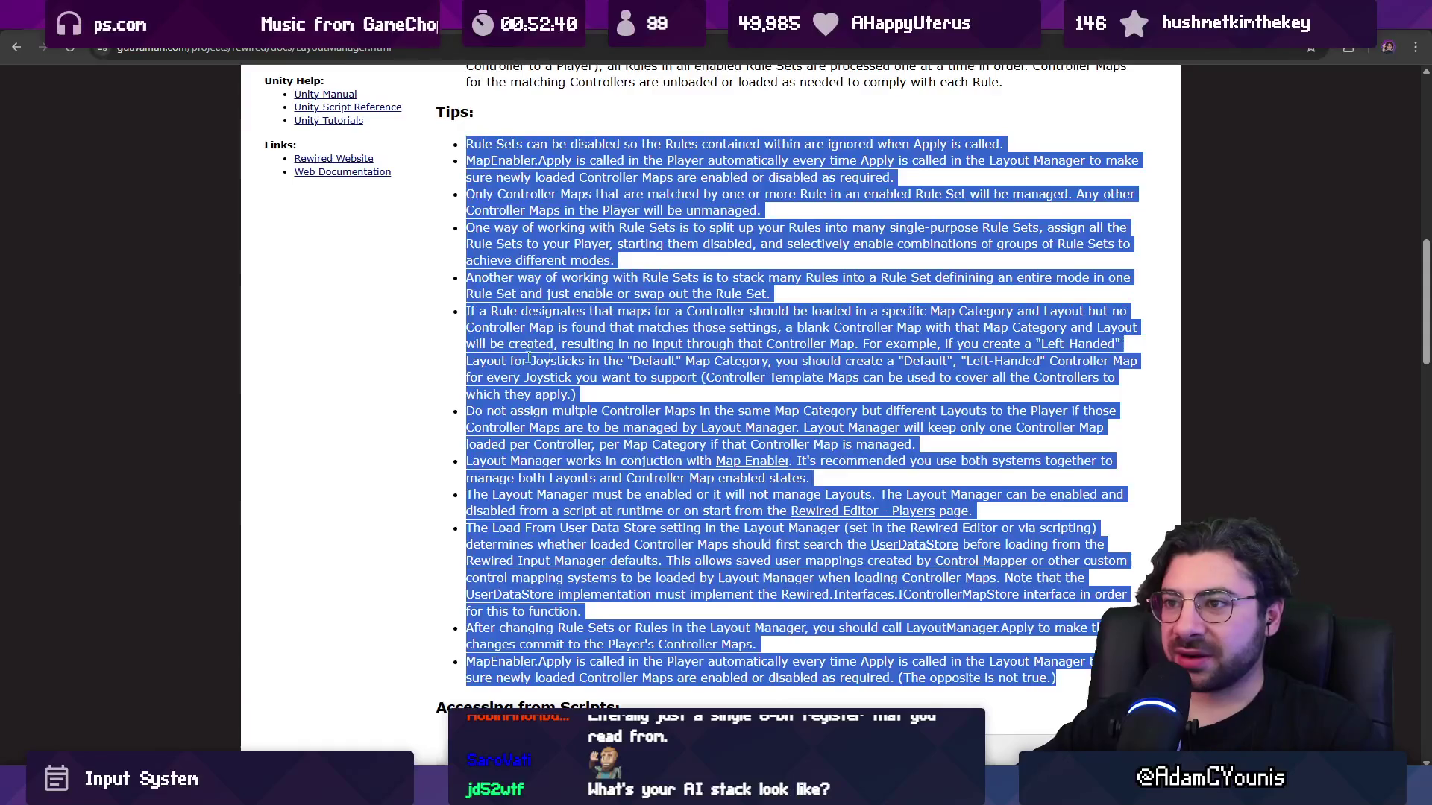
pyautogui.click(413, 347)
pyautogui.scroll(1, 441, 304)
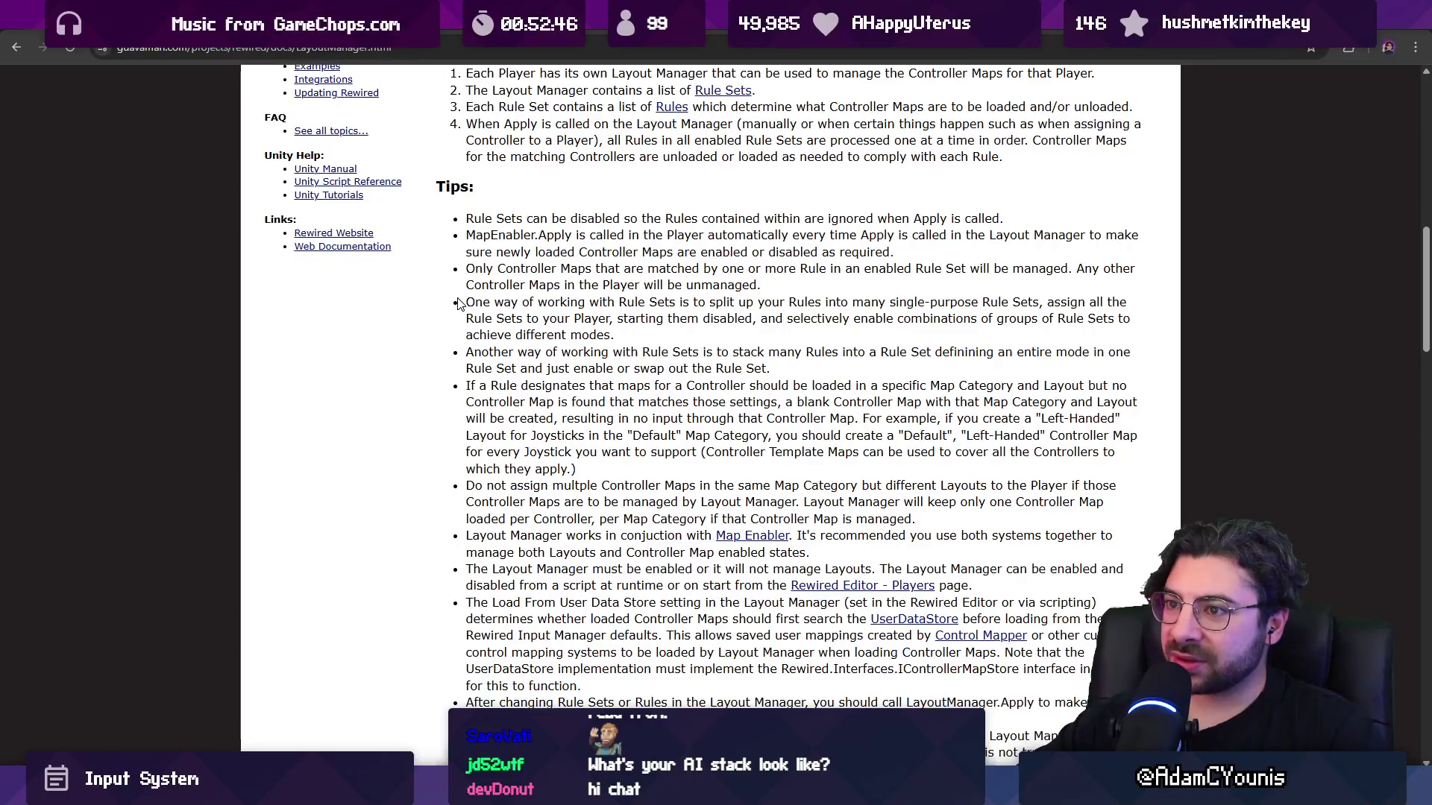
pyautogui.scroll(-4, 458, 302)
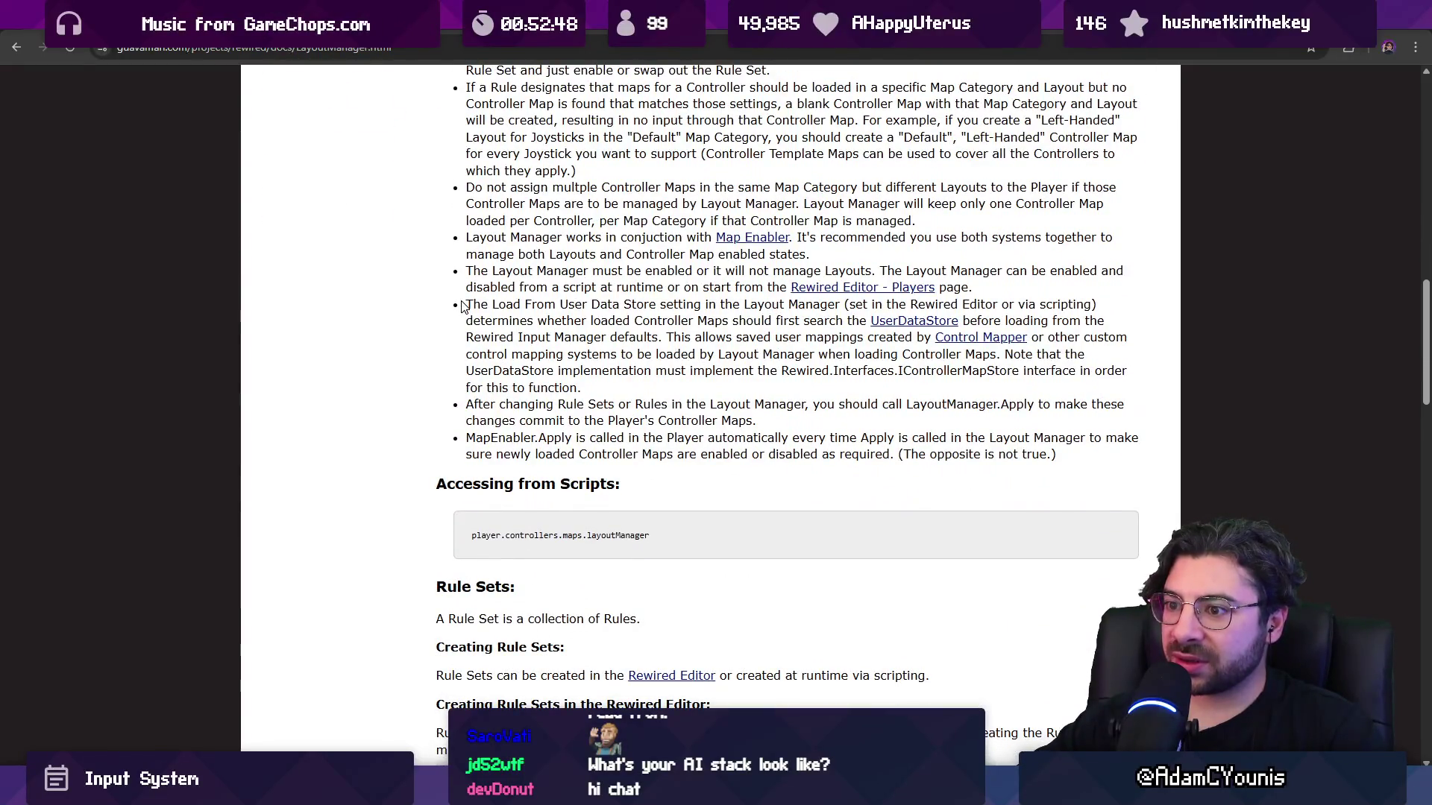
pyautogui.scroll(-3, 462, 310)
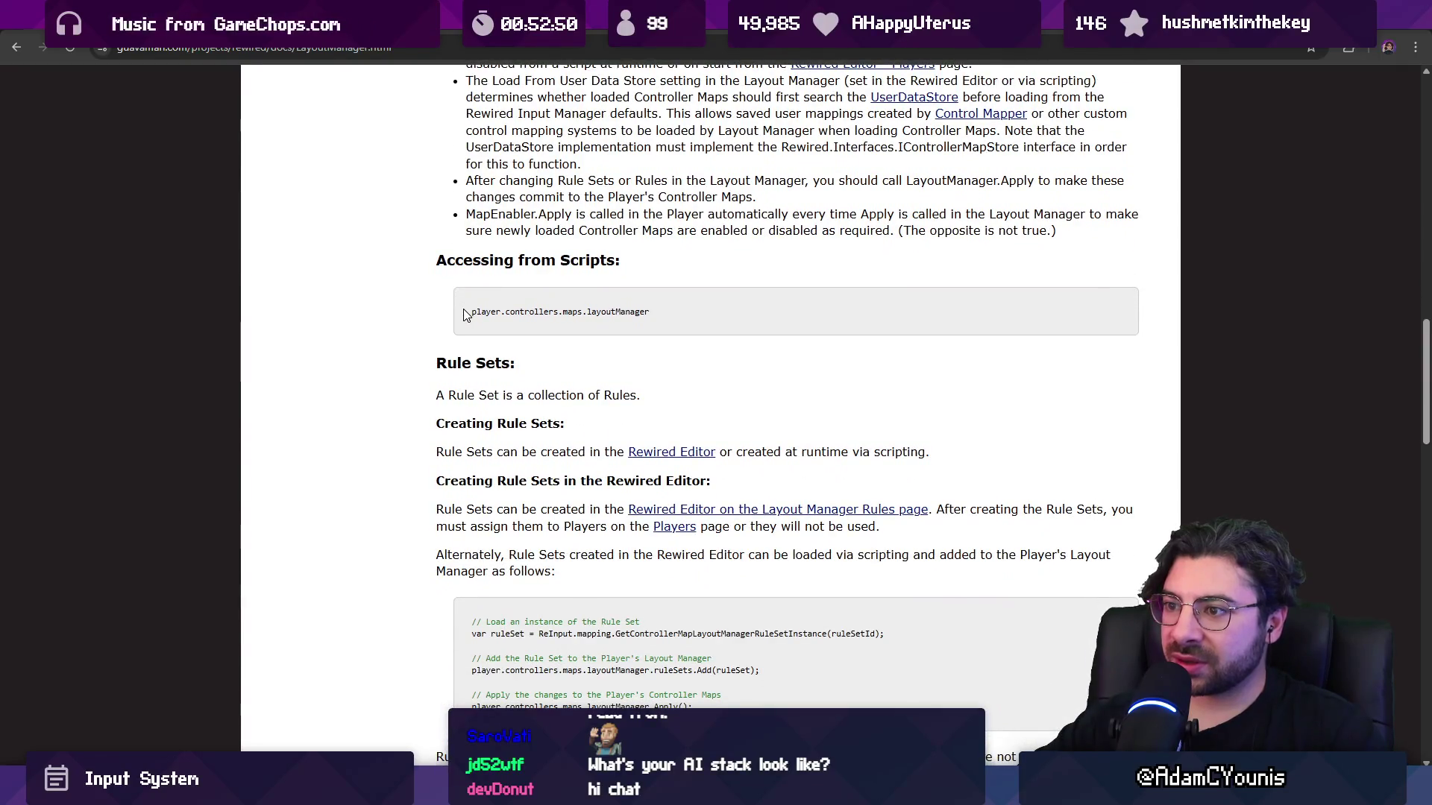
pyautogui.scroll(-3, 466, 316)
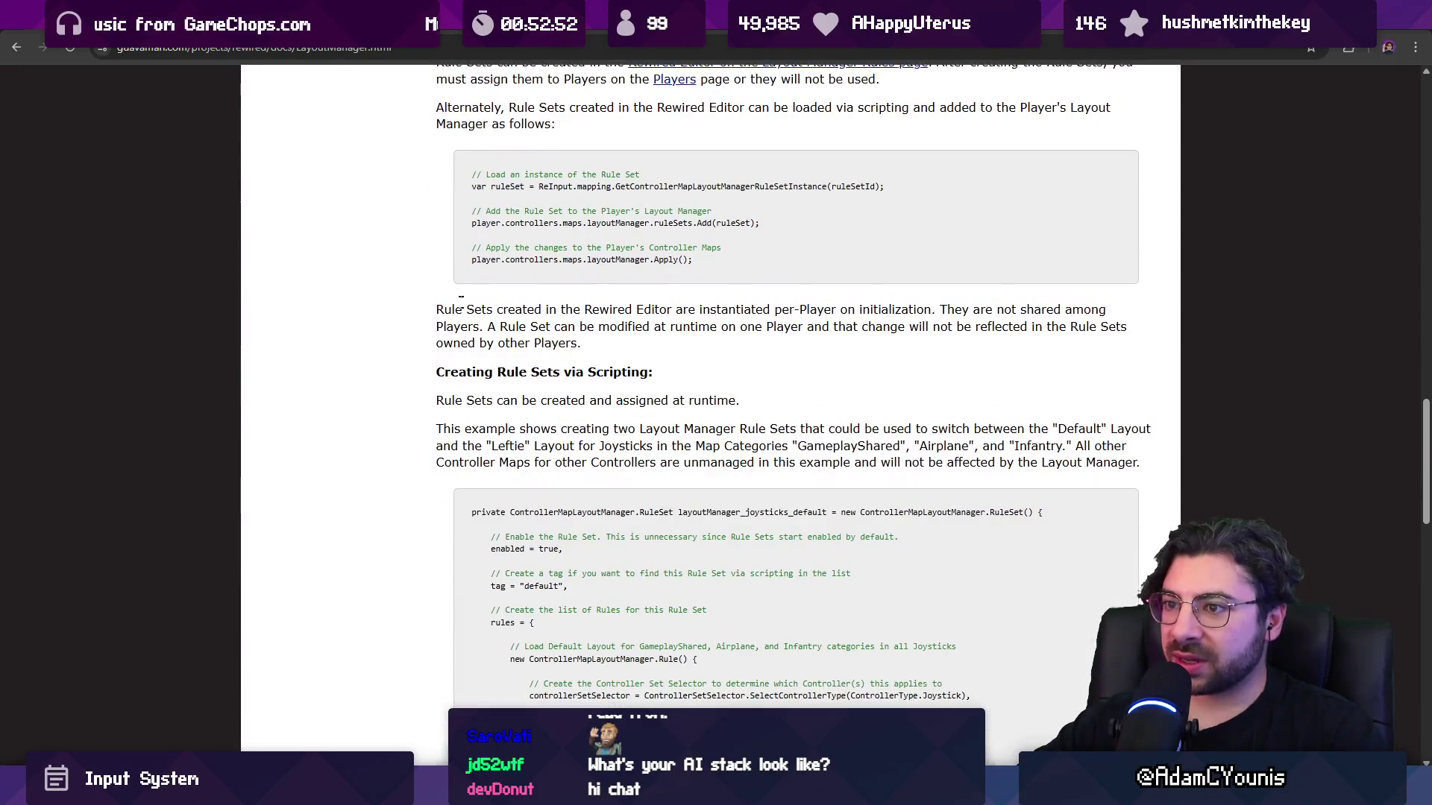
pyautogui.scroll(20, 835, 402)
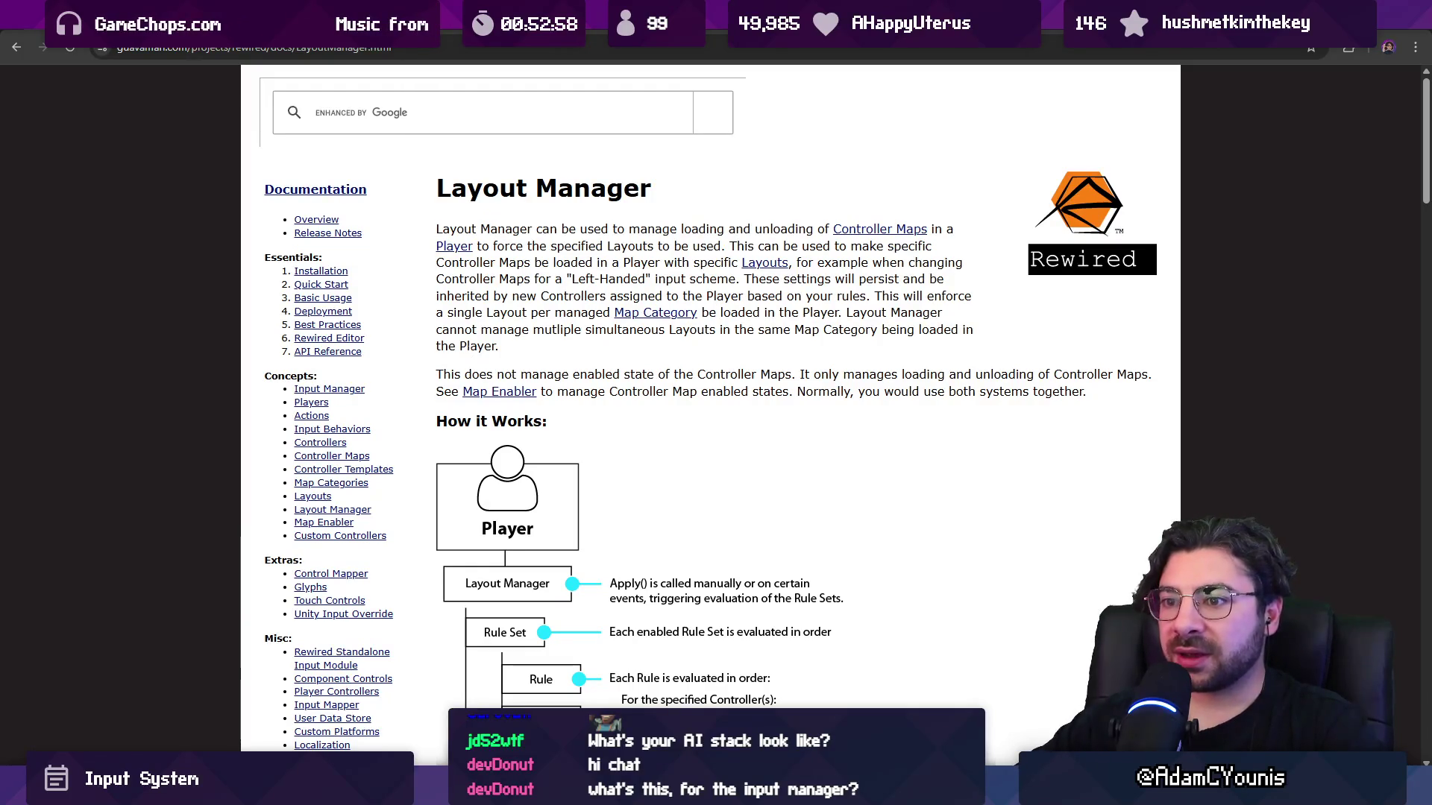
# Look through the Layouts page and the Rewired Editor keyboard layouts docs, then return to Unity.
pyautogui.click(312, 498)
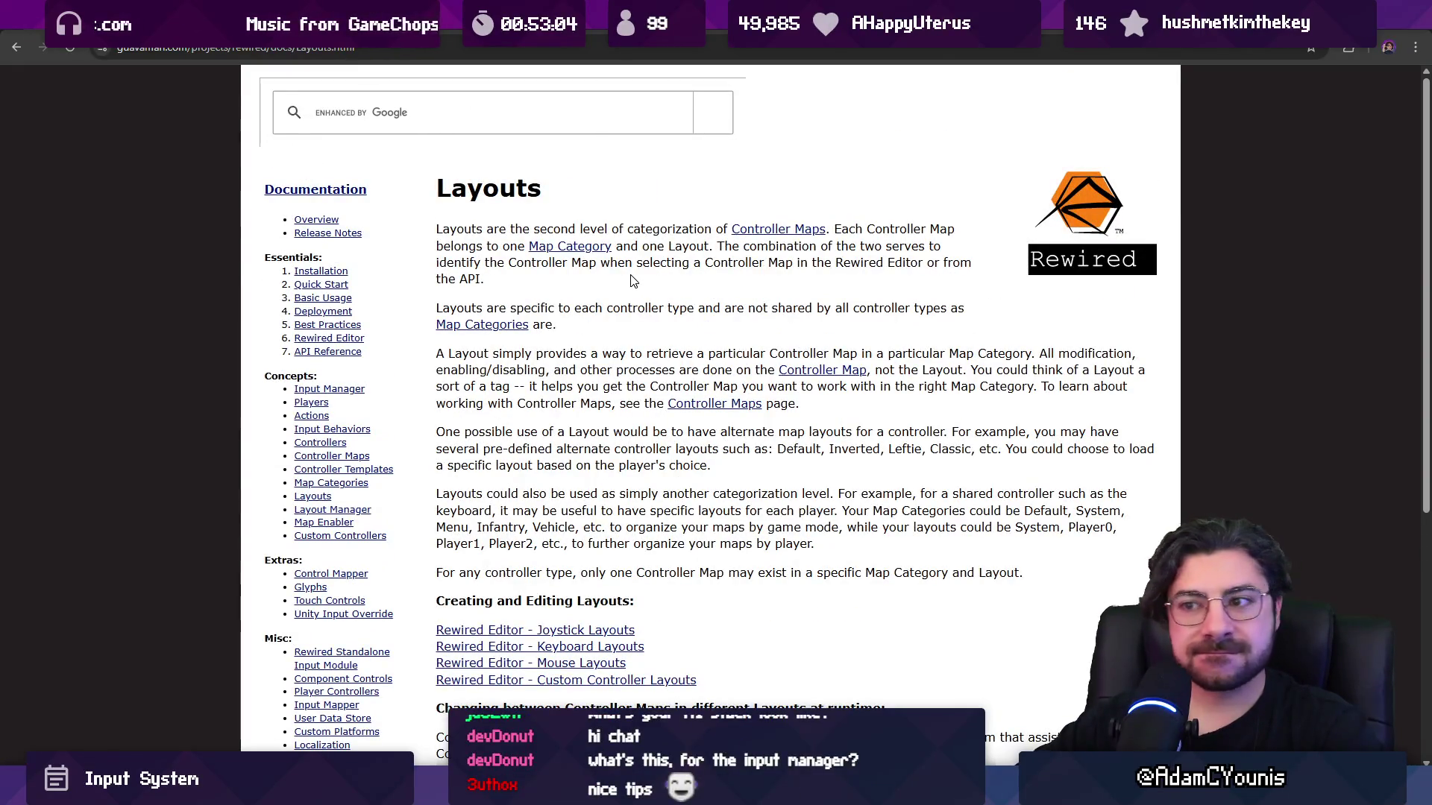
pyautogui.scroll(-2, 634, 279)
pyautogui.click(638, 498)
pyautogui.scroll(-5, 670, 284)
pyautogui.scroll(-20, 665, 286)
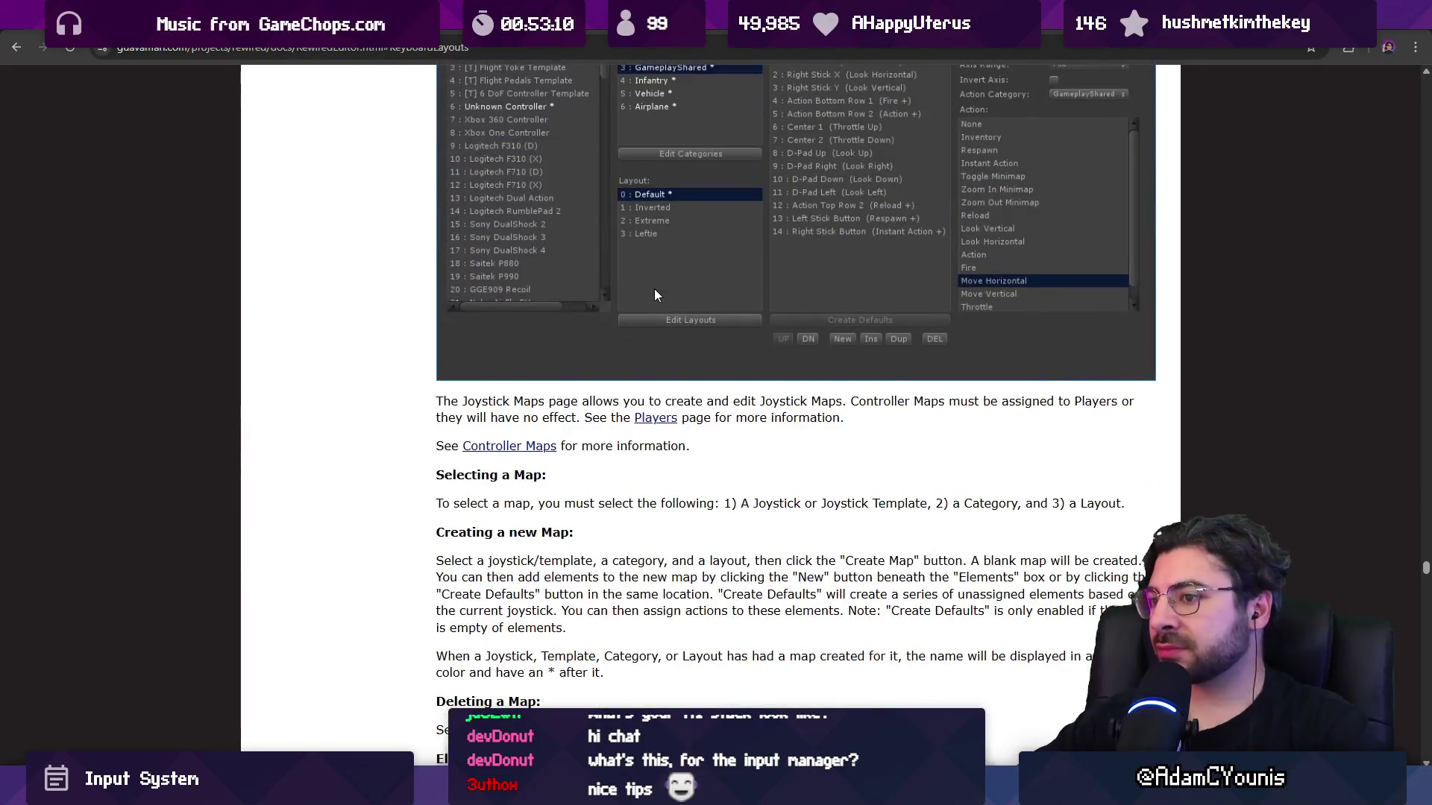
pyautogui.scroll(-15, 655, 296)
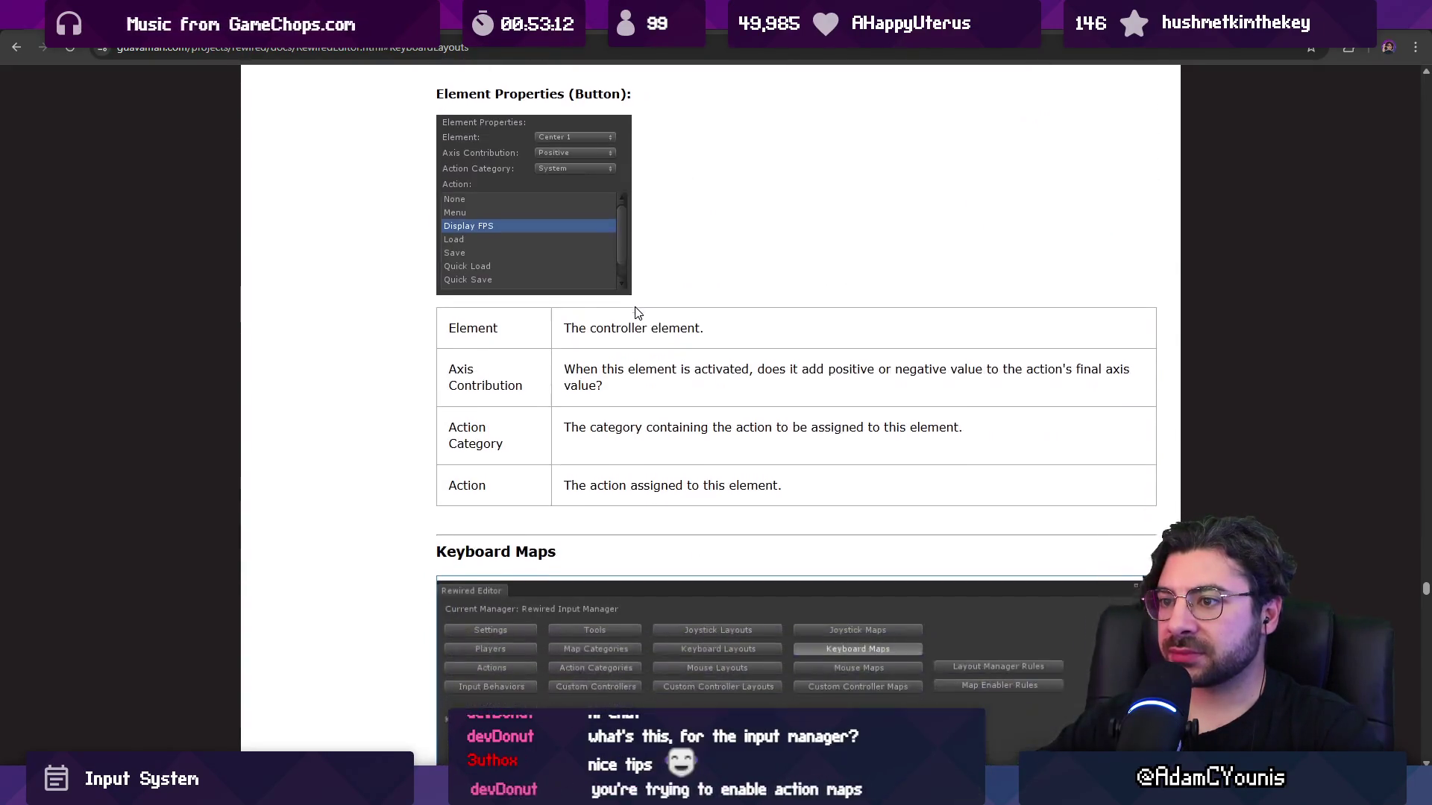
pyautogui.scroll(-15, 637, 312)
pyautogui.scroll(-15, 532, 316)
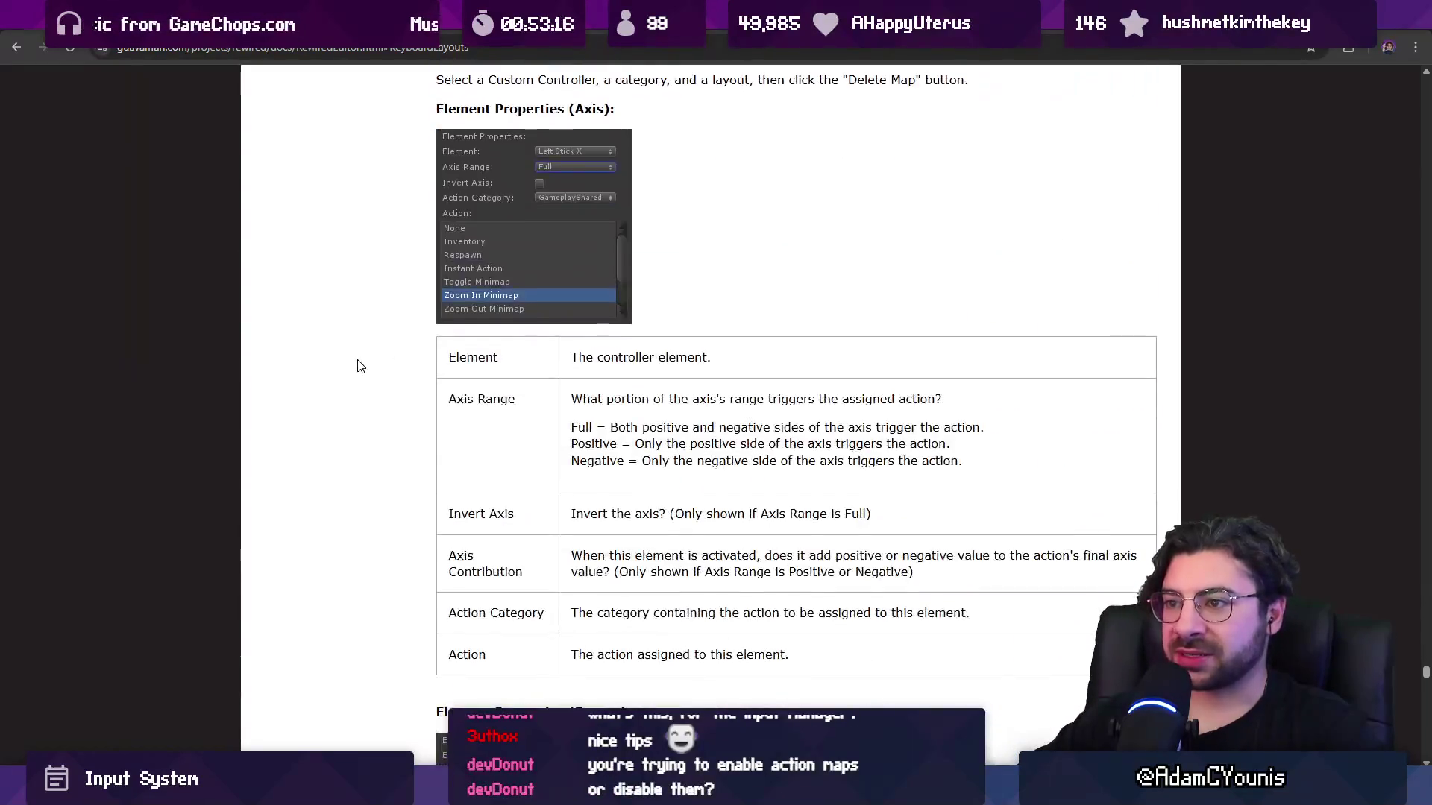
pyautogui.scroll(-7, 360, 366)
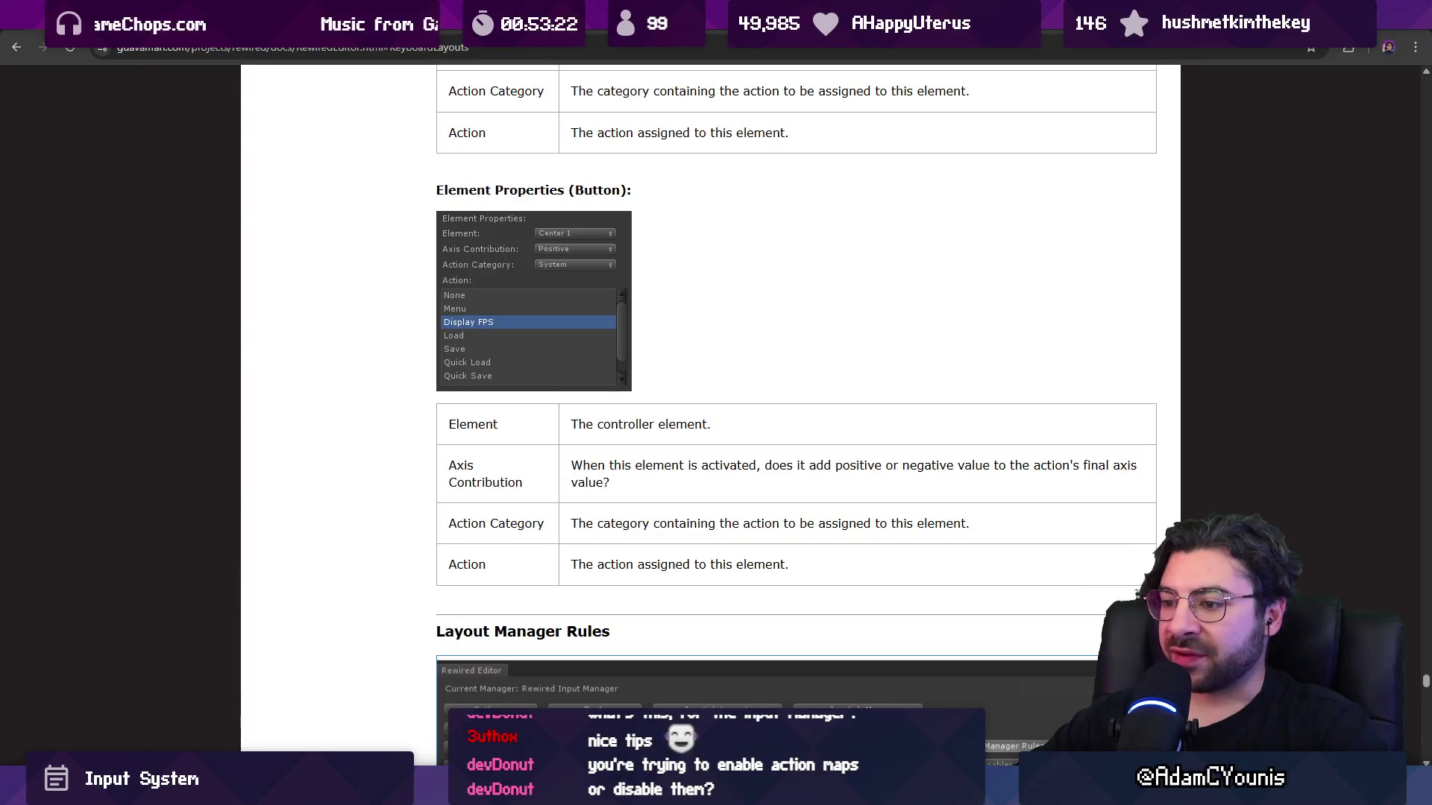
pyautogui.hotkey('alt', 'Tab')
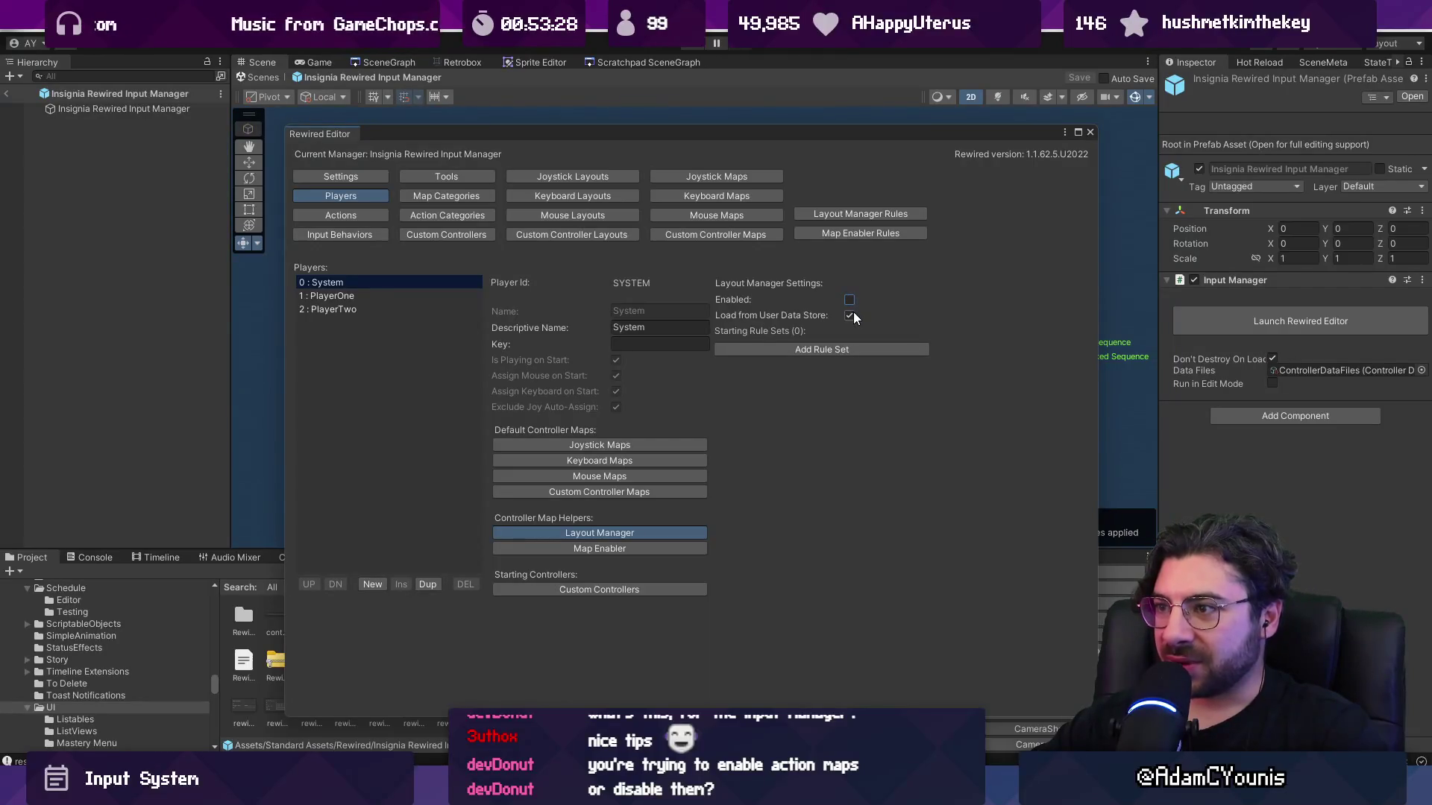
pyautogui.click(433, 295)
pyautogui.click(423, 307)
pyautogui.click(424, 298)
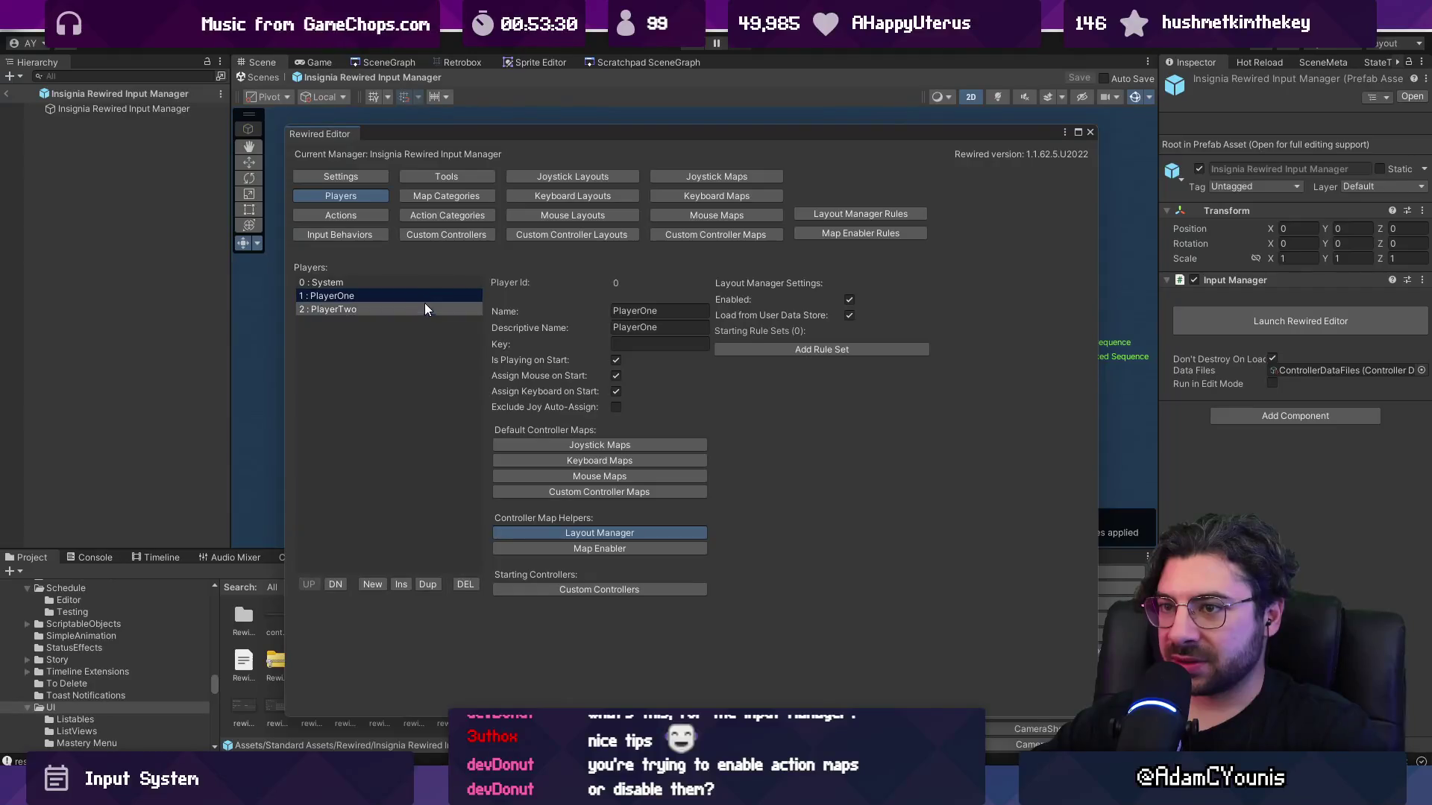
pyautogui.click(398, 310)
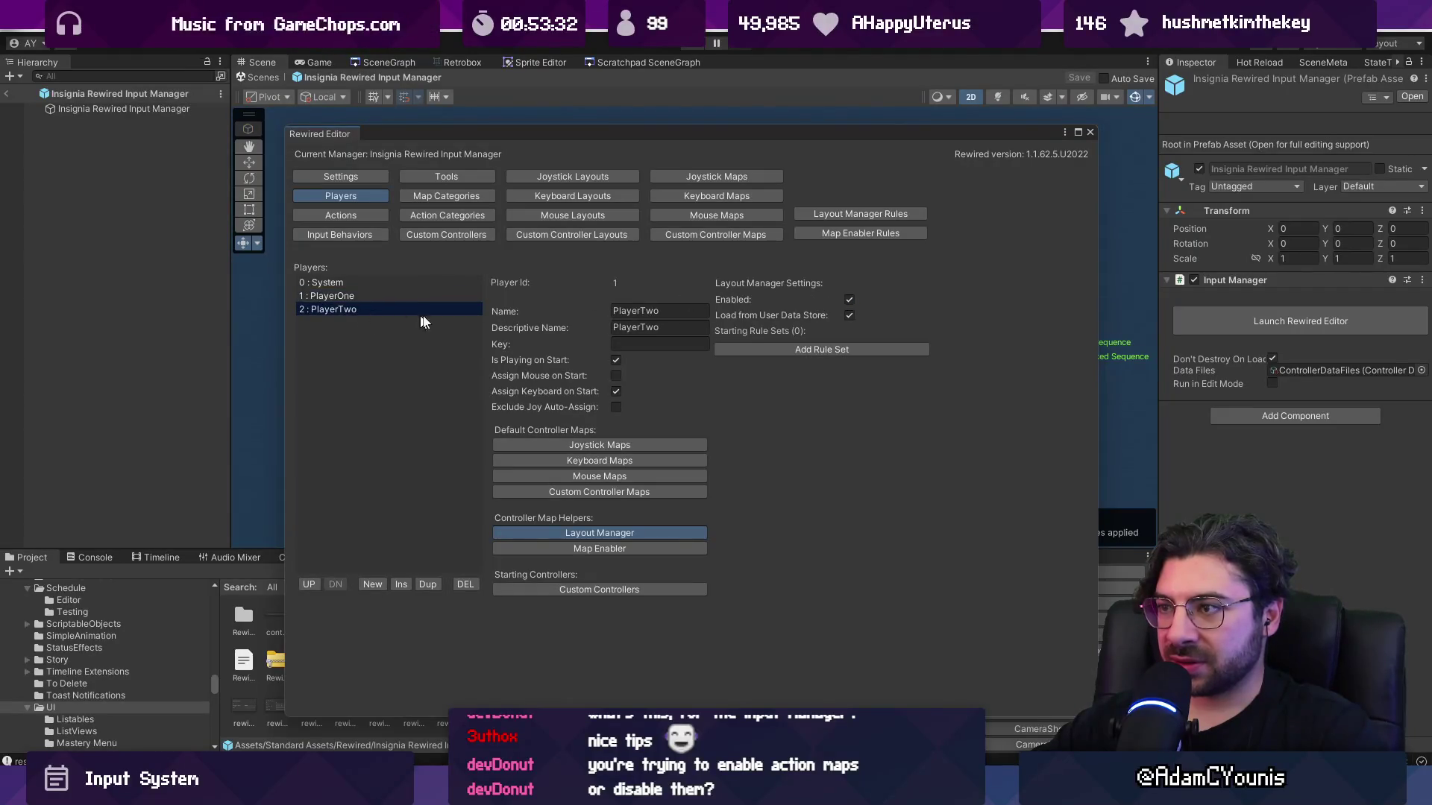
pyautogui.click(462, 297)
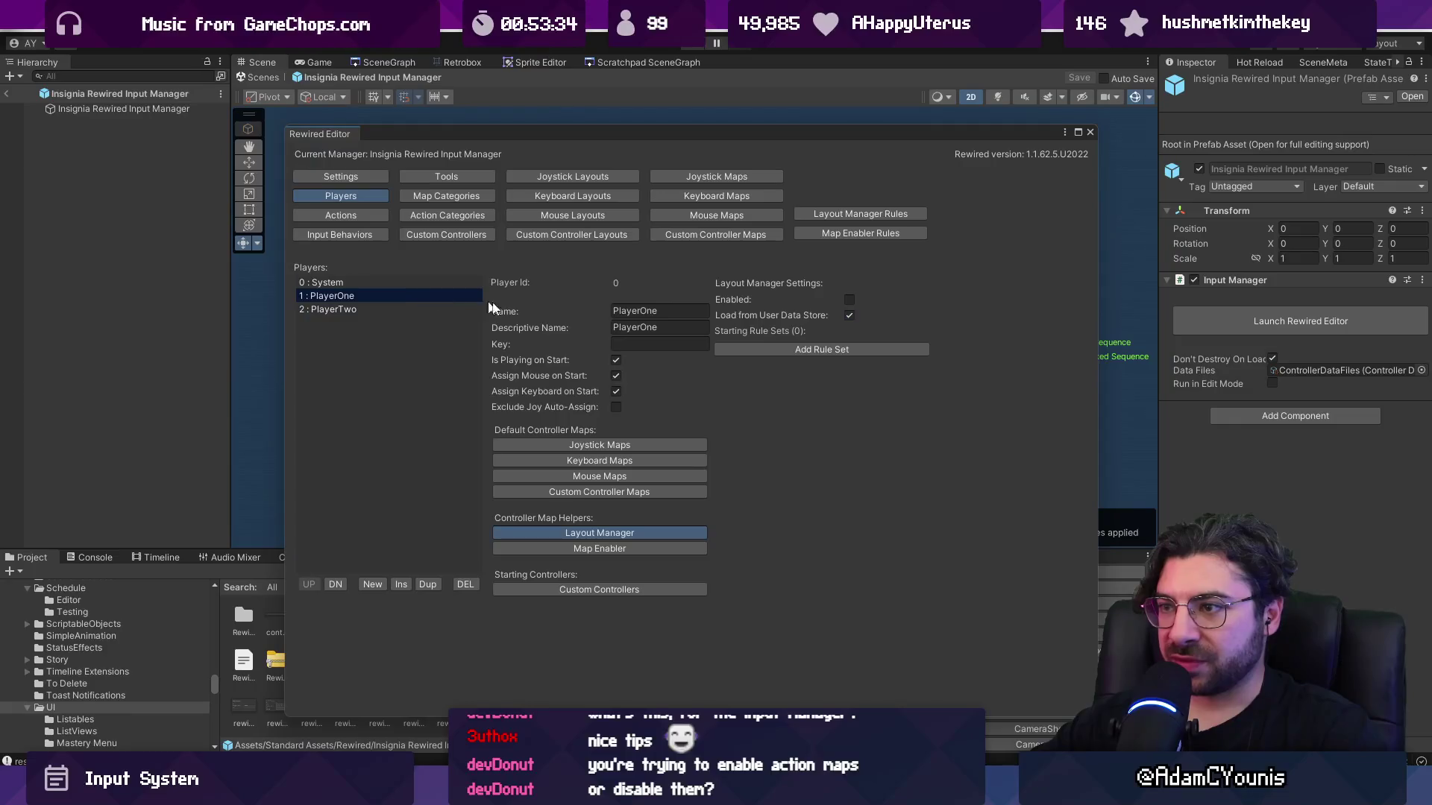
pyautogui.click(358, 283)
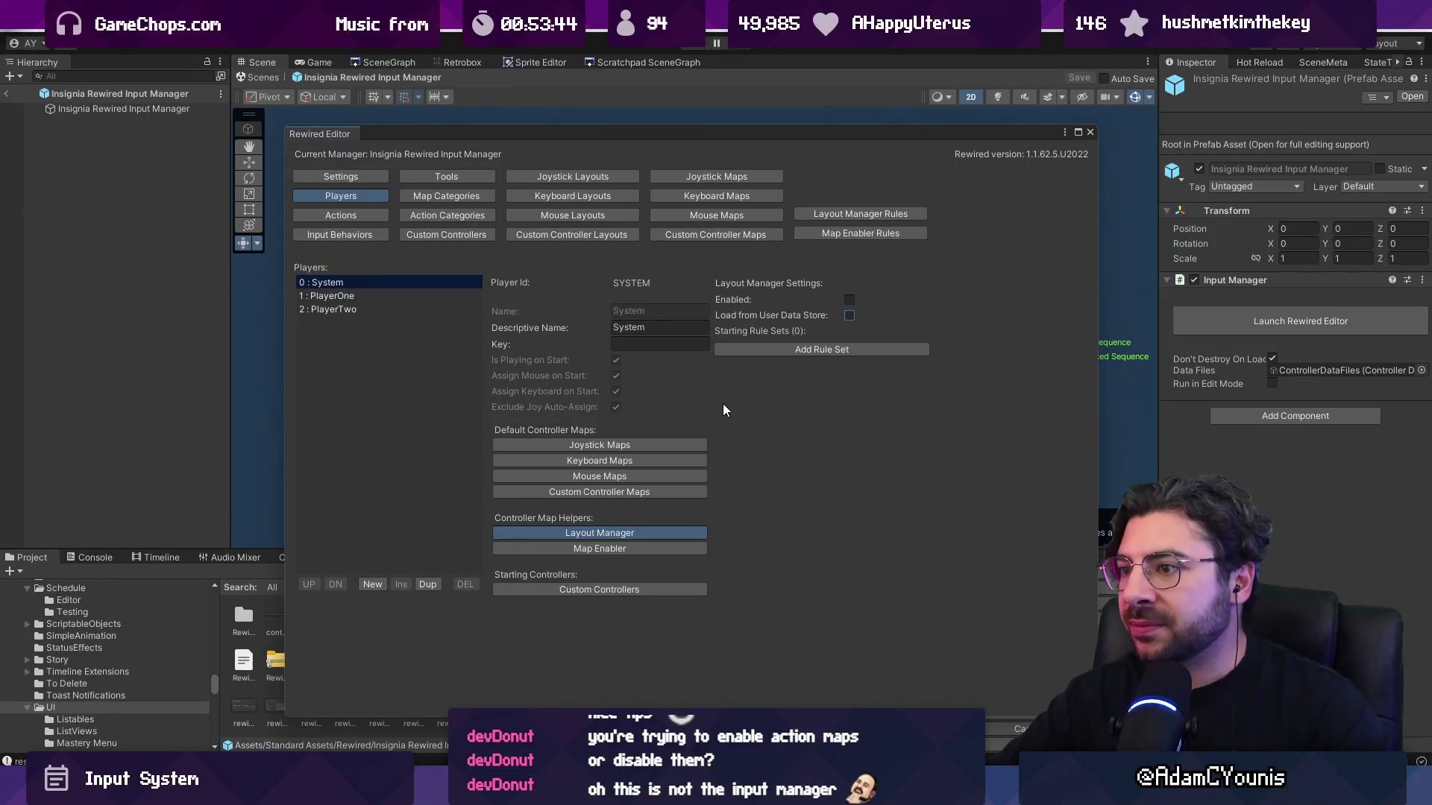
# Show PlayerOne's default keyboard maps, trying and removing an extra map and checking the layout choices.
pyautogui.click(625, 461)
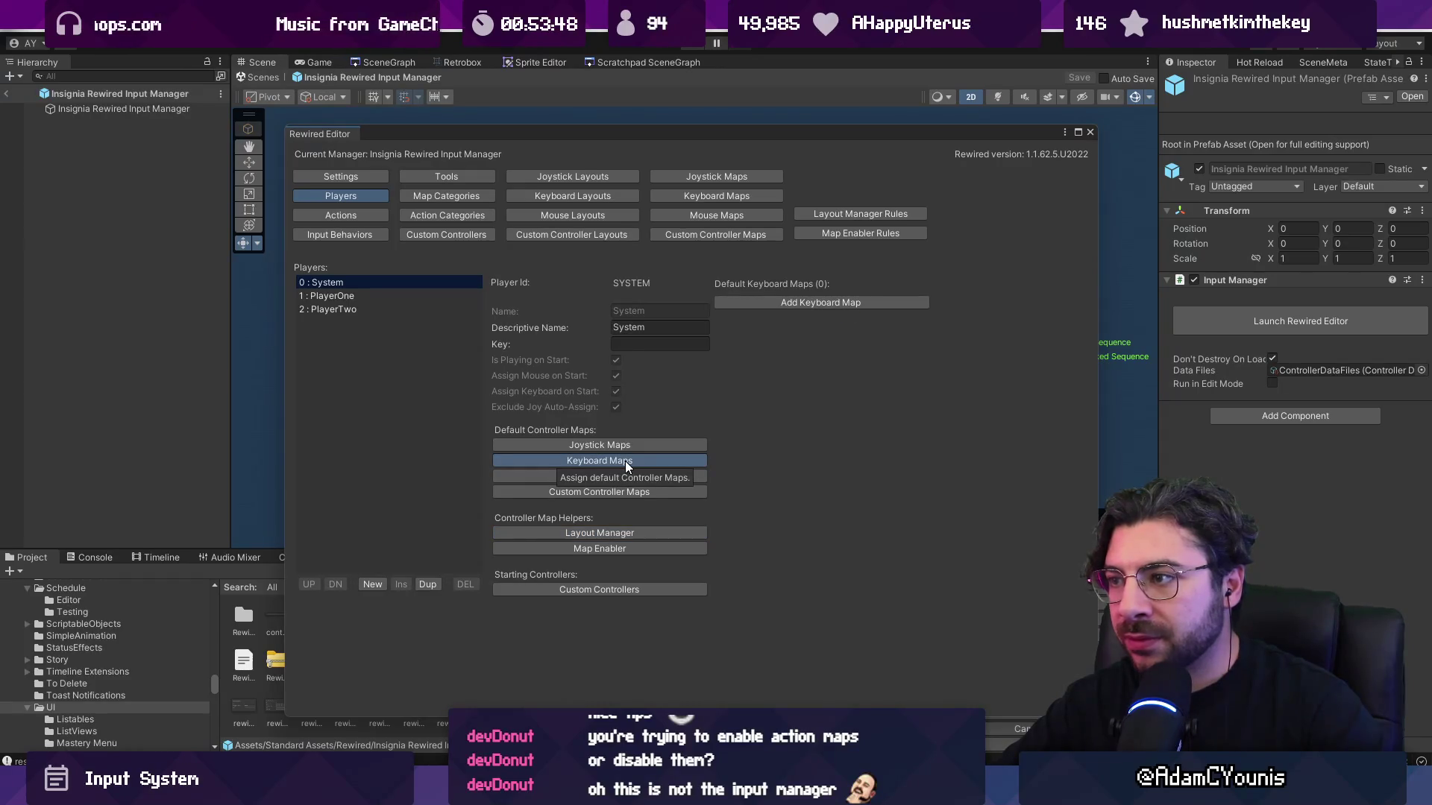
pyautogui.click(345, 296)
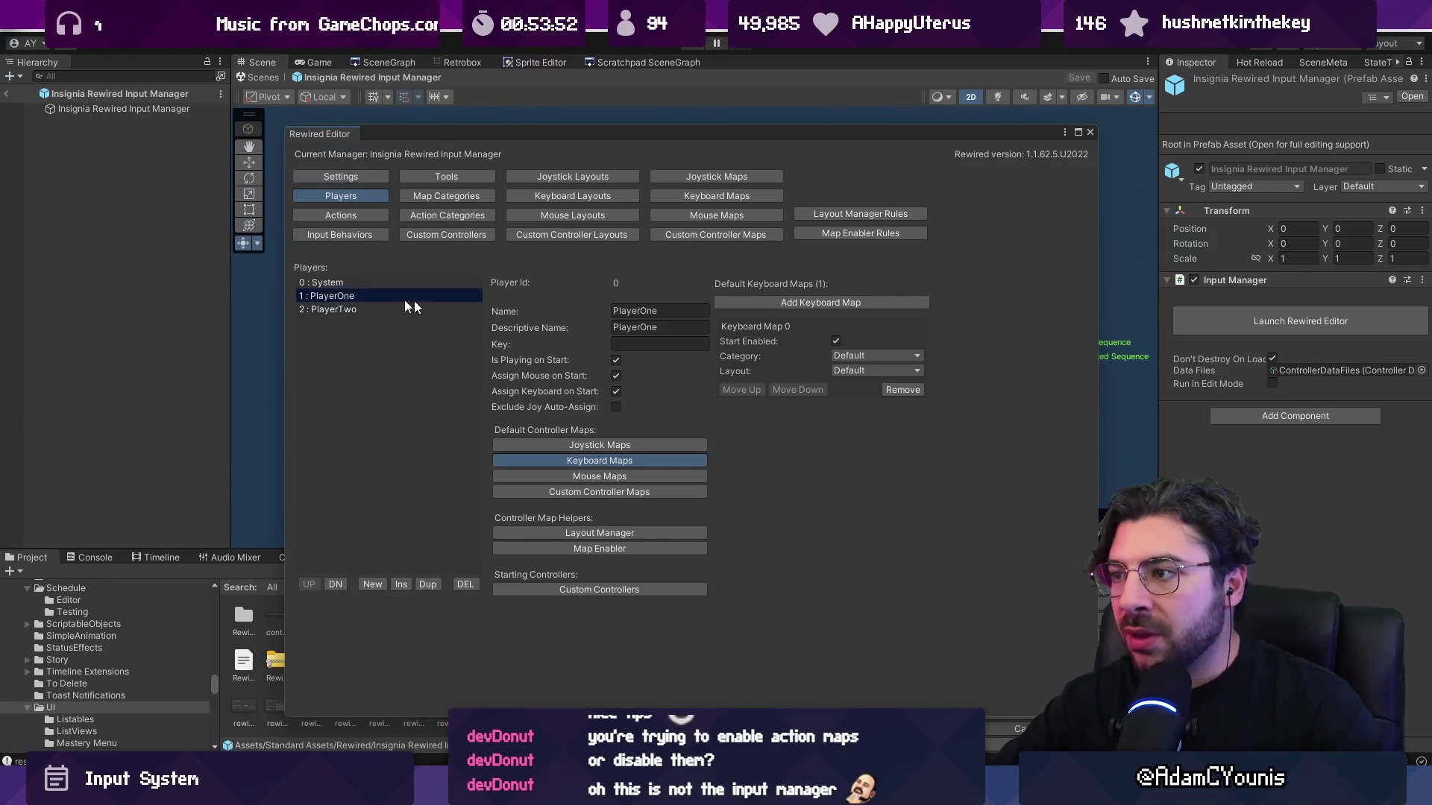
pyautogui.click(861, 302)
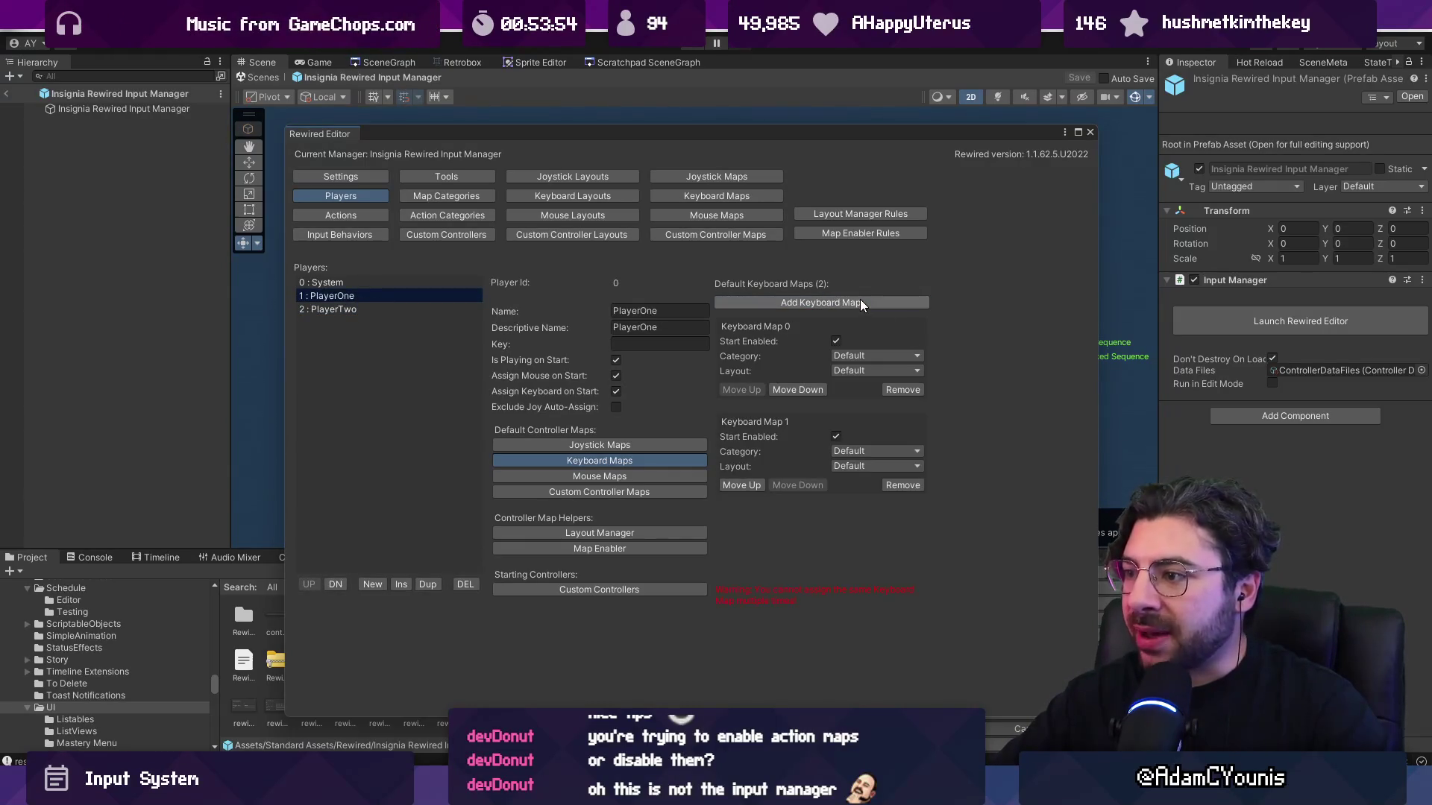
pyautogui.click(871, 451)
pyautogui.click(881, 484)
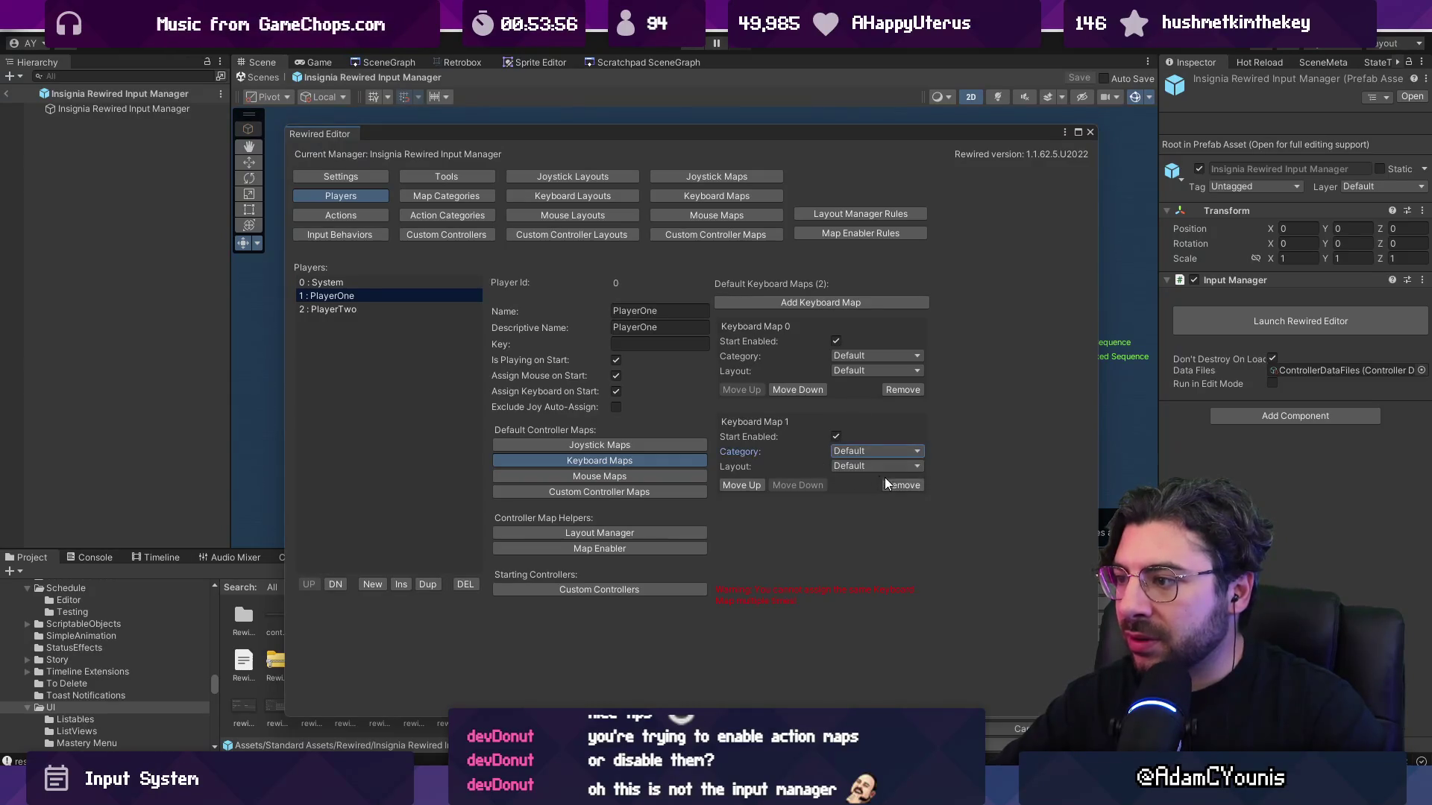
pyautogui.click(892, 485)
pyautogui.click(777, 424)
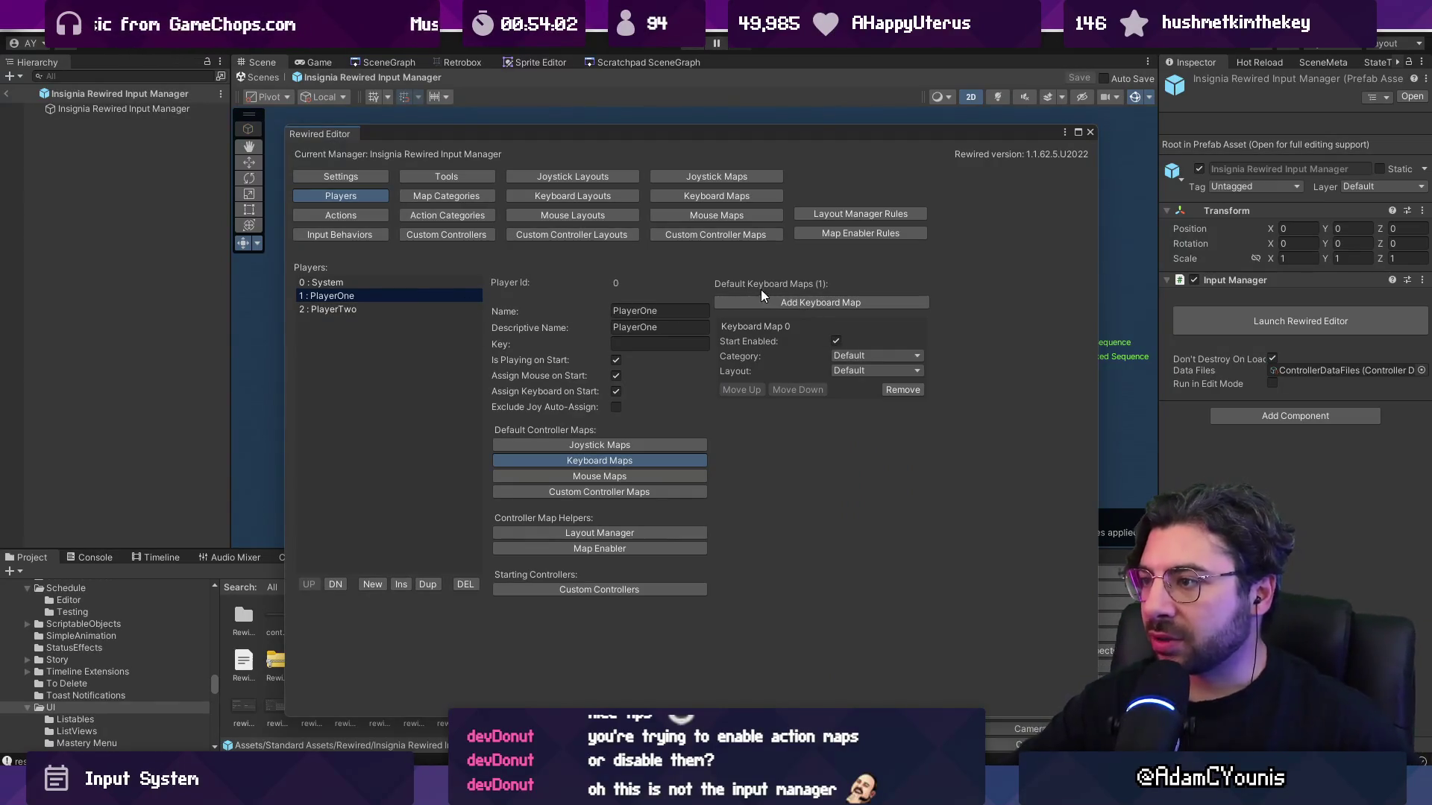
pyautogui.click(861, 371)
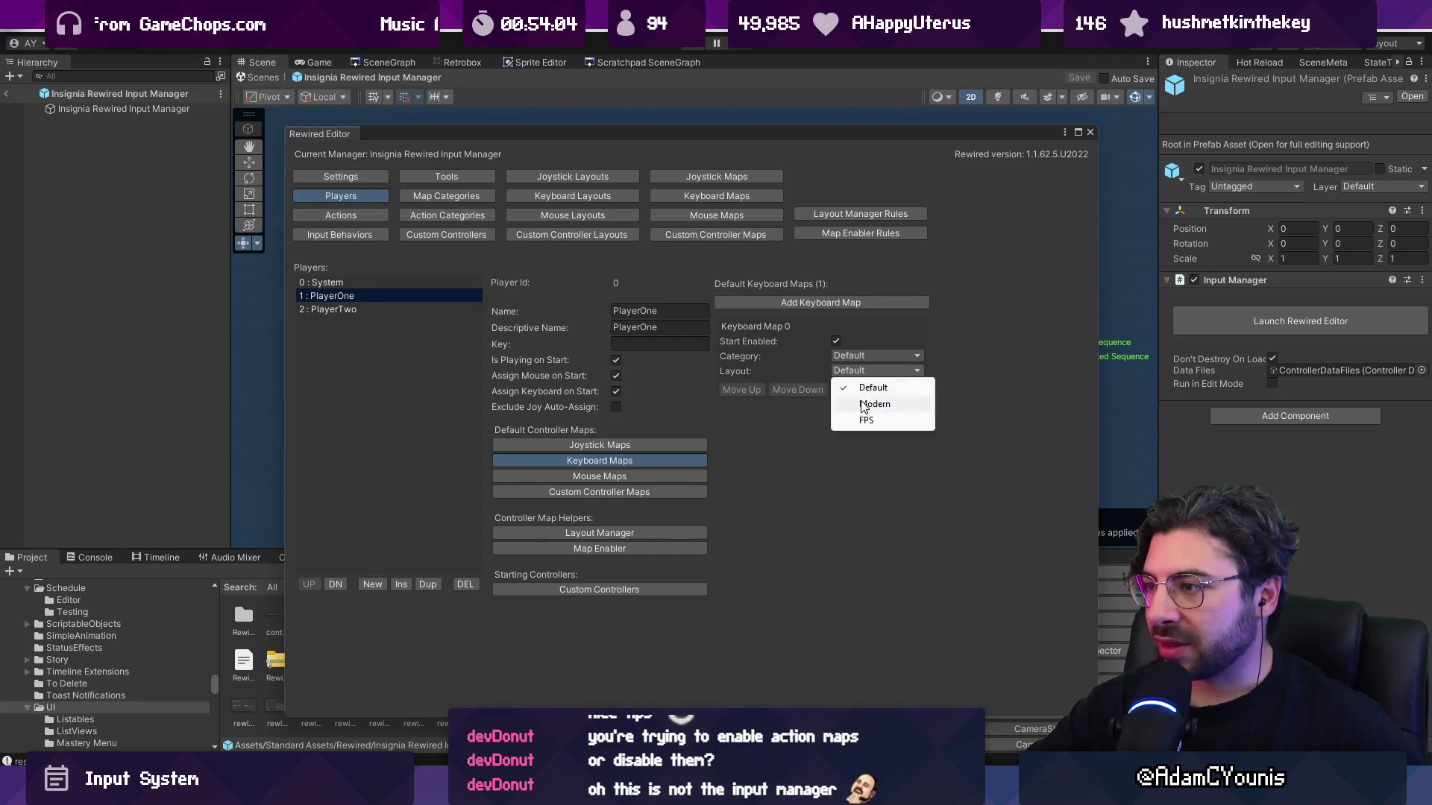
pyautogui.click(862, 390)
pyautogui.click(854, 362)
pyautogui.click(800, 360)
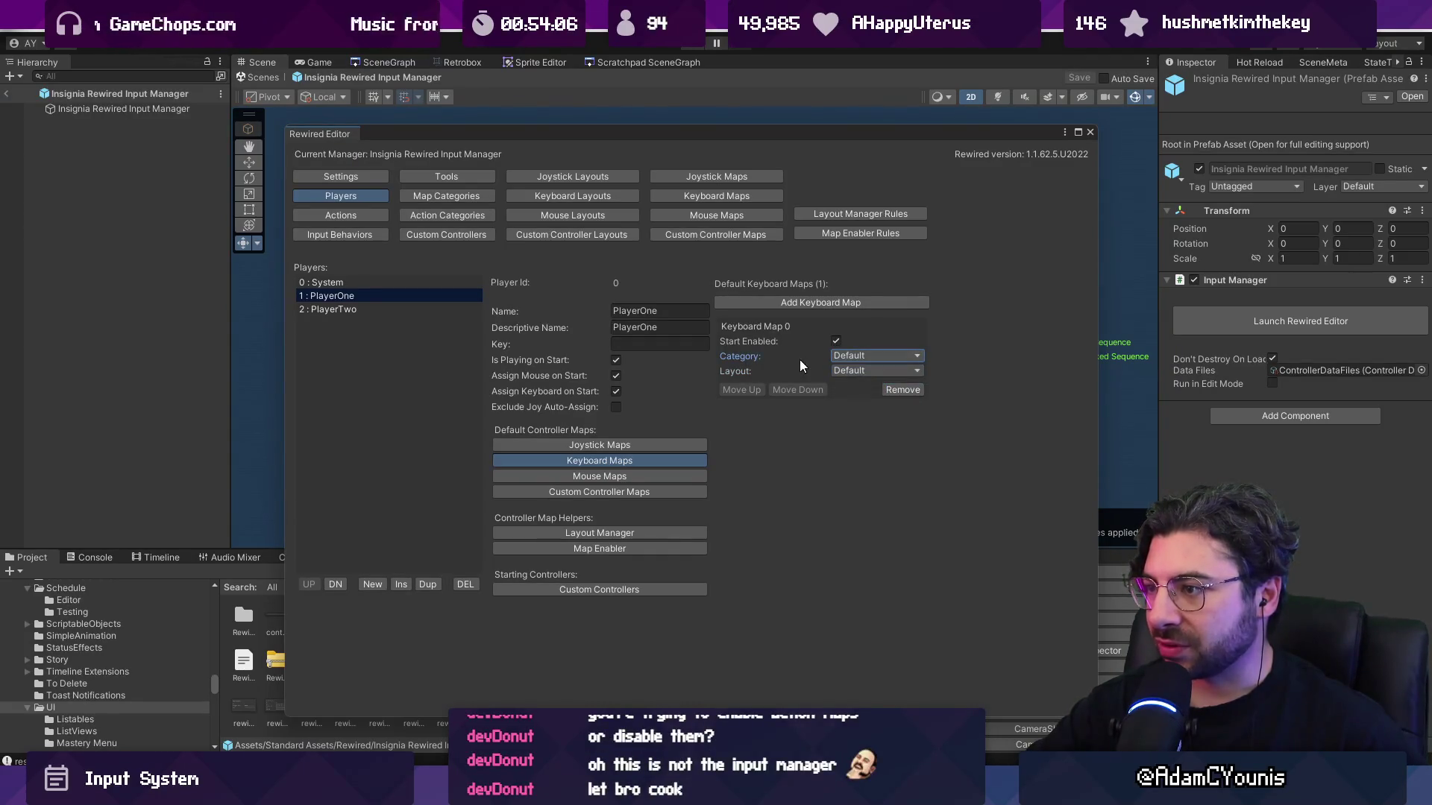
pyautogui.click(804, 373)
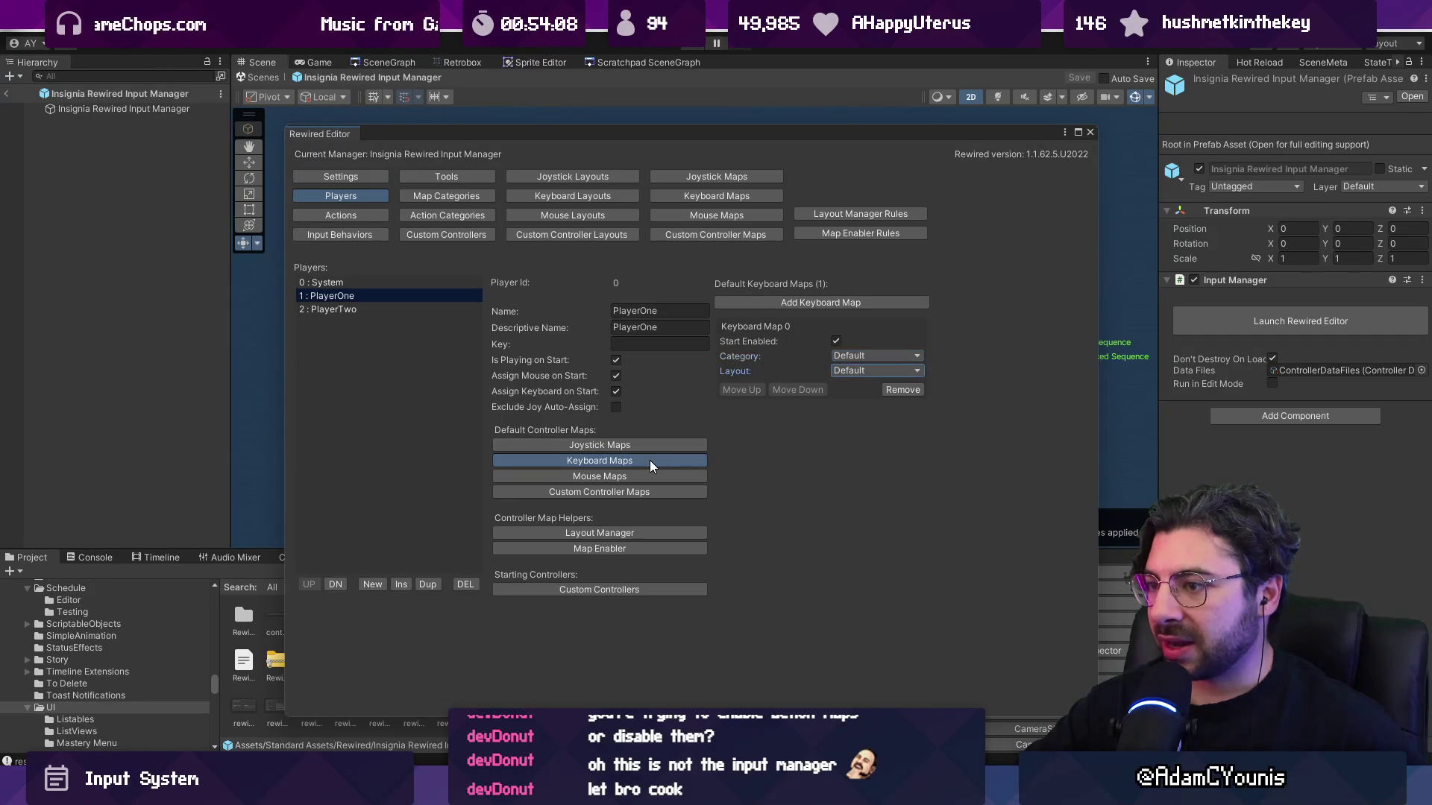
# Add Keyboard Map 1 with the Modern layout and Keyboard Map 2 with the FPS layout.
pyautogui.click(778, 307)
pyautogui.click(854, 466)
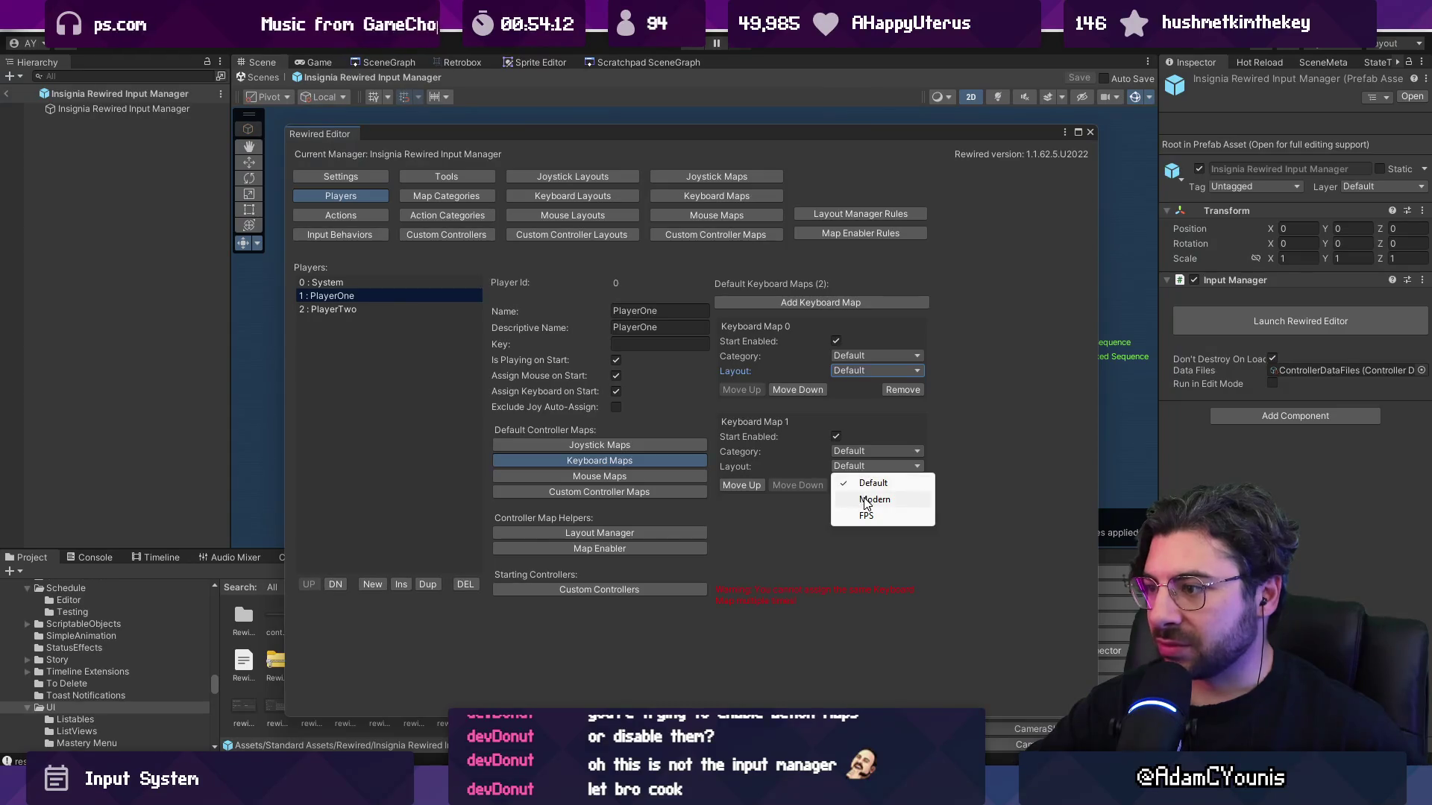
pyautogui.click(864, 497)
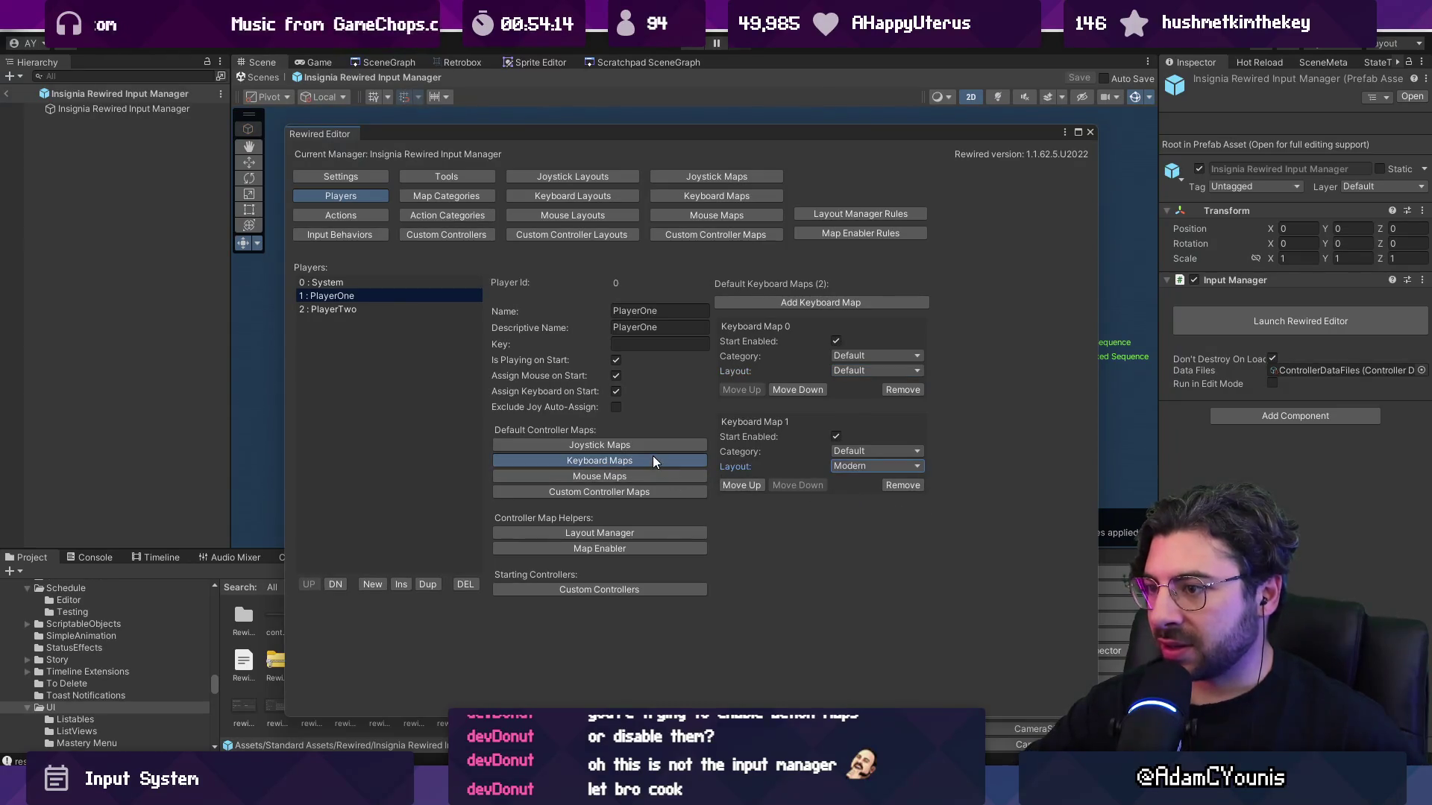
pyautogui.click(791, 301)
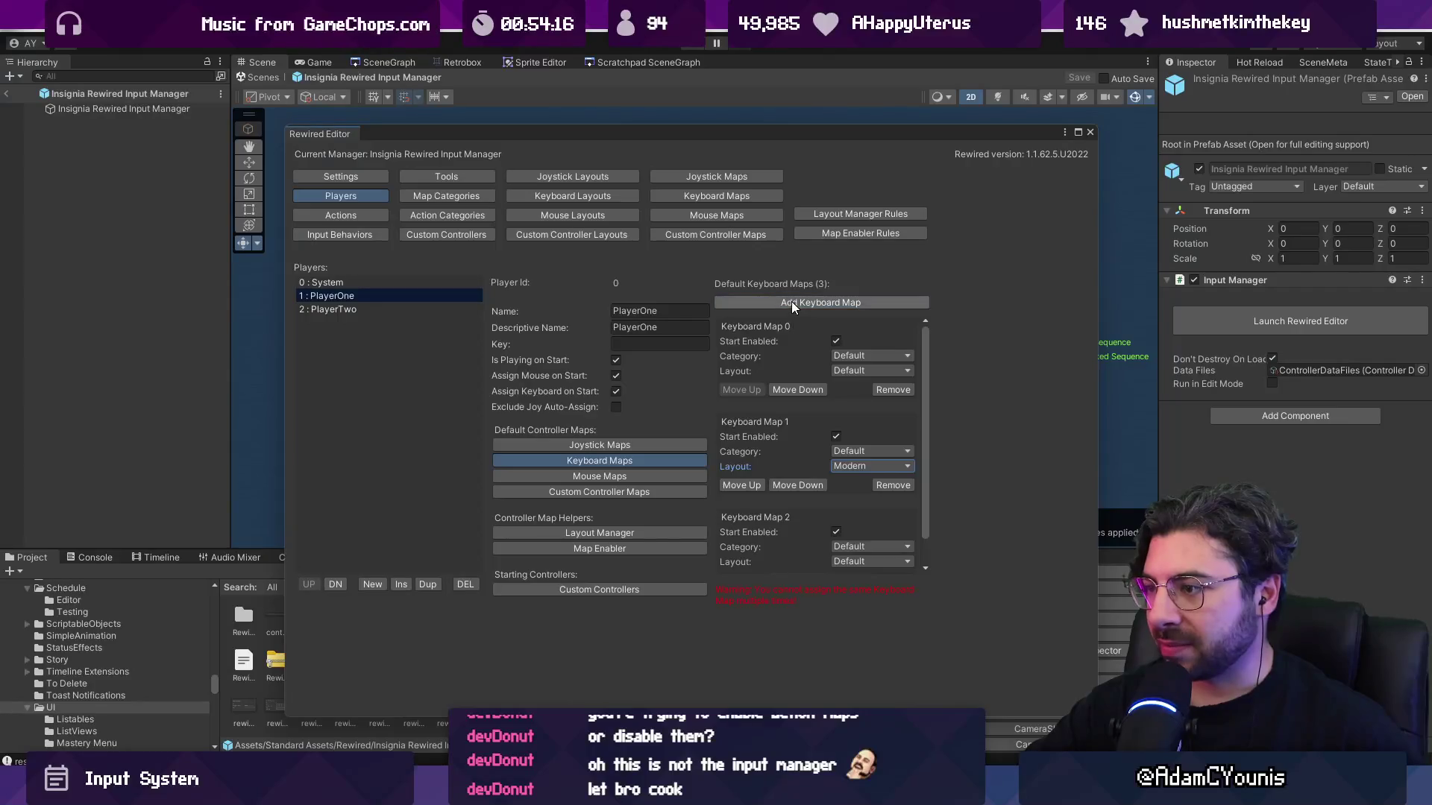
pyautogui.scroll(-2, 861, 539)
pyautogui.click(866, 531)
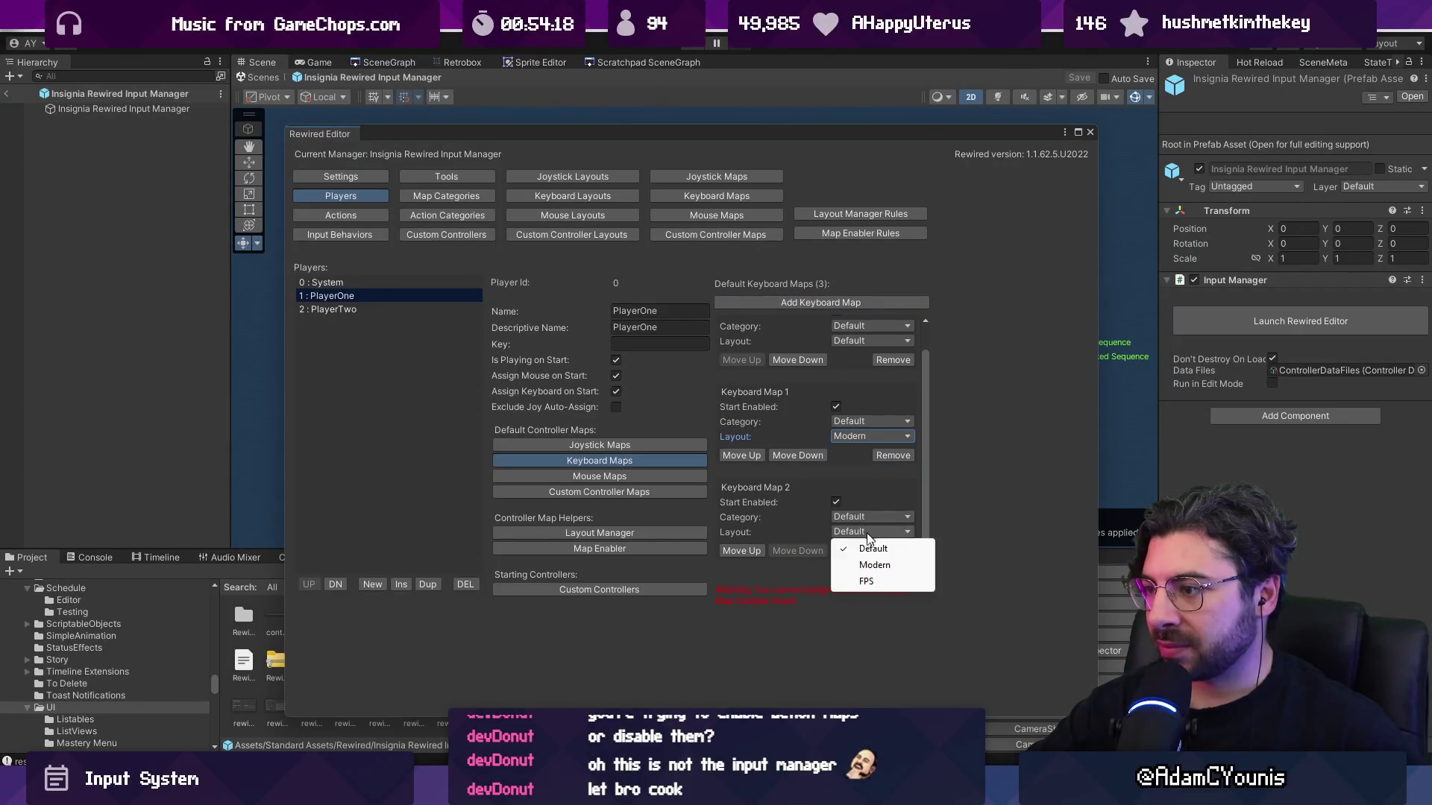
pyautogui.click(913, 580)
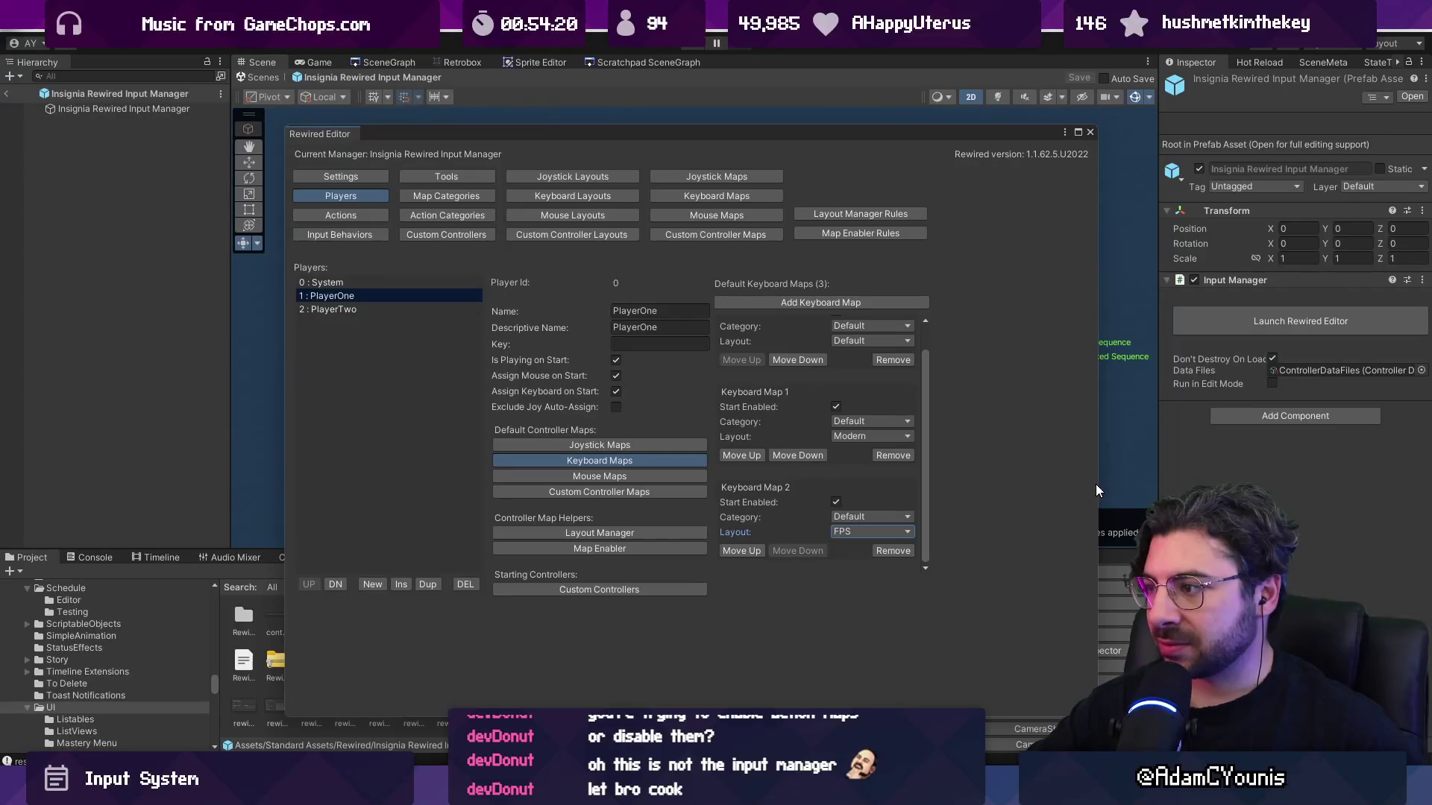
pyautogui.moveTo(1097, 485)
pyautogui.mouseDown()
pyautogui.moveTo(1066, 466)
pyautogui.moveTo(989, 461)
pyautogui.mouseUp()
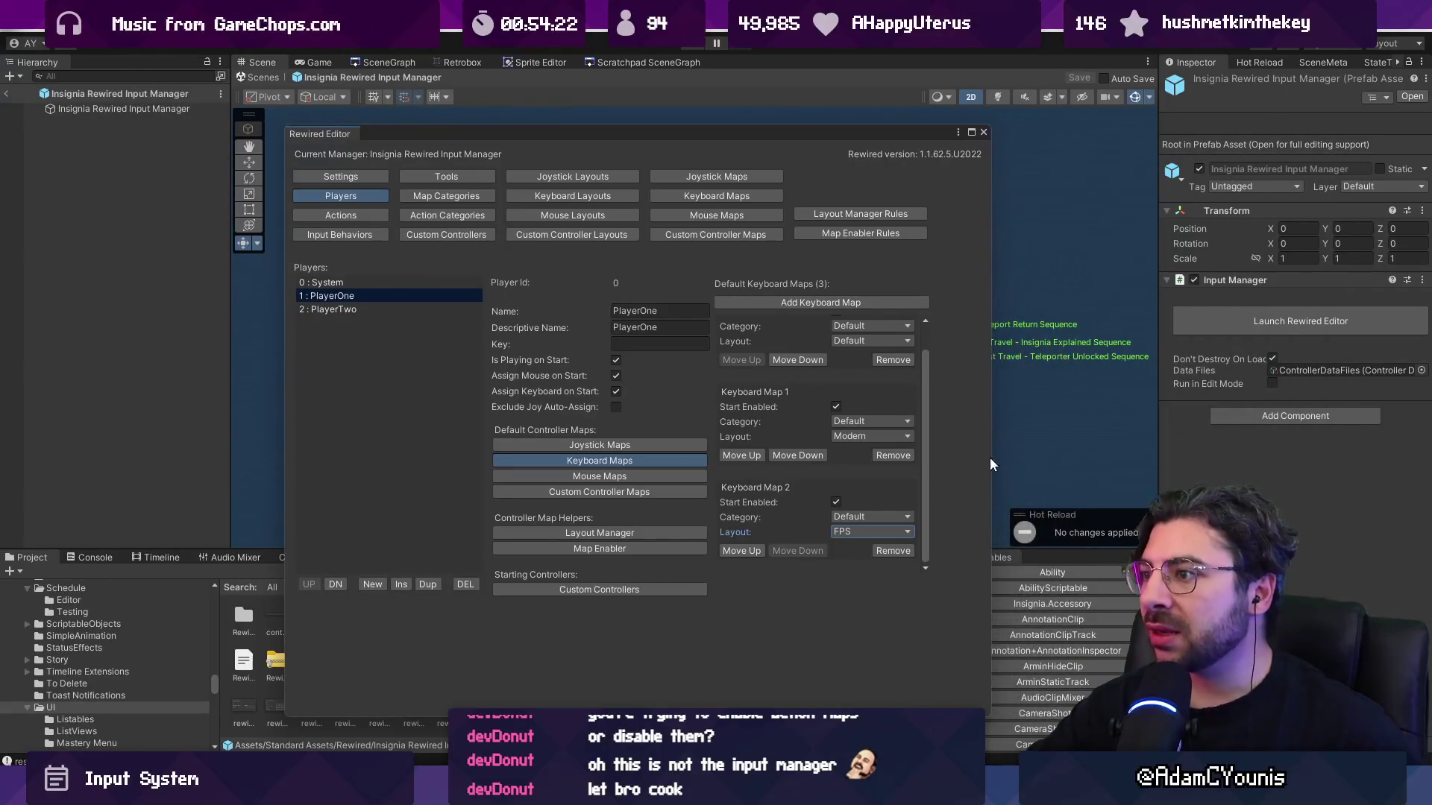
pyautogui.scroll(2, 813, 391)
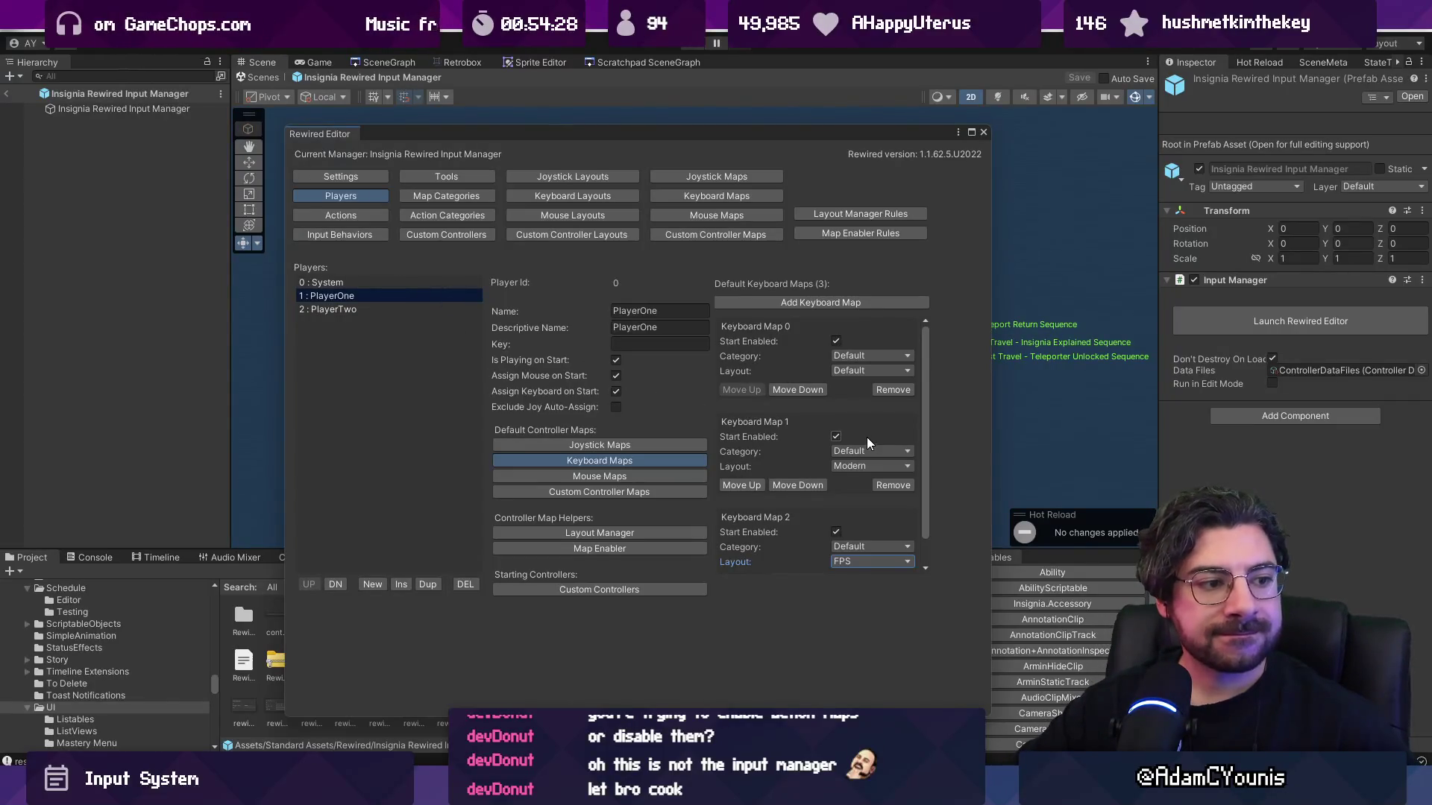
# Remove Keyboard Map 2 (FPS) and Keyboard Map 1 (Modern), confirming each removal.
pyautogui.scroll(-2, 851, 429)
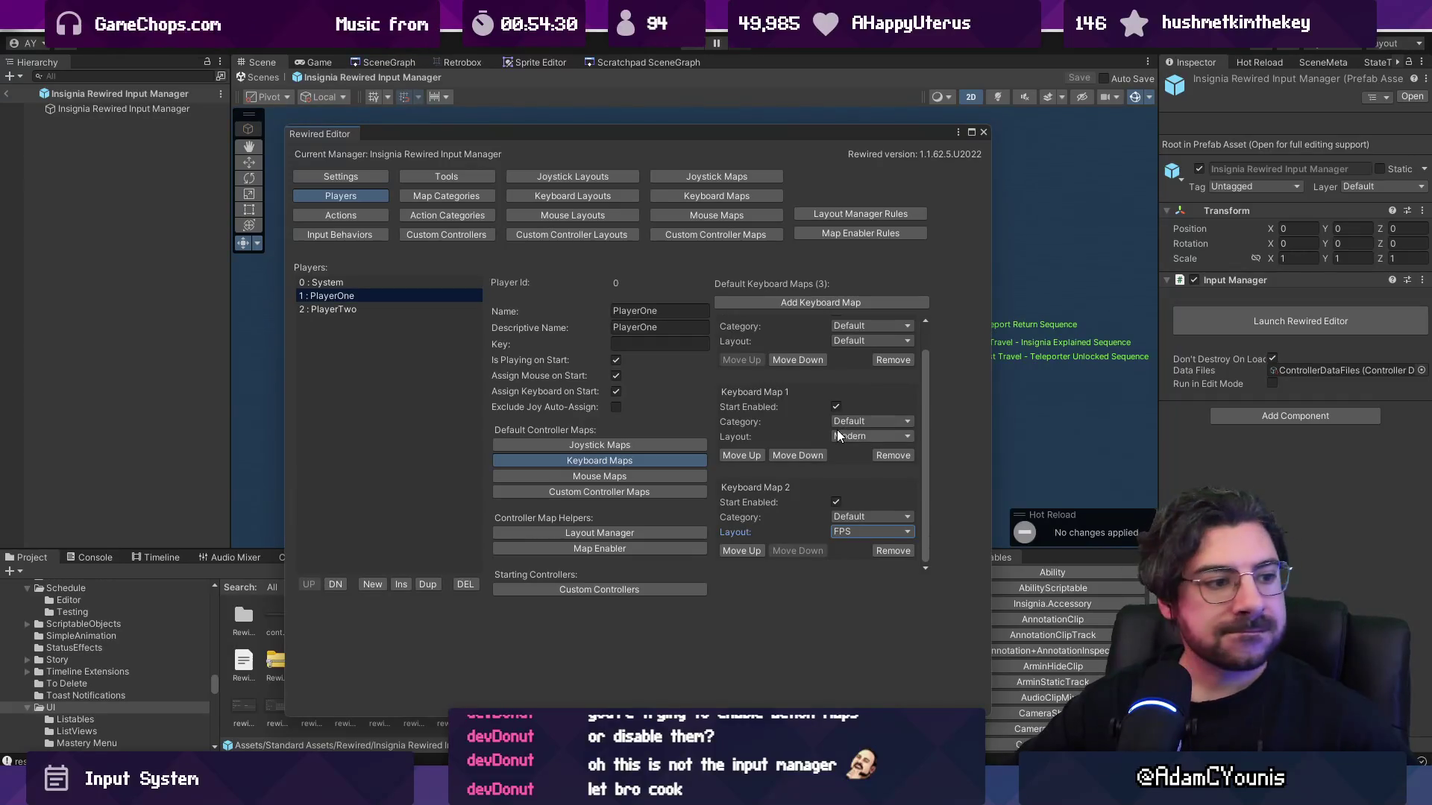
pyautogui.click(893, 551)
pyautogui.click(772, 421)
pyautogui.click(900, 486)
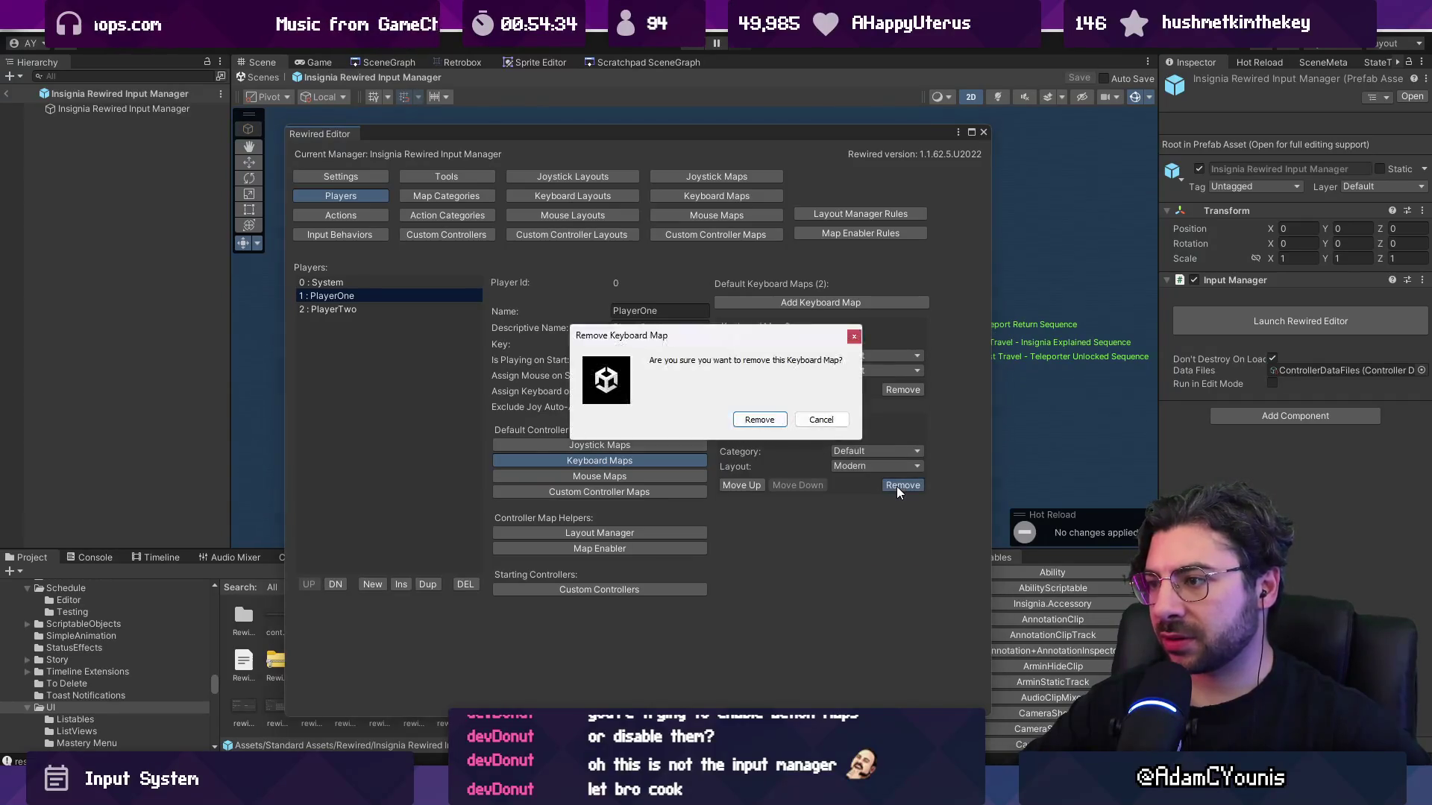
pyautogui.click(776, 420)
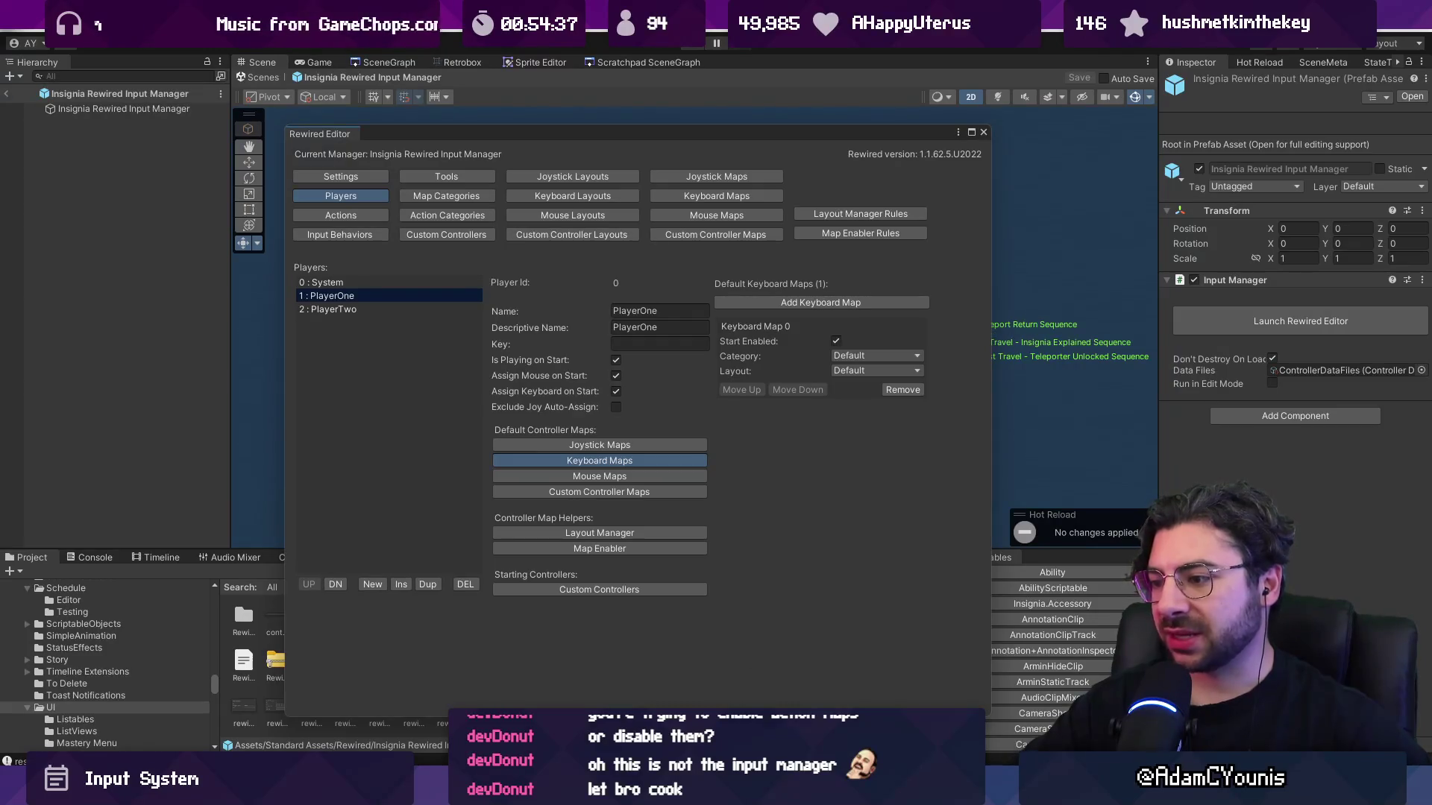
# Scroll the Rewired Editor docs page back up to its Pages list, Settings through Map Enabler Rules.
pyautogui.click(862, 679)
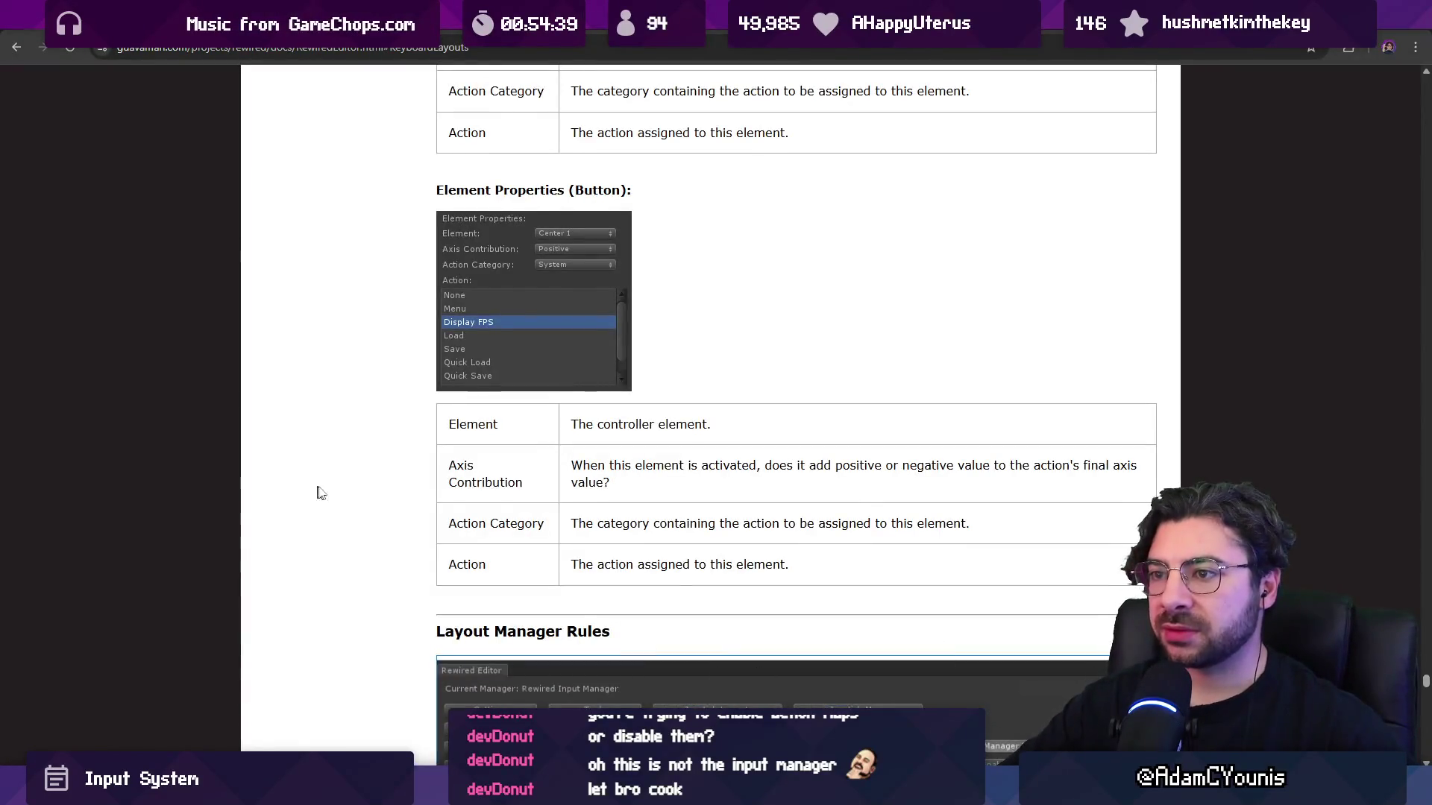
pyautogui.scroll(-5, 314, 493)
pyautogui.scroll(-5, 384, 476)
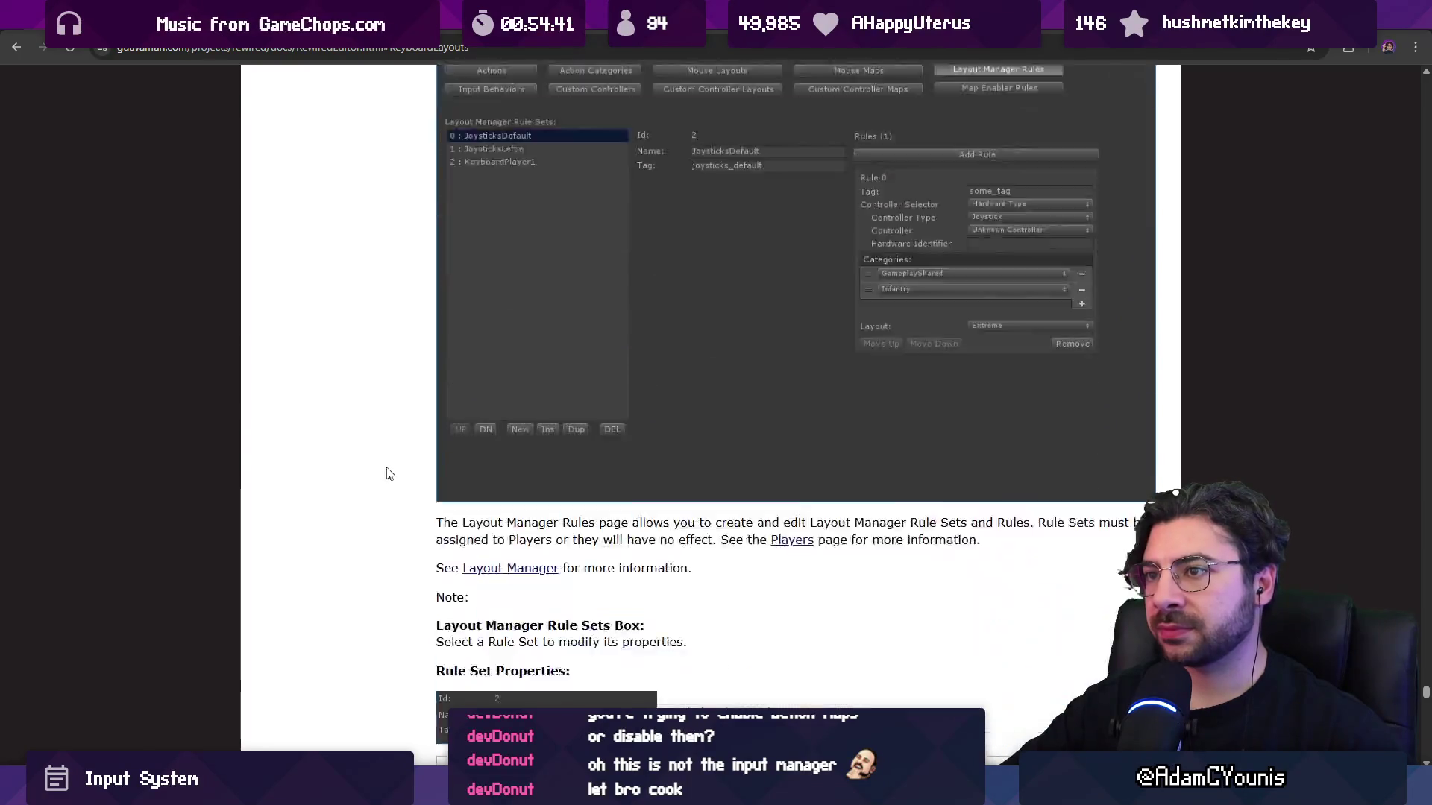
pyautogui.scroll(5, 393, 474)
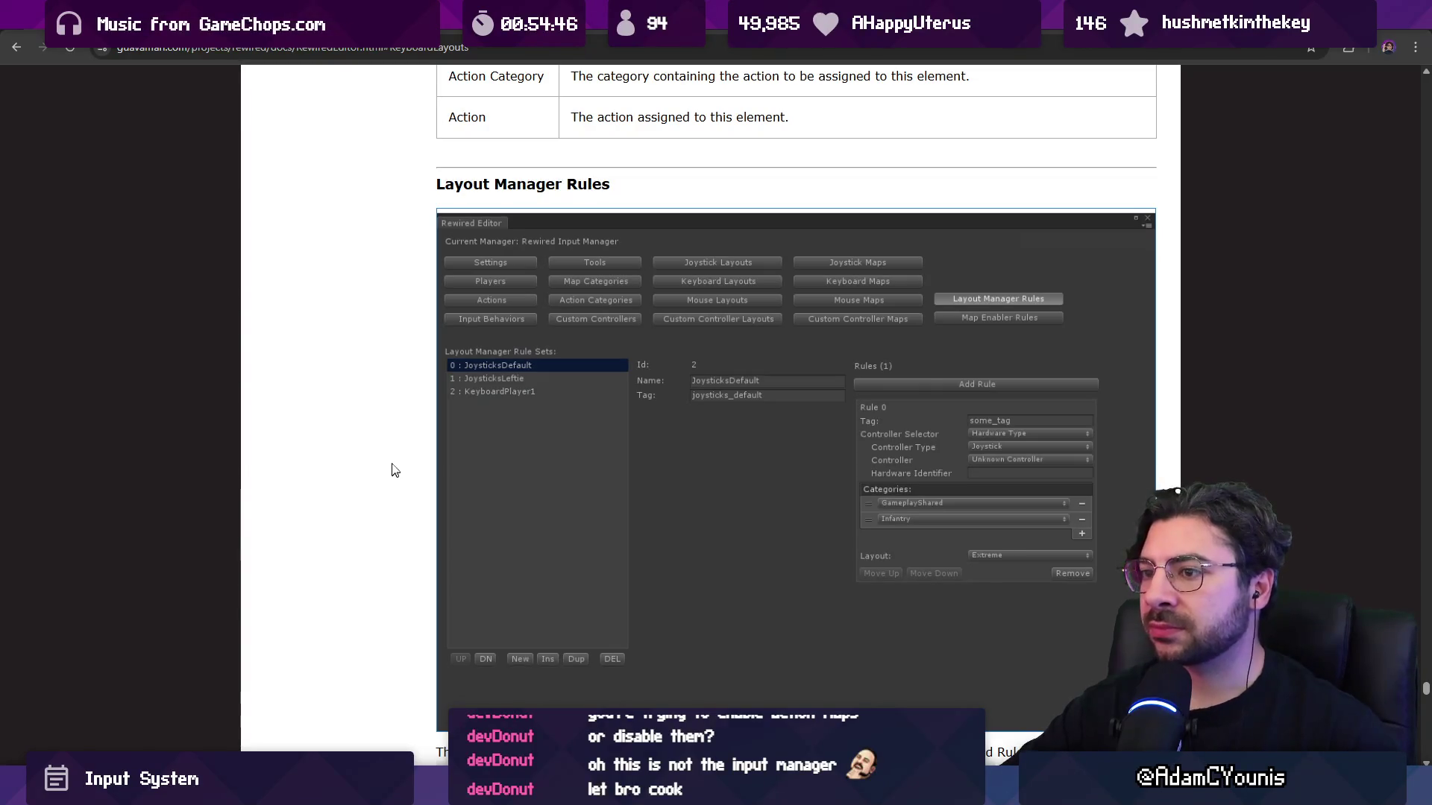
pyautogui.scroll(-2, 906, 375)
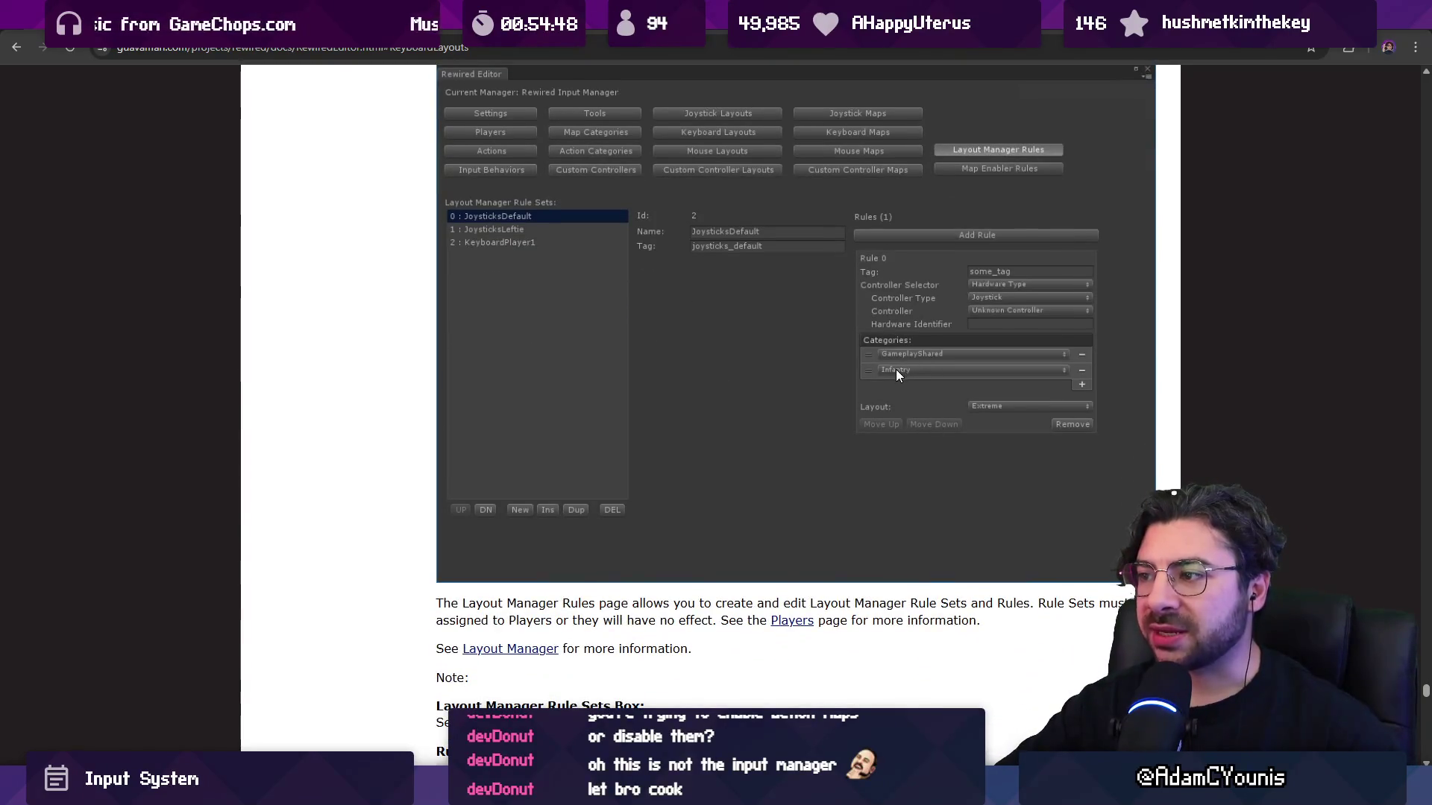
pyautogui.scroll(-3, 455, 384)
pyautogui.scroll(-7, 448, 416)
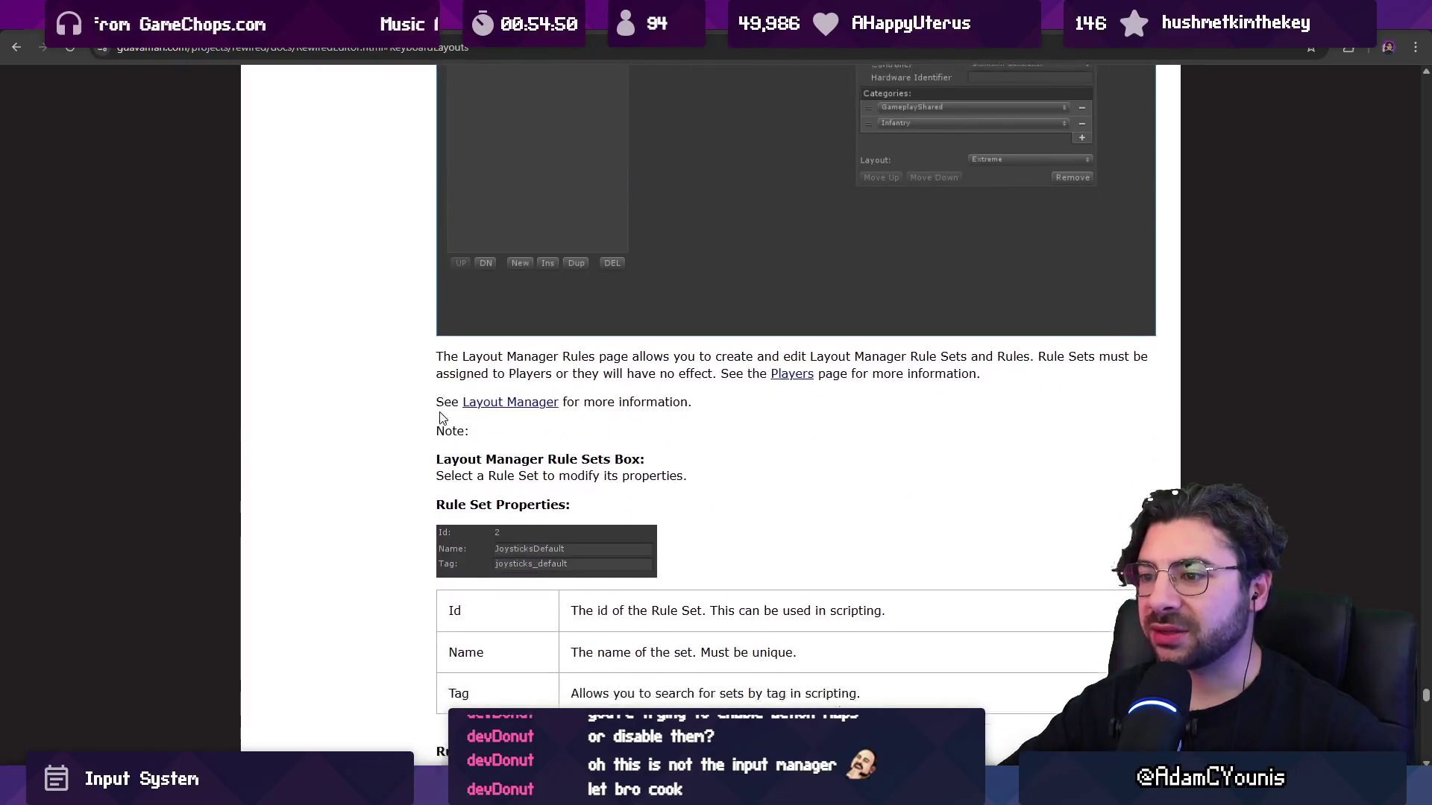
pyautogui.scroll(-2, 420, 417)
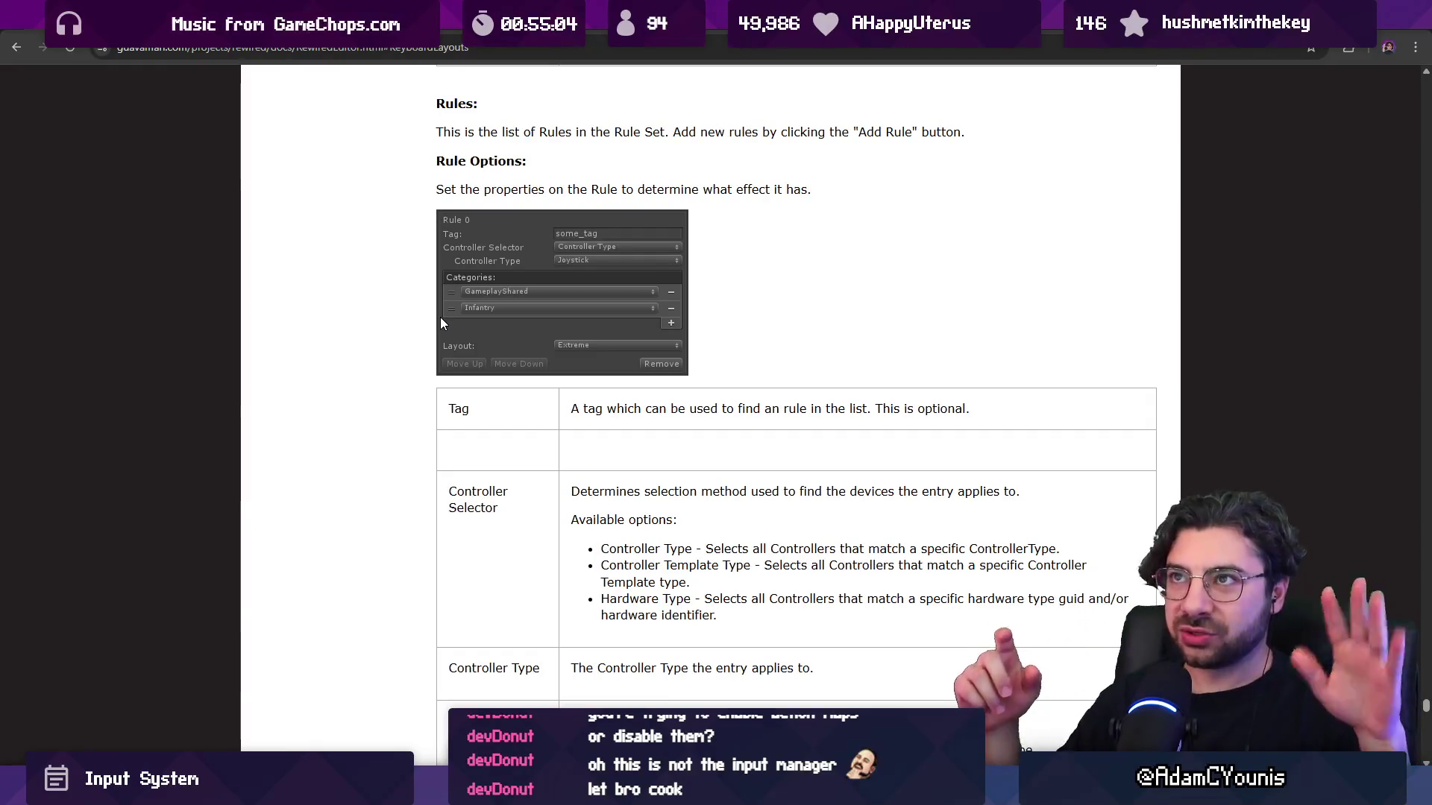
pyautogui.scroll(-12, 403, 343)
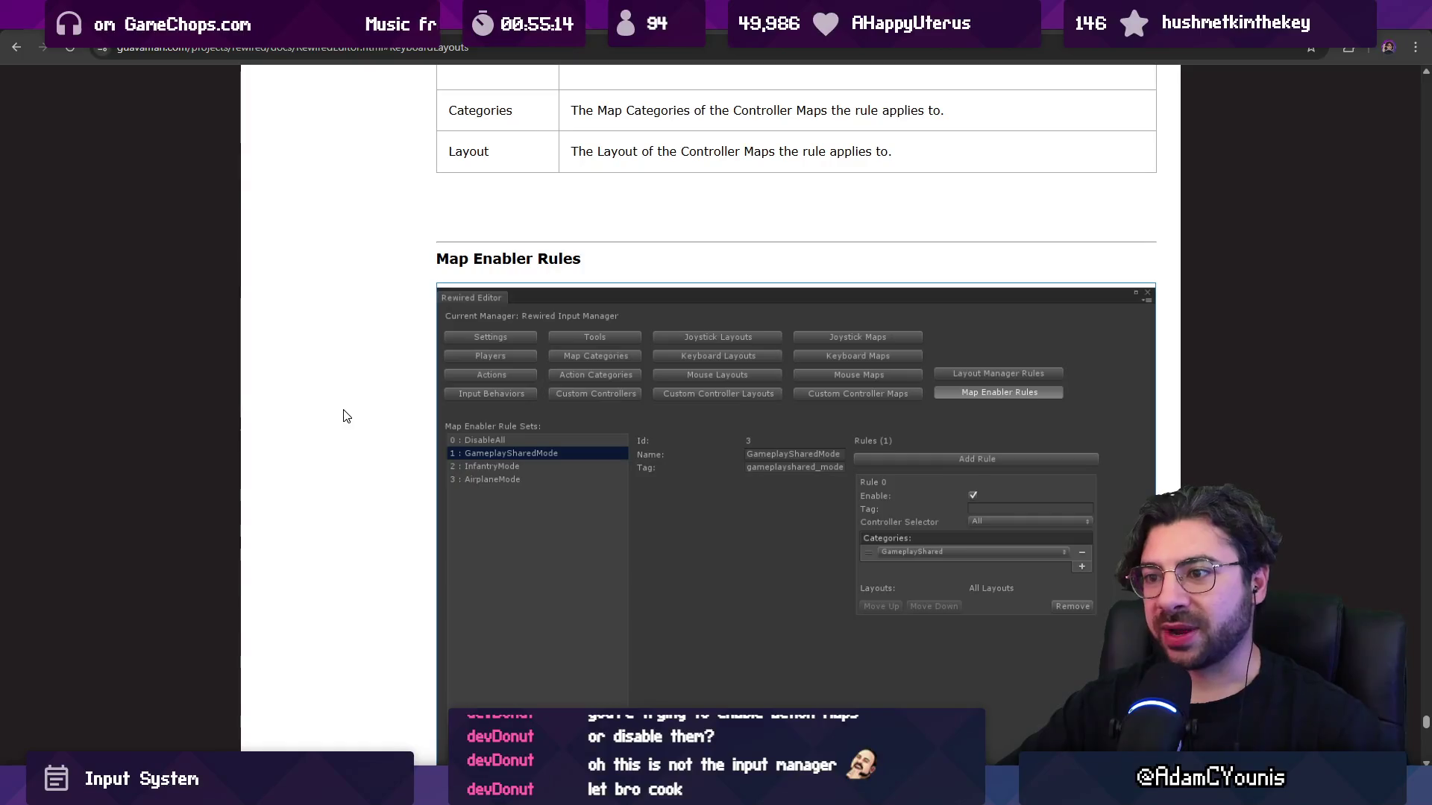
pyautogui.scroll(-8, 350, 411)
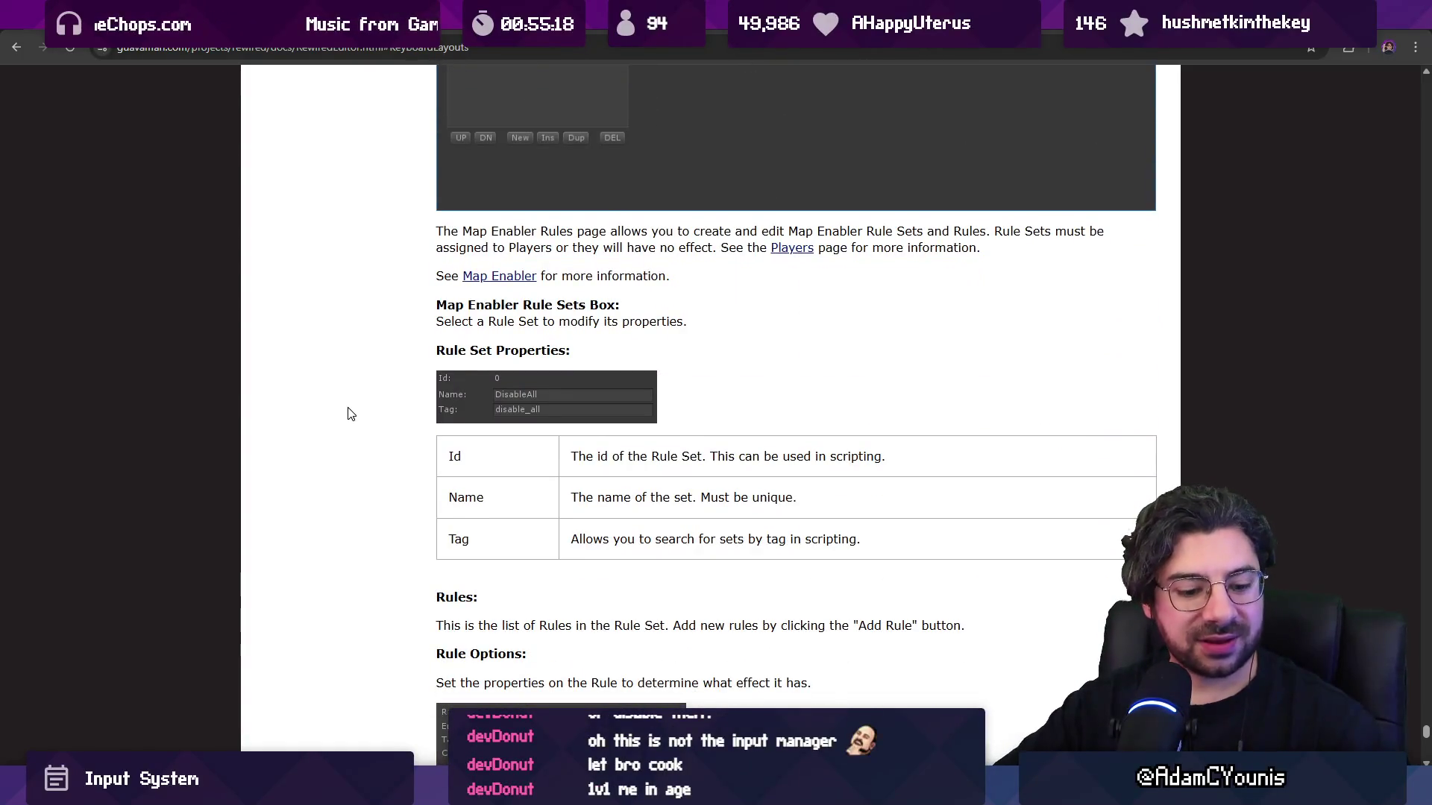
pyautogui.scroll(-11, 350, 412)
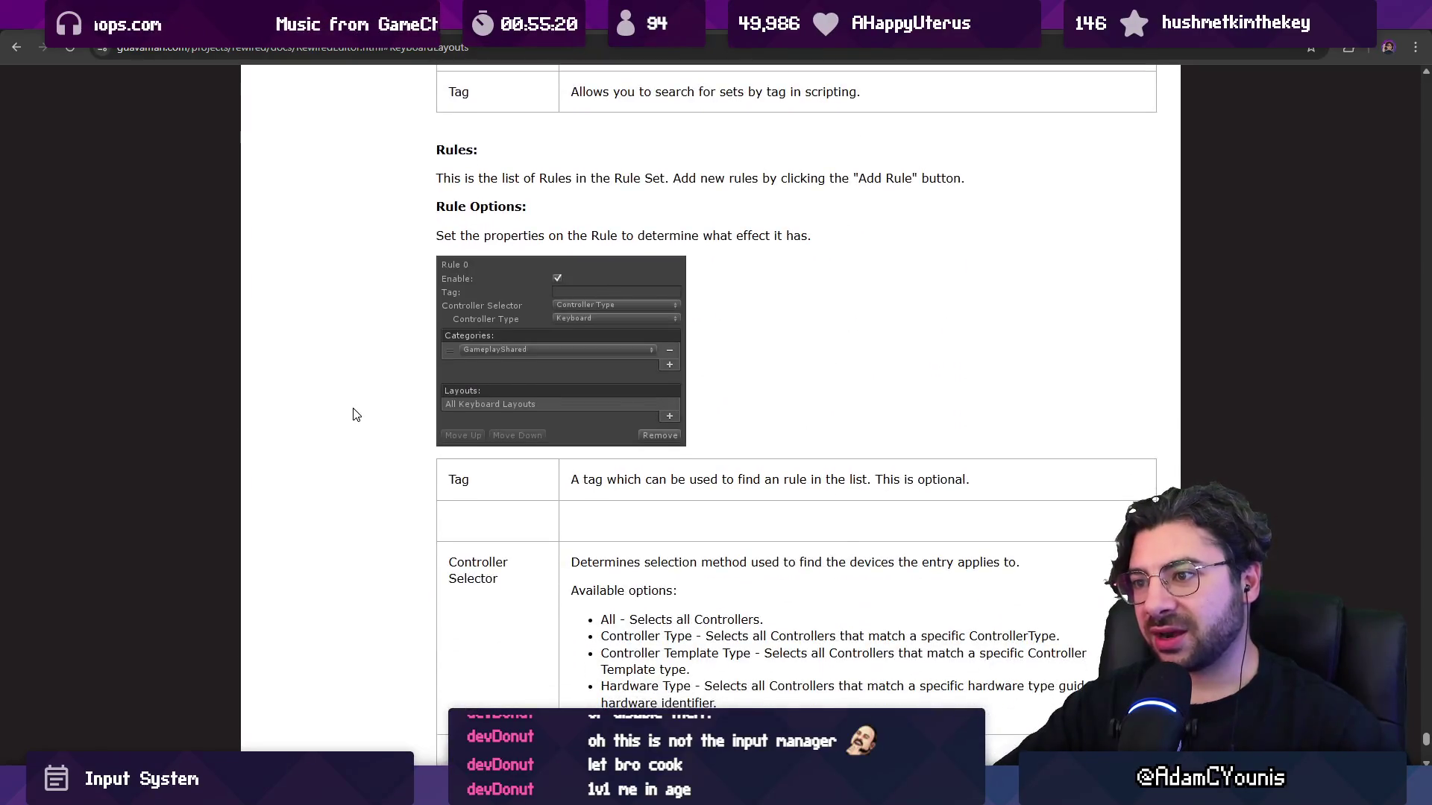
pyautogui.scroll(-4, 358, 416)
pyautogui.scroll(15, 362, 402)
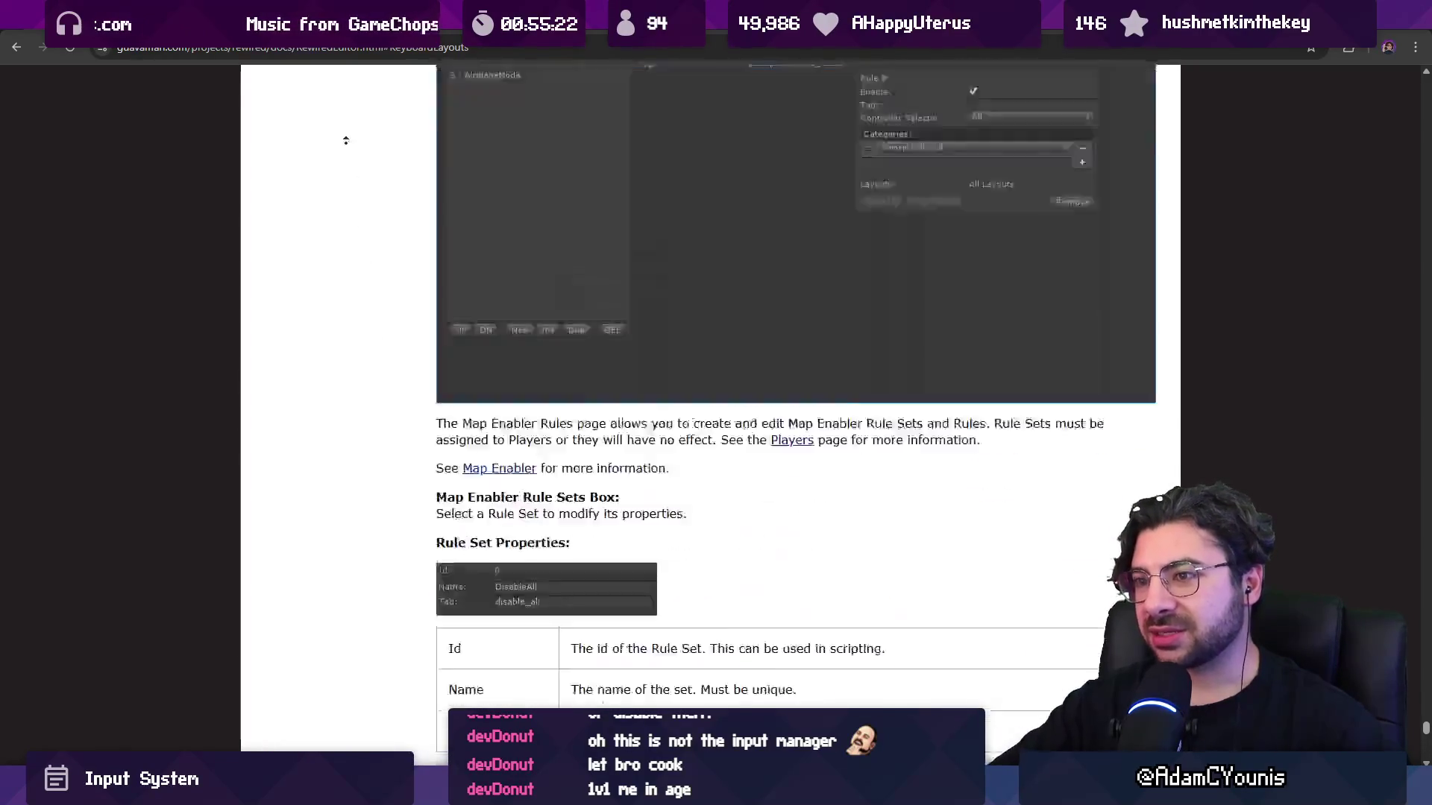
pyautogui.scroll(20, 362, 381)
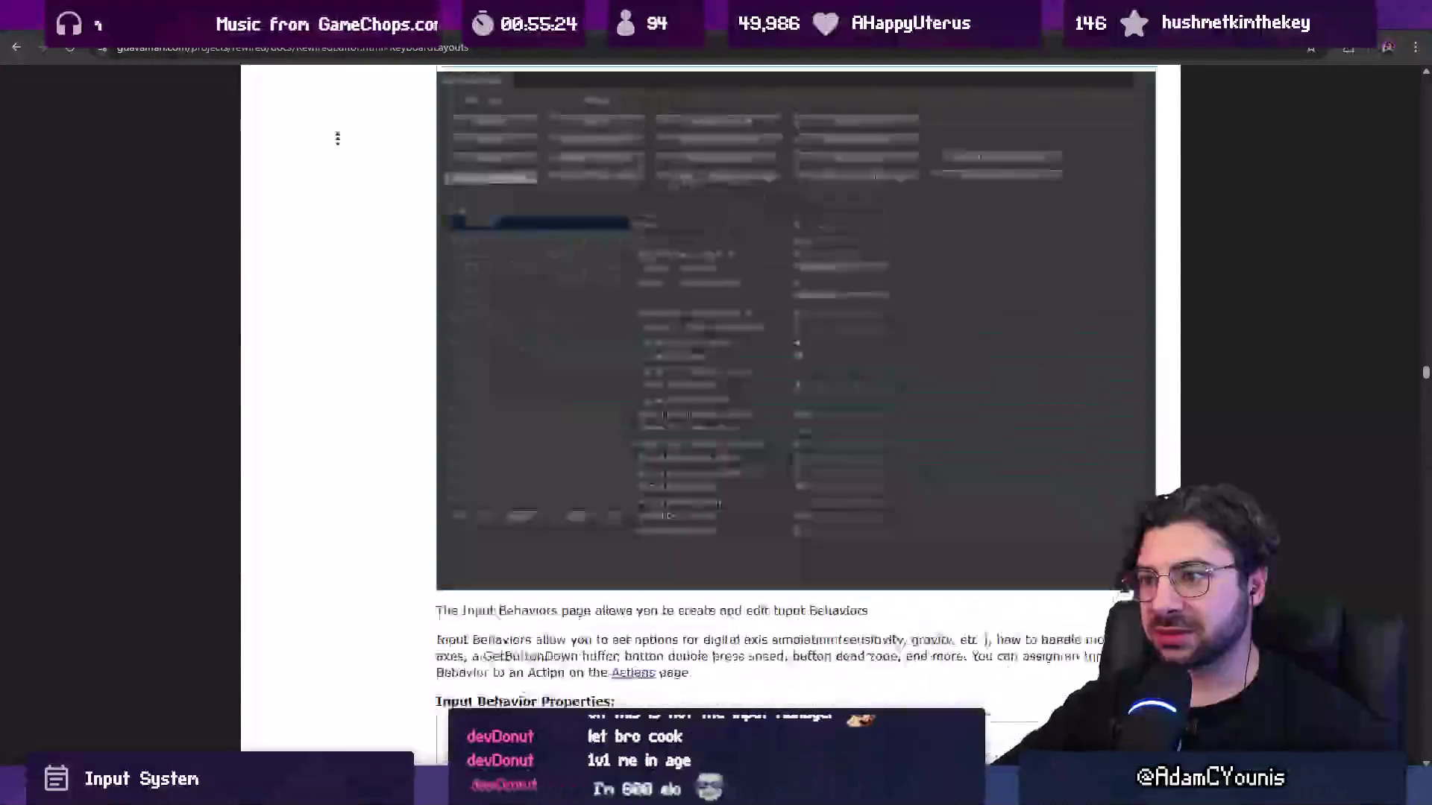
pyautogui.scroll(20, 343, 298)
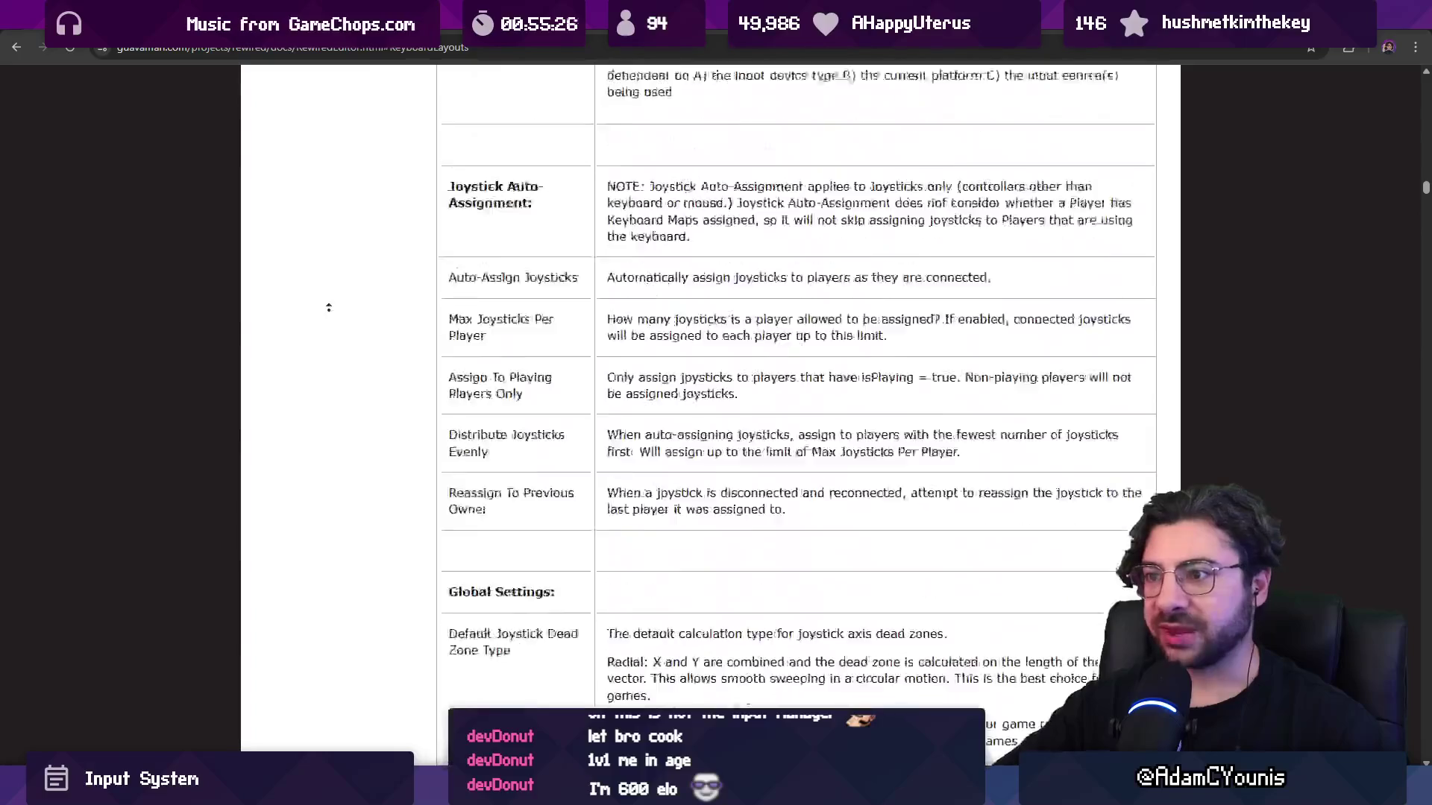
pyautogui.scroll(20, 361, 435)
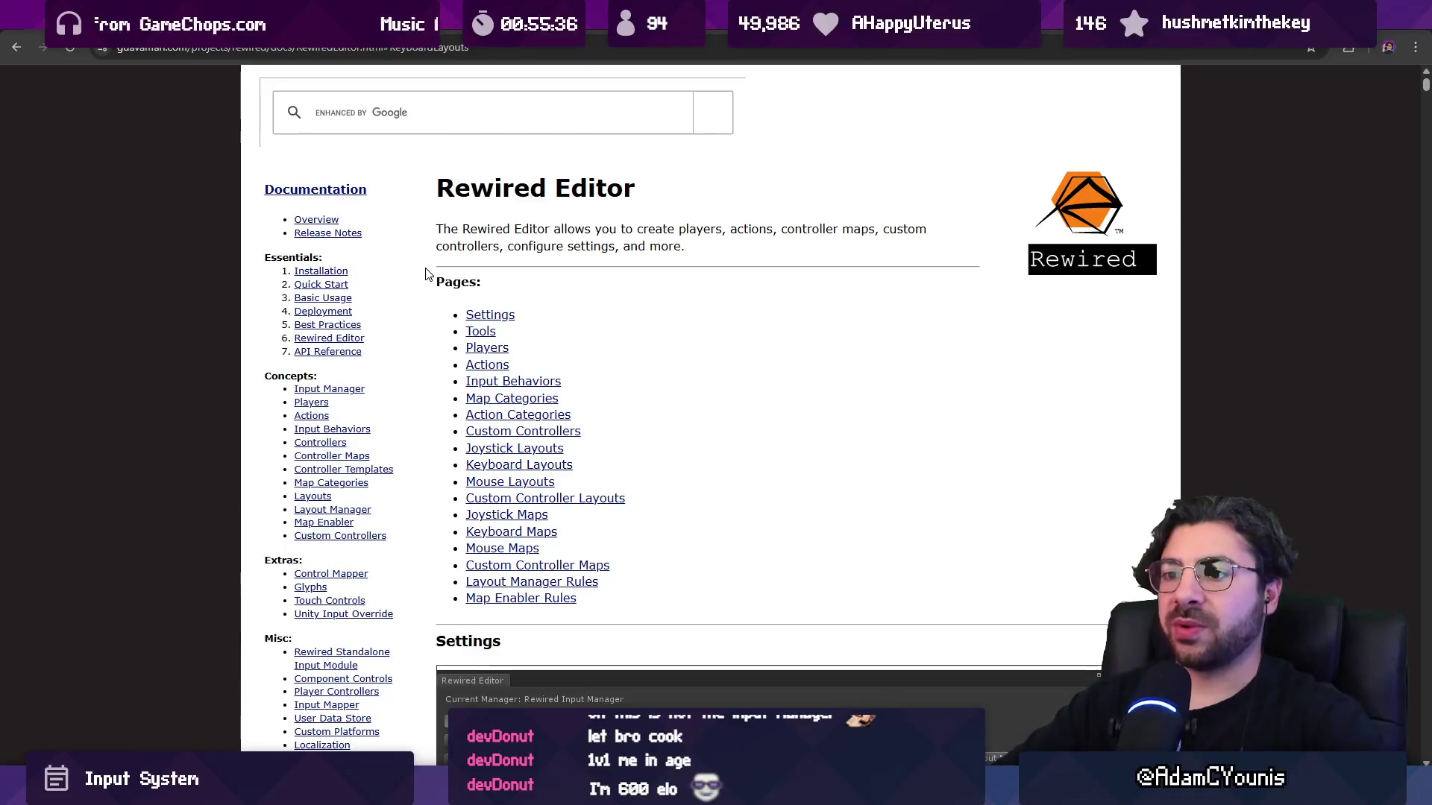
# Skim the User Data Store page on saving and loading controller data, then switch to KeyMapMenu.cs.
pyautogui.scroll(-3, 335, 396)
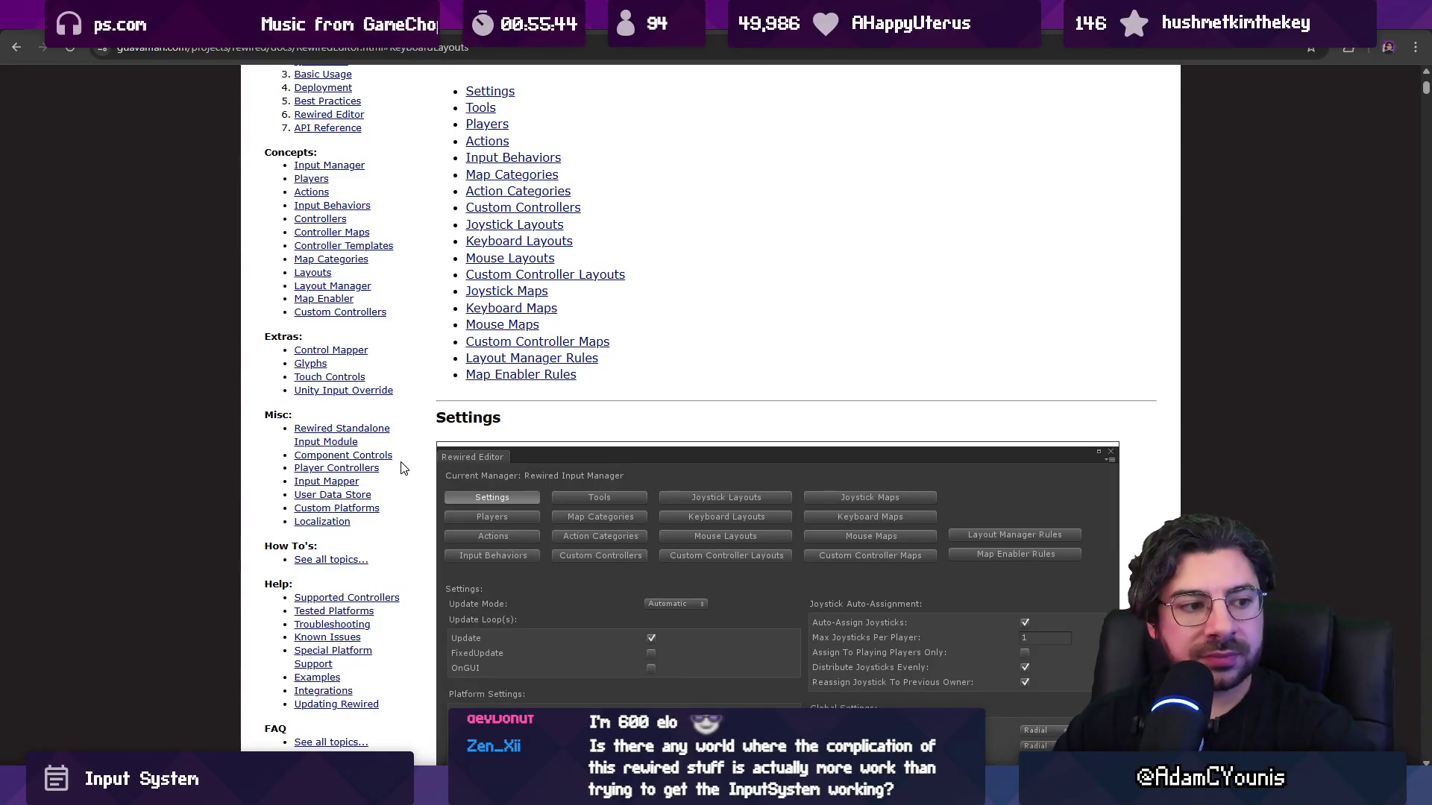
pyautogui.scroll(-2, 631, 492)
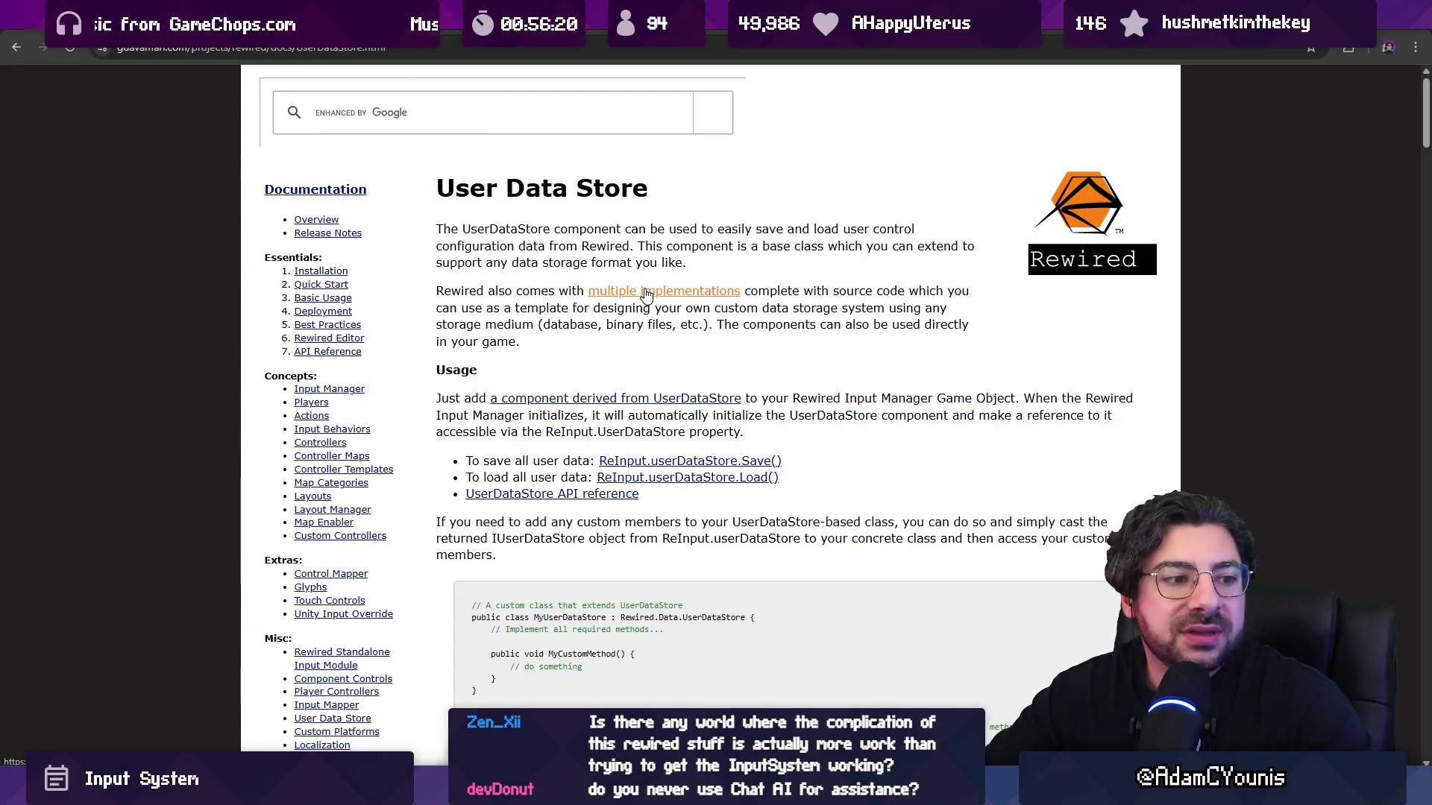
pyautogui.scroll(-8, 645, 294)
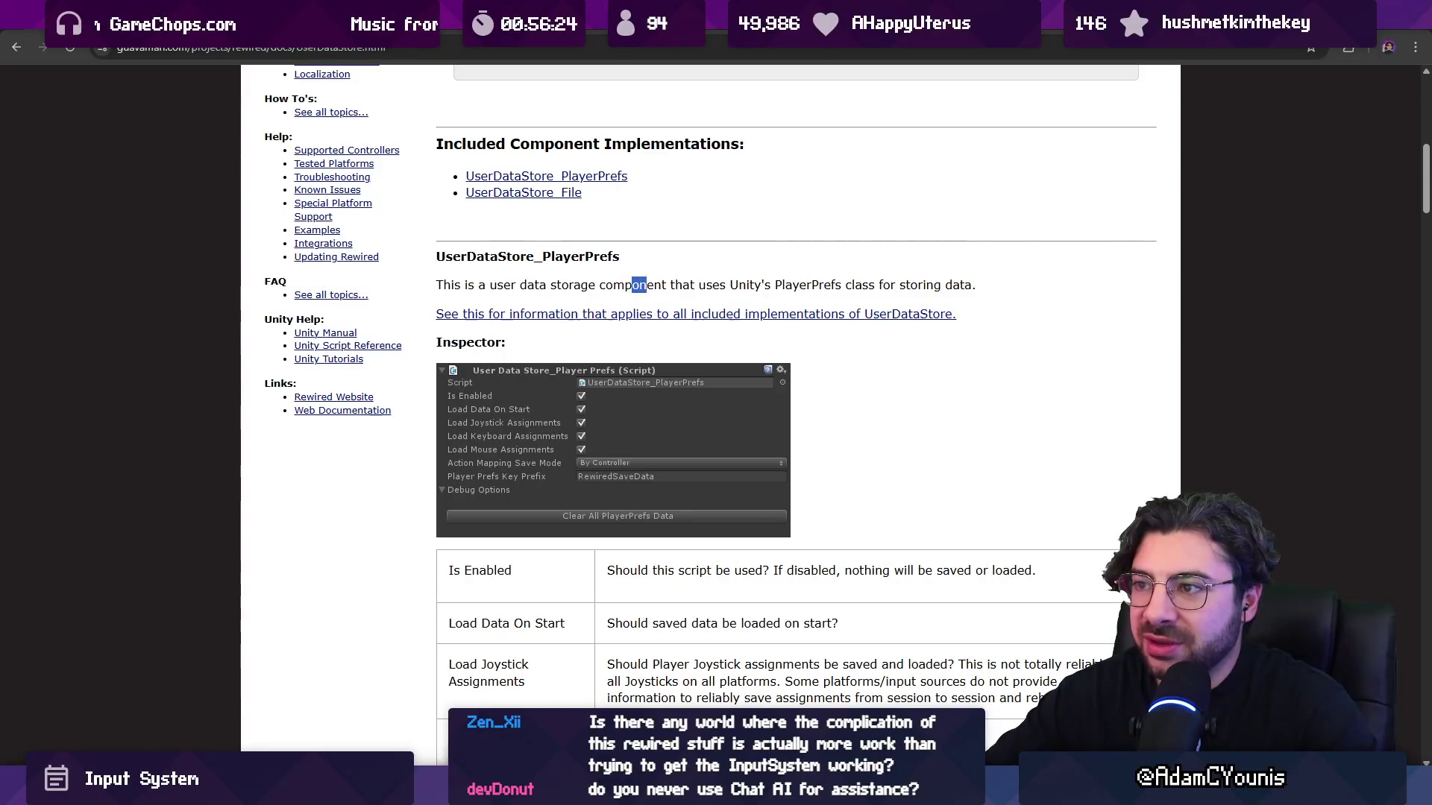
pyautogui.click(638, 287)
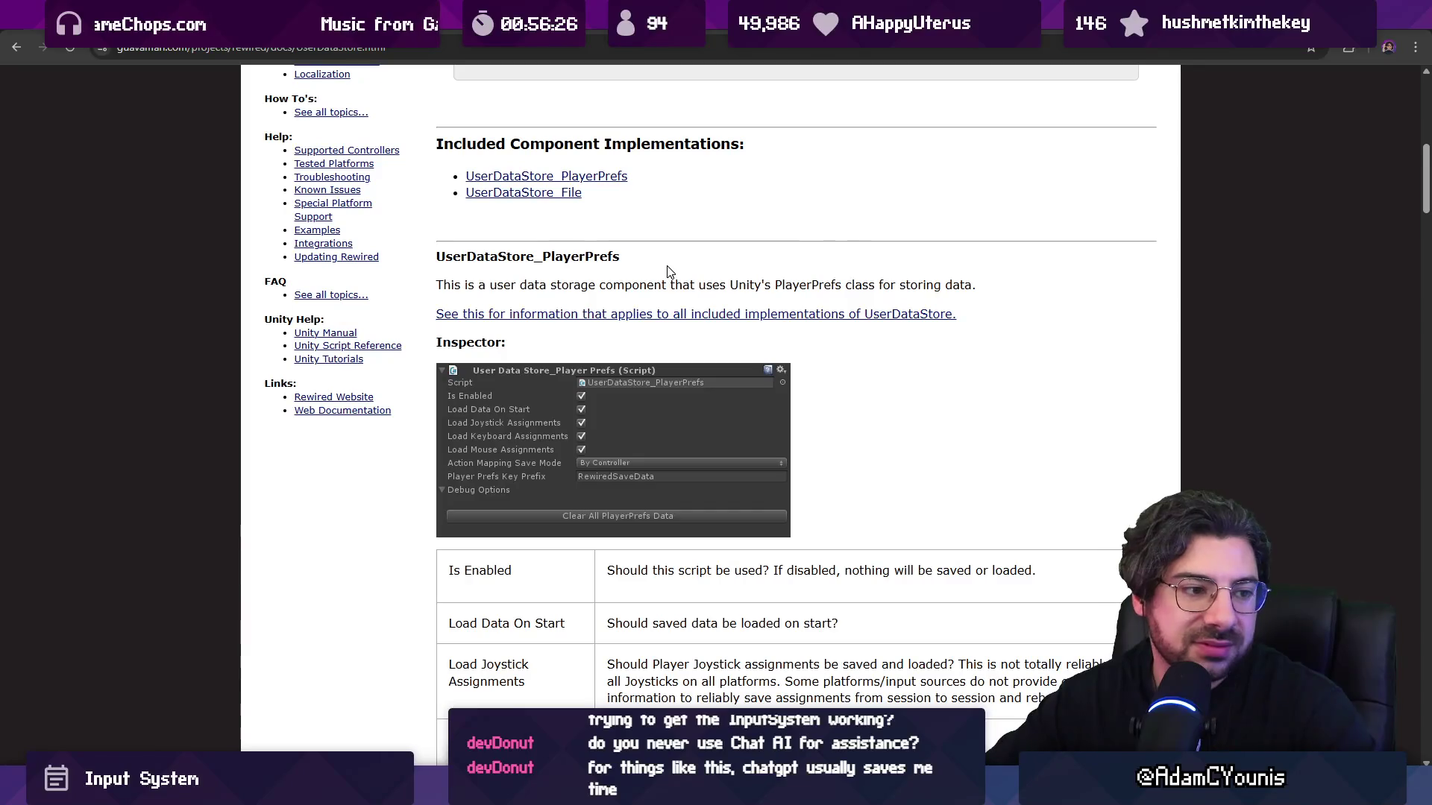
pyautogui.scroll(-1, 687, 308)
pyautogui.scroll(-6, 687, 308)
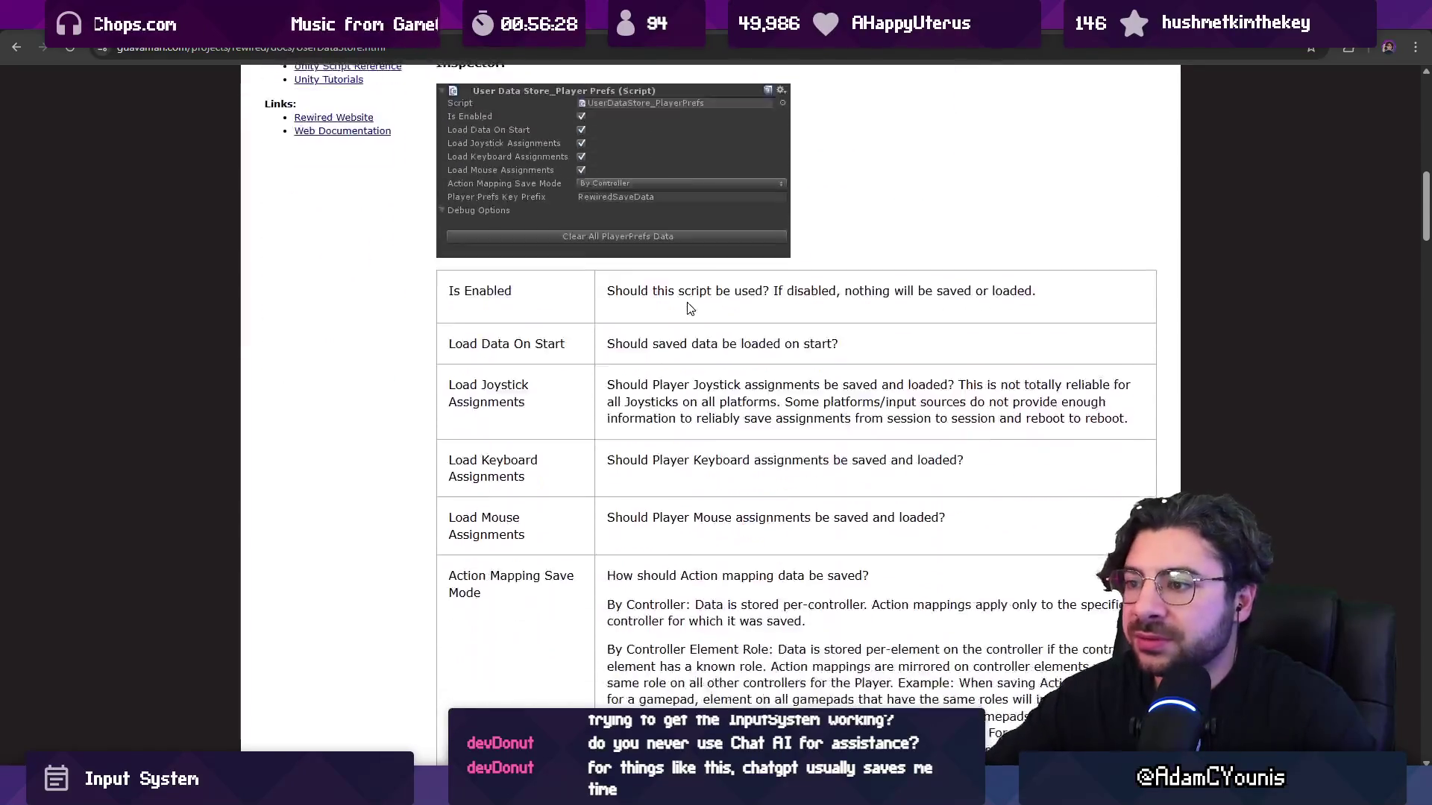
pyautogui.scroll(15, 843, 266)
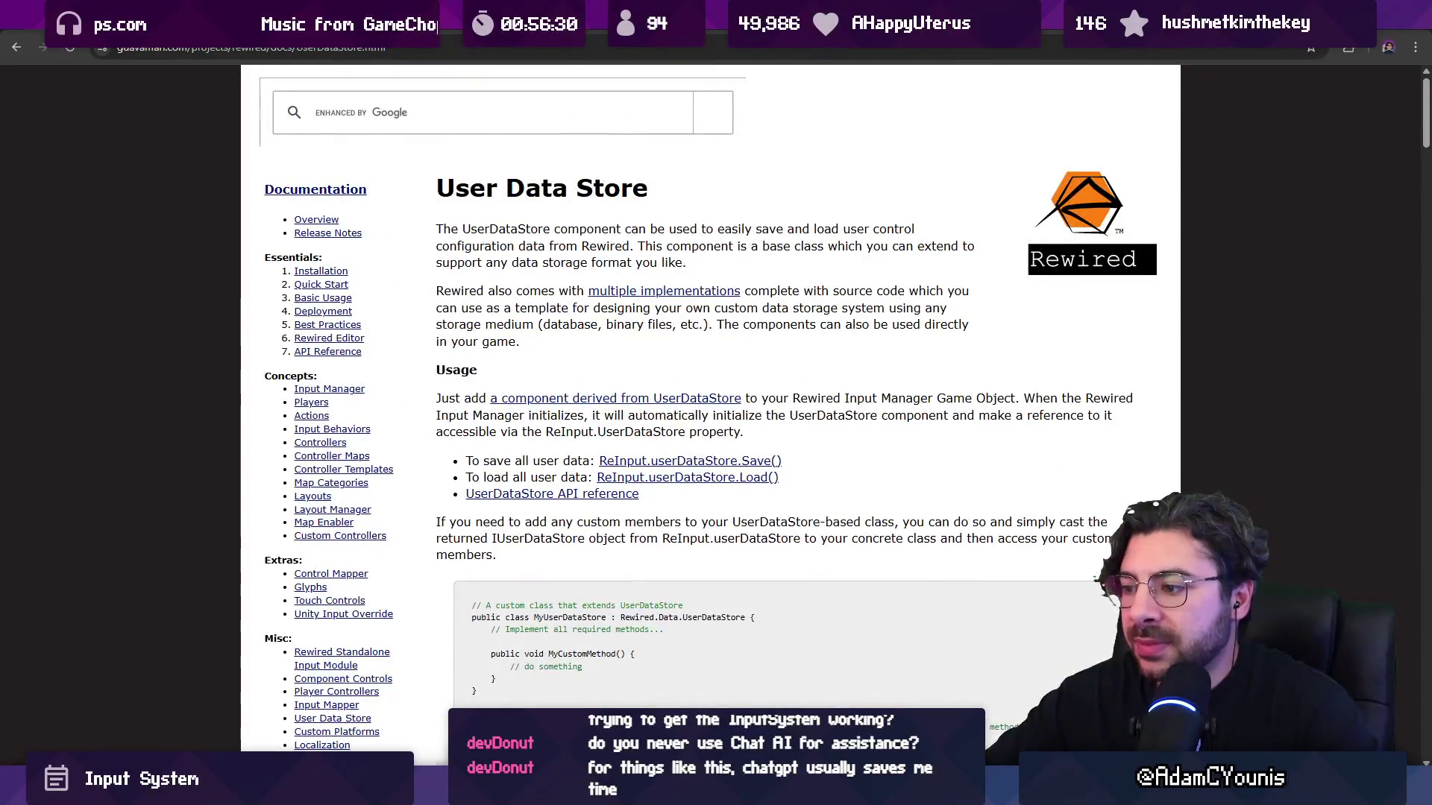
pyautogui.hotkey('alt', 'Tab')
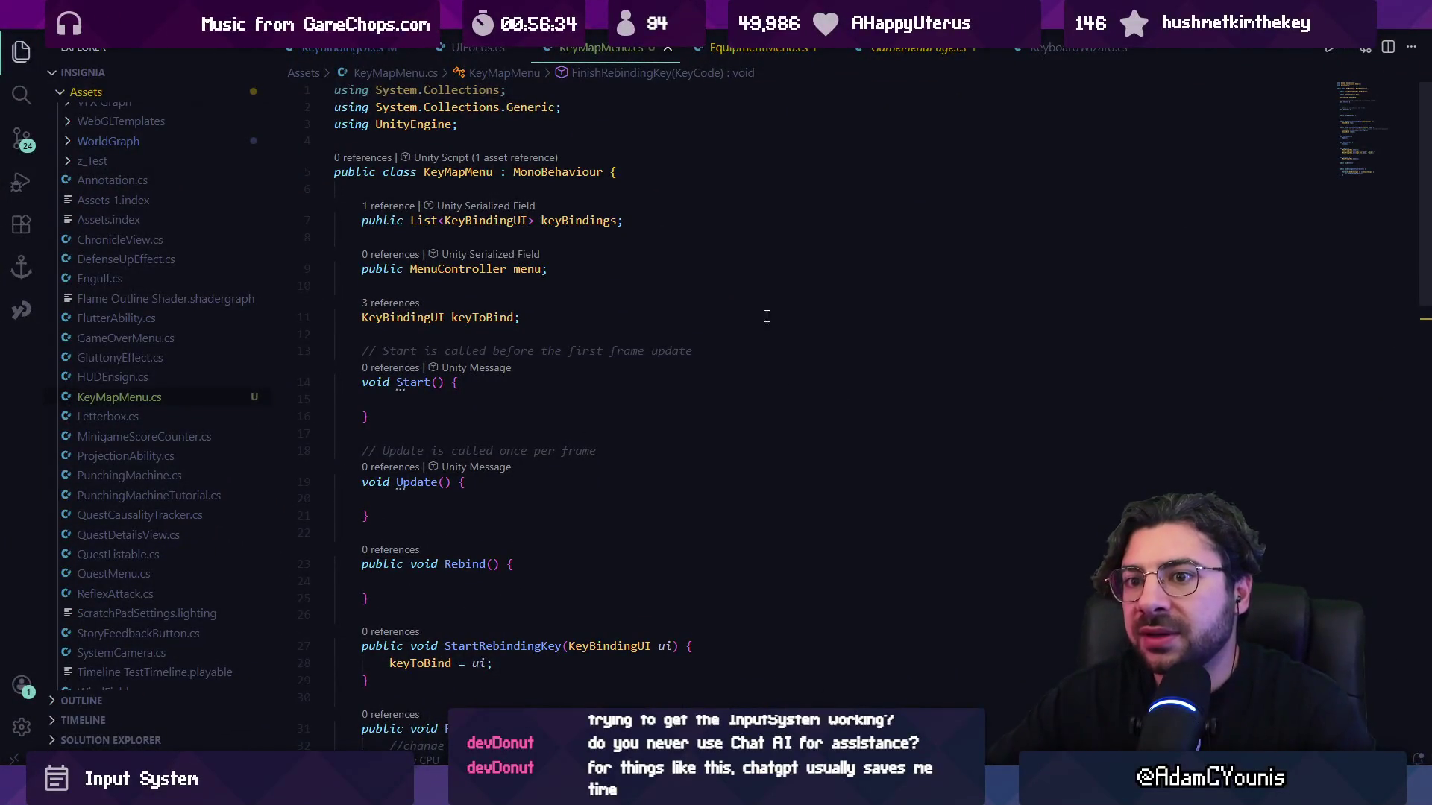
# Start a new, empty AI chat conversation beside KeyMapMenu.cs.
pyautogui.scroll(-6, 721, 286)
pyautogui.scroll(5, 721, 286)
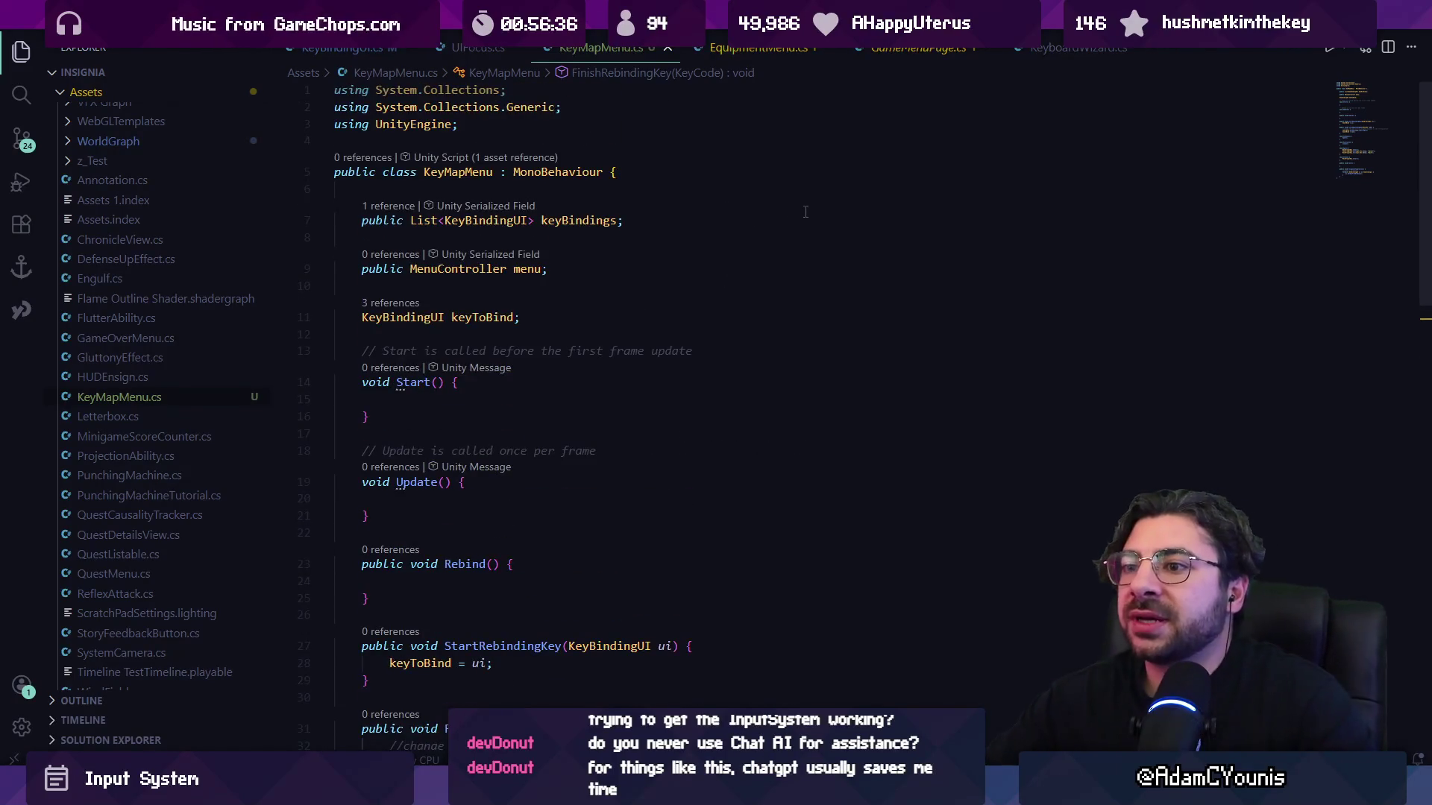
pyautogui.hotkey('ctrl', 'alt', 'i')
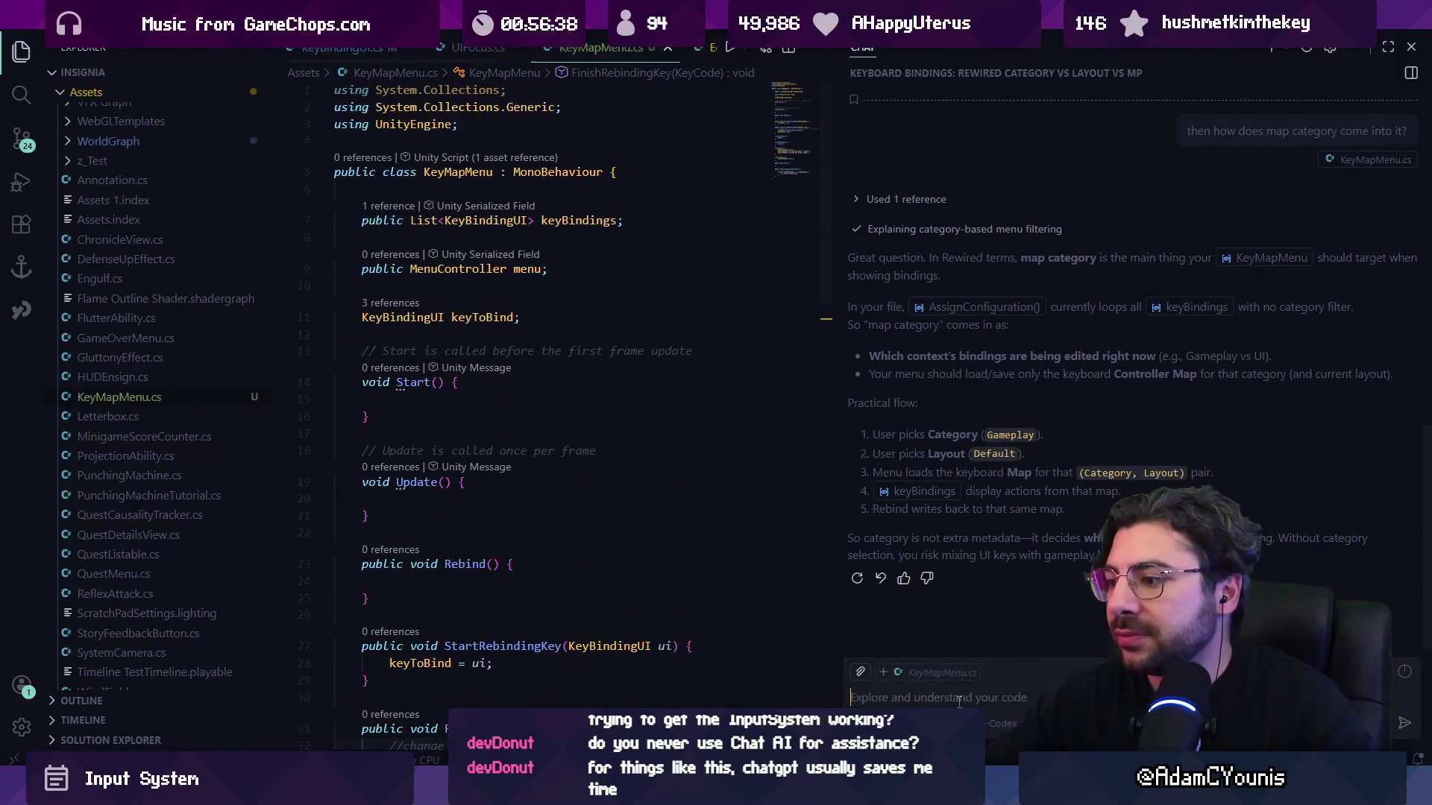
pyautogui.click(1291, 49)
# Ask the strategy for cycling layout presets and how Rewired stores them for runtime access.
pyautogui.write('what woyul')
pyautogui.press('BackSpace')
pyautogui.press('BackSpace')
pyautogui.press('BackSpace')
pyautogui.write('uld be')
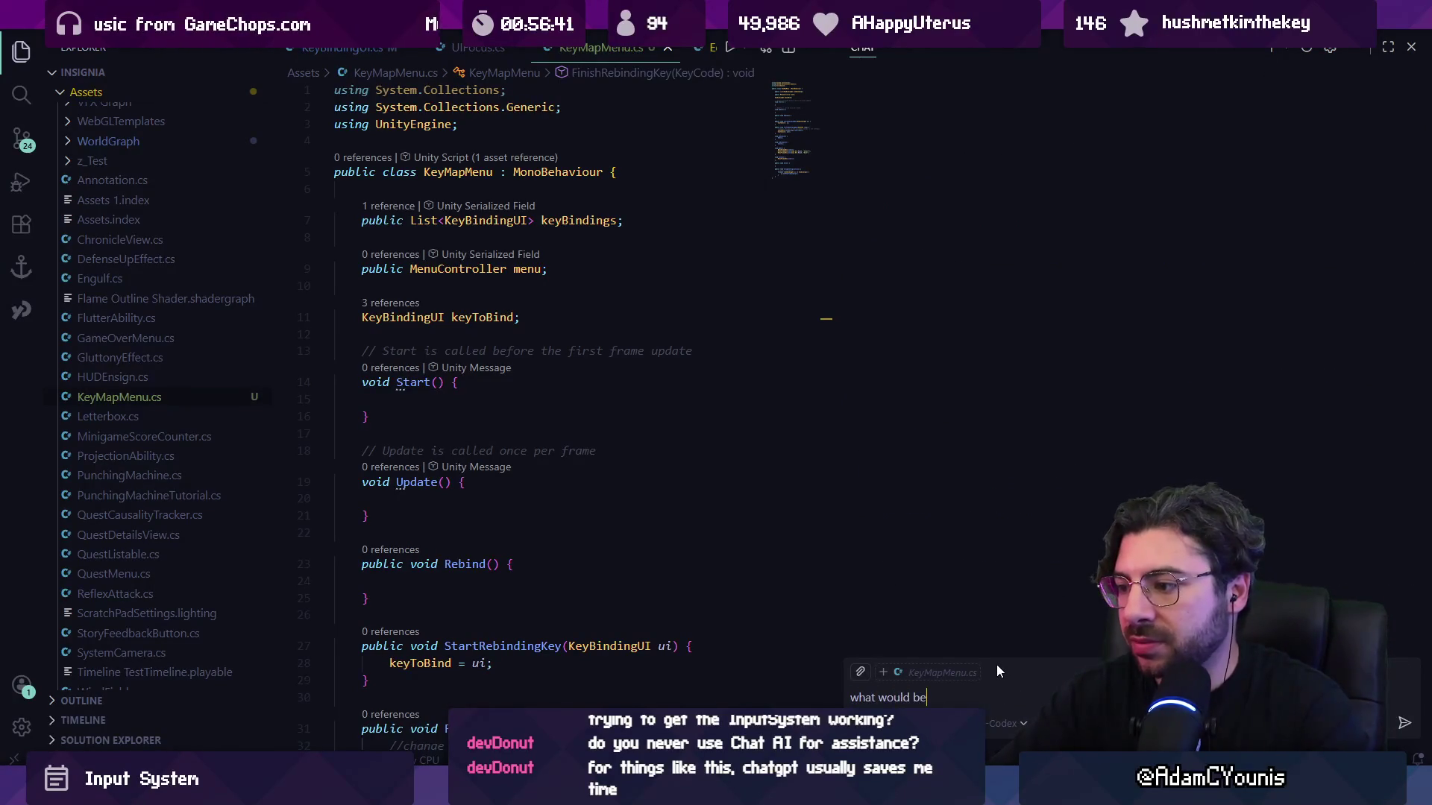
pyautogui.write(' the stragey')
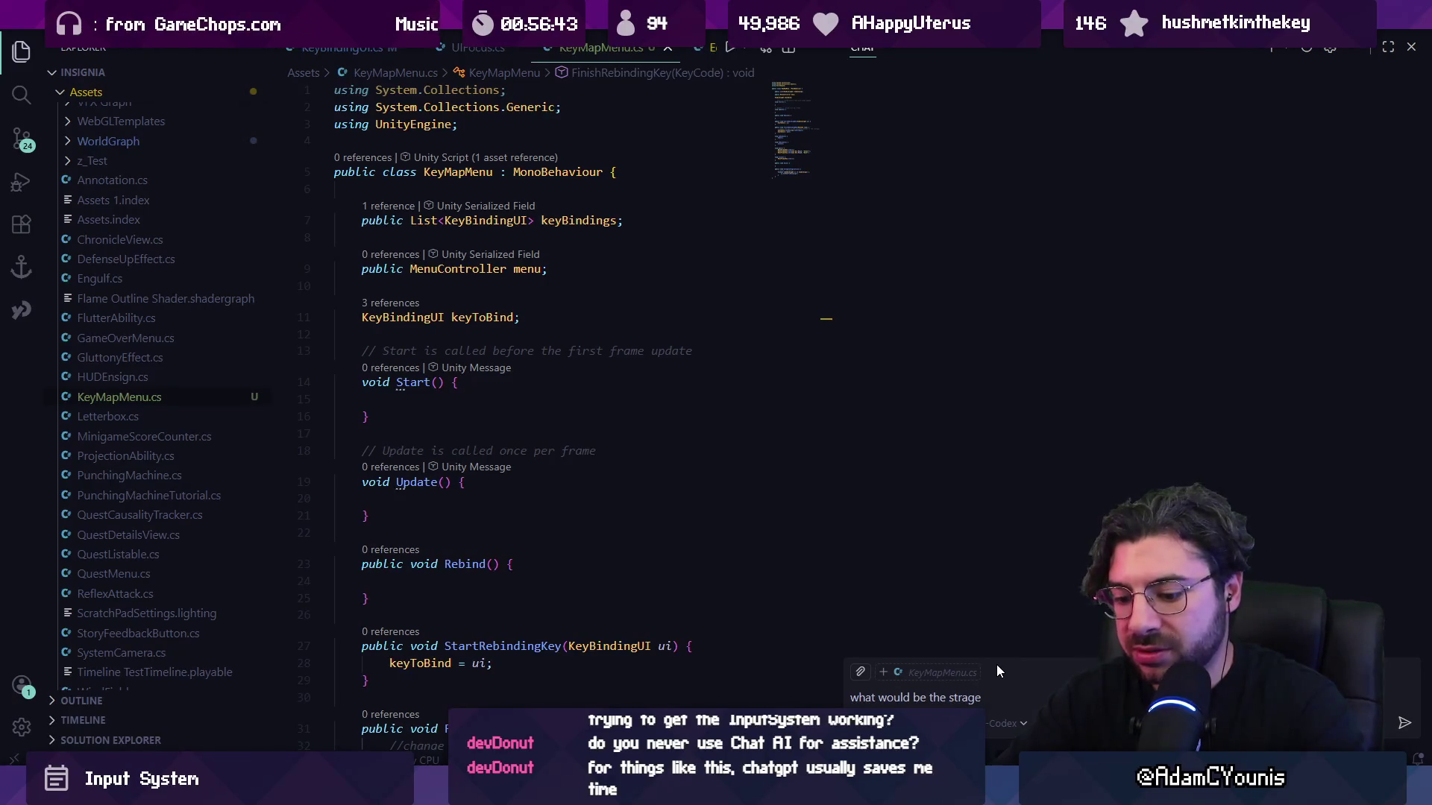
pyautogui.press('BackSpace')
pyautogui.press('BackSpace')
pyautogui.press('BackSpace')
pyautogui.write('tegy ')
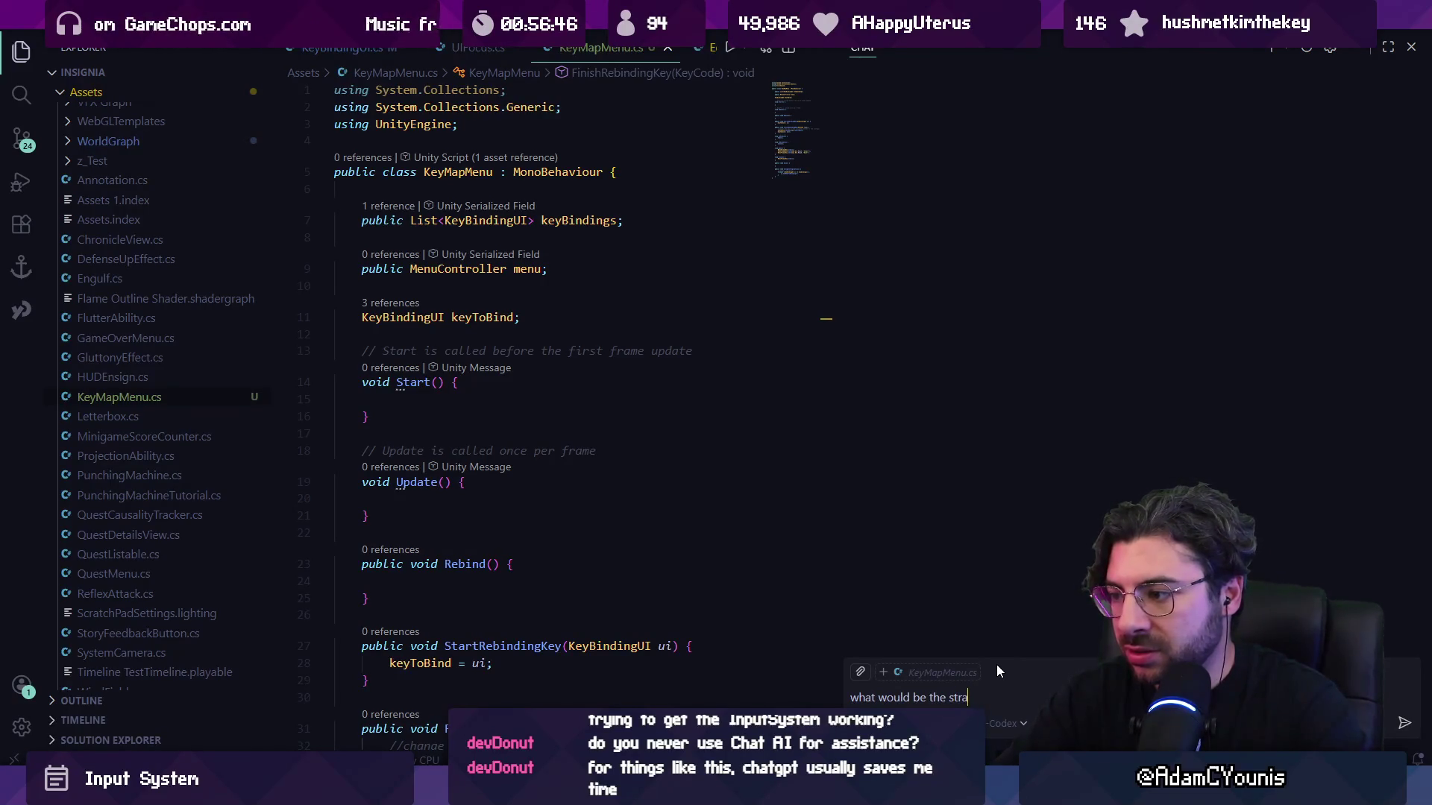
pyautogui.write('for ')
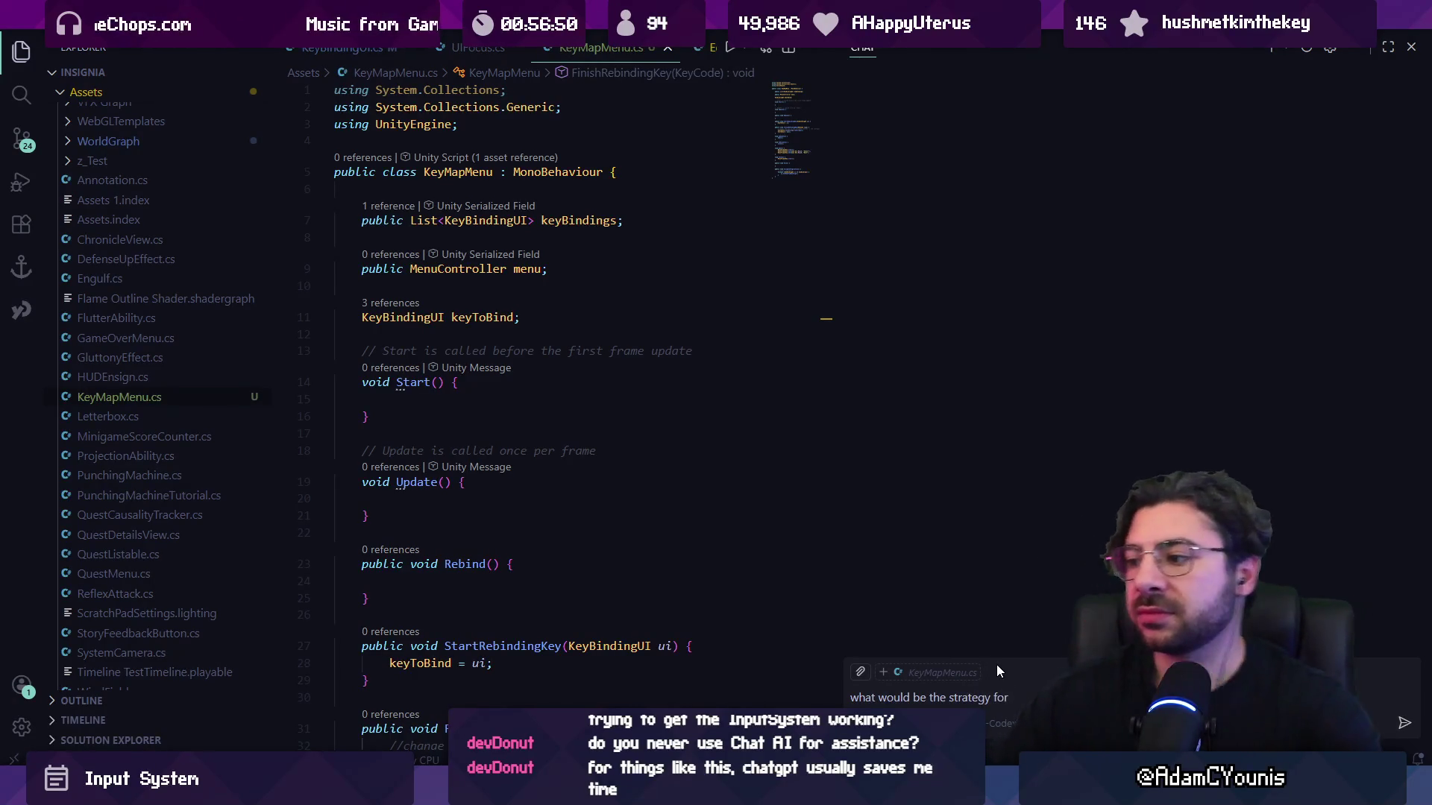
pyautogui.write('cycling')
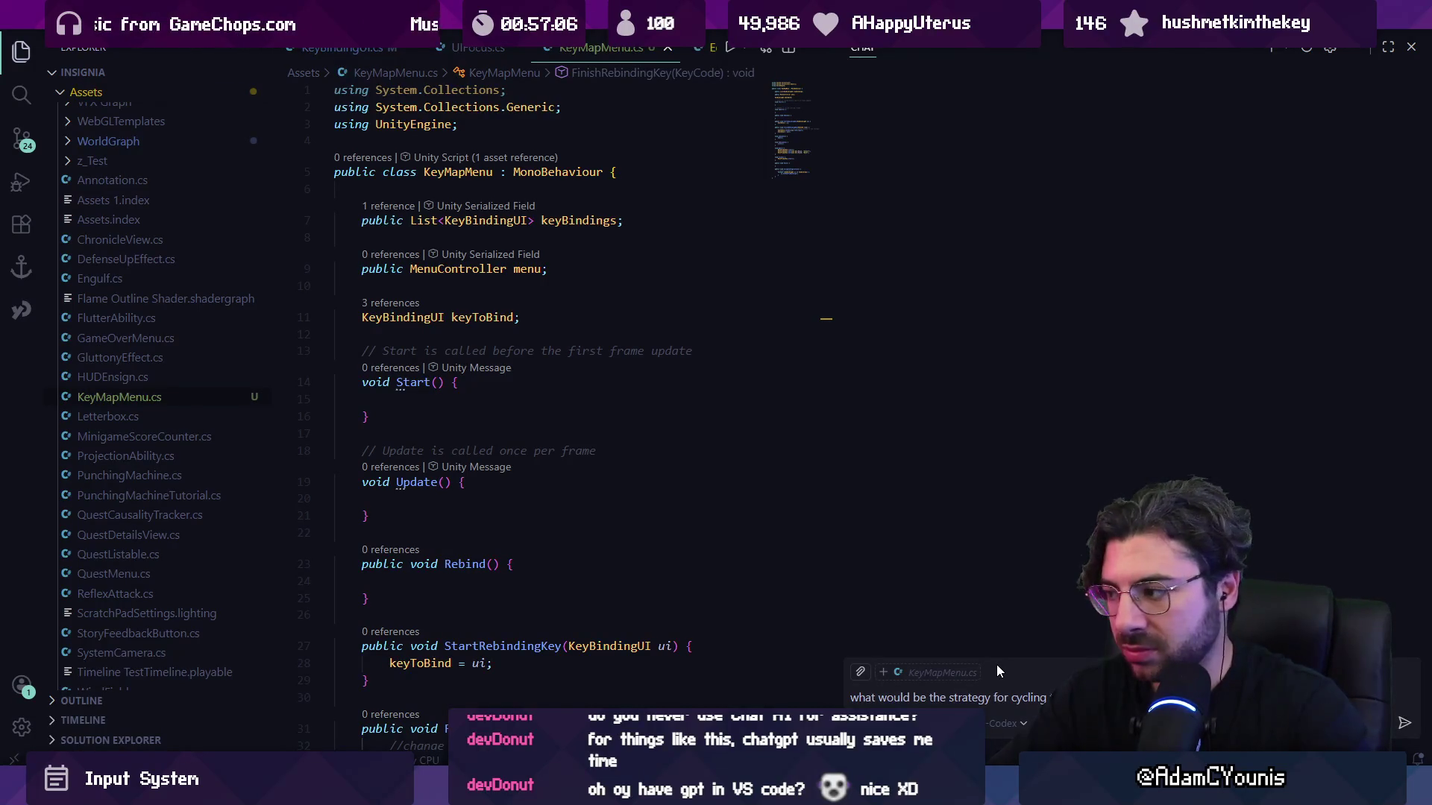
pyautogui.write('t')
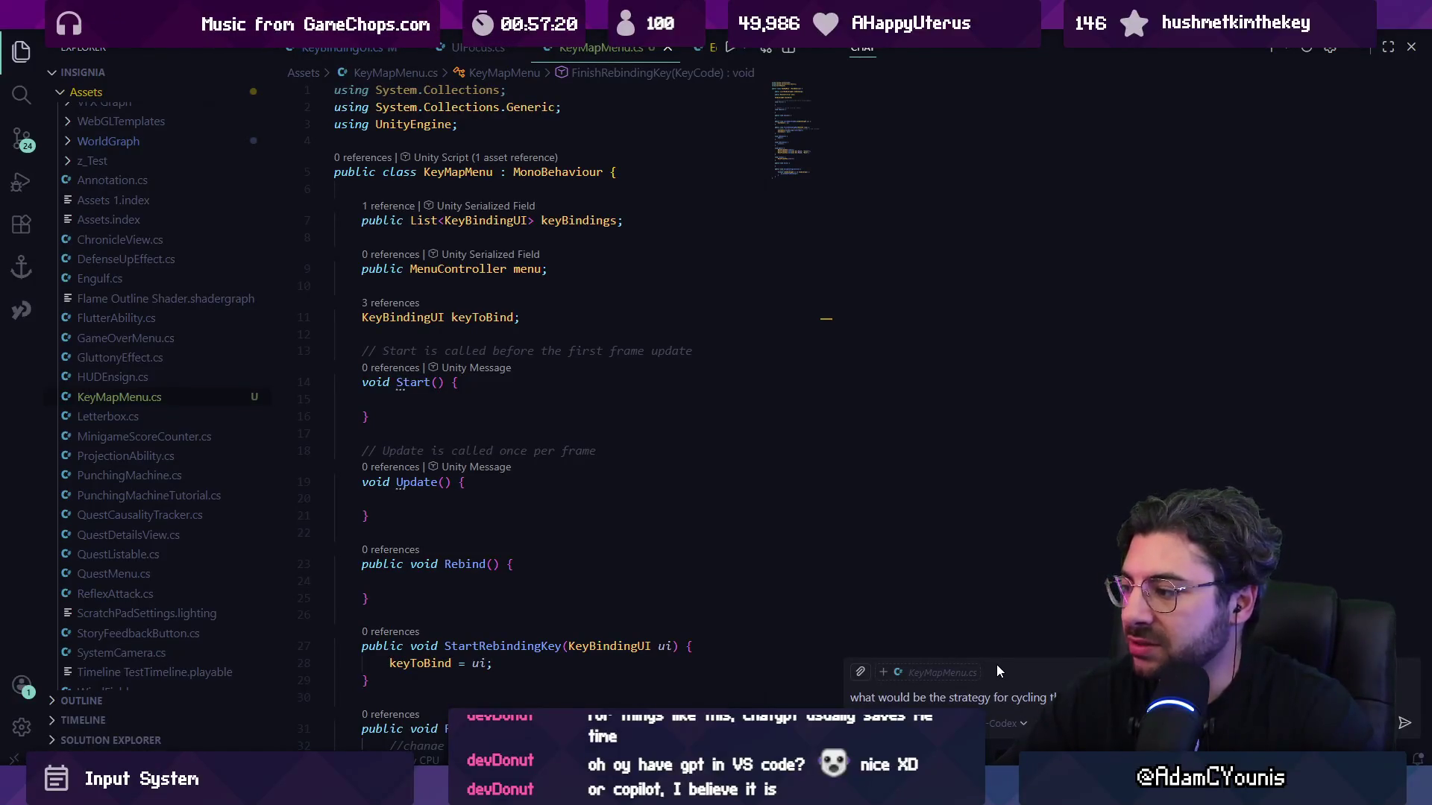
pyautogui.hotkey('shift', 'Return')
pyautogui.write('how are they a')
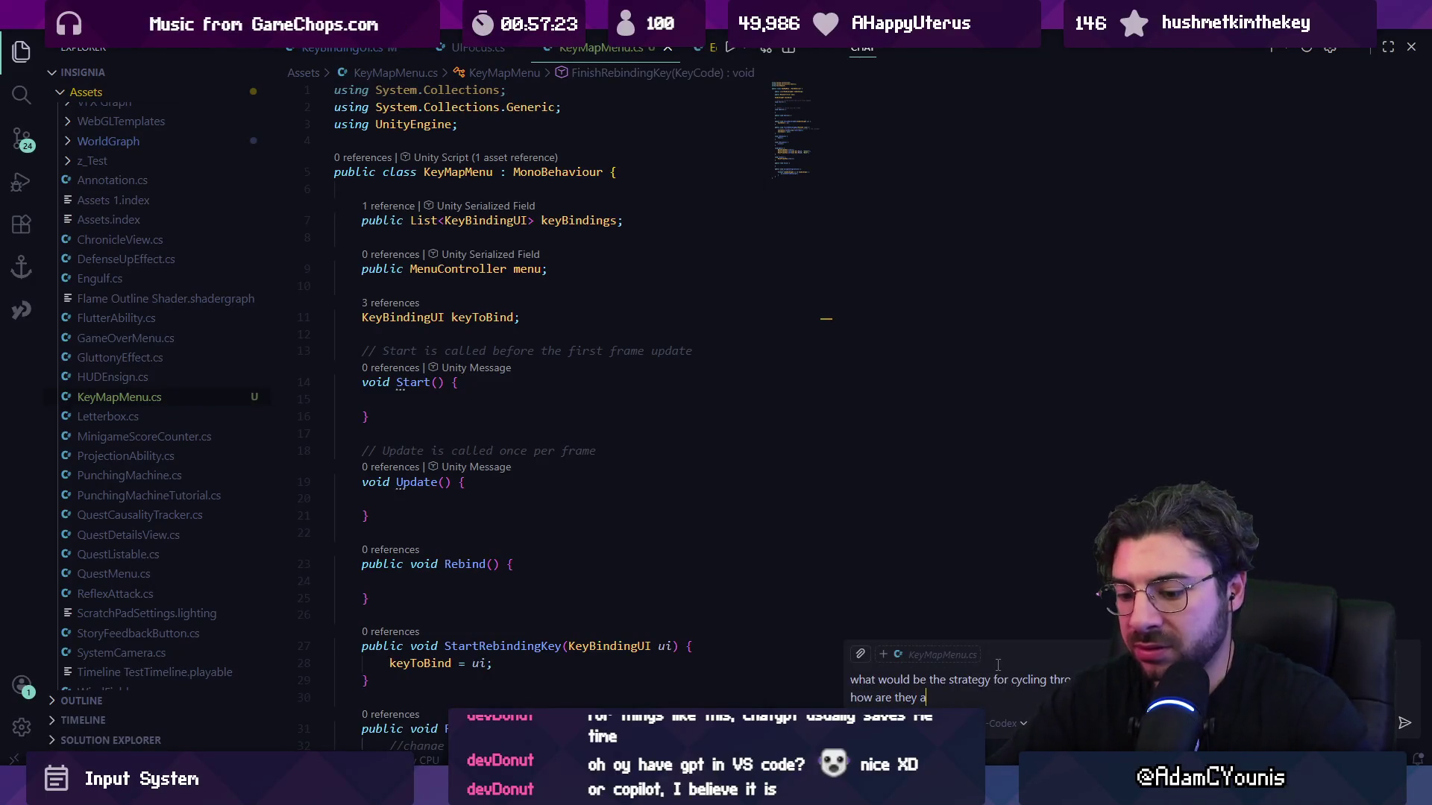
pyautogui.press('BackSpace')
pyautogui.write('stored in Rewired ')
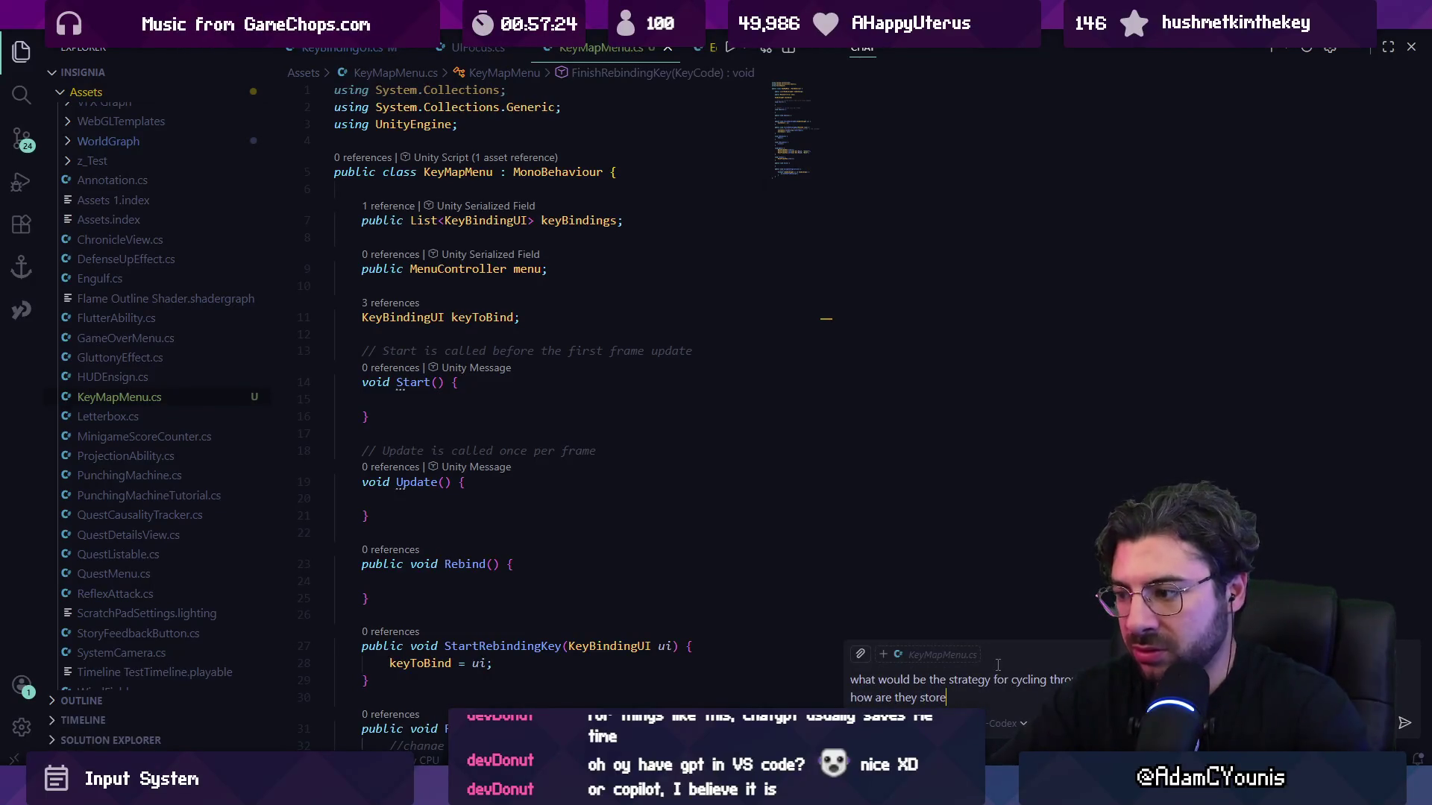
pyautogui.write('for acce')
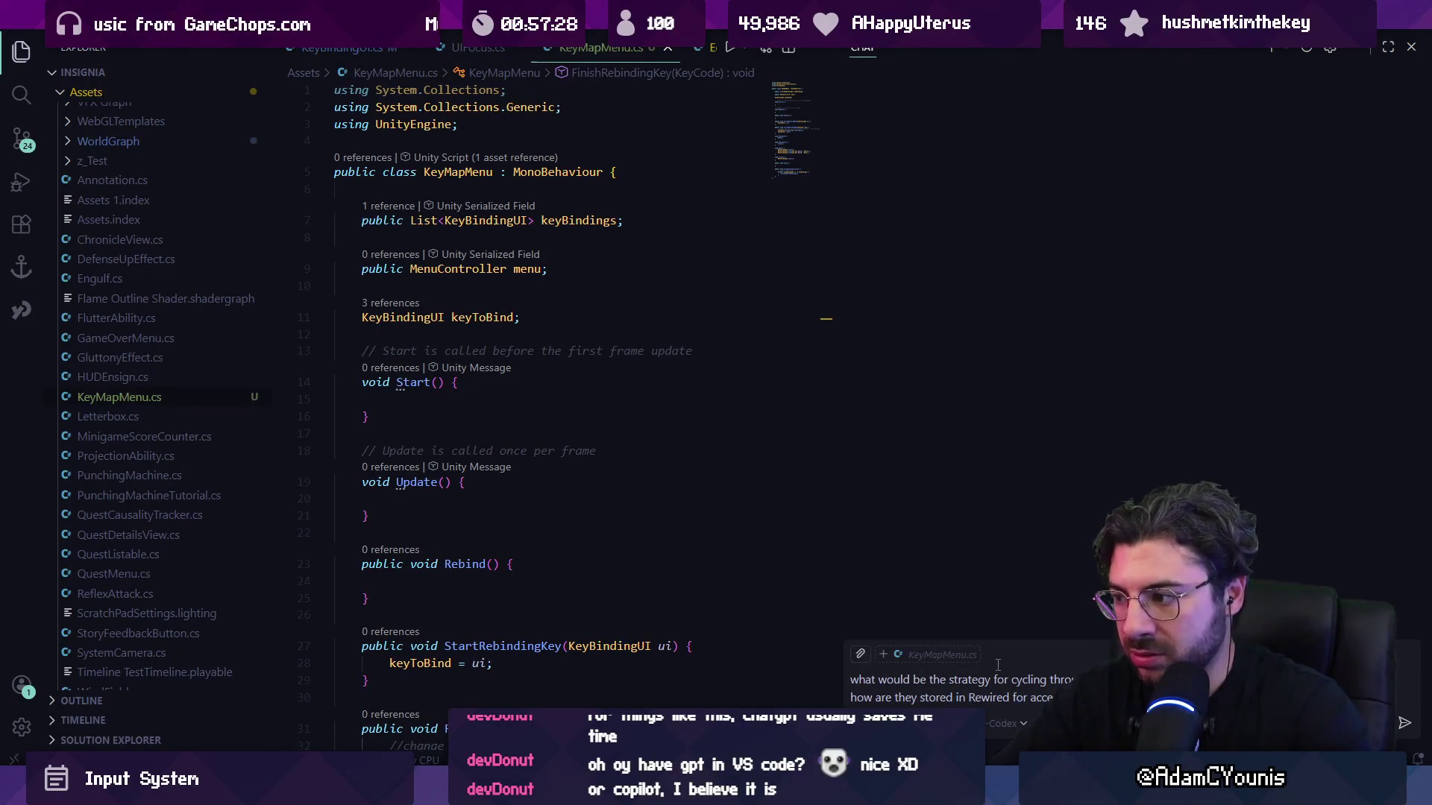
pyautogui.press('Return')
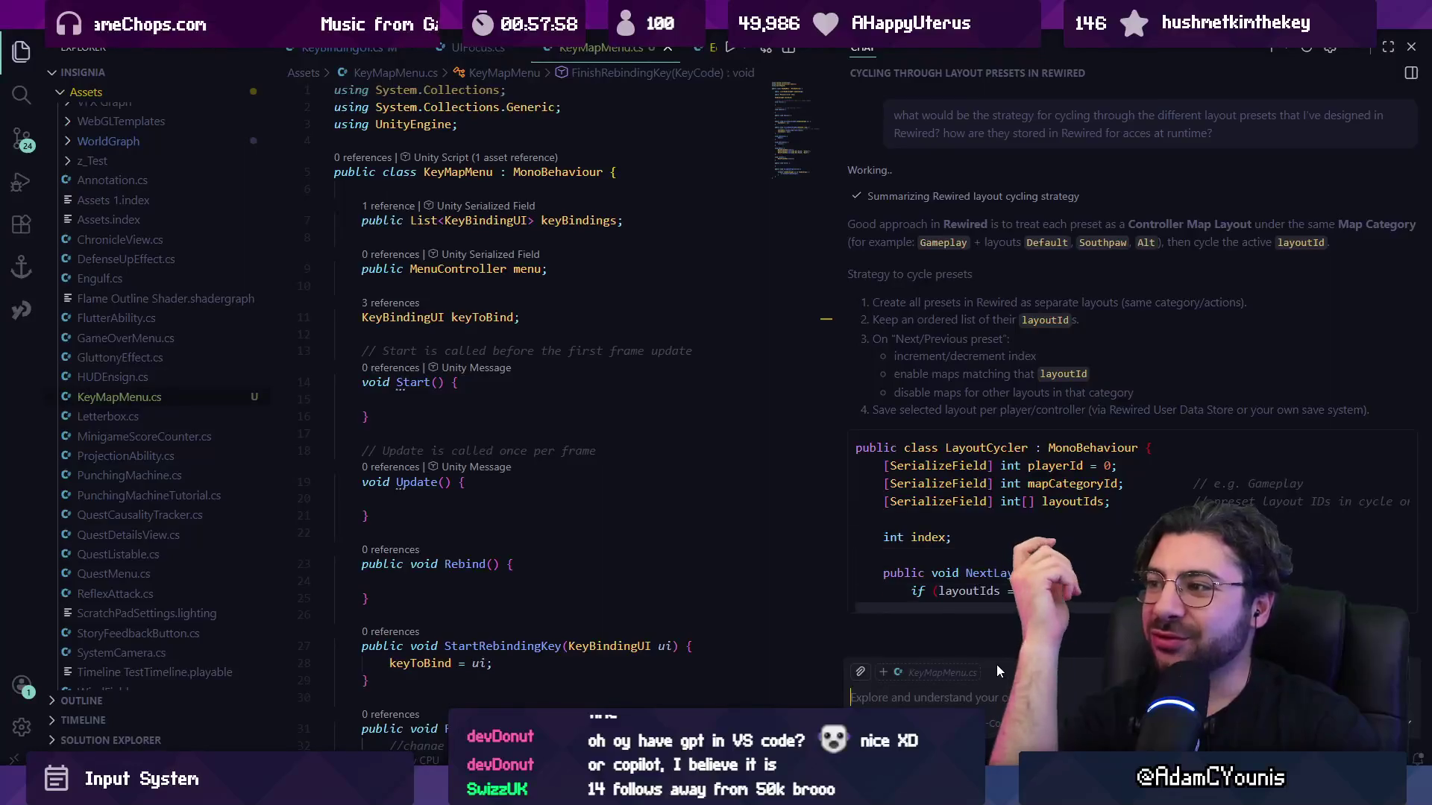
# Read the LayoutCycler answer, check the model list, and begin a follow-up starting 'i have the intention'.
pyautogui.scroll(3, 1002, 540)
pyautogui.scroll(1, 992, 447)
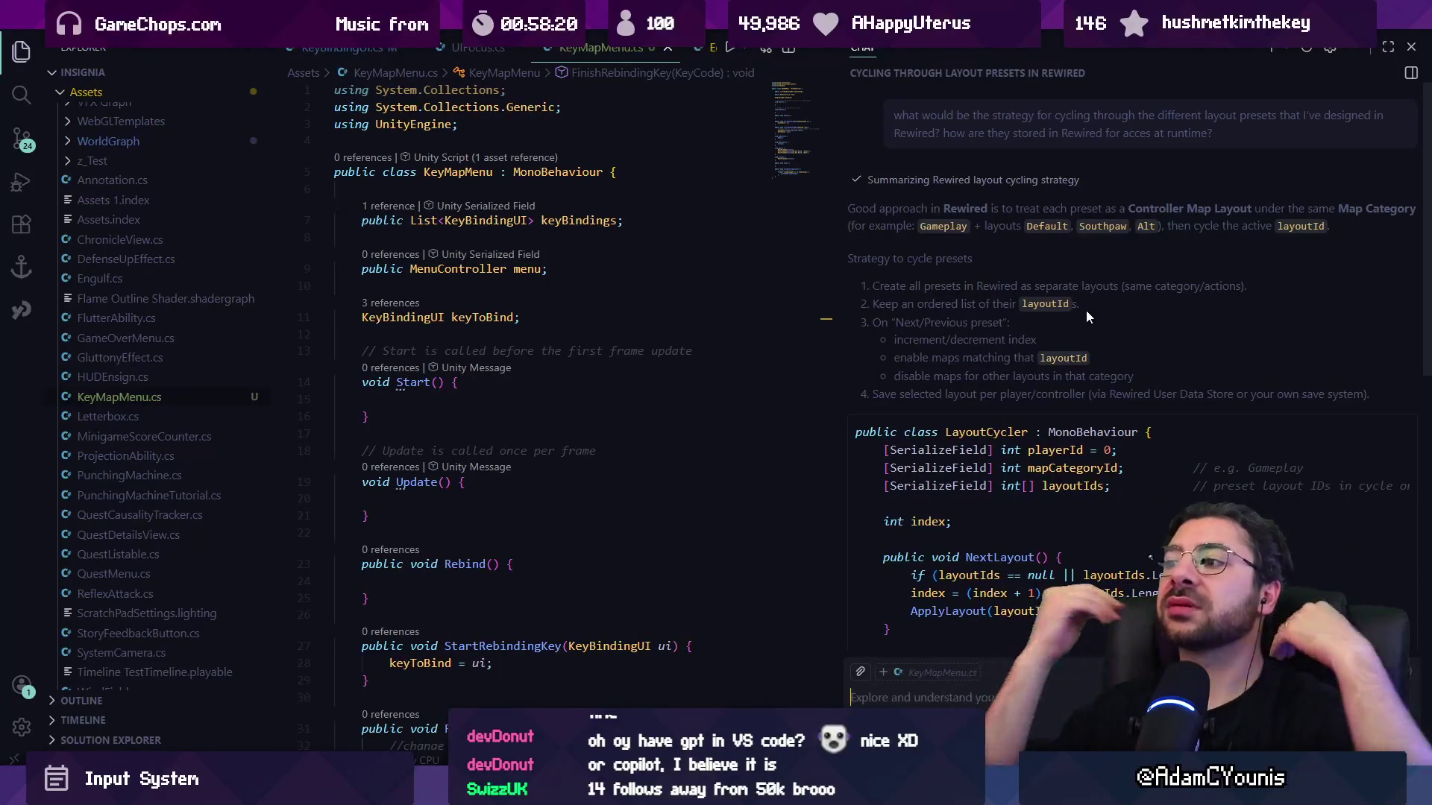
pyautogui.scroll(-3, 1086, 317)
pyautogui.scroll(-5, 1074, 338)
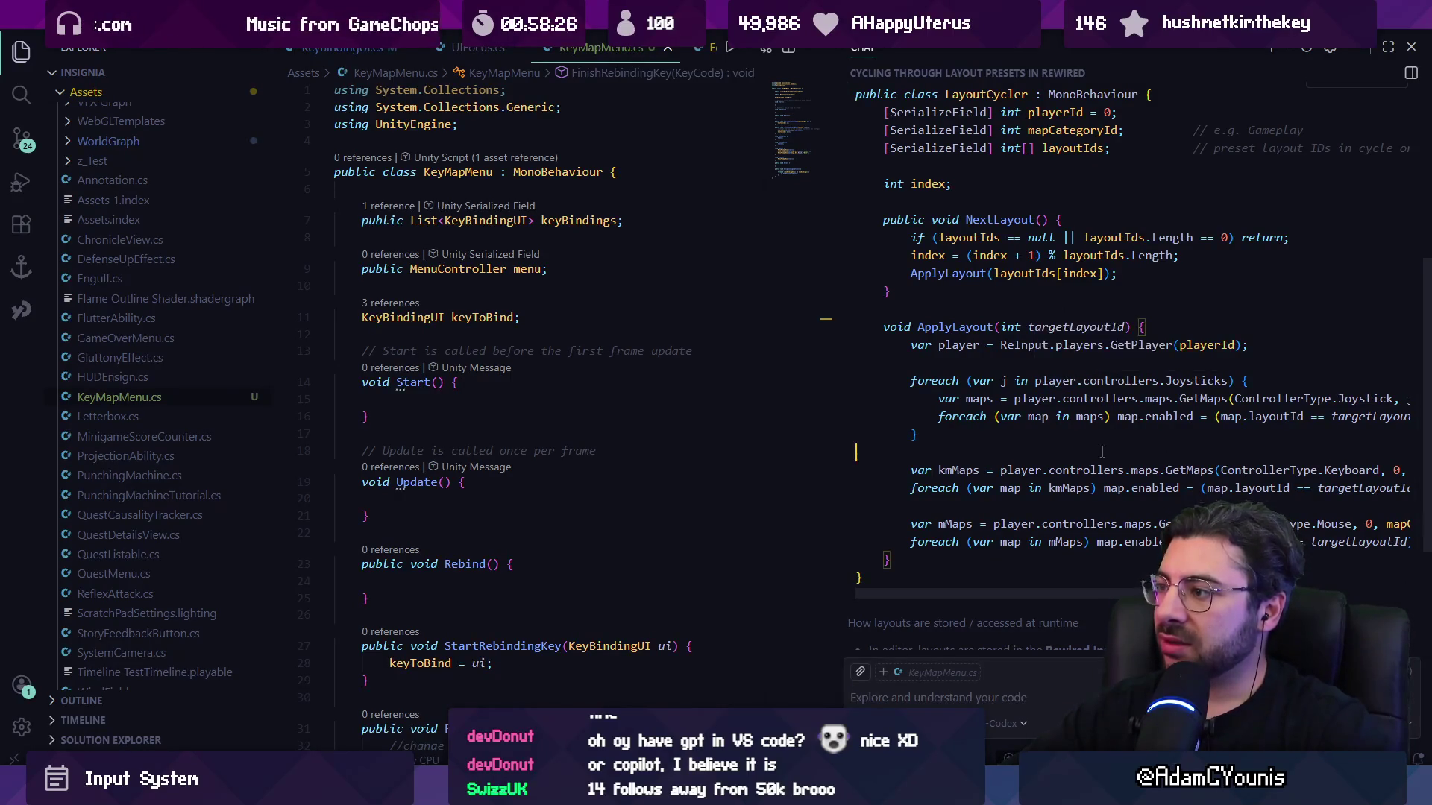
pyautogui.scroll(-1, 1129, 554)
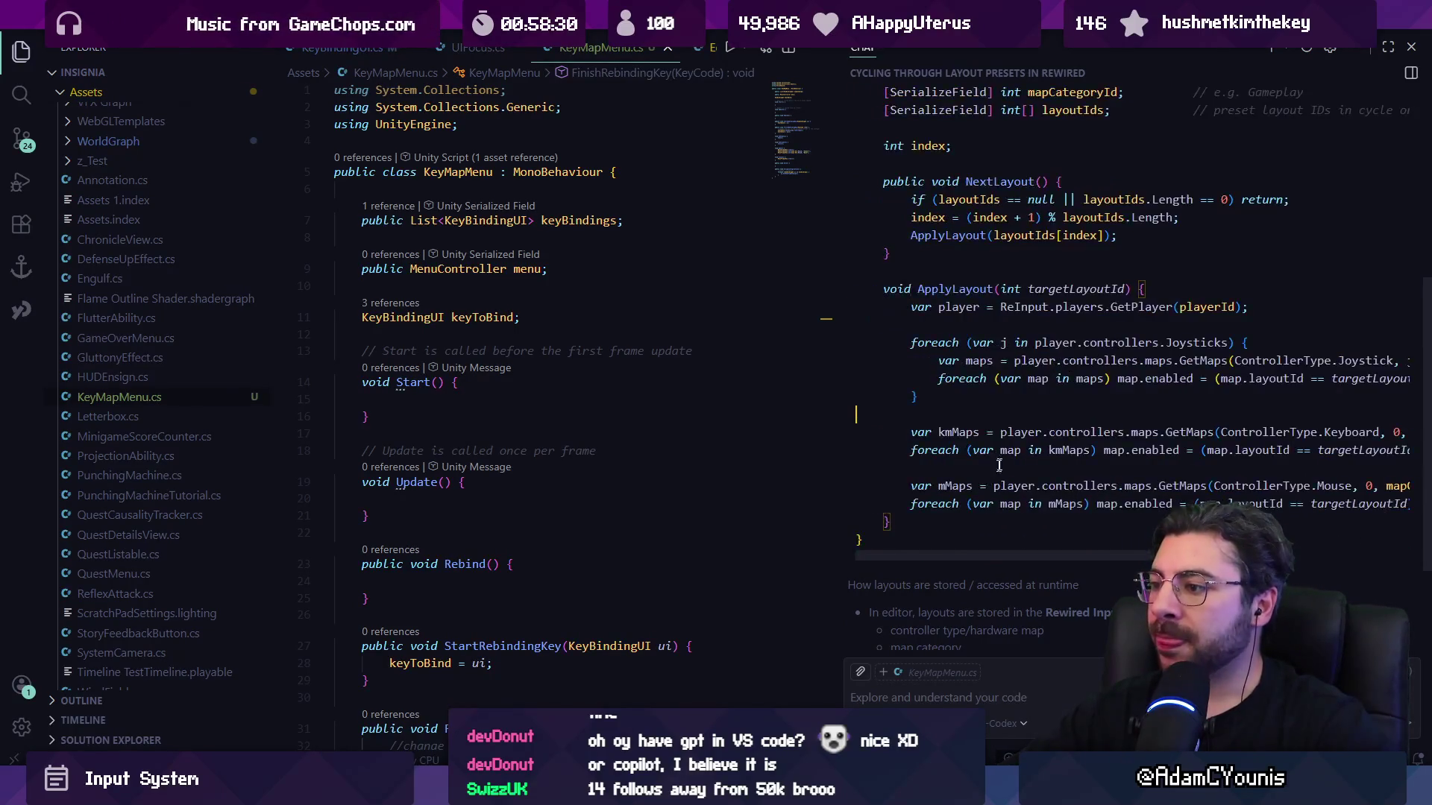
pyautogui.scroll(-4, 1193, 582)
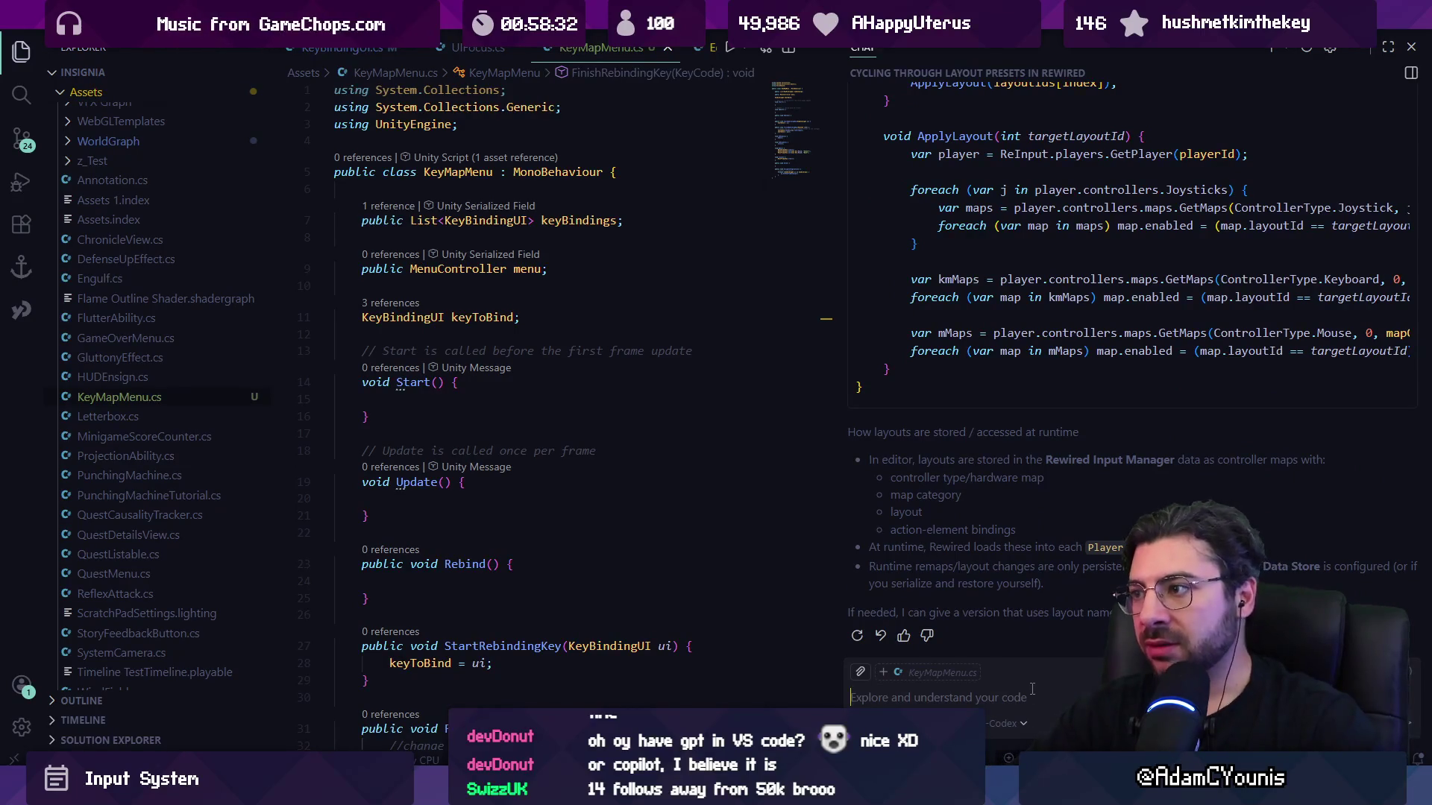
pyautogui.scroll(7, 1021, 322)
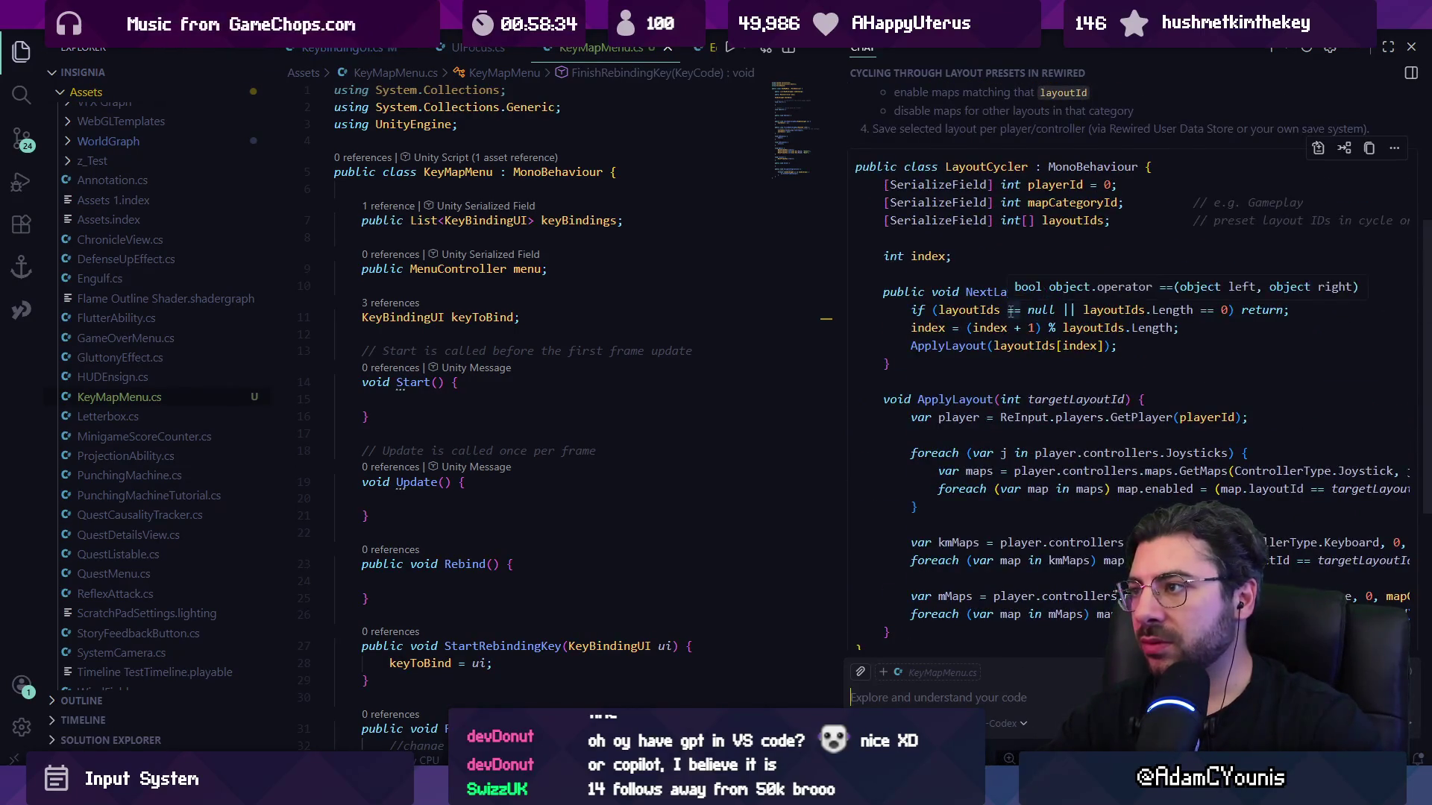
pyautogui.scroll(-7, 1021, 322)
pyautogui.click(1004, 723)
pyautogui.click(902, 699)
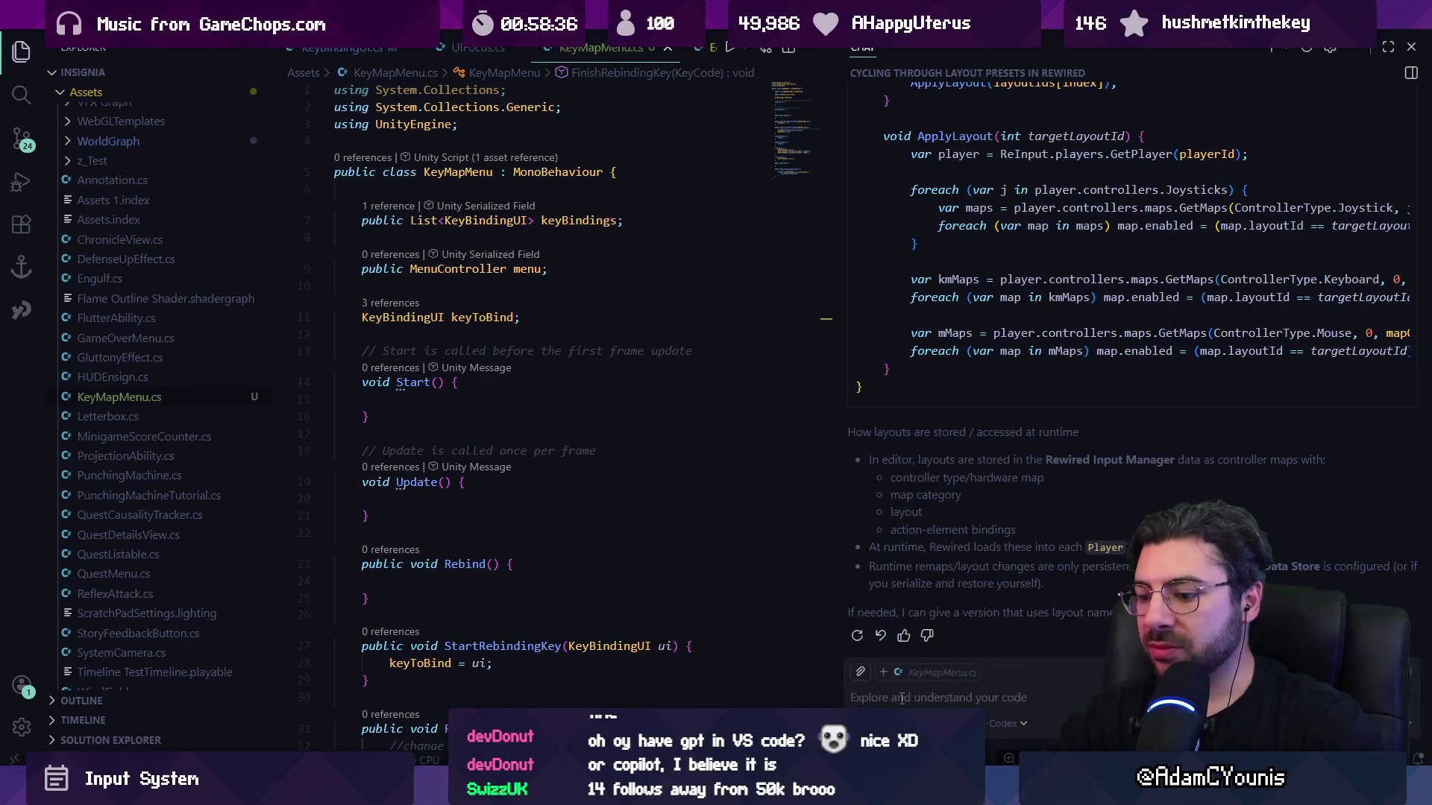
pyautogui.write('i have the')
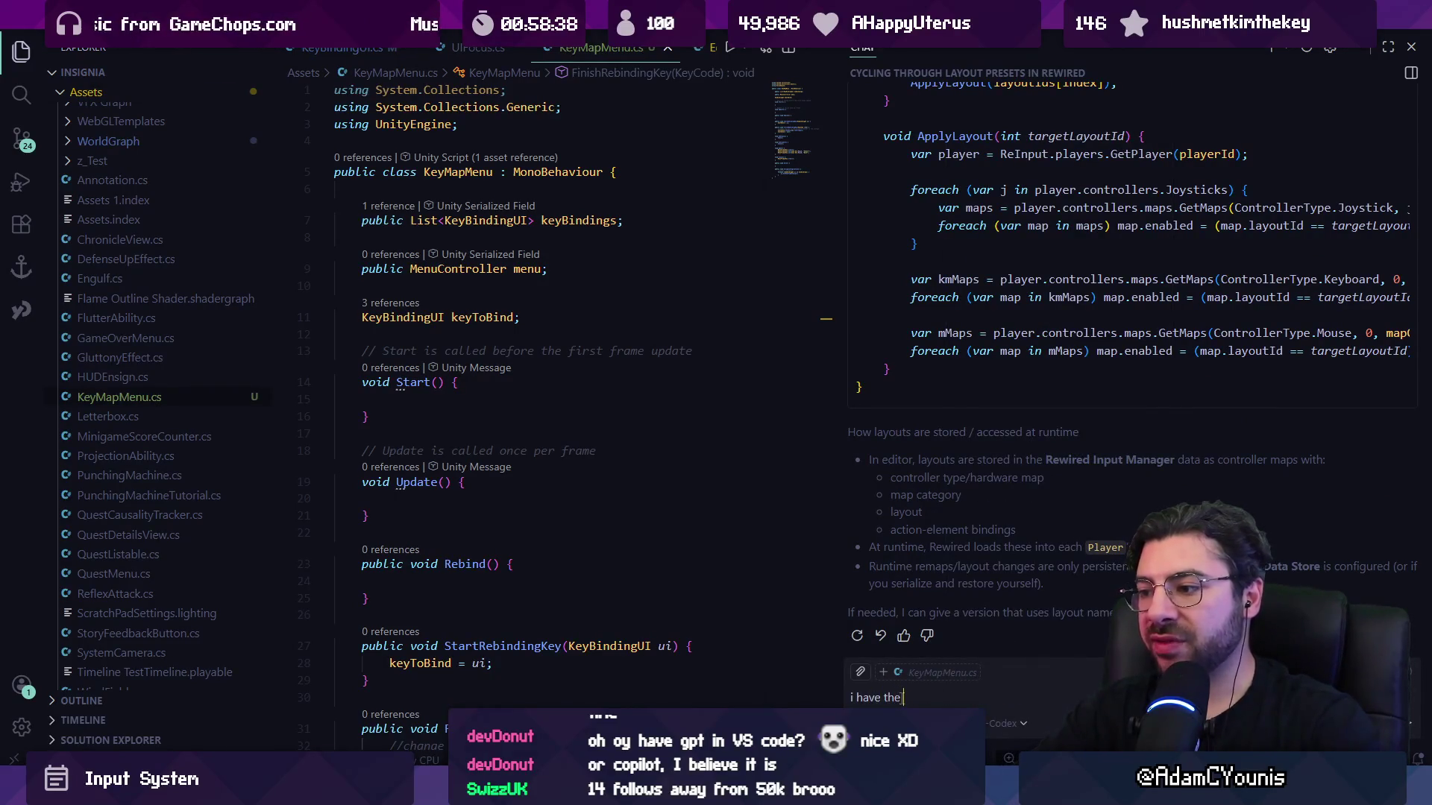
pyautogui.write(' intention of allowing the palyhe')
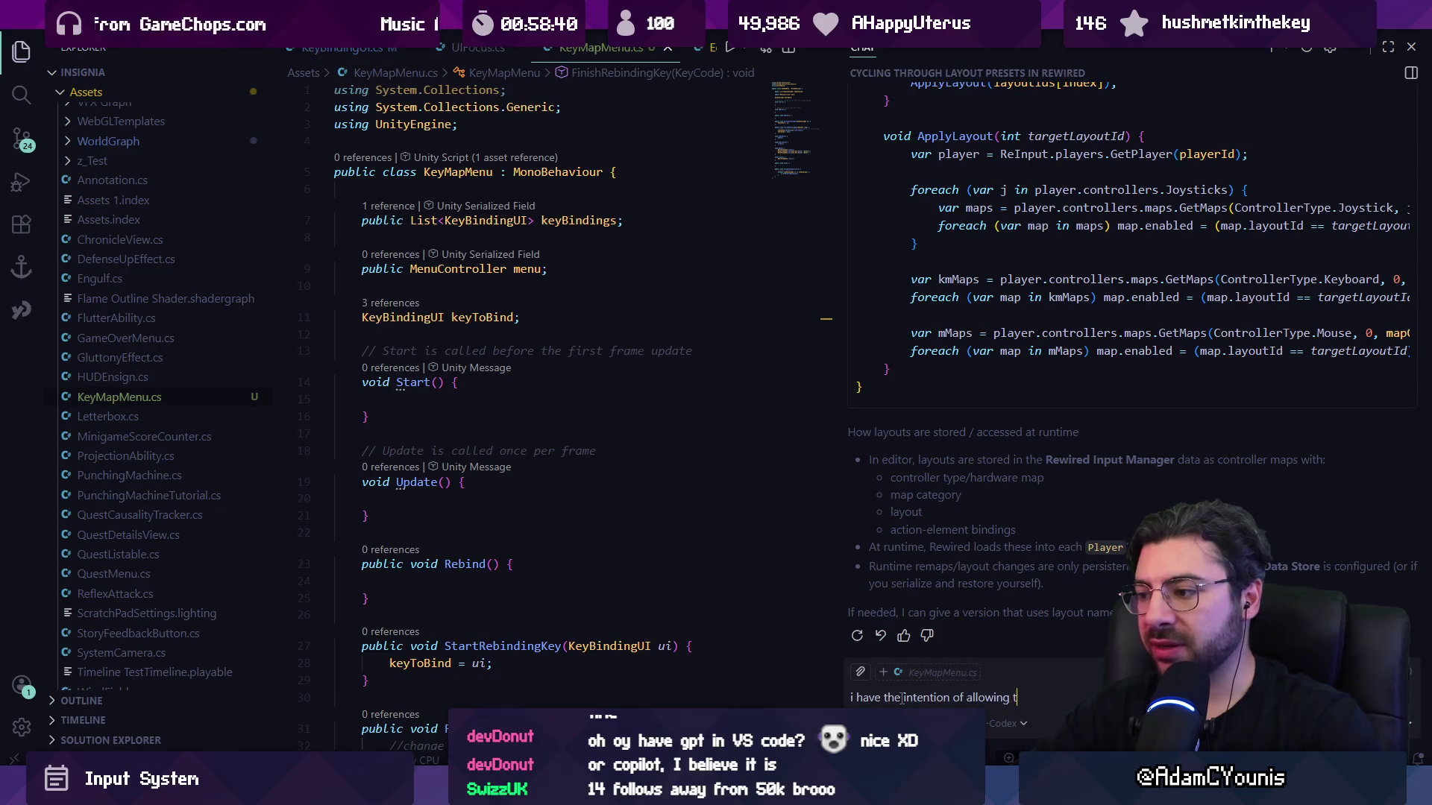
# Finish and send the follow-up about a data type for player-created presets saved in JSON.
pyautogui.press('BackSpace')
pyautogui.press('BackSpace')
pyautogui.press('BackSpace')
pyautogui.write('laye')
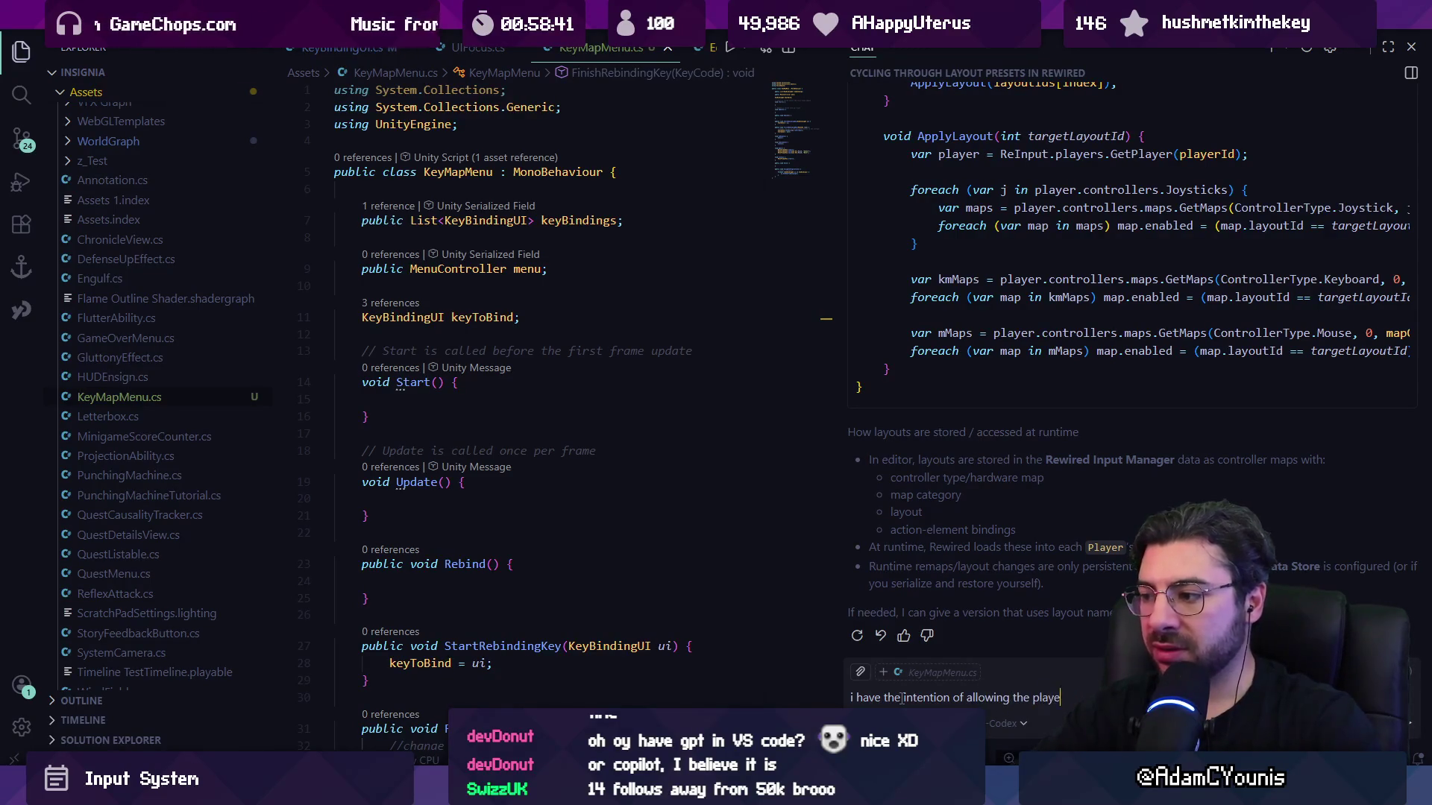
pyautogui.write('r to re')
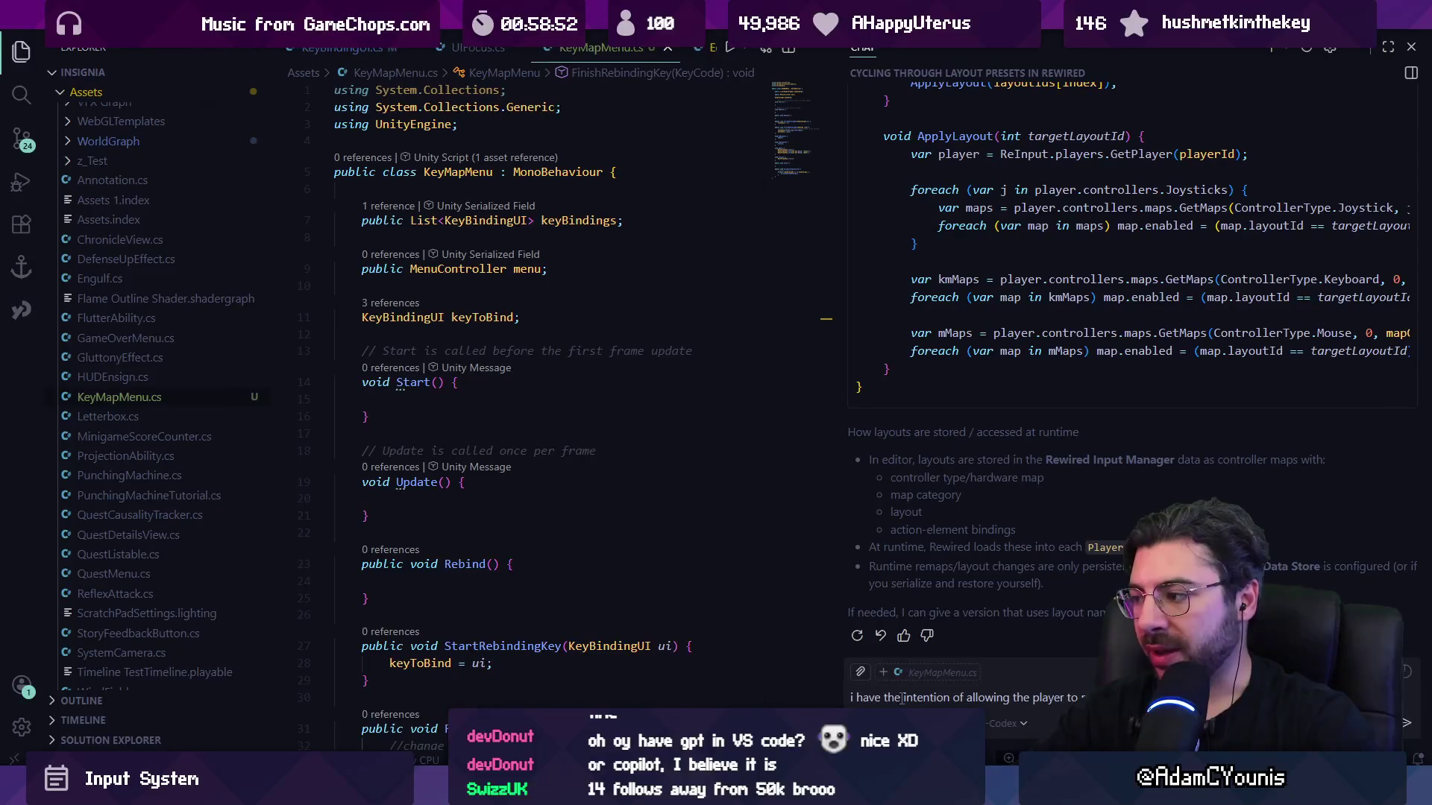
pyautogui.write('be created by the player')
pyautogui.press('BackSpace')
pyautogui.press('BackSpace')
pyautogui.write('nd')
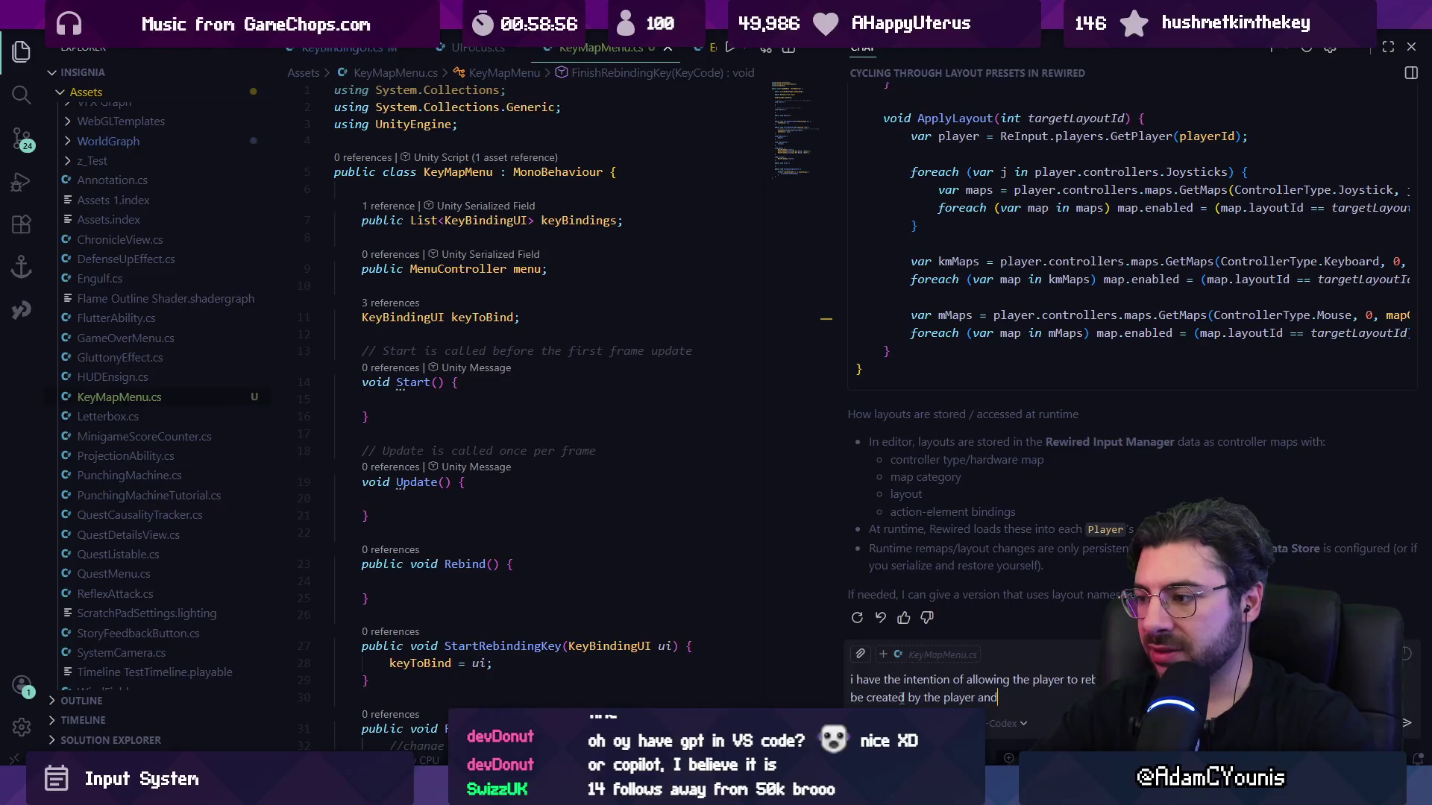
pyautogui.write(' saved in JSON. Is')
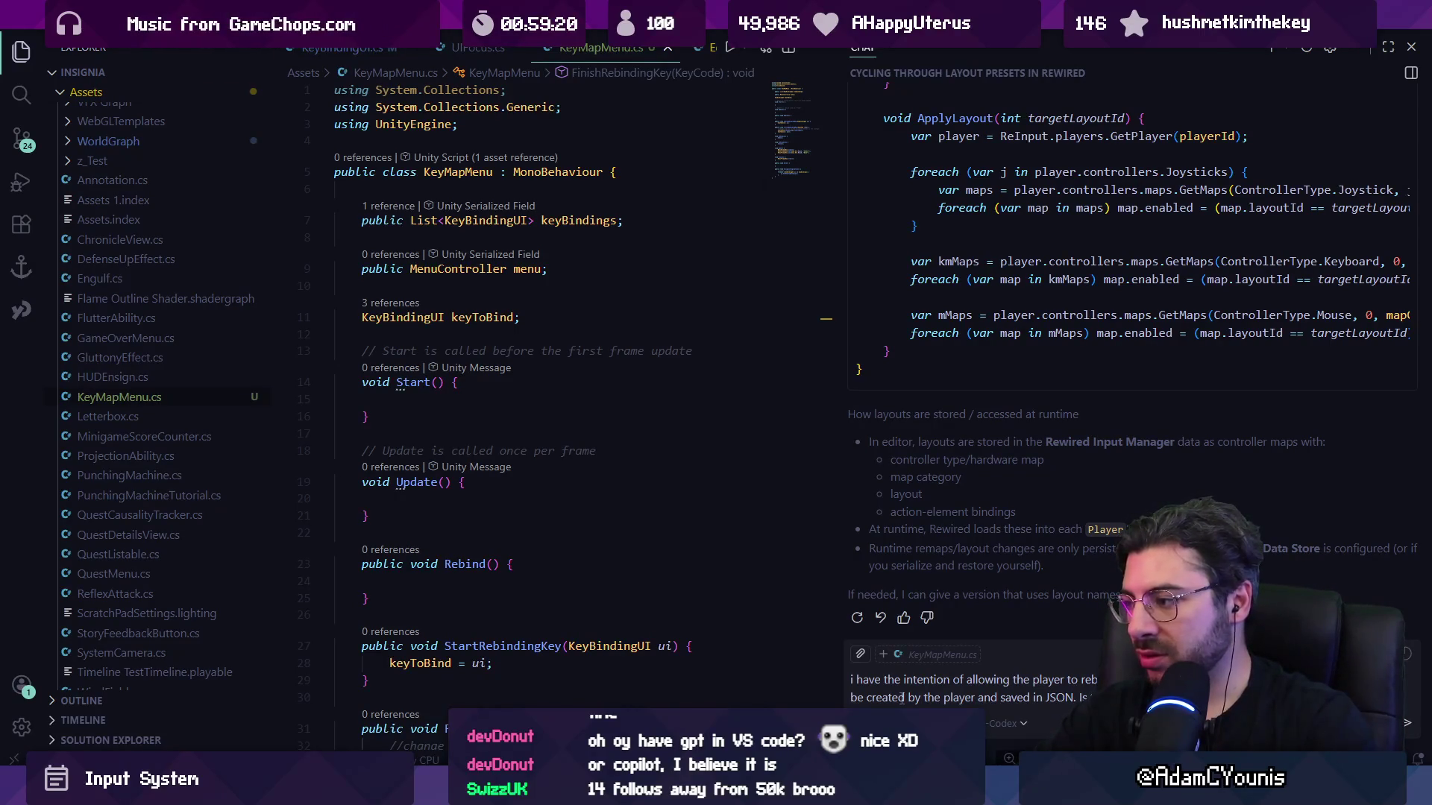
pyautogui.write('presets as an')
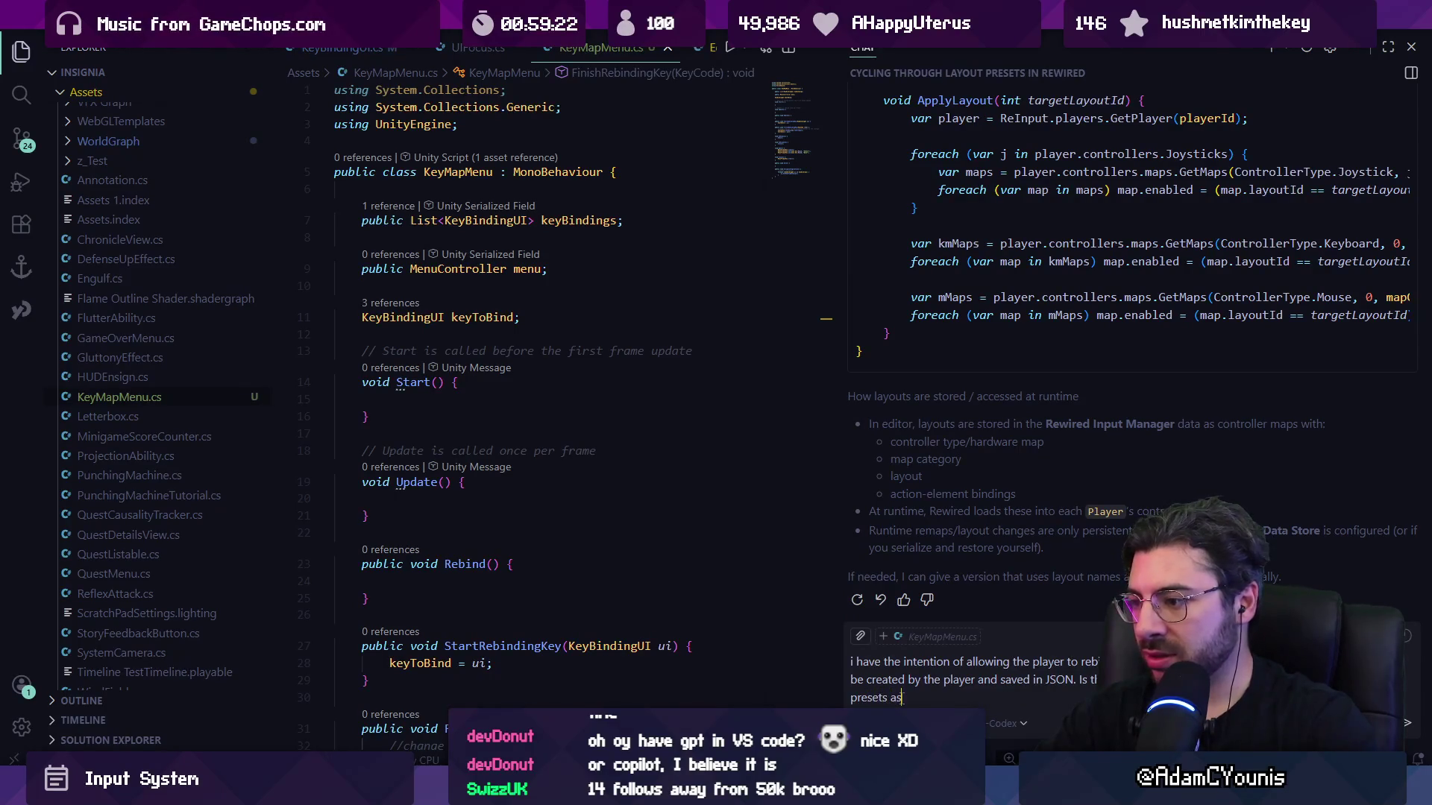
pyautogui.write('d')
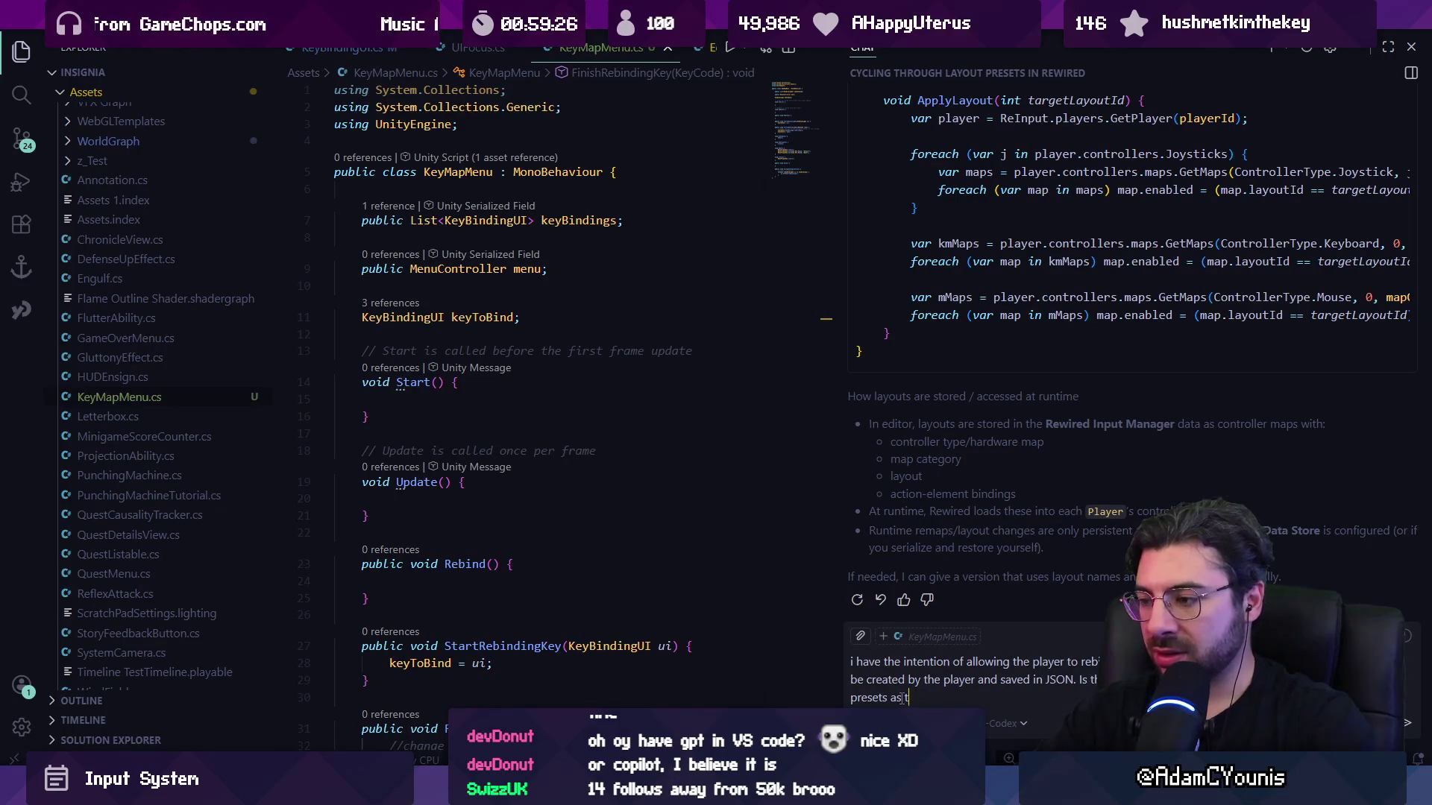
pyautogui.press('BackSpace')
pyautogui.press('BackSpace')
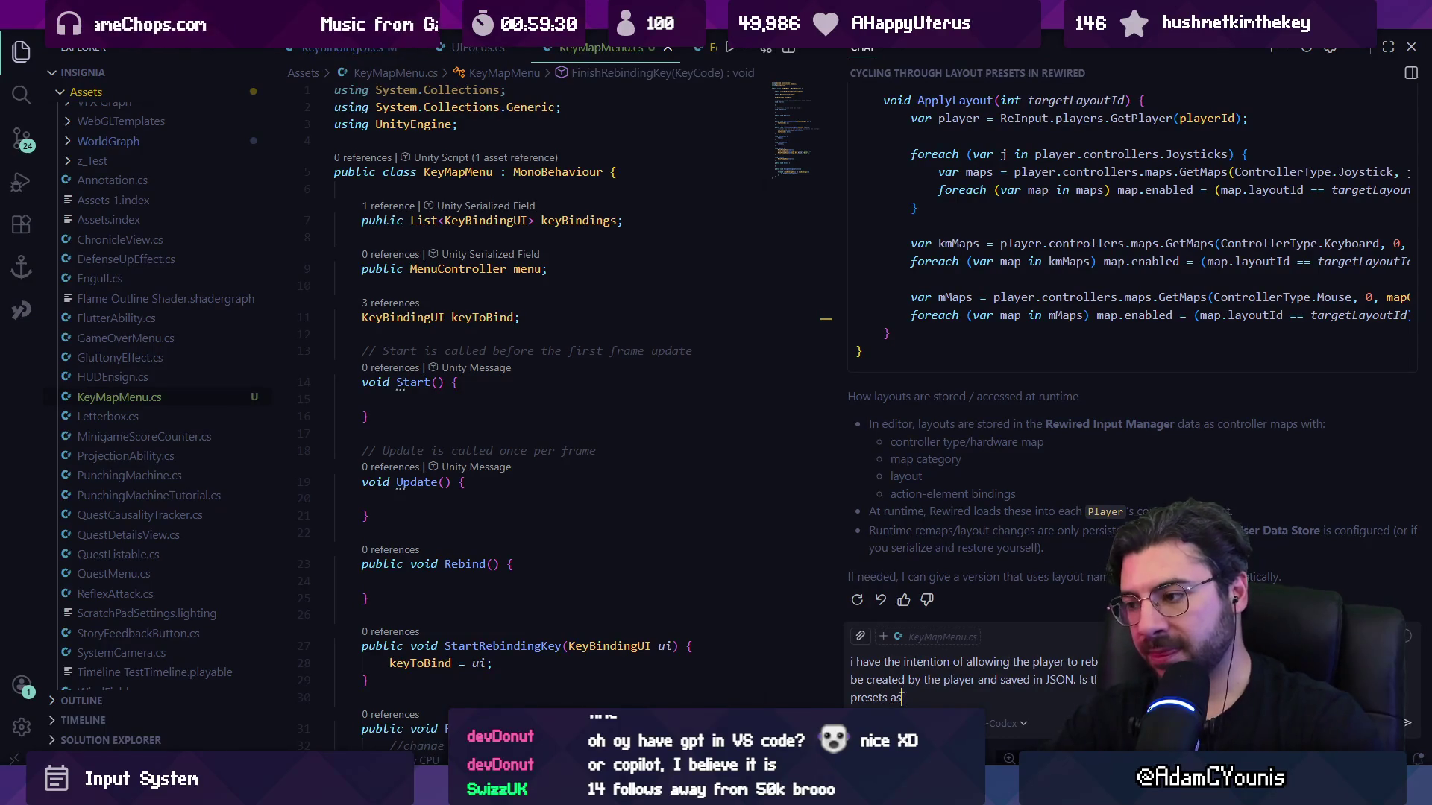
pyautogui.write('?')
pyautogui.press('Return')
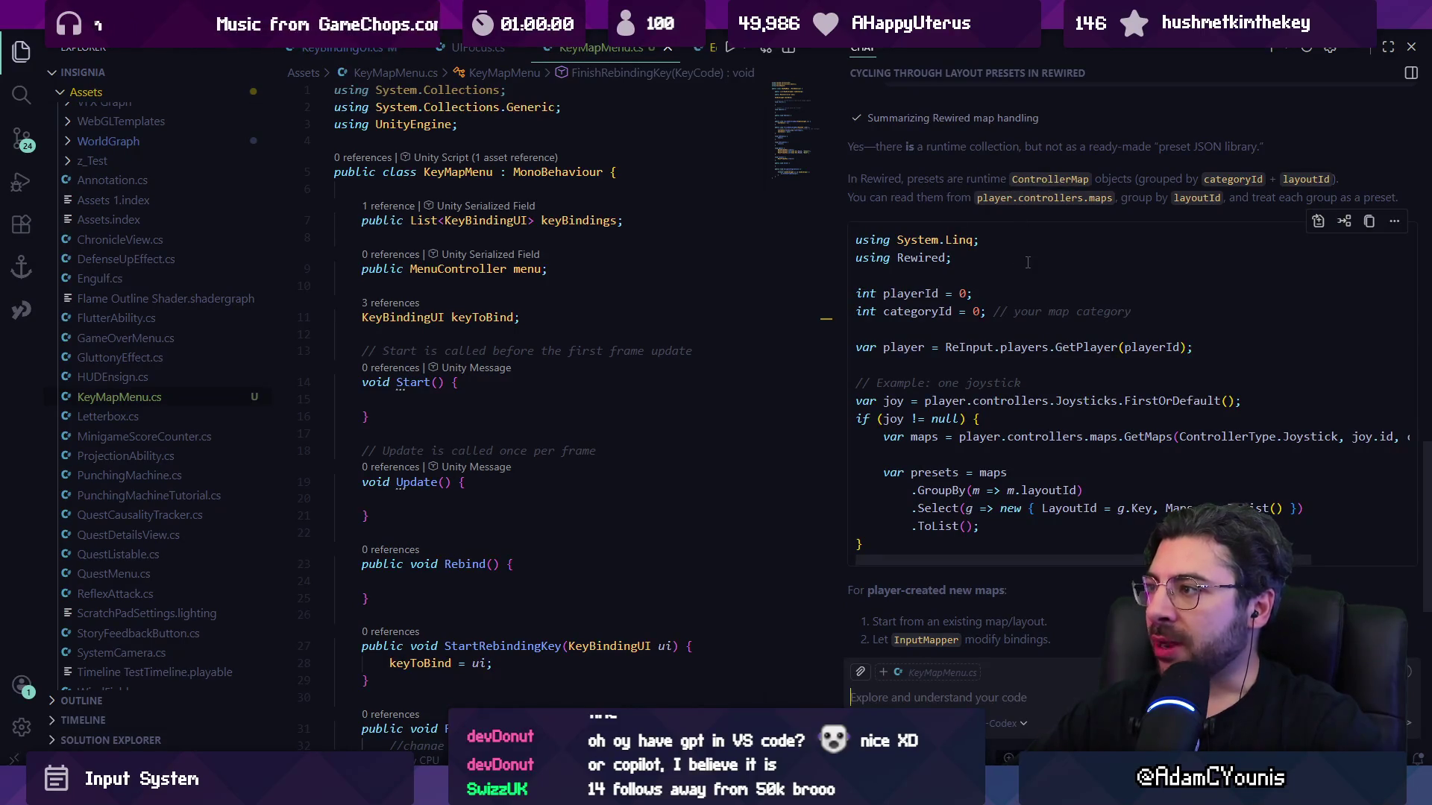
# Read the GroupBy(layoutId) chat reply and add a new line after the keyToBind field.
pyautogui.scroll(1, 963, 258)
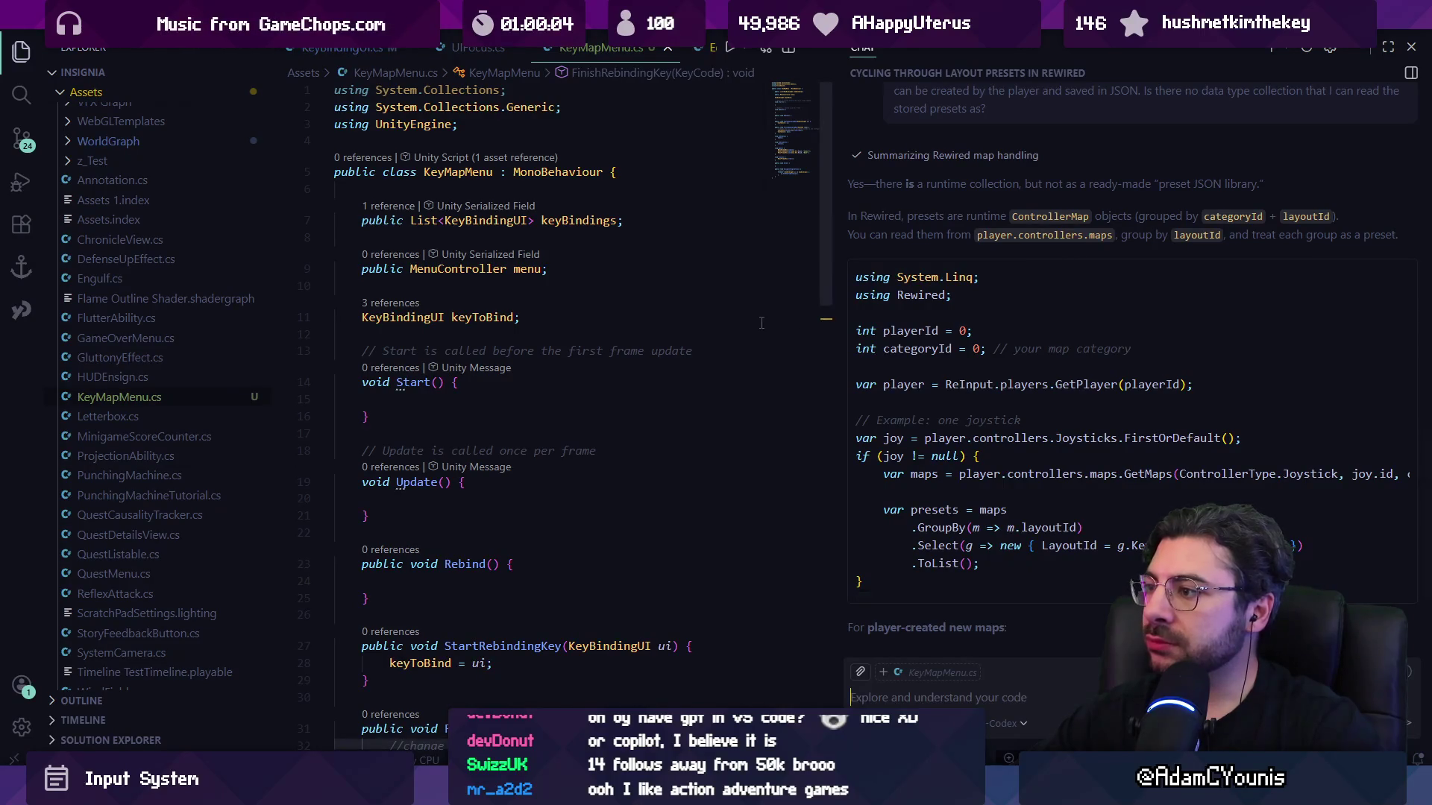
pyautogui.scroll(-4, 975, 363)
pyautogui.click(680, 322)
pyautogui.press('Return')
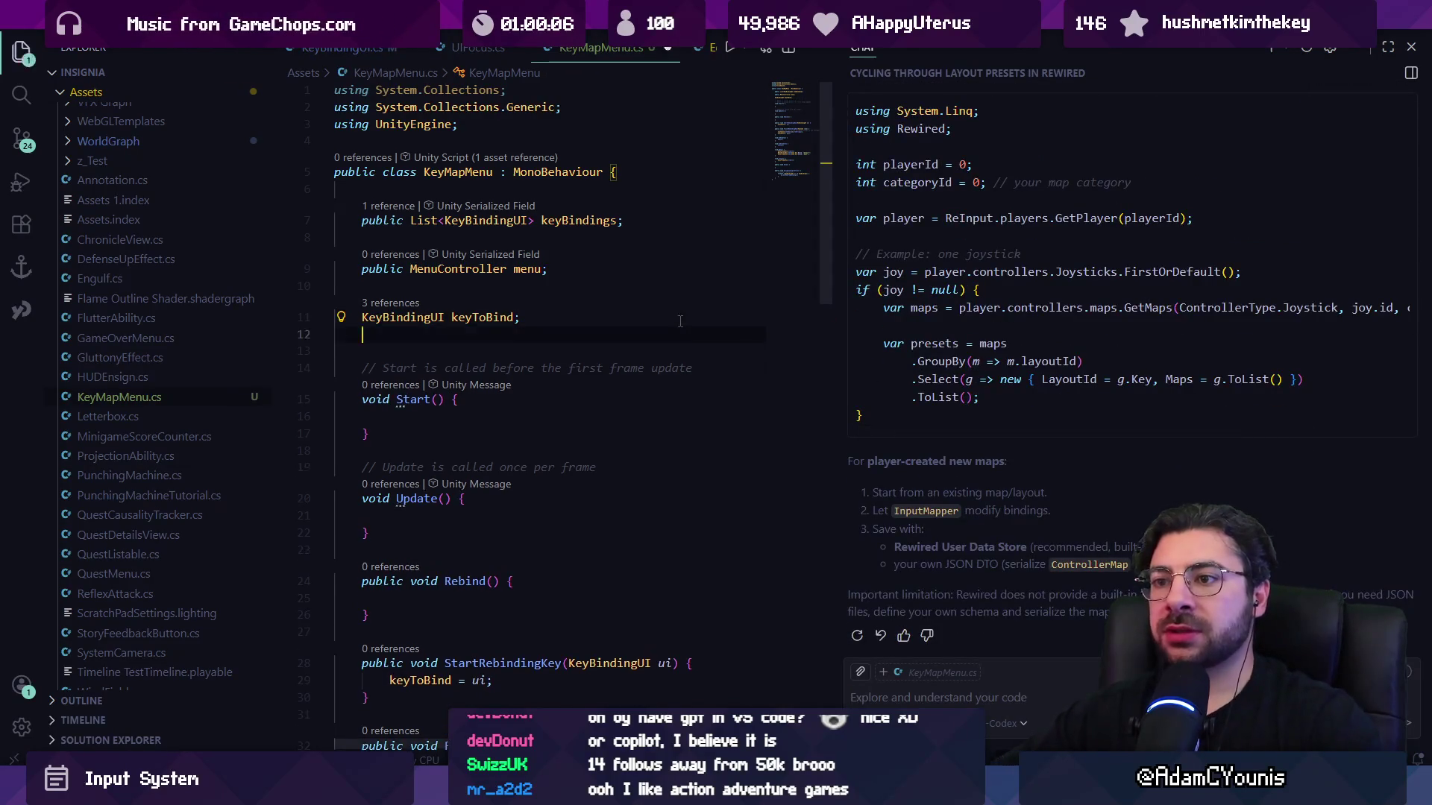
# Type a ControllerConfiguration config line, add 'using Rewired;' below the UnityEngine import, and save.
pyautogui.write('ControllerConfiguration config;')
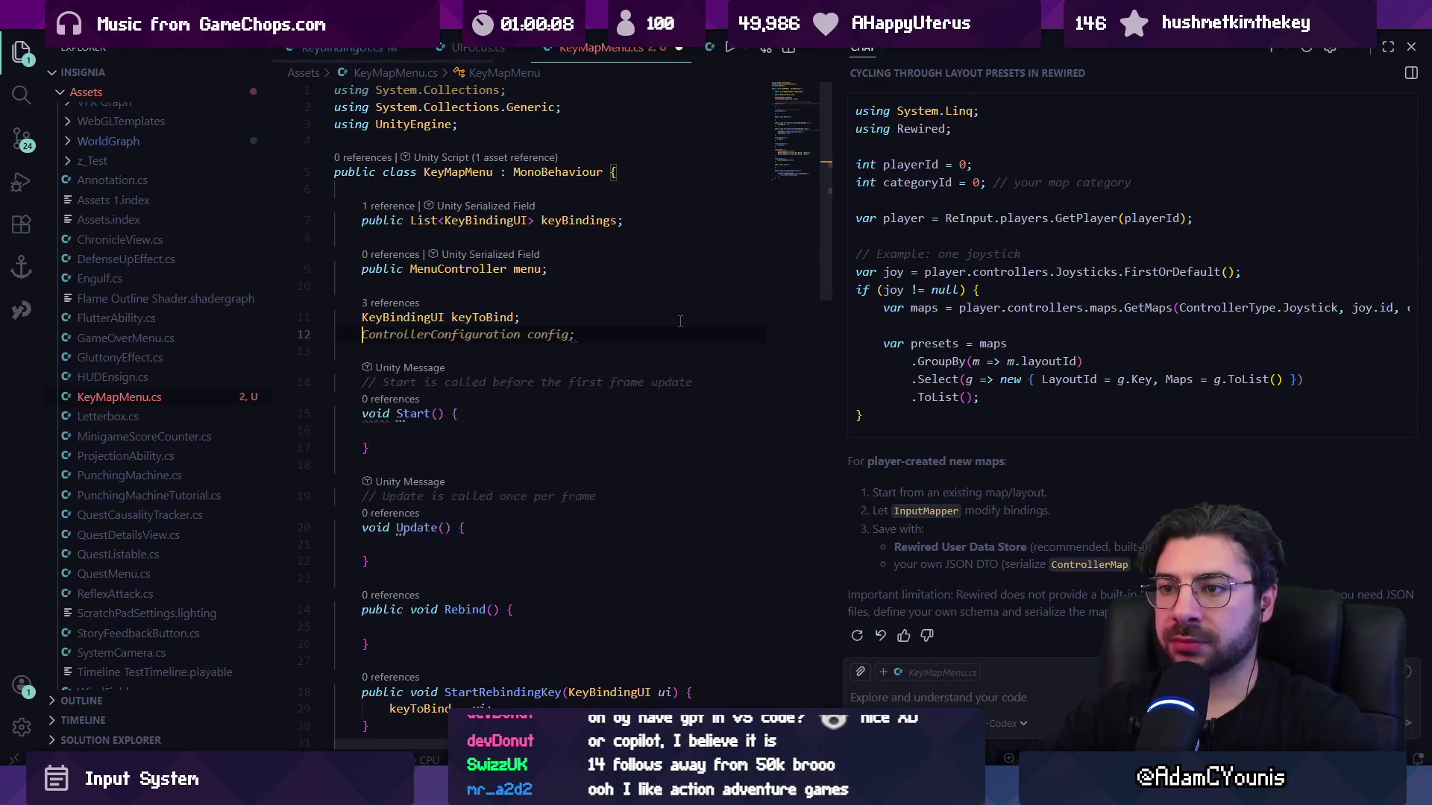
pyautogui.click(515, 124)
pyautogui.press('Return')
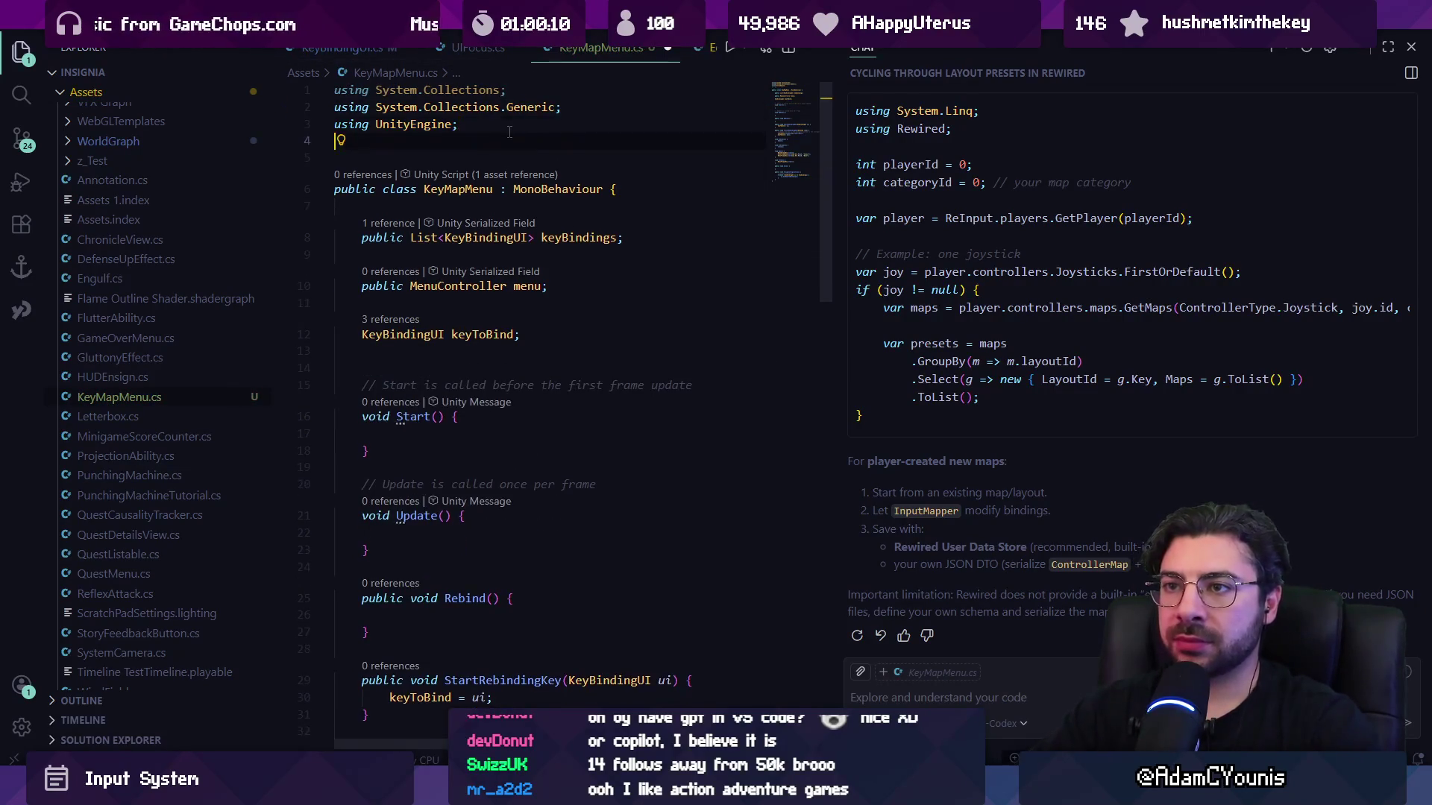
pyautogui.write('using Reqire')
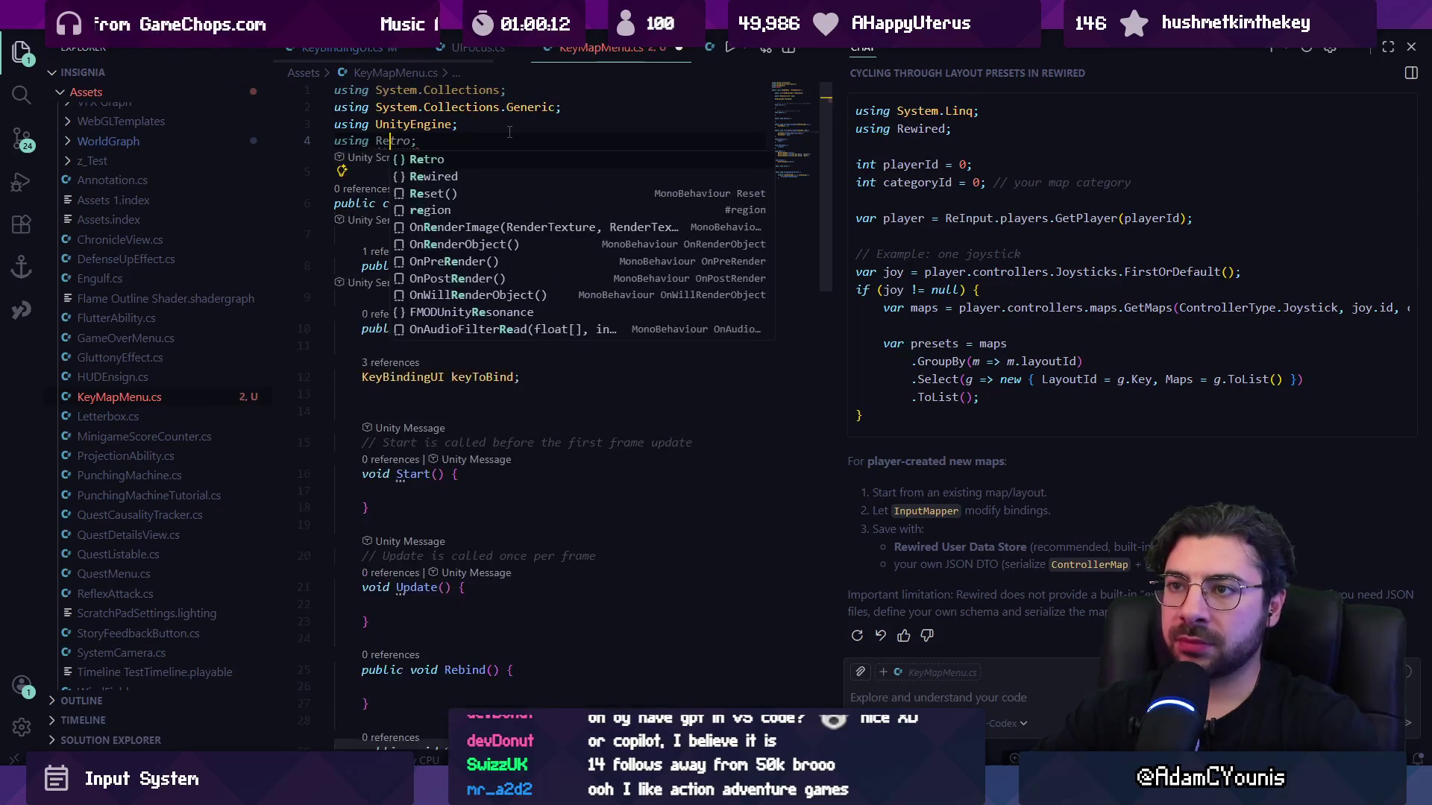
pyautogui.press('BackSpace')
pyautogui.press('BackSpace')
pyautogui.press('BackSpace')
pyautogui.write('wired;')
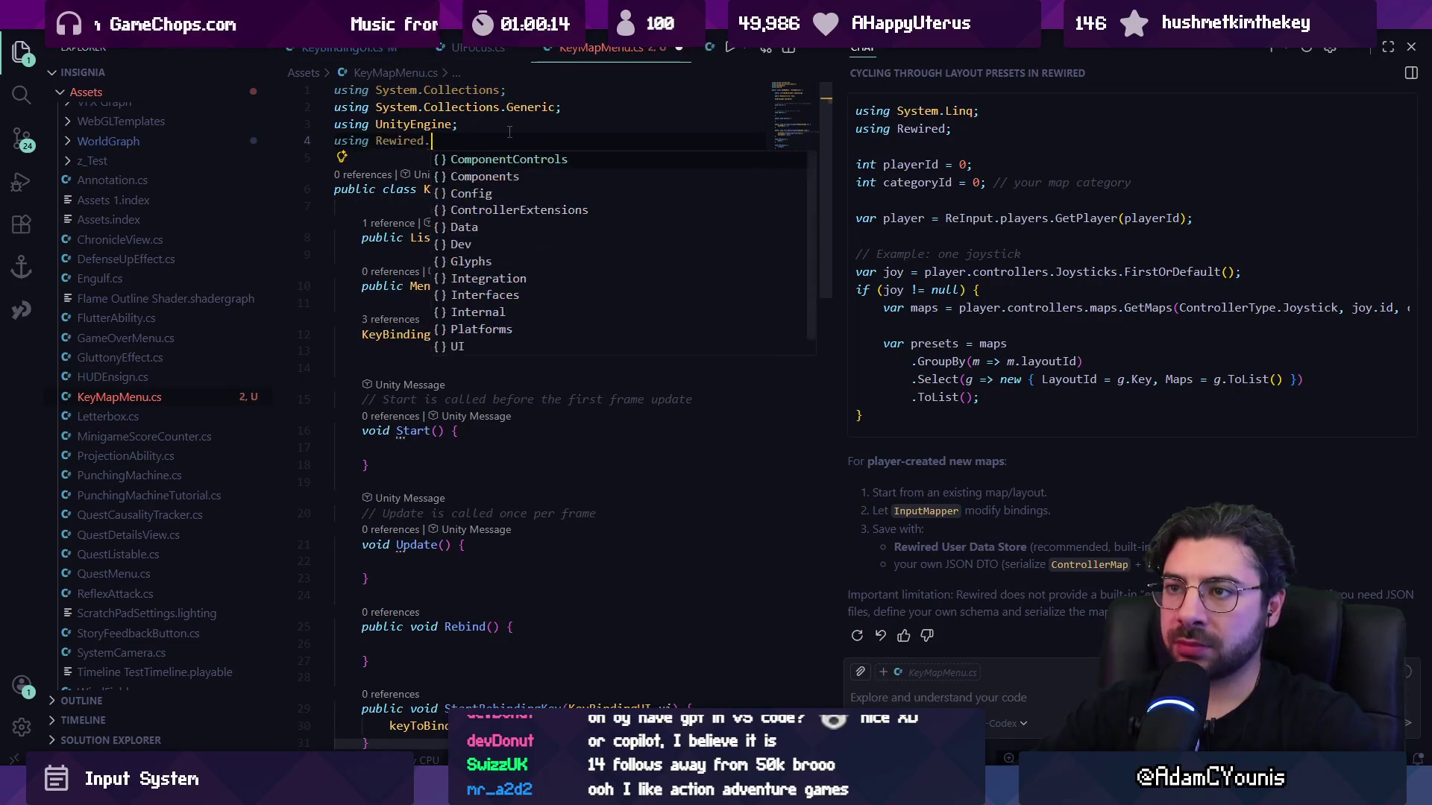
pyautogui.hotkey('ctrl', 's')
# Declare 'public ControllerMap map;', save, and open ControllerMap's decompiled definition.
pyautogui.click(510, 207)
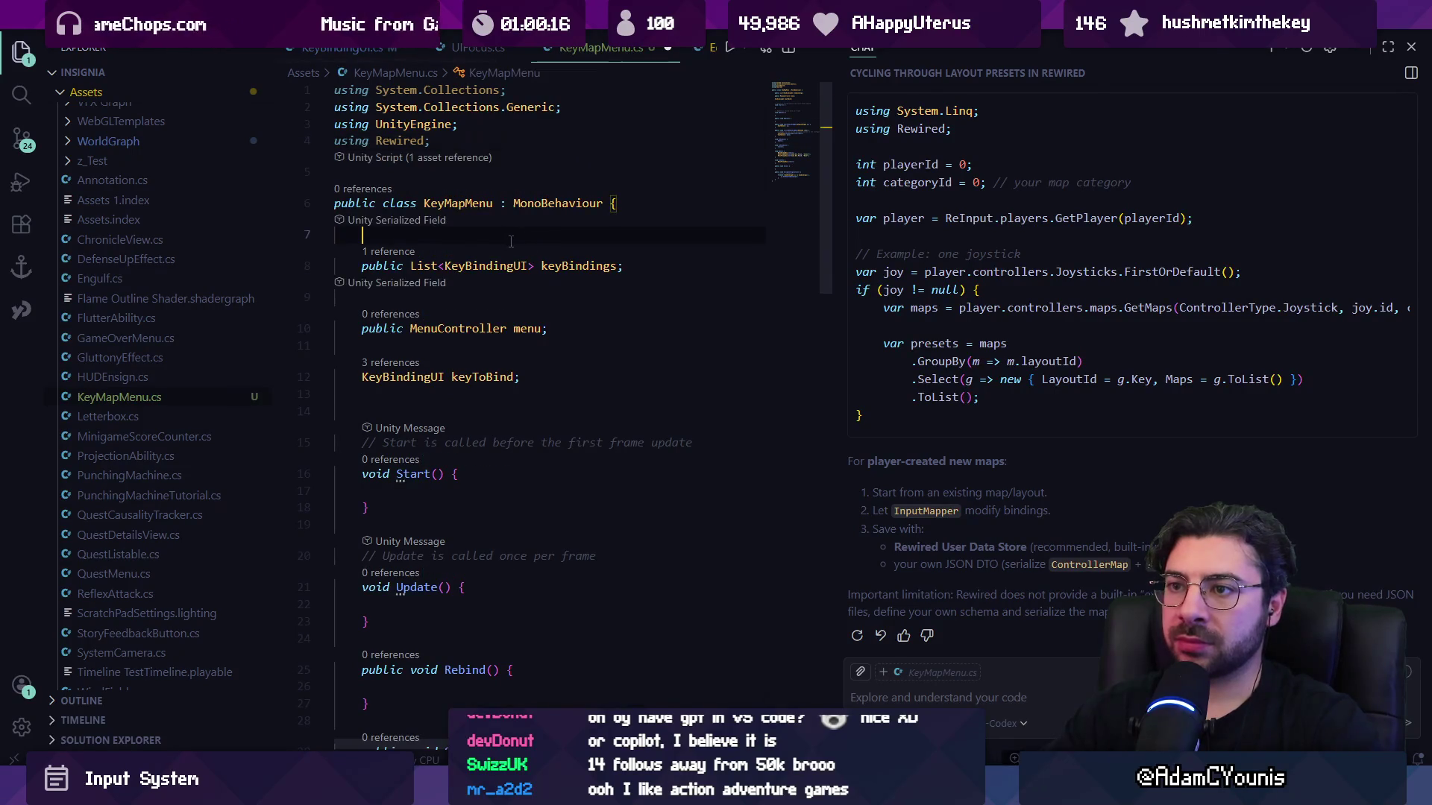
pyautogui.write('public Controlle')
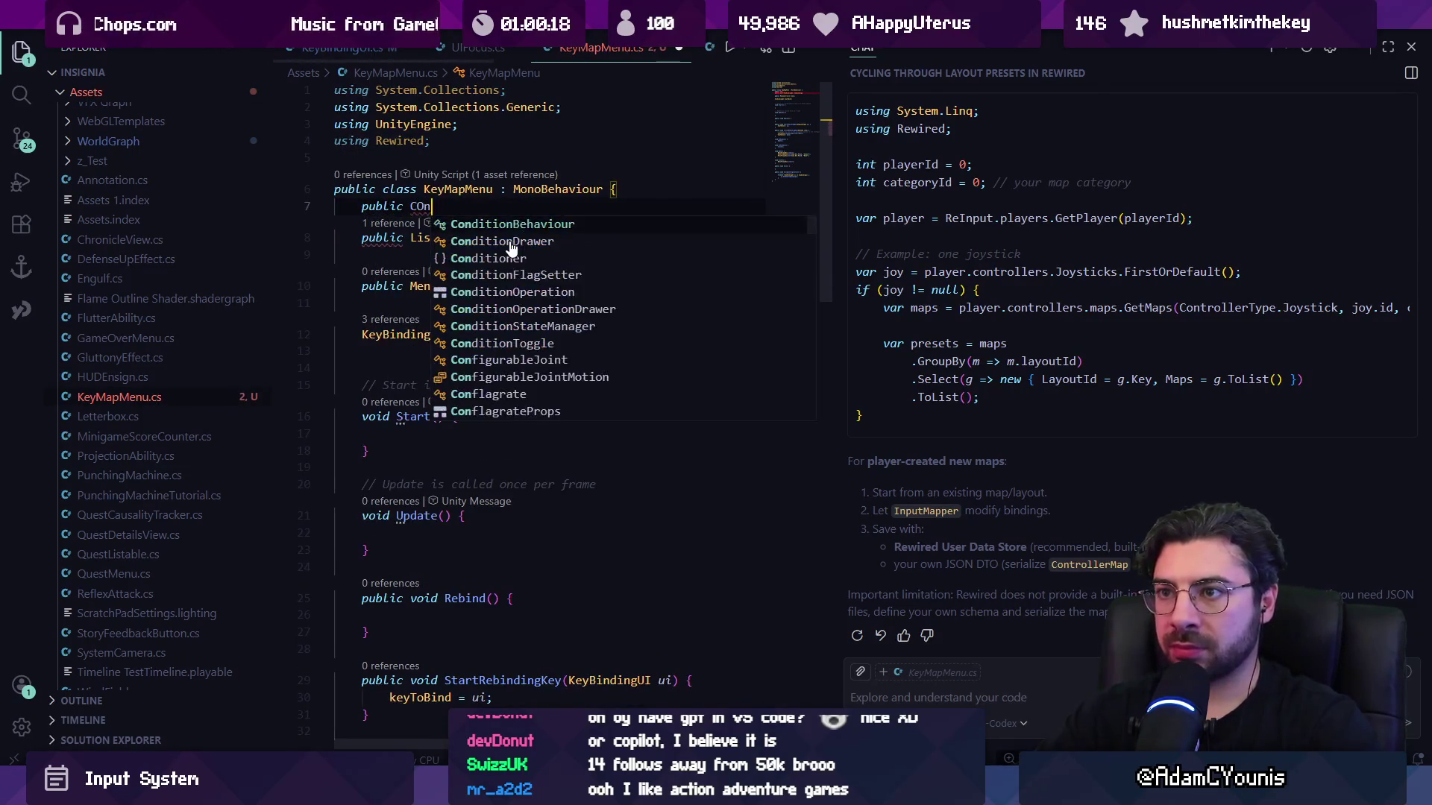
pyautogui.write('rMap map;')
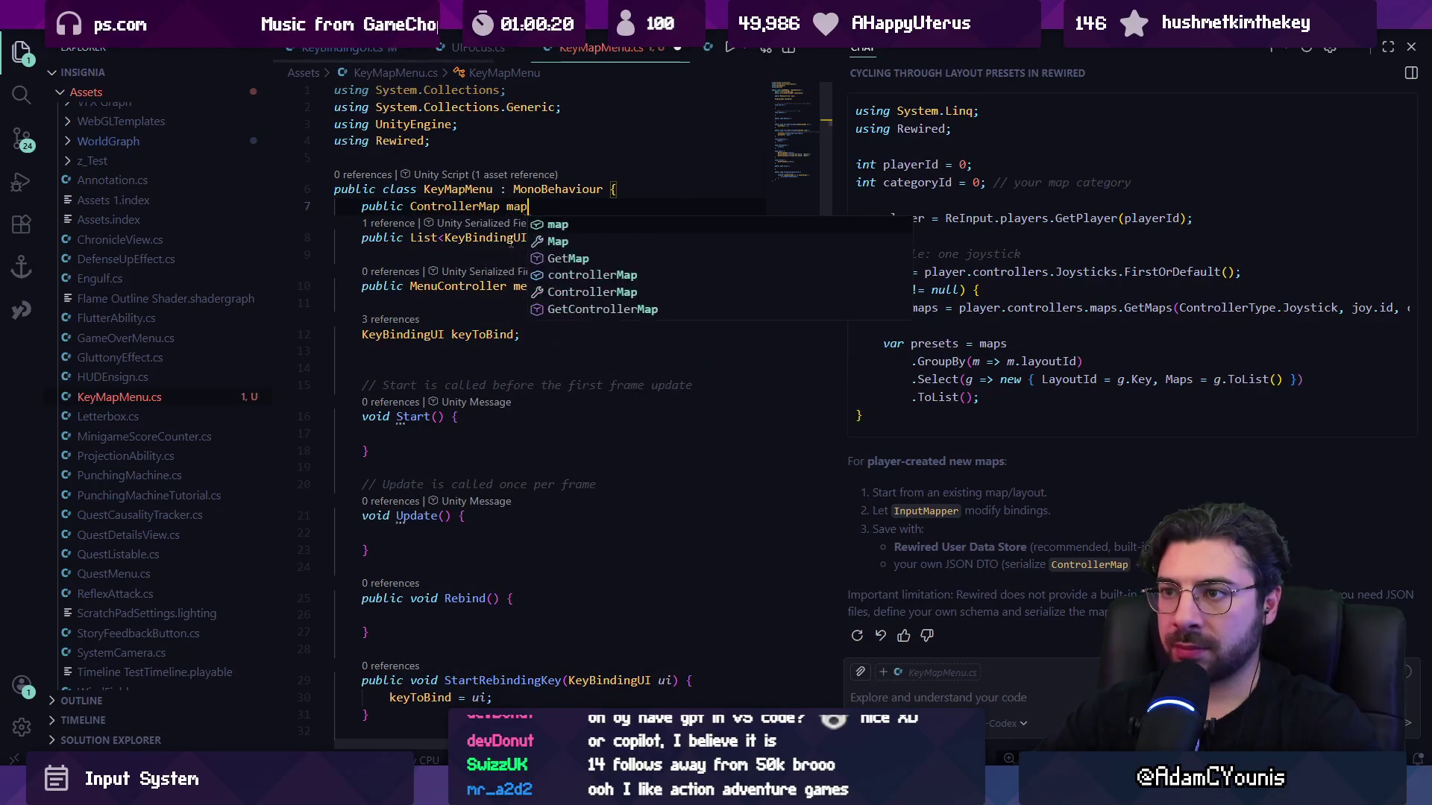
pyautogui.hotkey('ctrl', 's')
pyautogui.keyDown('ctrl'); pyautogui.click(472, 221); pyautogui.keyUp('ctrl')
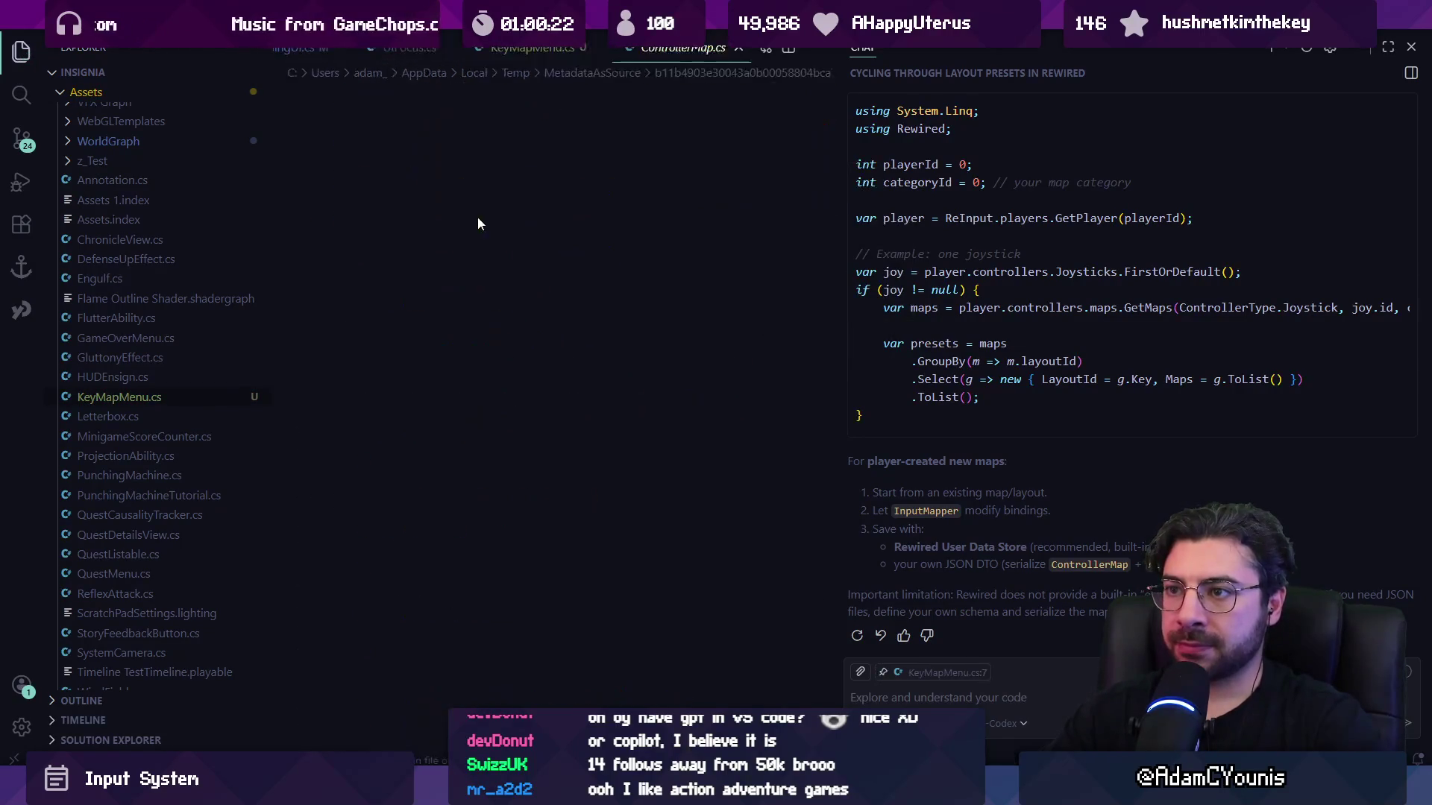
# Study the decompiled ControllerMap class and its obfuscated nested comparer, then return to KeyMapMenu.cs.
pyautogui.scroll(-3, 484, 217)
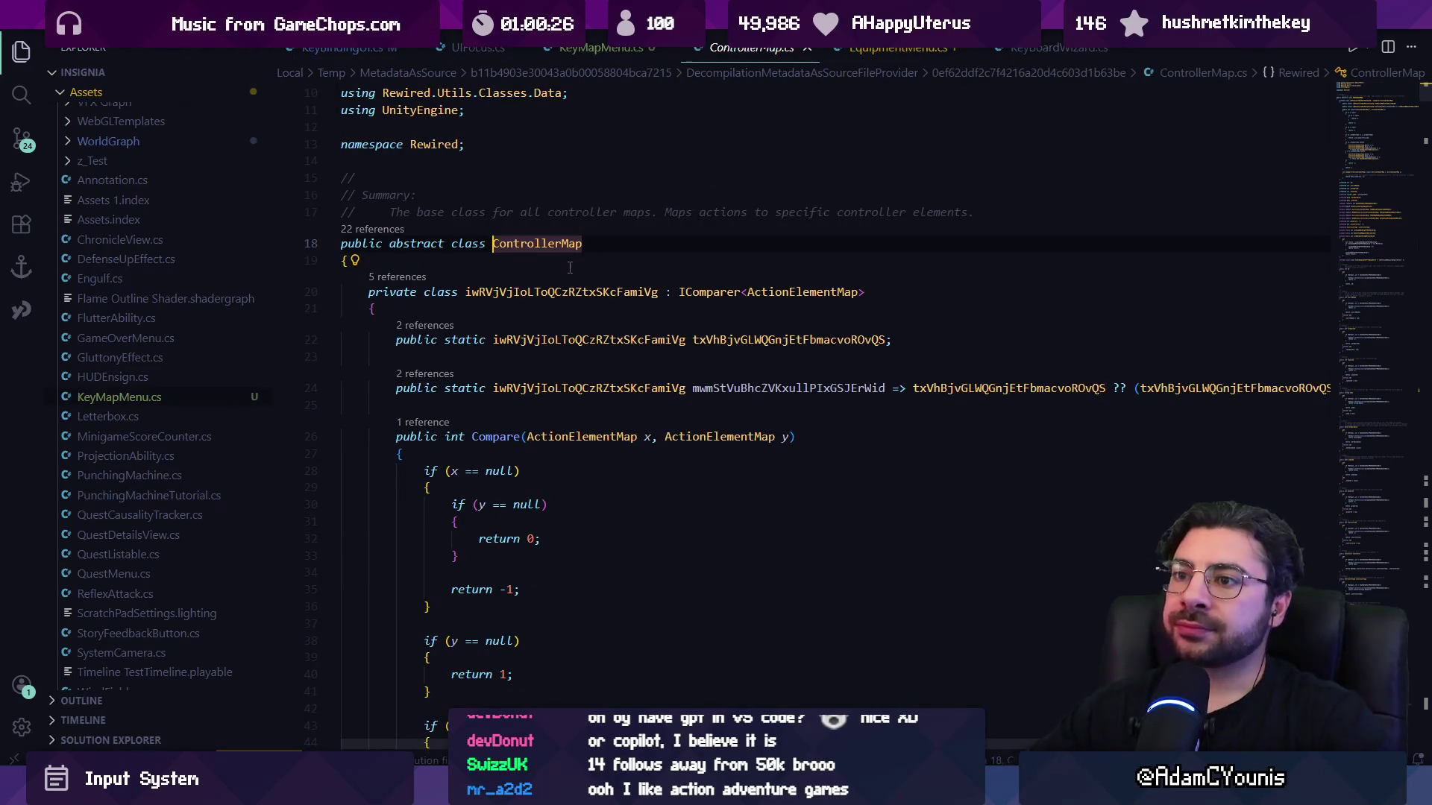
pyautogui.click(567, 293)
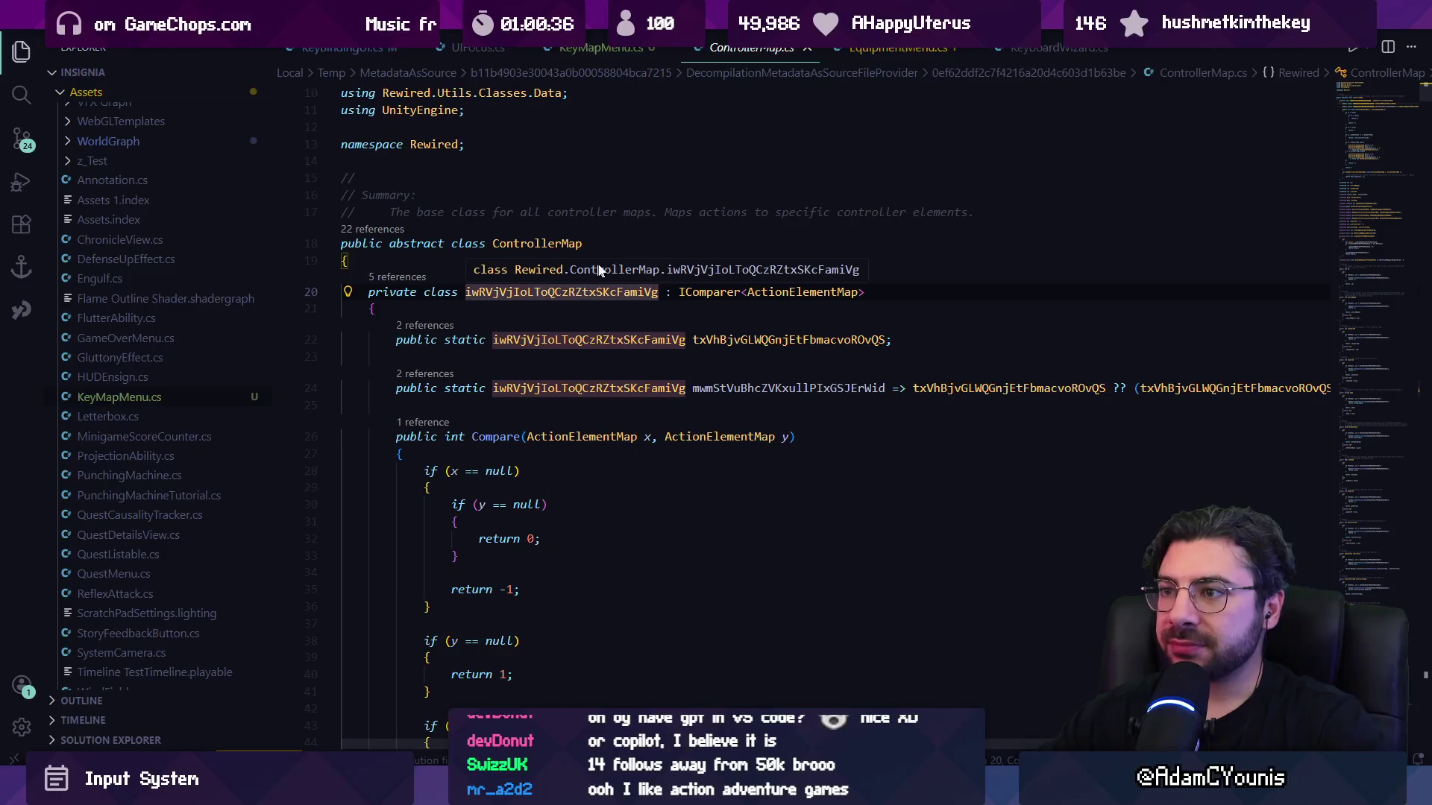
pyautogui.scroll(3, 635, 295)
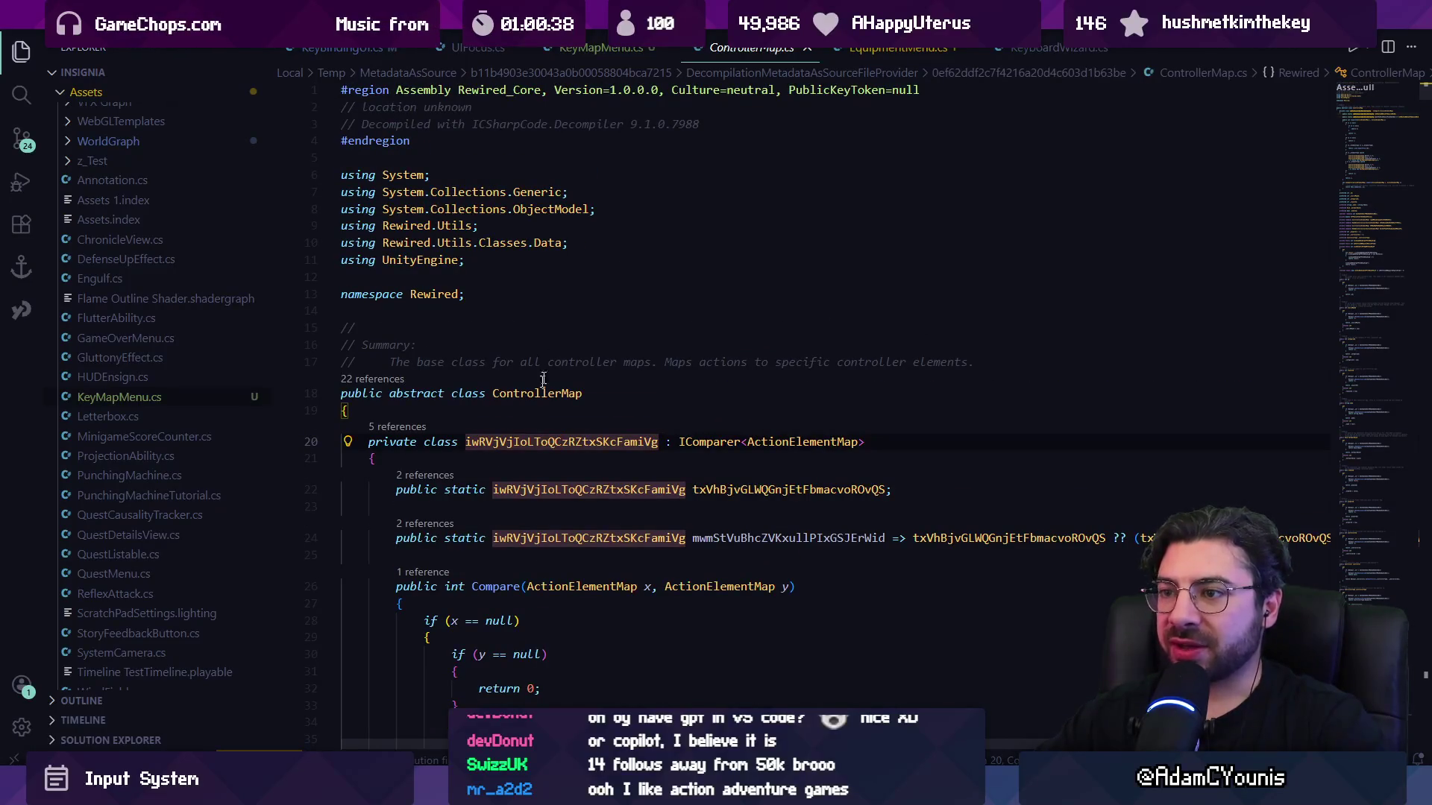
pyautogui.click(511, 396)
pyautogui.click(521, 441)
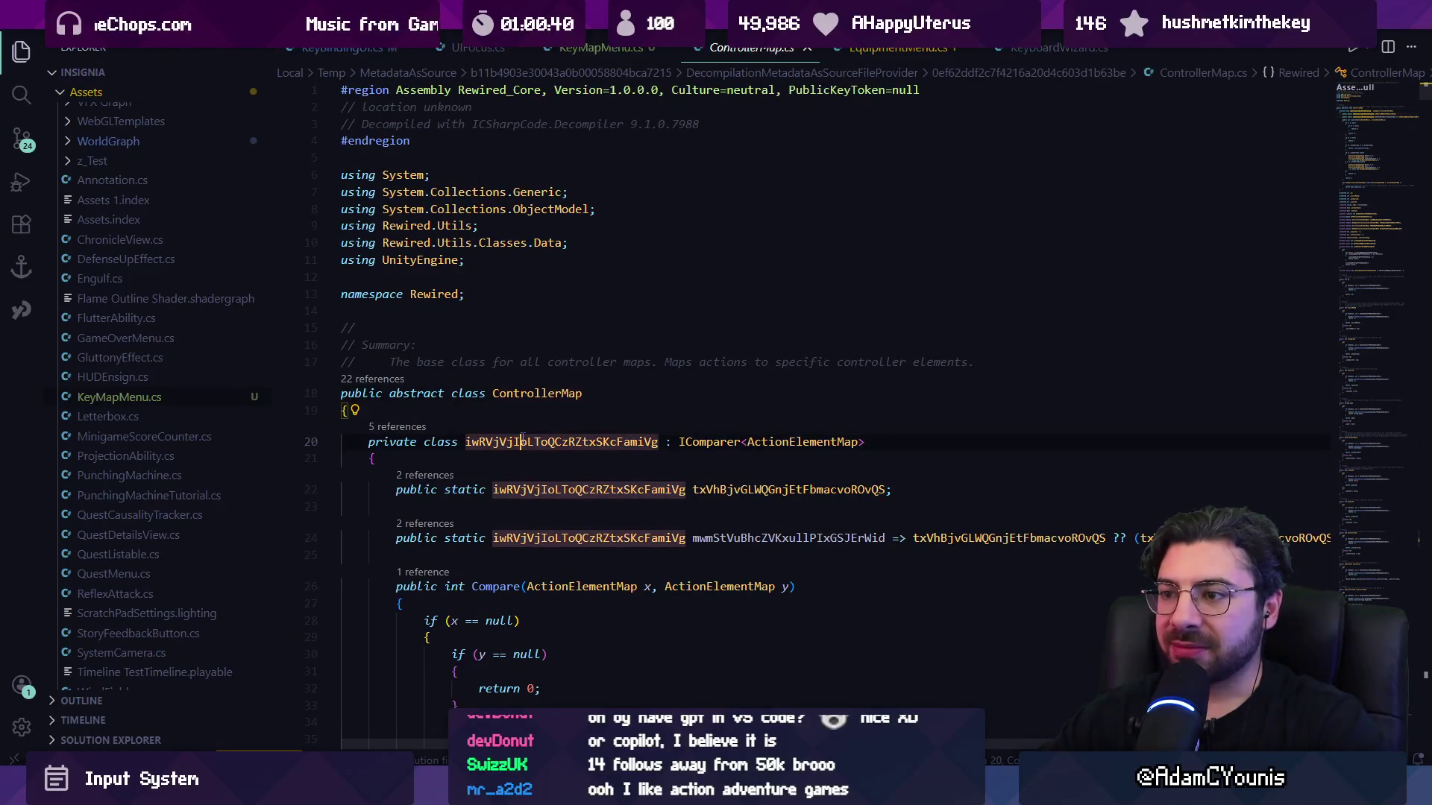
pyautogui.scroll(-4, 533, 432)
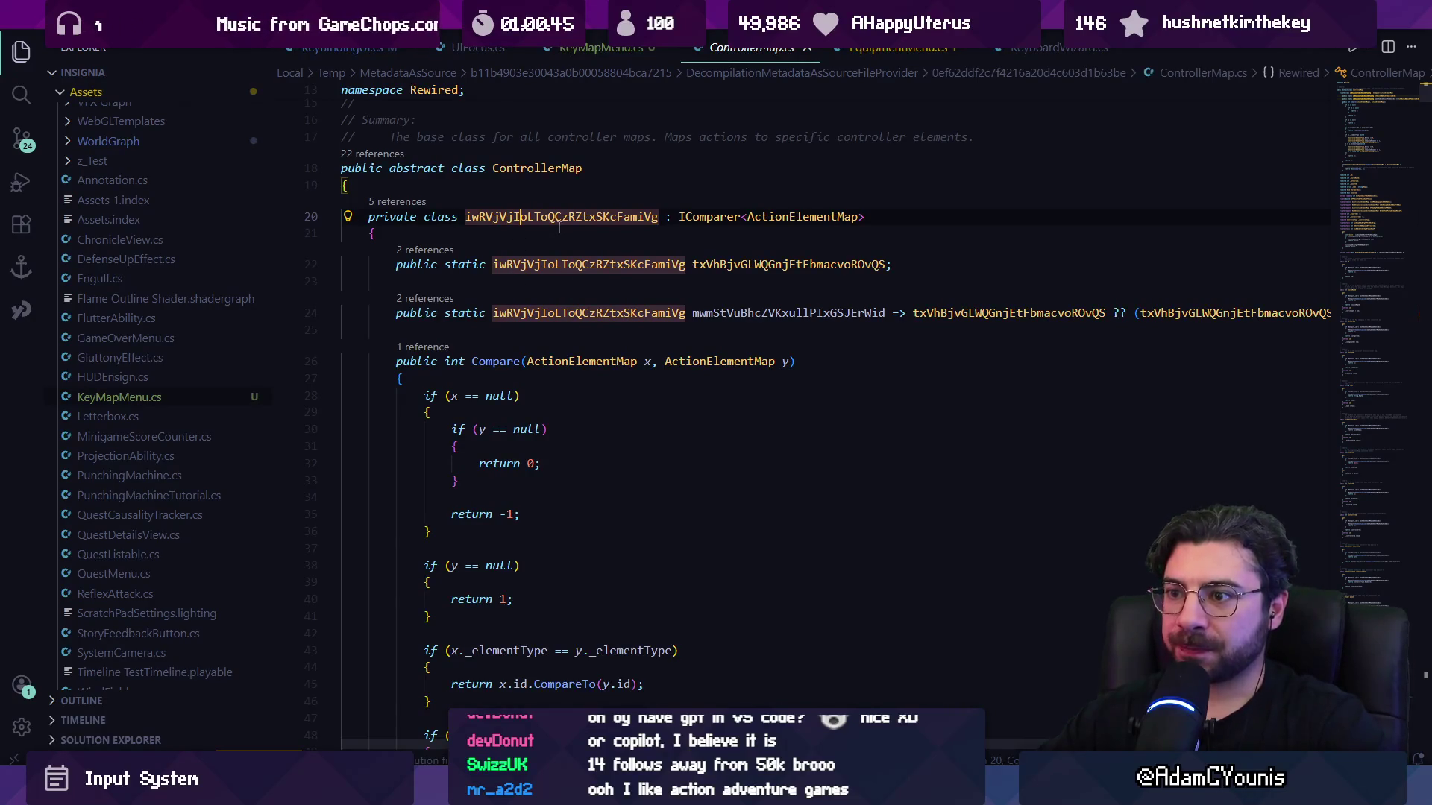
pyautogui.scroll(-9, 559, 227)
pyautogui.scroll(7, 559, 243)
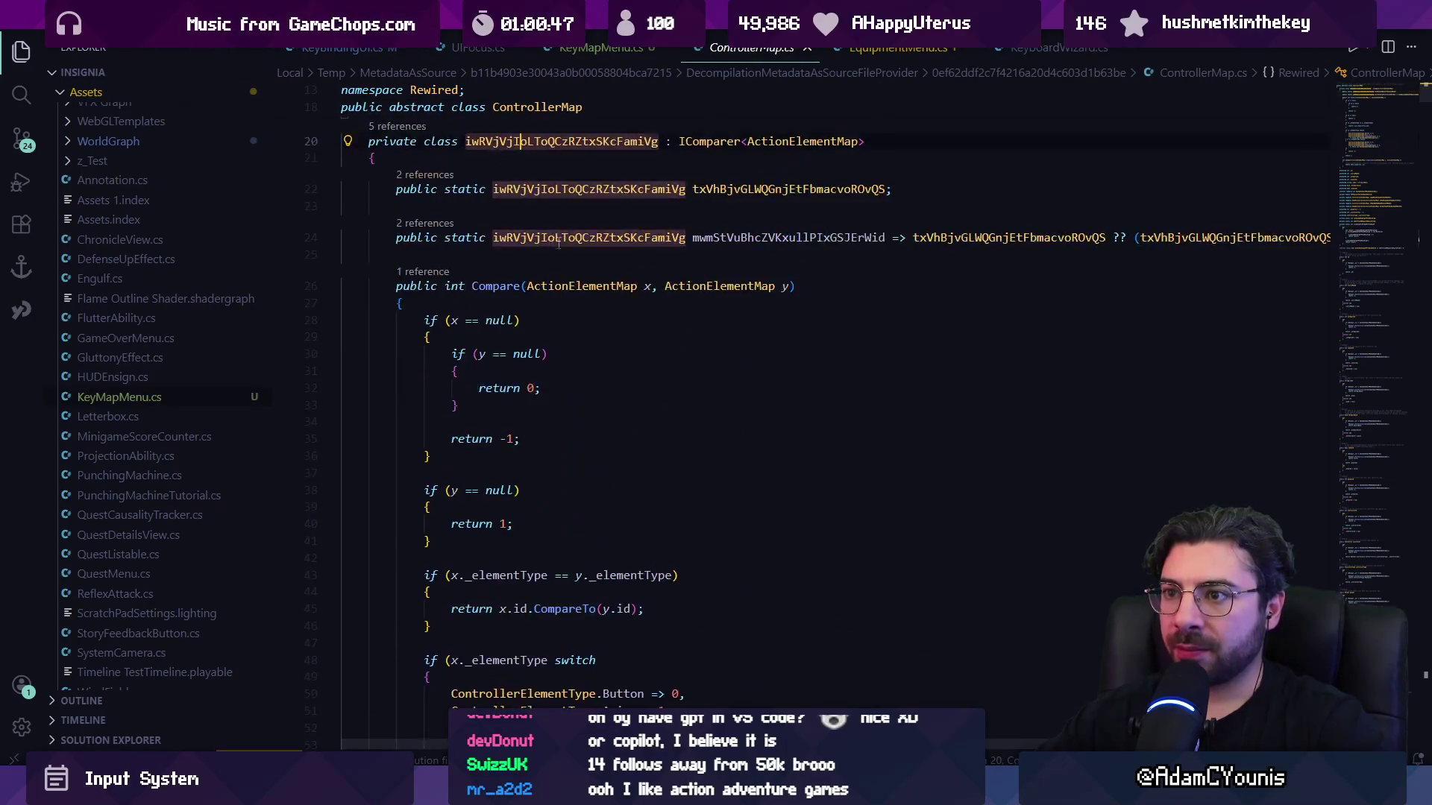
pyautogui.scroll(6, 559, 243)
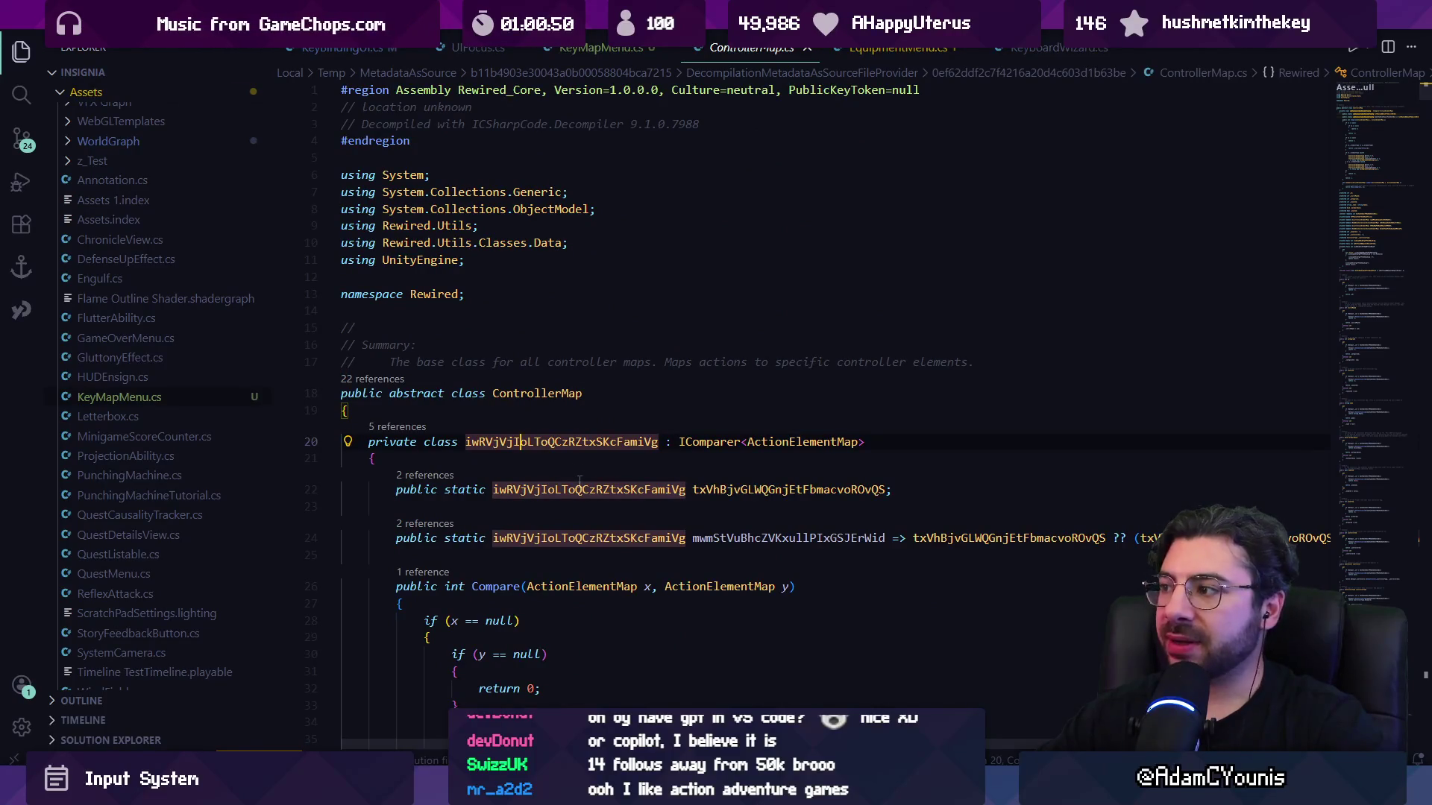
pyautogui.scroll(-2, 581, 478)
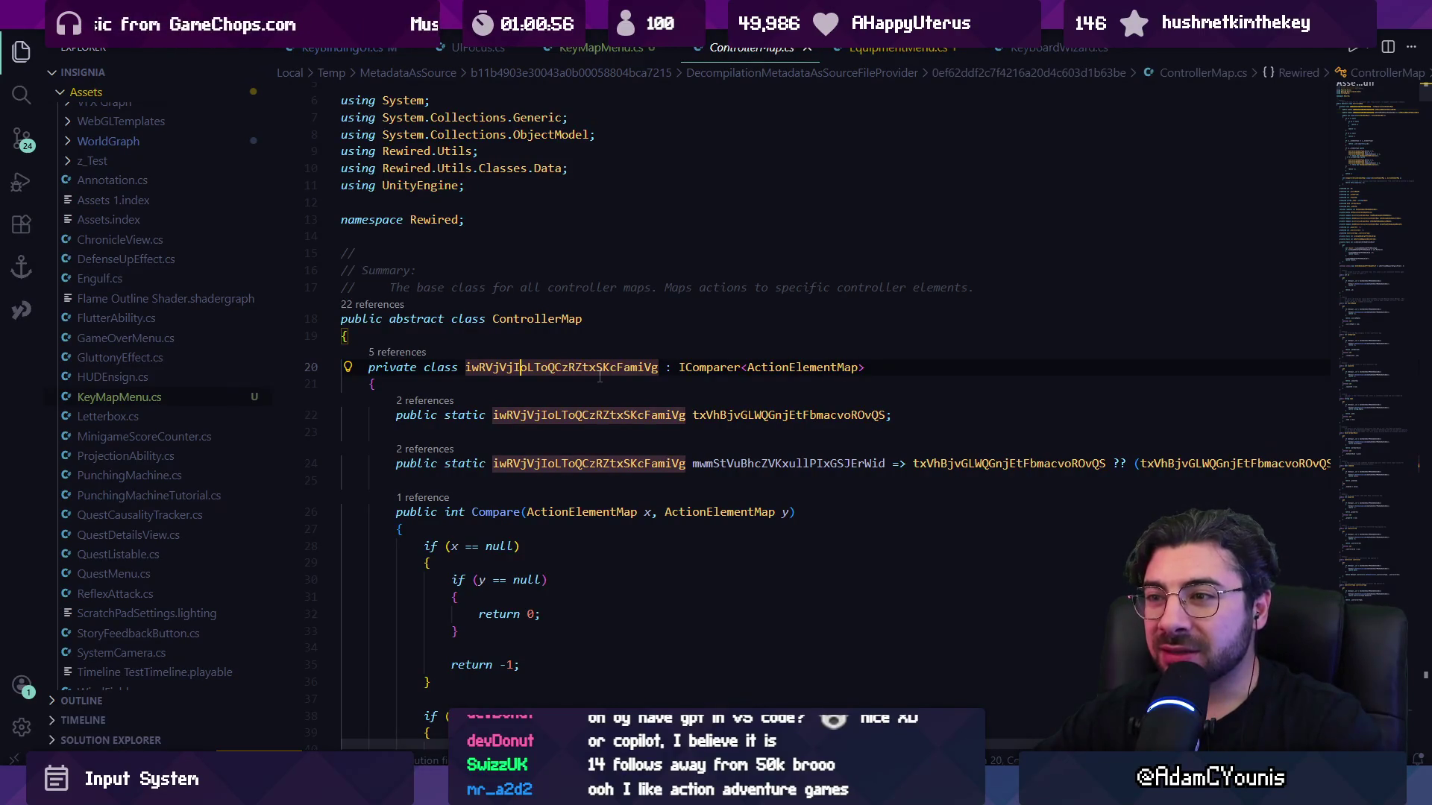
pyautogui.hotkey('alt', 'Left')
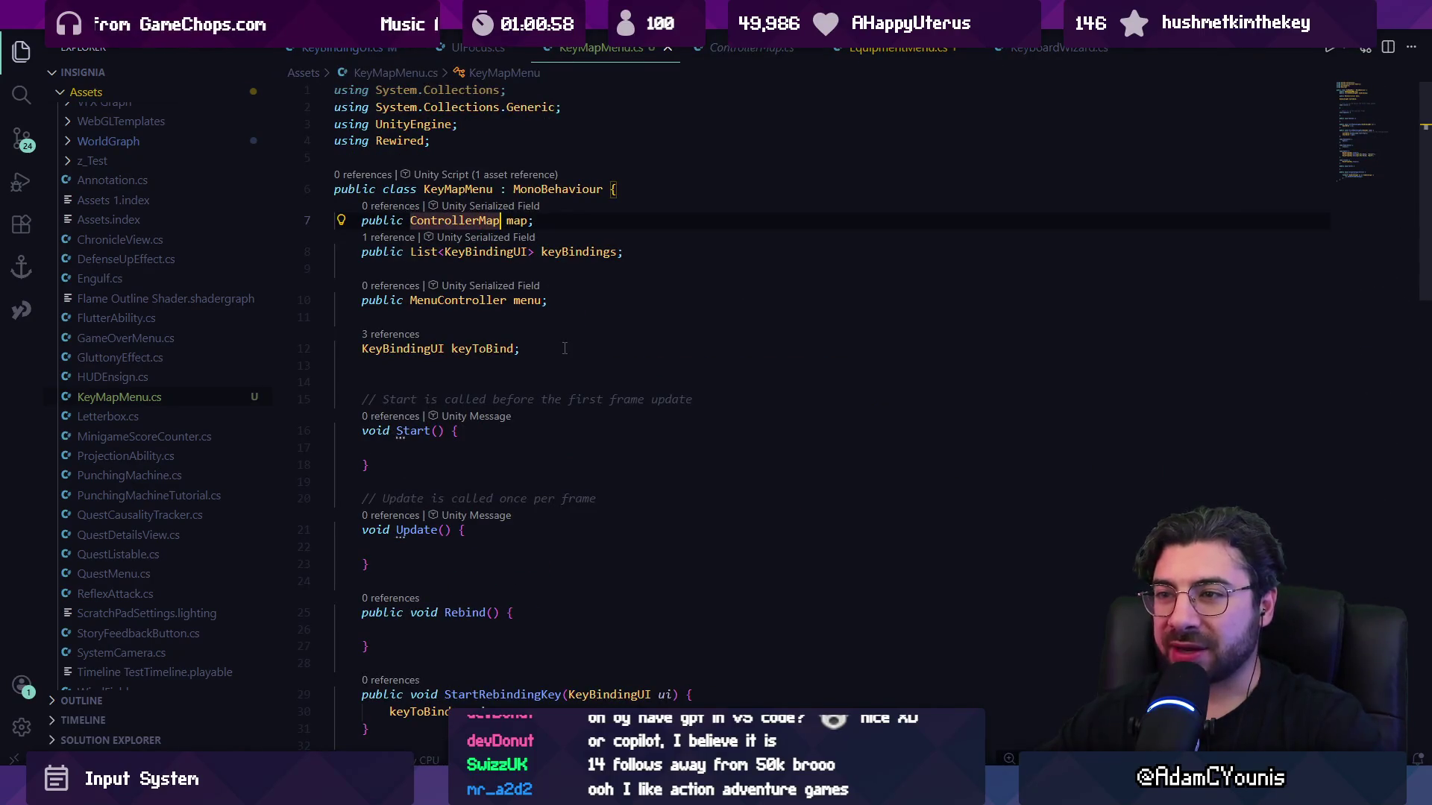
# Add 'public KeyboardMap keyboardMap' below the map field, save, and view KeyboardMap's definition.
pyautogui.hotkey('alt', 'Right')
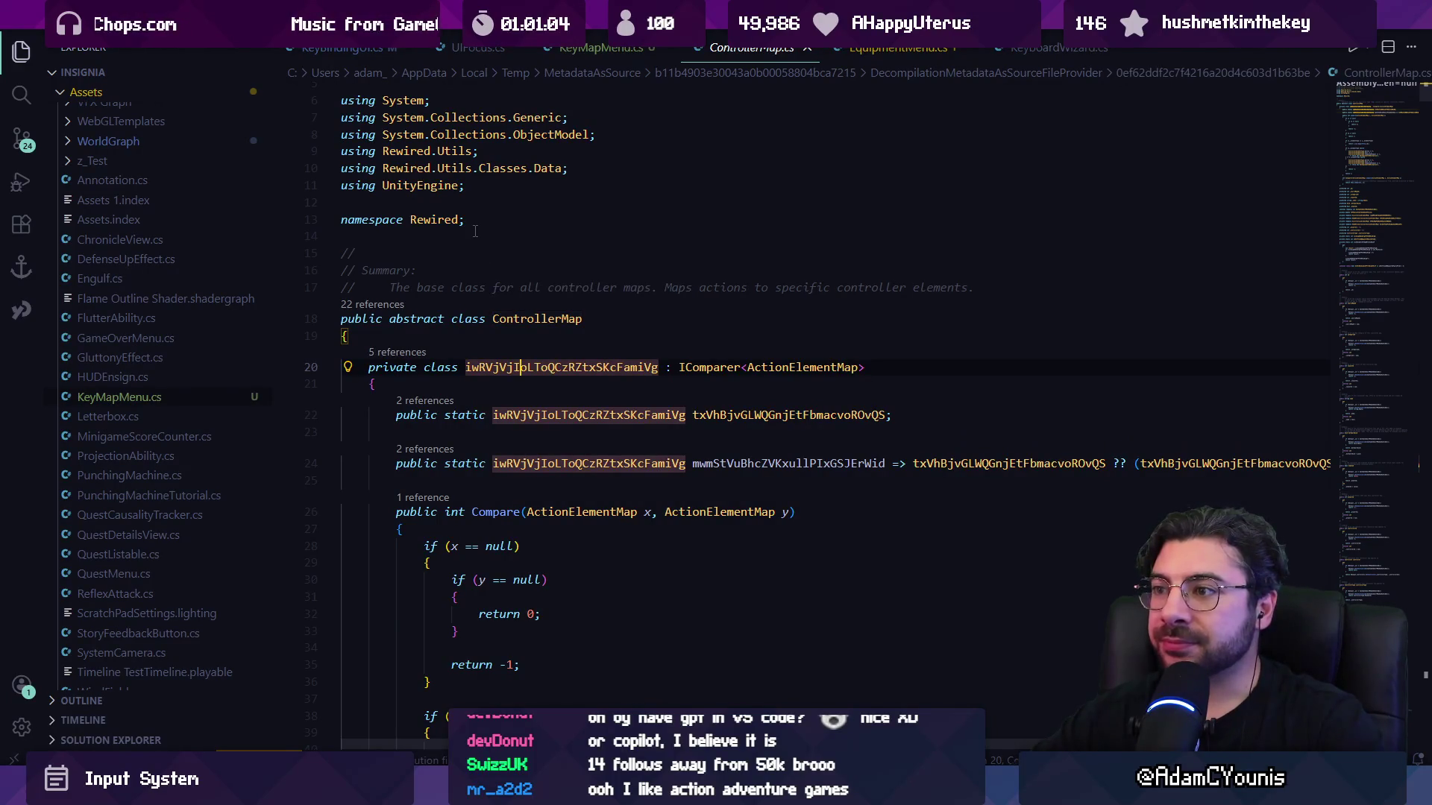
pyautogui.hotkey('alt', 'Left')
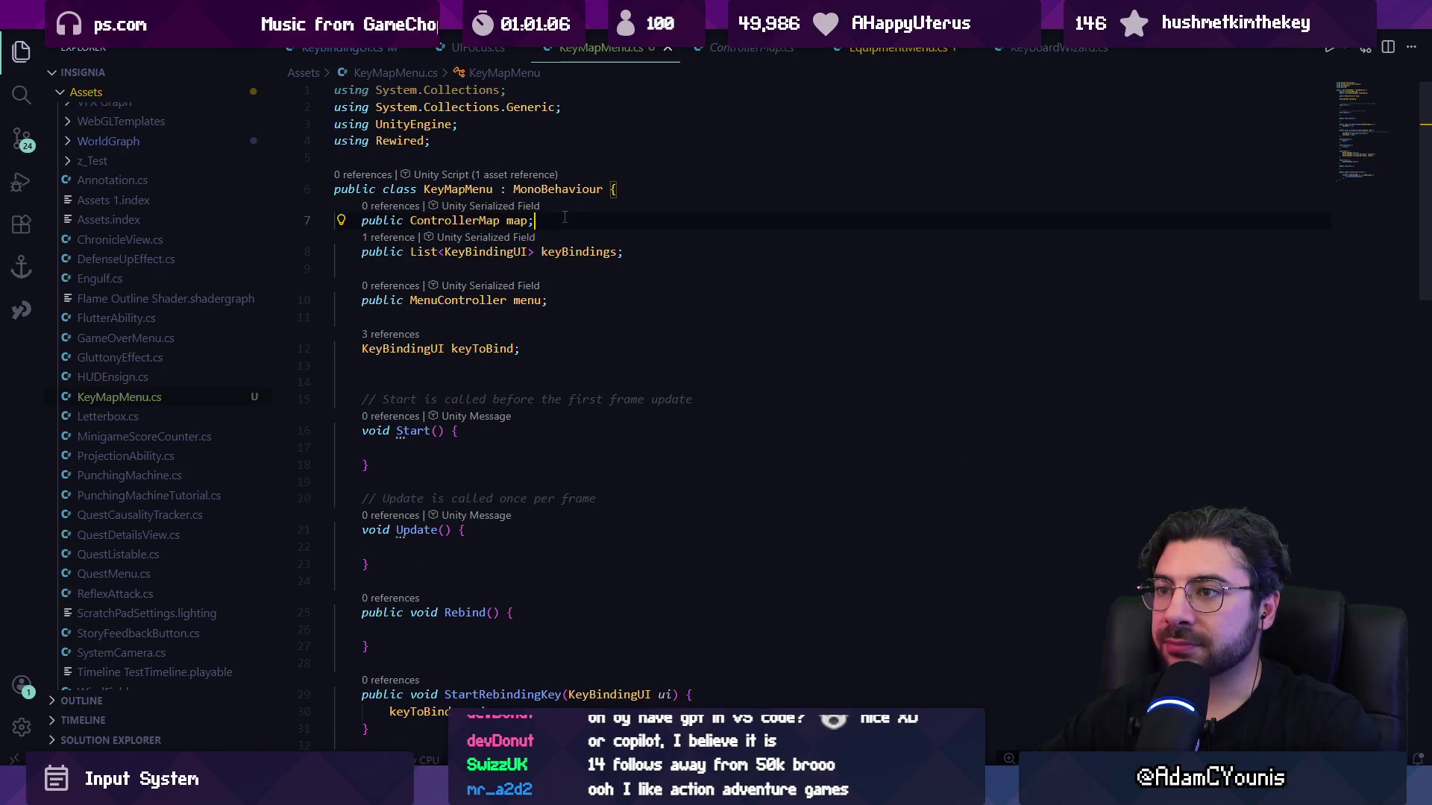
pyautogui.press('Return')
pyautogui.write('pu')
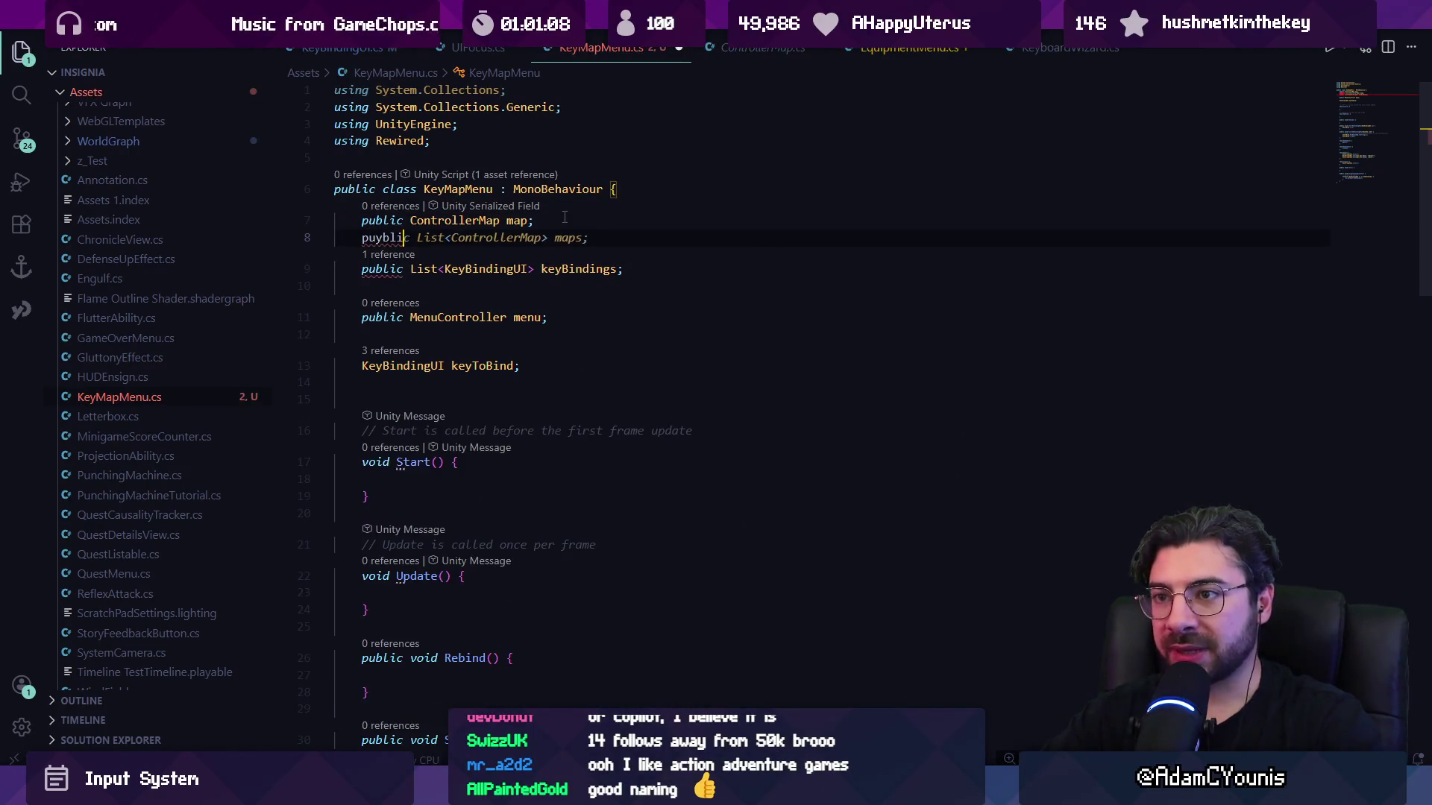
pyautogui.write('bl')
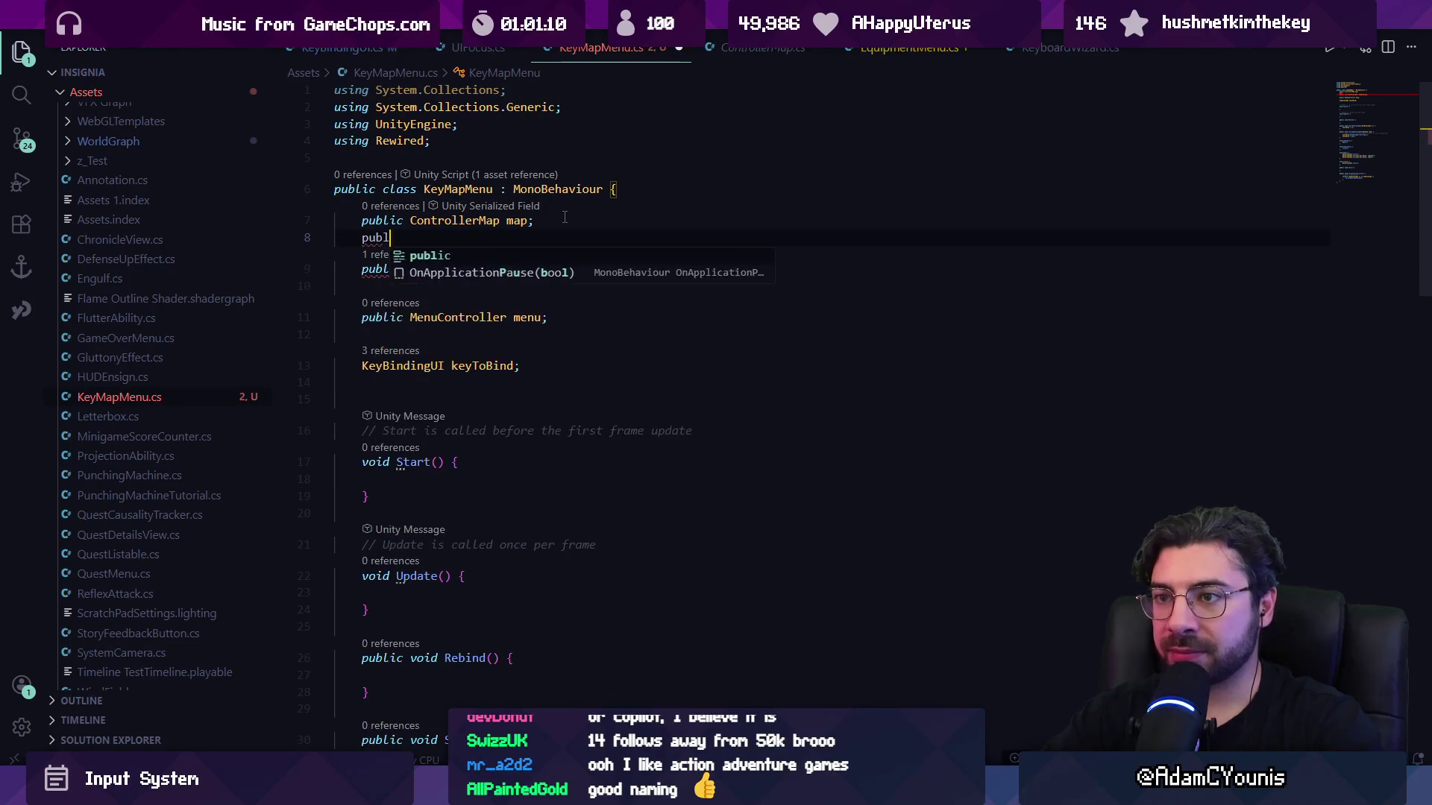
pyautogui.write('ic Keyboar')
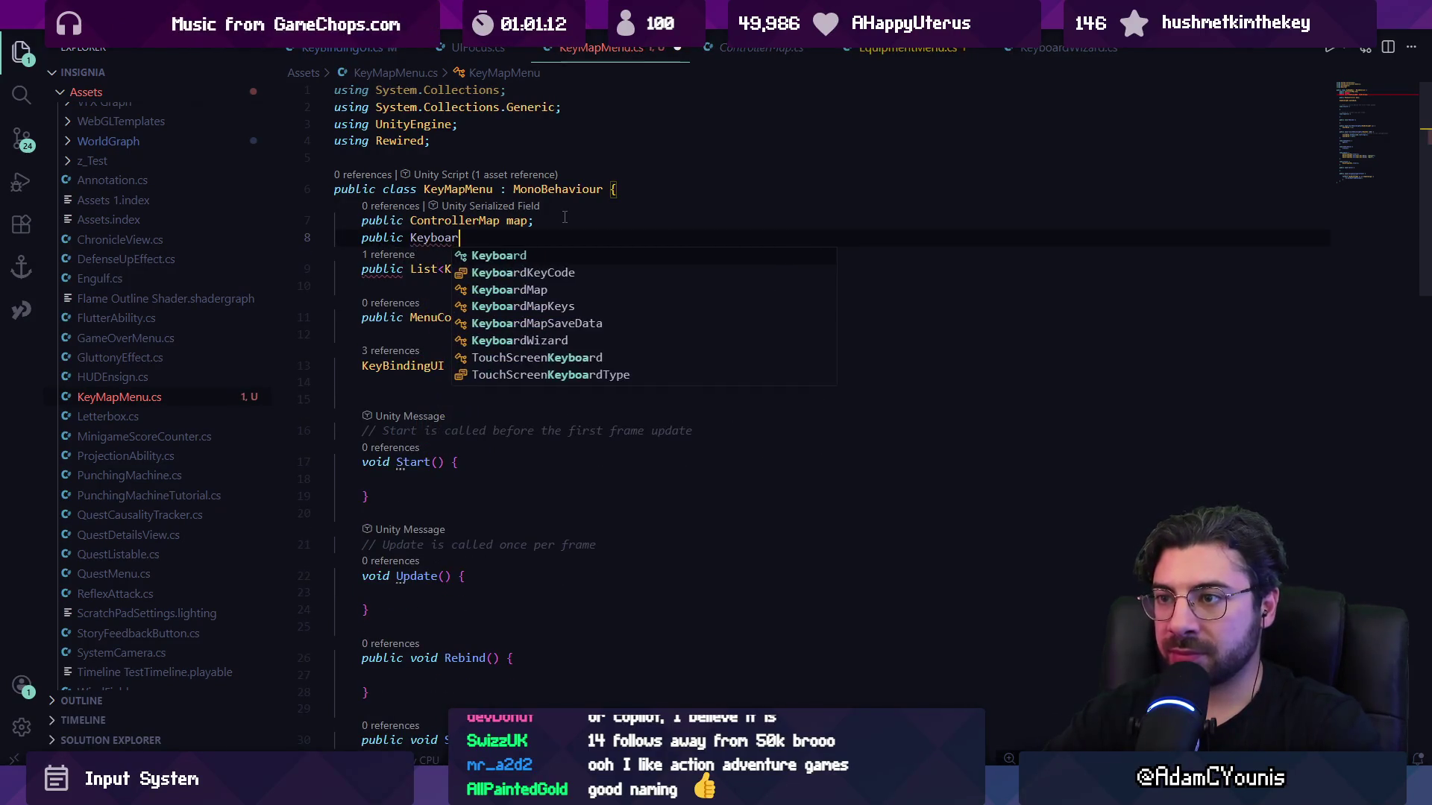
pyautogui.write('dMap keyboardMap')
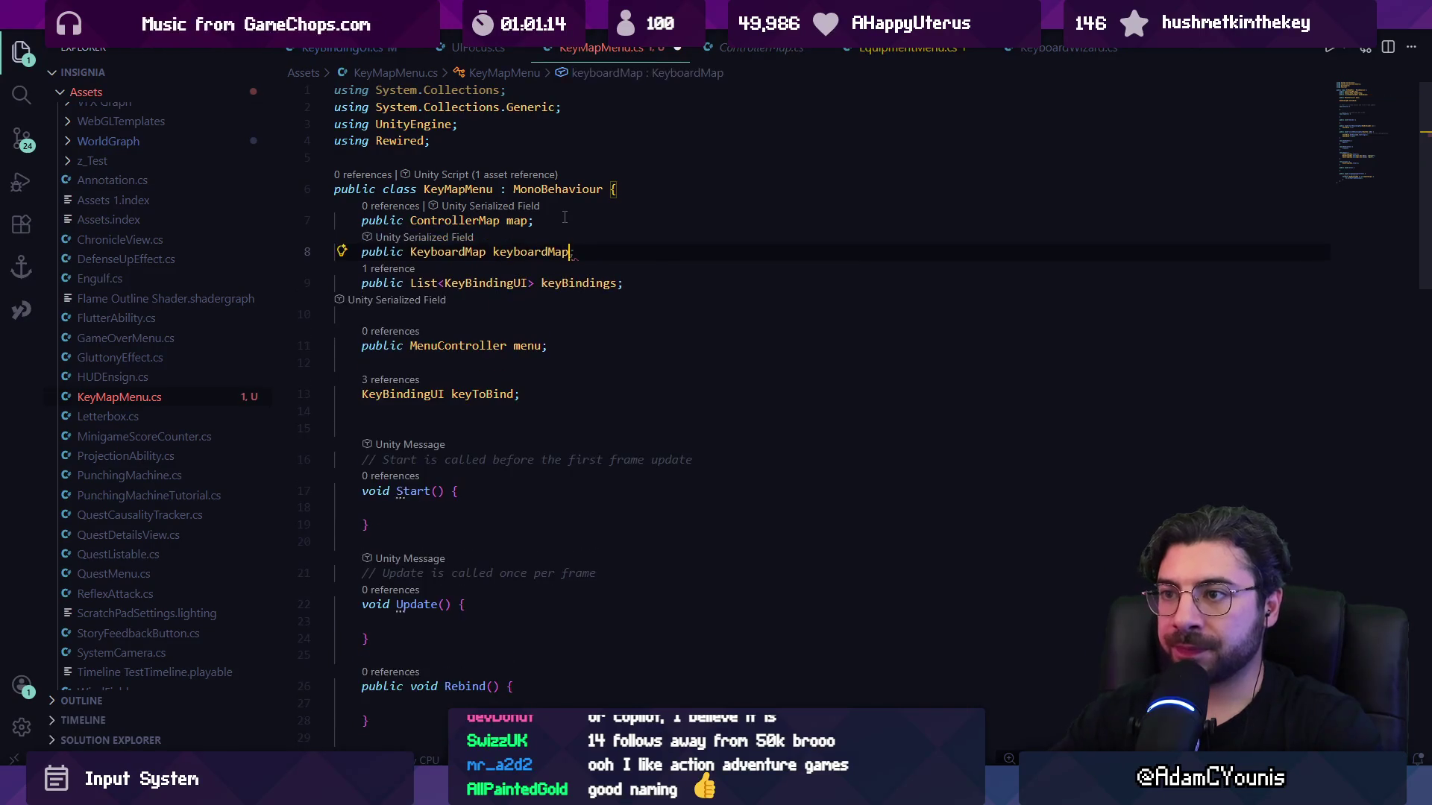
pyautogui.hotkey('ctrl', 's')
pyautogui.keyDown('ctrl'); pyautogui.click(453, 252); pyautogui.keyUp('ctrl')
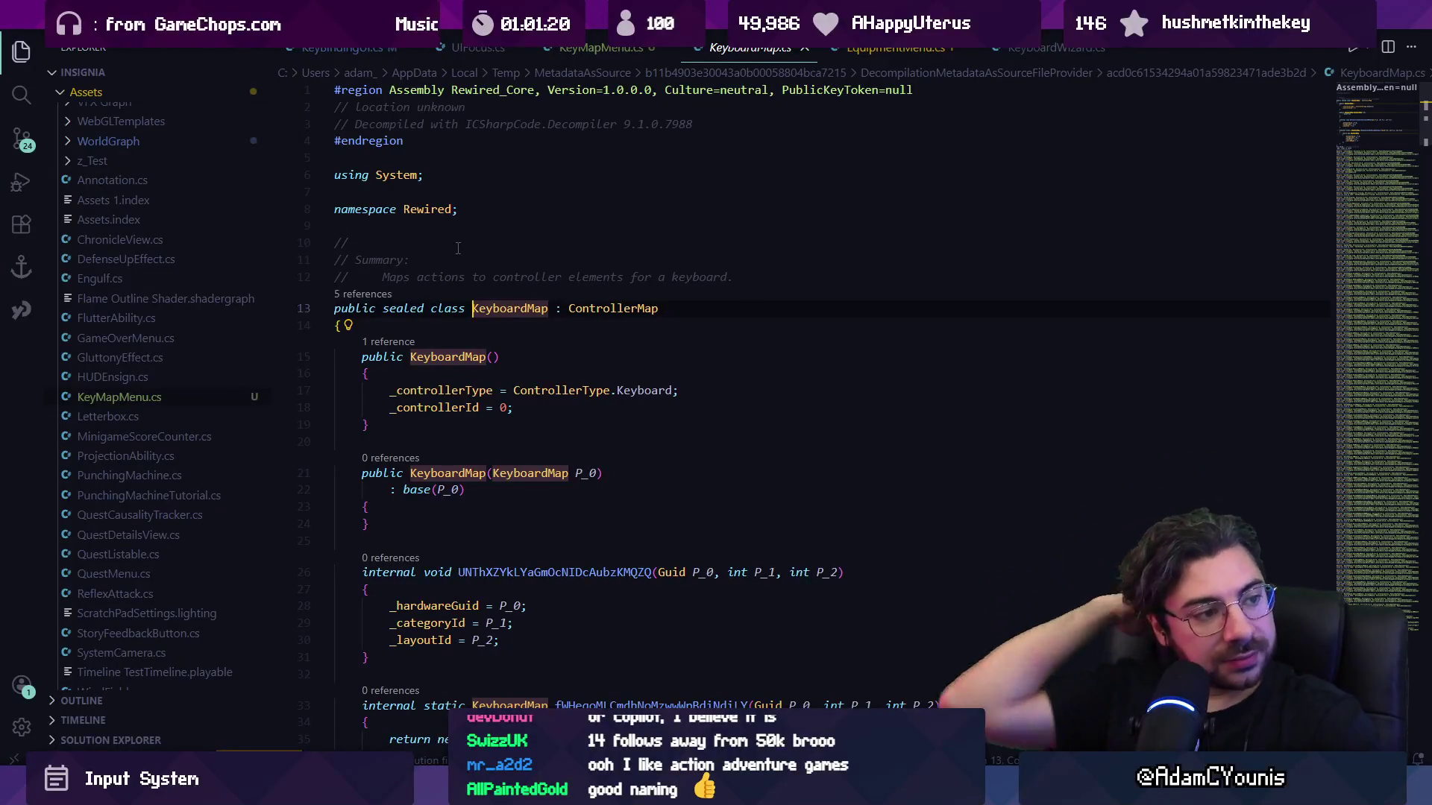
# Review the KeyboardMap source, then delete the ControllerMap map line in KeyMapMenu.cs.
pyautogui.scroll(-15, 458, 248)
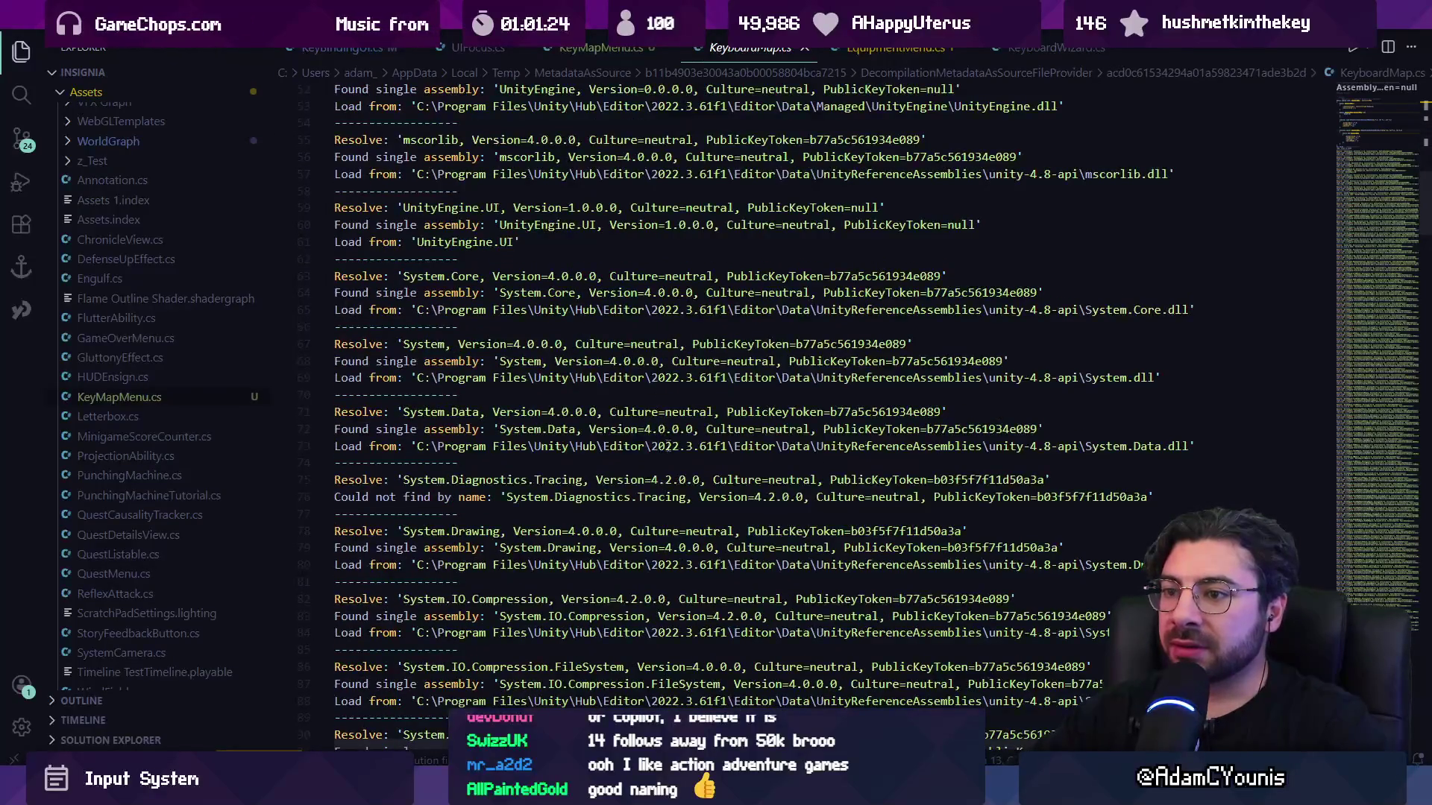
pyautogui.scroll(15, 567, 366)
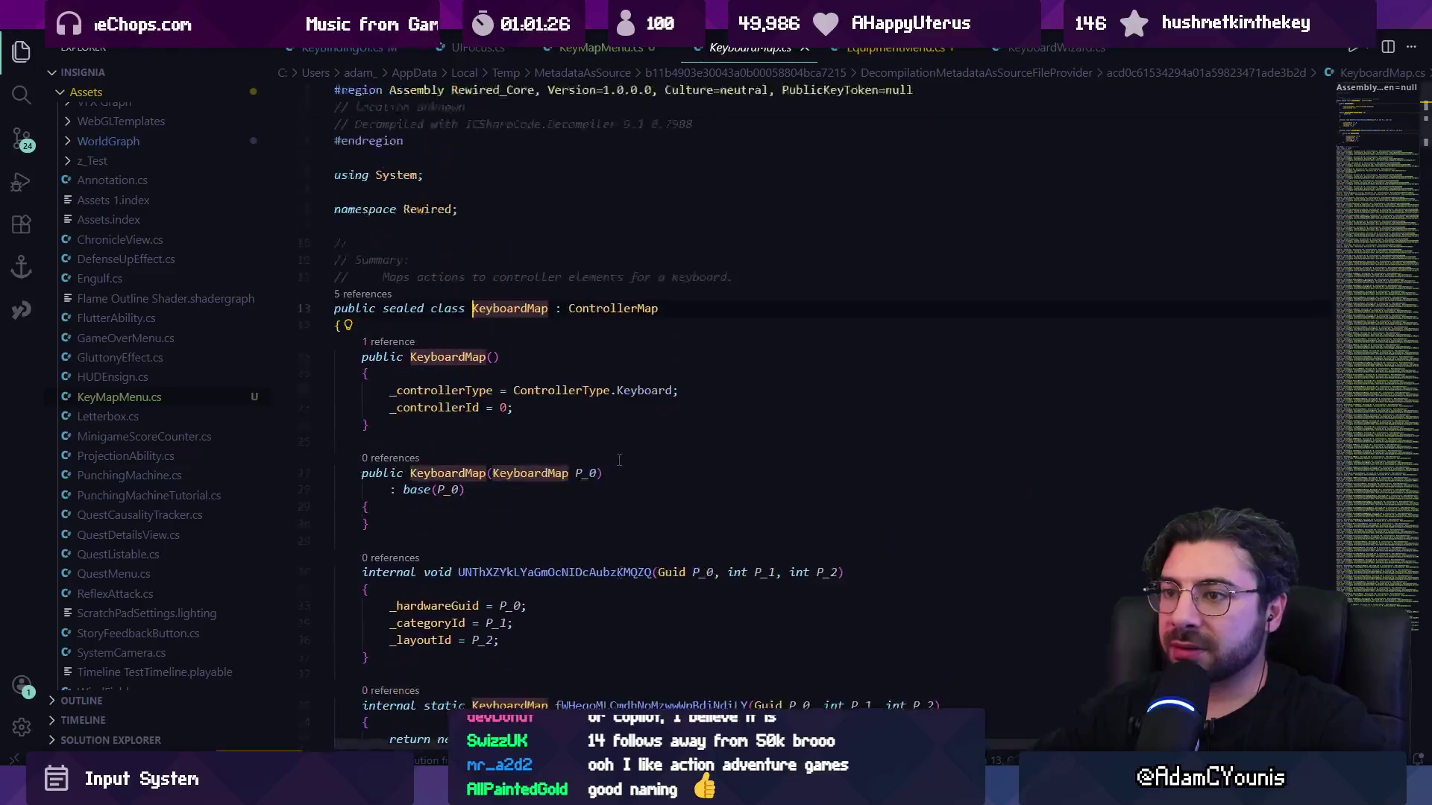
pyautogui.hotkey('alt', 'Left')
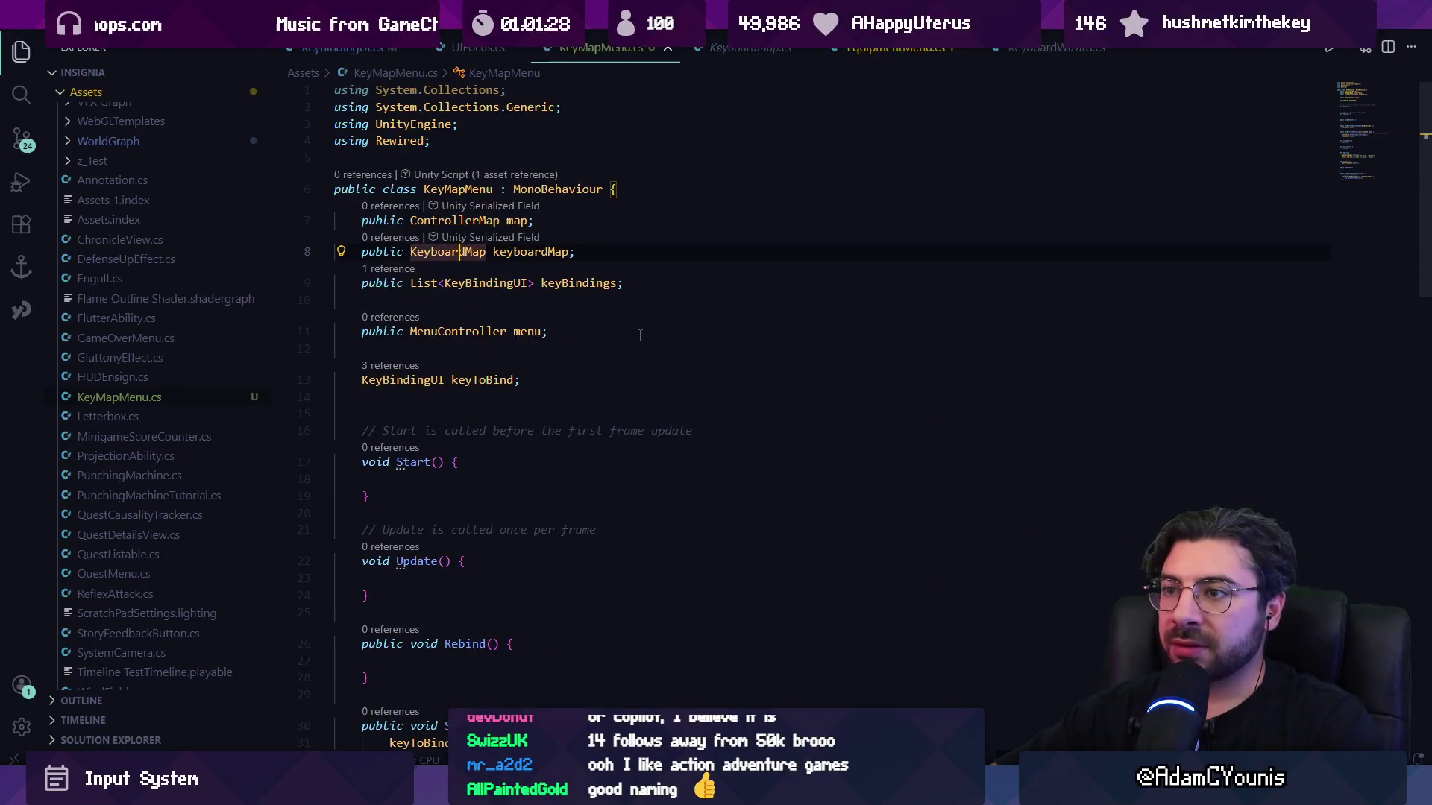
pyautogui.click(640, 336)
pyautogui.press('Up')
pyautogui.hotkey('ctrl', 'shift', 'k')
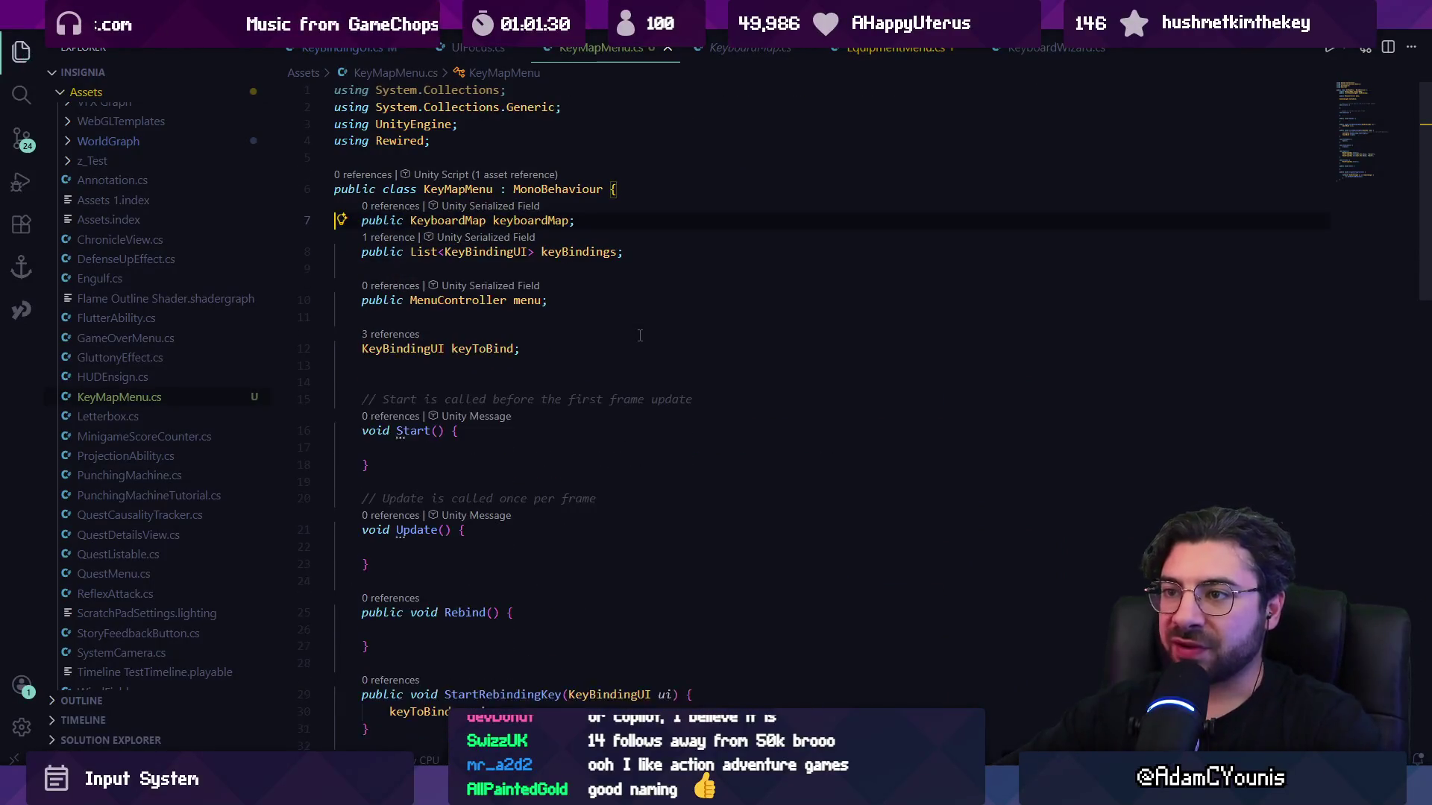
# Check KeyboardMap's definition and its Rewired namespace, then return to KeyMapMenu.cs.
pyautogui.click(446, 221)
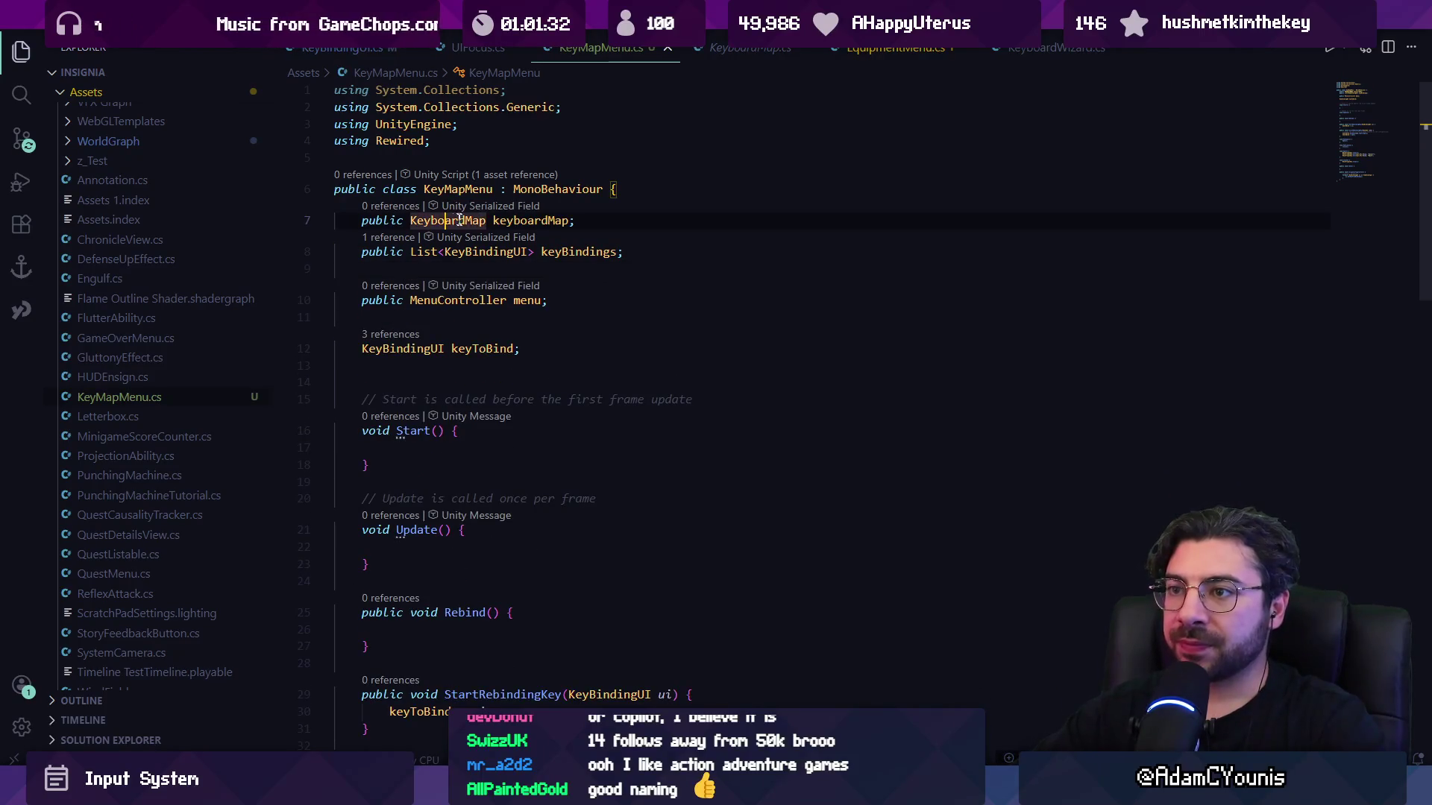
pyautogui.press('F12')
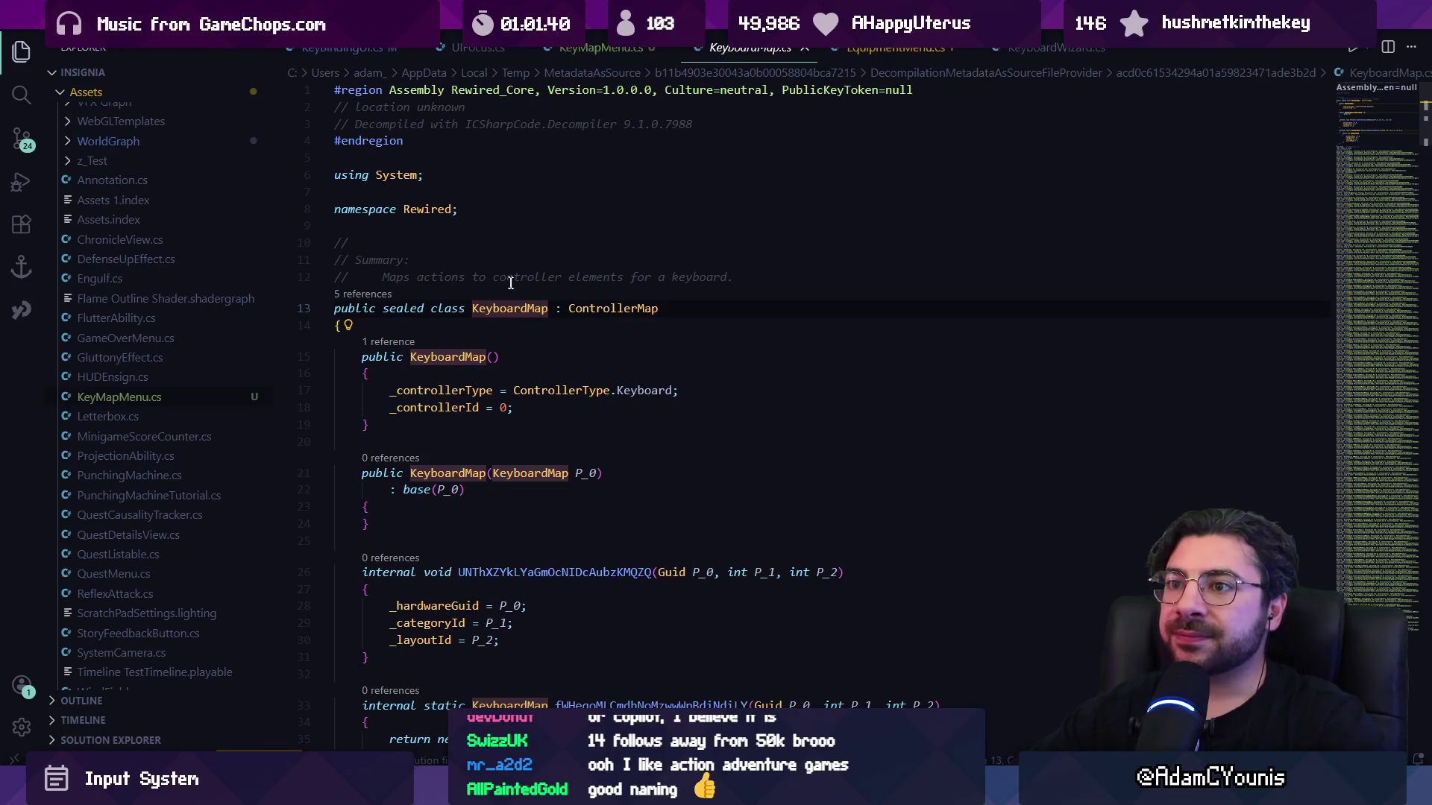
pyautogui.moveTo(463, 206); pyautogui.dragTo(312, 206)
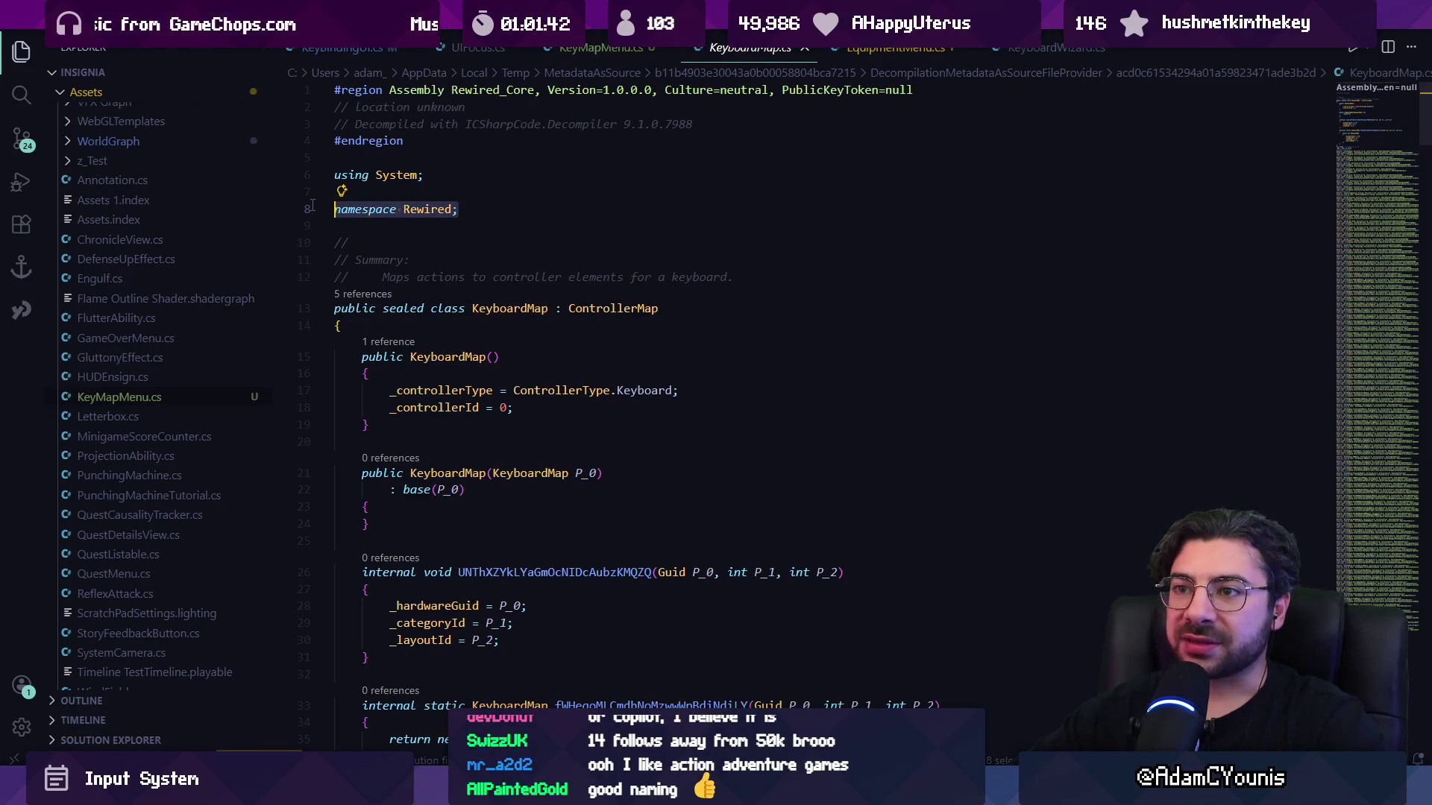
pyautogui.click(458, 219)
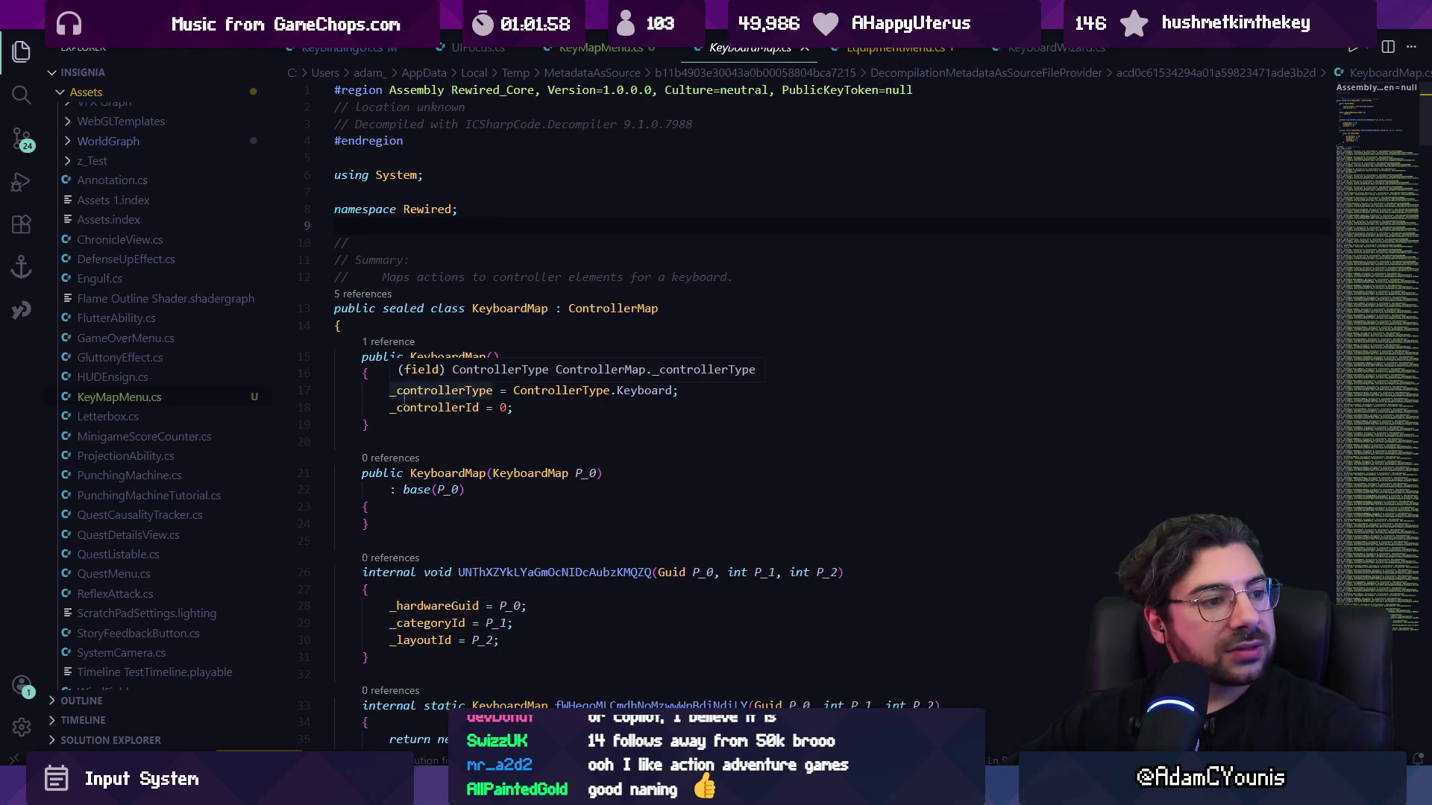
pyautogui.hotkey('alt', 'Left')
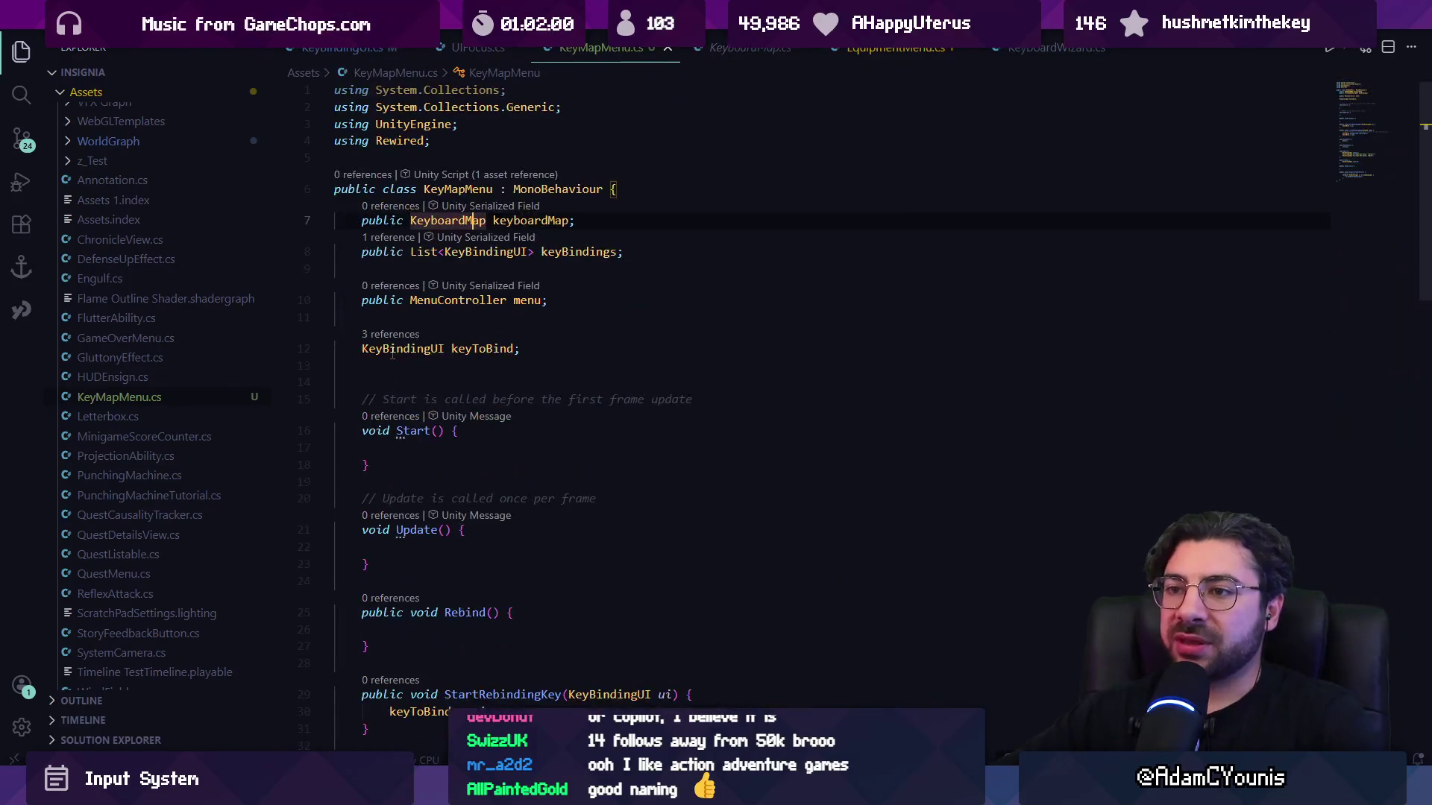
pyautogui.click(587, 222)
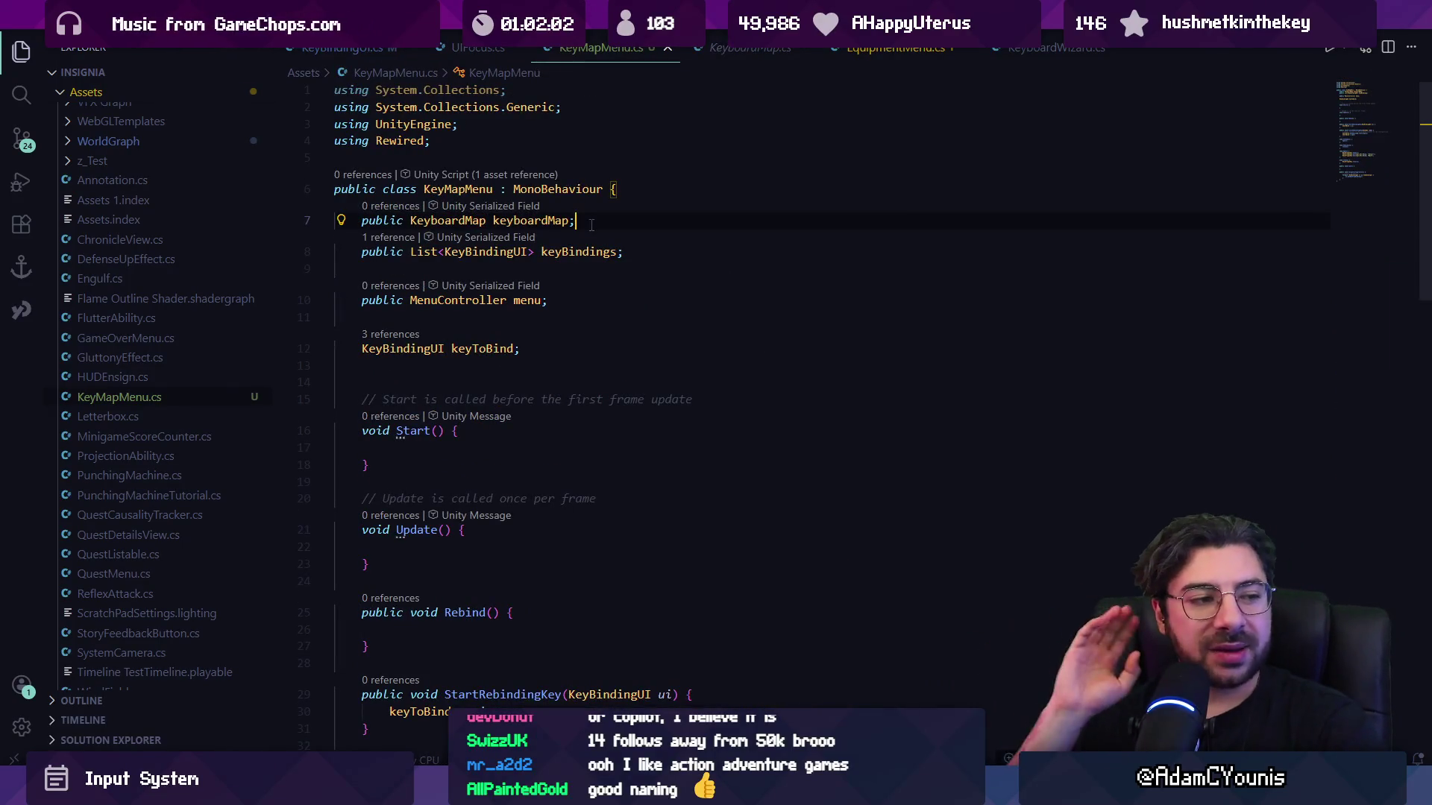
pyautogui.hotkey('alt', 'Tab')
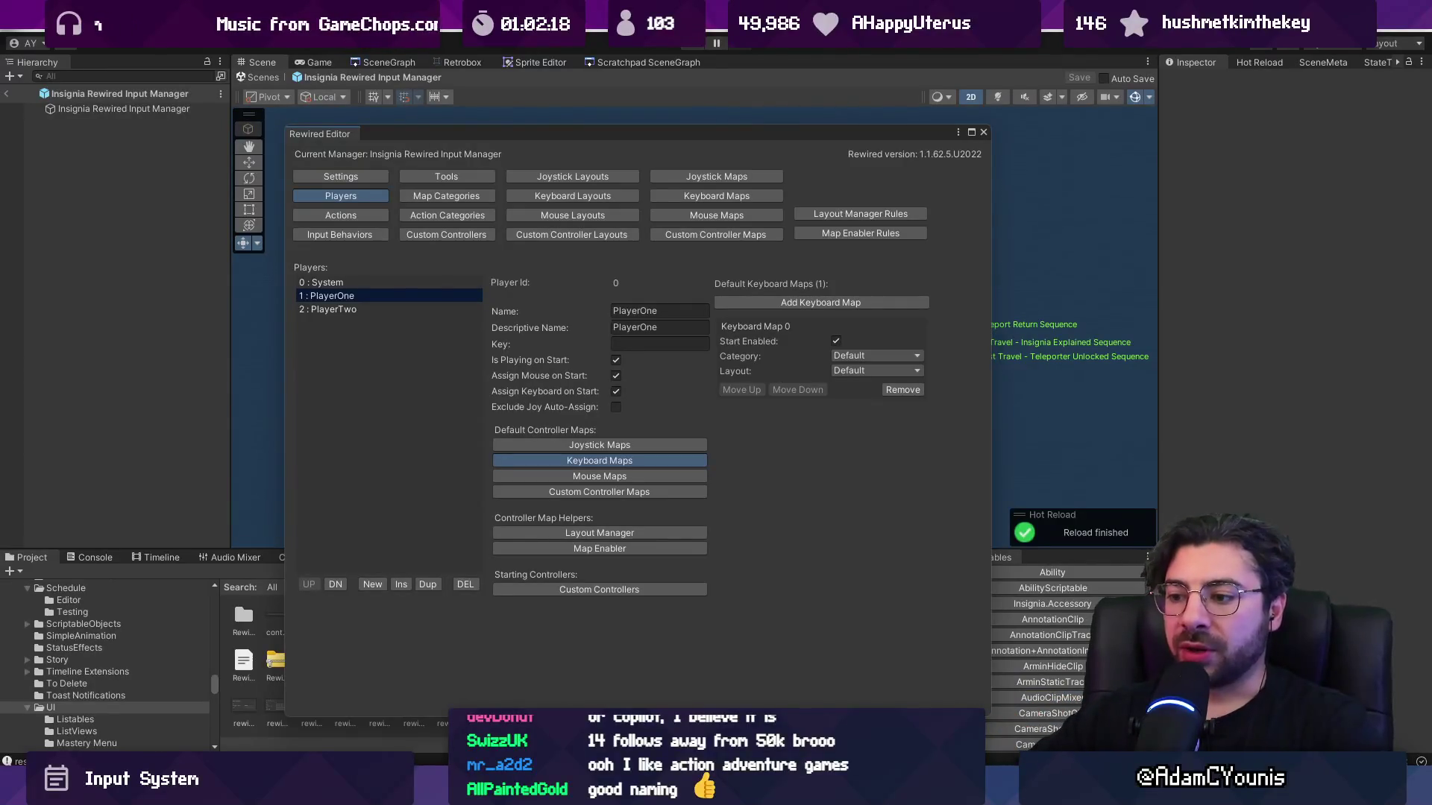
pyautogui.hotkey('alt', 'Tab')
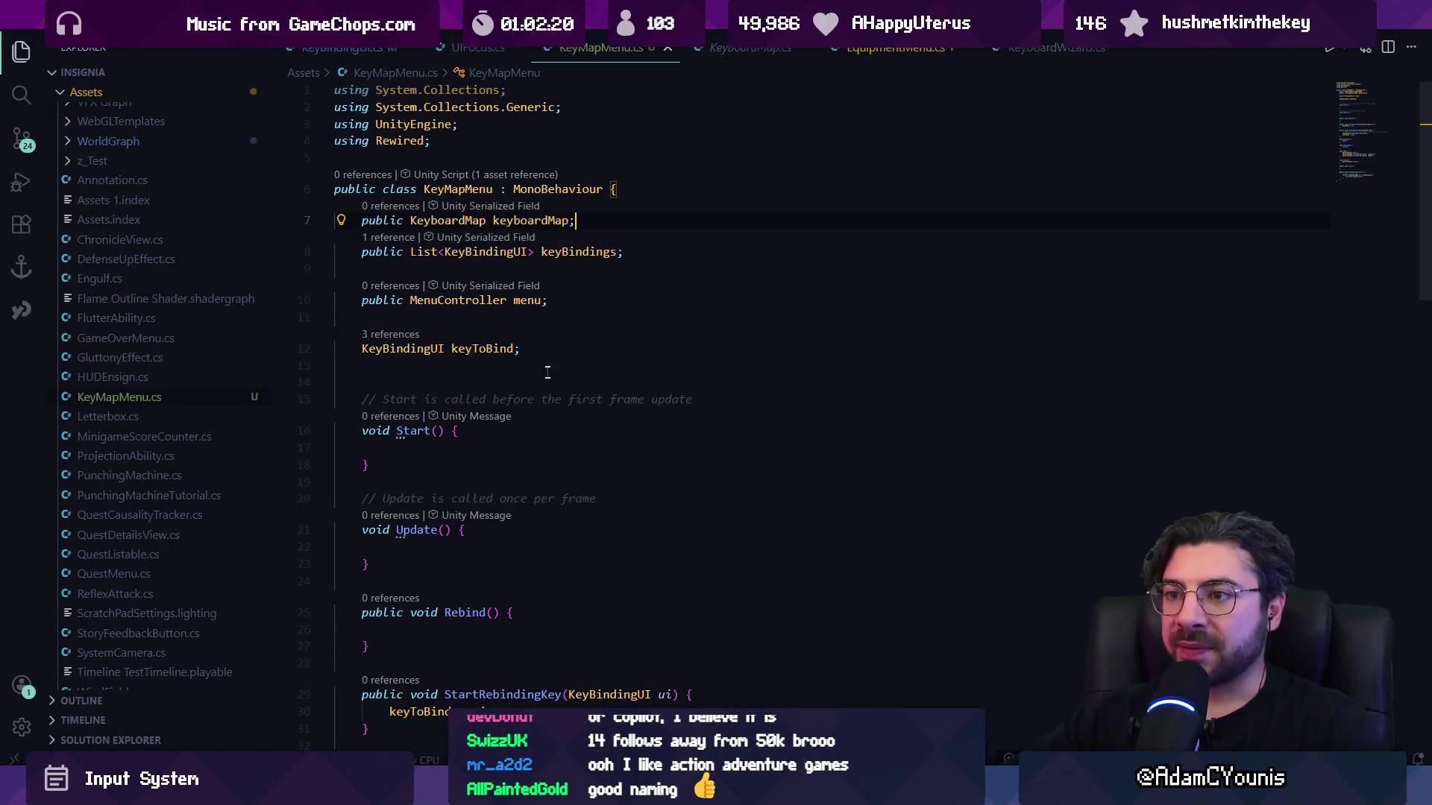
# View KeyboardMap's decompiled definition, then go back to KeyMapMenu.cs.
pyautogui.click(461, 221)
pyautogui.keyDown('ctrl'); pyautogui.click(460, 220); pyautogui.keyUp('ctrl')
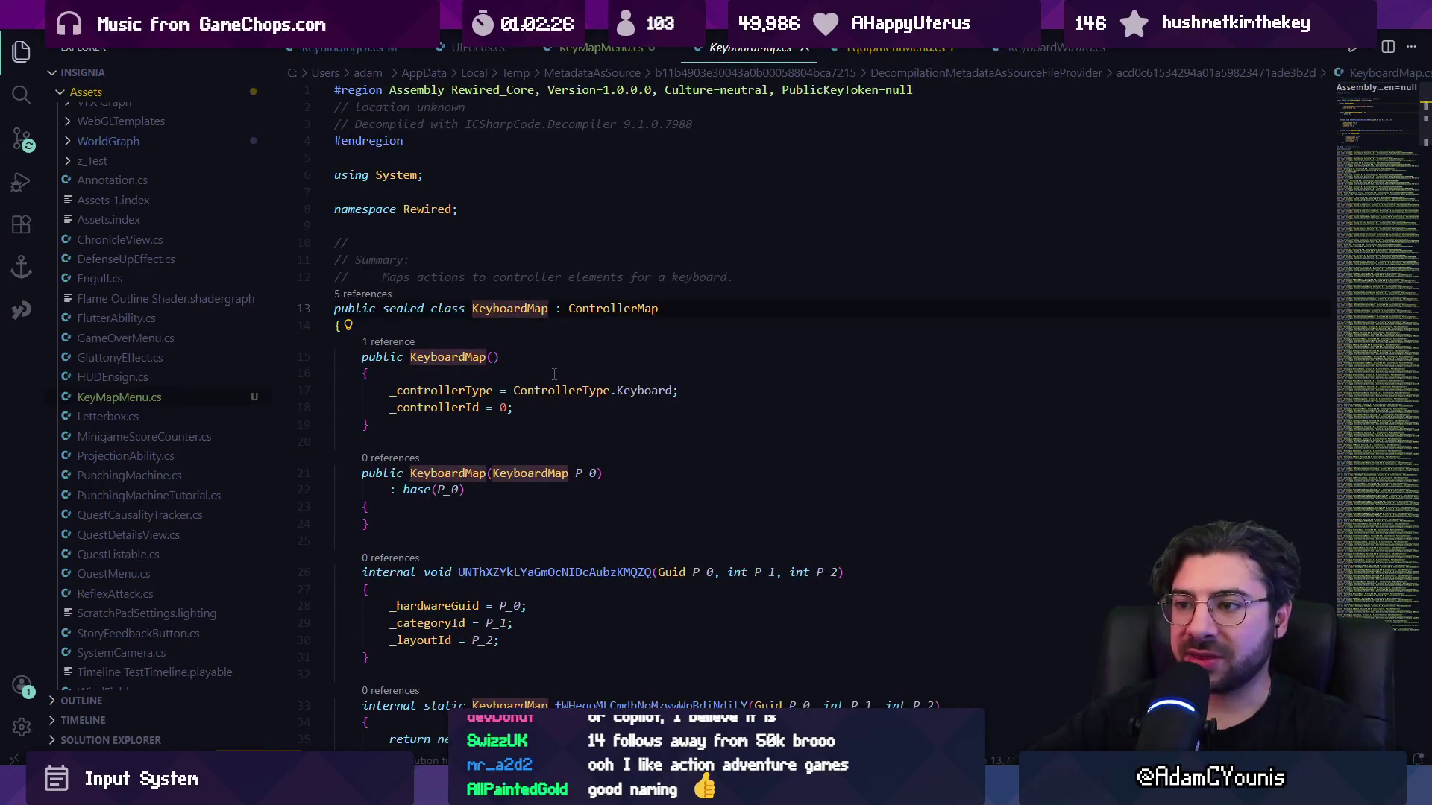
pyautogui.hotkey('alt', 'Left')
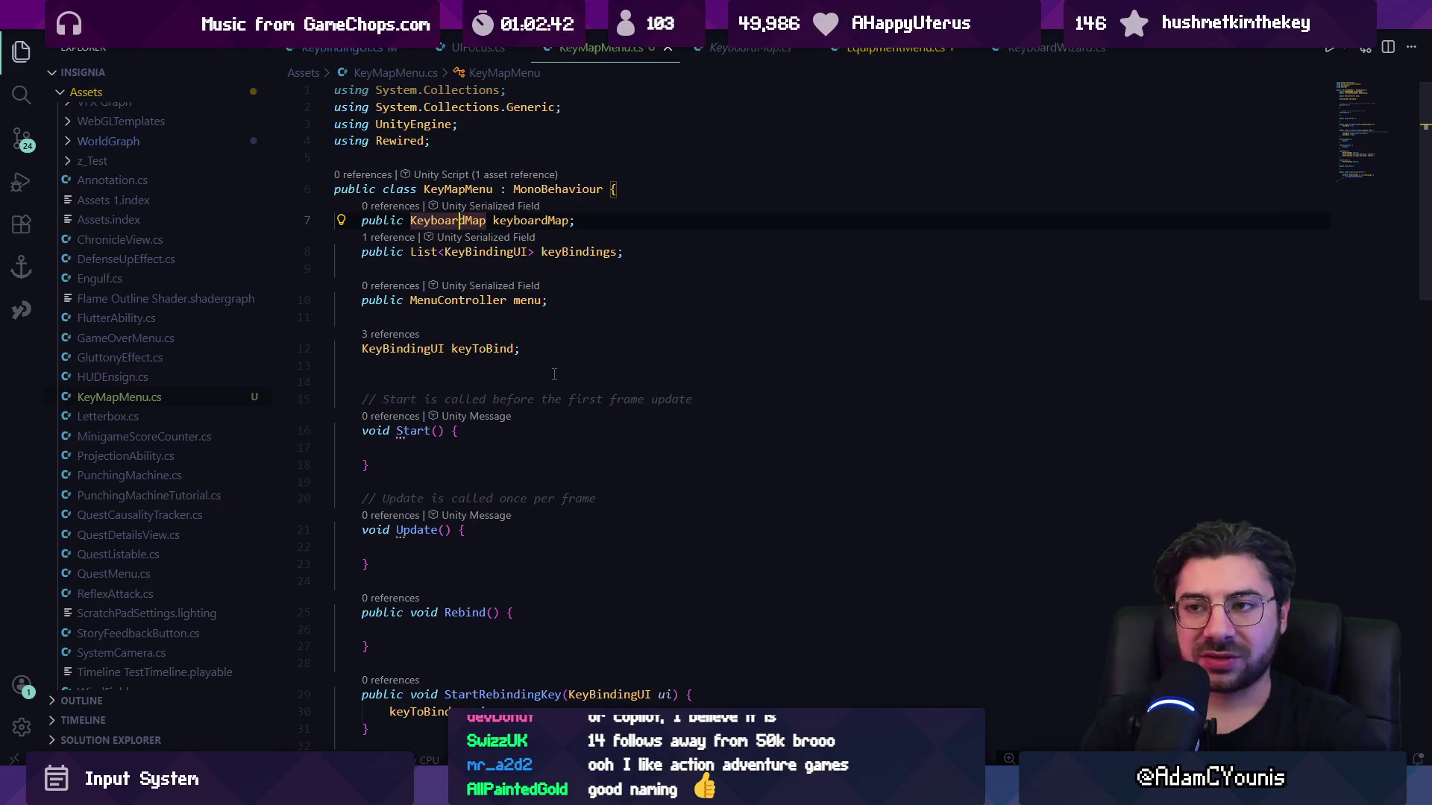
# Remove the blank line after keyToBind and follow KeyboardMap to its ControllerMap base class.
pyautogui.click(554, 373)
pyautogui.press('BackSpace')
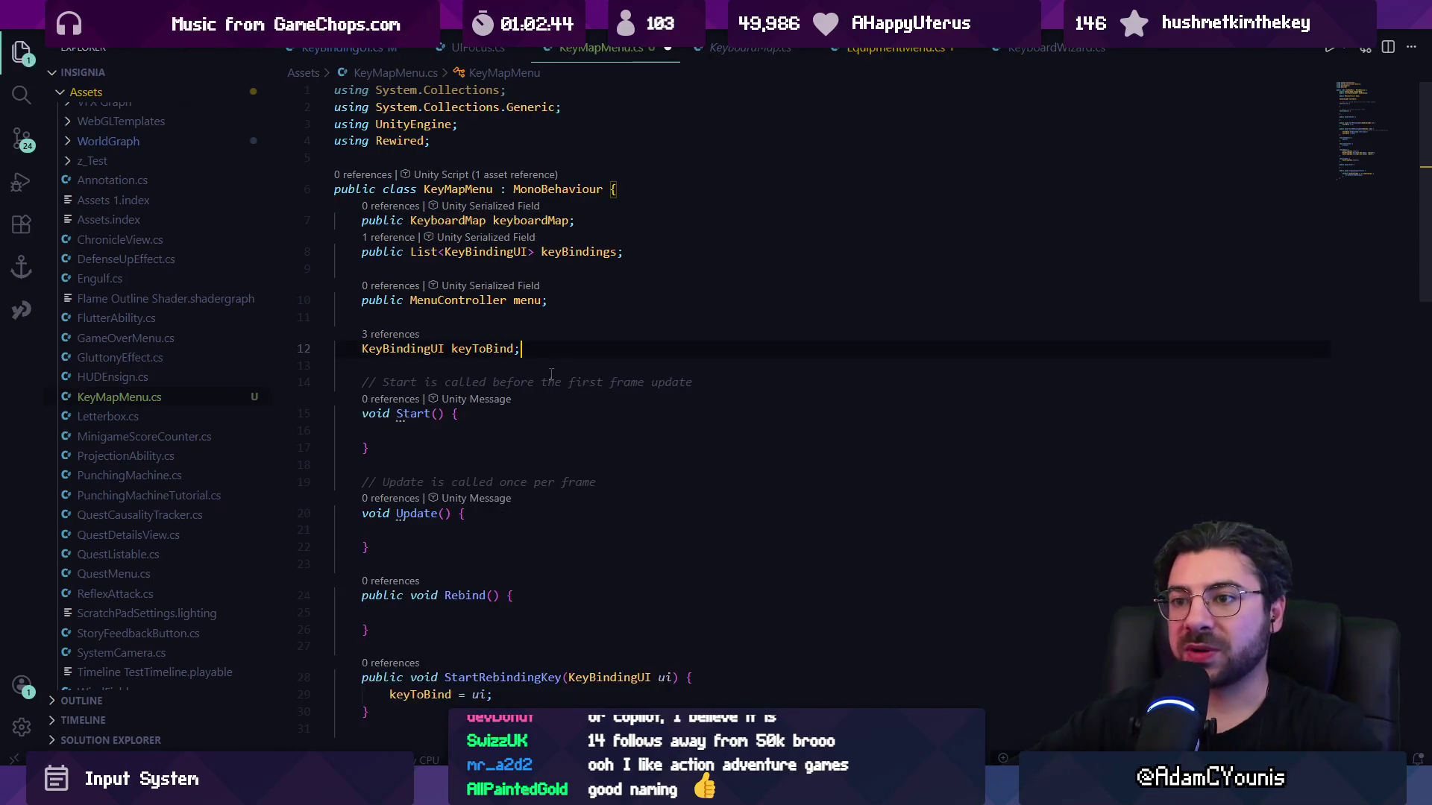
pyautogui.keyDown('ctrl'); pyautogui.click(473, 221); pyautogui.keyUp('ctrl')
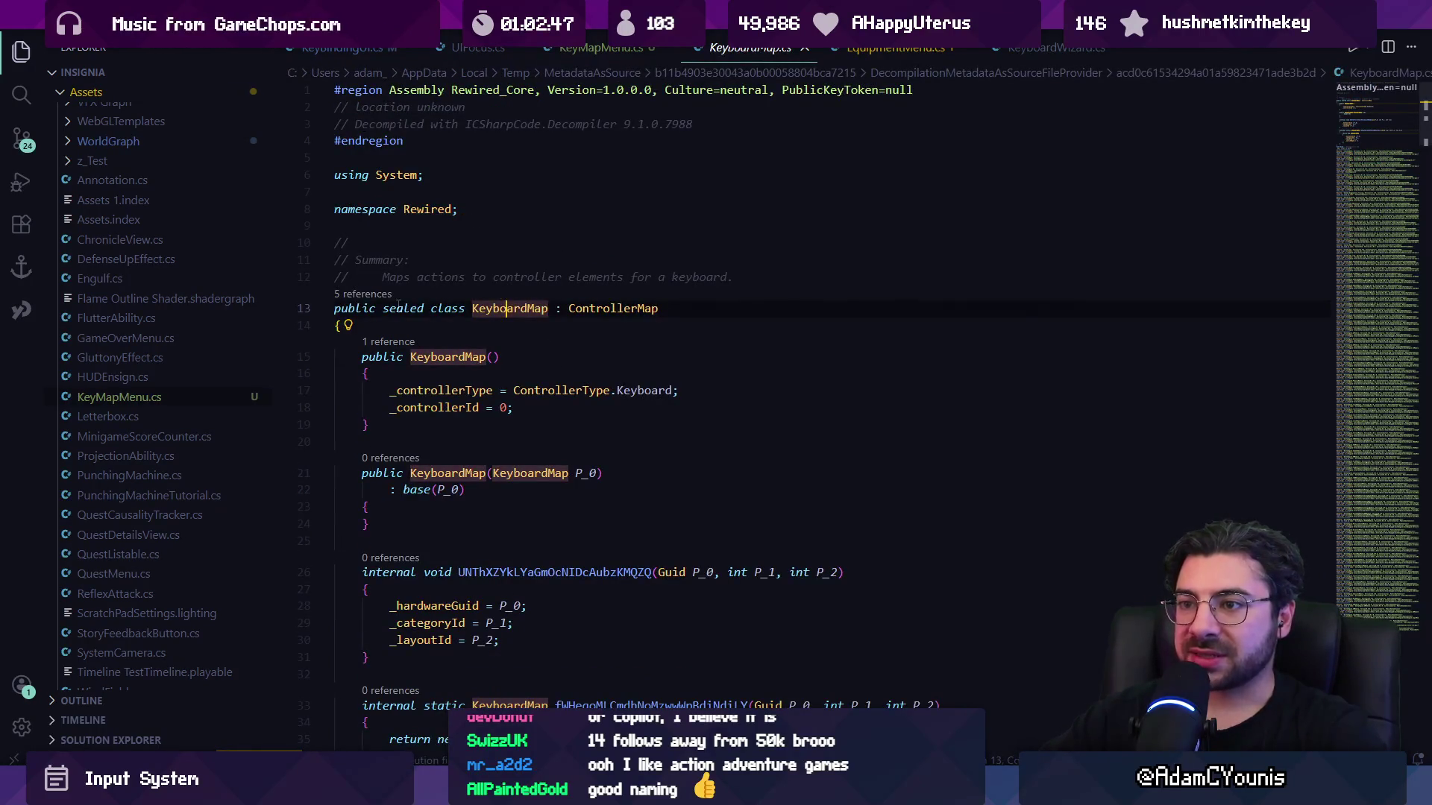
pyautogui.keyDown('ctrl'); pyautogui.click(622, 308); pyautogui.keyUp('ctrl')
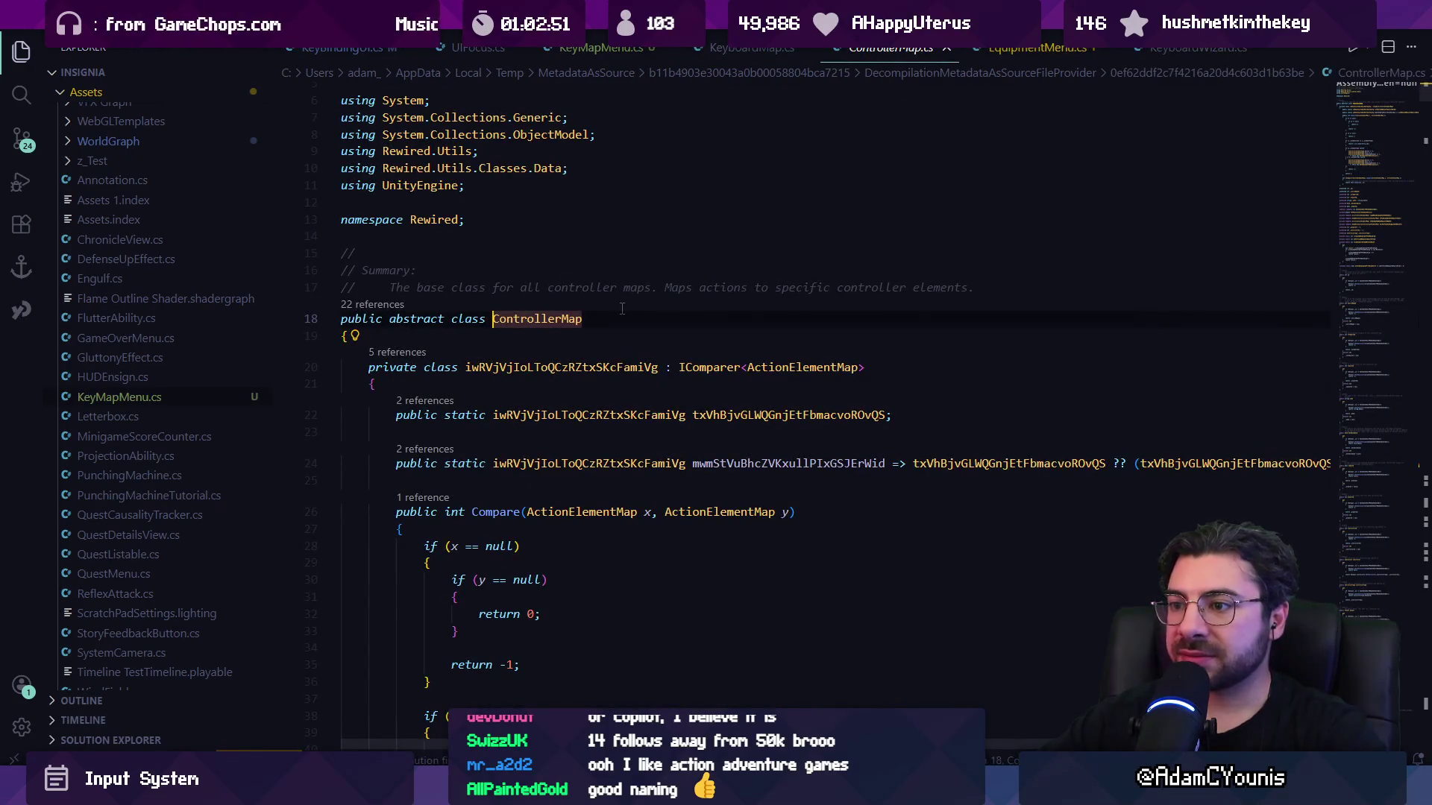
# Inspect ActionElementMap usages on line 93 of ControllerMap and open the decompiled AList class.
pyautogui.scroll(-15, 622, 308)
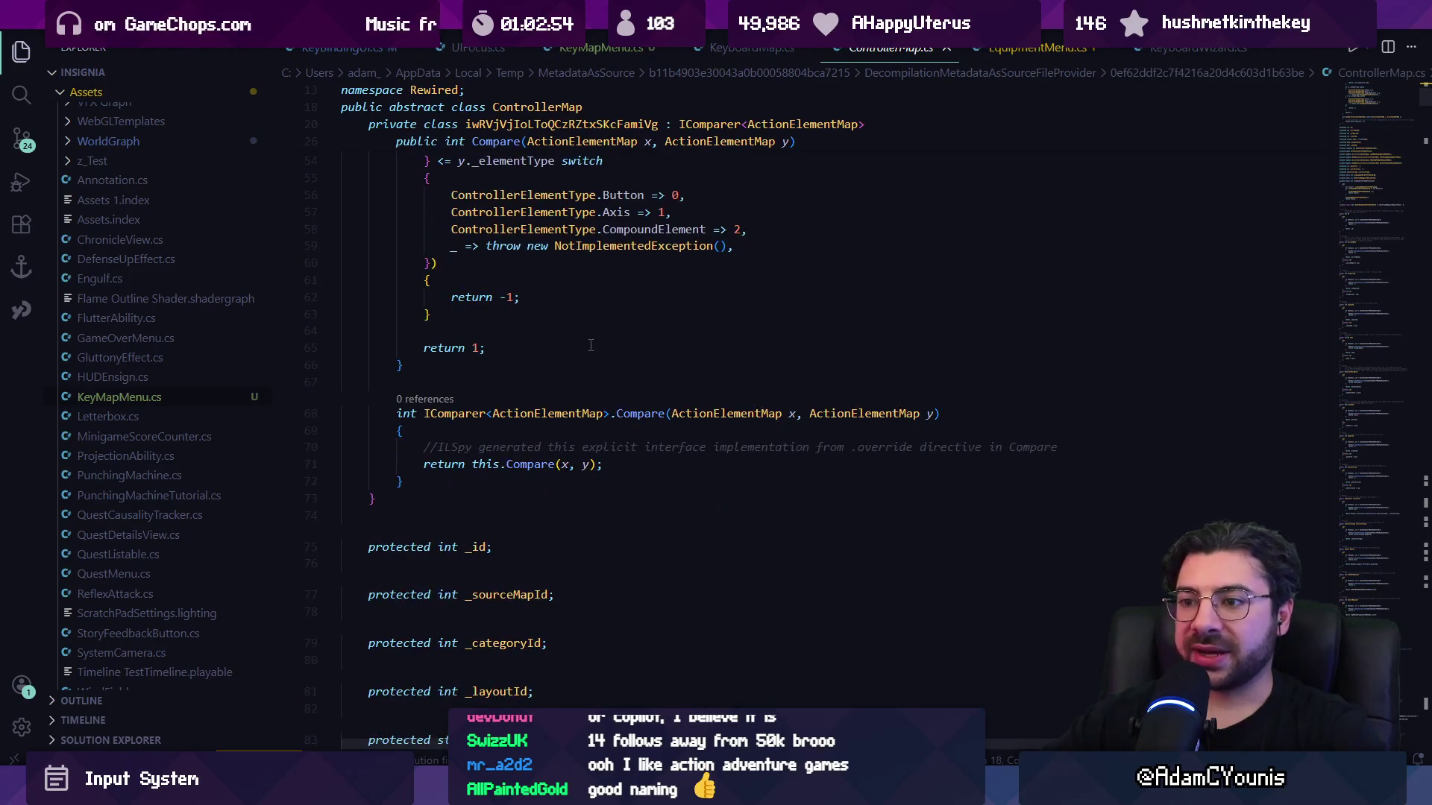
pyautogui.scroll(-5, 586, 345)
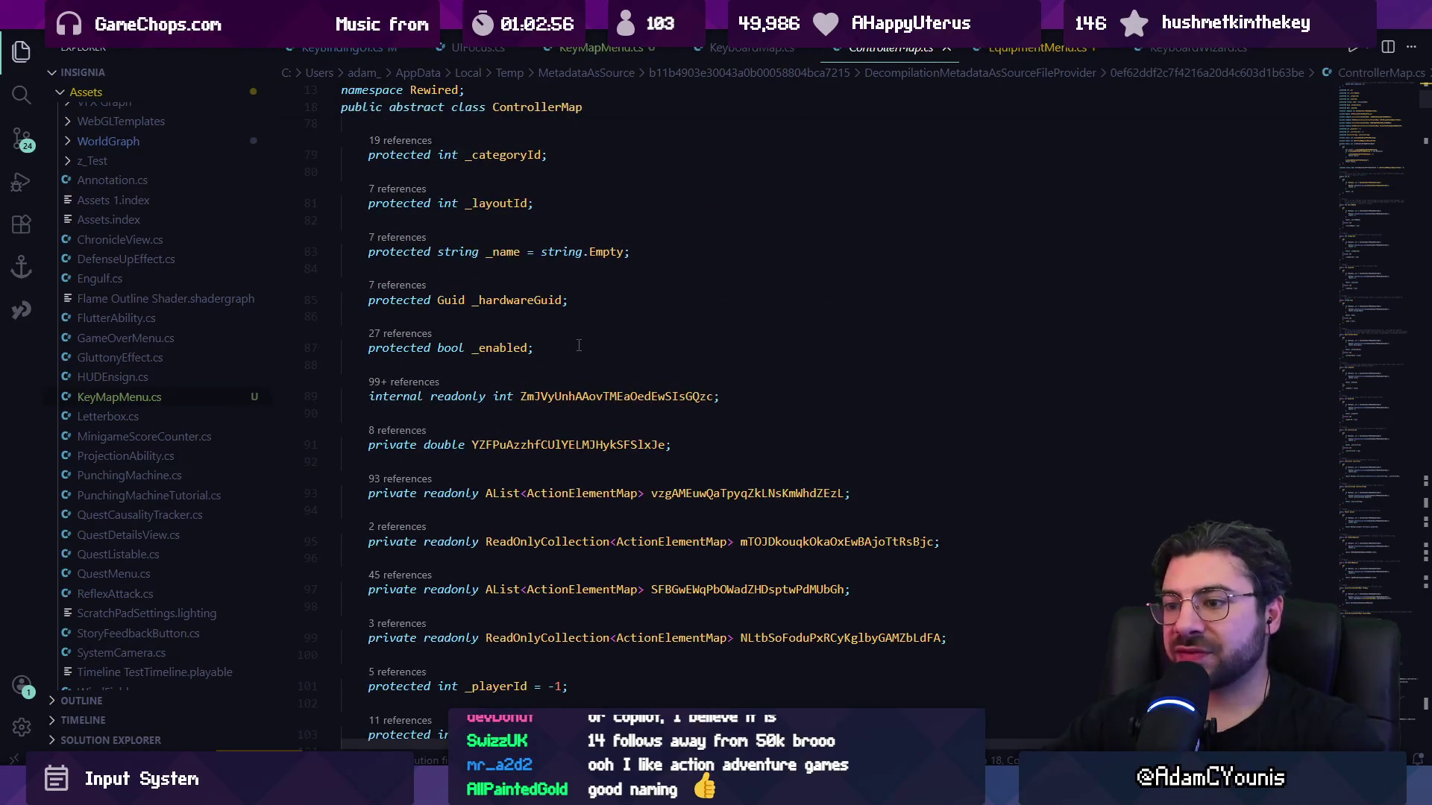
pyautogui.hotkey('ctrl', 'f')
pyautogui.press('Escape')
pyautogui.click(509, 494)
pyautogui.click(563, 494)
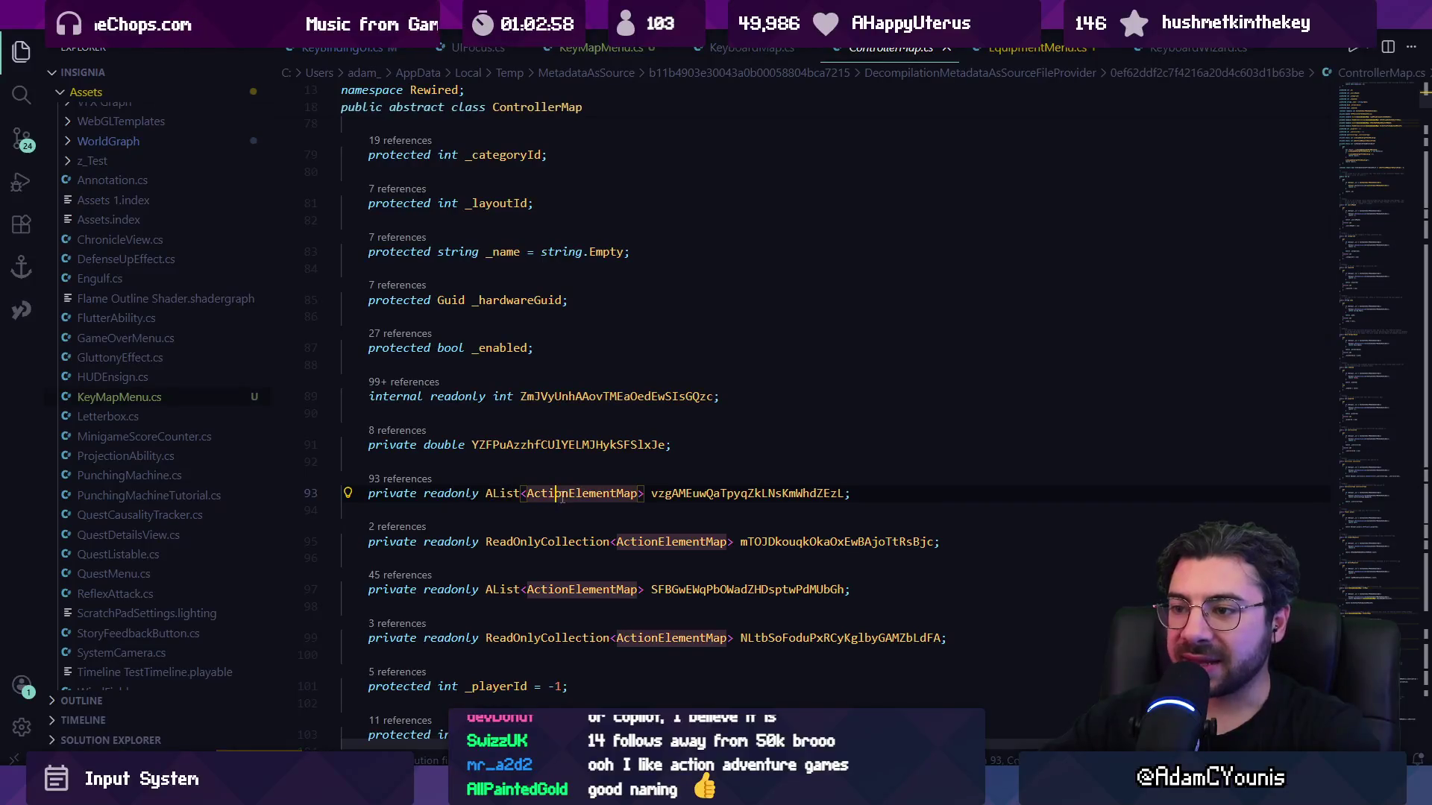
pyautogui.click(555, 493)
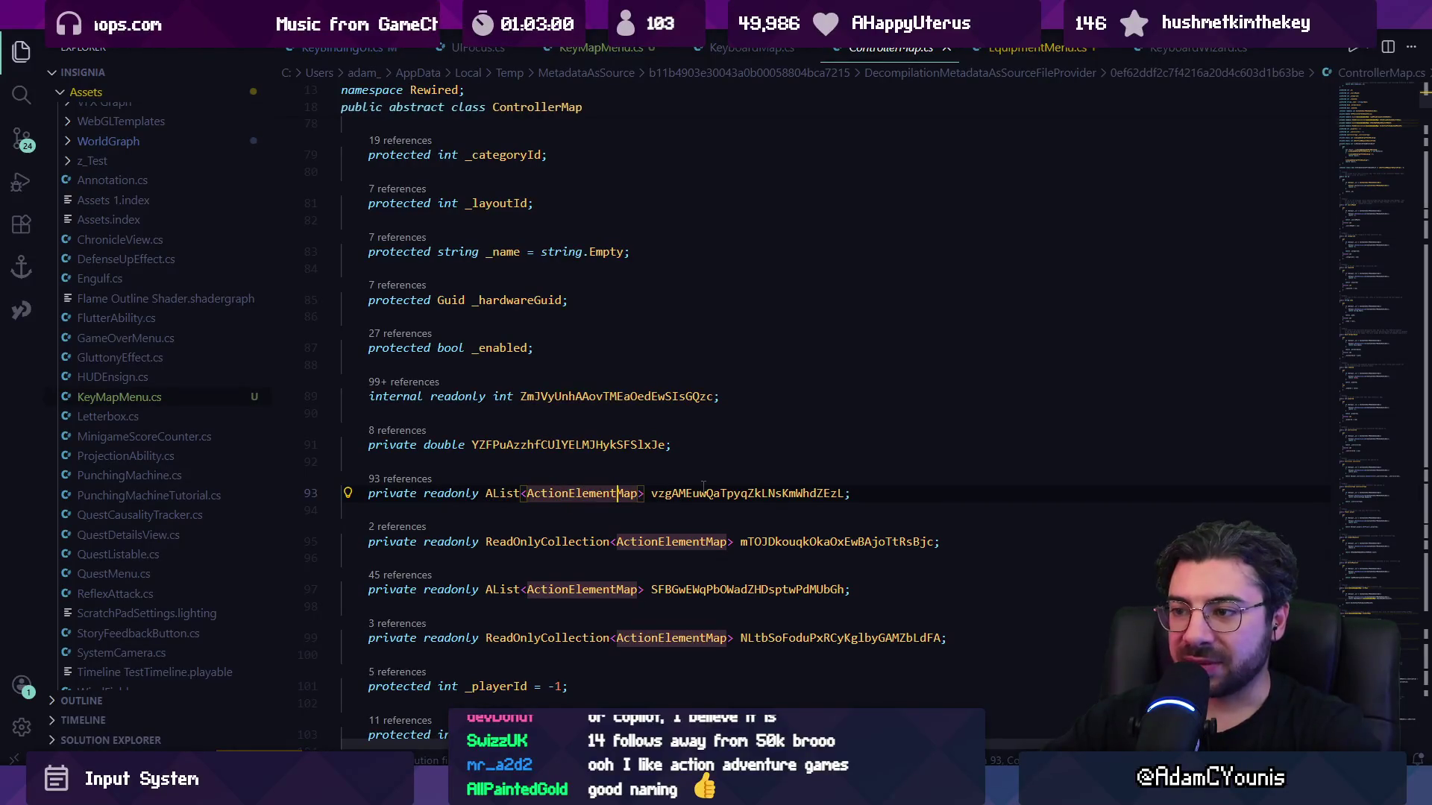
pyautogui.scroll(-4, 703, 485)
pyautogui.scroll(4, 611, 466)
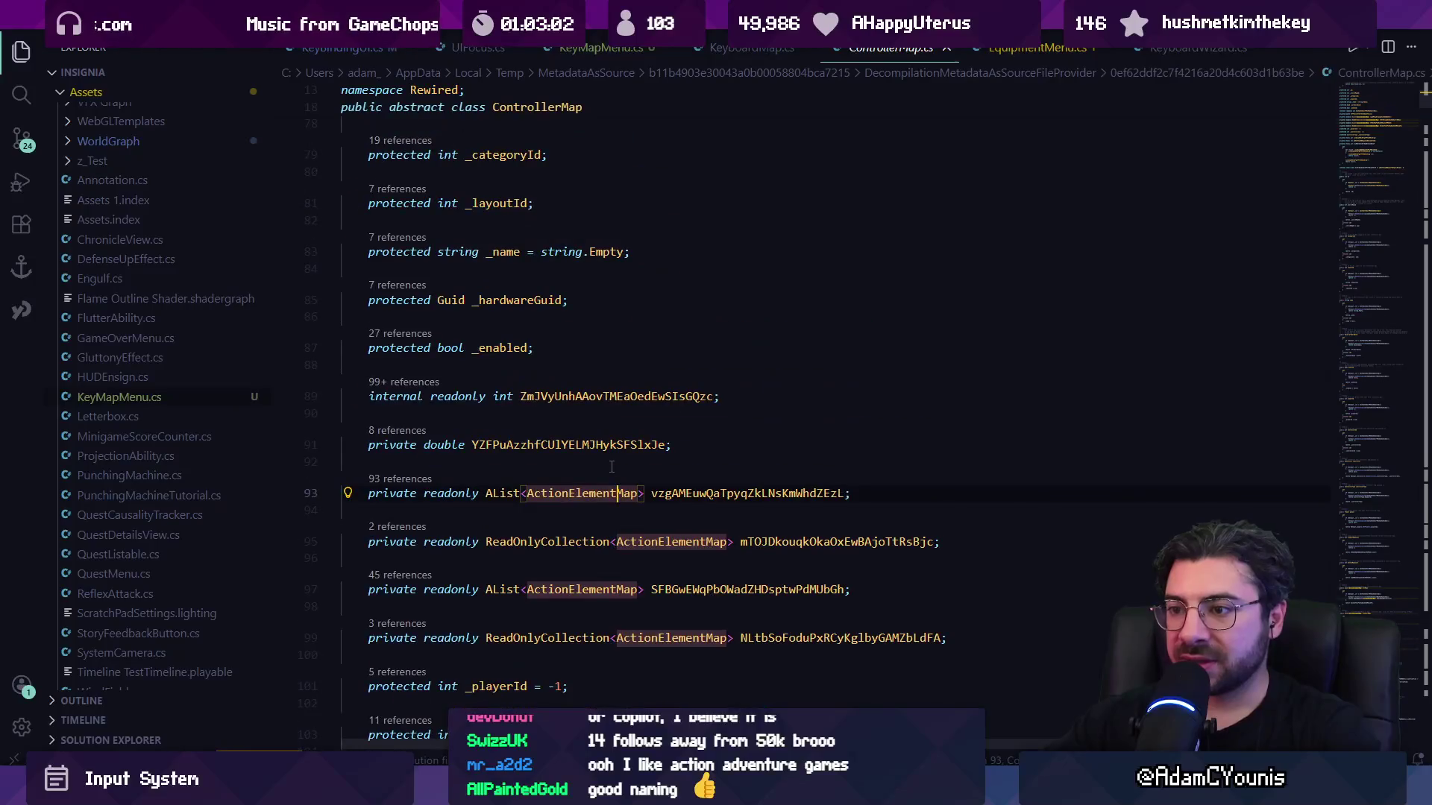
pyautogui.keyDown('ctrl'); pyautogui.click(501, 493); pyautogui.keyUp('ctrl')
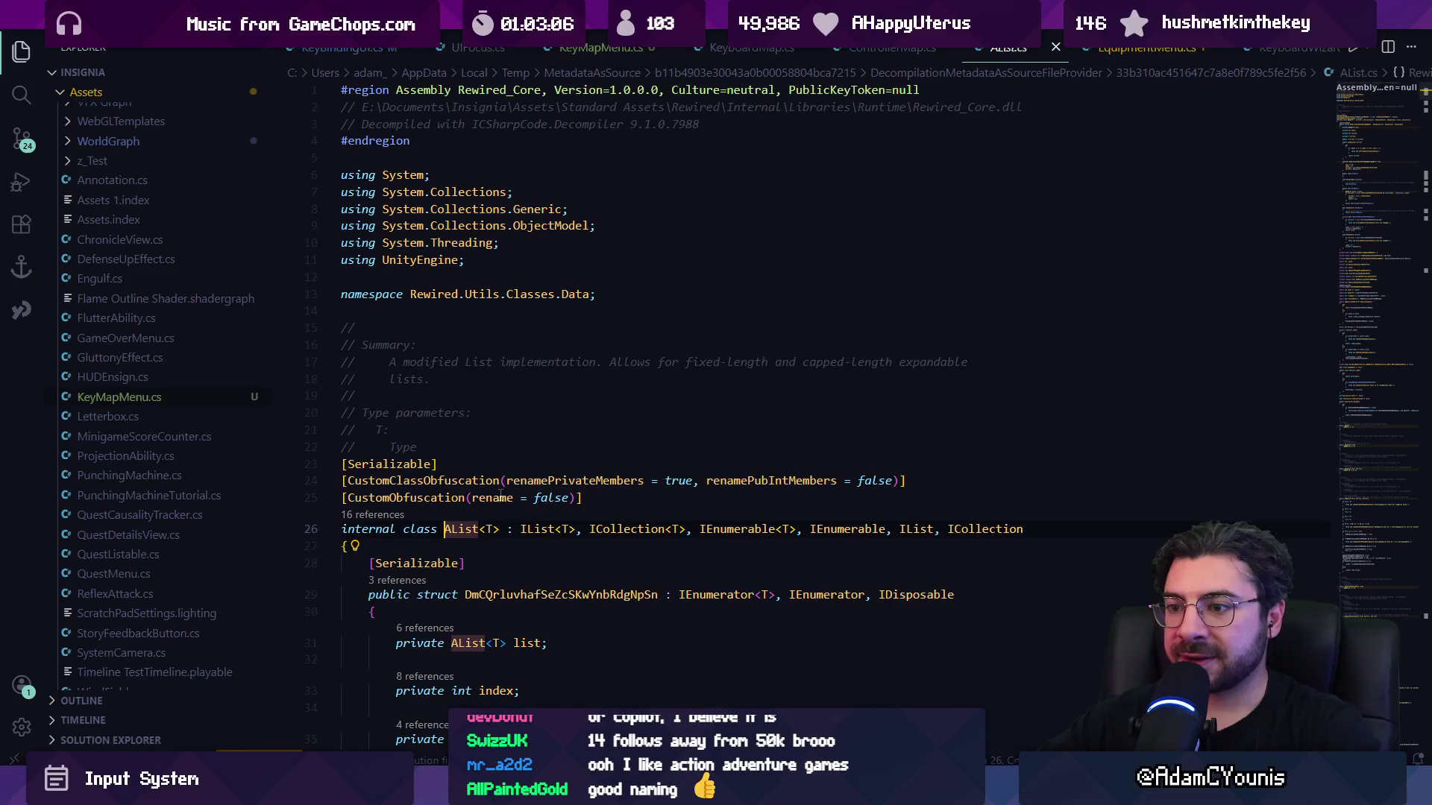
# Skim AList, step back through ControllerMap and KeyboardMap, and switch to the Rewired docs.
pyautogui.scroll(-3, 499, 497)
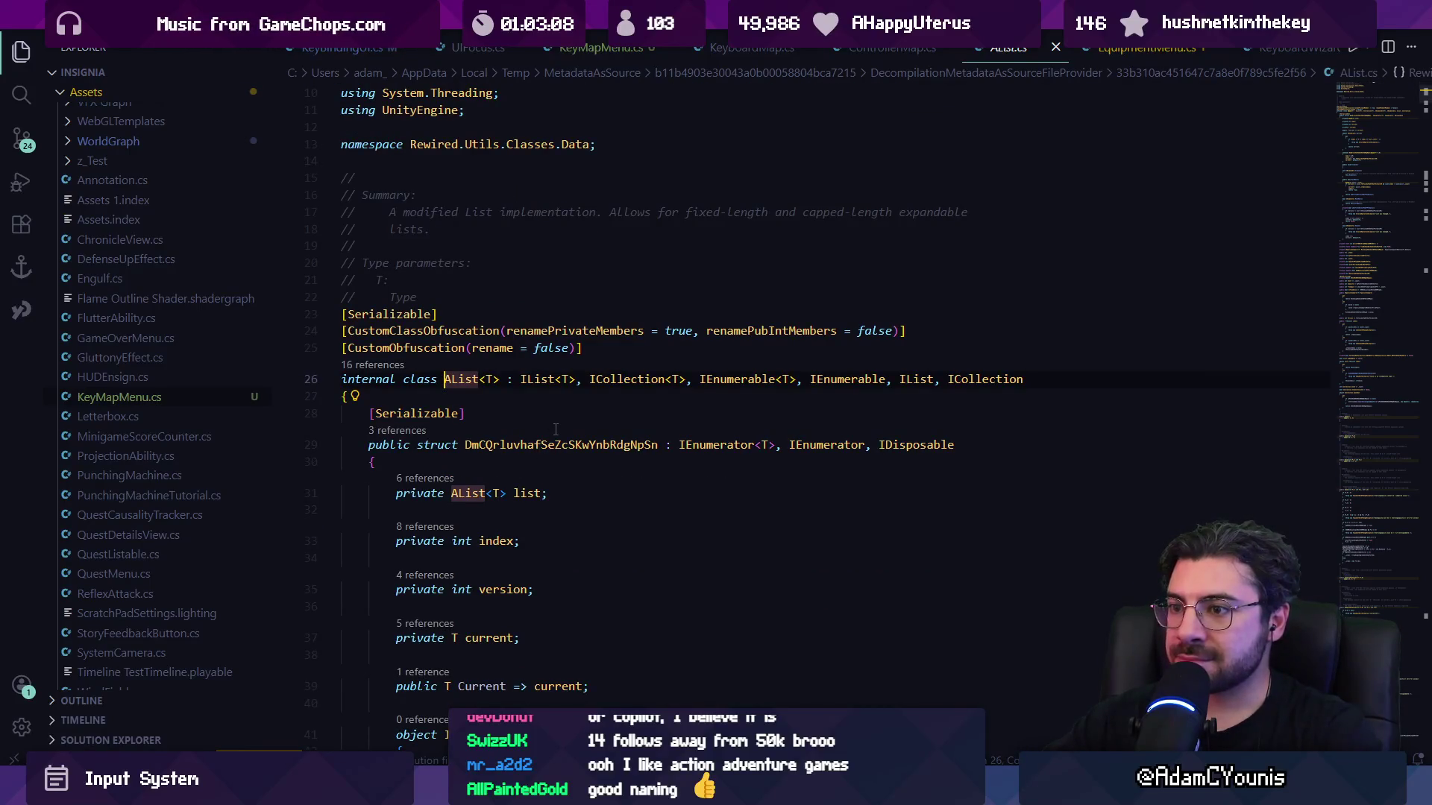
pyautogui.scroll(-2, 554, 431)
pyautogui.scroll(-3, 556, 429)
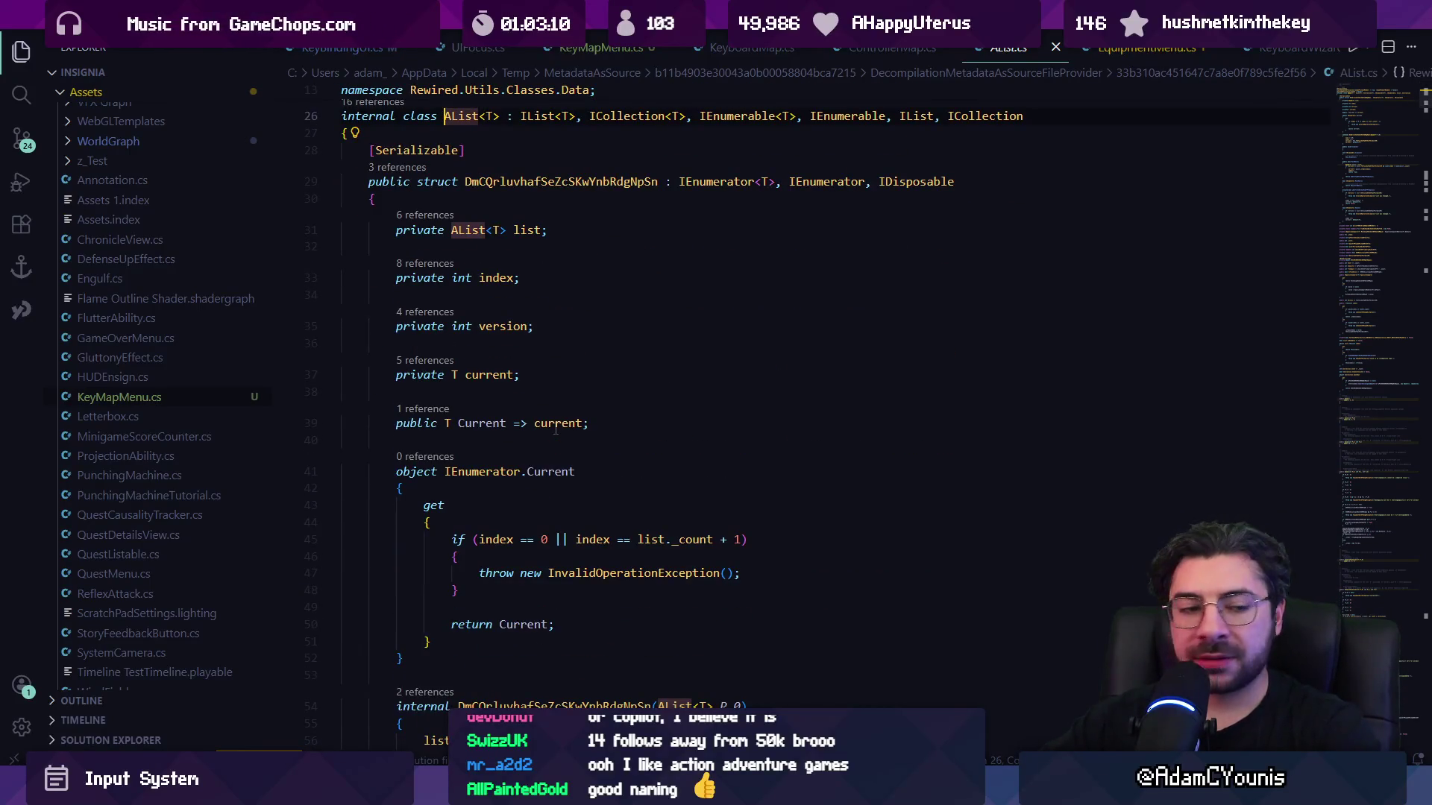
pyautogui.hotkey('alt', 'Left')
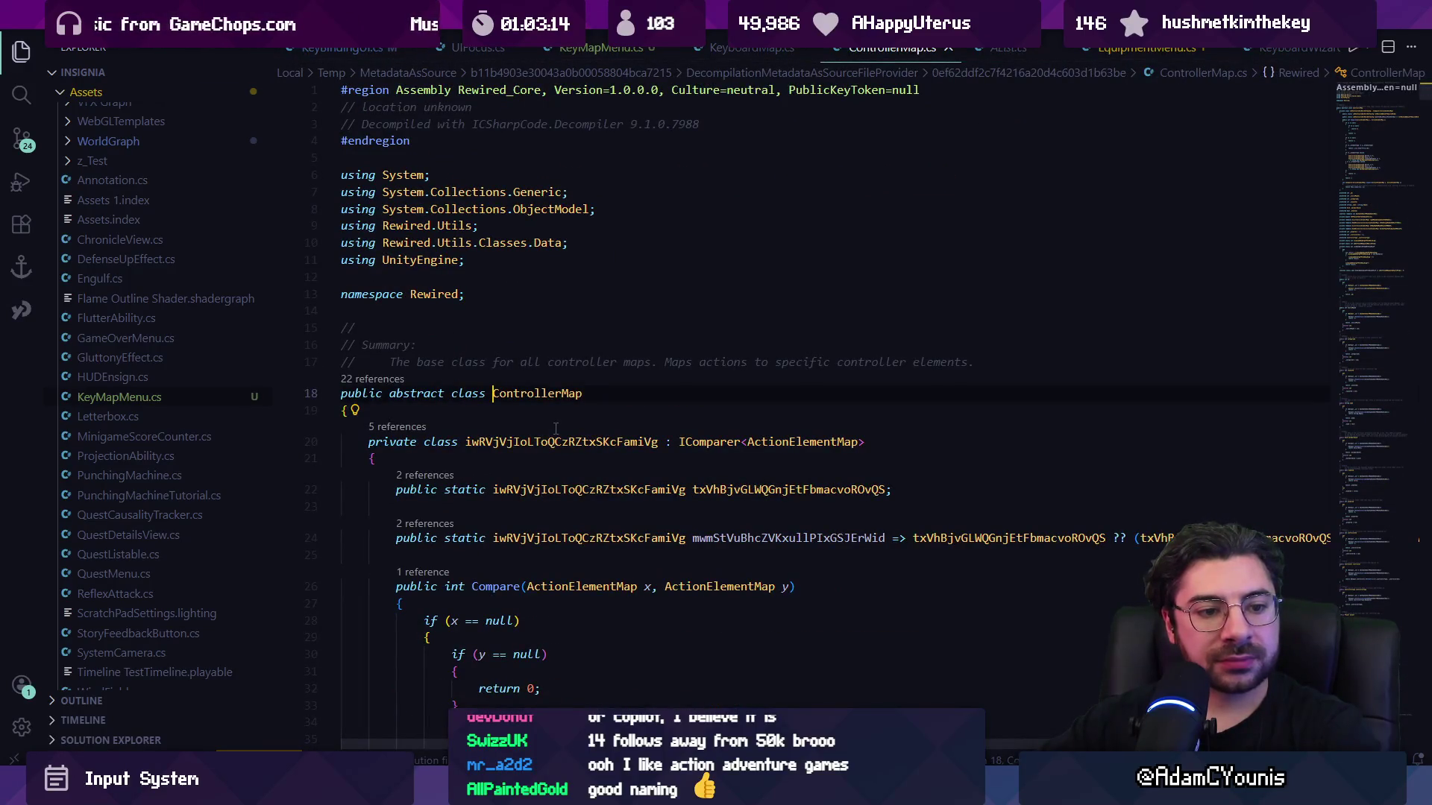
pyautogui.hotkey('alt', 'Left')
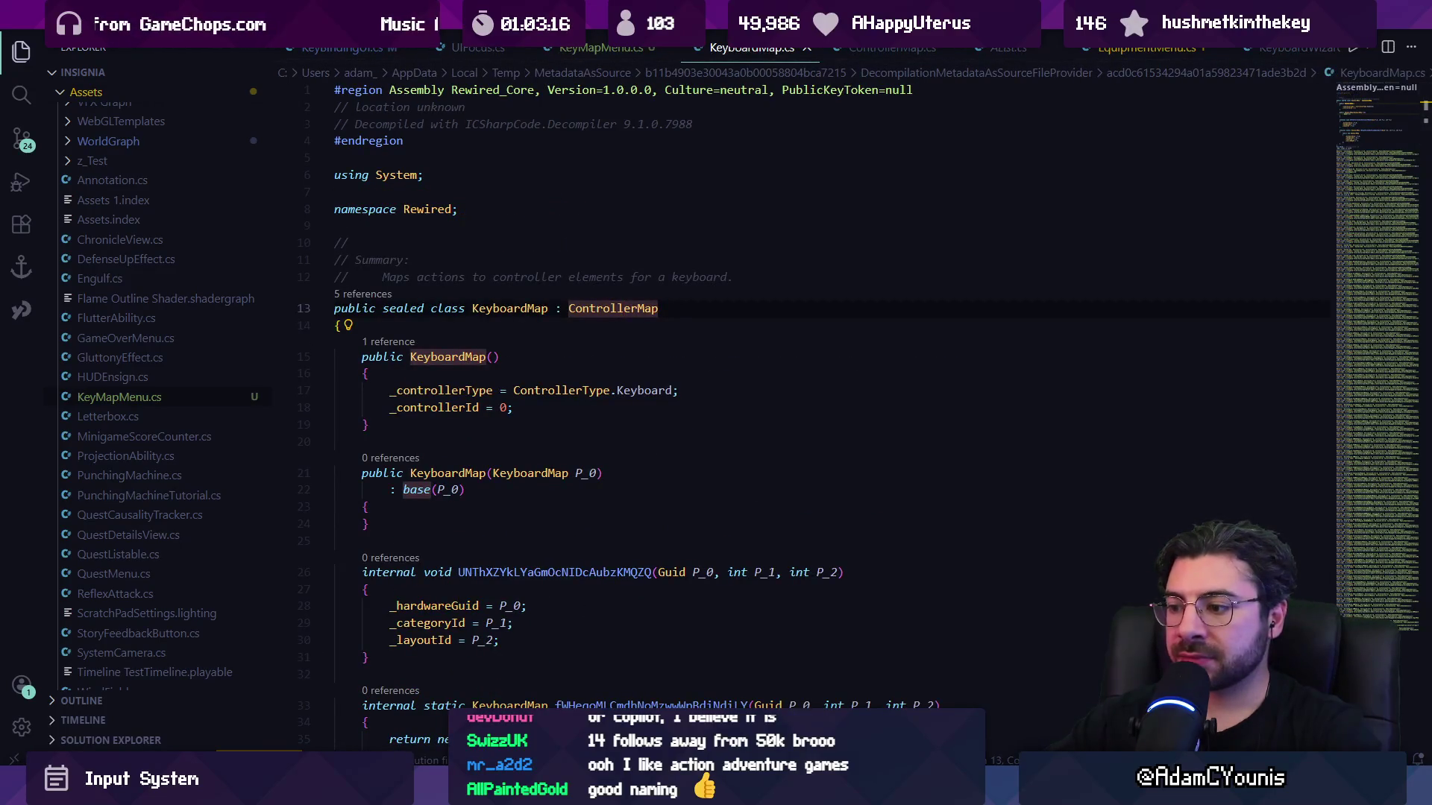
pyautogui.moveTo(798, 791)
pyautogui.click(869, 675)
pyautogui.hotkey('ctrl', 'l')
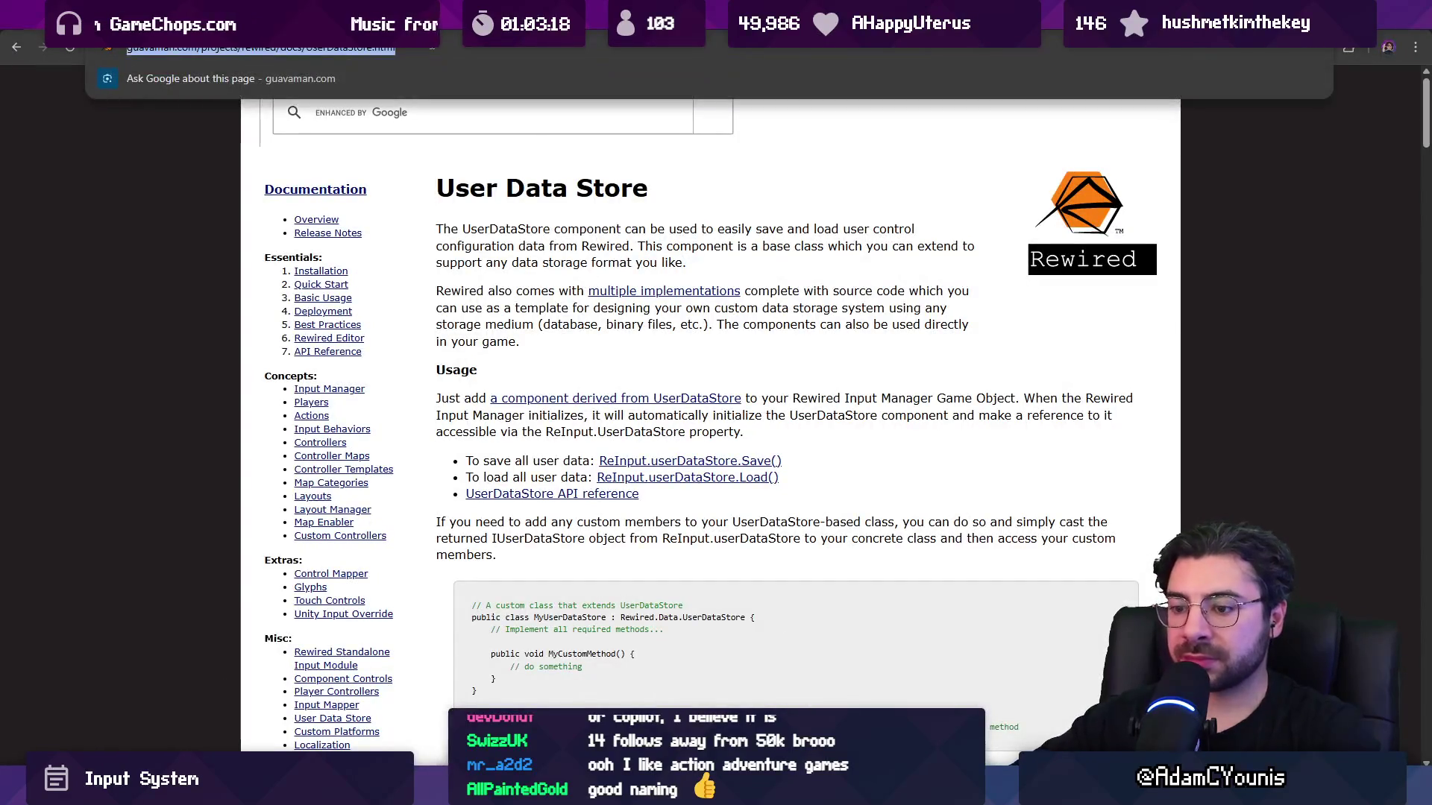
# Search 'how to create custom player maps at runtime rewired' and open the Rewired How To's result.
pyautogui.write('how to create cutsom')
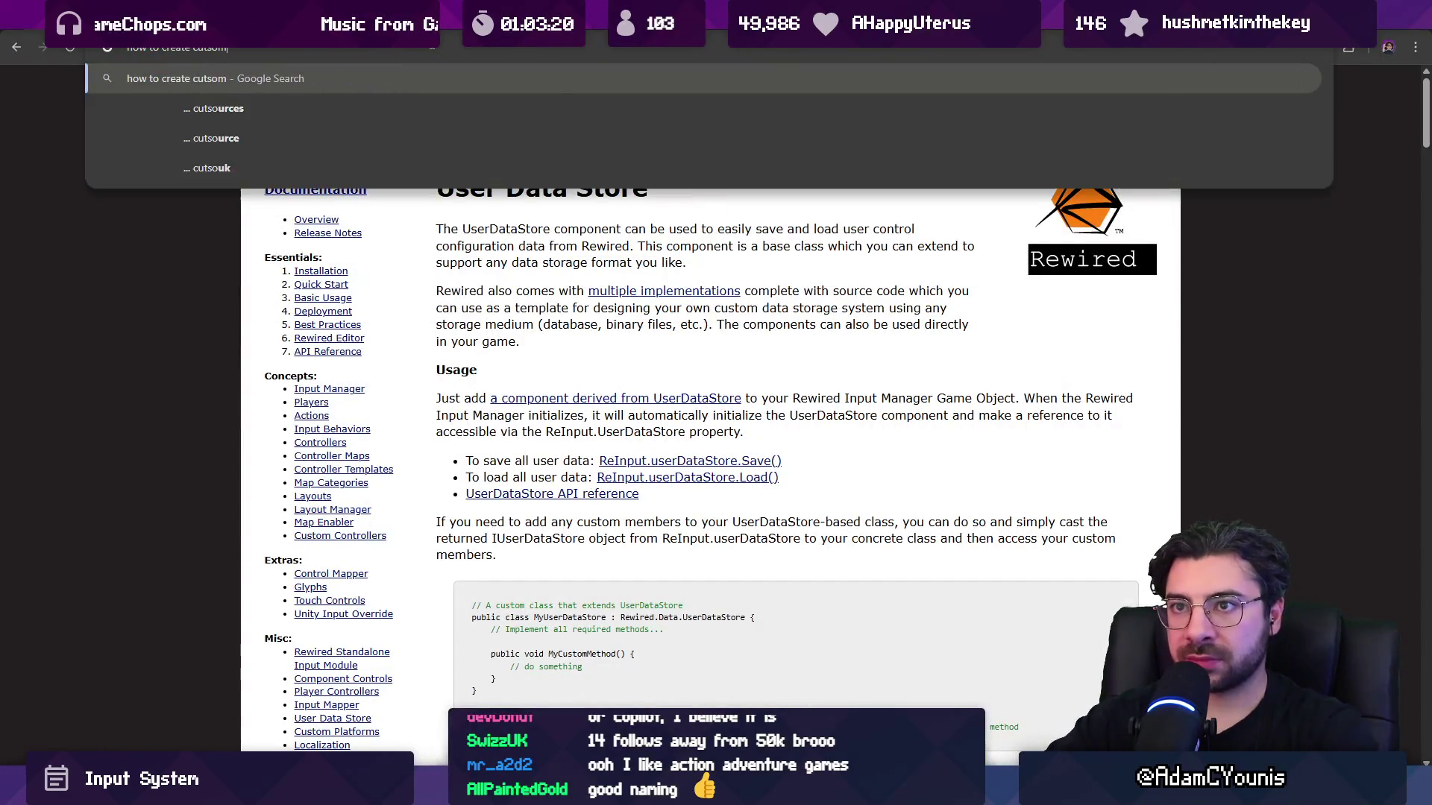
pyautogui.press('BackSpace')
pyautogui.press('BackSpace')
pyautogui.press('BackSpace')
pyautogui.write('stom player maps at runtime rewir')
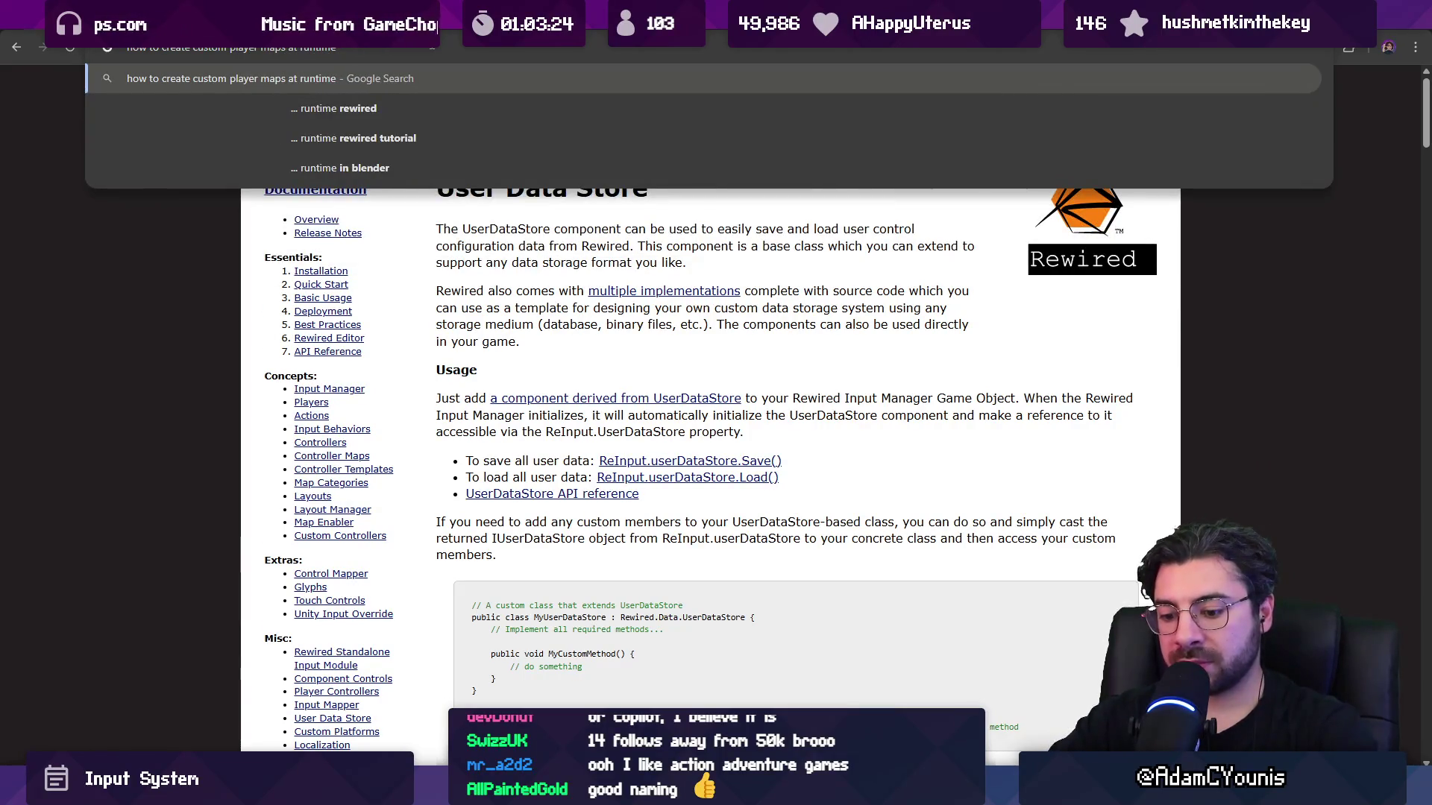
pyautogui.write('ed')
pyautogui.press('Return')
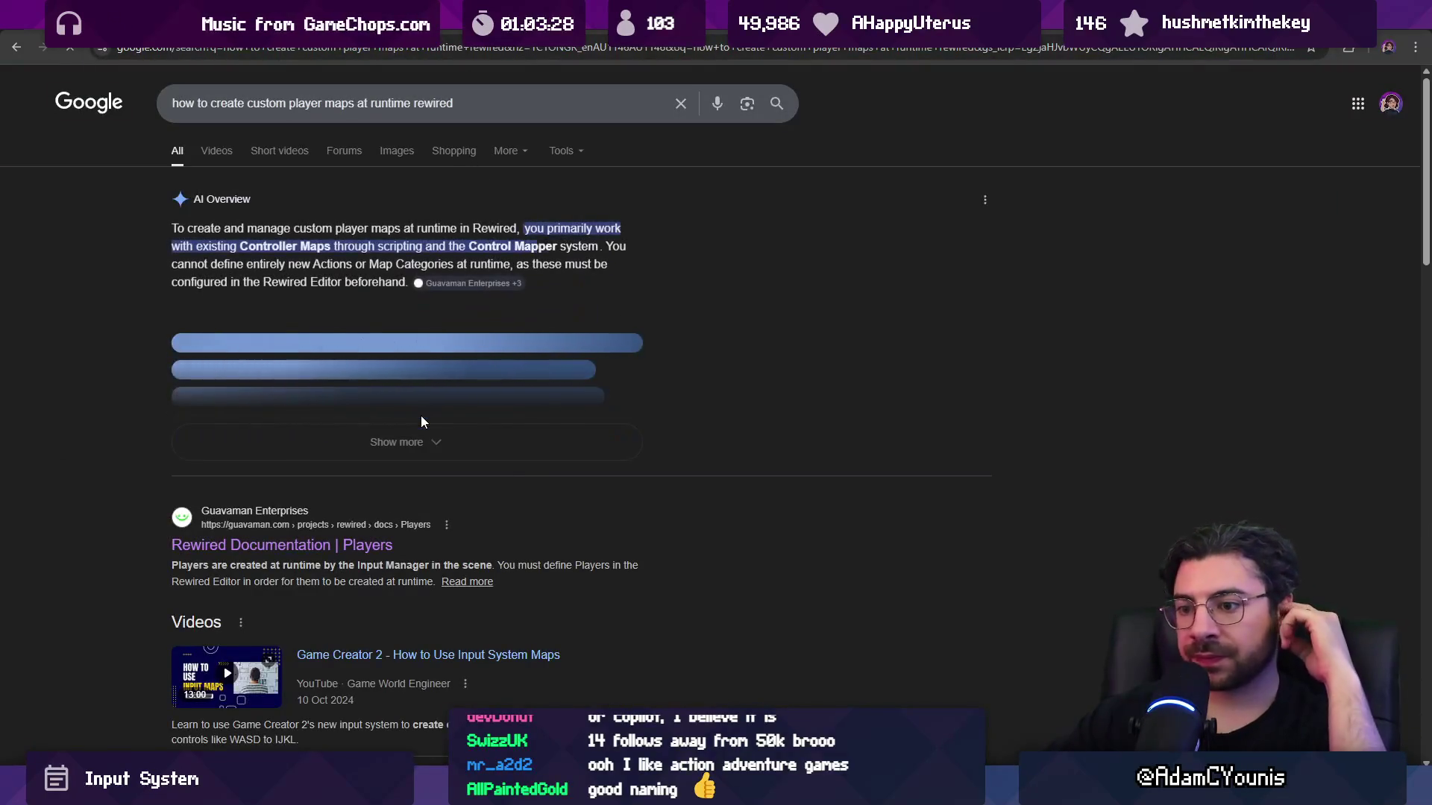
pyautogui.scroll(-7, 447, 440)
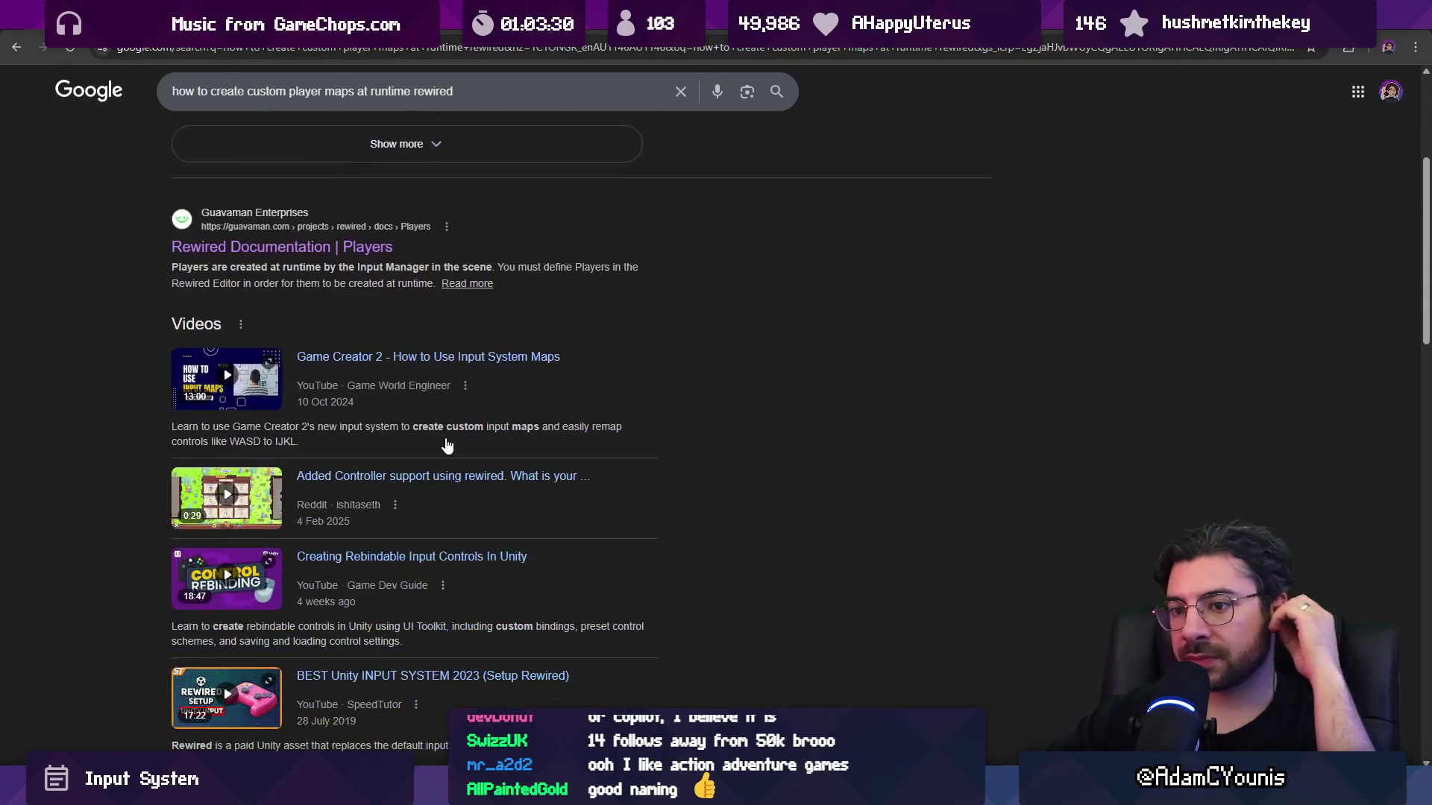
pyautogui.scroll(-4, 418, 441)
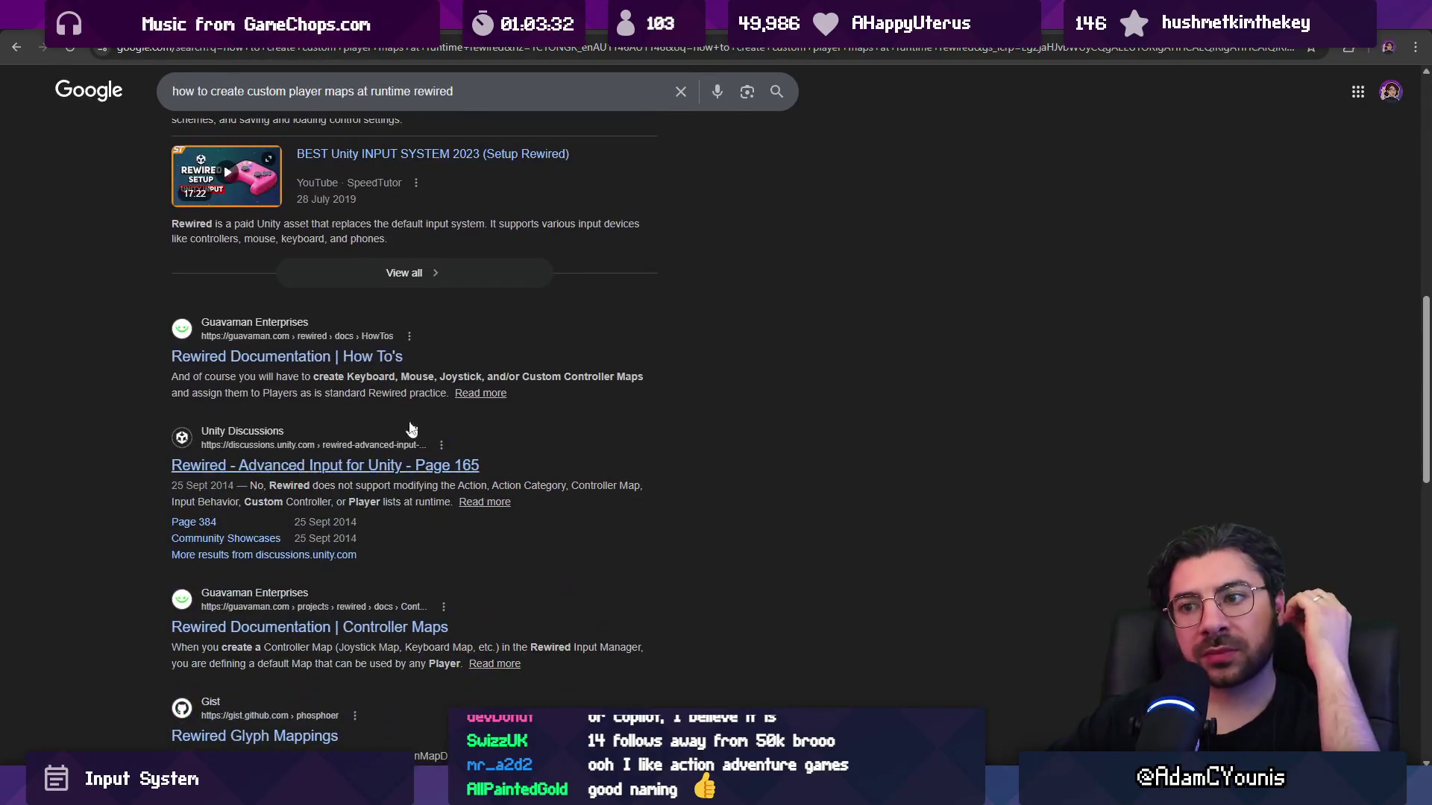
pyautogui.click(284, 352)
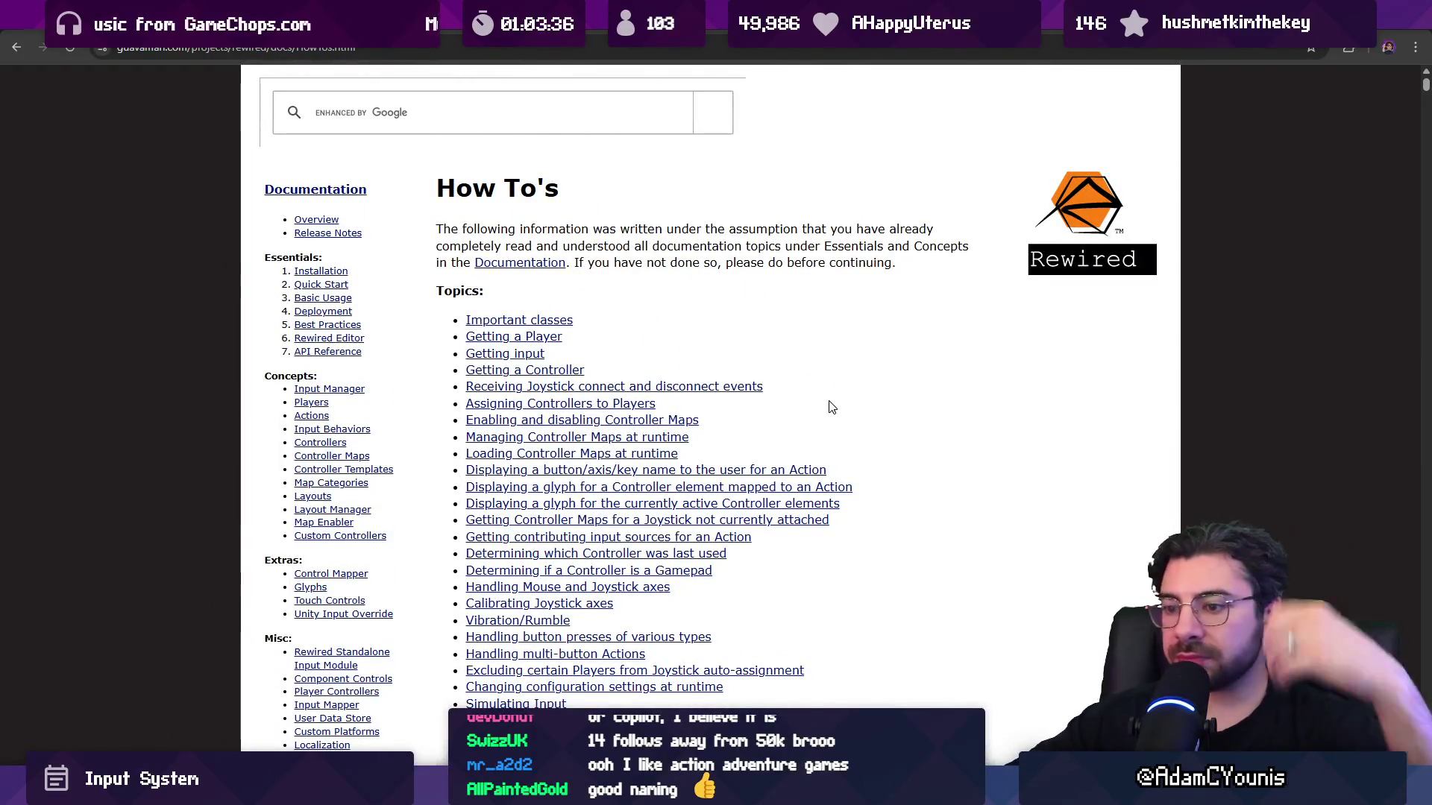
# Find matches for bind on the How To's page.
pyautogui.hotkey('ctrl', 'f')
pyautogui.write('reb')
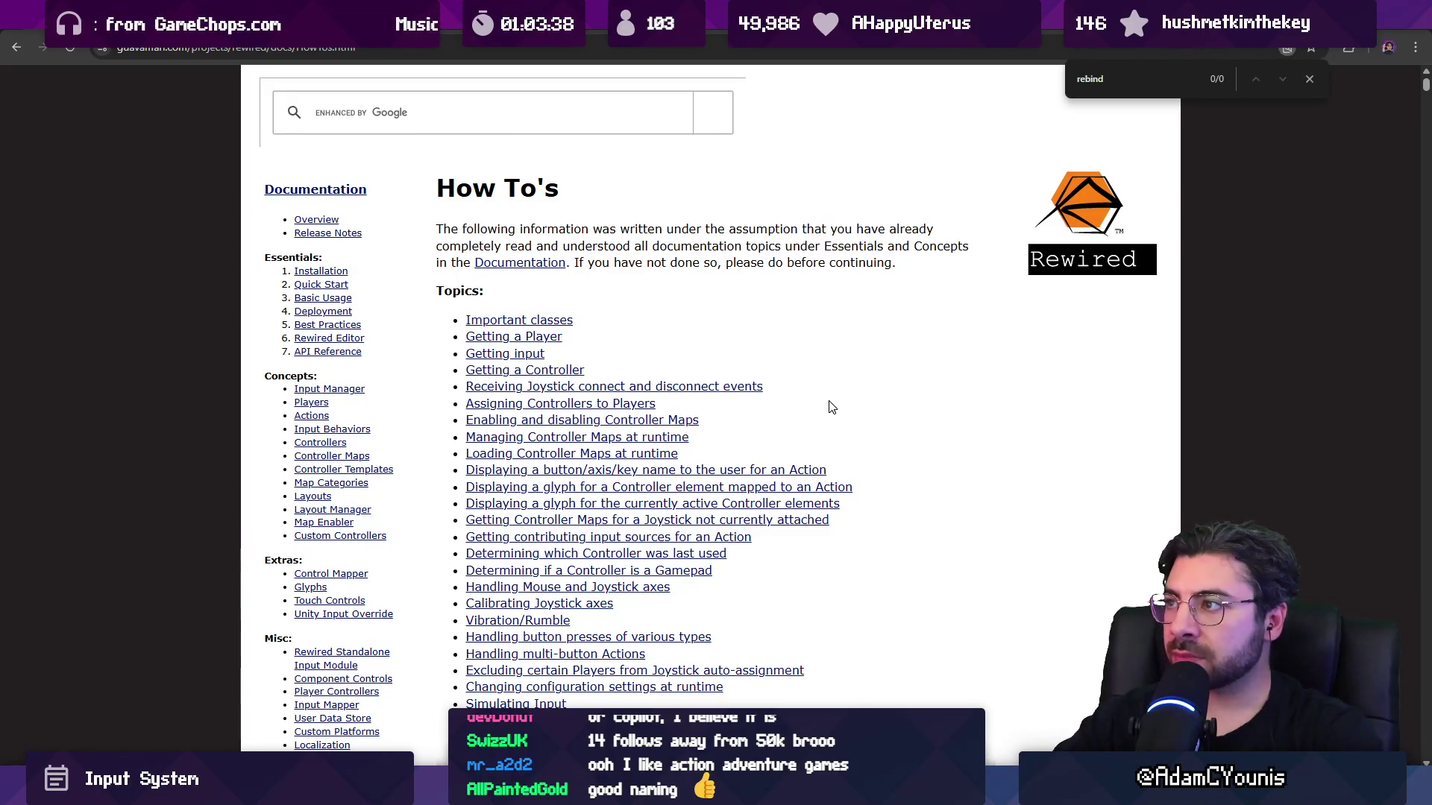
pyautogui.write('ind')
pyautogui.press('Return')
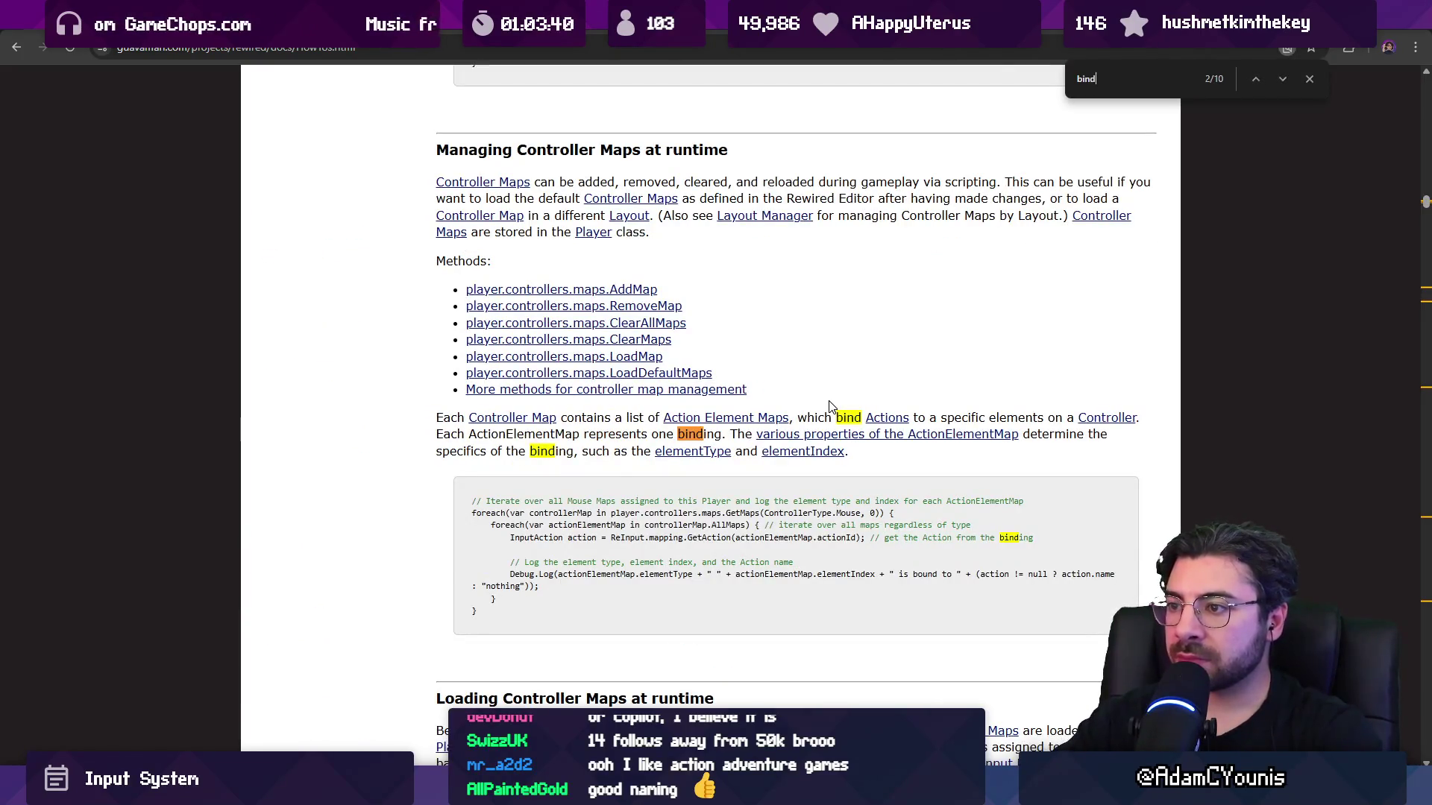
pyautogui.hotkey('shift', 'Return')
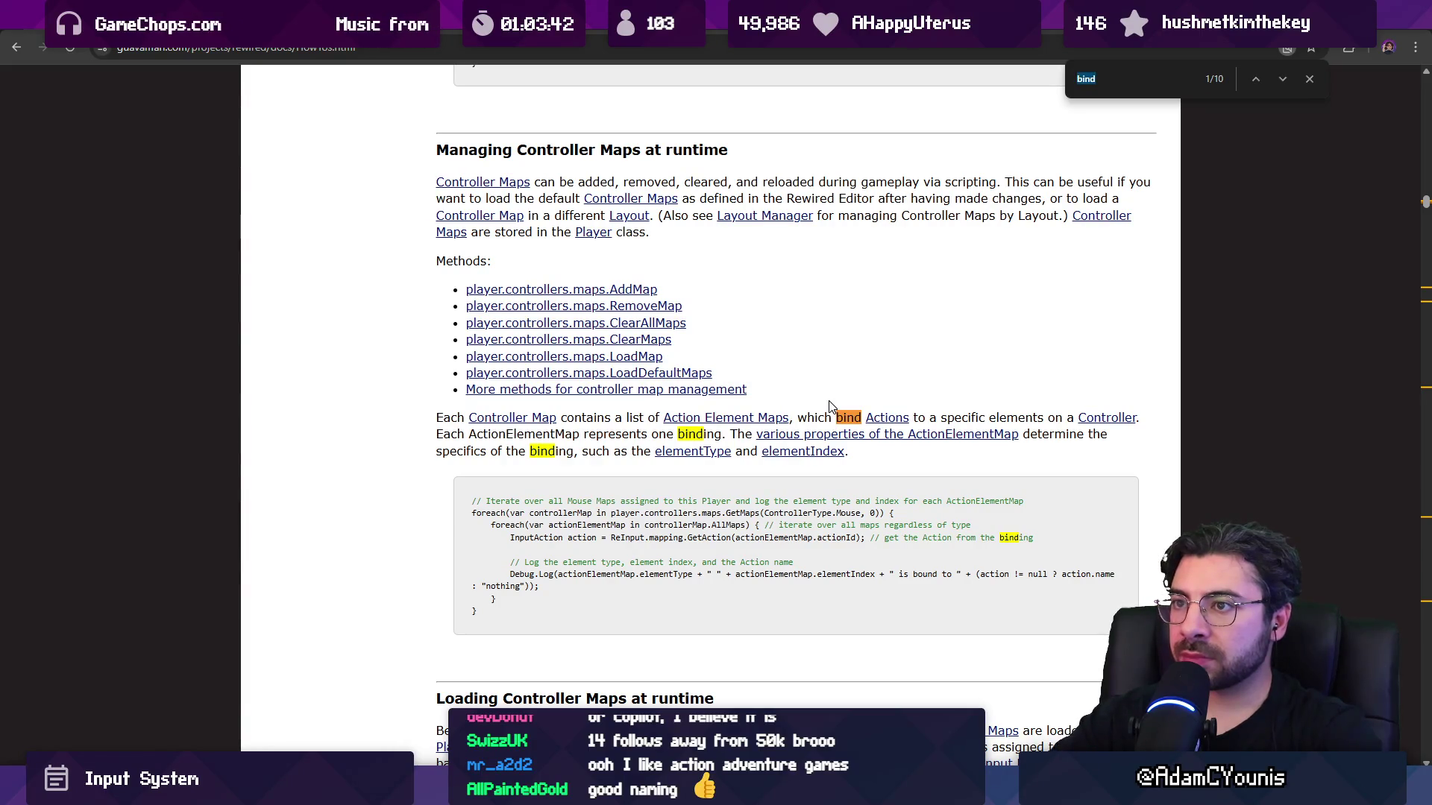
pyautogui.press('Escape')
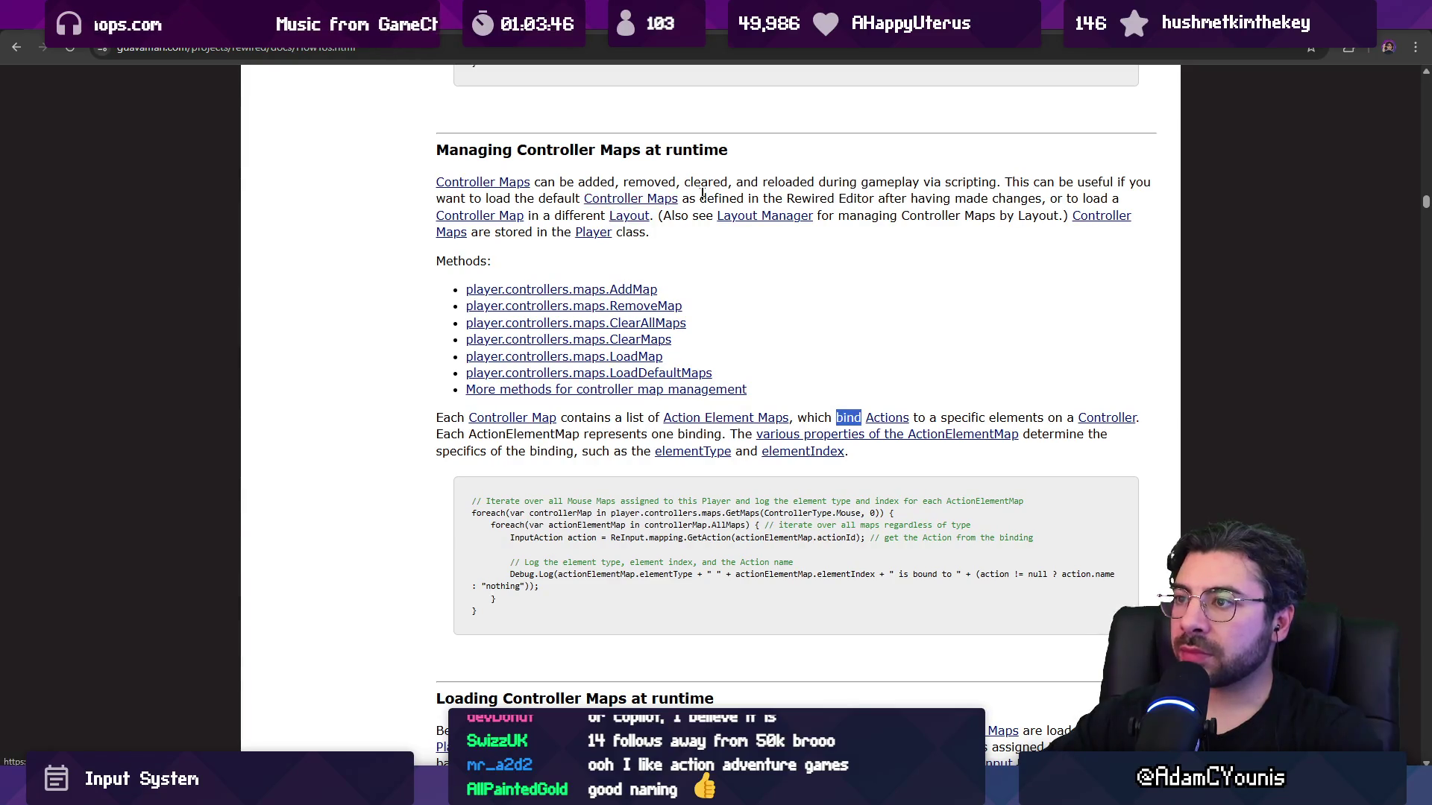
pyautogui.scroll(1, 617, 276)
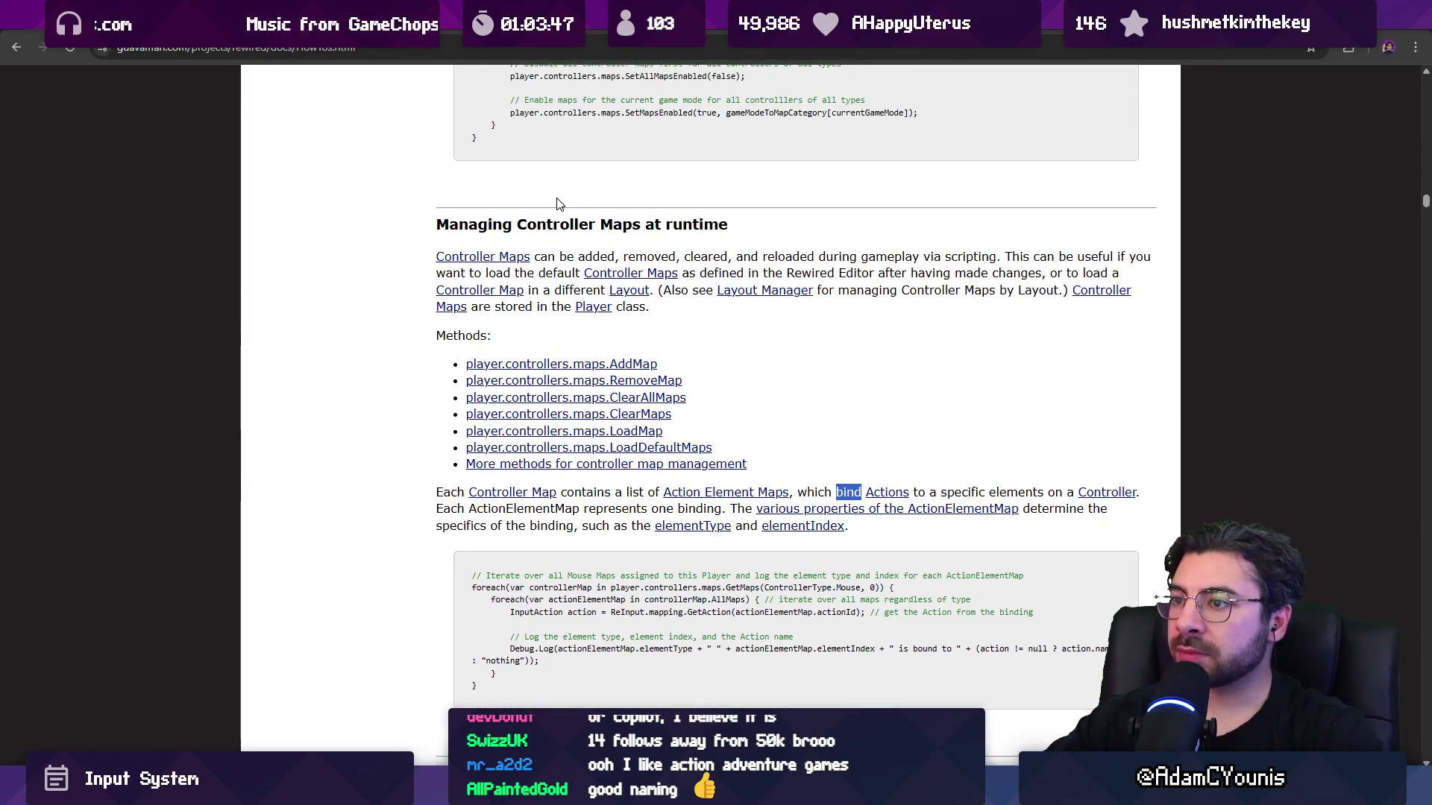
# Search the page for 'custom mapp', then replace the query to look for player.
pyautogui.hotkey('ctrl', 'f')
pyautogui.write('custom ')
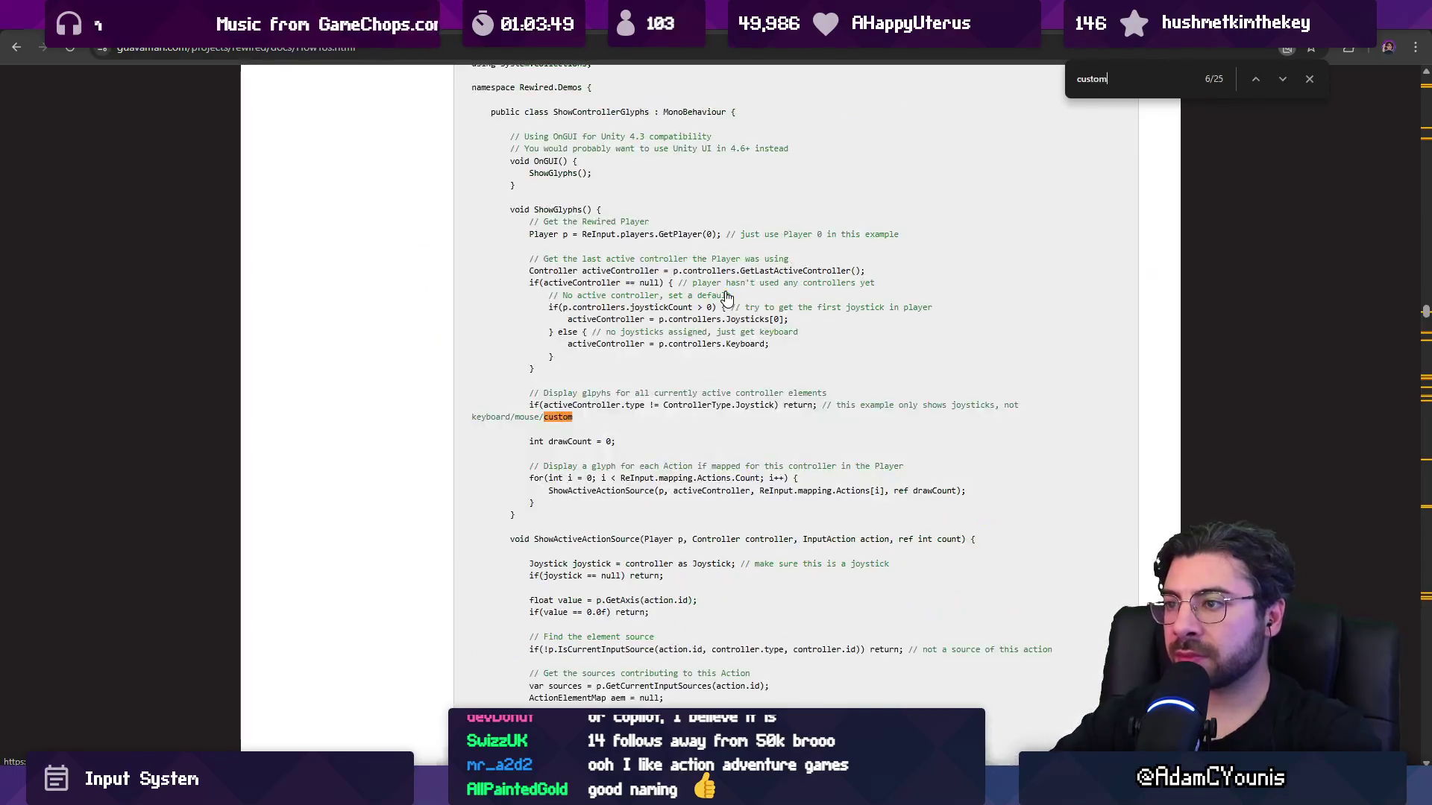
pyautogui.write('mapp')
pyautogui.press('BackSpace')
pyautogui.hotkey('ctrl', 'a')
pyautogui.write('yer')
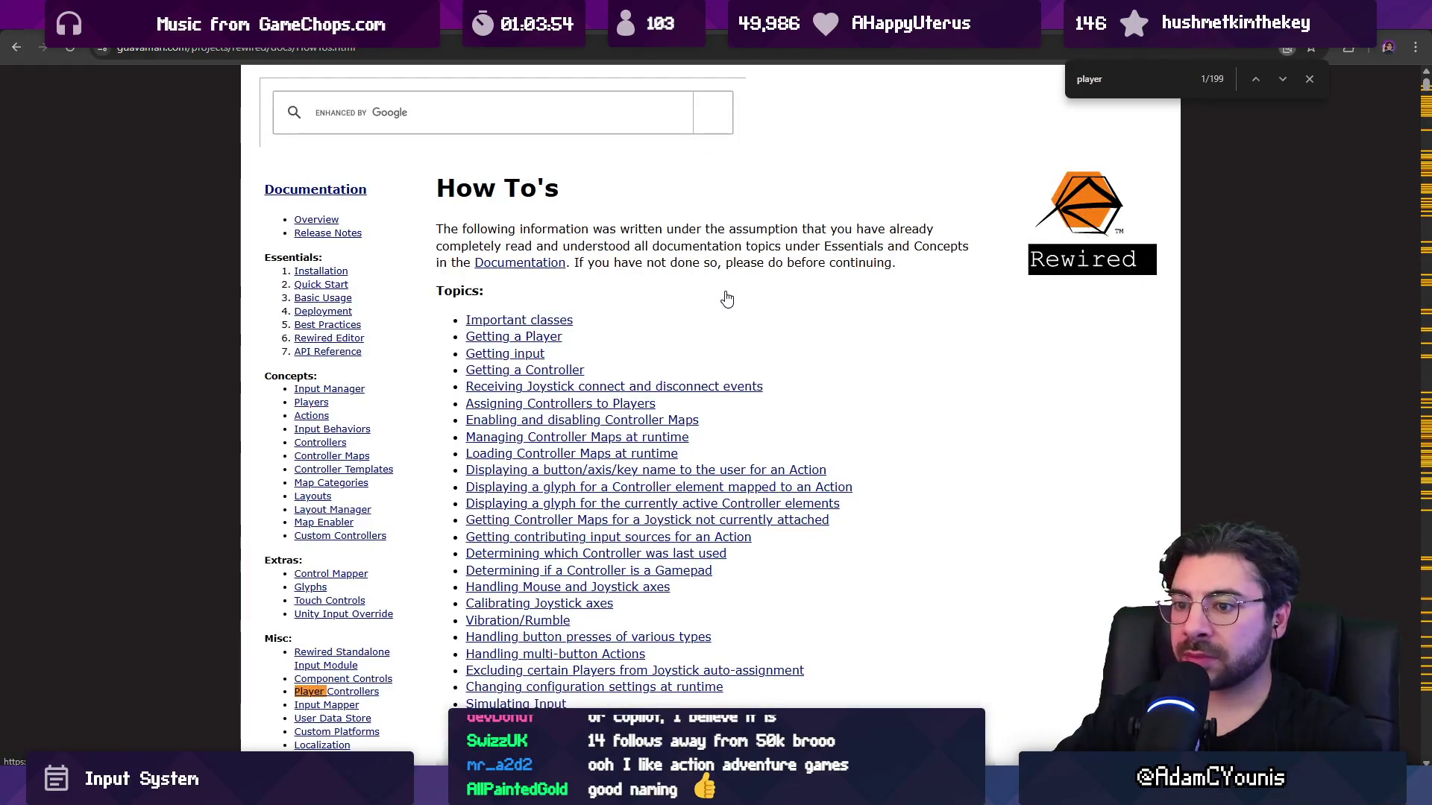
# Search for runtime and jump to the 'Managing Controller Maps at runtime' section.
pyautogui.scroll(-6, 690, 308)
pyautogui.scroll(-5, 690, 308)
pyautogui.scroll(3, 910, 382)
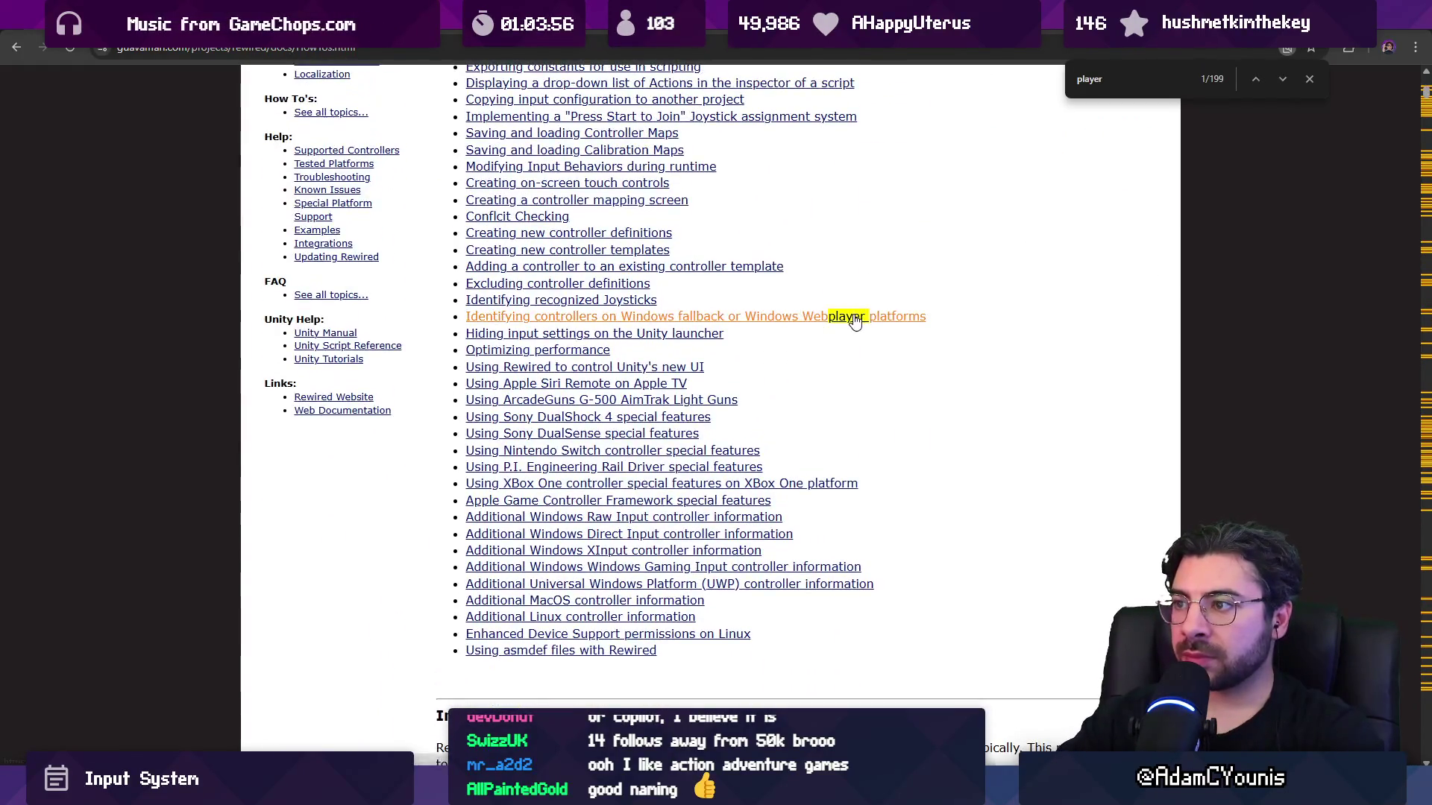
pyautogui.scroll(9, 973, 405)
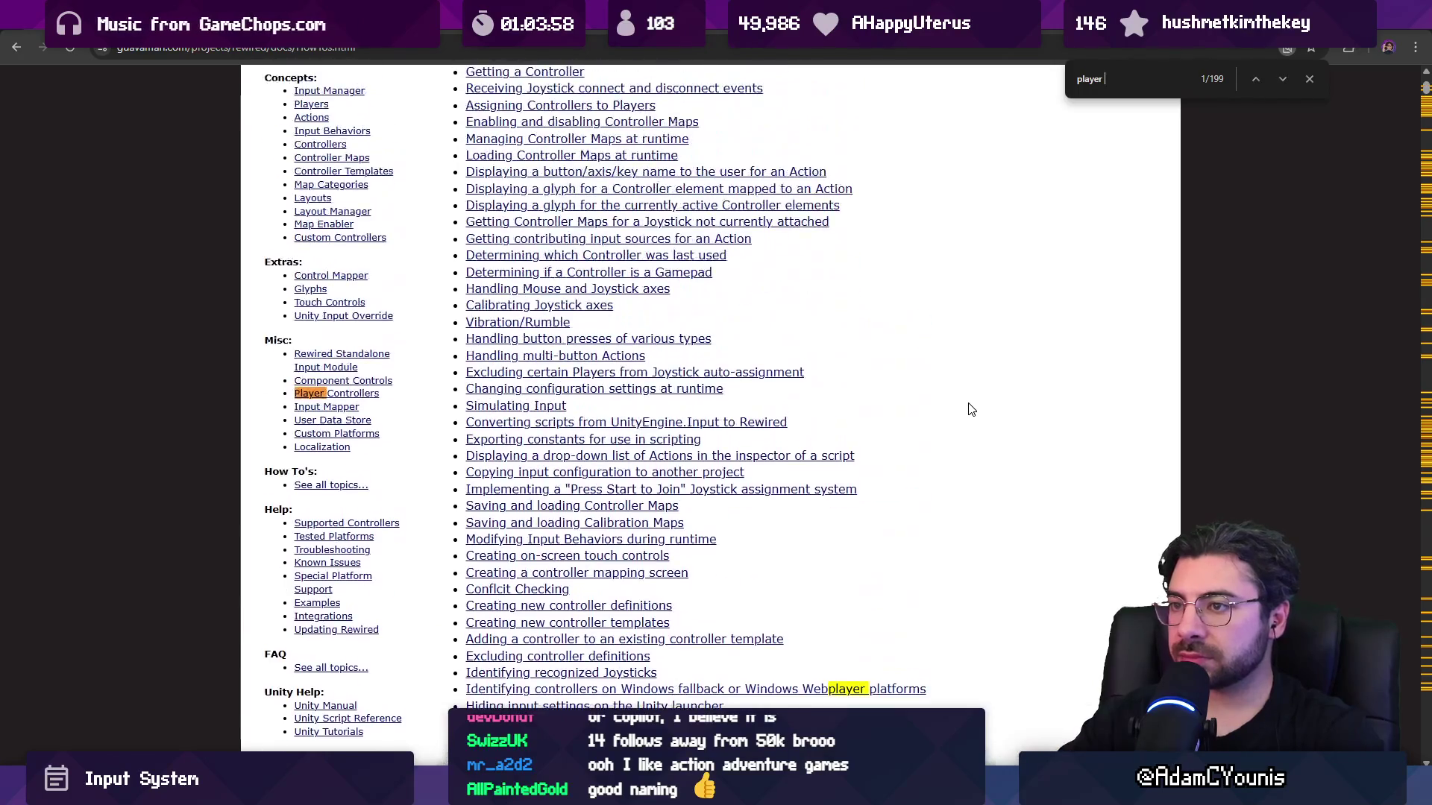
pyautogui.write('tuntime')
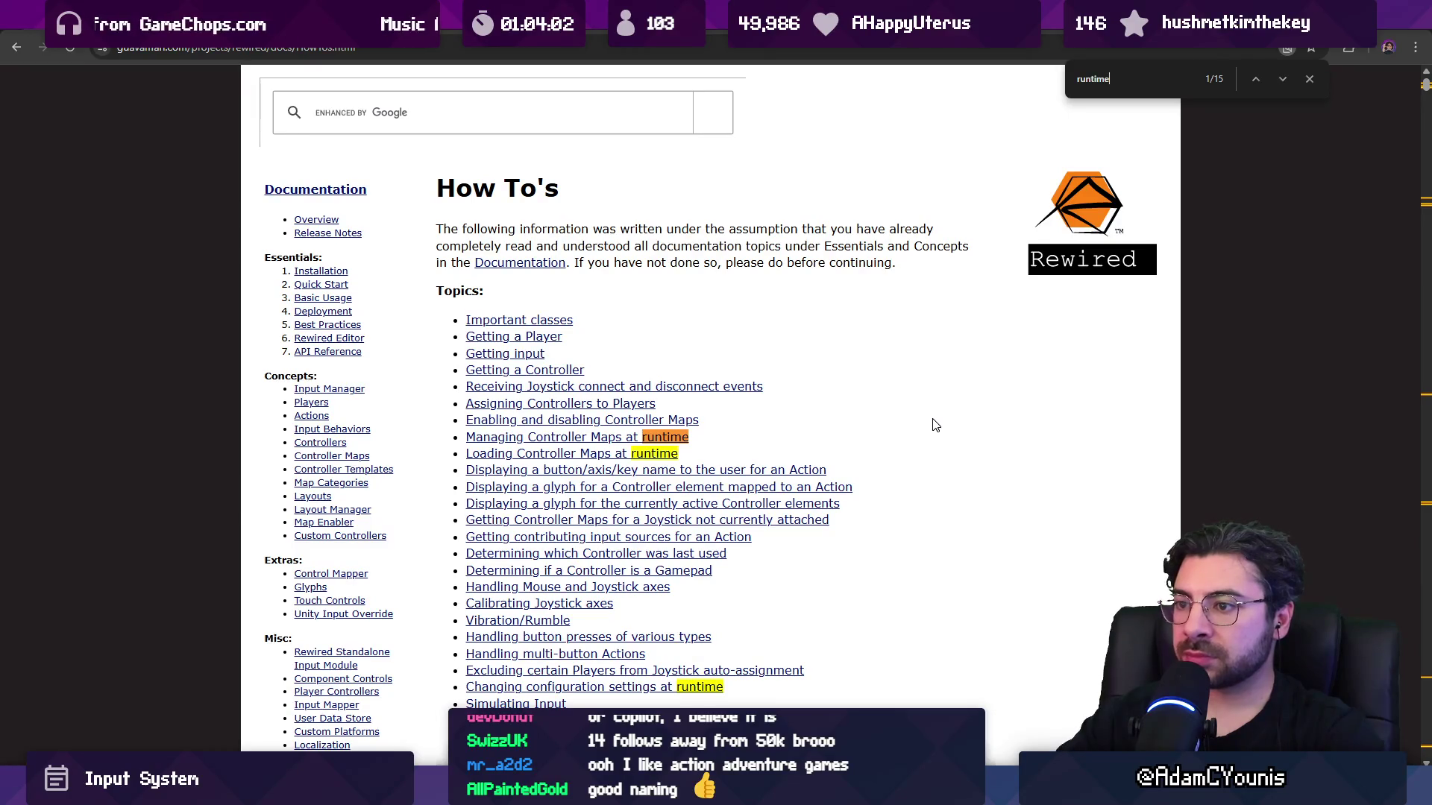
pyautogui.click(639, 445)
pyautogui.scroll(1, 478, 250)
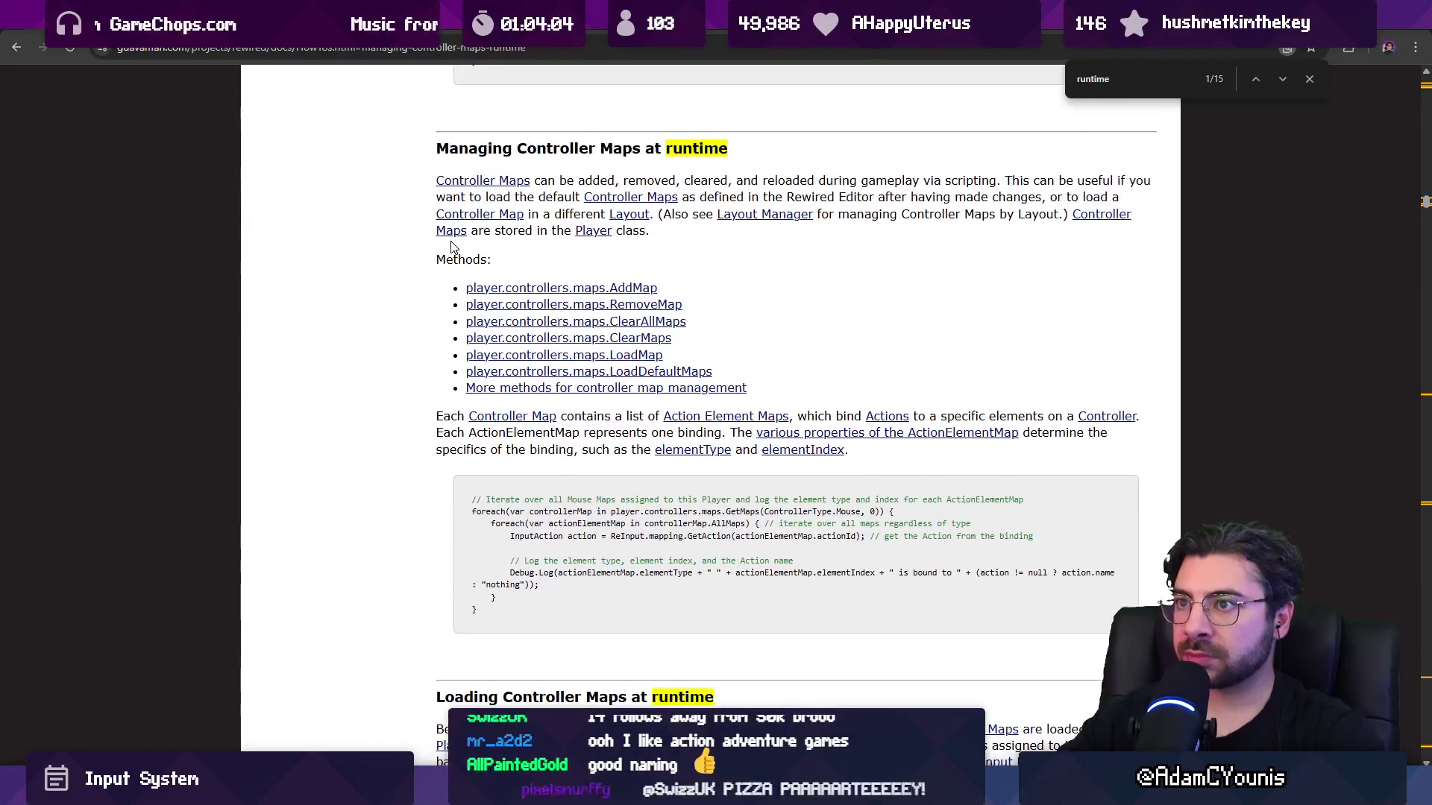
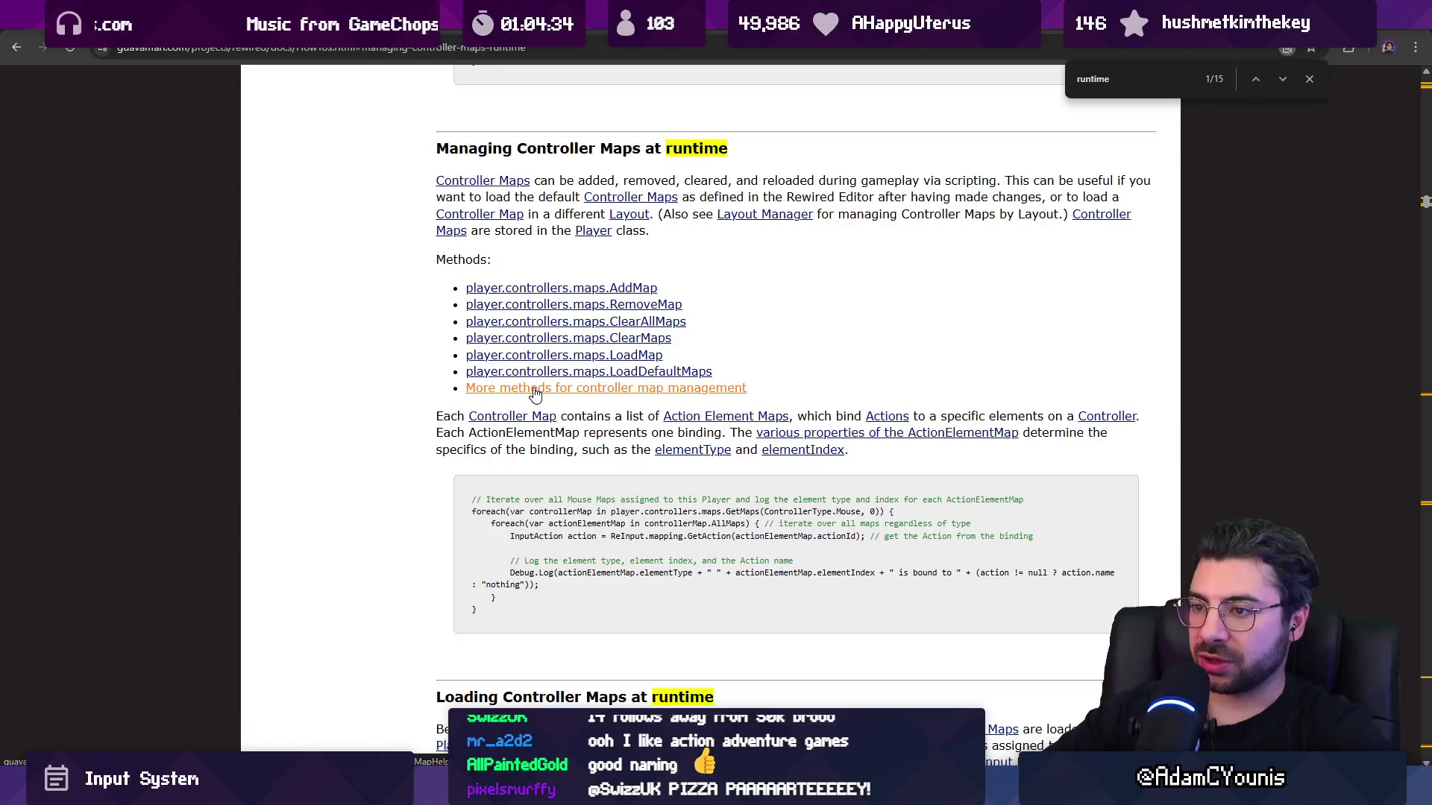
# Review the AddMap overloads in the Rewired docs, then return to 'Managing Controller Maps at runtime'.
pyautogui.click(537, 290)
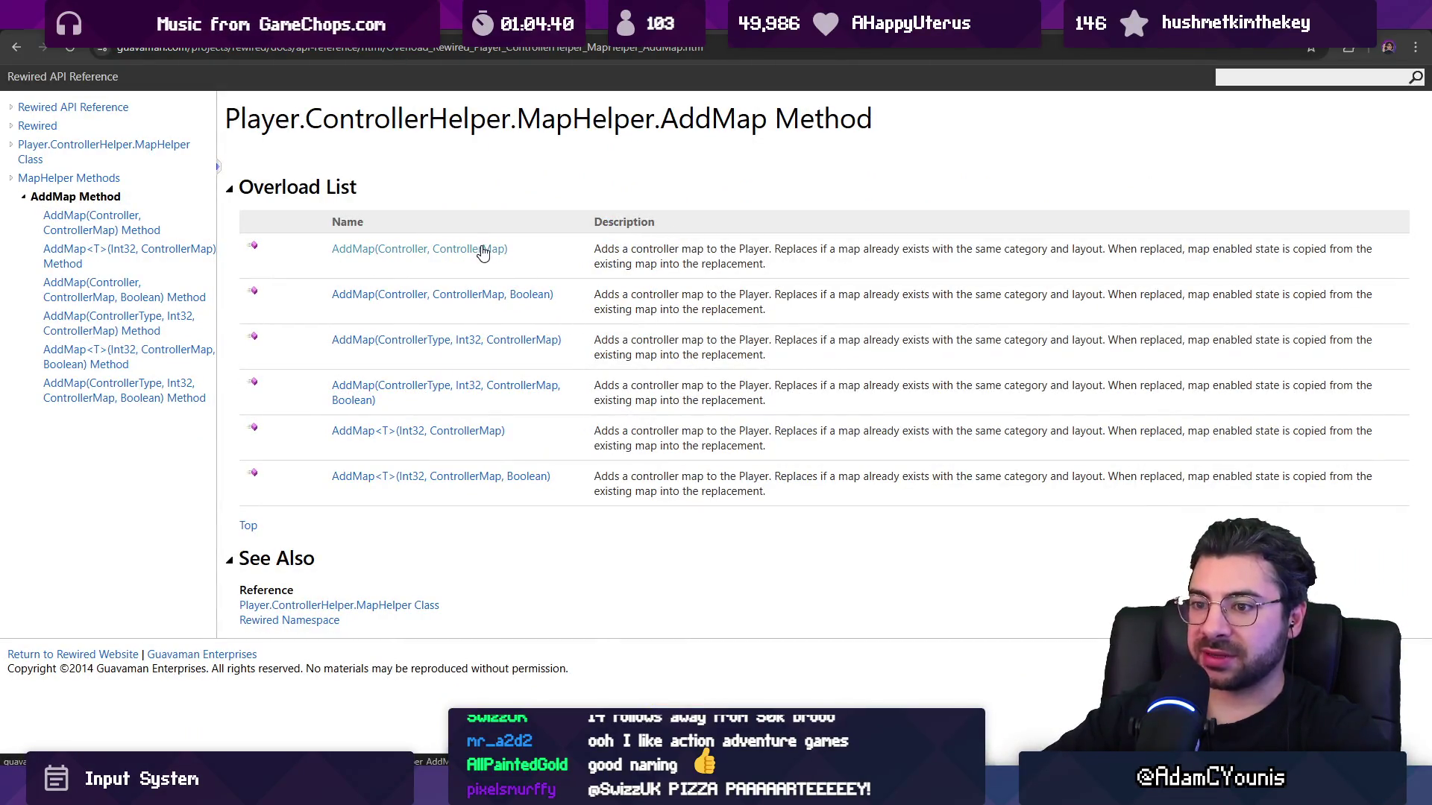
pyautogui.hotkey('alt', 'Left')
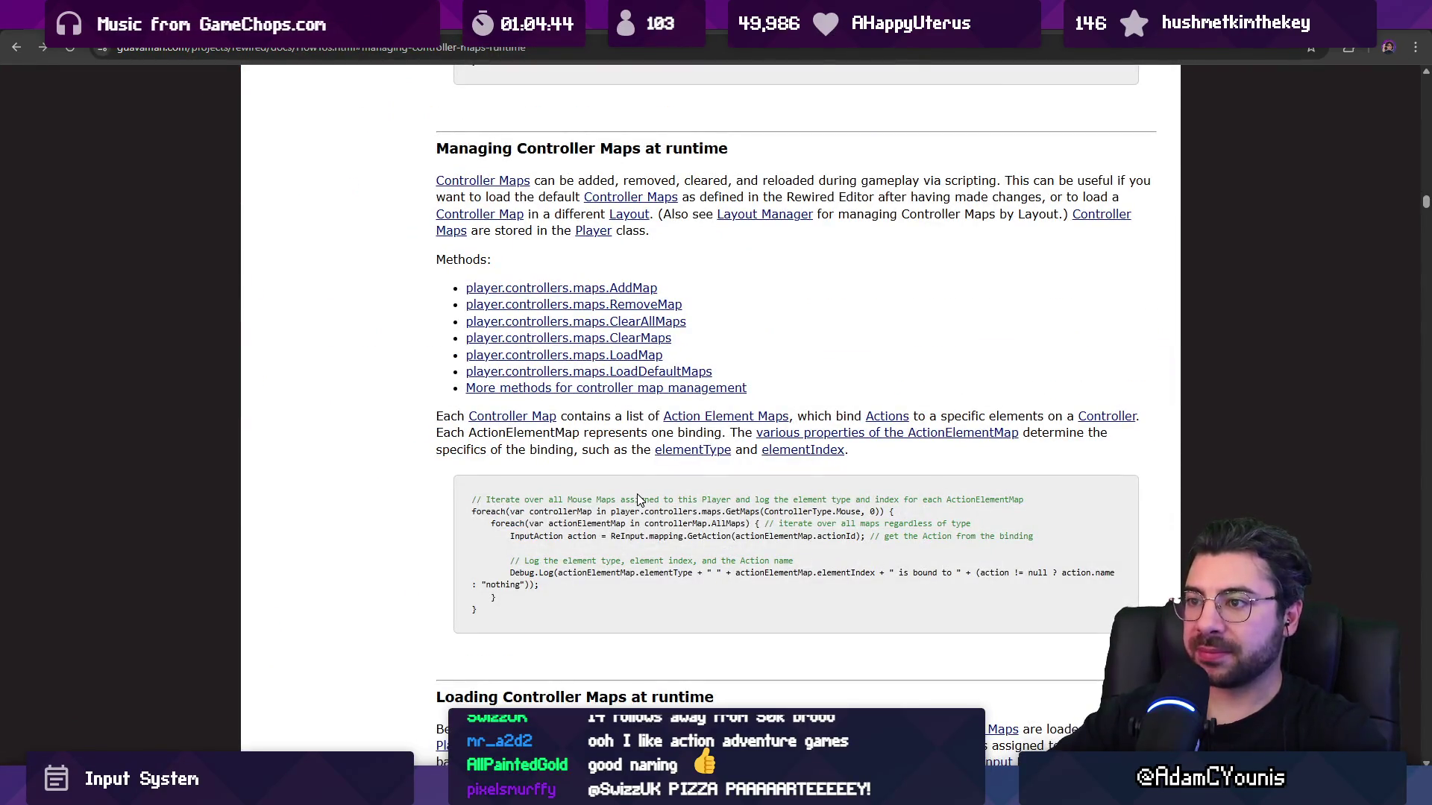
pyautogui.moveTo(700, 789)
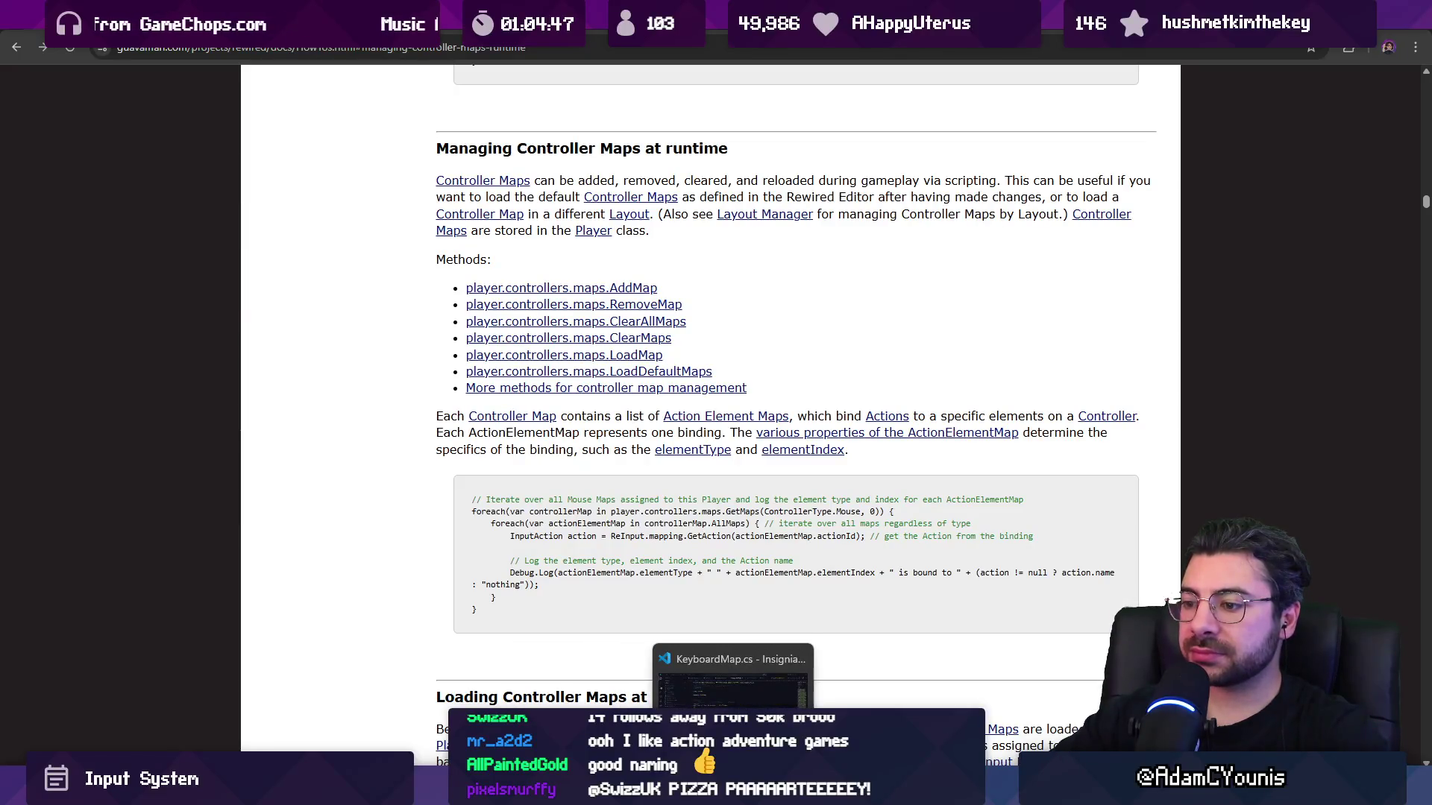
pyautogui.click(700, 686)
# Add blank lines after the AssignConfiguration method in KeyMapMenu.cs and save the file.
pyautogui.hotkey('ctrl', 'Tab')
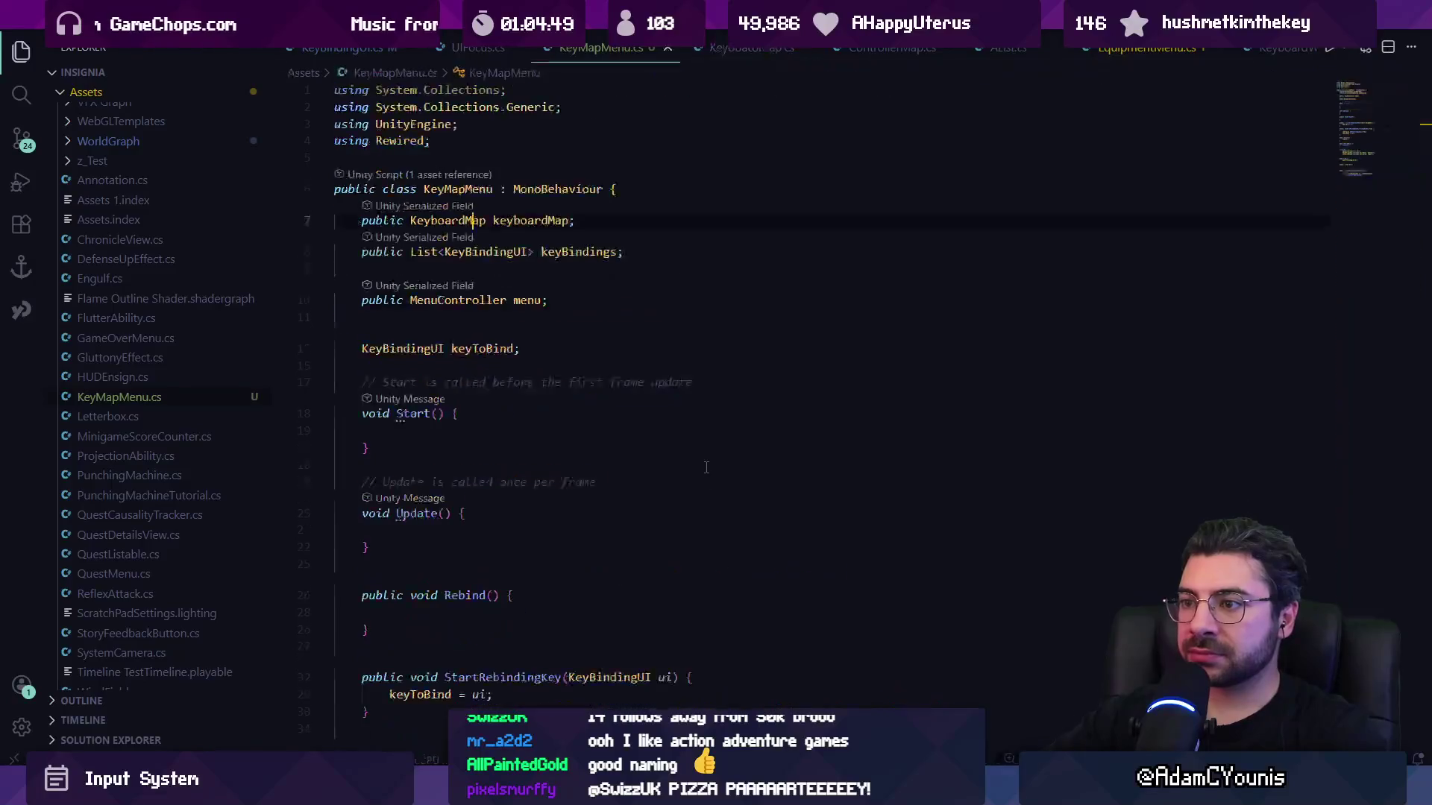
pyautogui.scroll(-10, 488, 430)
pyautogui.click(423, 247)
pyautogui.press('Return')
pyautogui.press('Return')
pyautogui.press('Return')
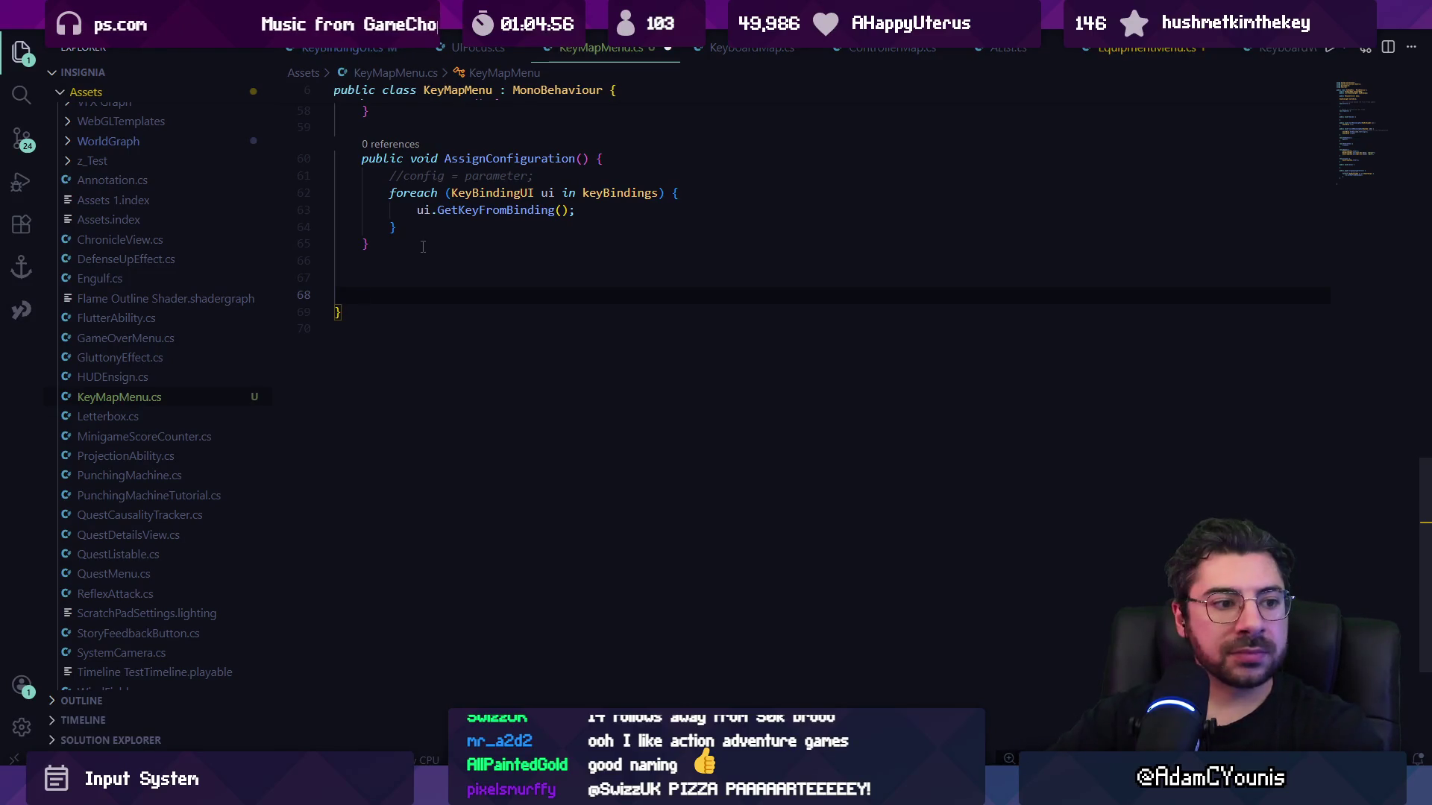
pyautogui.hotkey('ctrl', 's')
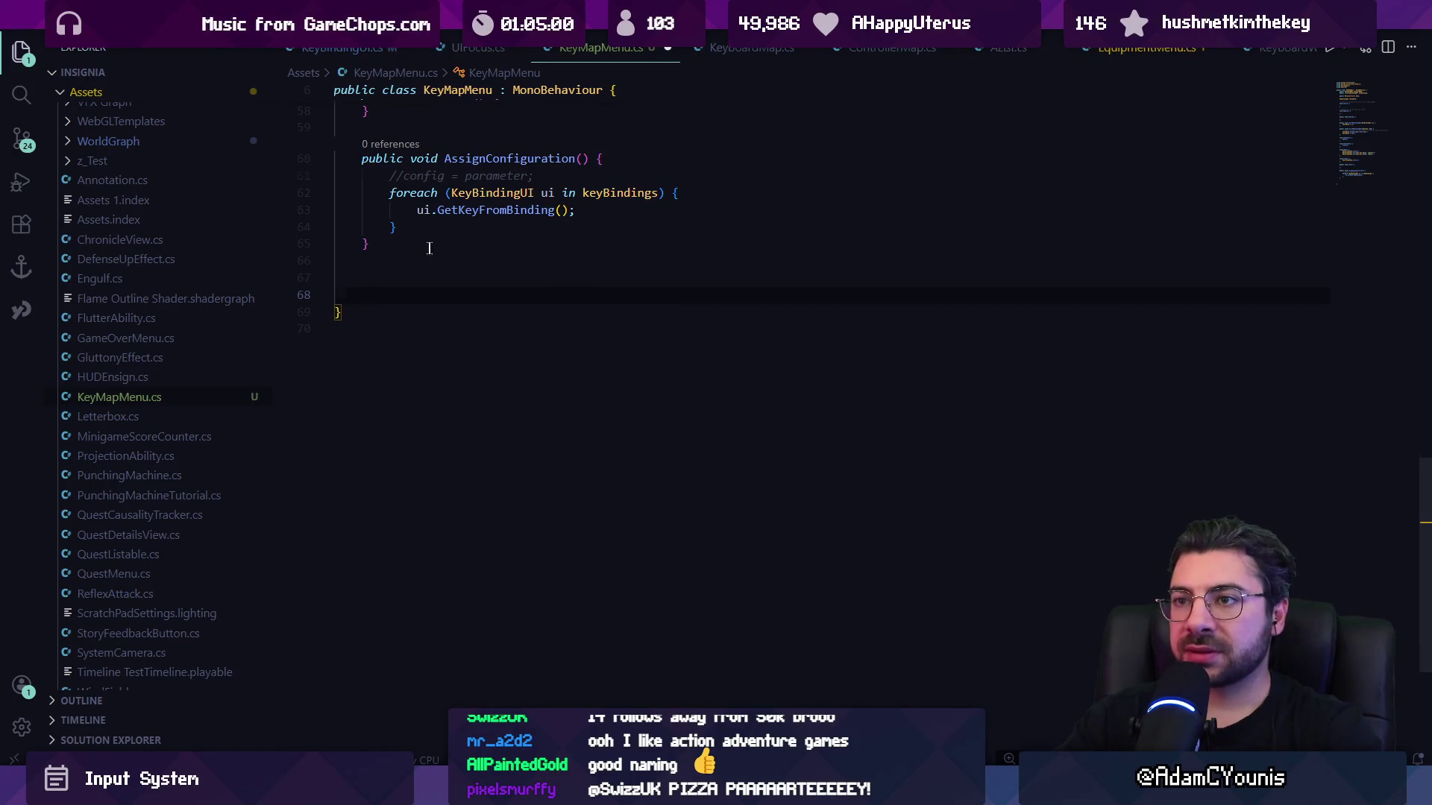
# Type a 'public static' declaration in KeyMapMenu.cs, then delete it again.
pyautogui.scroll(4, 437, 263)
pyautogui.write('public static')
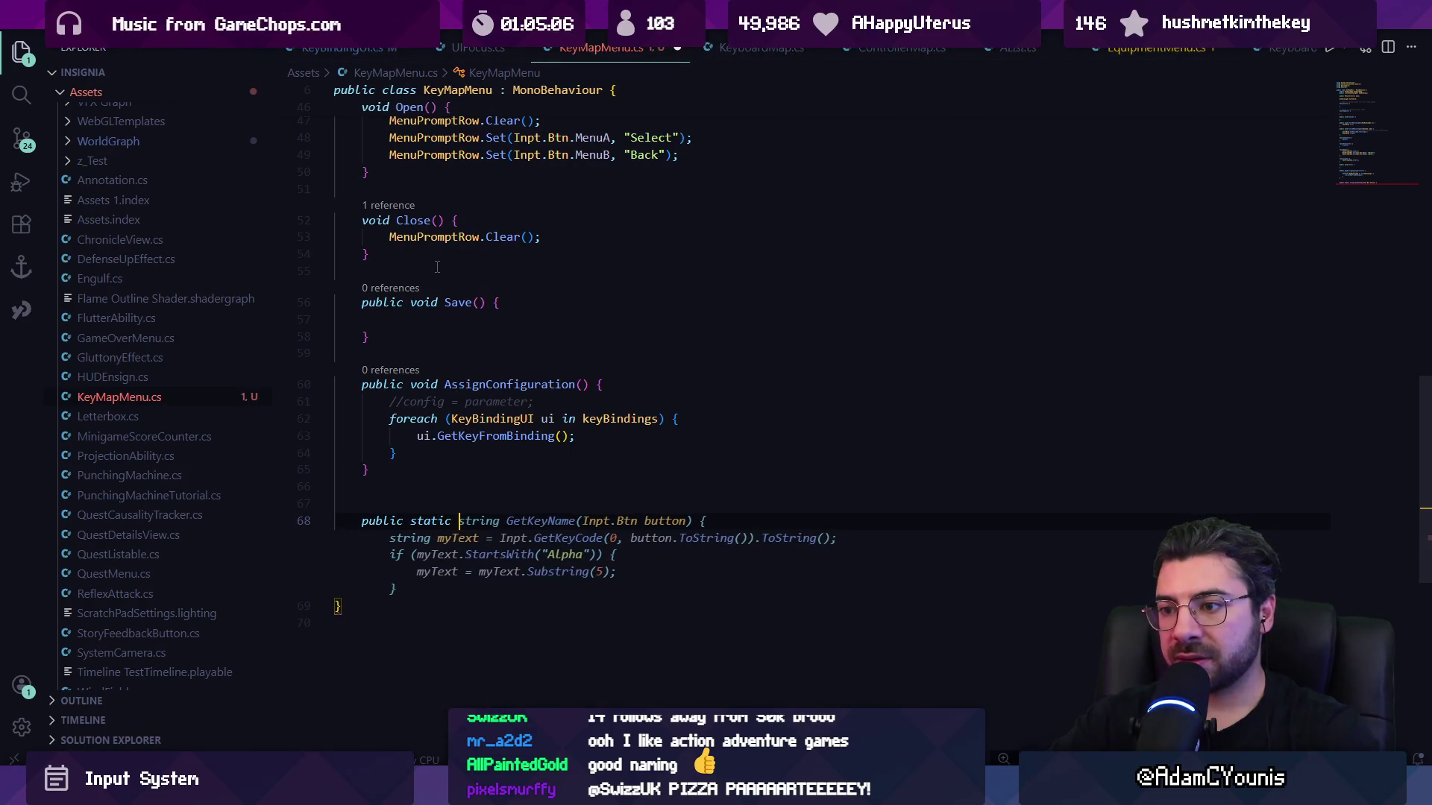
pyautogui.hotkey('shift', 'Home')
pyautogui.hotkey('shift', 'Home')
pyautogui.press('BackSpace')
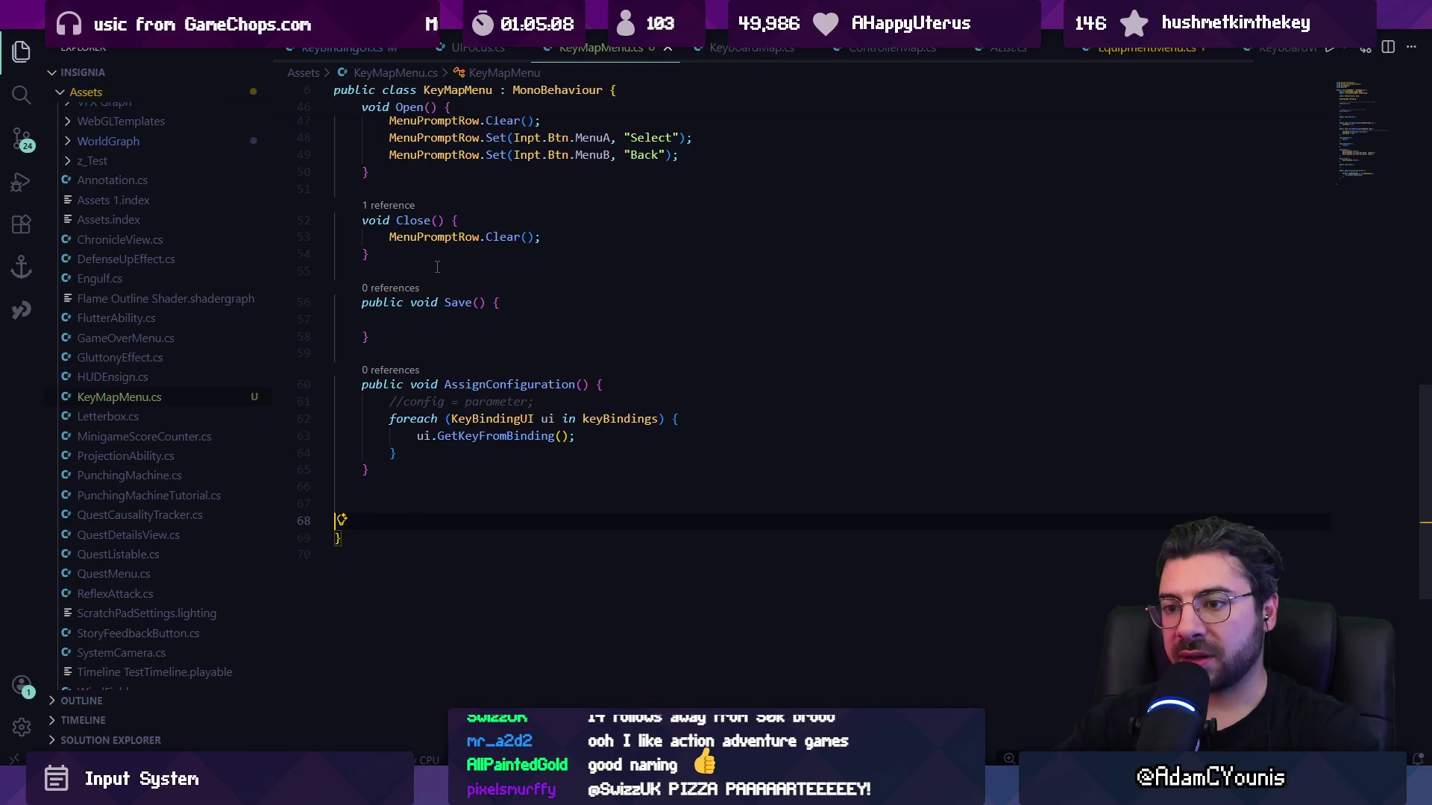
pyautogui.hotkey('ctrl', 'p')
# Open Inpt.cs and search it for json and LoadConfig.
pyautogui.write('inpt')
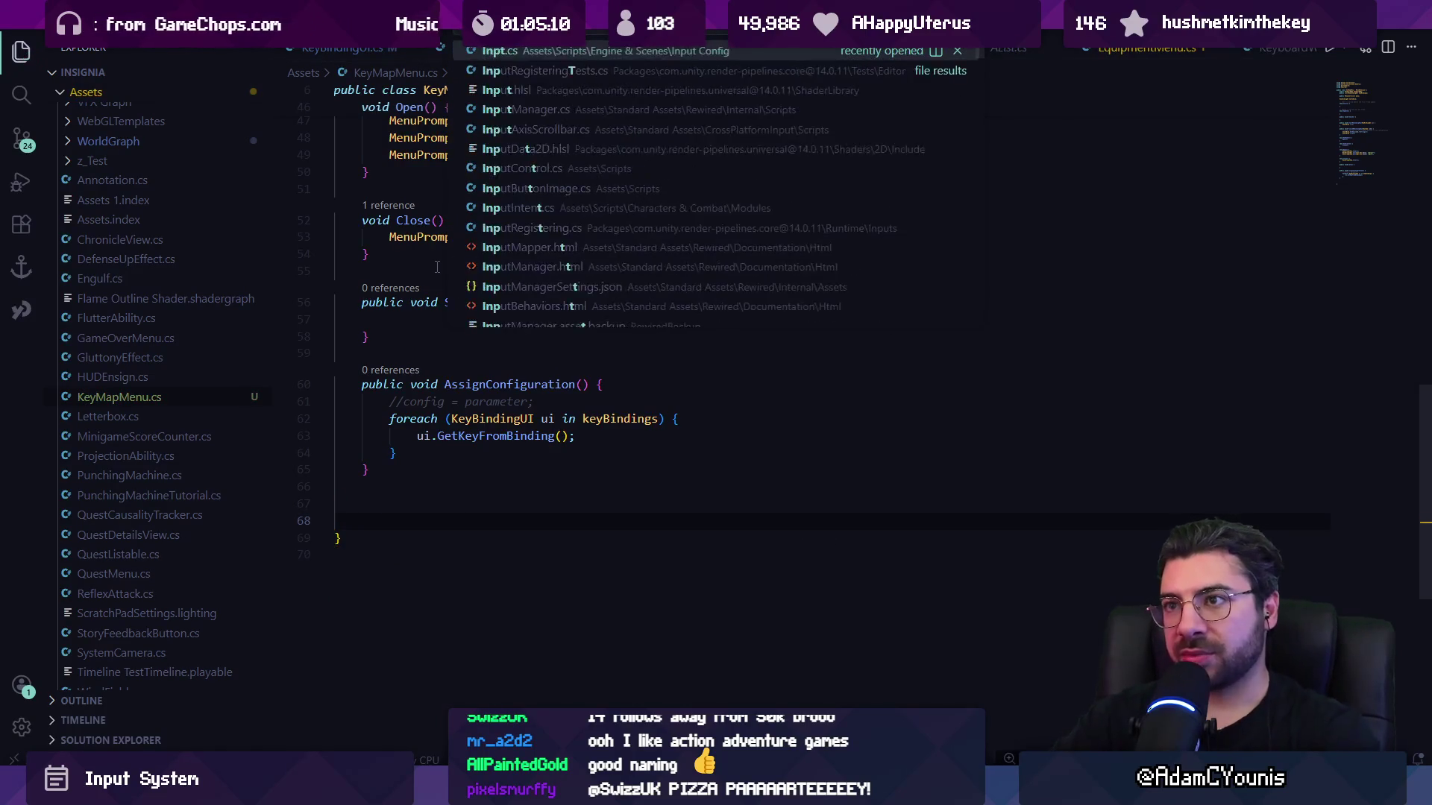
pyautogui.press('Return')
pyautogui.hotkey('ctrl', 'f')
pyautogui.write('json')
pyautogui.press('Return')
pyautogui.press('Return')
pyautogui.press('Return')
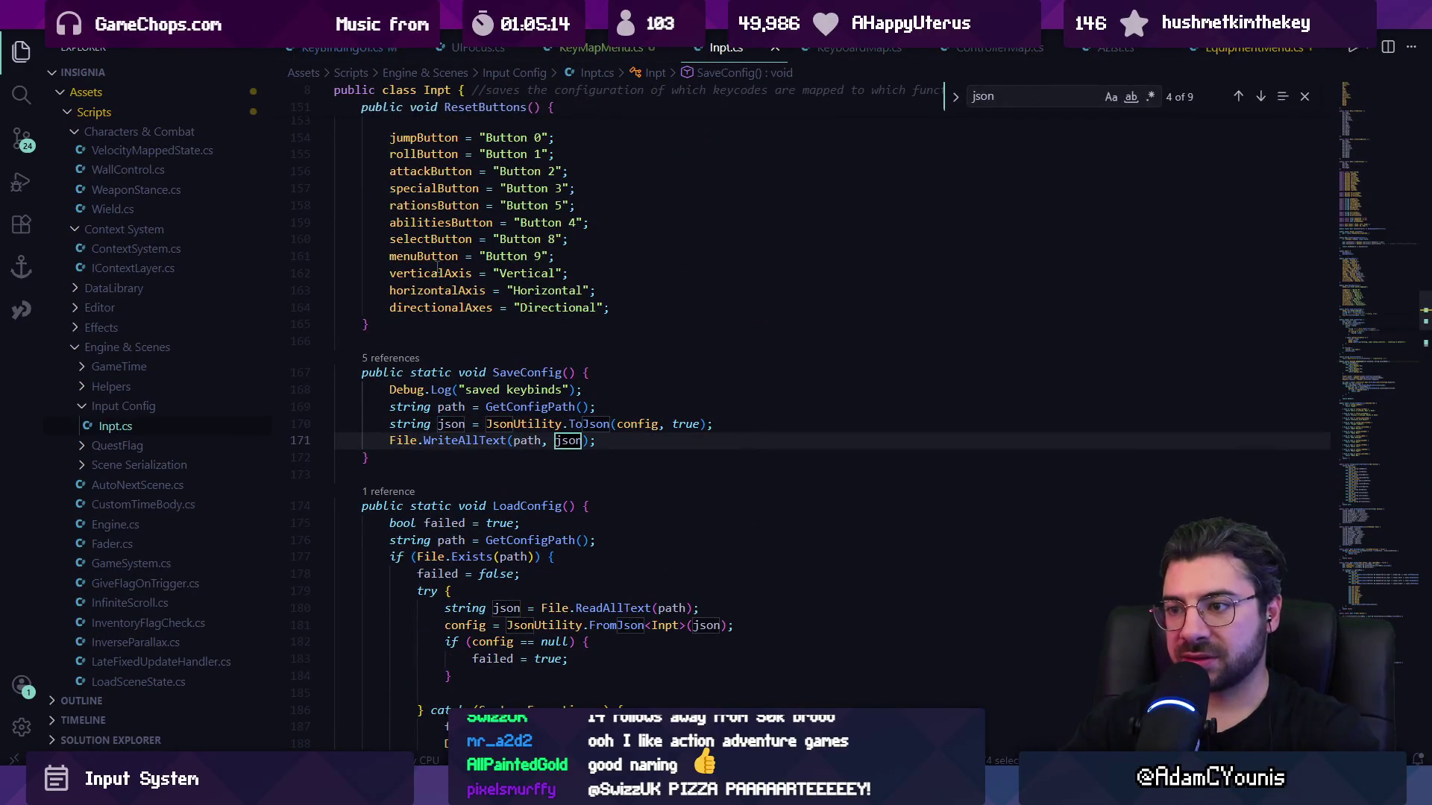
pyautogui.press('Escape')
pyautogui.click(586, 424)
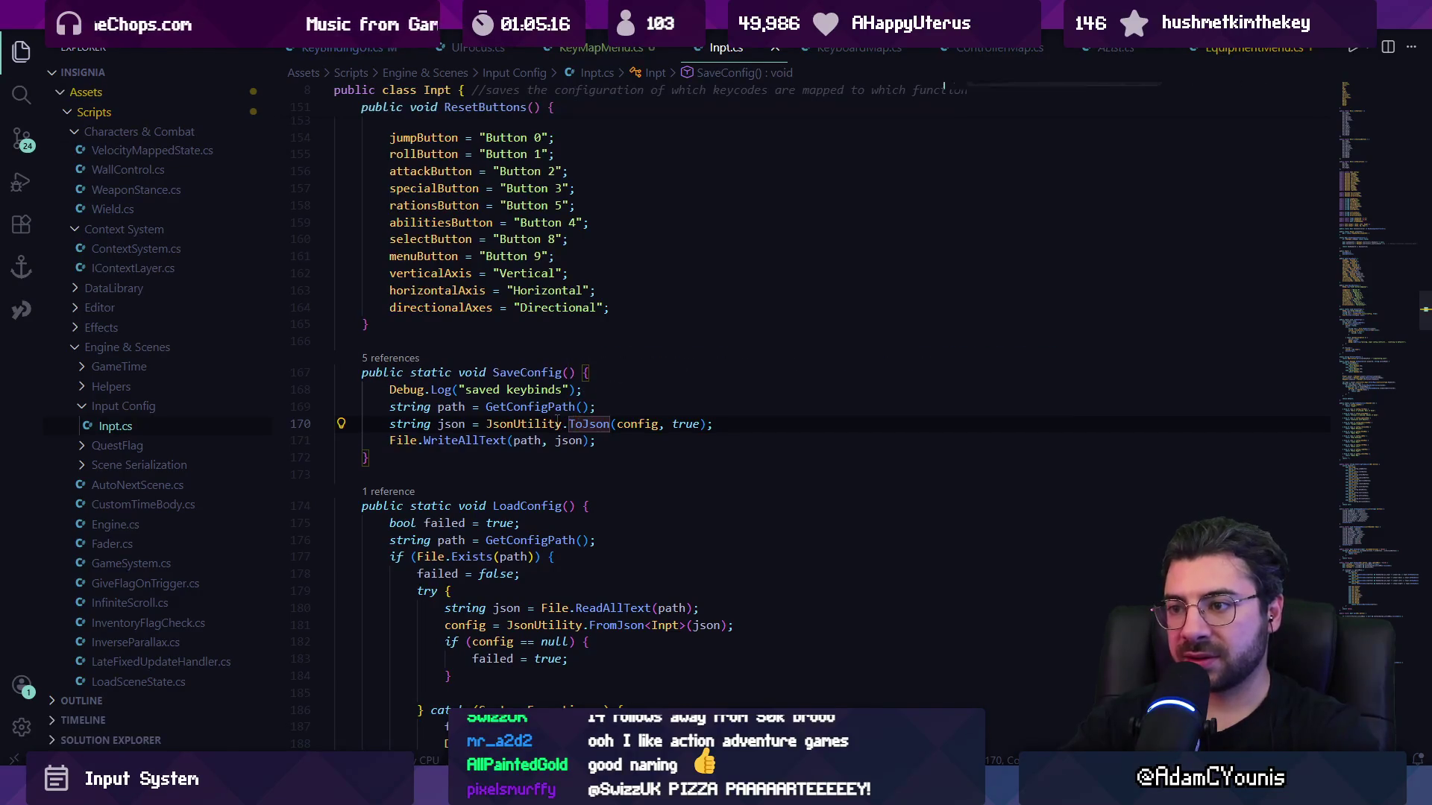
pyautogui.hotkey('ctrl', 'f')
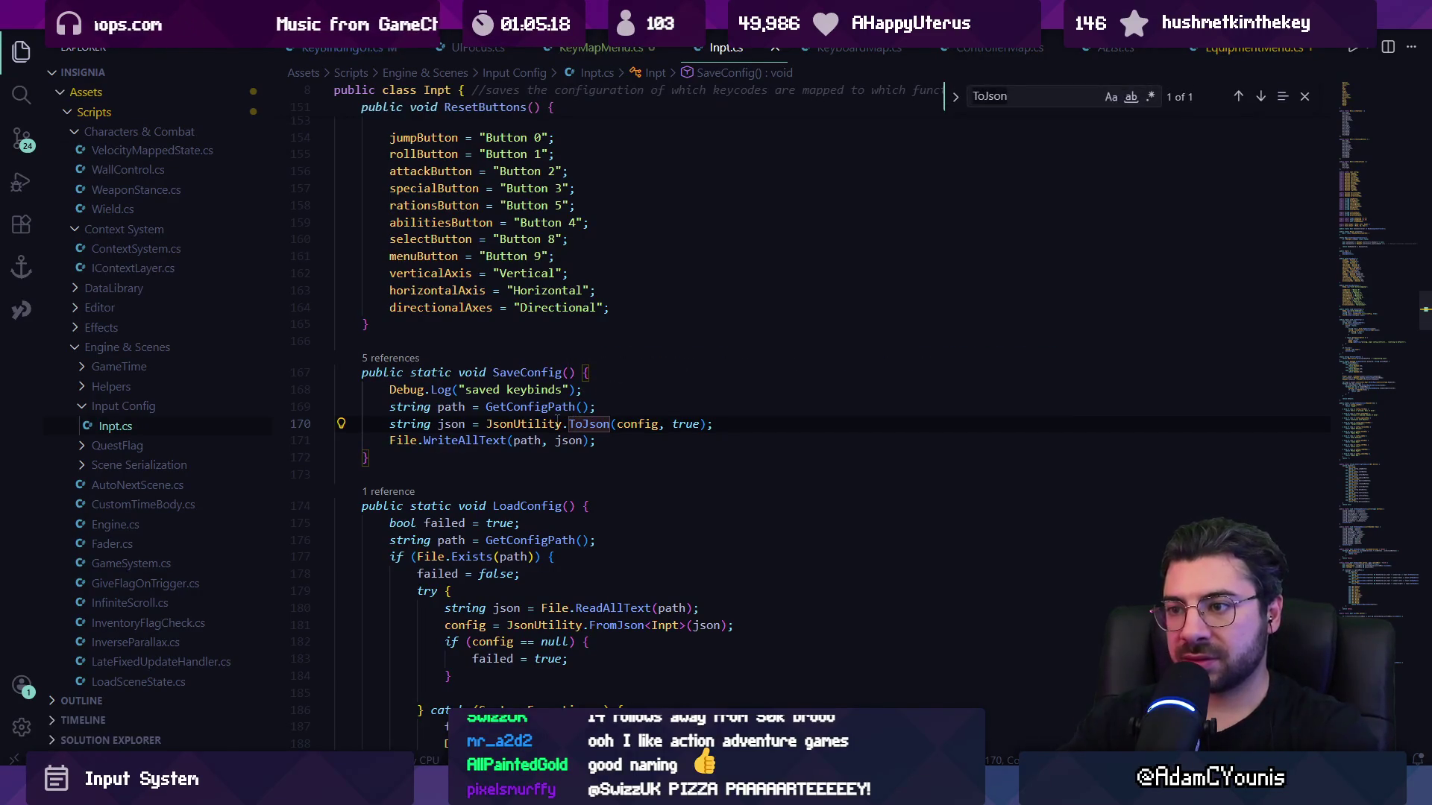
pyautogui.write('loadconfic')
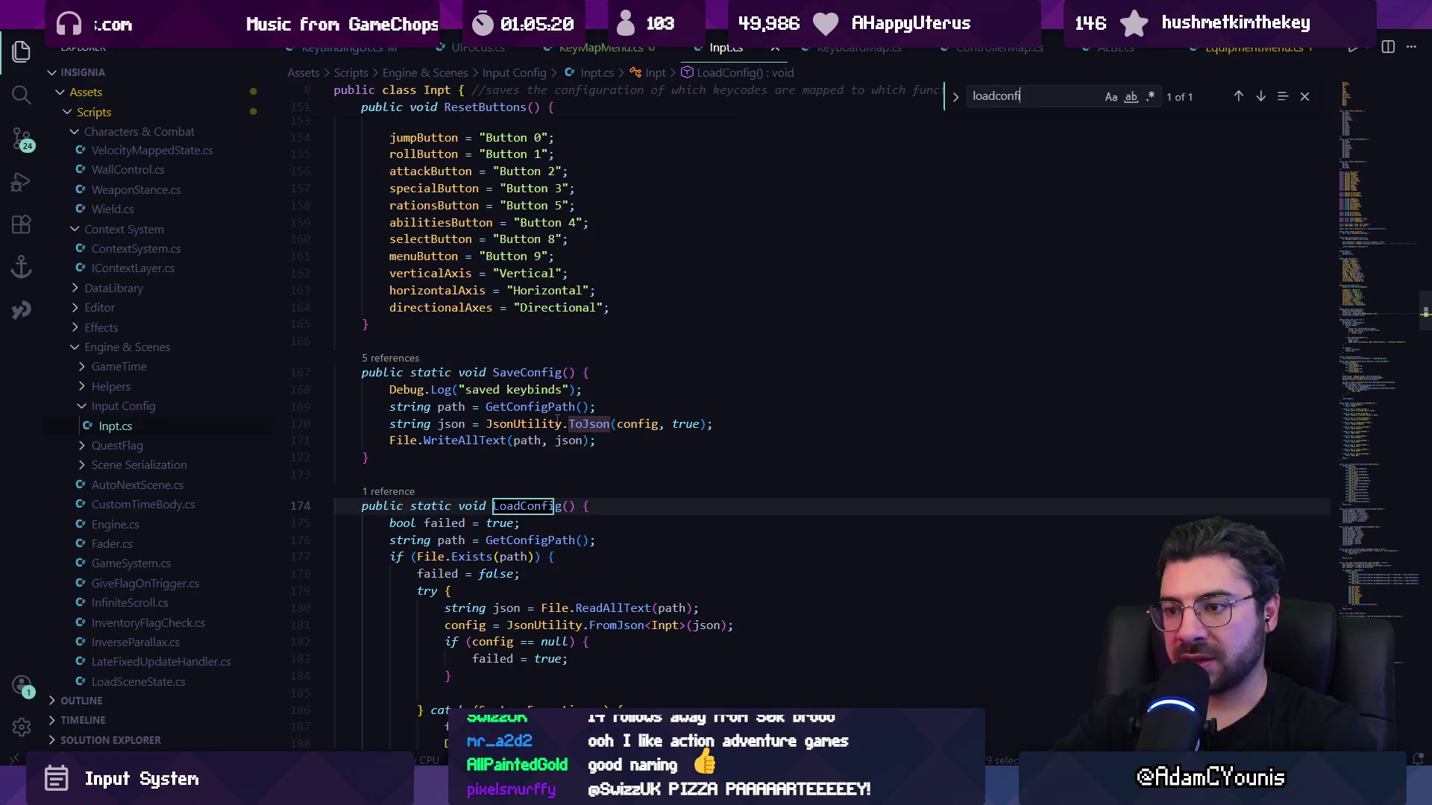
pyautogui.press('BackSpace')
pyautogui.press('BackSpace')
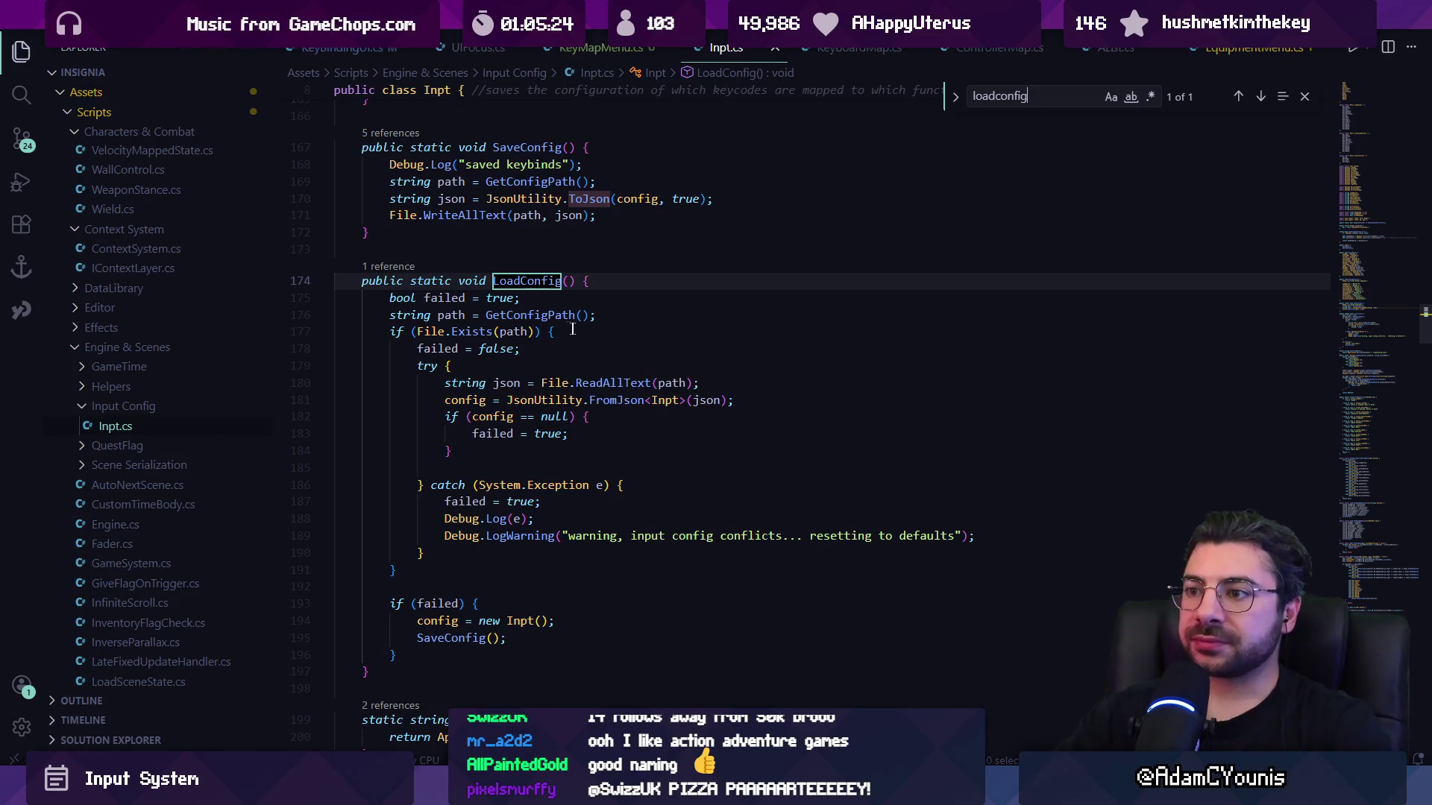
pyautogui.press('Escape')
# Jump to the config definition and read through the Btn enum and KeyCode fields.
pyautogui.scroll(3, 529, 300)
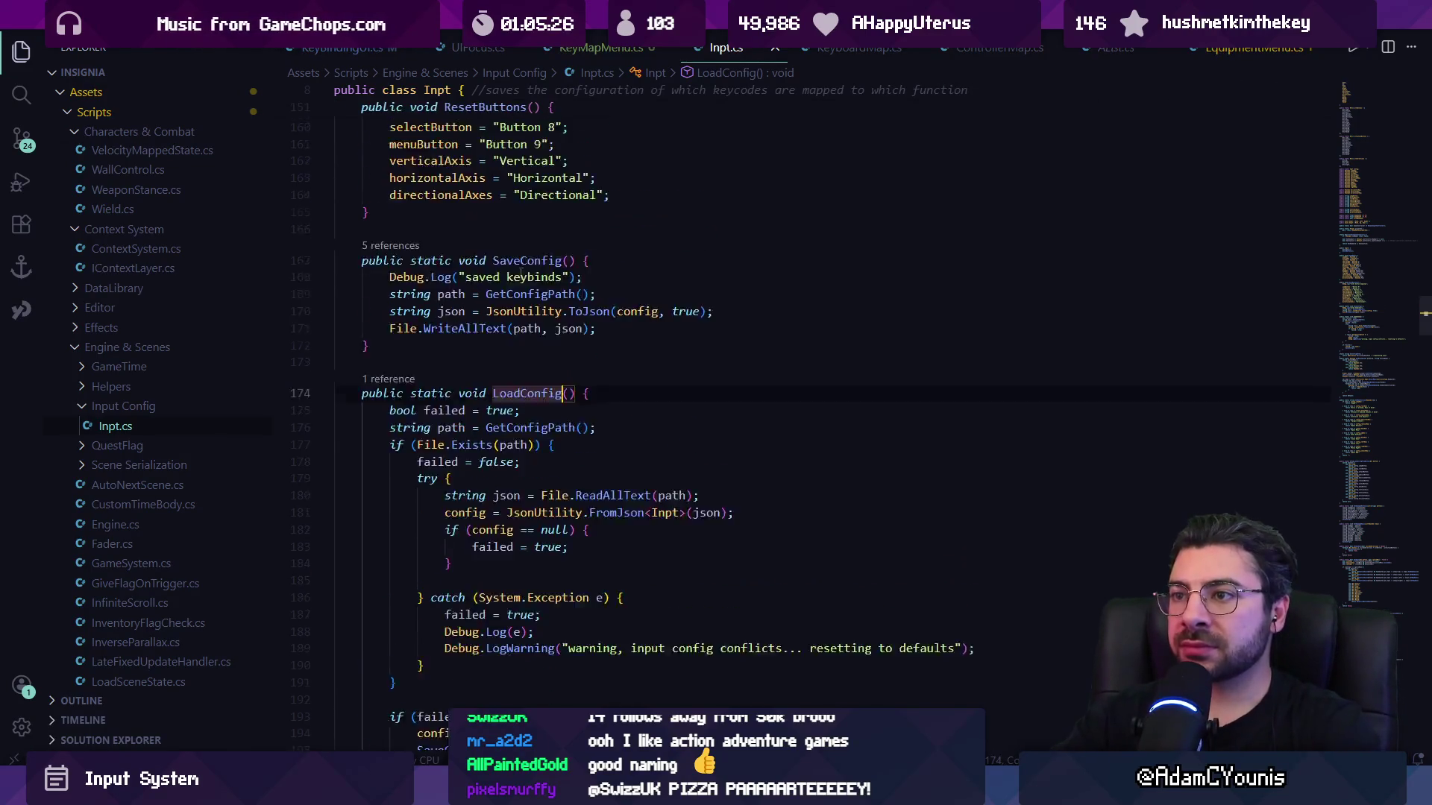
pyautogui.click(631, 348)
pyautogui.press('F12')
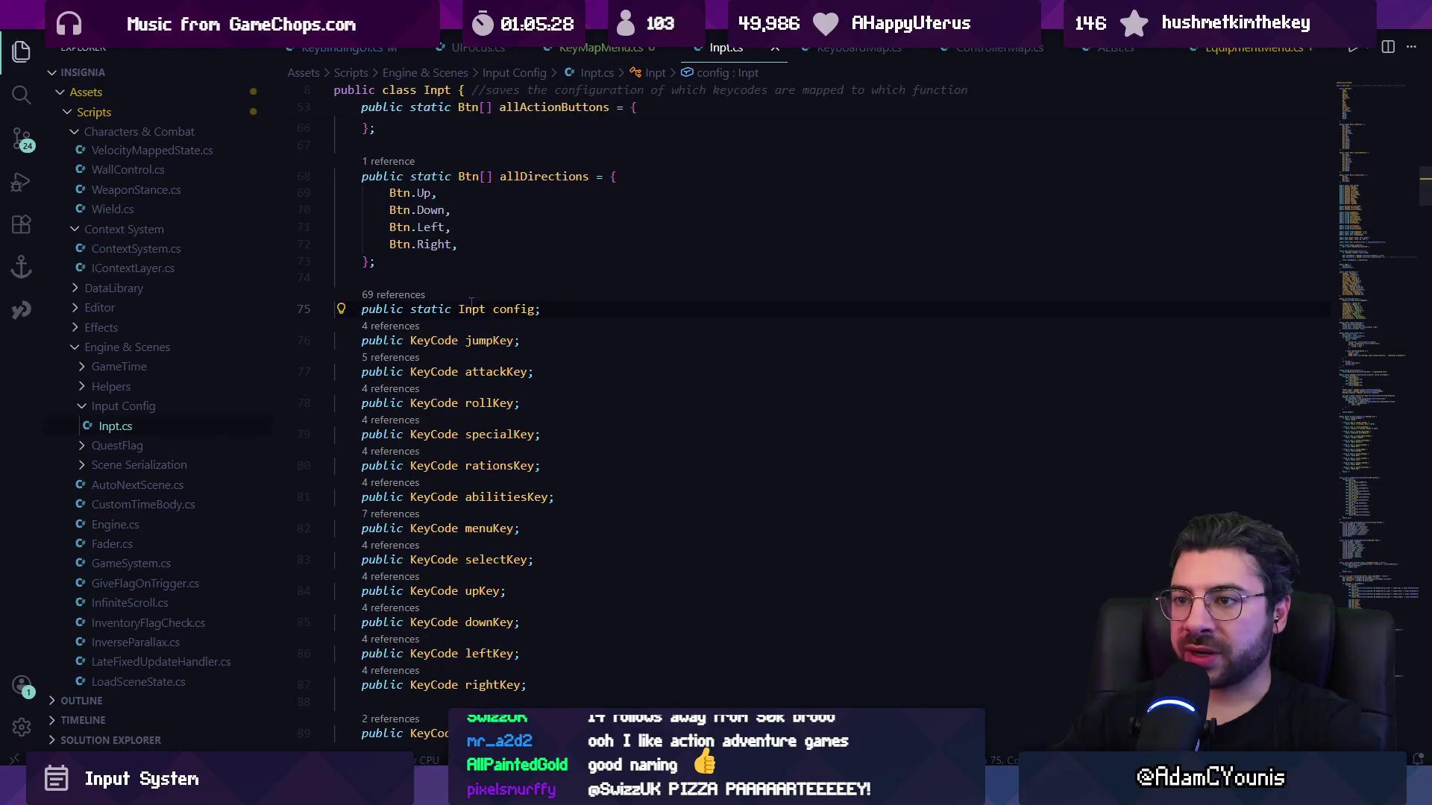
pyautogui.scroll(6, 515, 313)
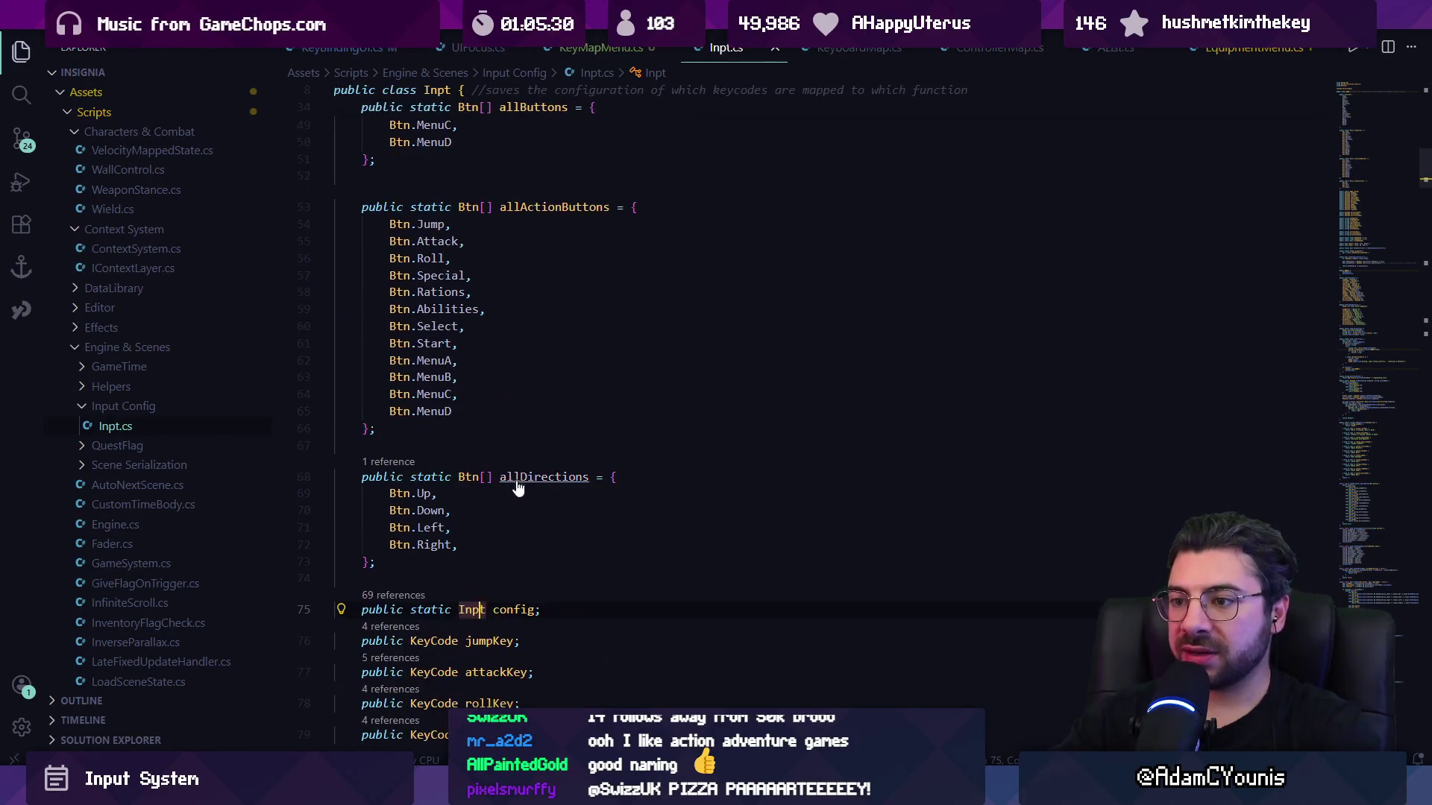
pyautogui.keyDown('ctrl'); pyautogui.click(472, 610); pyautogui.keyUp('ctrl')
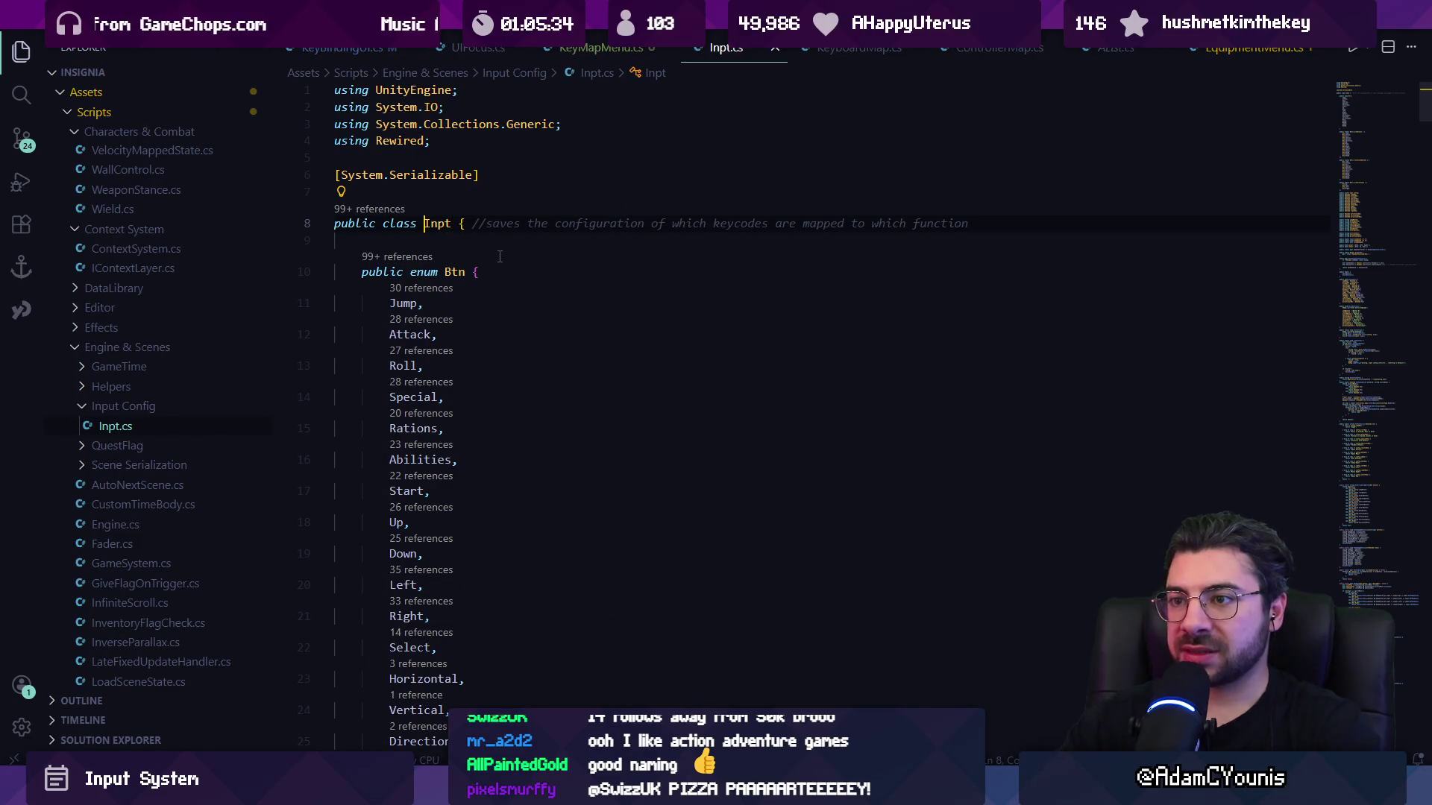
pyautogui.scroll(-10, 500, 257)
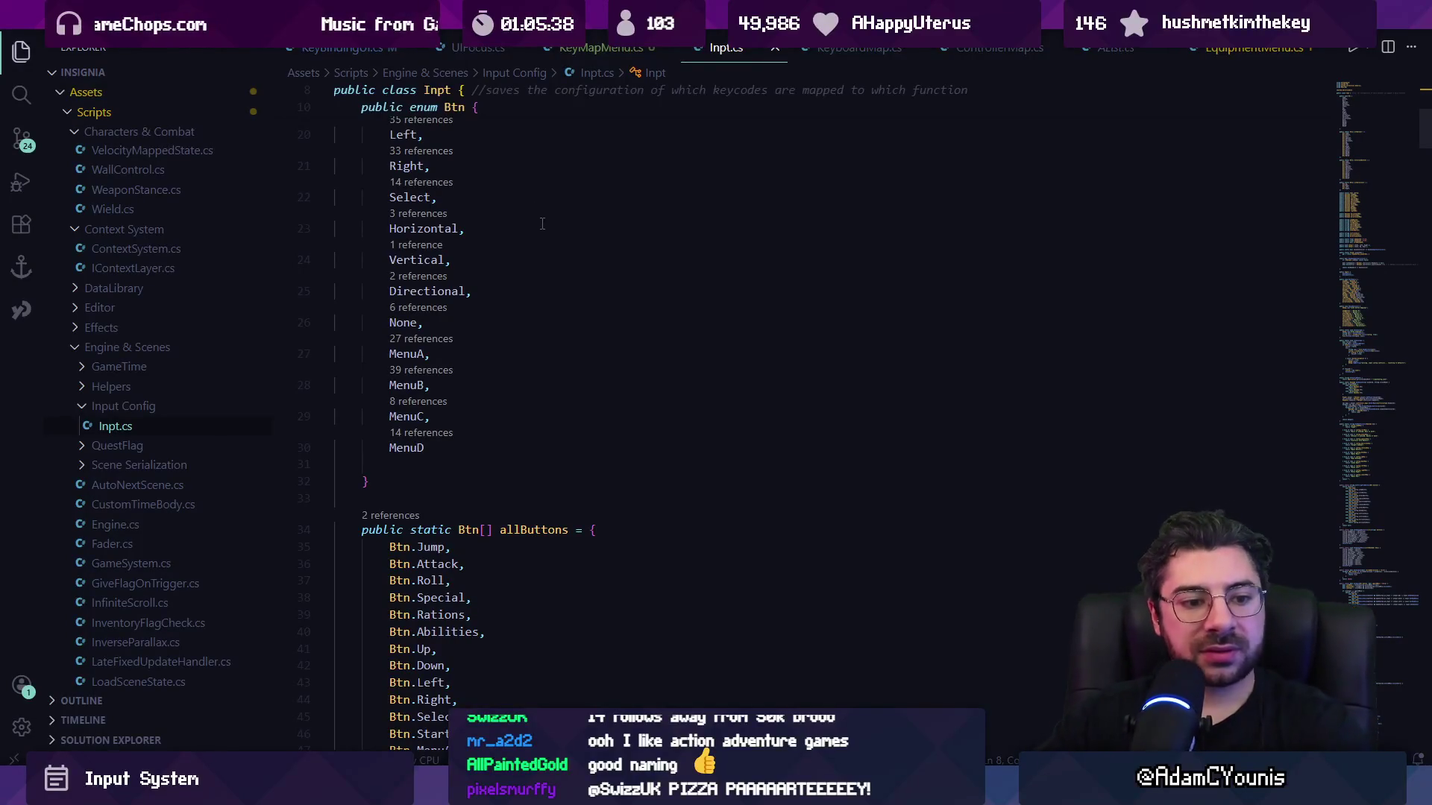
pyautogui.scroll(-1, 533, 291)
pyautogui.scroll(-5, 534, 298)
pyautogui.scroll(-13, 539, 298)
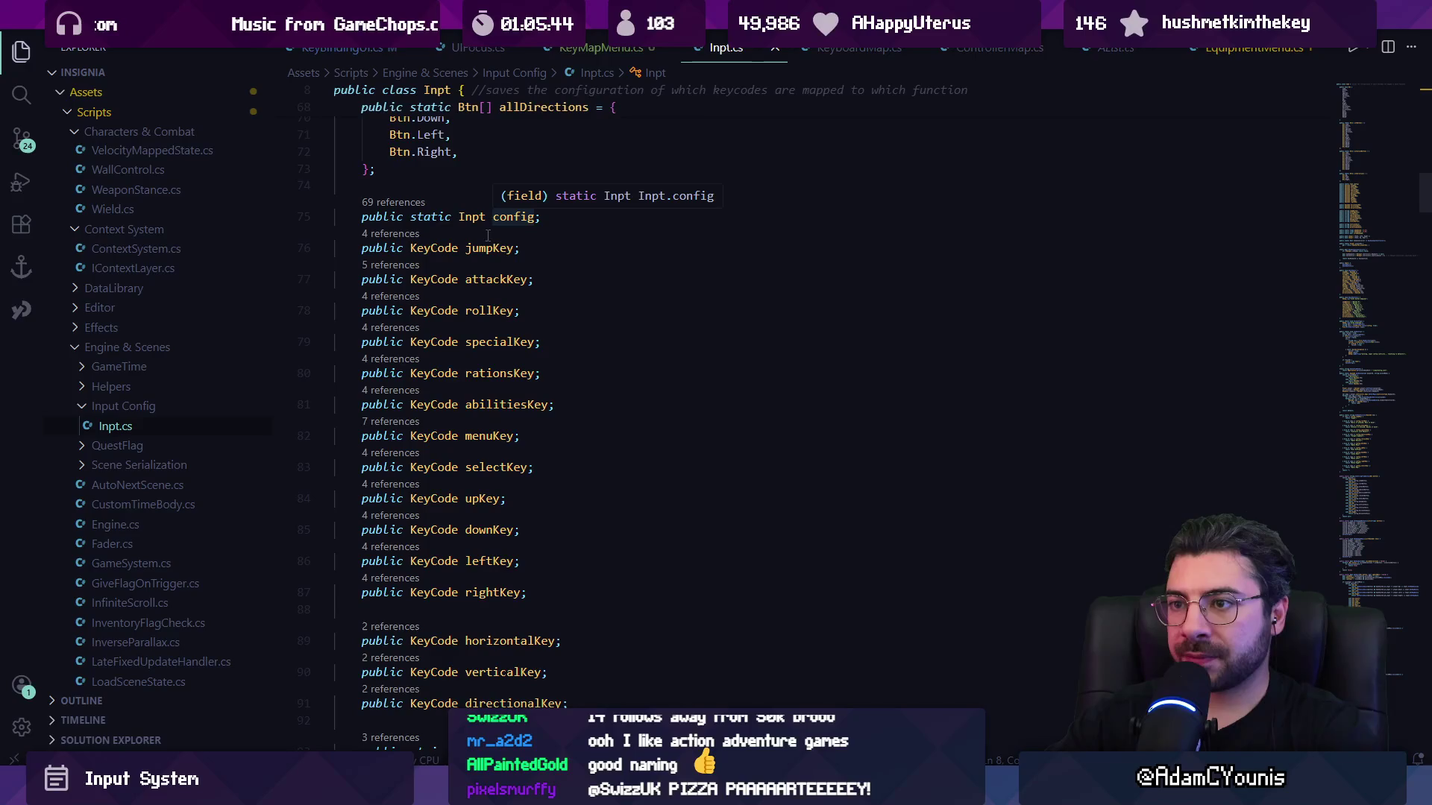
pyautogui.scroll(-4, 493, 225)
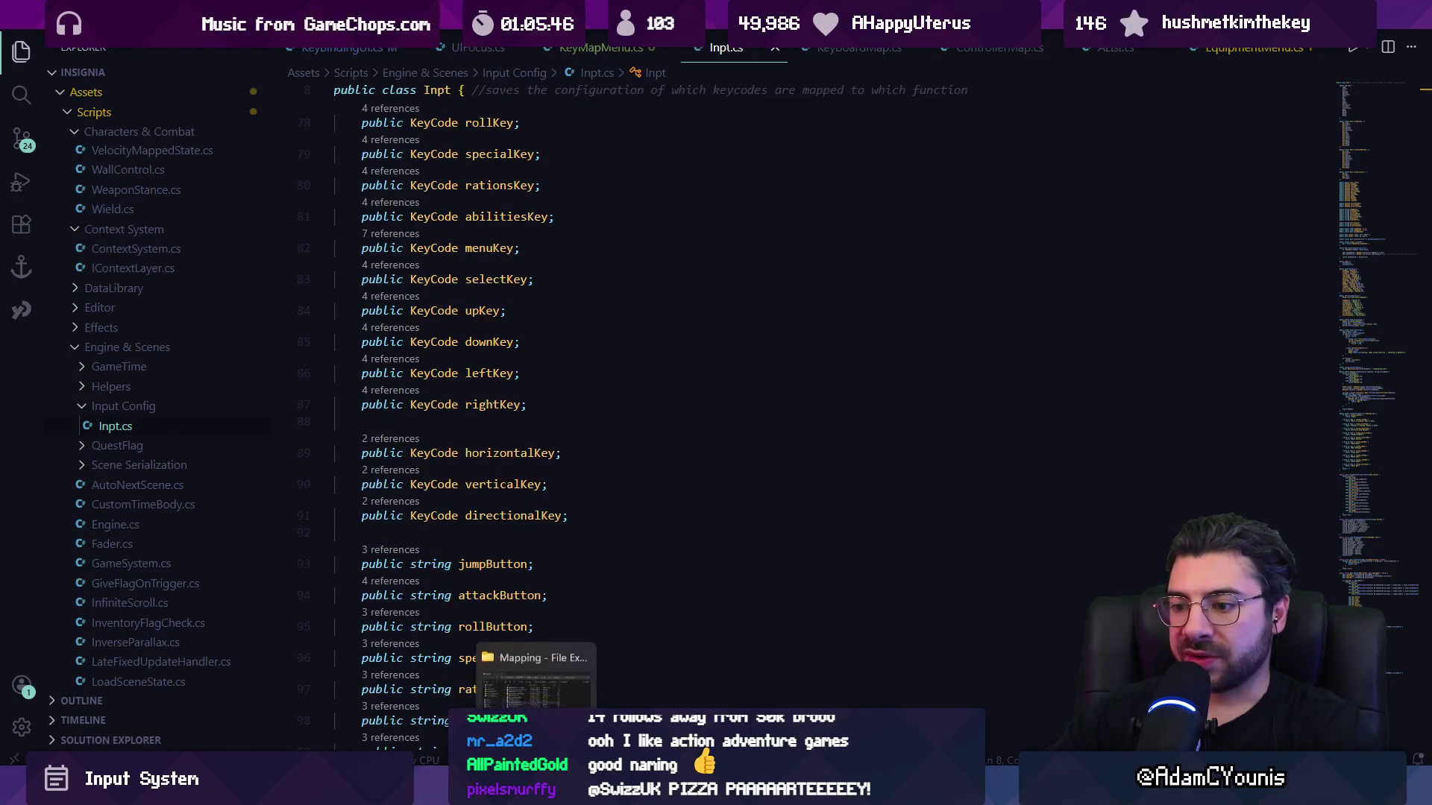
pyautogui.click(536, 675)
# Browse from %AppData% to LocalLow > Uppon Hill > Insignia and open inputConfig.json.
pyautogui.hotkey('alt', 'Tab')
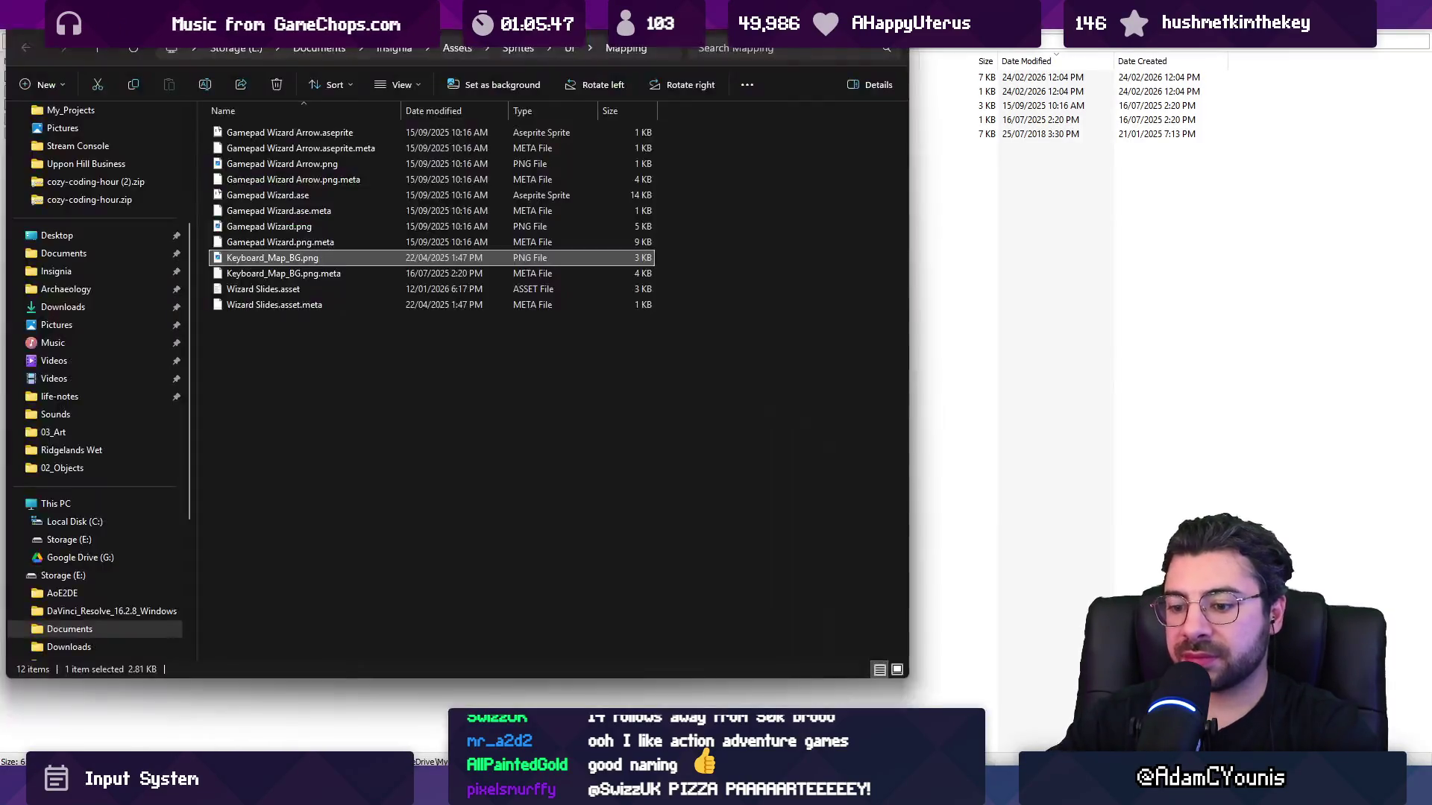
pyautogui.click(659, 51)
pyautogui.write('%AppData%')
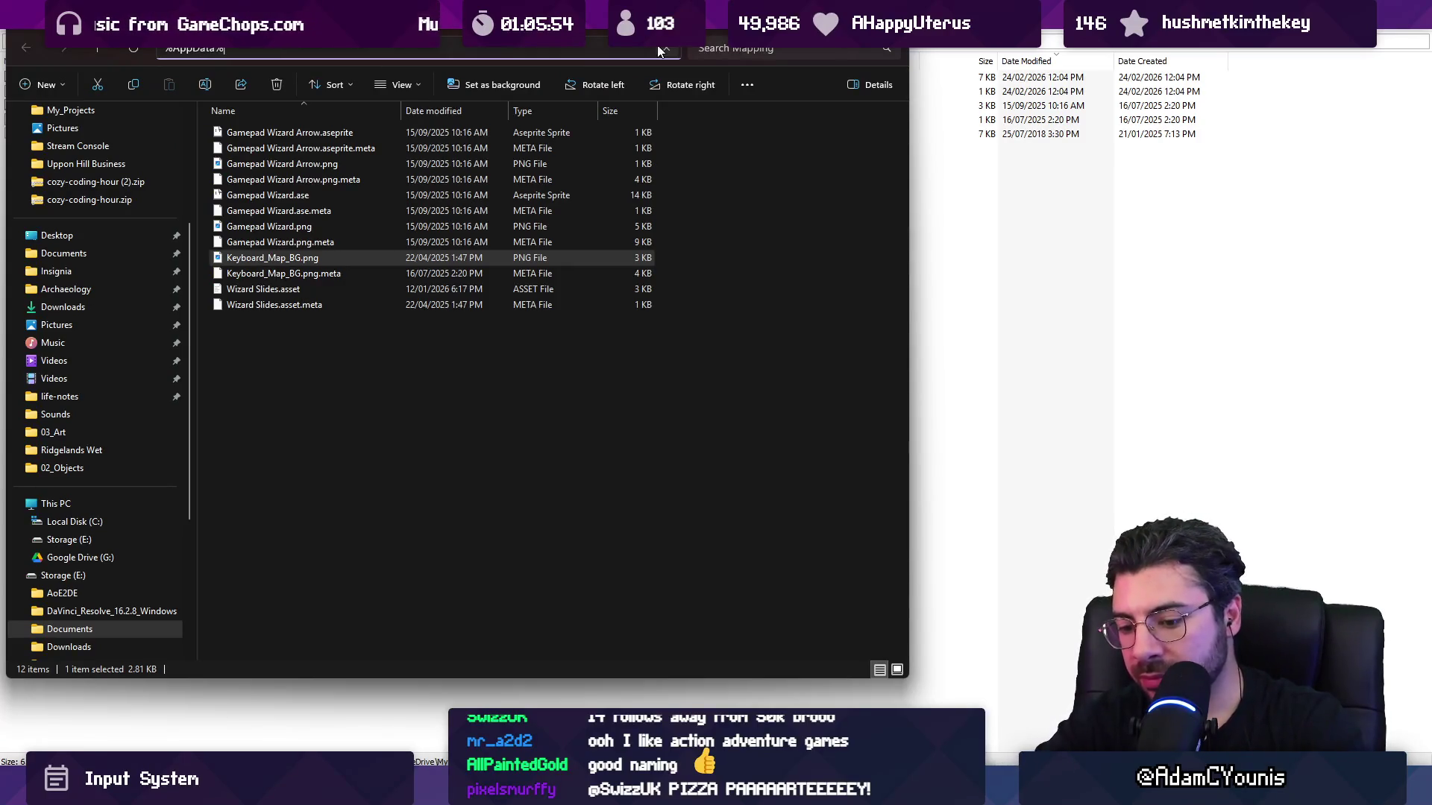
pyautogui.press('Return')
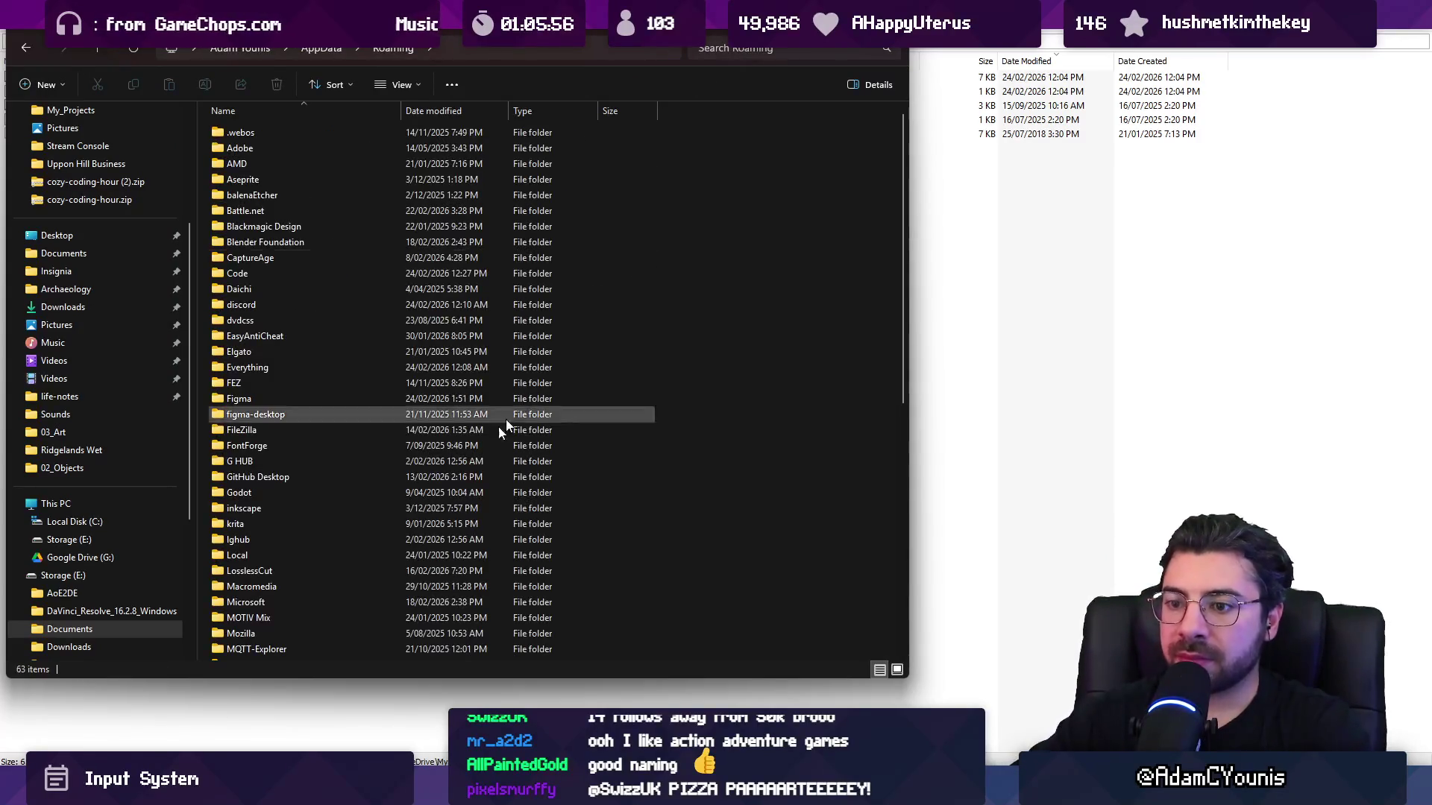
pyautogui.hotkey('alt', 'Up')
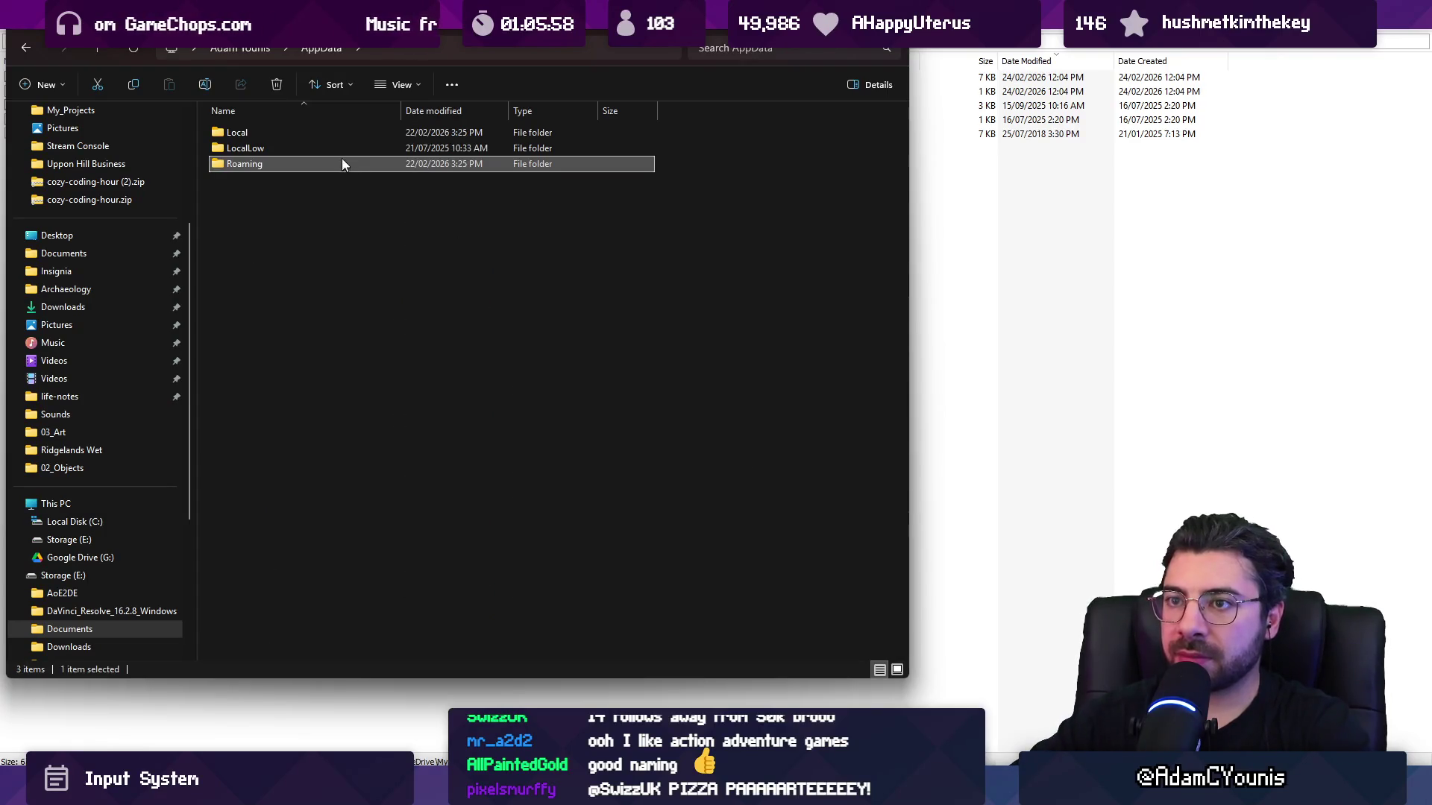
pyautogui.doubleClick(338, 152)
pyautogui.doubleClick(323, 288)
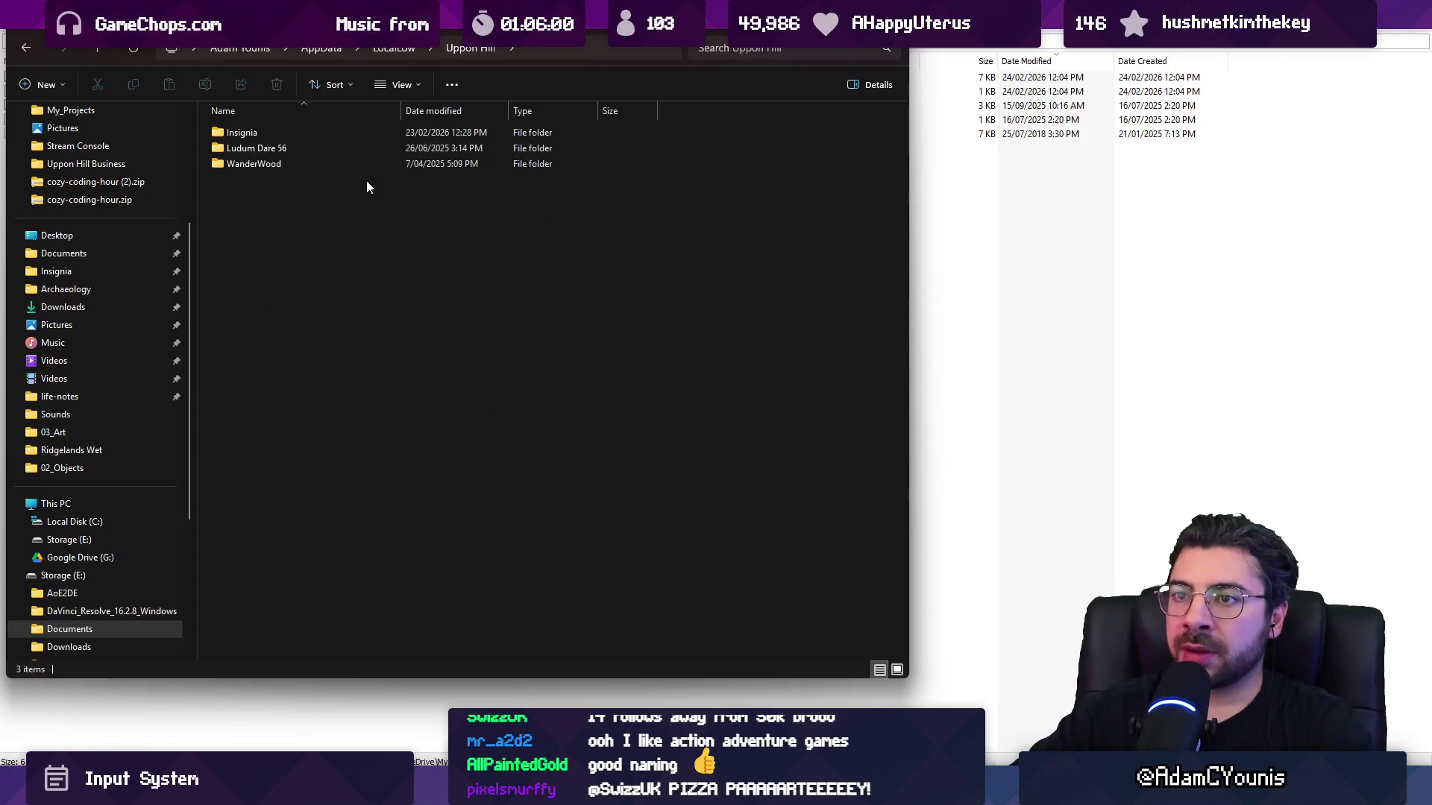
pyautogui.doubleClick(325, 133)
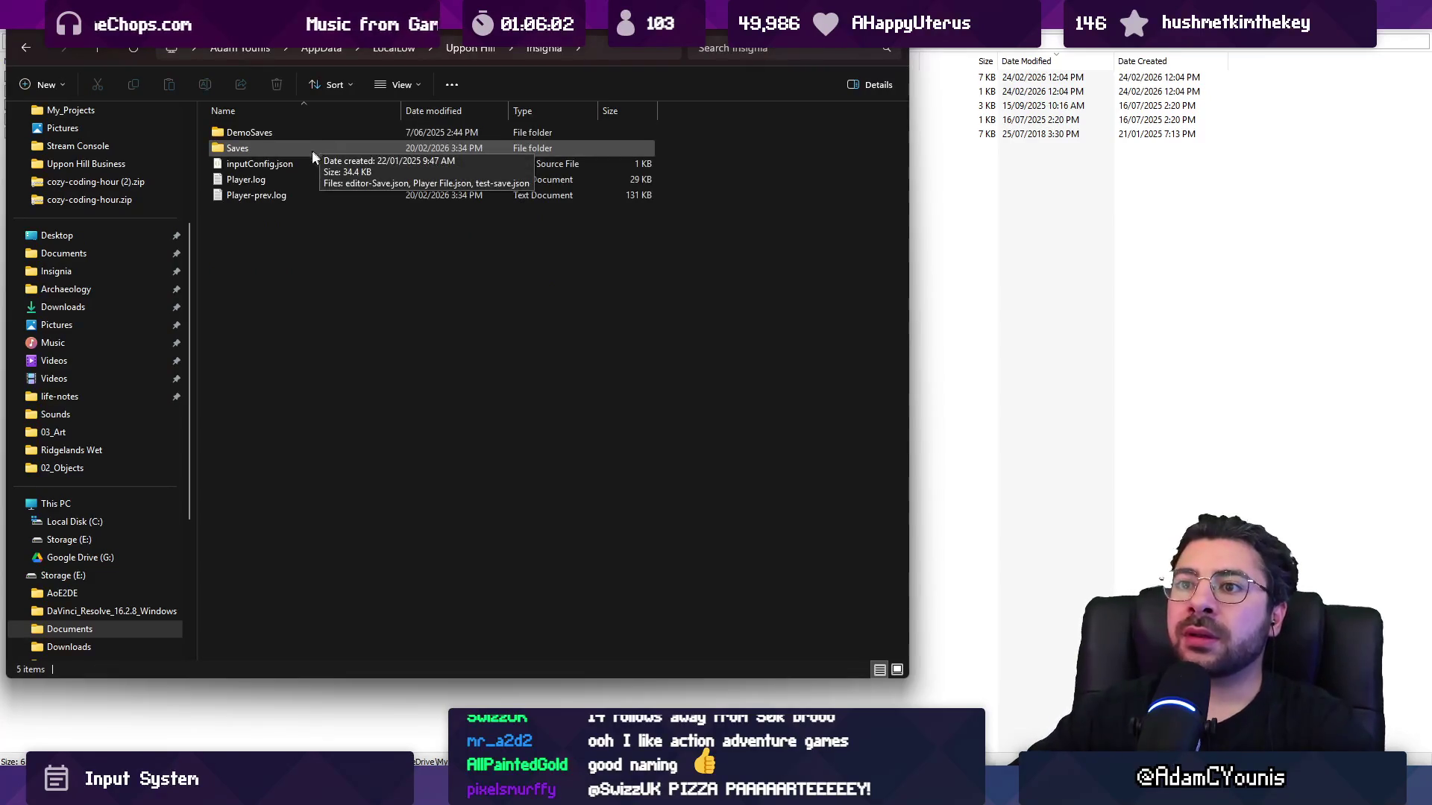
pyautogui.doubleClick(307, 162)
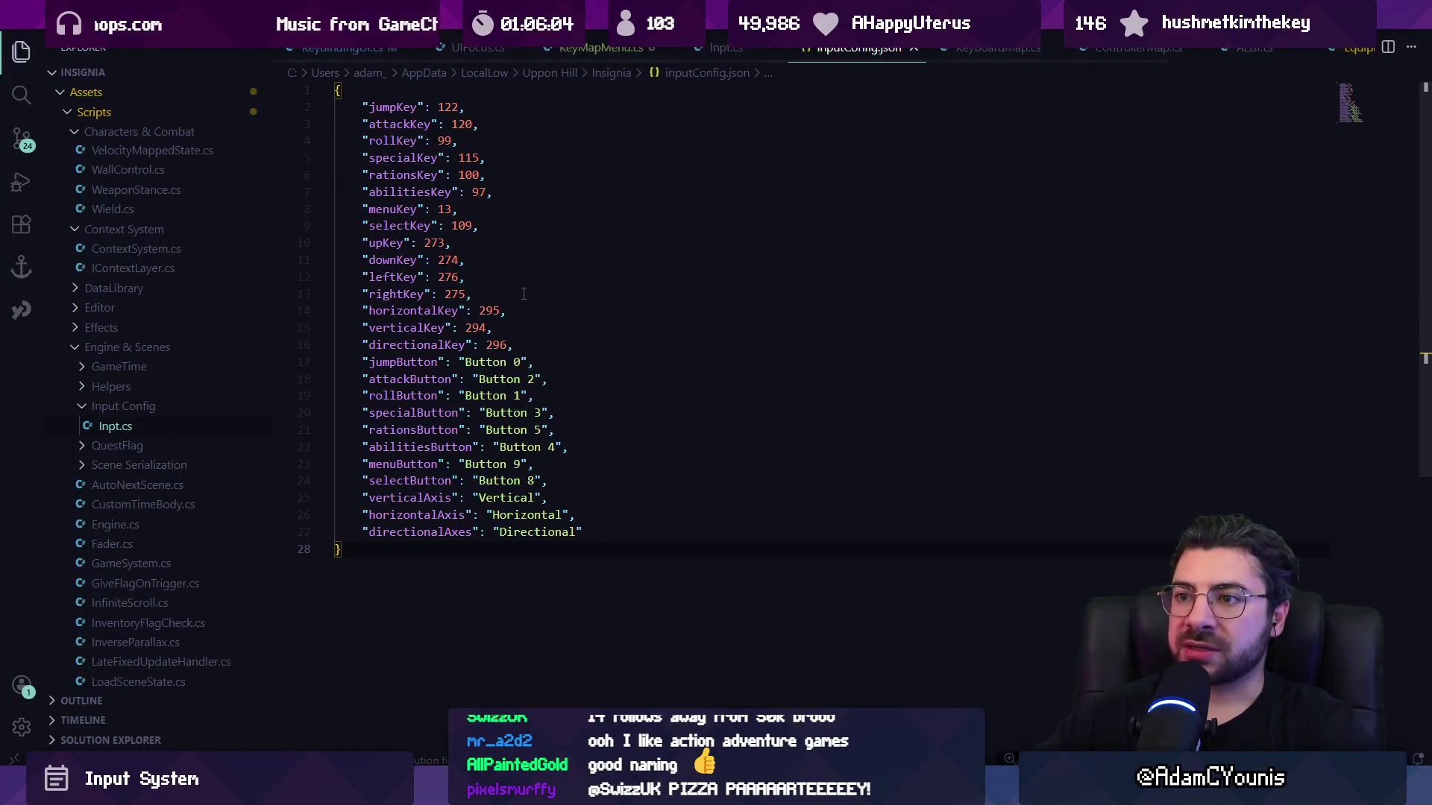
# Select and scan the saved key entries in inputConfig.json.
pyautogui.press('Down')
pyautogui.press('Down')
pyautogui.press('Down')
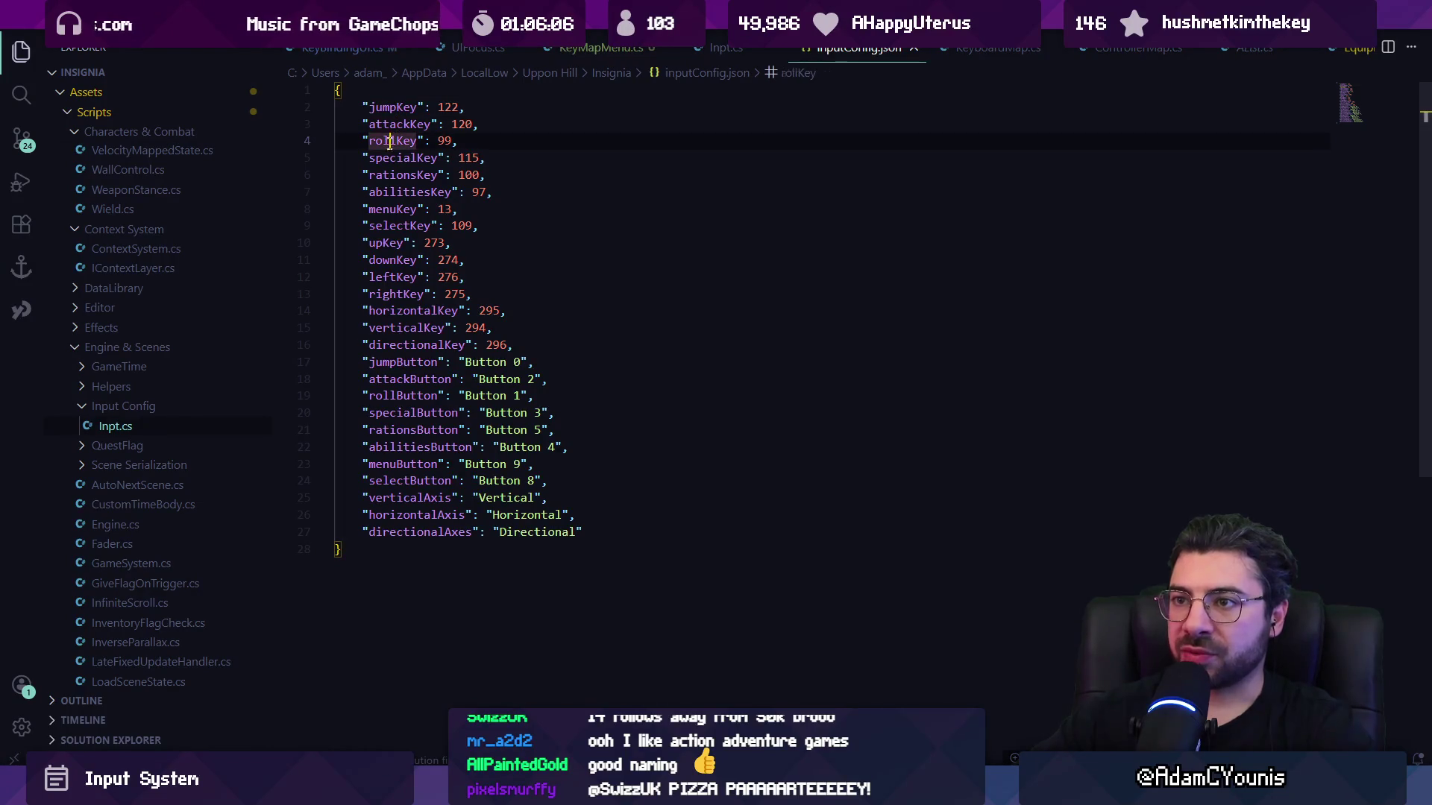
pyautogui.moveTo(660, 537)
pyautogui.mouseDown()
pyautogui.moveTo(358, 112)
pyautogui.moveTo(256, 97)
pyautogui.mouseUp()
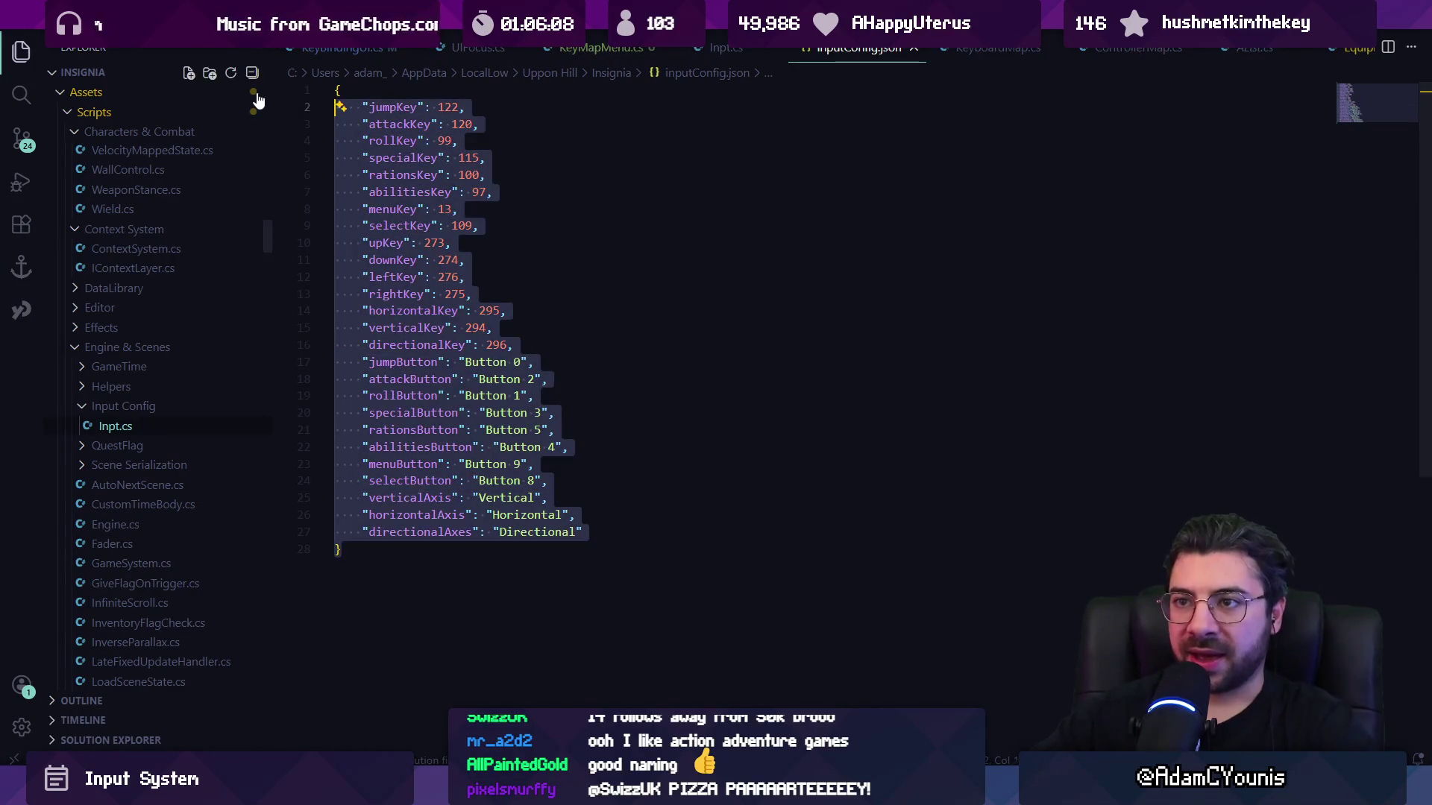
pyautogui.click(632, 481)
pyautogui.hotkey('ctrl', 'a')
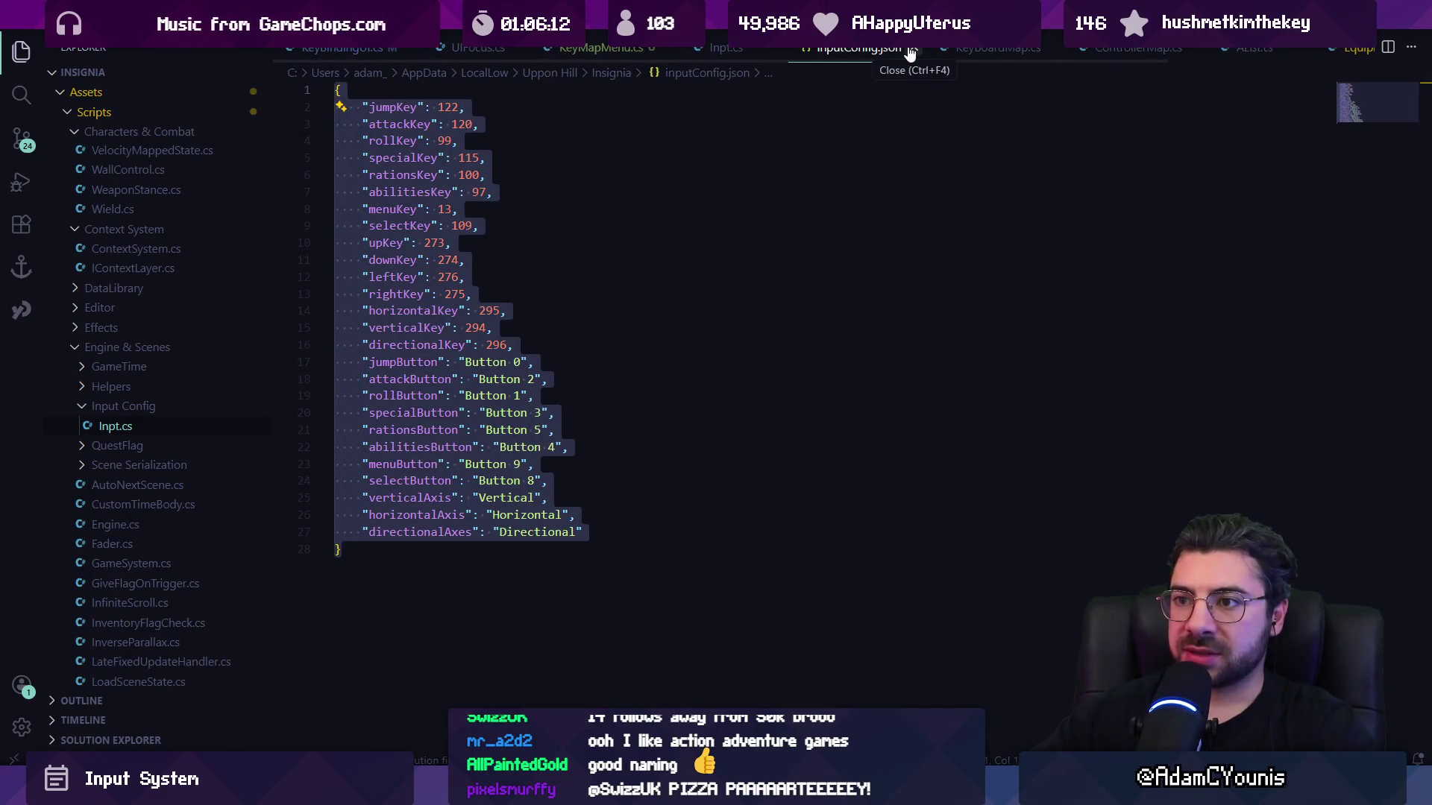
# Step through the key entries from abilitiesKey to rightKey, then bring up the Figma input-model board.
pyautogui.click(397, 107)
pyautogui.press('Down')
pyautogui.press('Down')
pyautogui.press('Down')
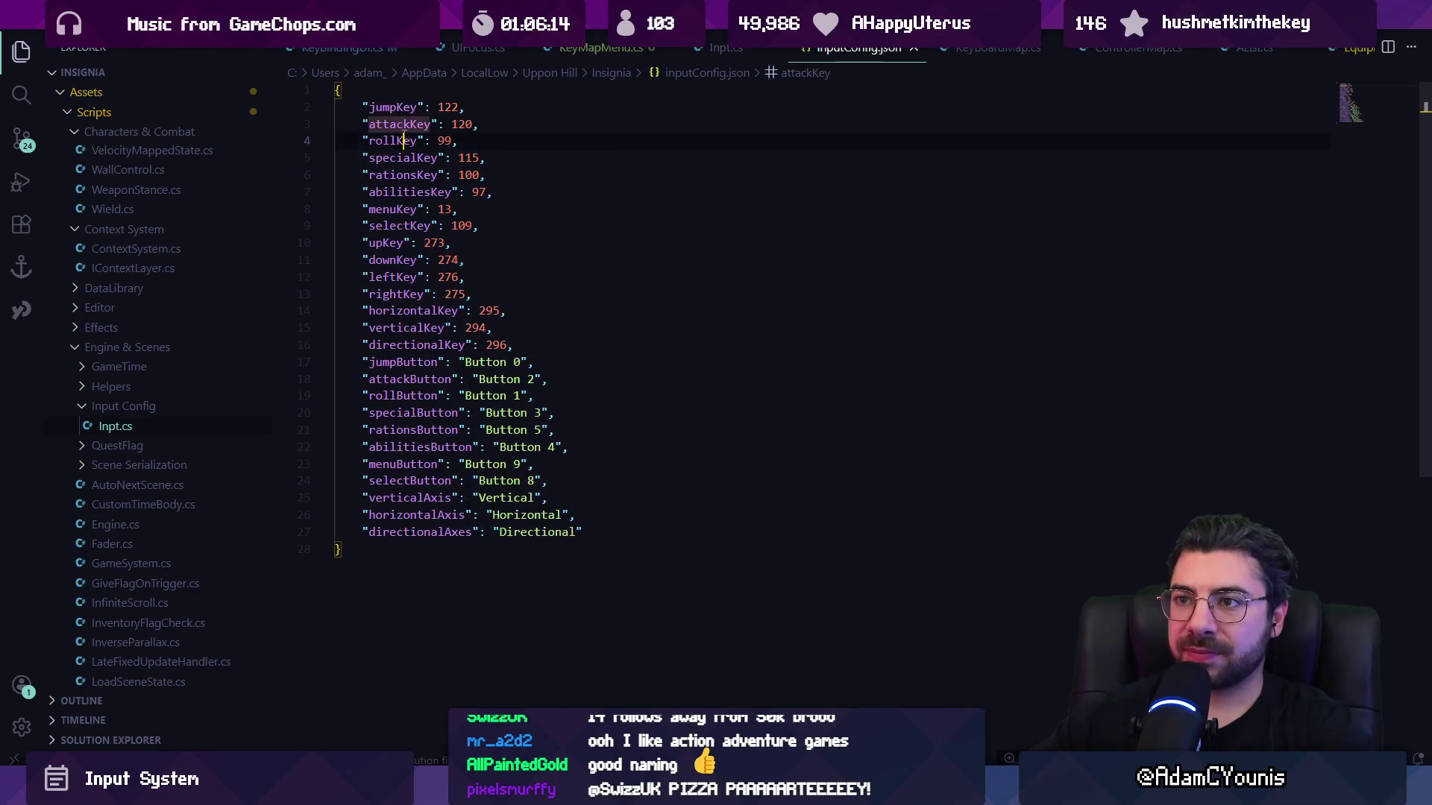
pyautogui.press('Down')
pyautogui.press('Down')
pyautogui.press('Down')
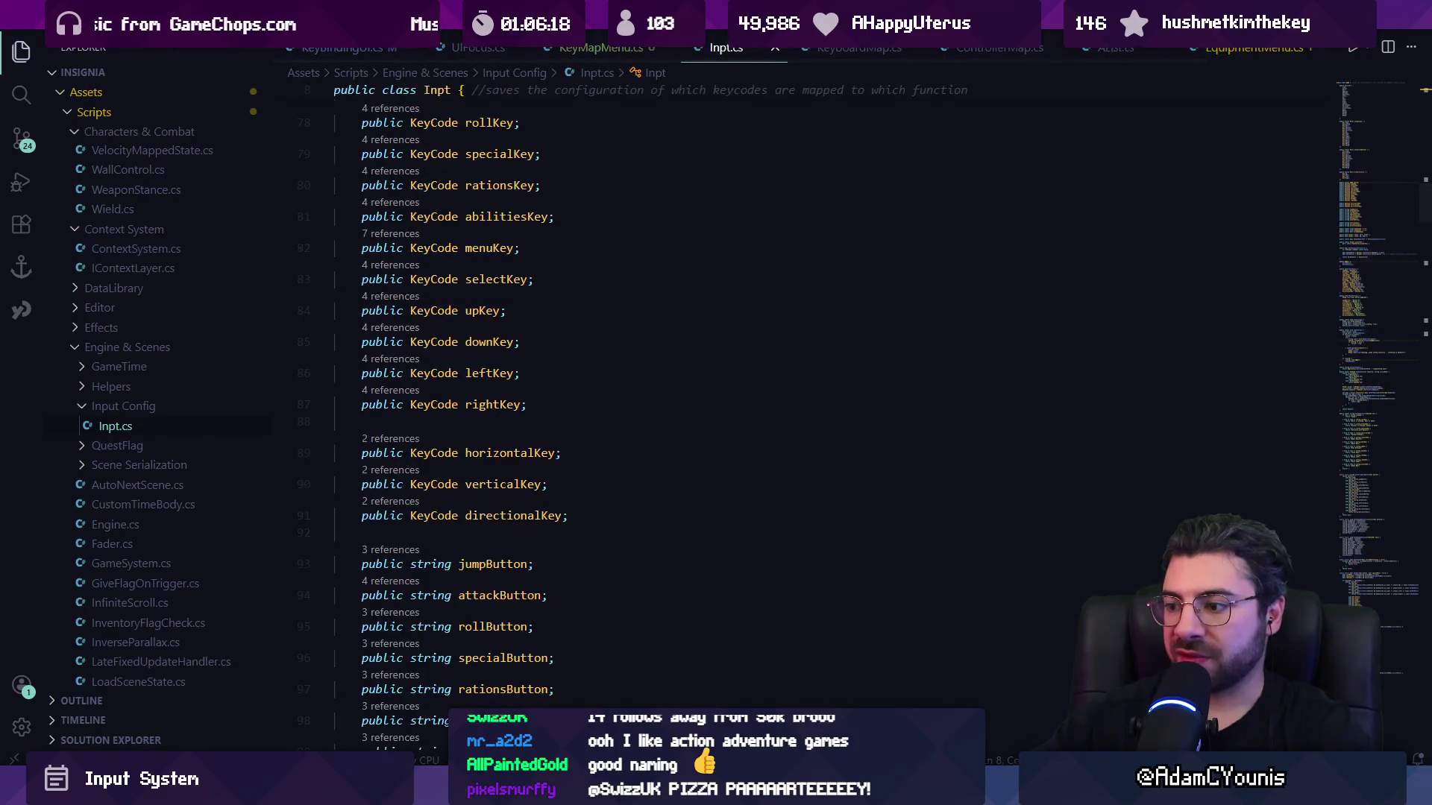
pyautogui.hotkey('alt', 'Tab')
pyautogui.scroll(-5, 422, 448)
pyautogui.scroll(5, 422, 448)
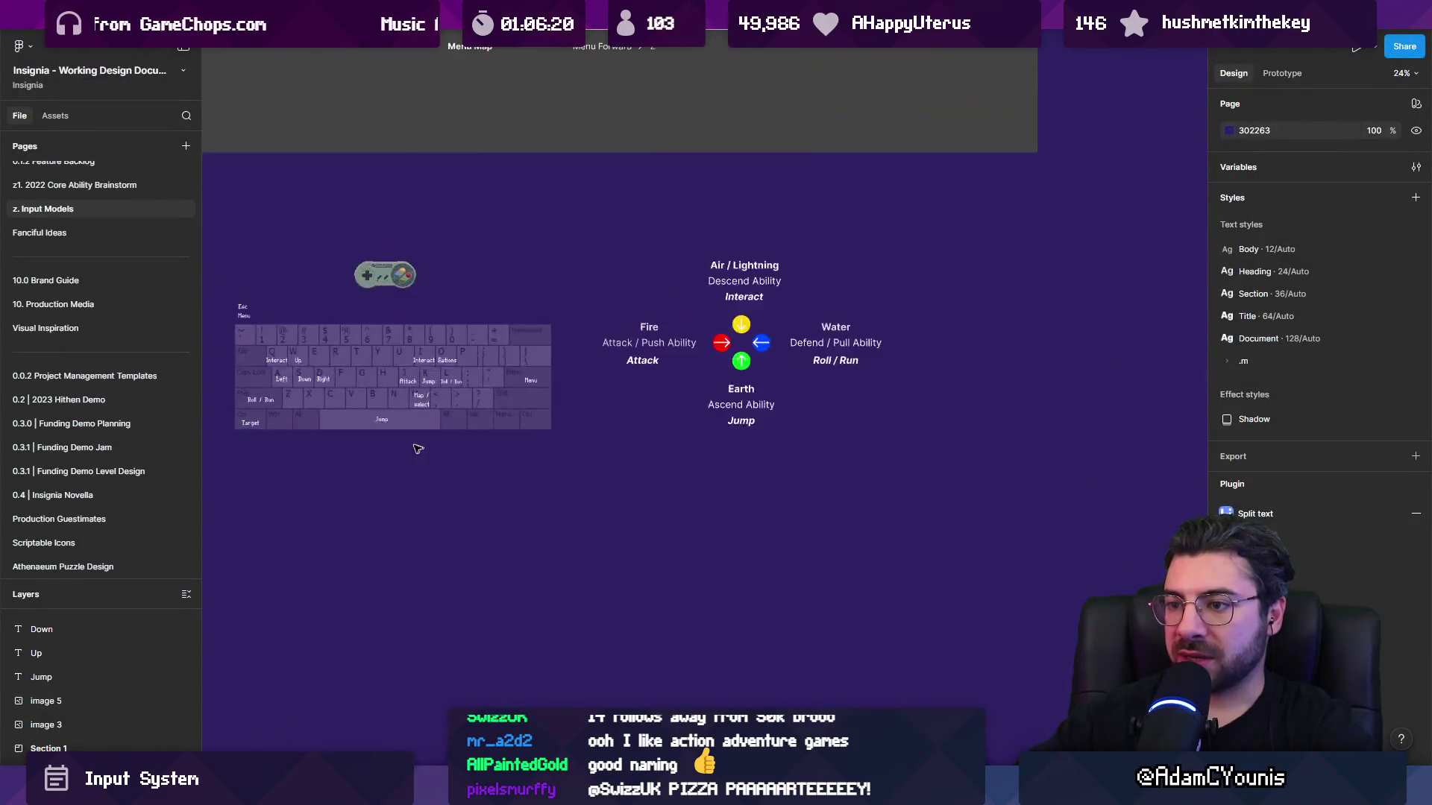
# Duplicate the Map / select label and retype it as 'Dictionary<Action, List<KeyCode>>'.
pyautogui.click(431, 350)
pyautogui.moveTo(426, 345); pyautogui.dragTo(527, 584)
pyautogui.scroll(4, 527, 589)
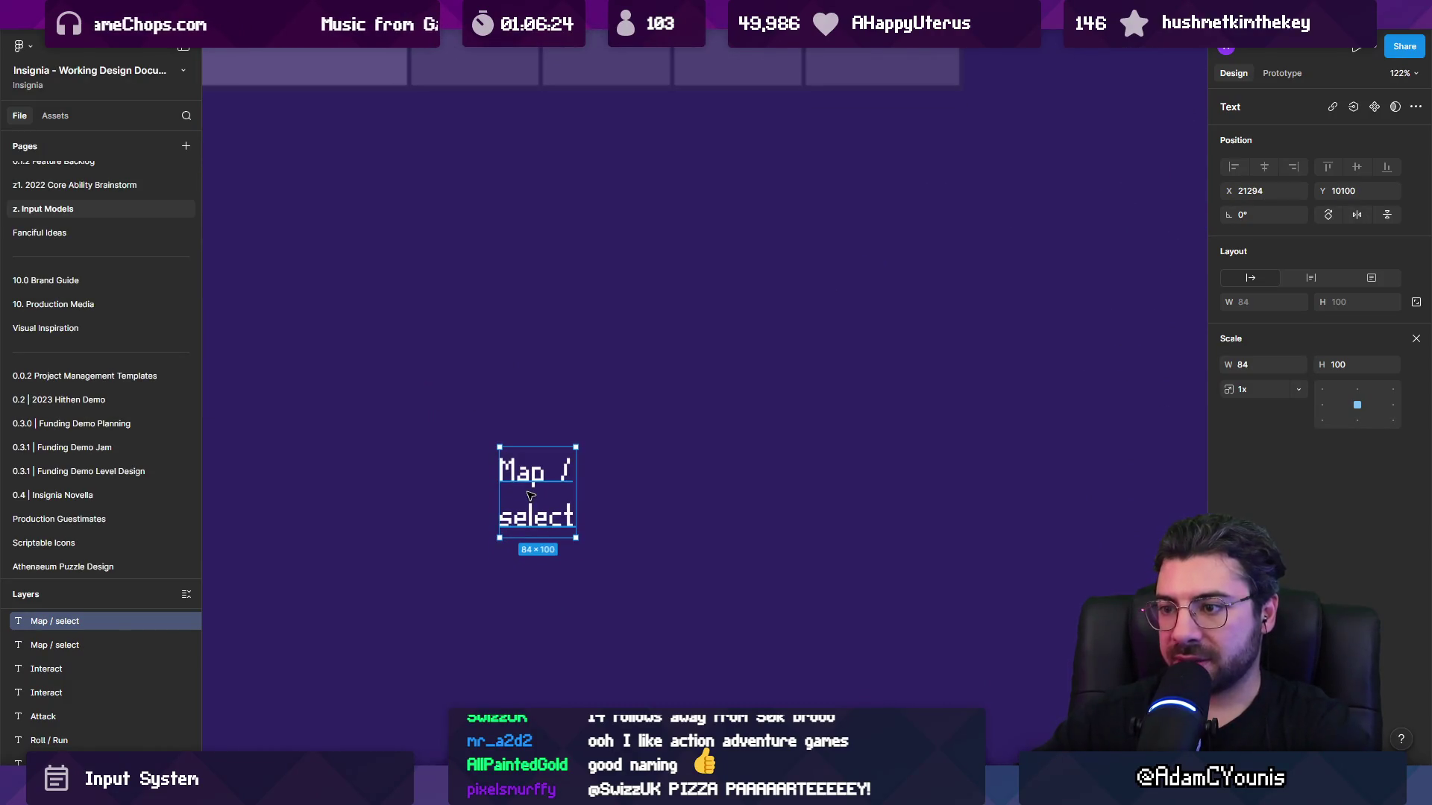
pyautogui.doubleClick(530, 495)
pyautogui.write('Dictiona')
pyautogui.write('ry<Action')
pyautogui.write('>')
pyautogui.press('BackSpace')
pyautogui.write(', Li')
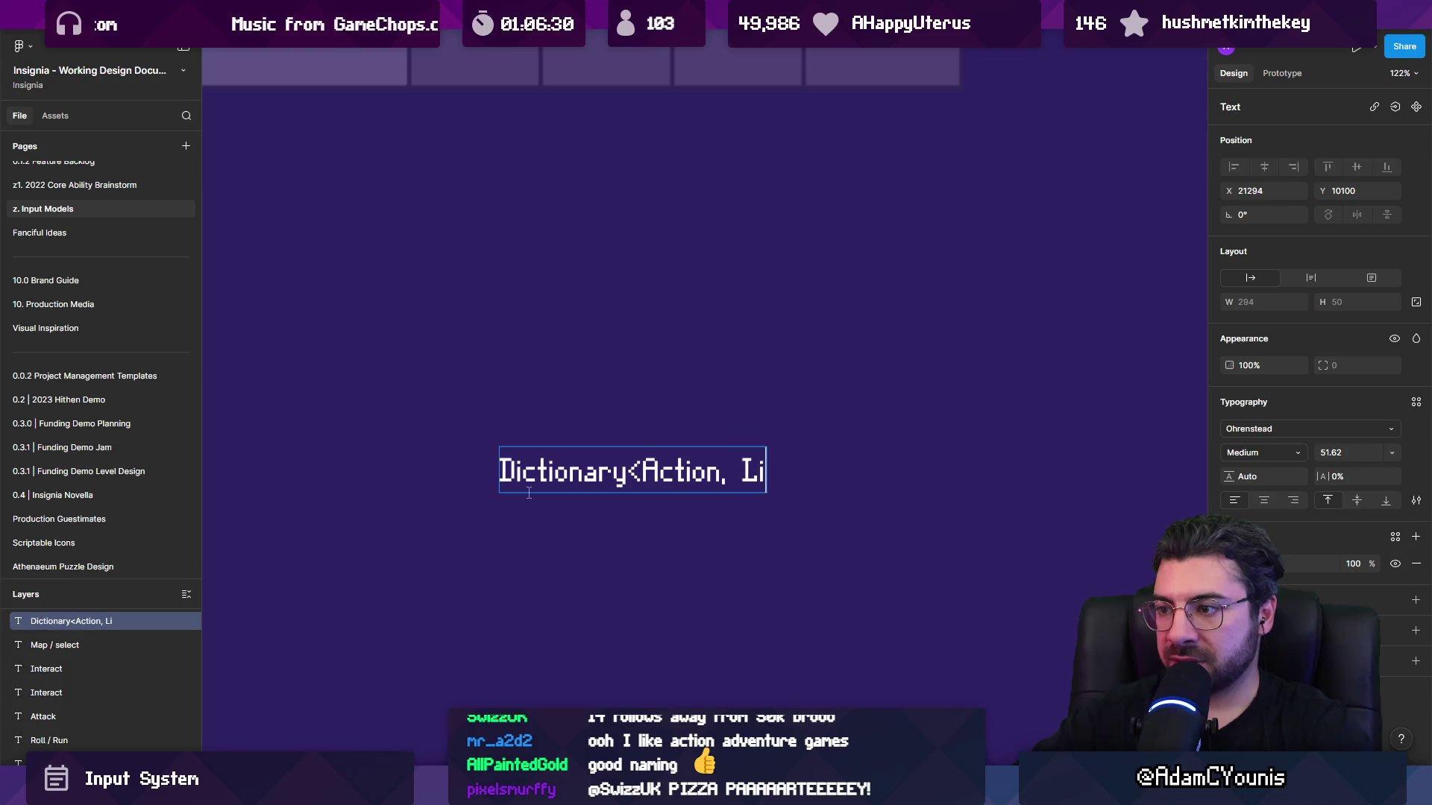
pyautogui.write('st<KeyCode>>')
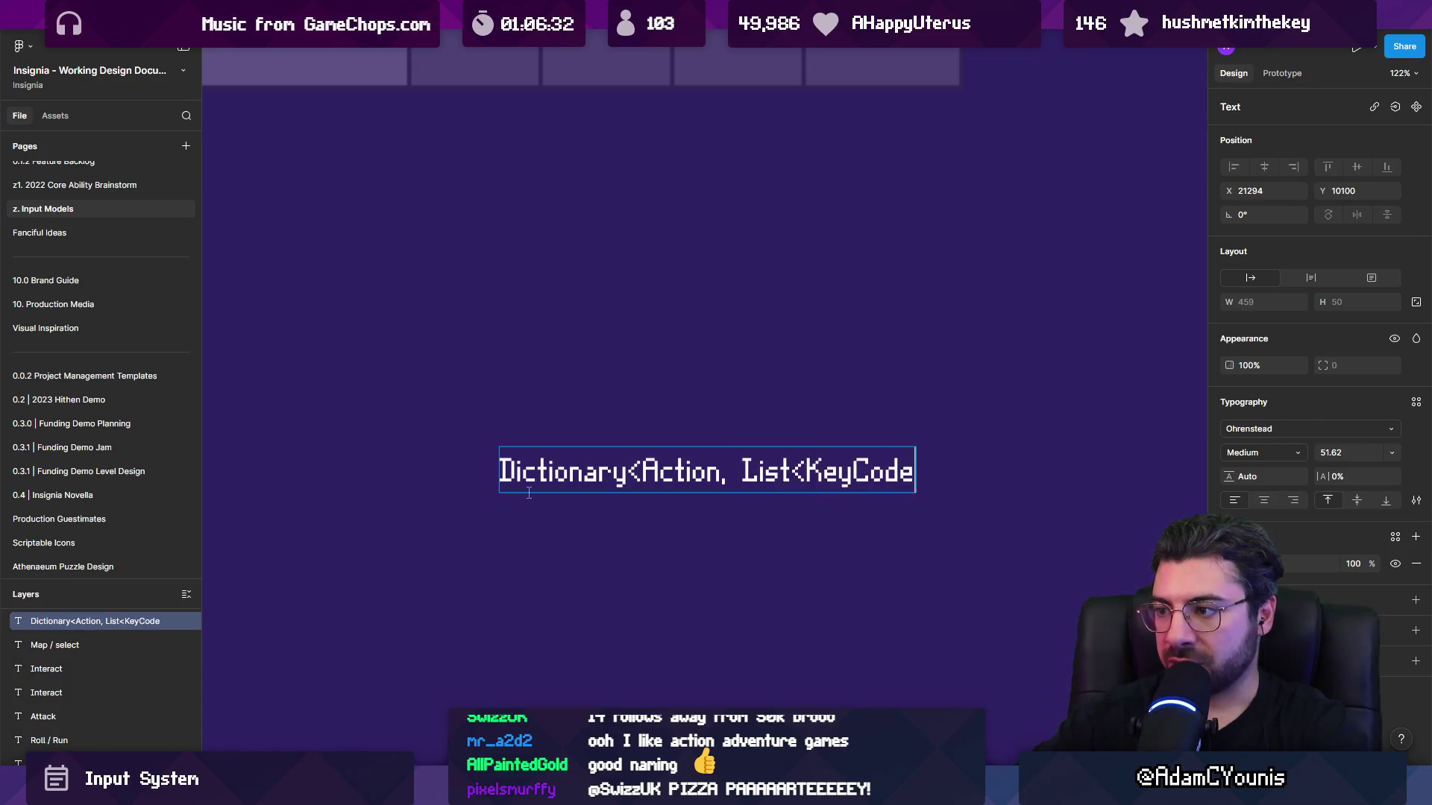
pyautogui.press('Escape')
pyautogui.press('Escape')
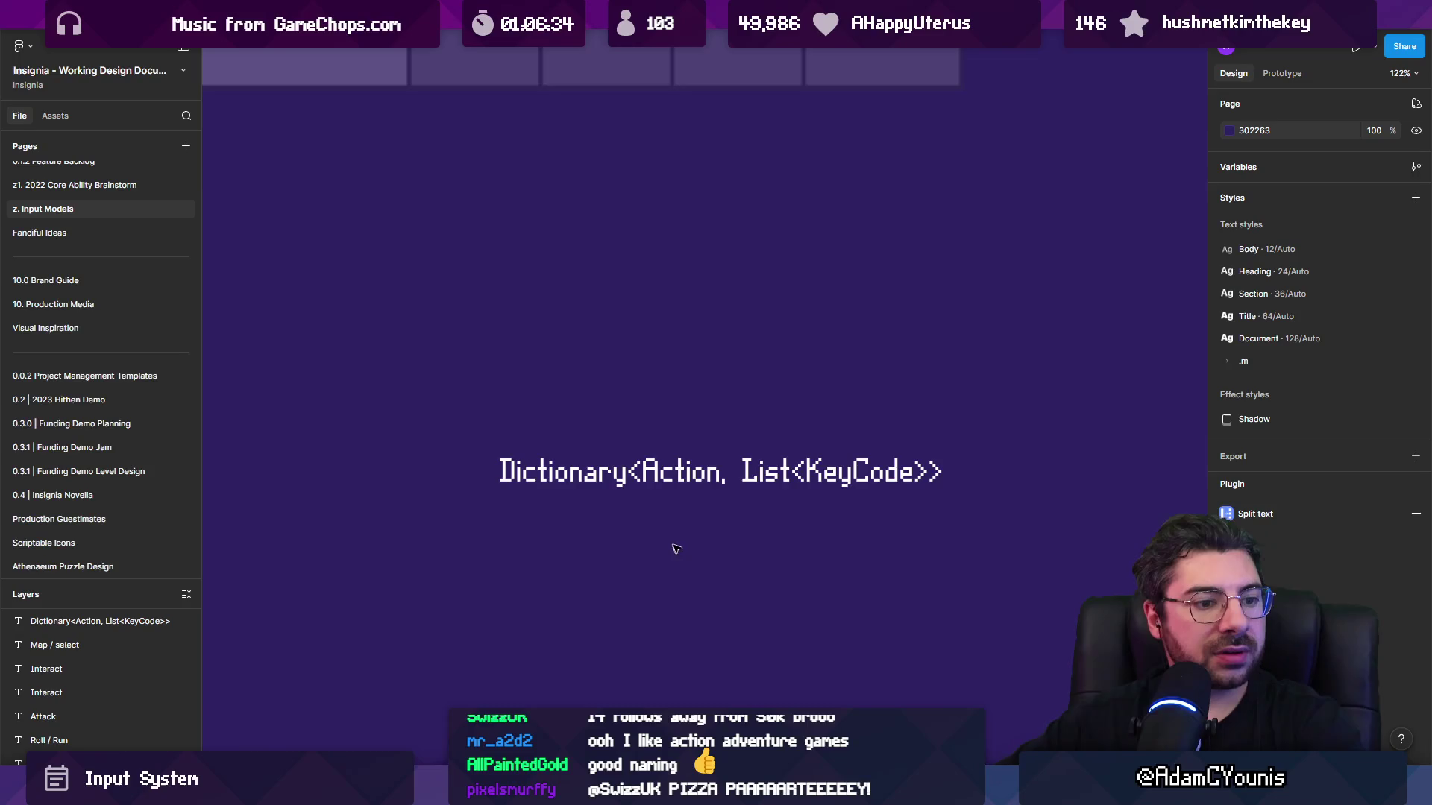
# Replace Action with String as the dictionary's key type in the label.
pyautogui.hscroll(2, 522, 492)
pyautogui.scroll(-1, 522, 493)
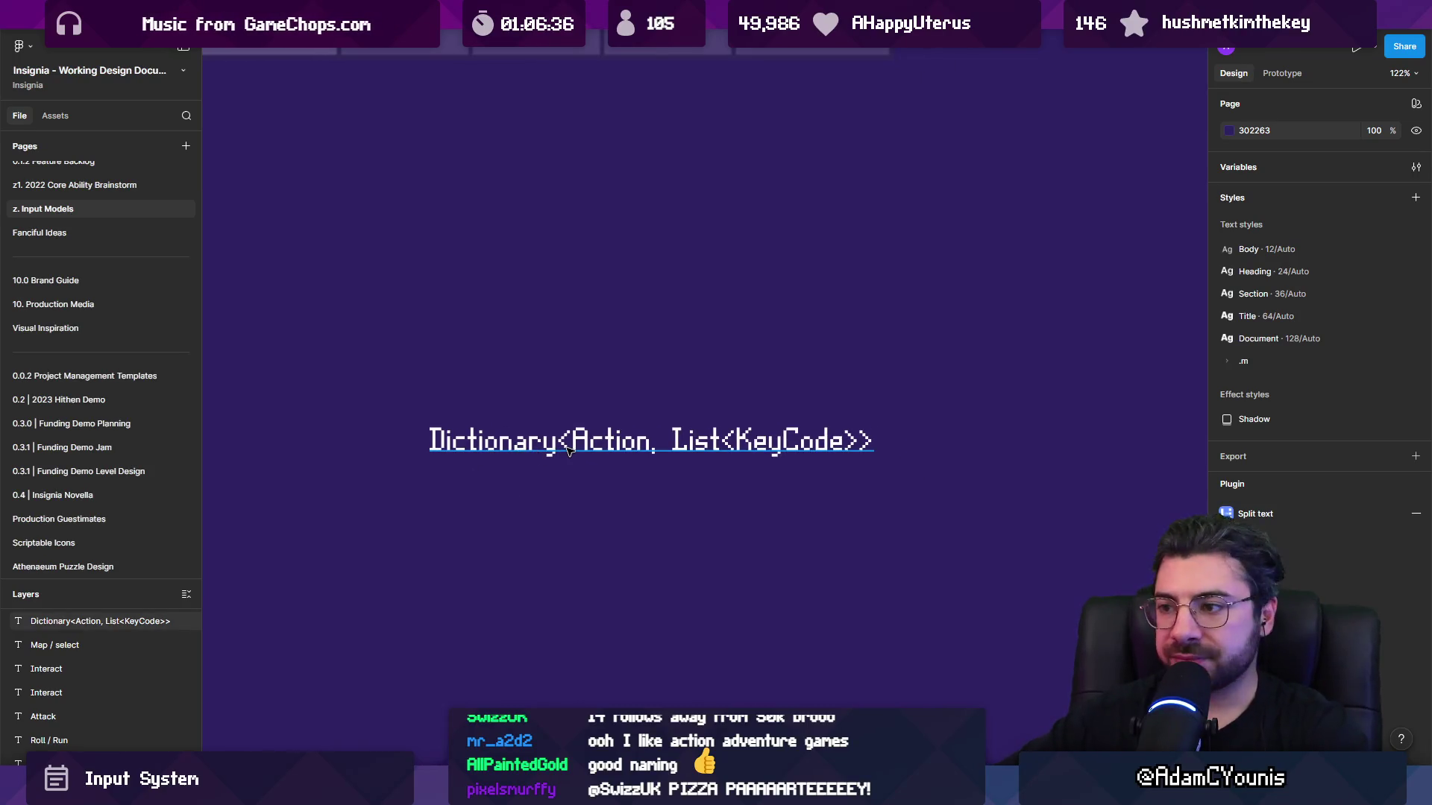
pyautogui.doubleClick(597, 440)
pyautogui.doubleClick(628, 432)
pyautogui.click(643, 437)
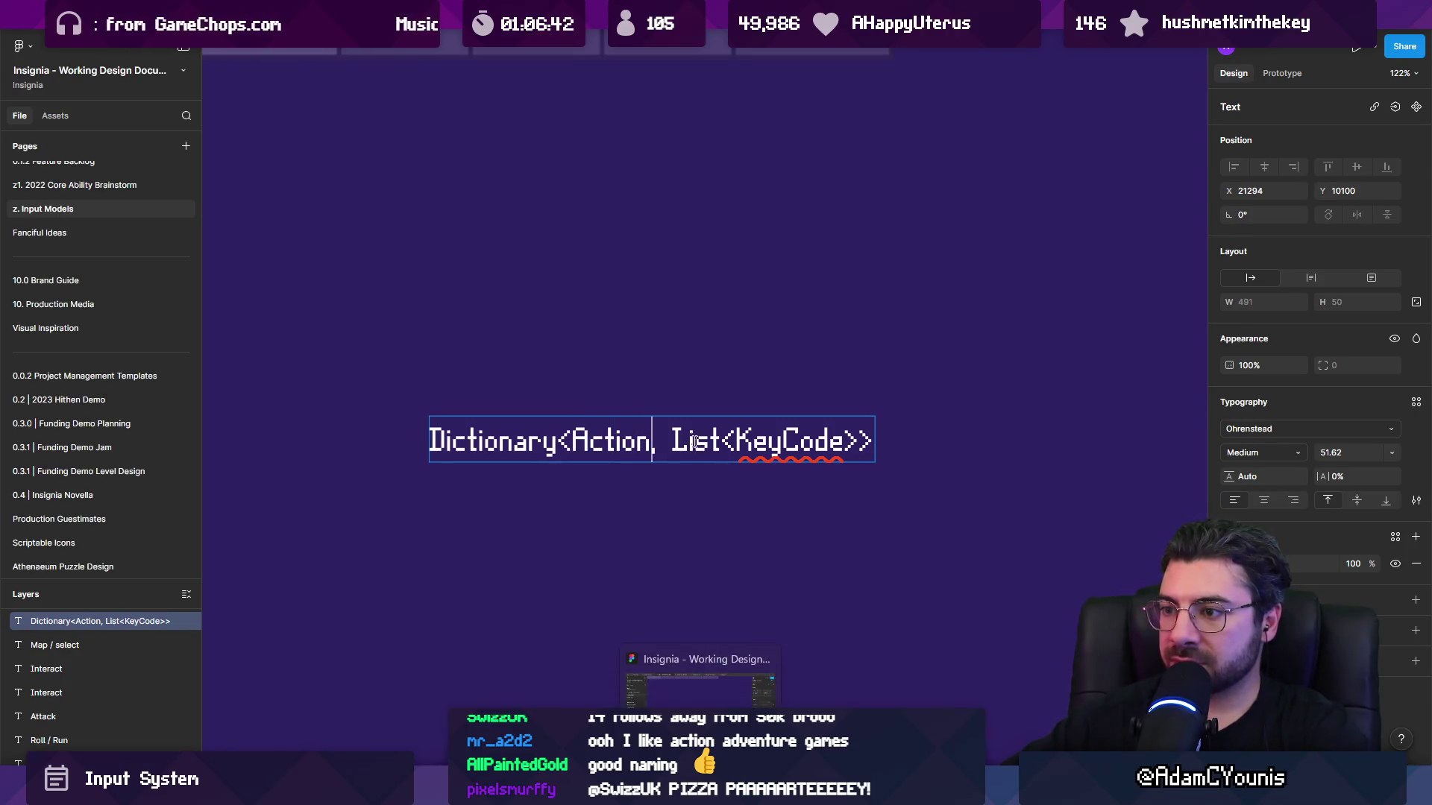
pyautogui.write('ID')
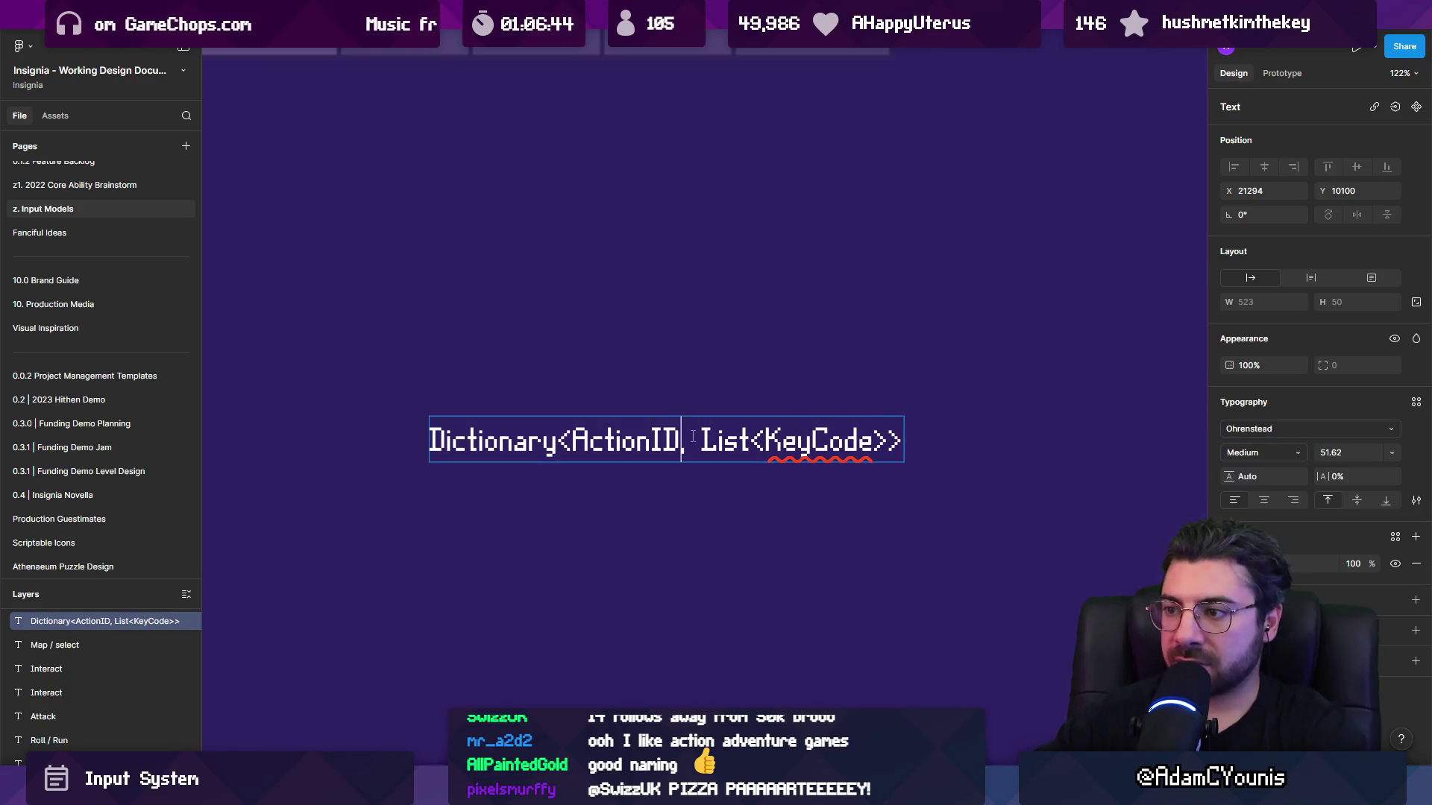
pyautogui.hotkey('ctrl', 'shift', 'Left')
pyautogui.write('String')
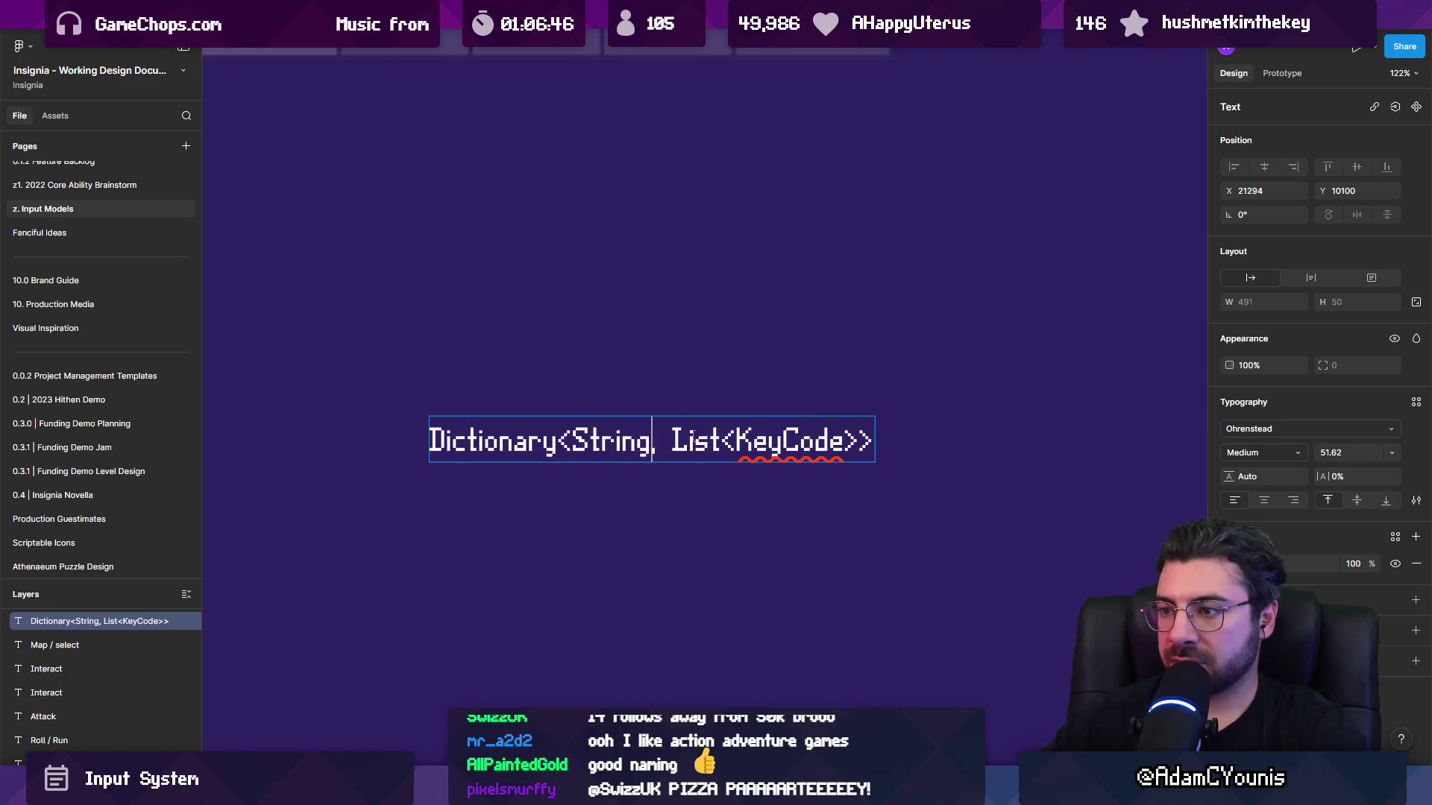
pyautogui.click(656, 478)
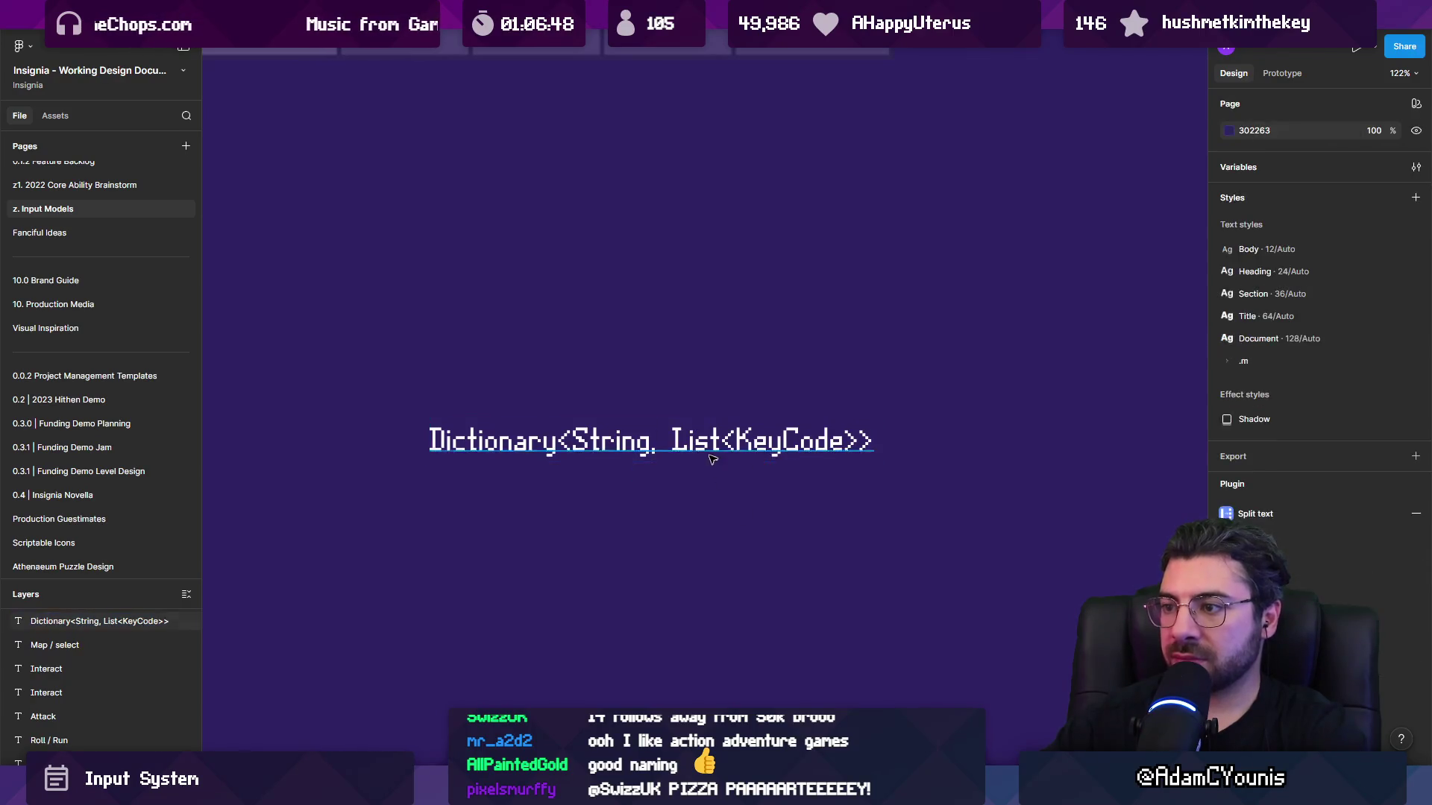
# Lowercase it to read 'Dictionary<string, List<KeyCode>>', then switch to Unity.
pyautogui.scroll(-5, 669, 501)
pyautogui.scroll(5, 669, 501)
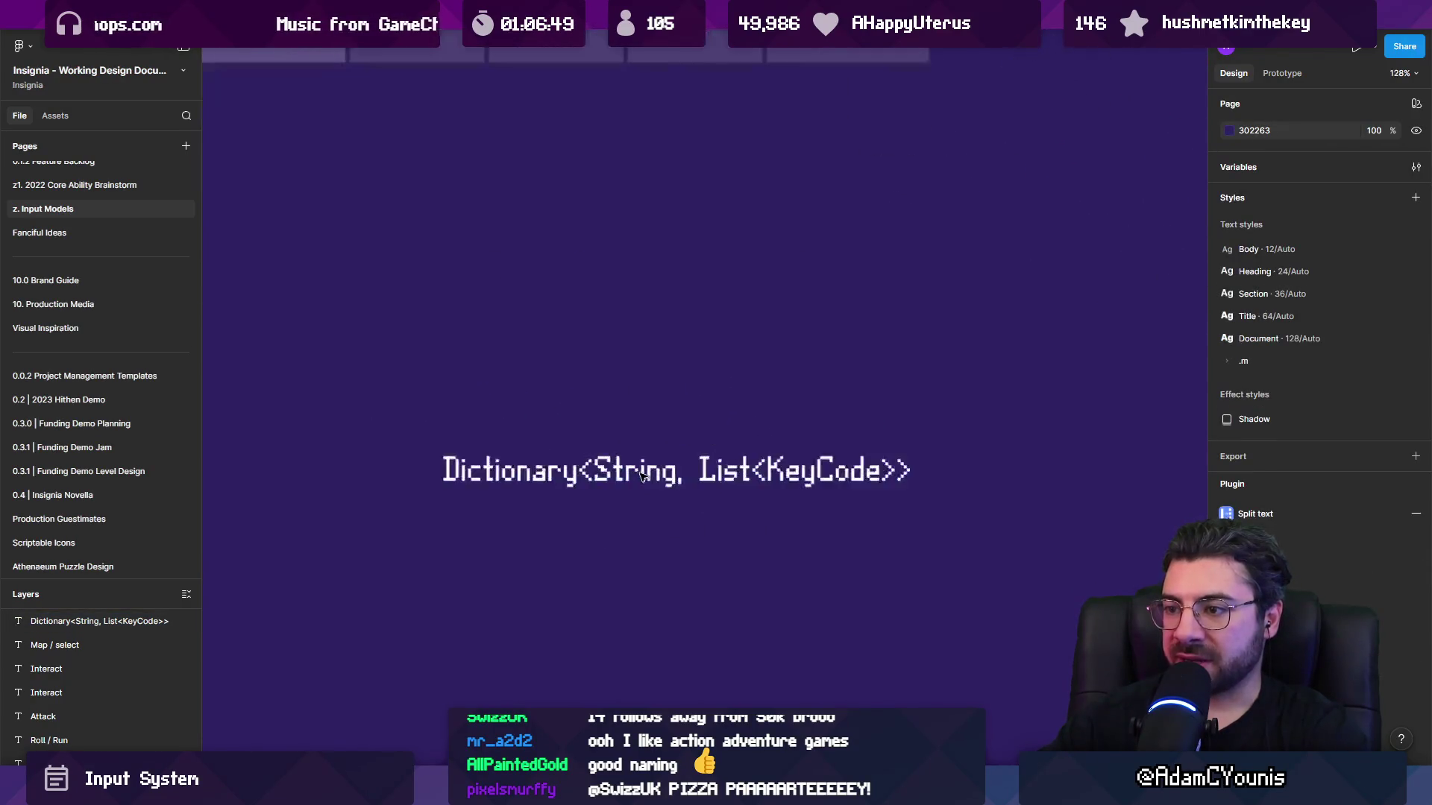
pyautogui.doubleClick(613, 471)
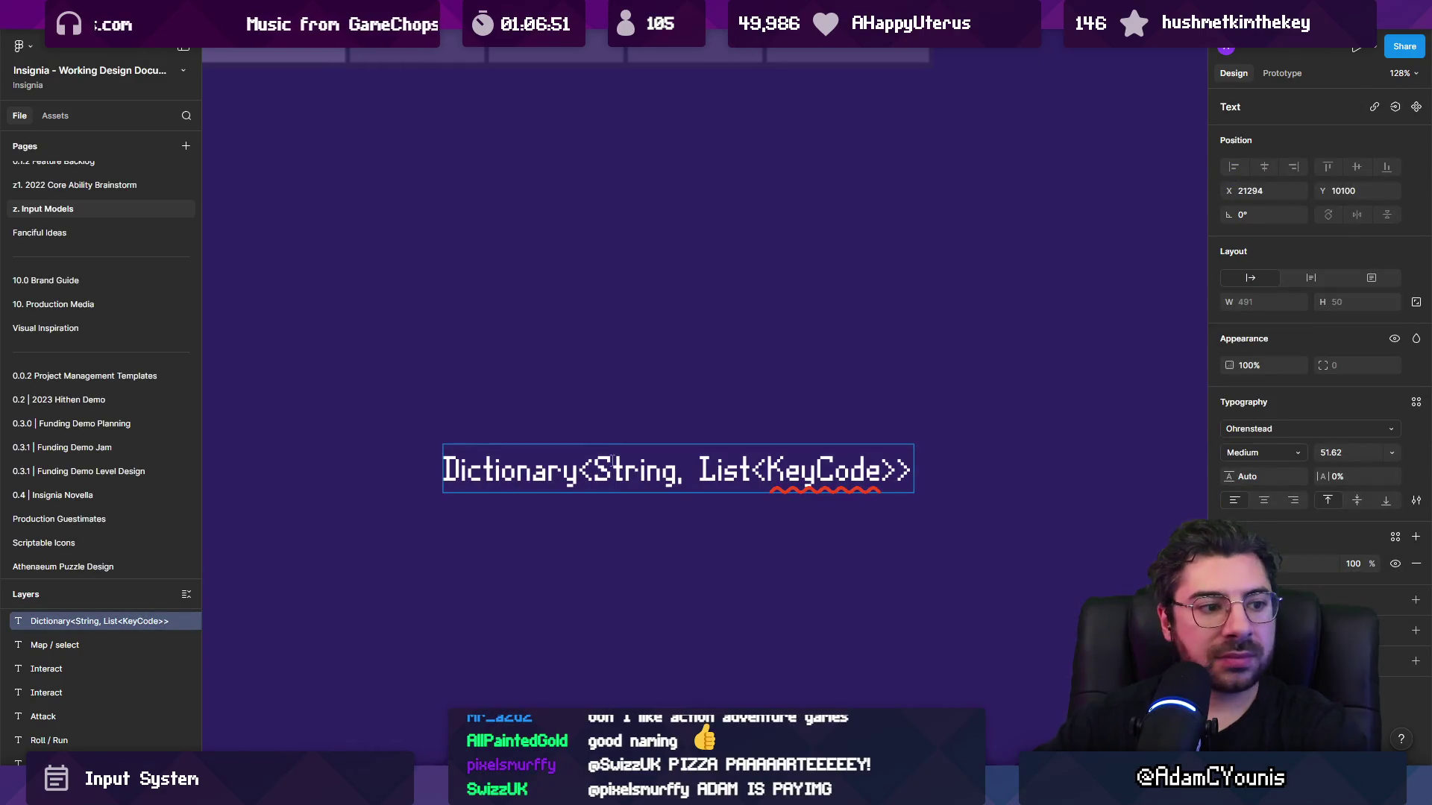
pyautogui.press('BackSpace')
pyautogui.write('s')
pyautogui.press('Escape')
pyautogui.press('Escape')
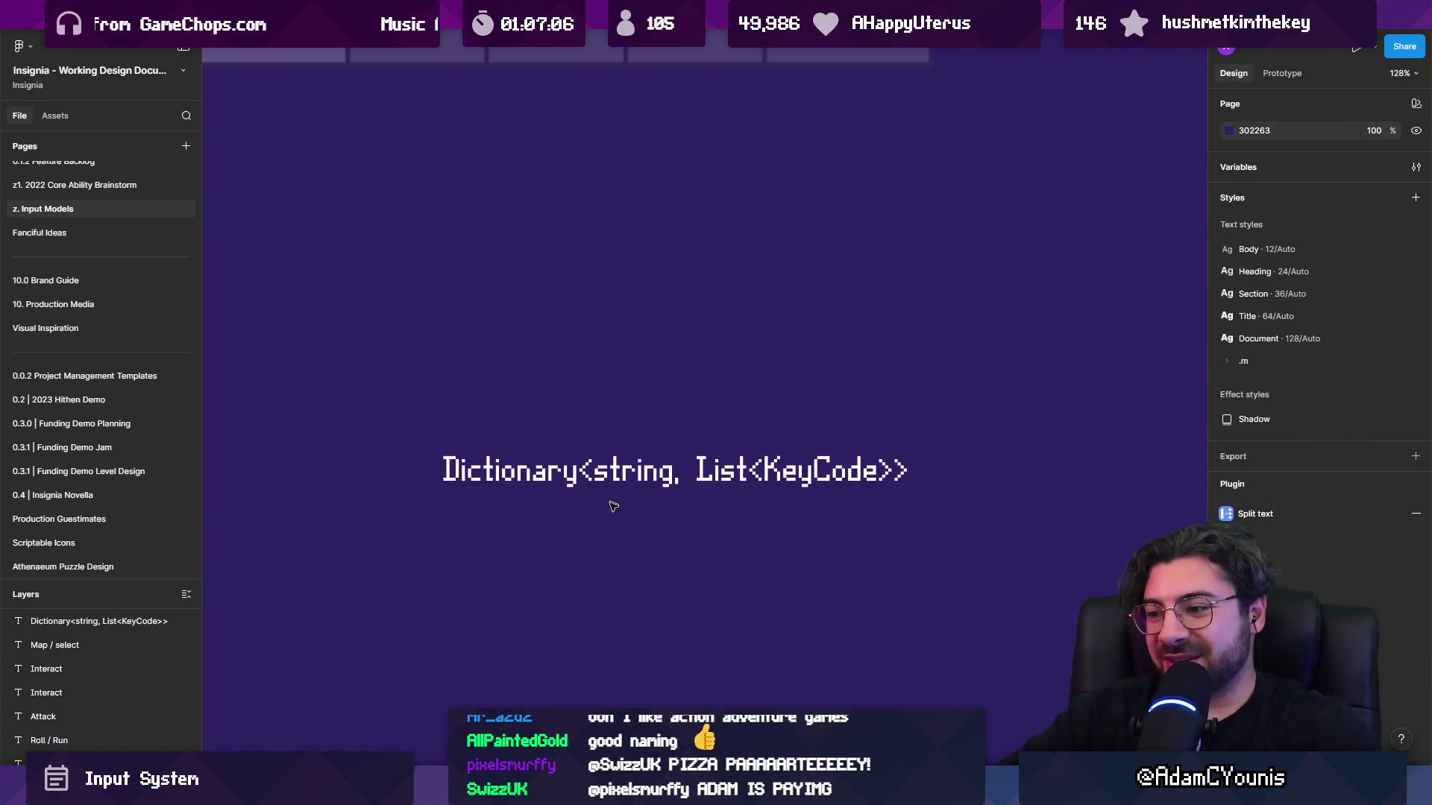
pyautogui.moveTo(700, 790)
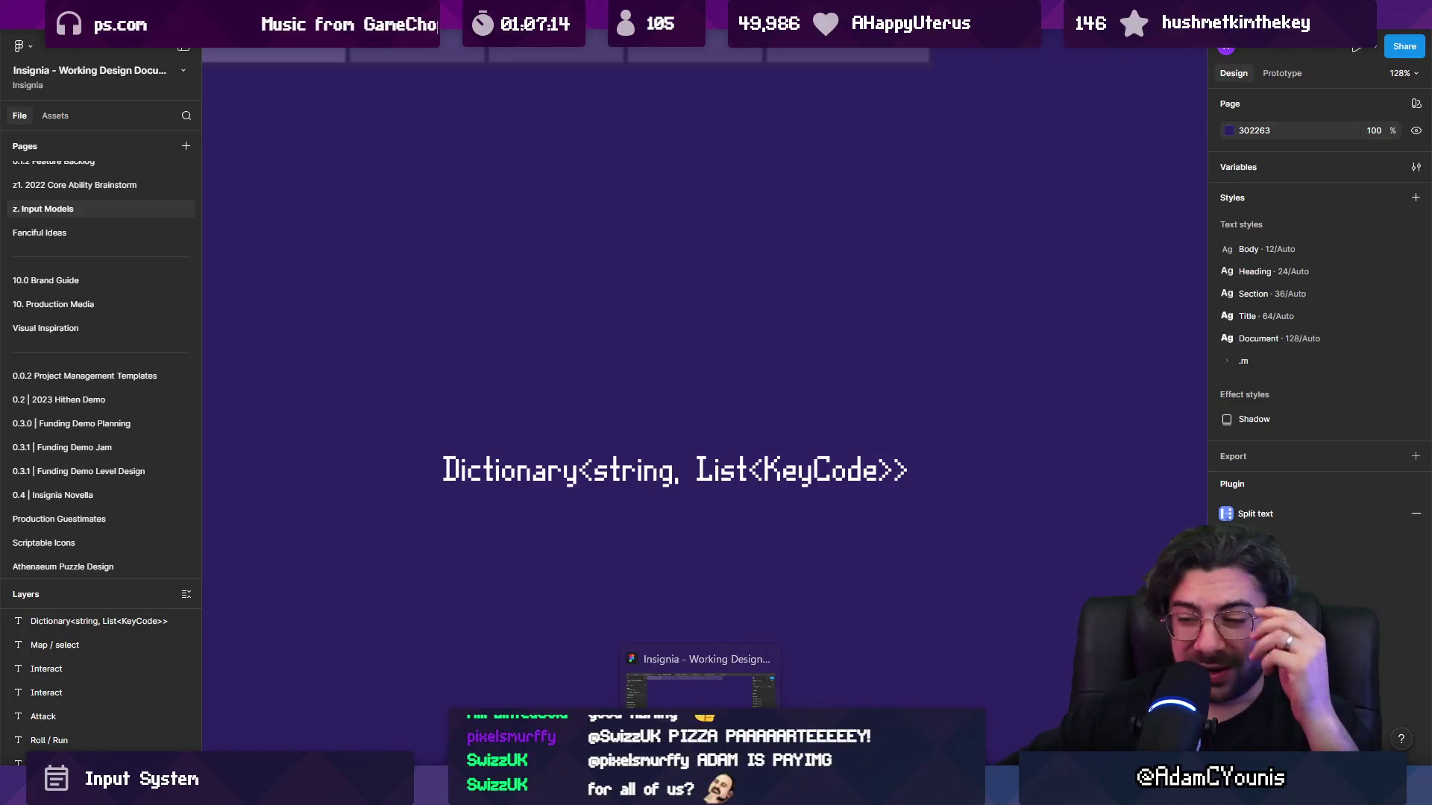
pyautogui.hotkey('alt', 'Tab')
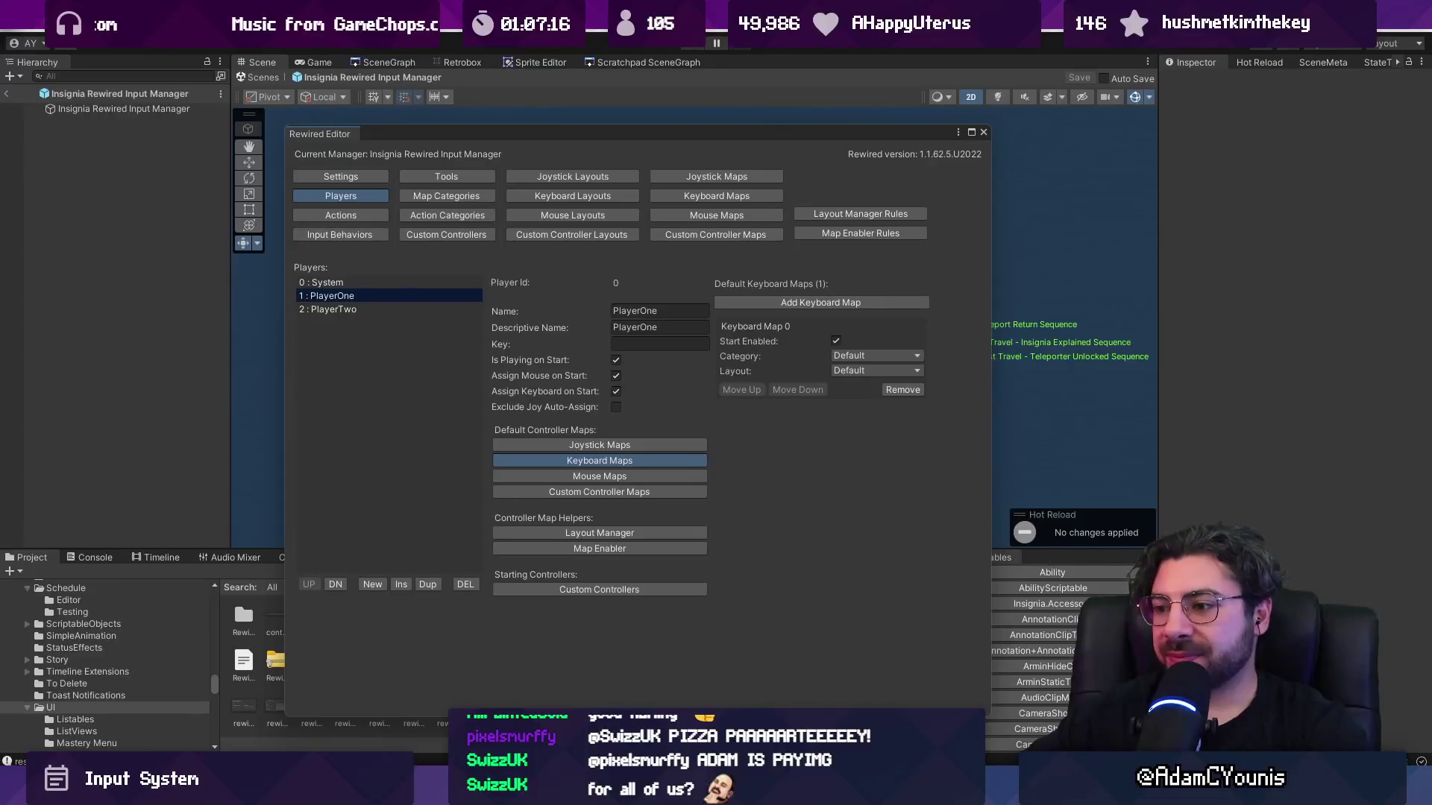
# Scroll Inpt.cs through ResetKeys and ResetButtons, then return to blank line 7 at the top.
pyautogui.hotkey('alt', 'Tab')
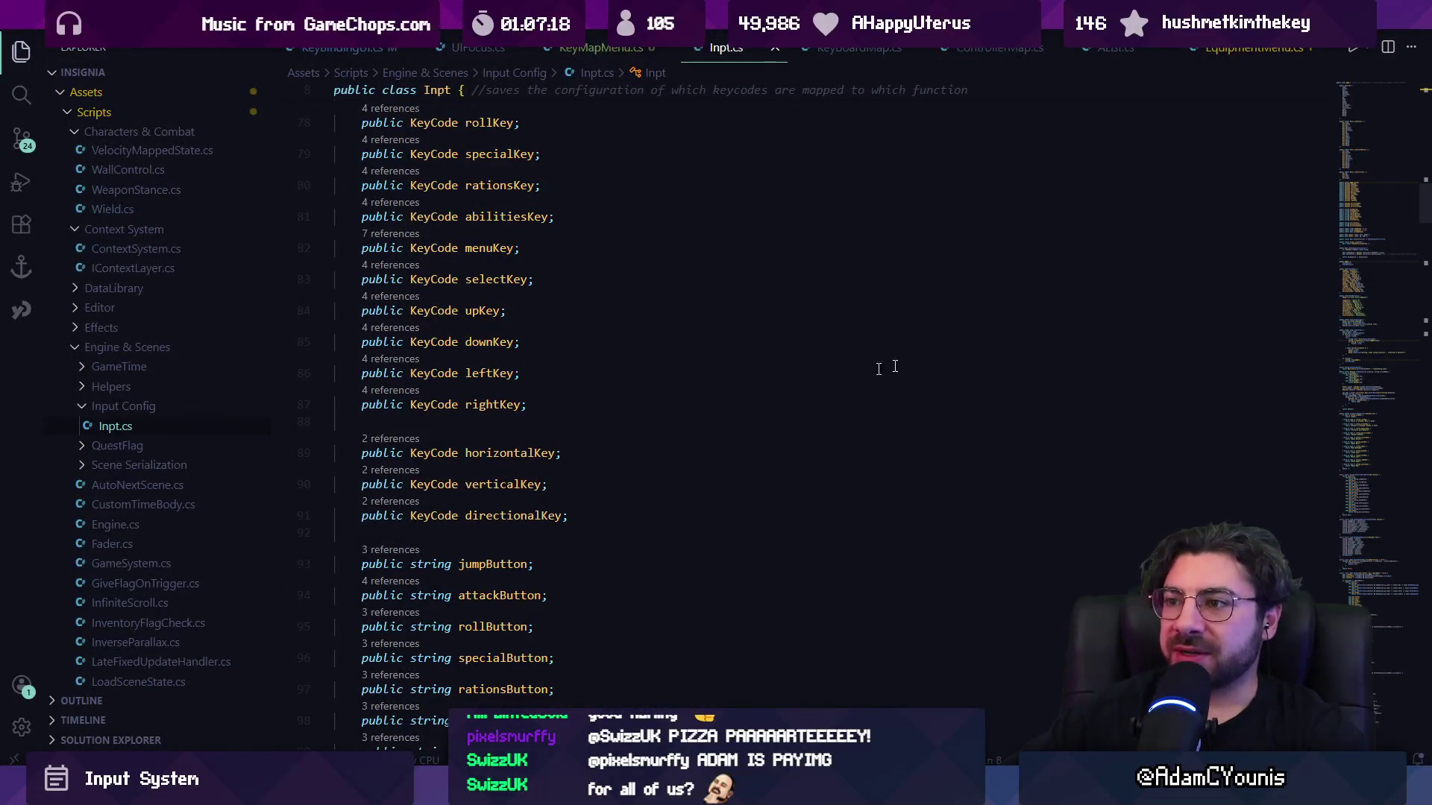
pyautogui.moveTo(1379, 204); pyautogui.dragTo(1369, 65)
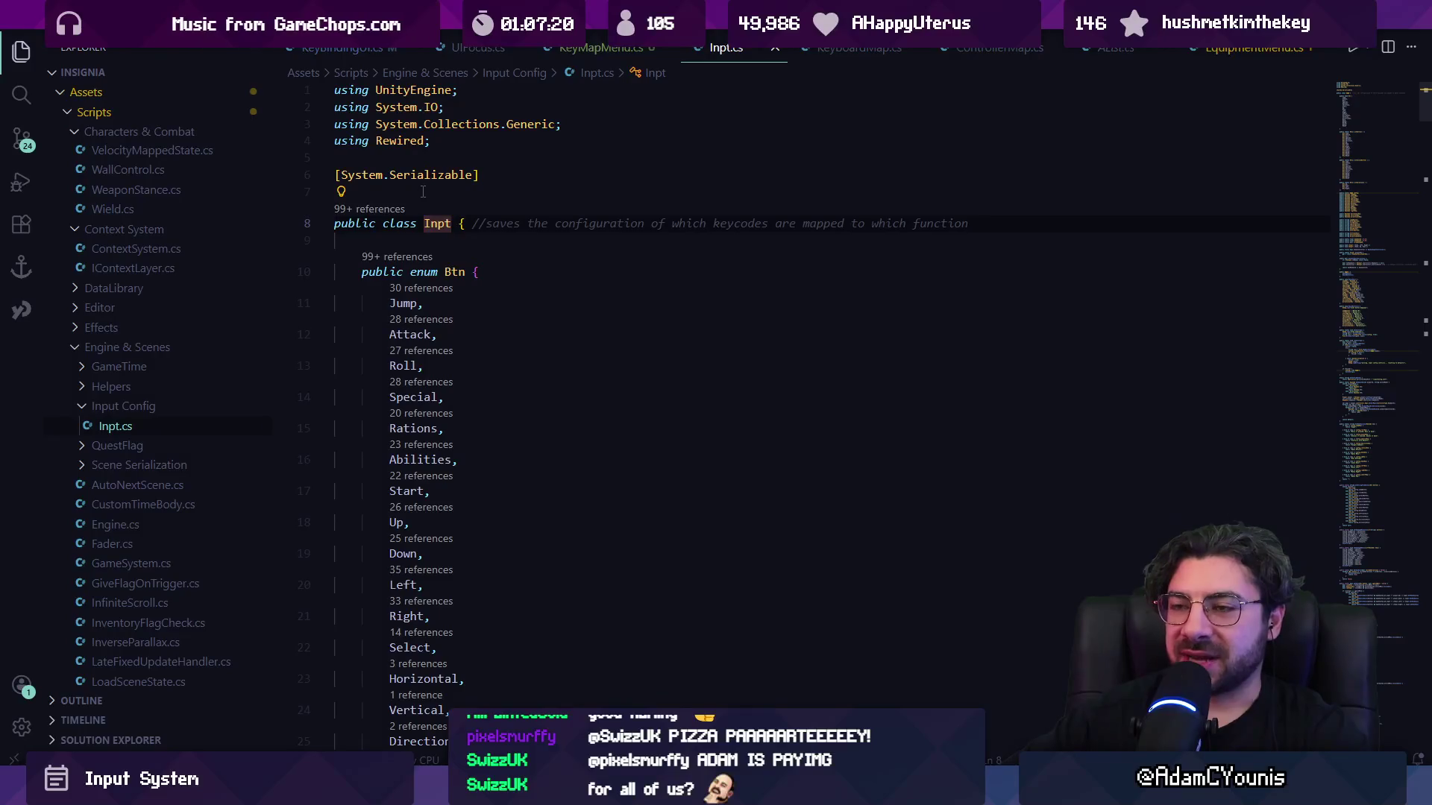
pyautogui.scroll(-20, 444, 235)
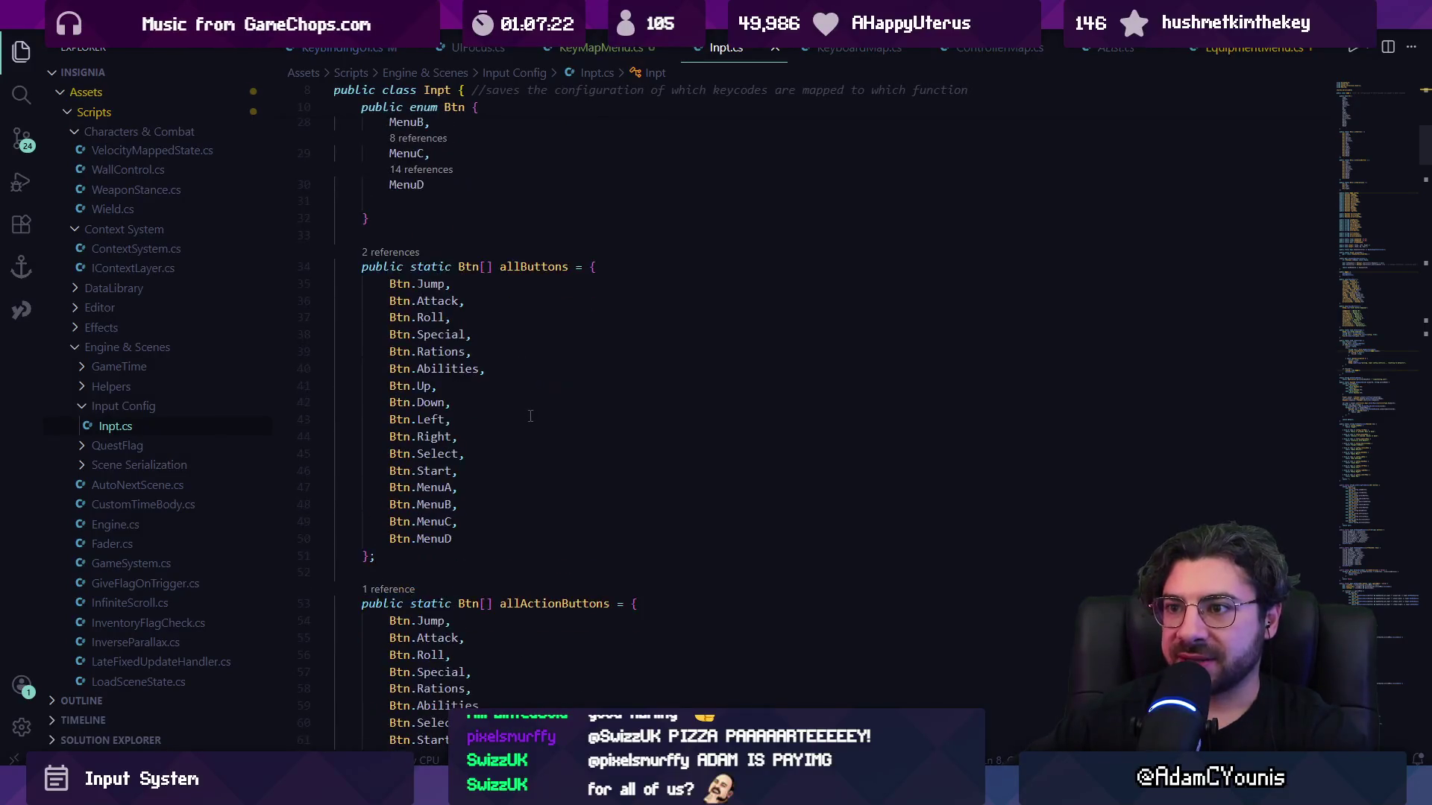
pyautogui.click(1380, 255)
pyautogui.moveTo(1381, 256)
pyautogui.mouseDown()
pyautogui.moveTo(1358, 399)
pyautogui.moveTo(1366, 517)
pyautogui.moveTo(1372, 112)
pyautogui.mouseUp()
pyautogui.click(627, 192)
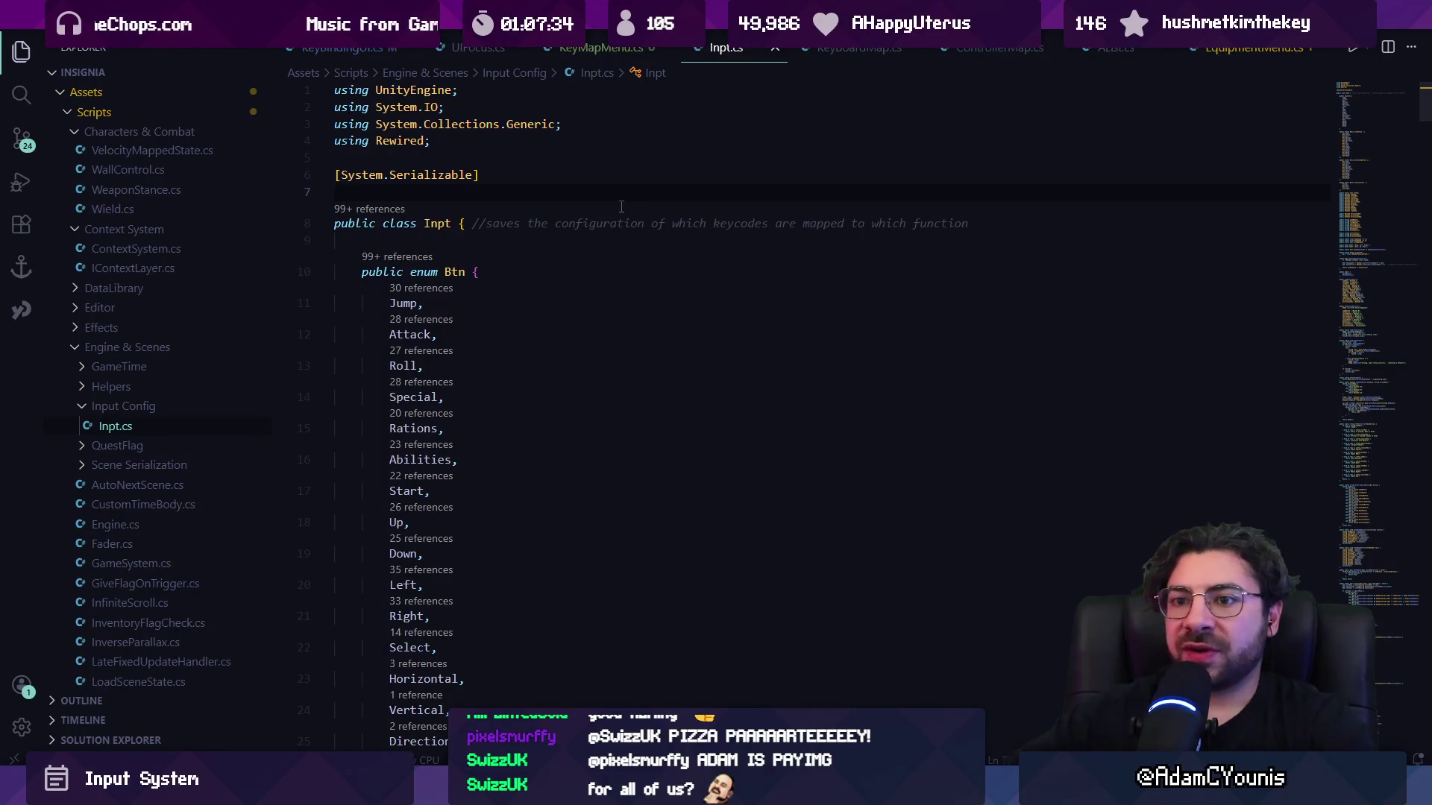
pyautogui.rightClick(124, 406)
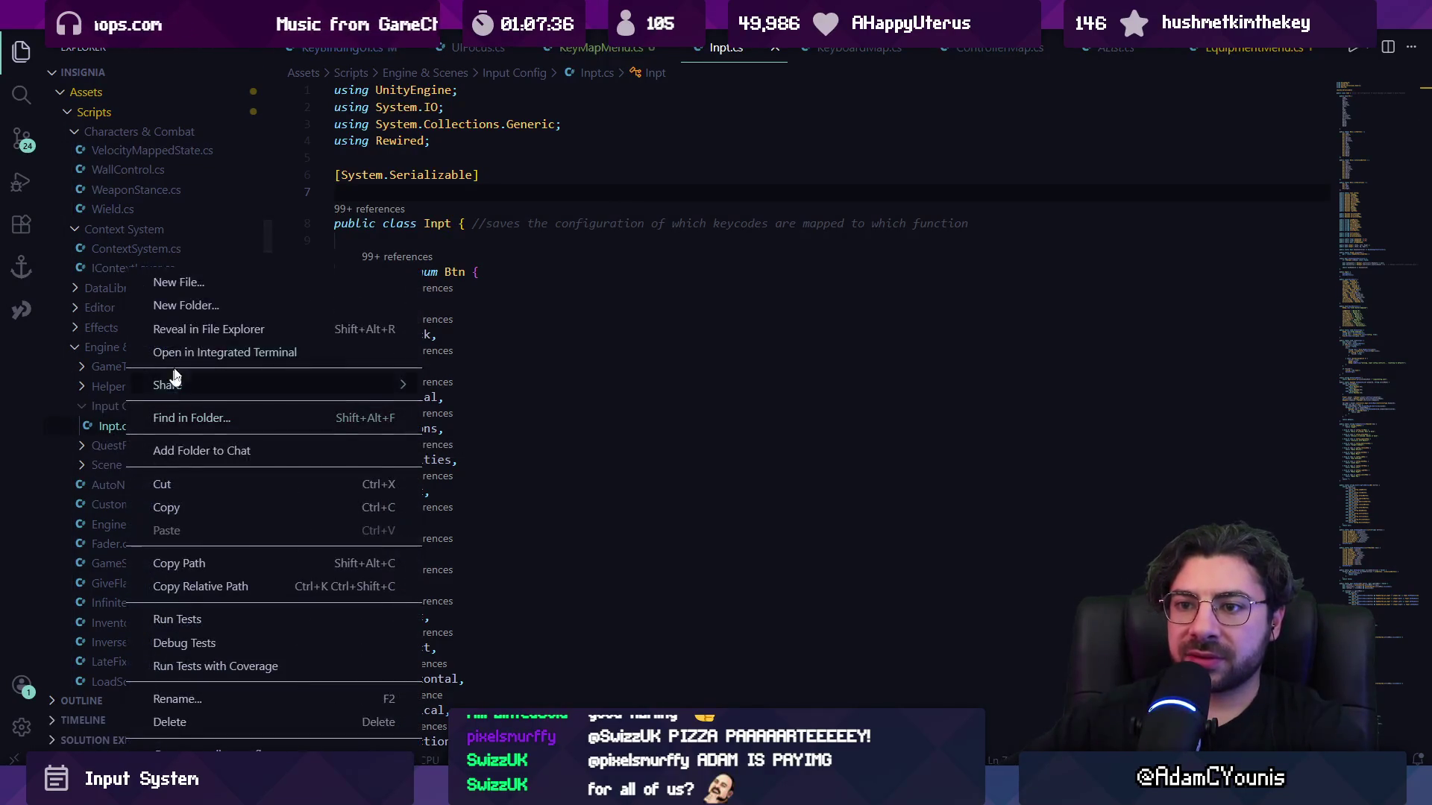
# Start a KeyMap file under Input Config, then cancel it.
pyautogui.click(217, 289)
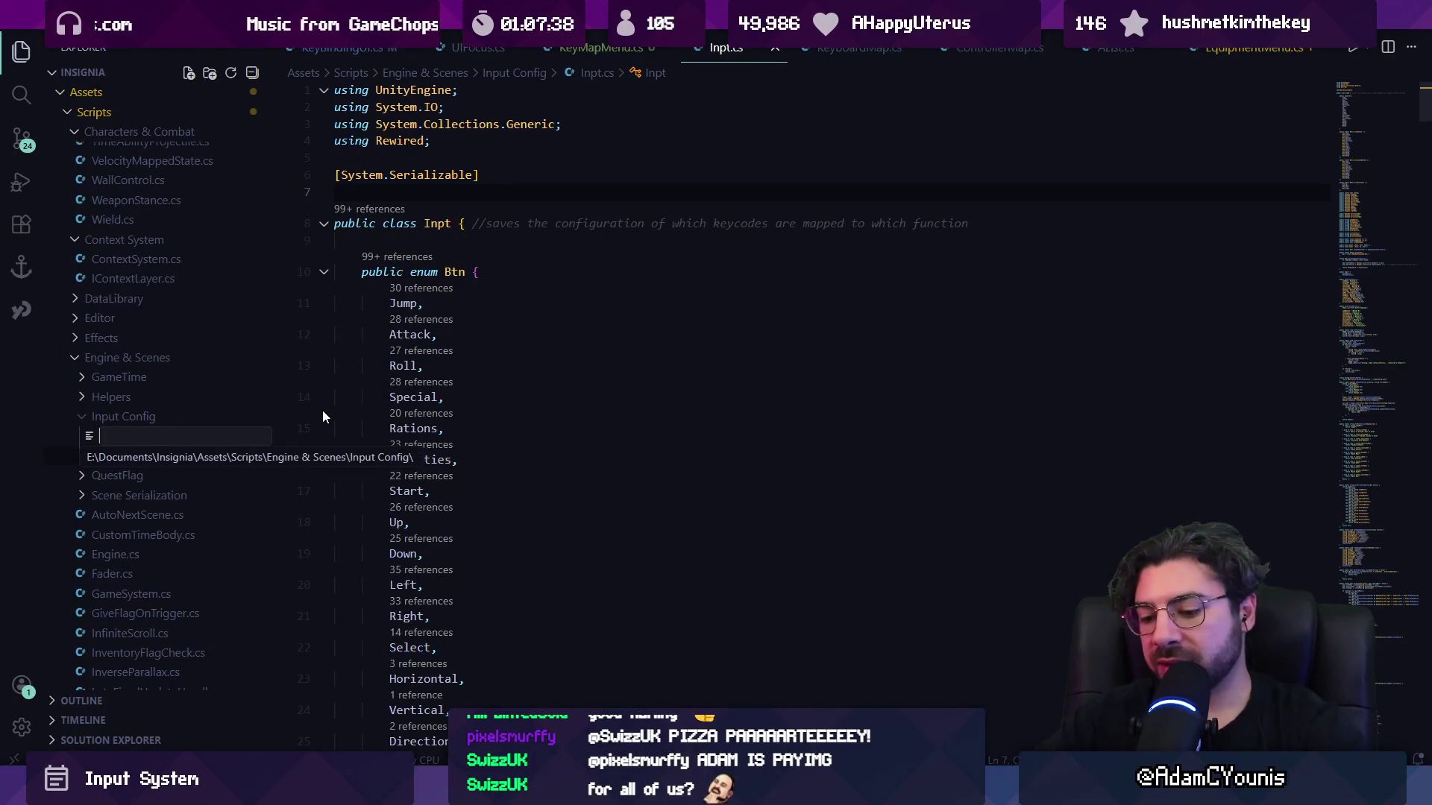
pyautogui.write('Key')
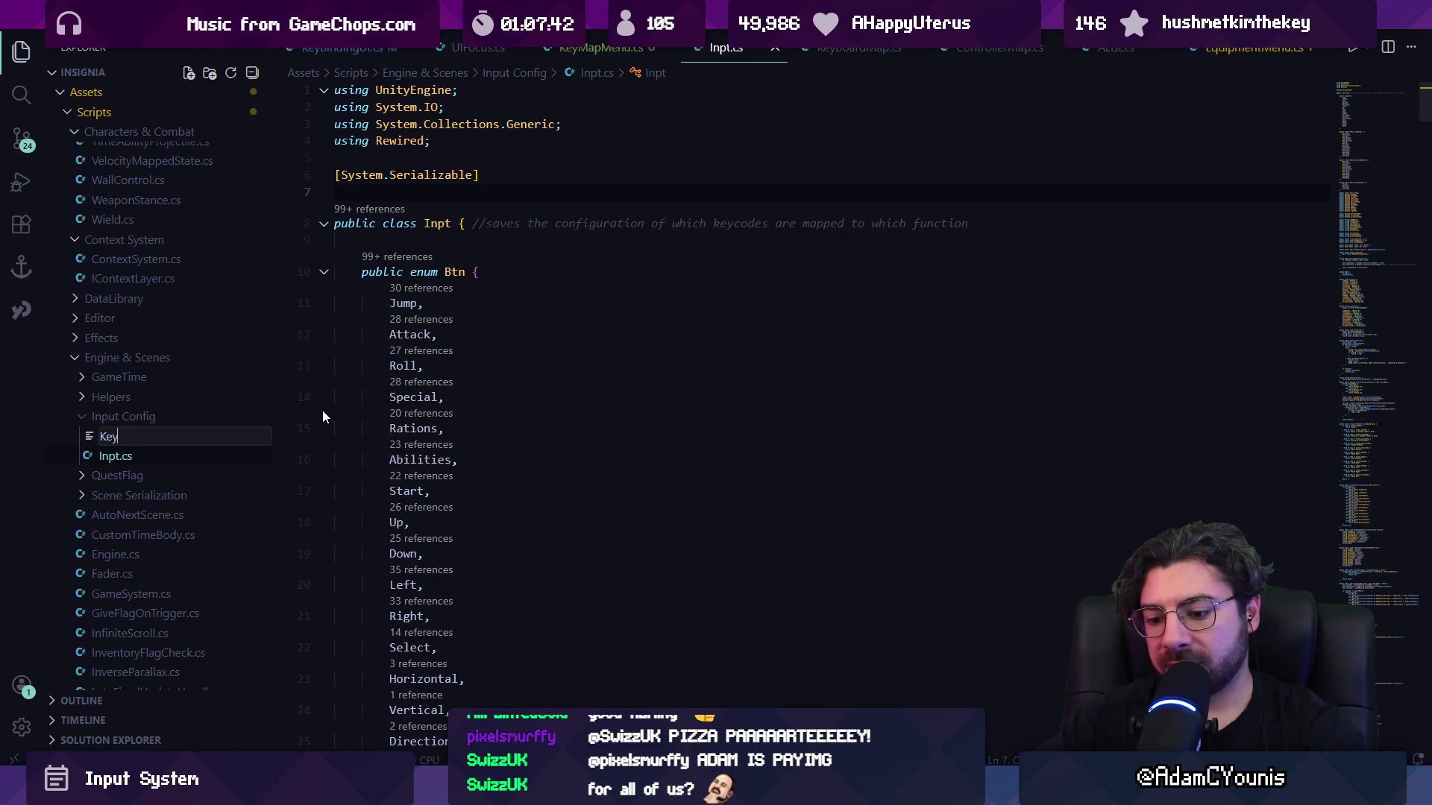
pyautogui.write('Map')
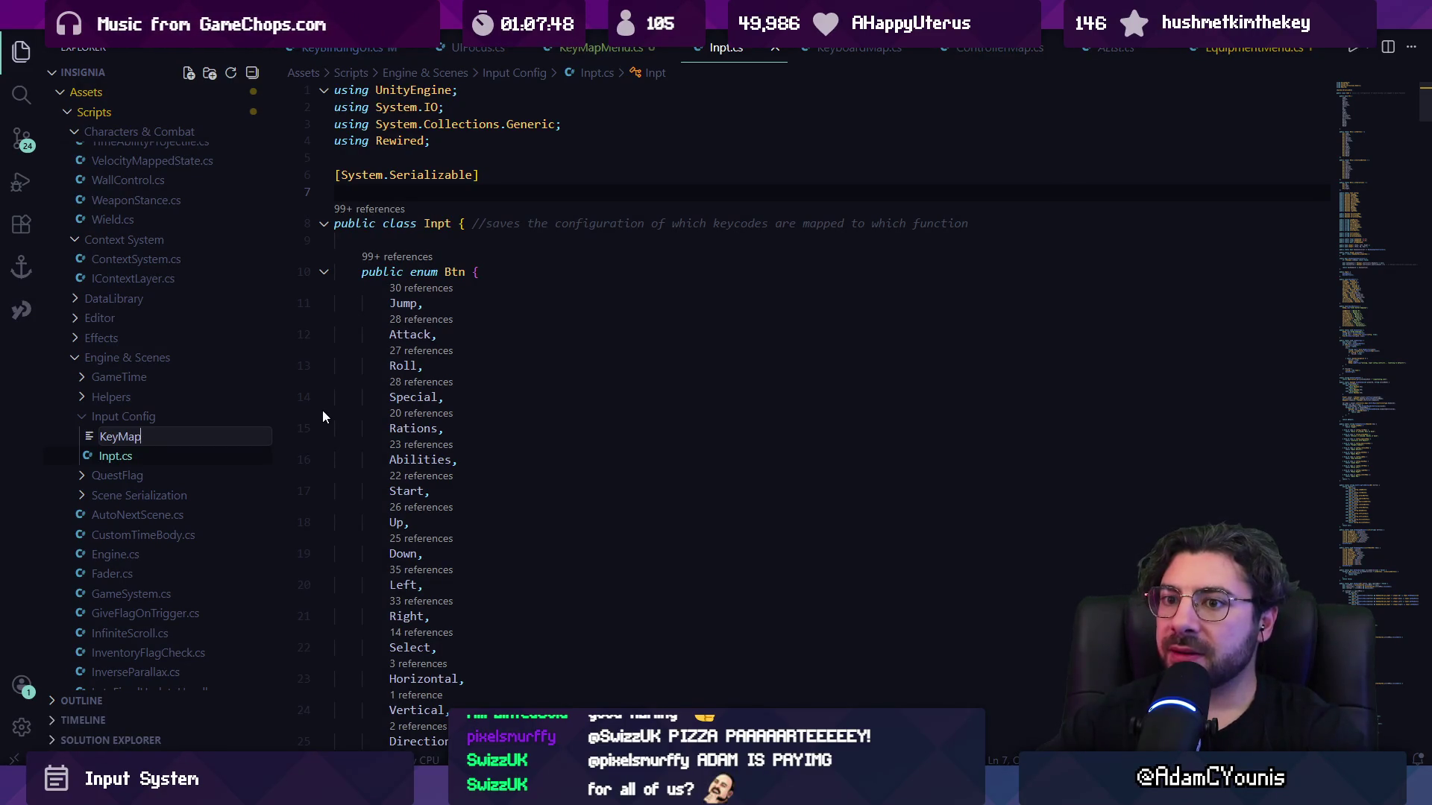
pyautogui.press('Escape')
# Search Inpt.cs for 'gamepadman'.
pyautogui.click(623, 428)
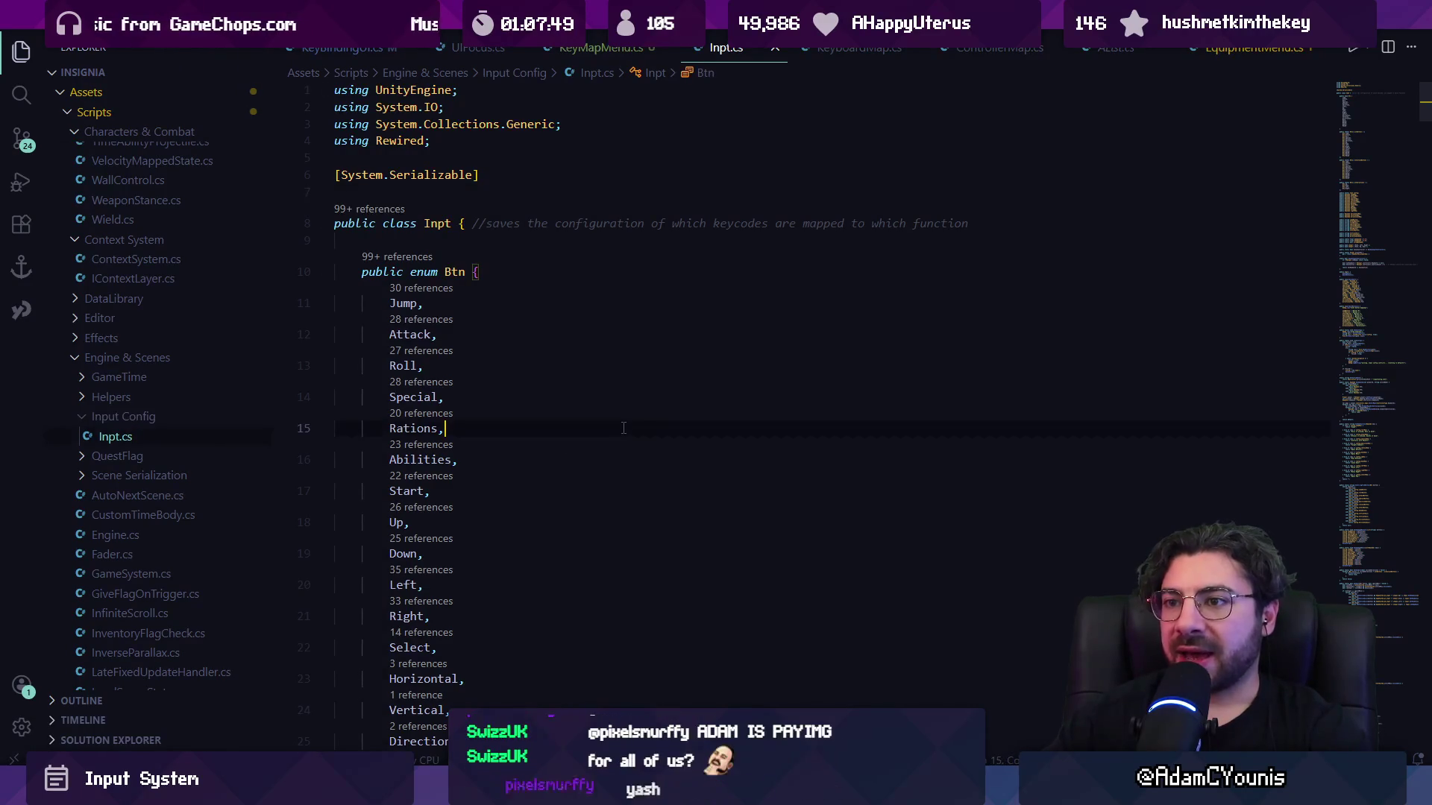
pyautogui.hotkey('ctrl', 'f')
pyautogui.write('gamepadman')
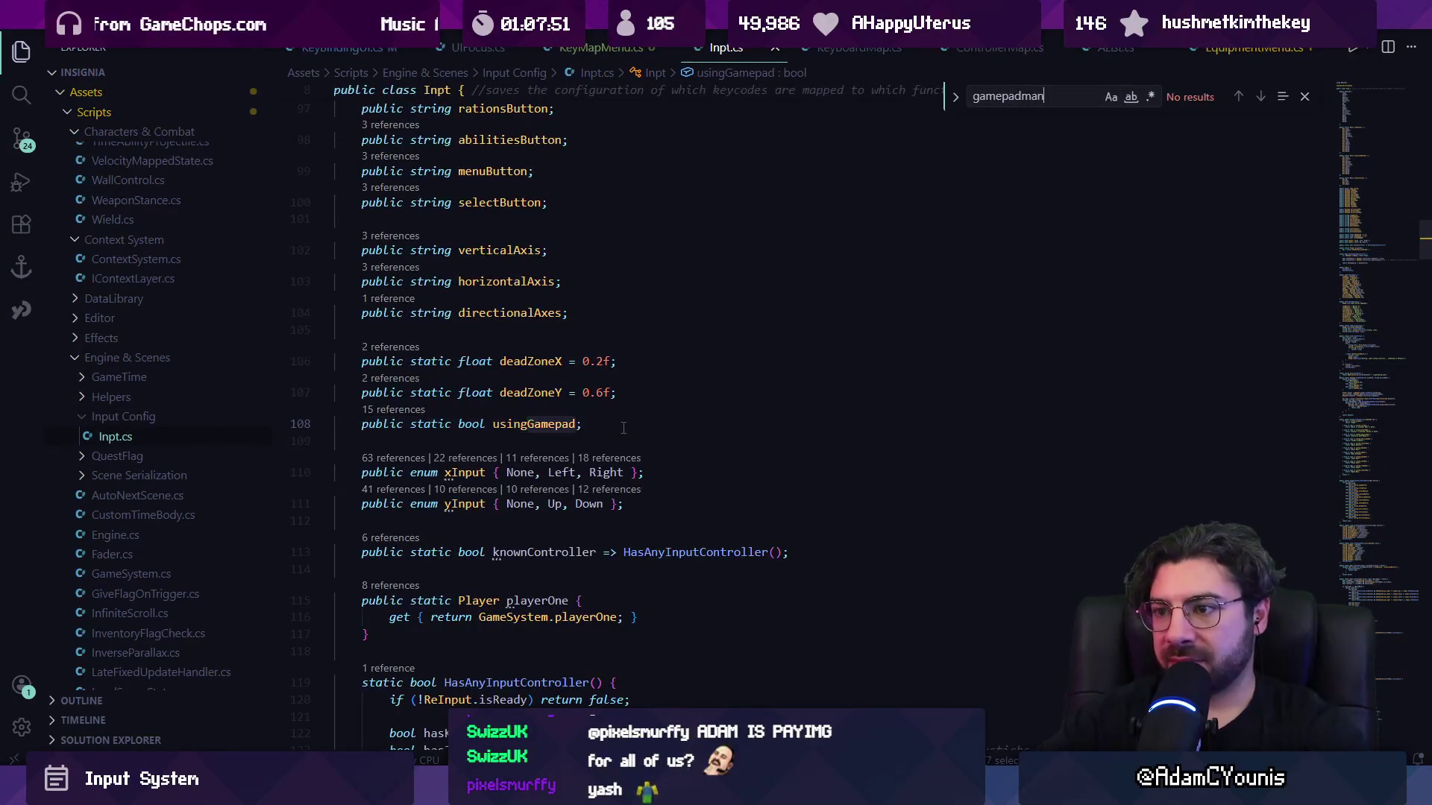
# Clear the search and open GamepadWizard.cs.
pyautogui.press('BackSpace')
pyautogui.press('BackSpace')
pyautogui.press('BackSpace')
pyautogui.write('re')
pyautogui.press('Escape')
pyautogui.hotkey('ctrl', 'p')
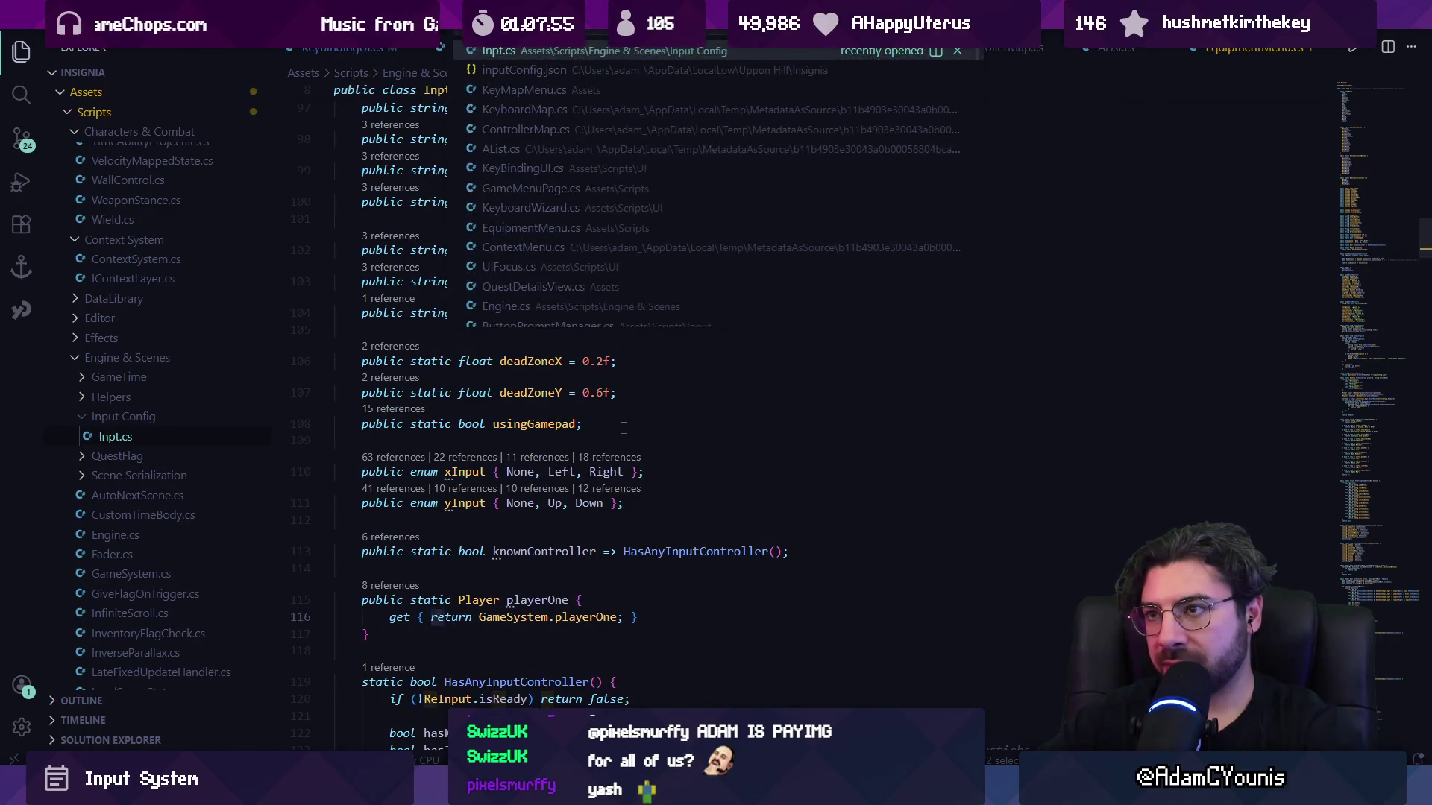
pyautogui.write('gamepa')
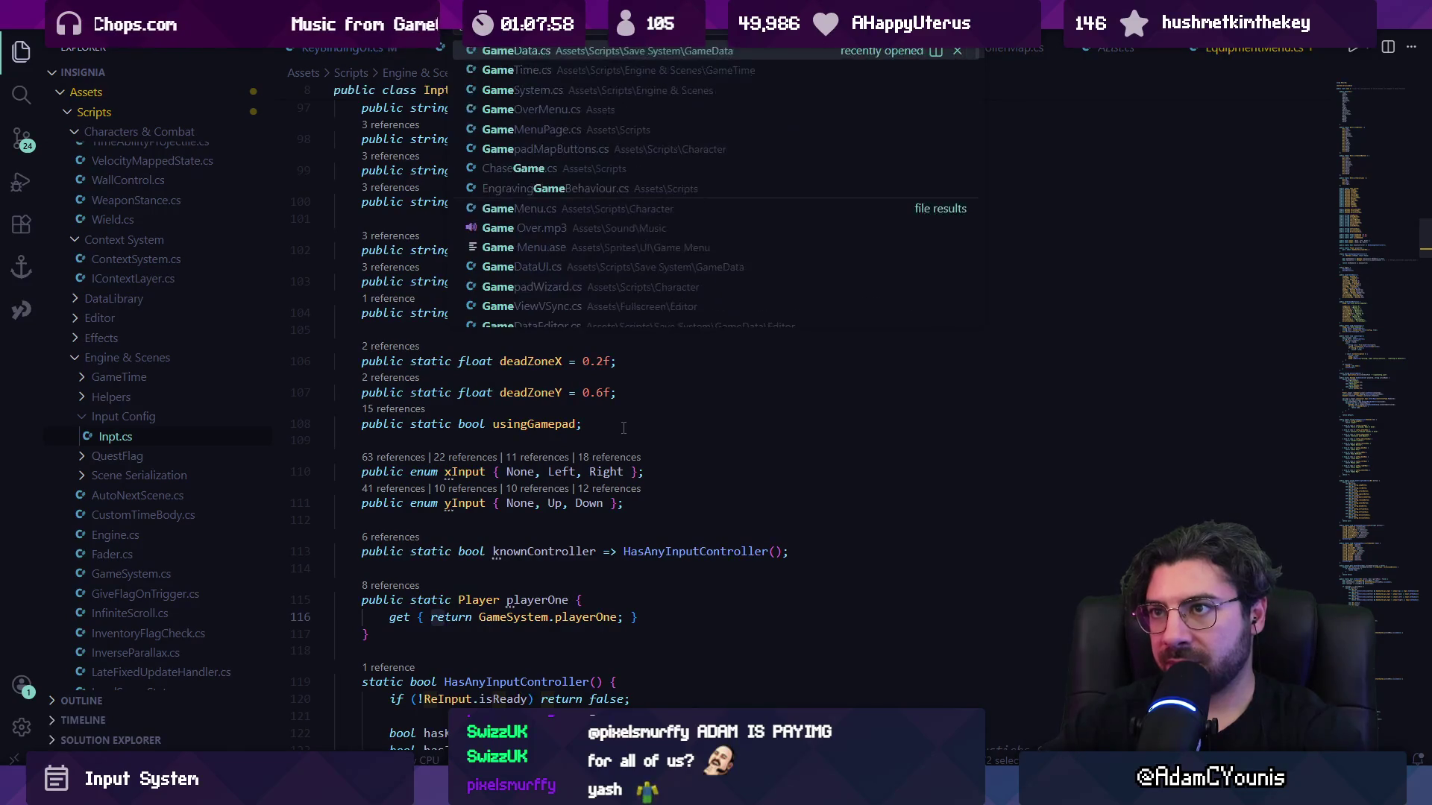
pyautogui.write('dw')
pyautogui.press('Return')
# Search GamepadWizard.cs for 'binar' and 'sav', then scroll through its code.
pyautogui.hotkey('ctrl', 'f')
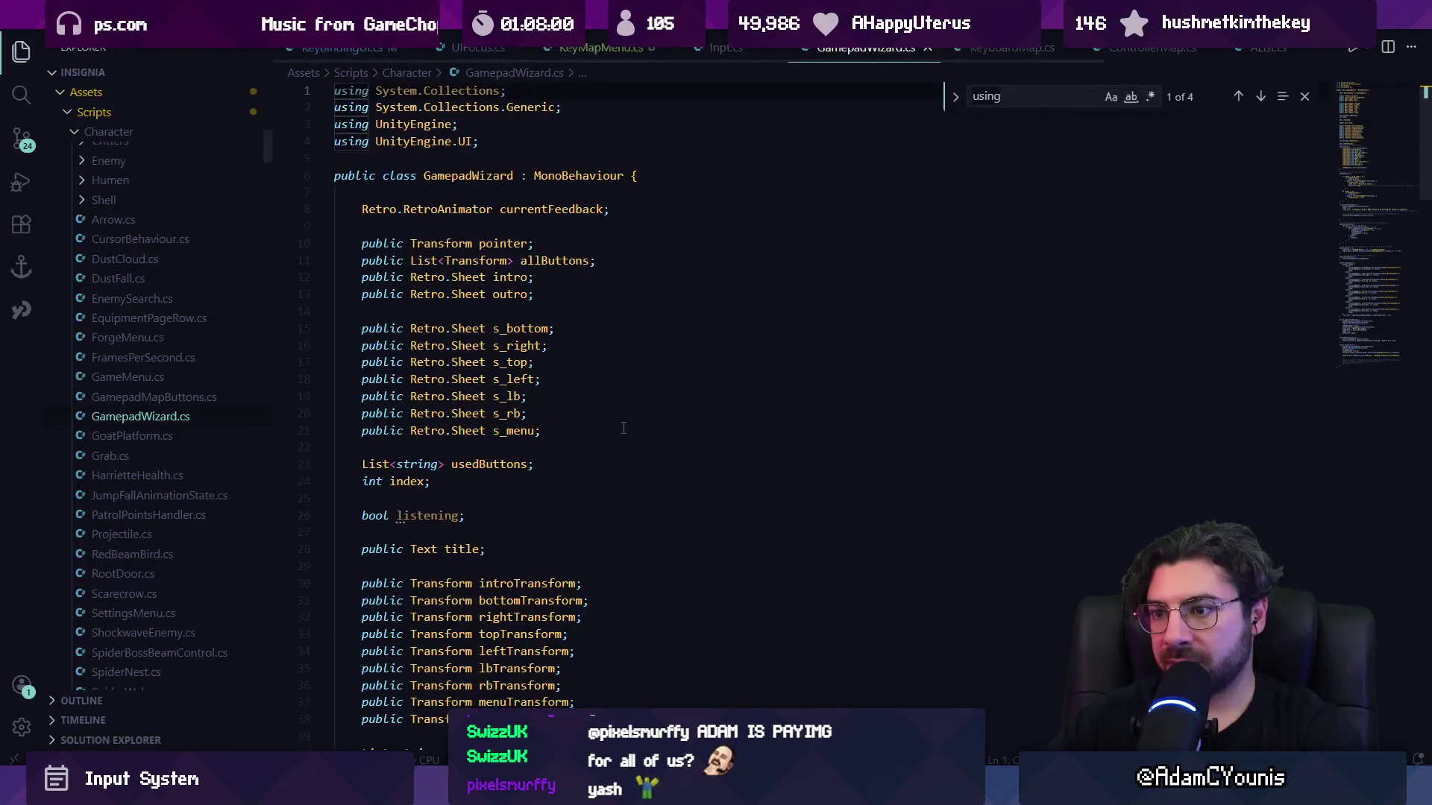
pyautogui.write('binar')
pyautogui.press('BackSpace')
pyautogui.press('BackSpace')
pyautogui.press('BackSpace')
pyautogui.write('sav')
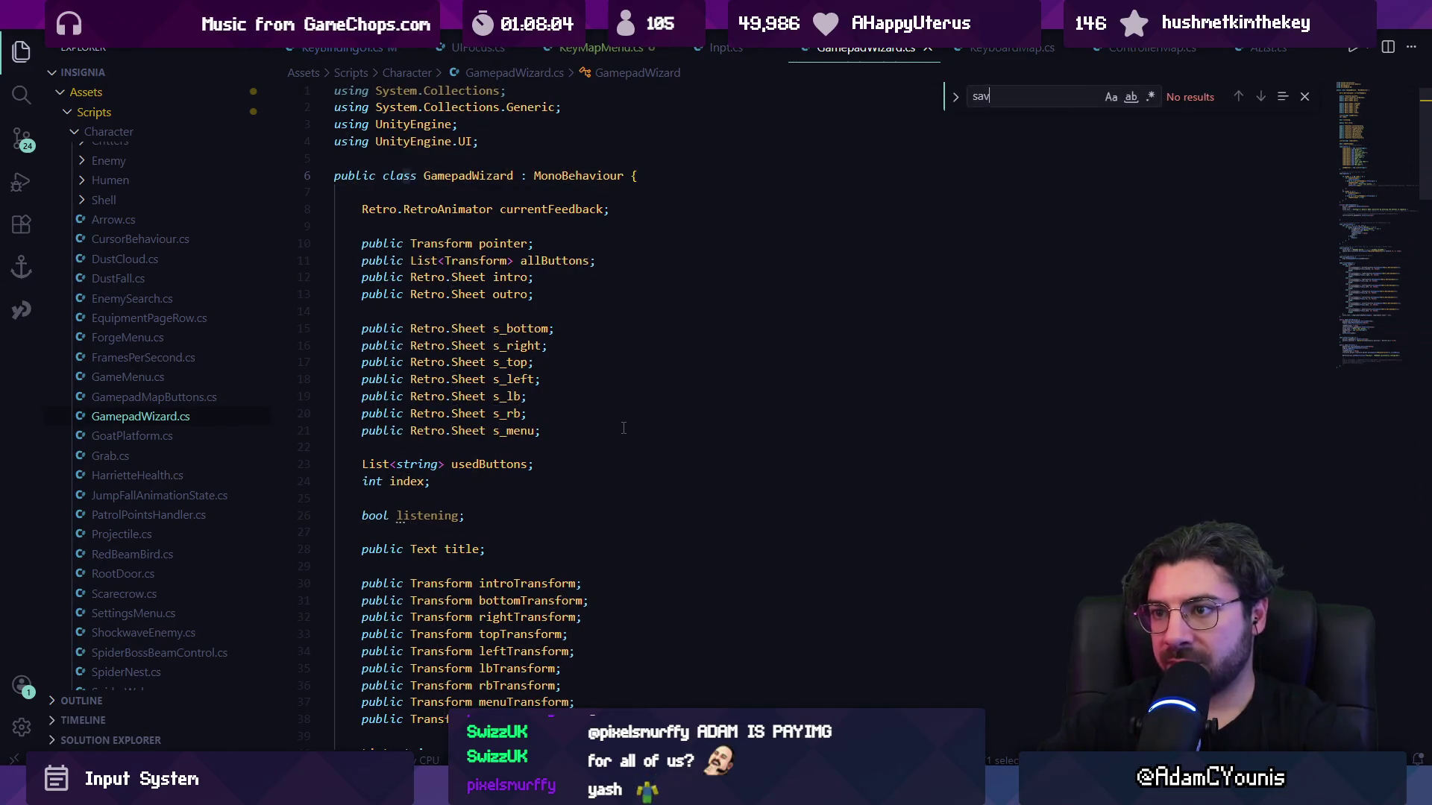
pyautogui.press('Escape')
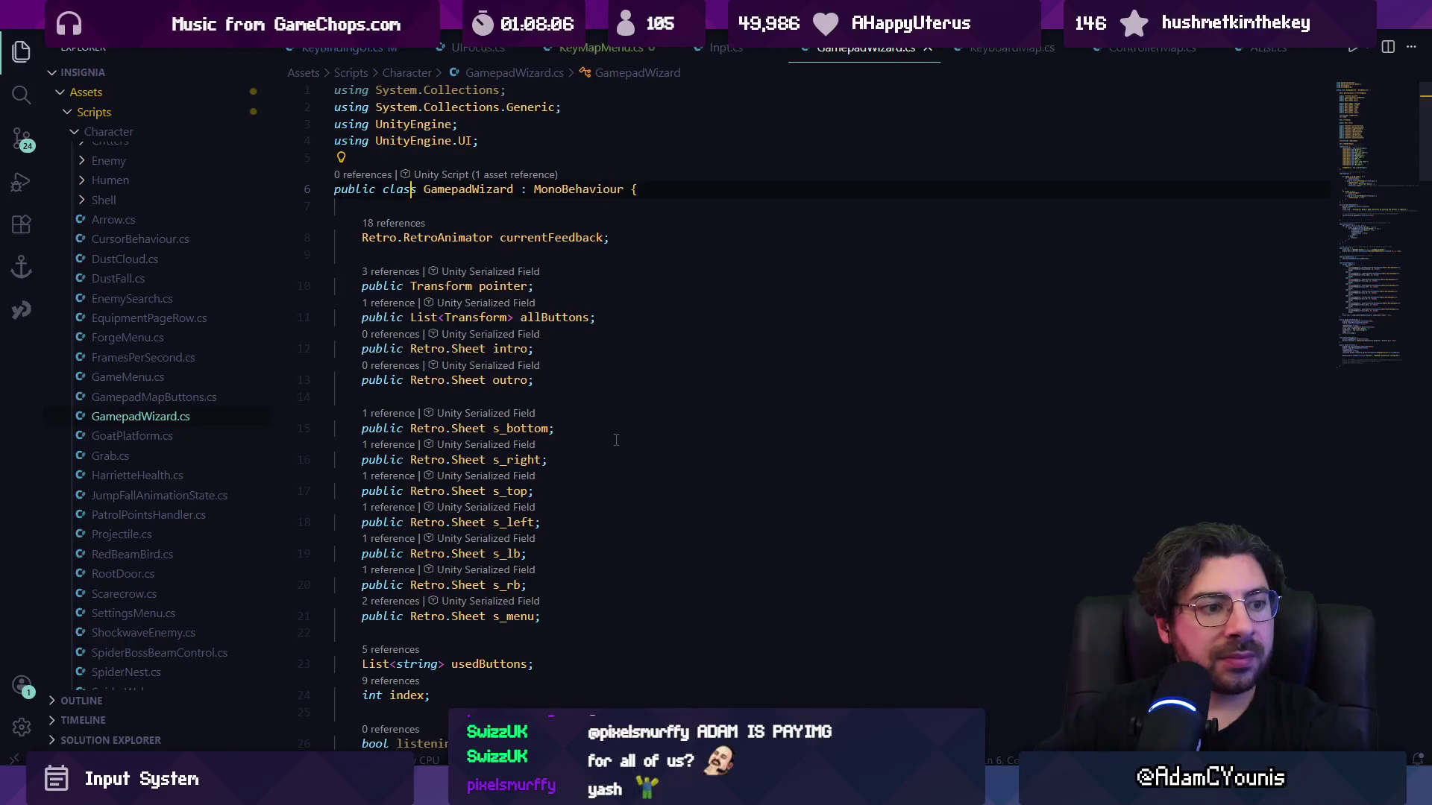
pyautogui.scroll(-2, 609, 478)
pyautogui.scroll(-15, 610, 478)
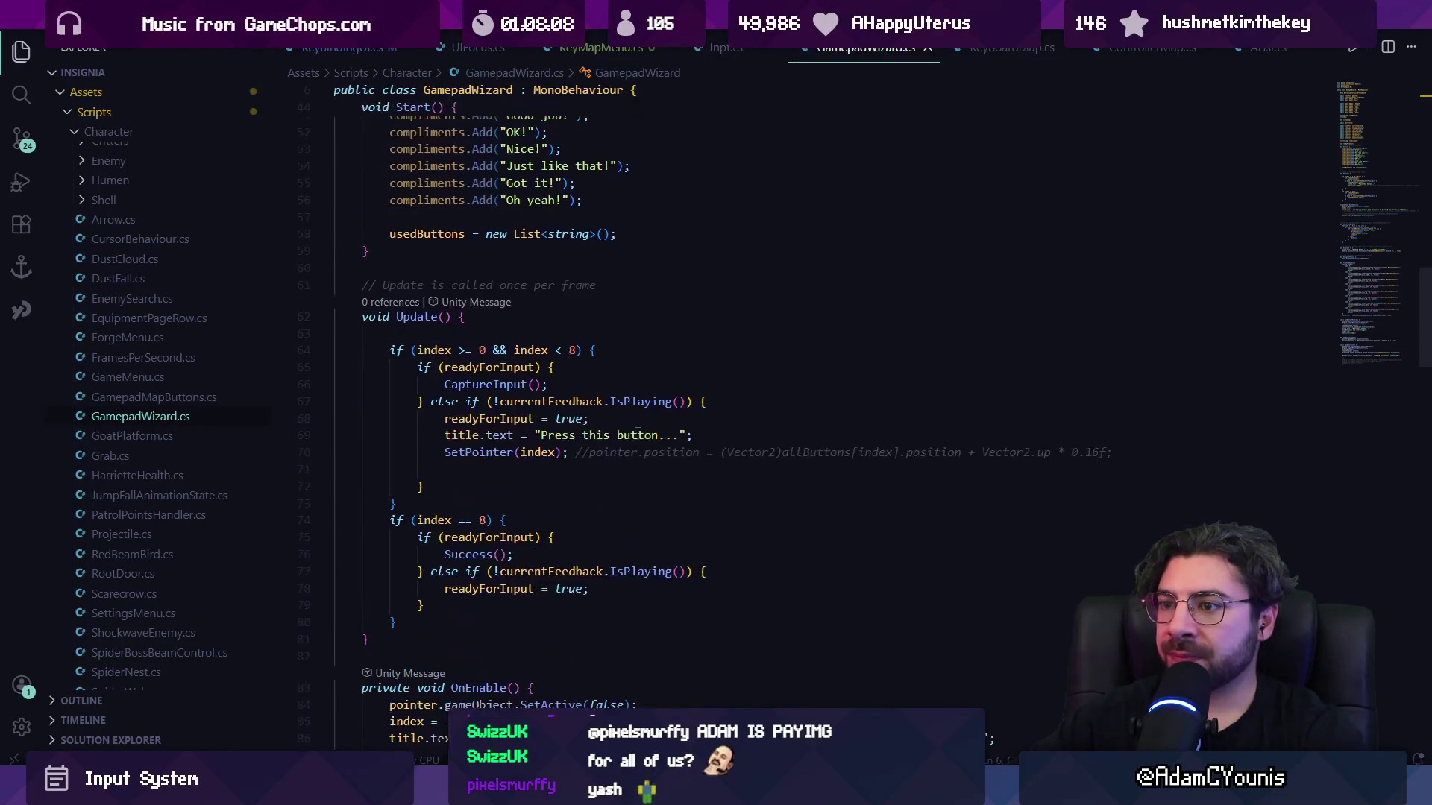
pyautogui.scroll(-15, 635, 424)
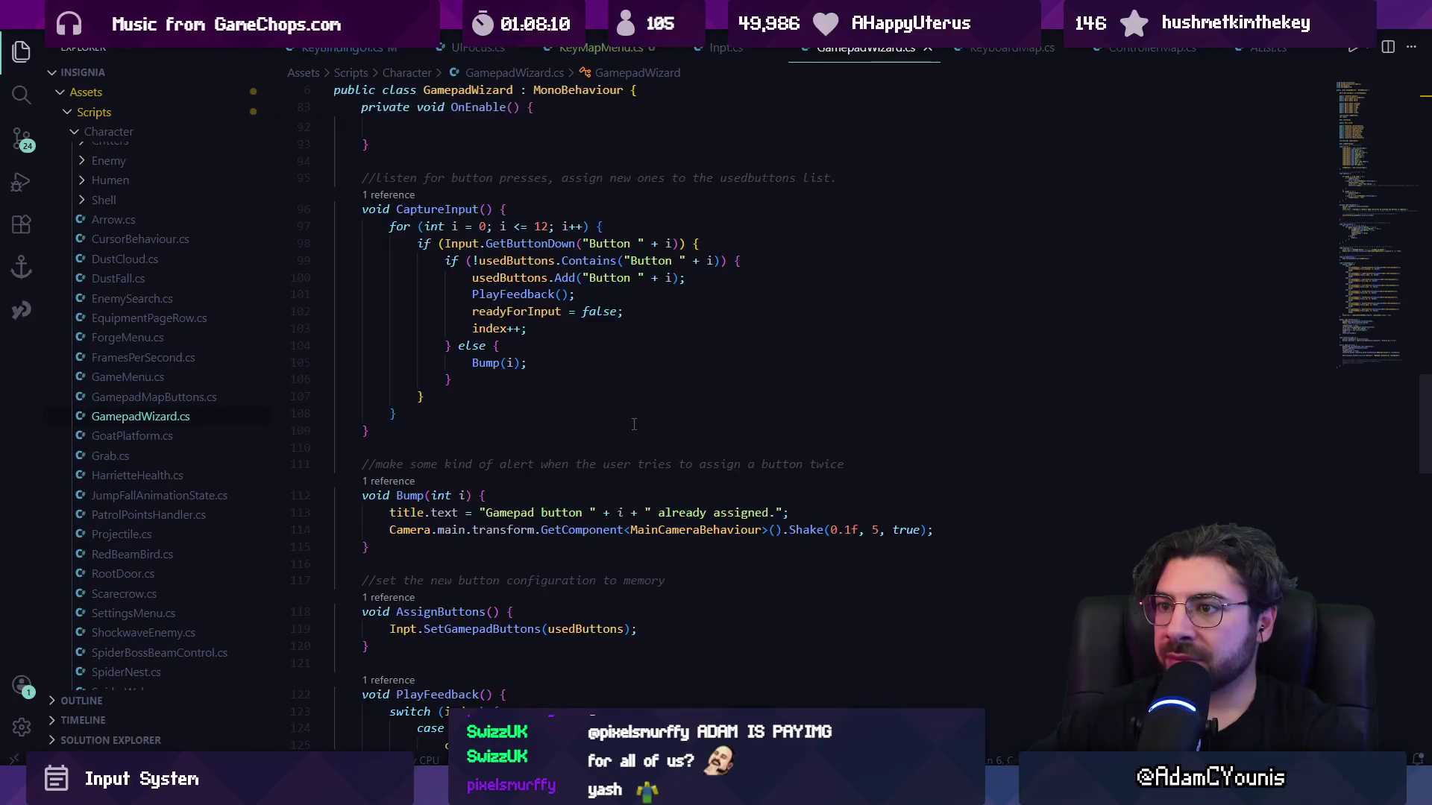
pyautogui.scroll(-15, 627, 427)
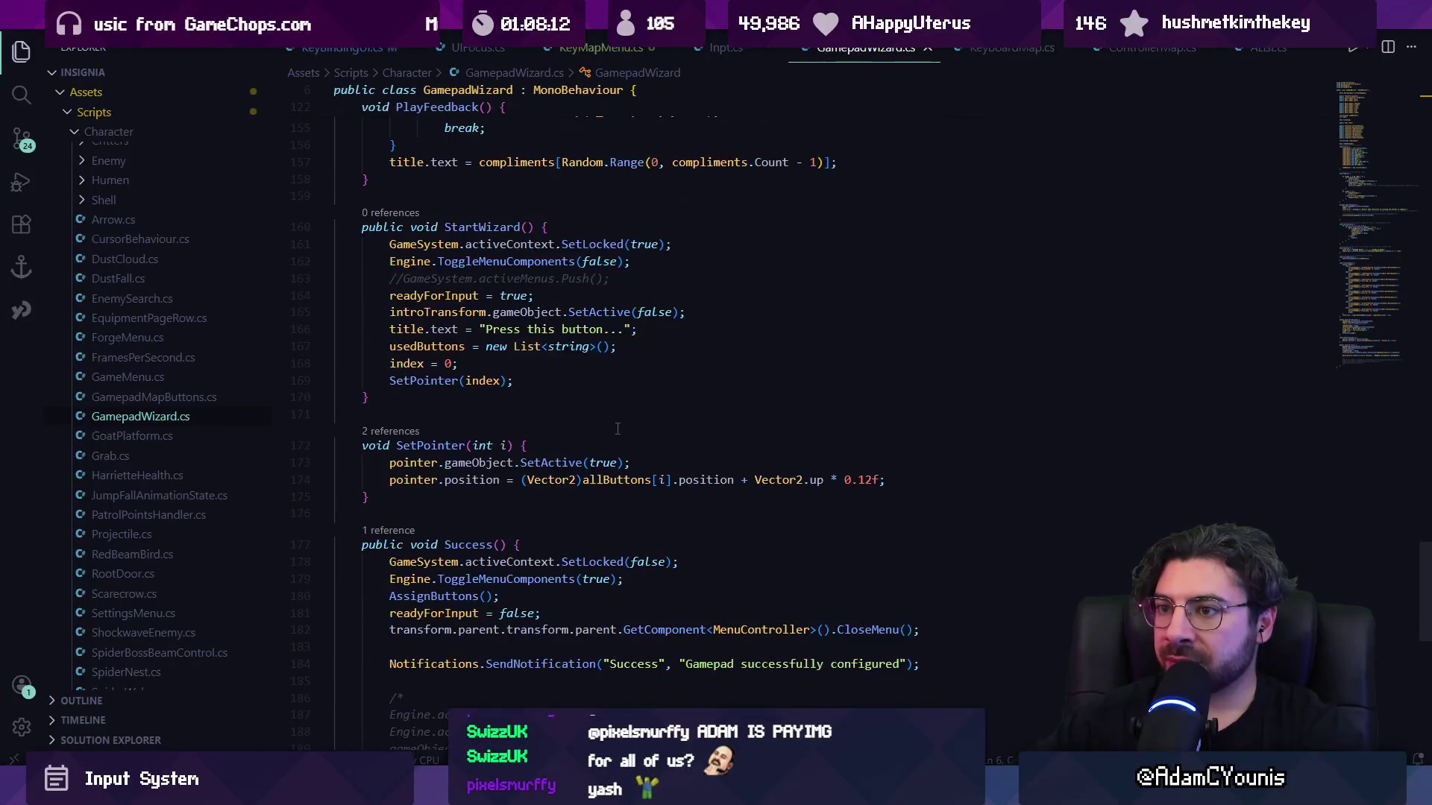
pyautogui.scroll(-3, 618, 429)
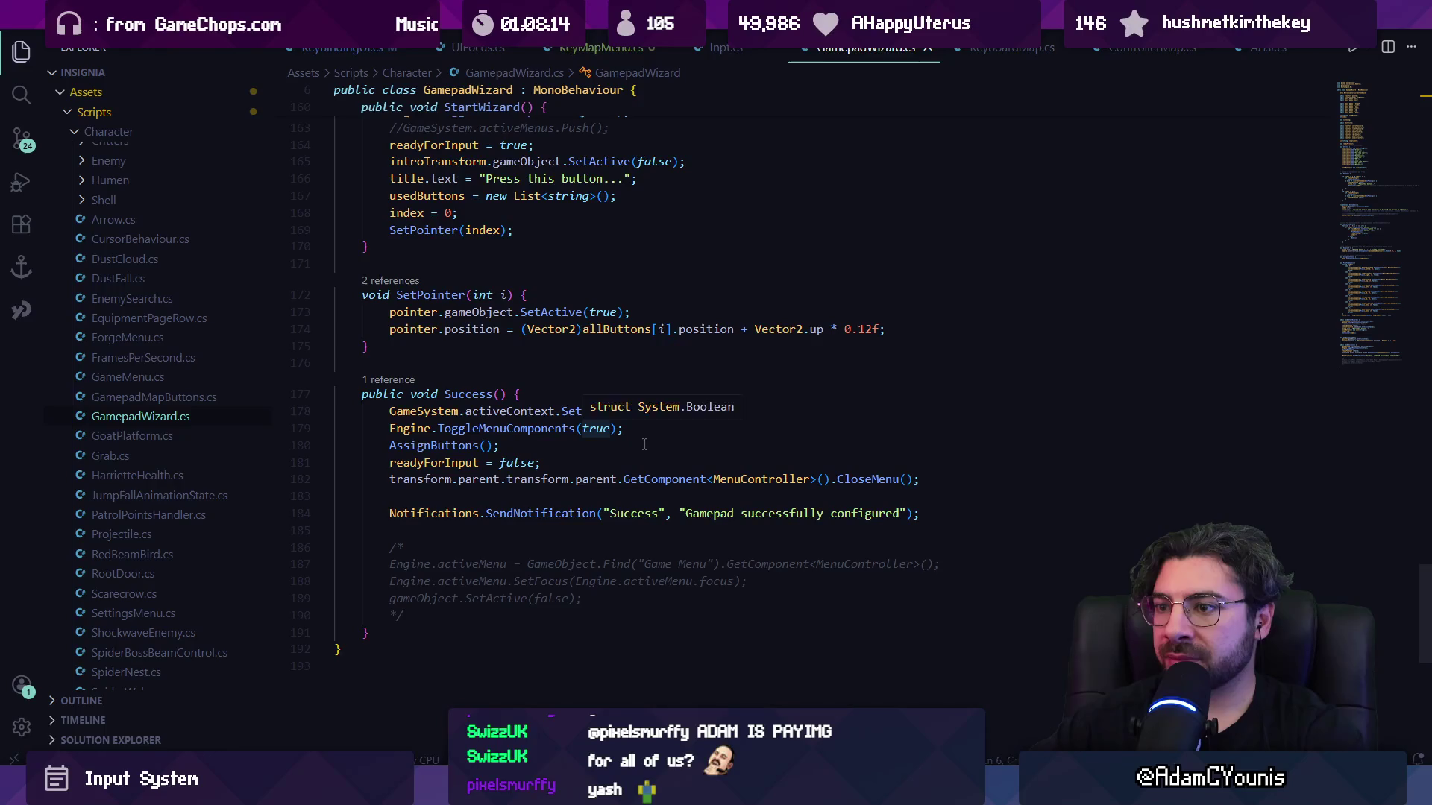
pyautogui.scroll(5, 657, 444)
pyautogui.scroll(5, 664, 437)
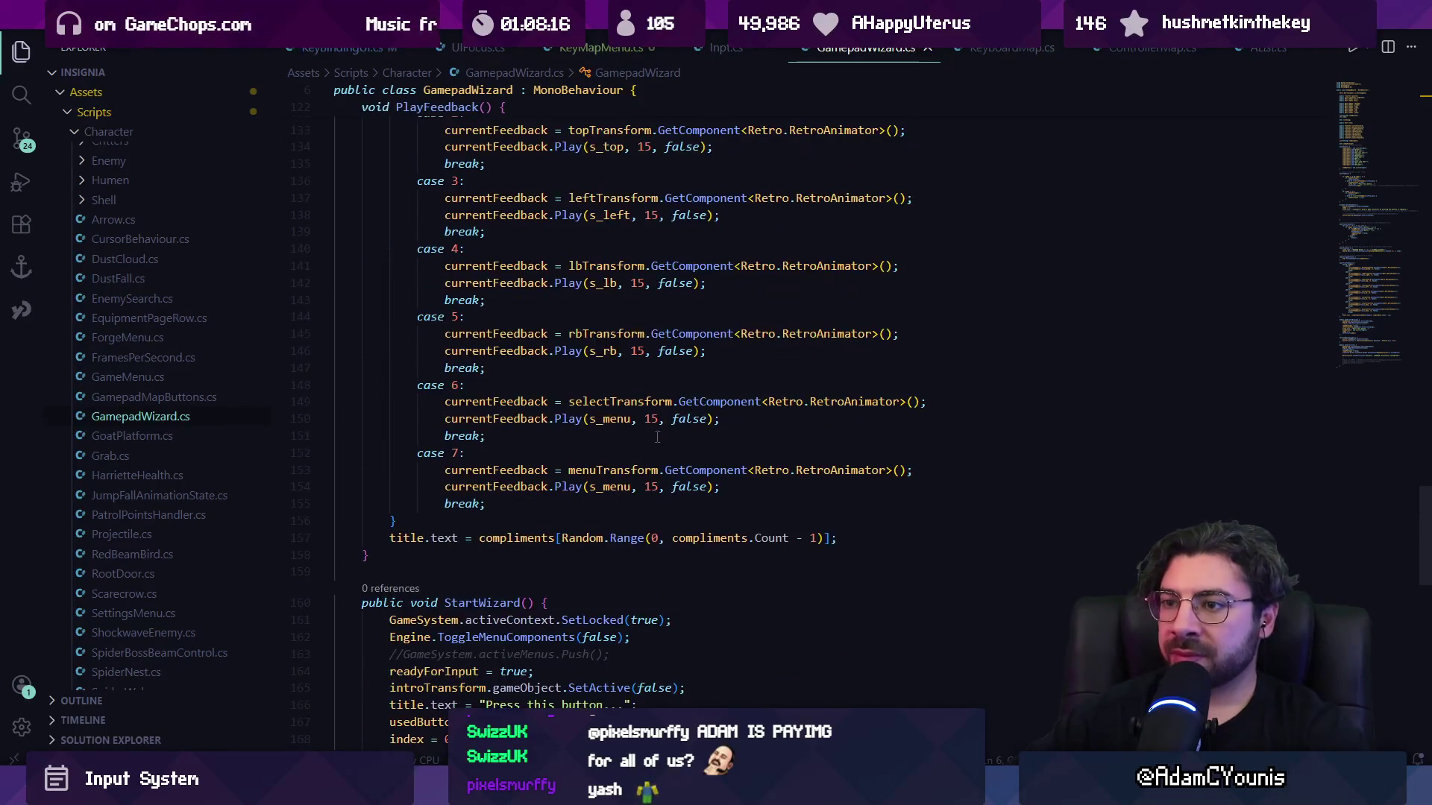
pyautogui.scroll(15, 620, 444)
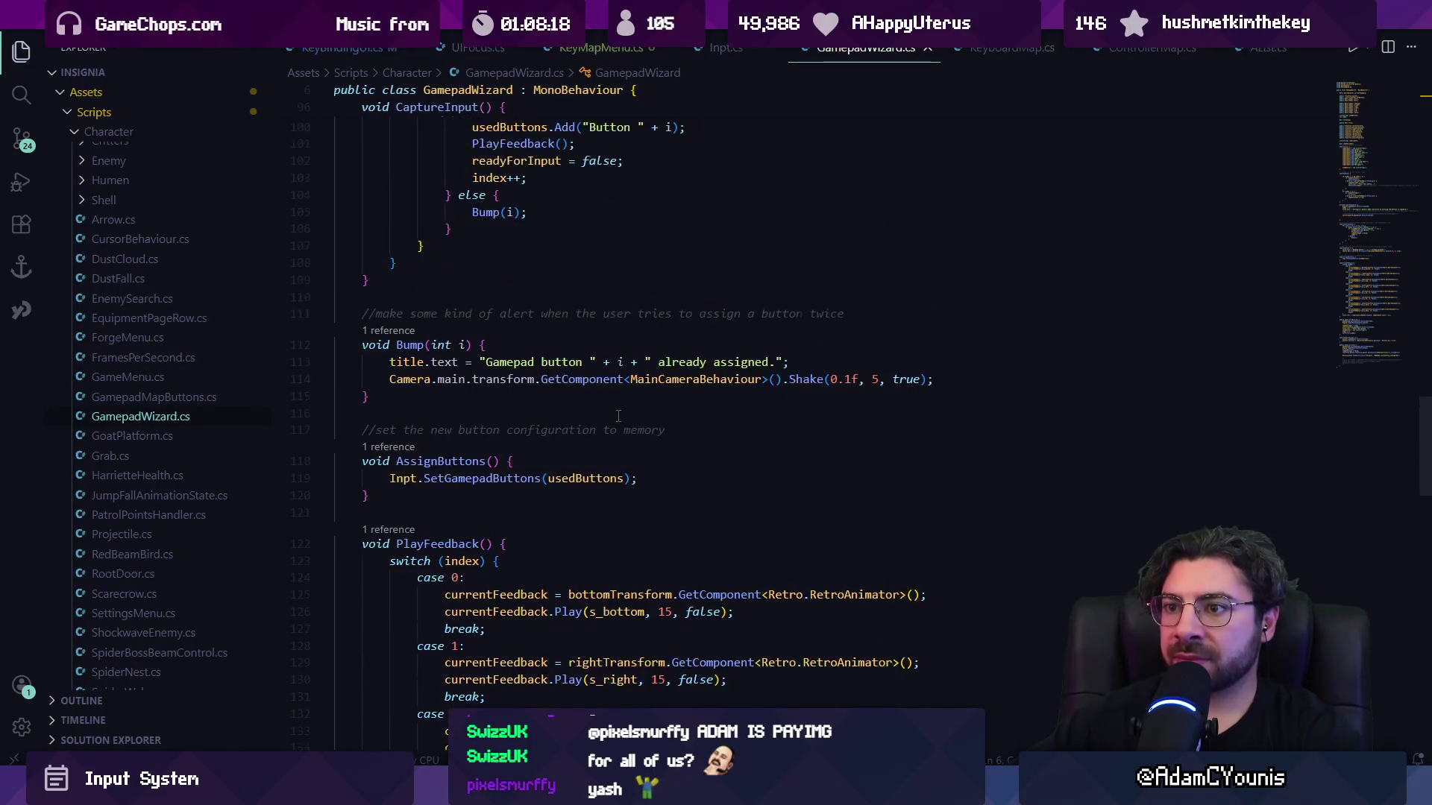
pyautogui.scroll(3, 618, 415)
# Trace usedButtons' declaration and references to the SetGamepadButtons call in Inpt.cs.
pyautogui.click(523, 503)
pyautogui.press('Down')
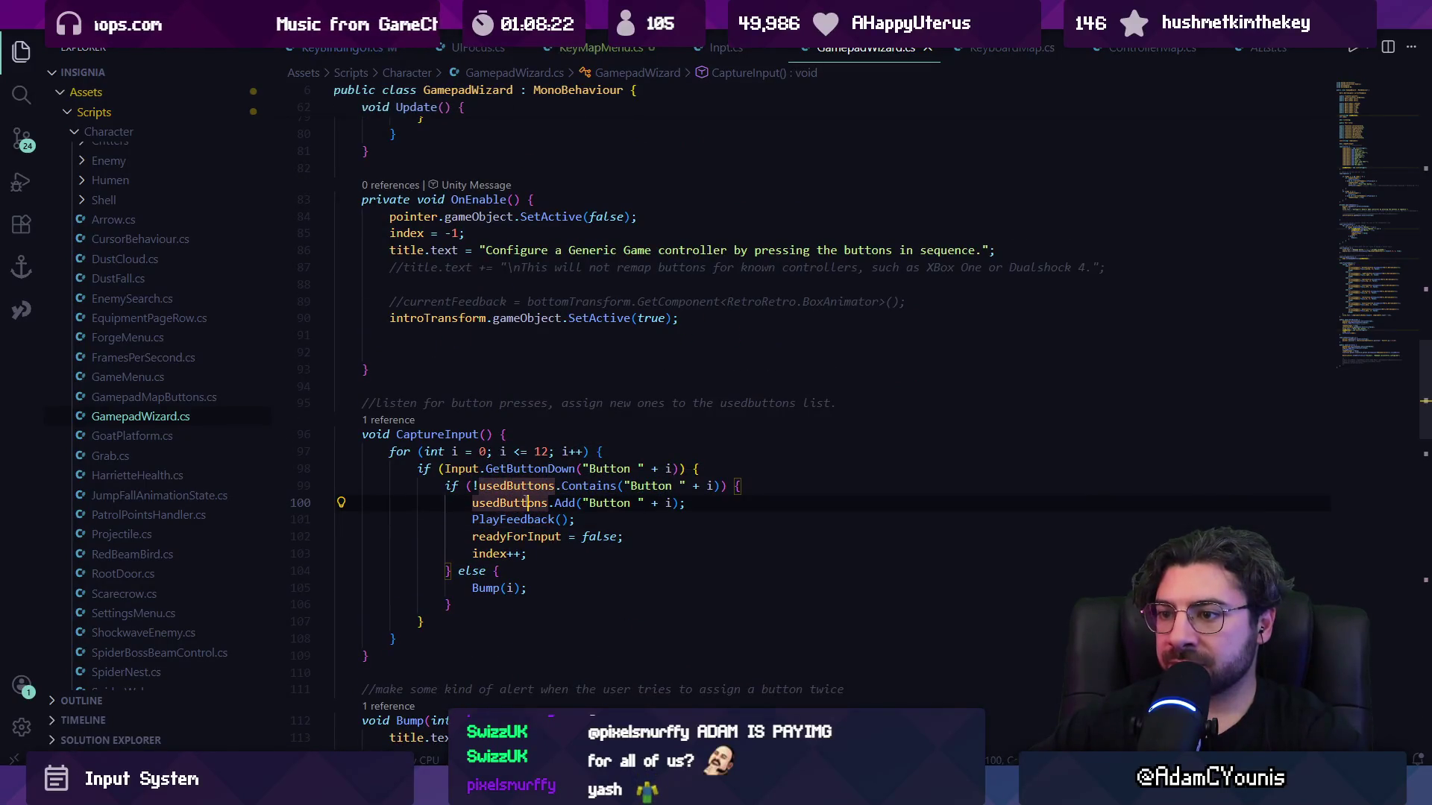
pyautogui.keyDown('ctrl'); pyautogui.click(522, 498); pyautogui.keyUp('ctrl')
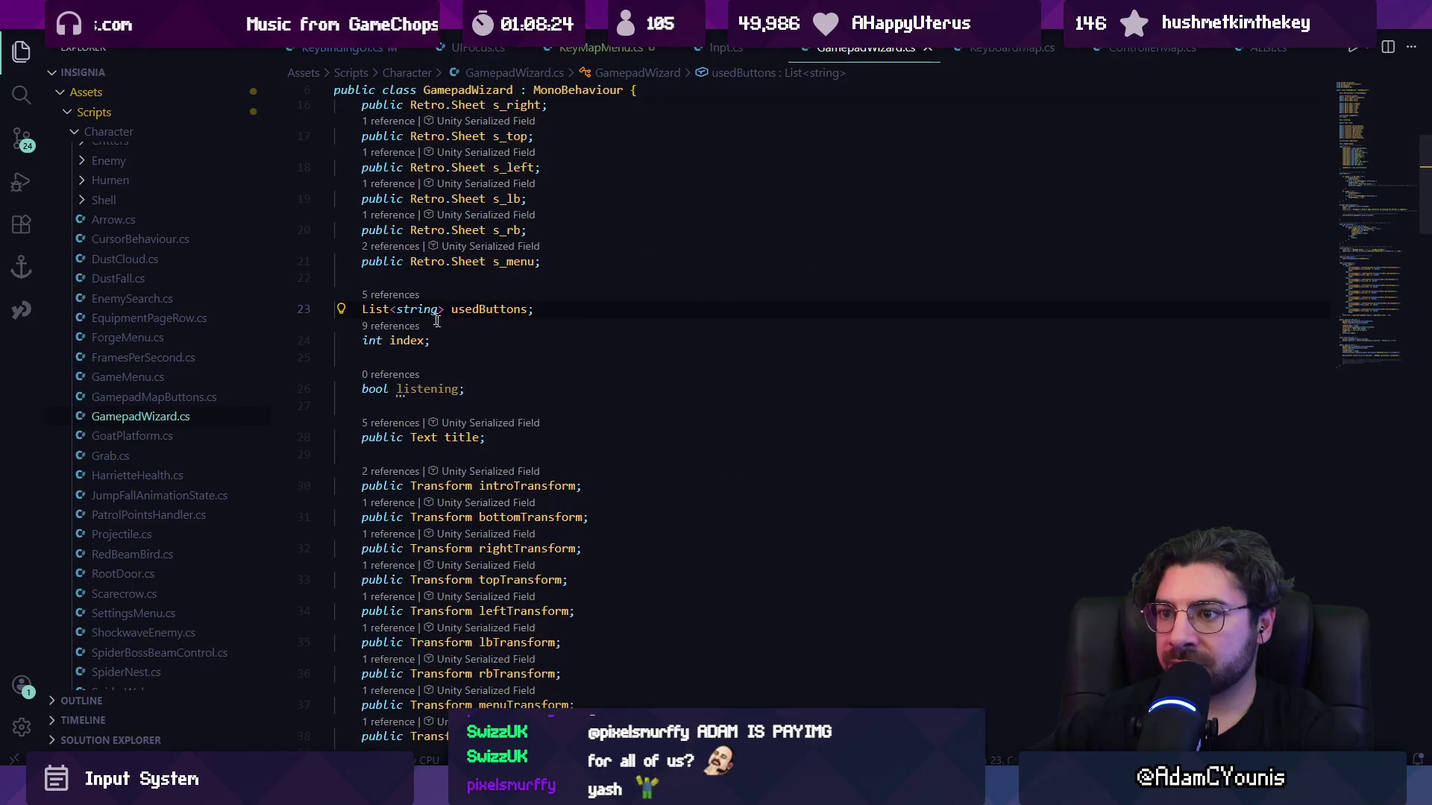
pyautogui.click(391, 295)
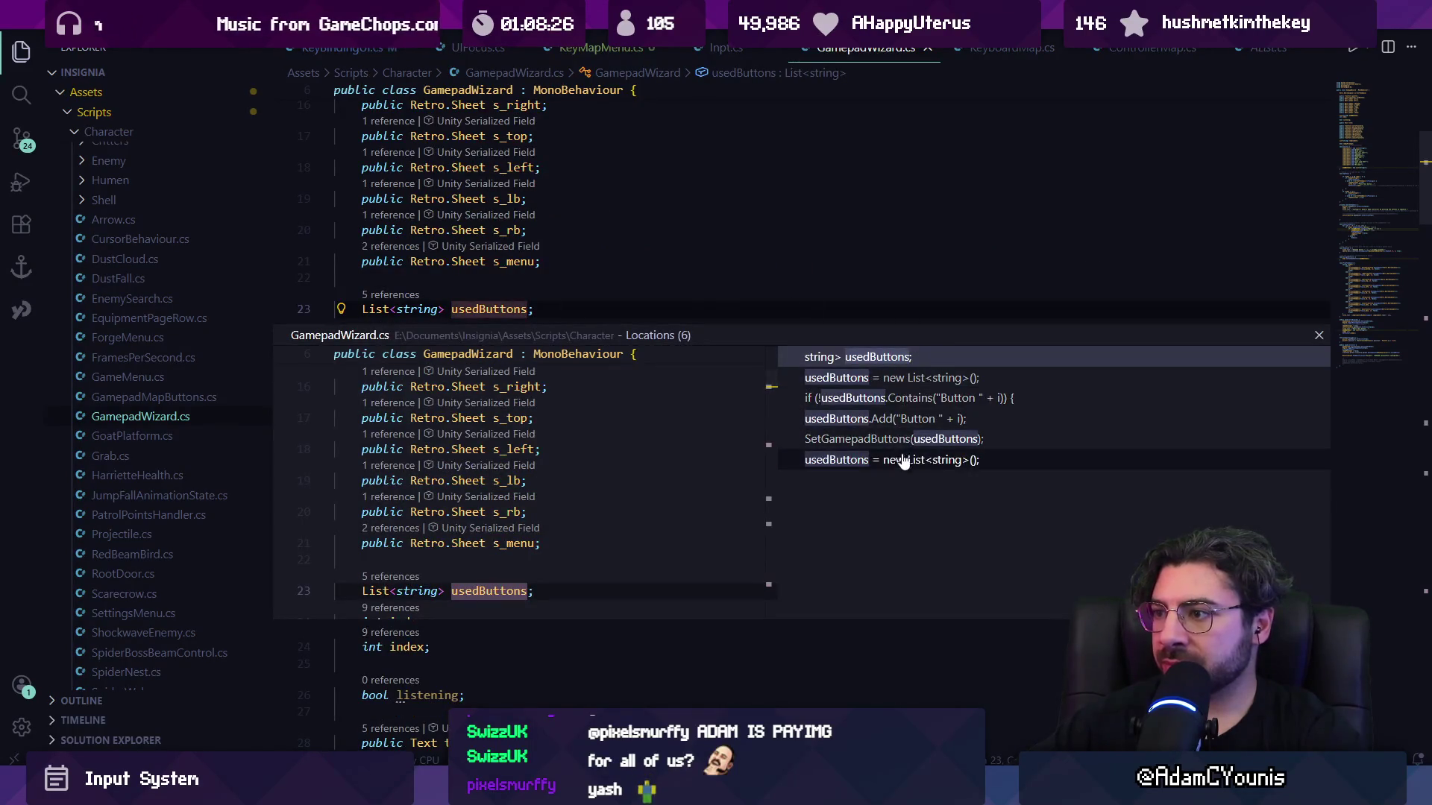
pyautogui.click(901, 420)
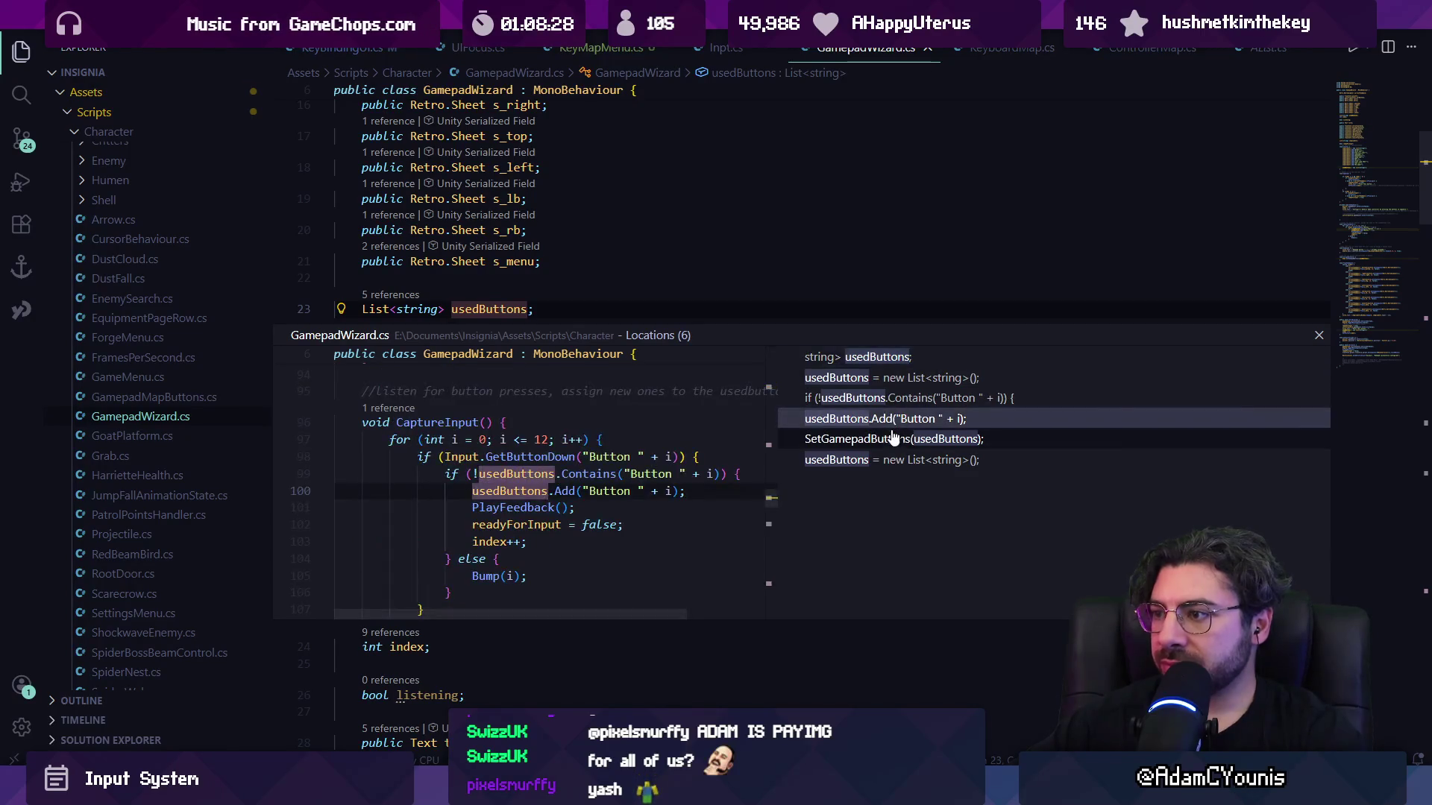
pyautogui.click(895, 440)
pyautogui.keyDown('ctrl'); pyautogui.click(534, 490); pyautogui.keyUp('ctrl')
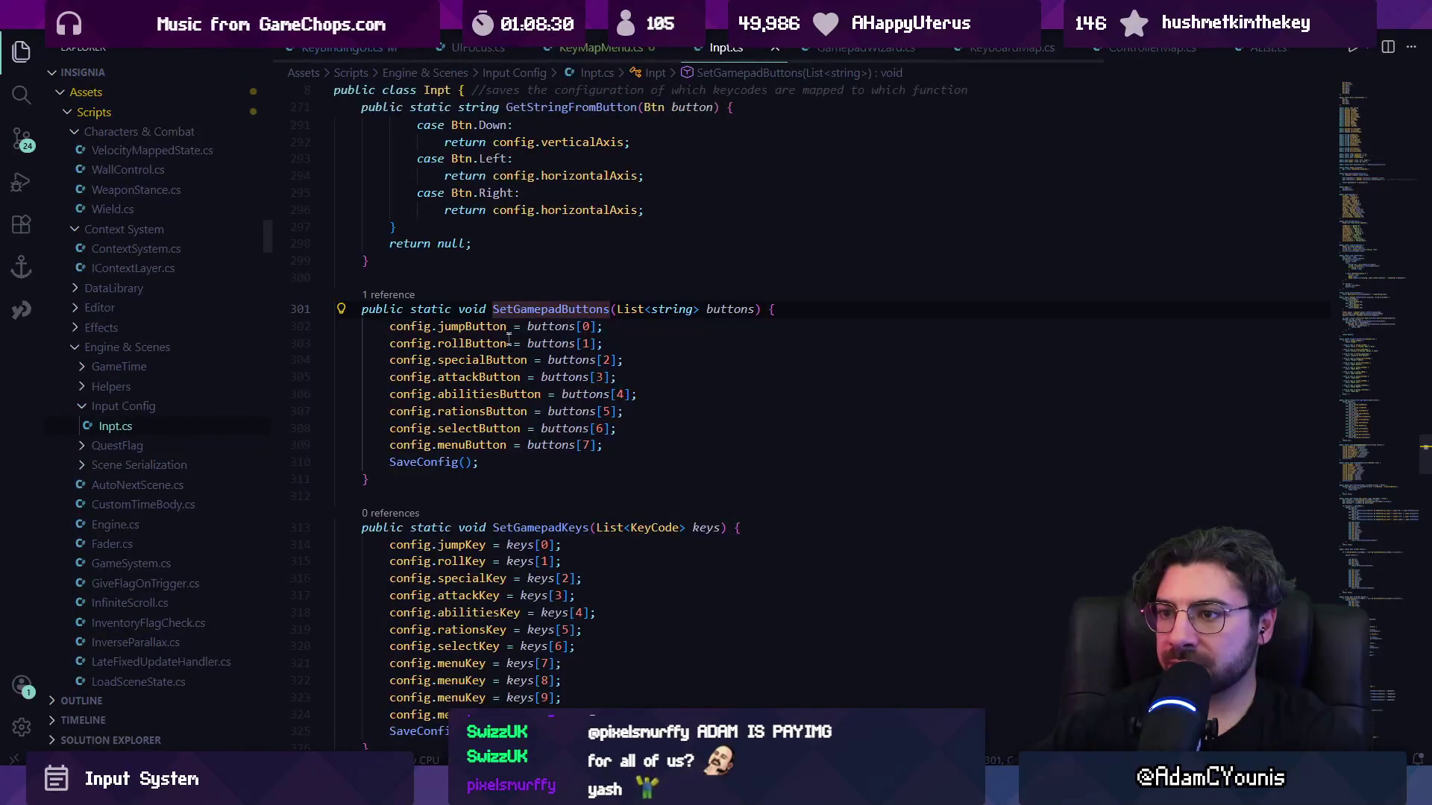
# Inspect the jumpButton assignment in SetGamepadButtons, then go to the saved config folder.
pyautogui.click(472, 326)
pyautogui.scroll(2, 502, 462)
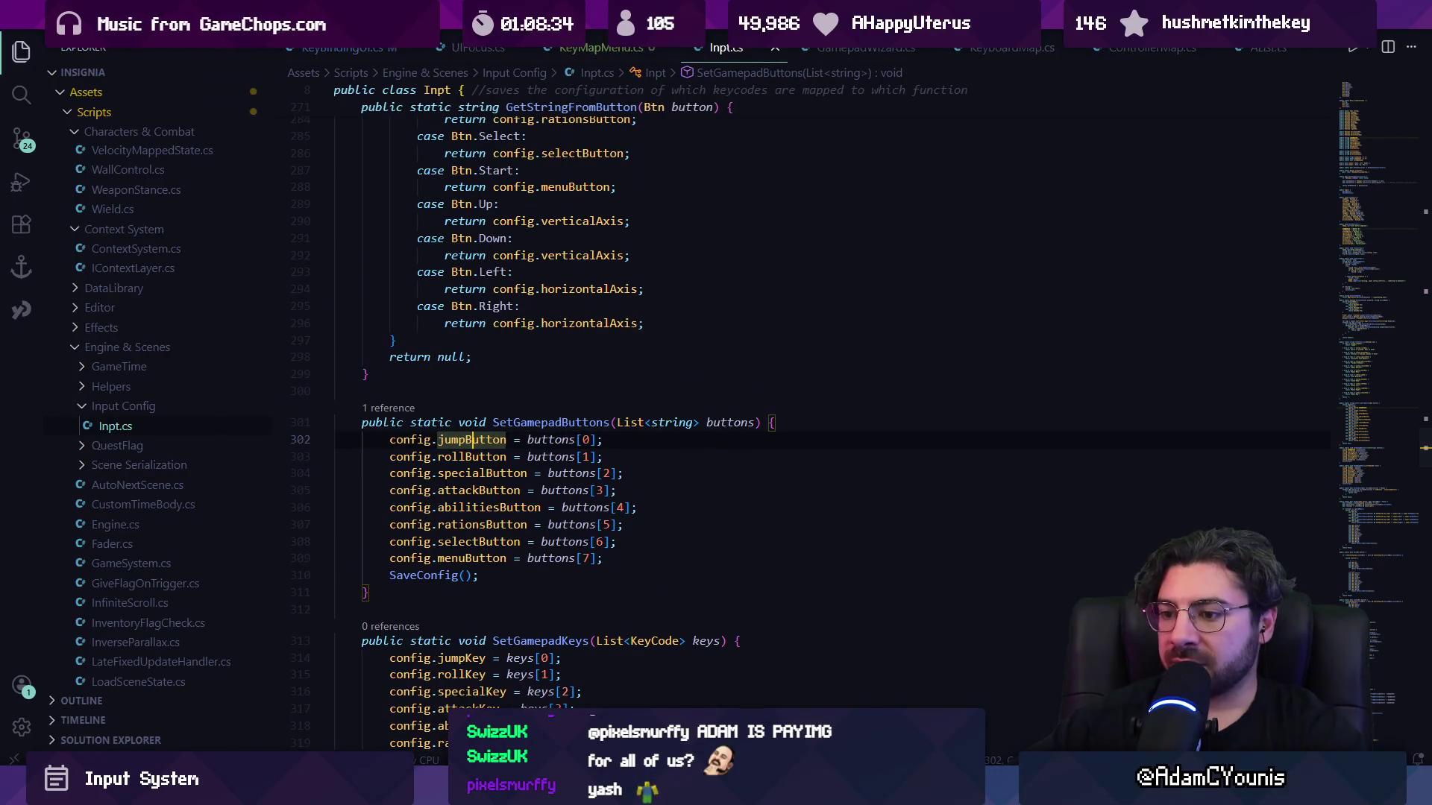
pyautogui.hotkey('alt', 'Tab')
pyautogui.hotkey('alt', 'Tab')
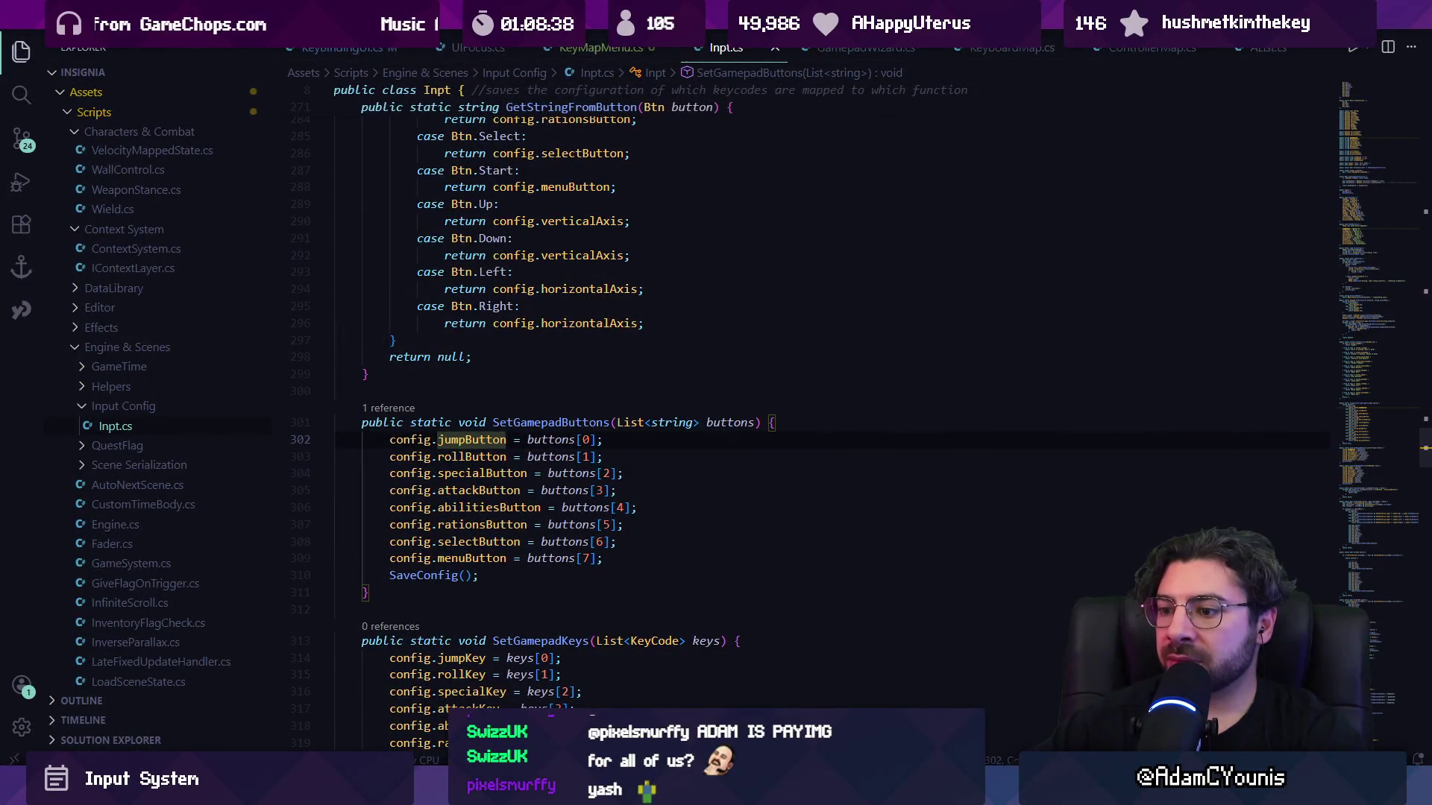
pyautogui.moveTo(733, 790)
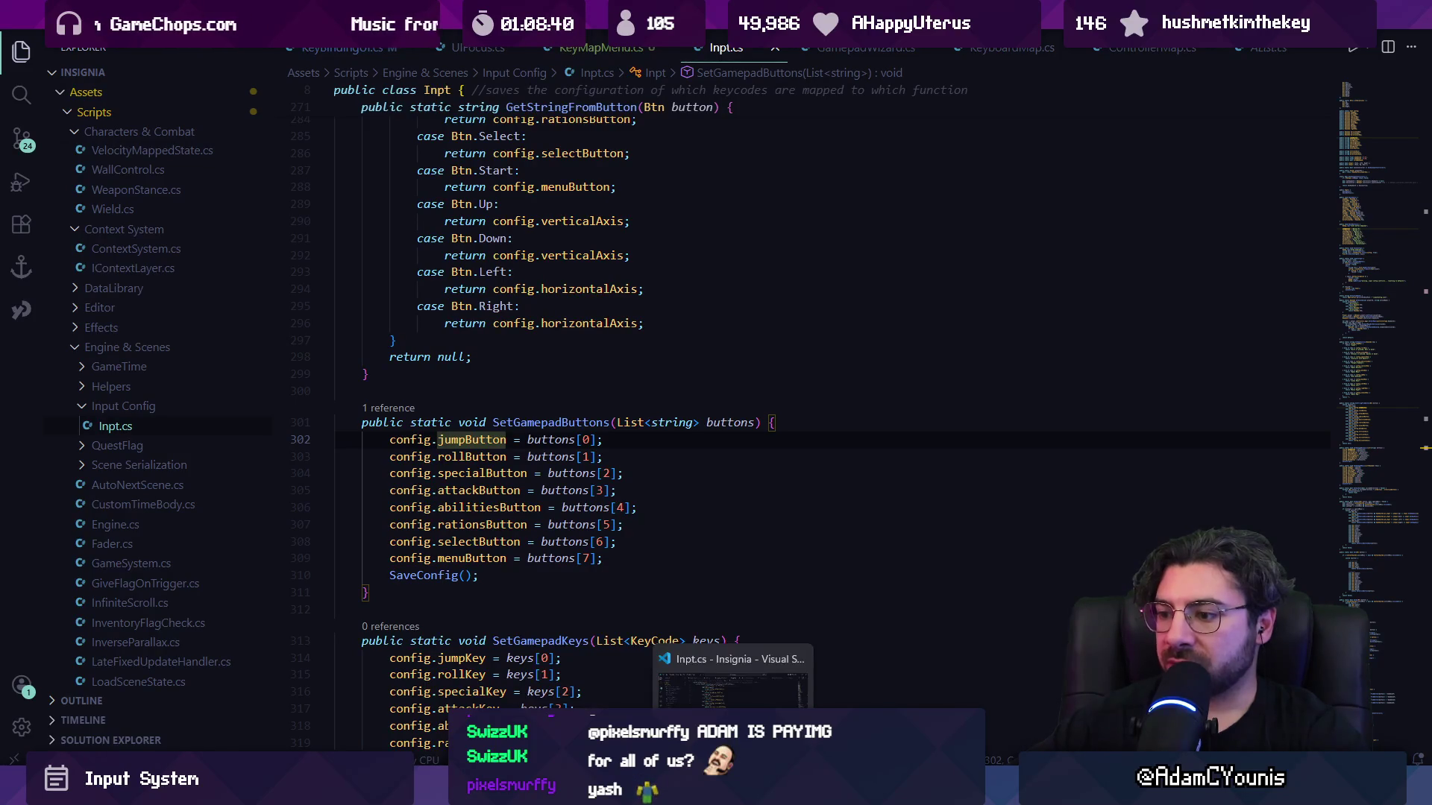
pyautogui.hotkey('alt', 'Tab')
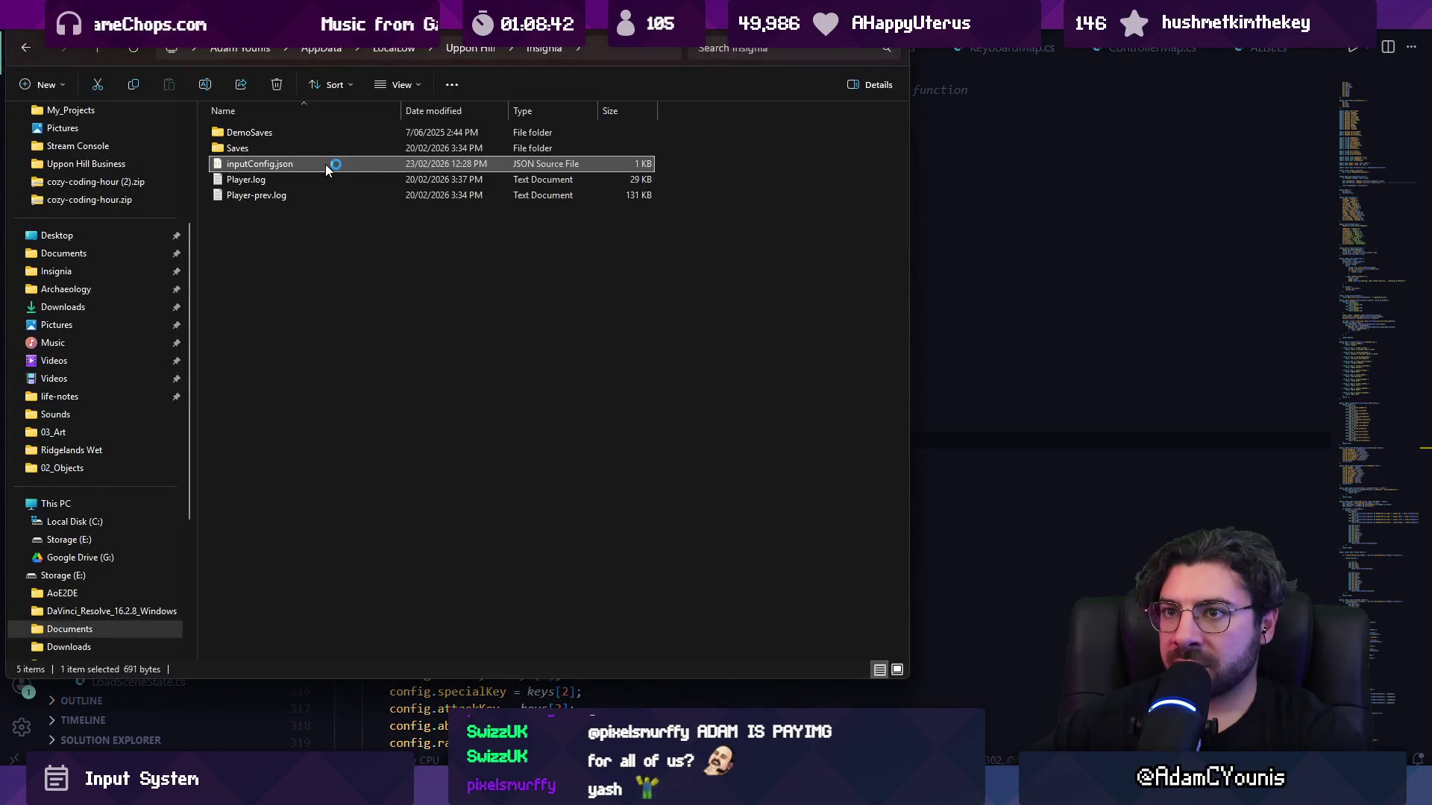
# Open inputConfig.json and select its keyboard key and gamepad button entries.
pyautogui.doubleClick(325, 164)
pyautogui.click(557, 345)
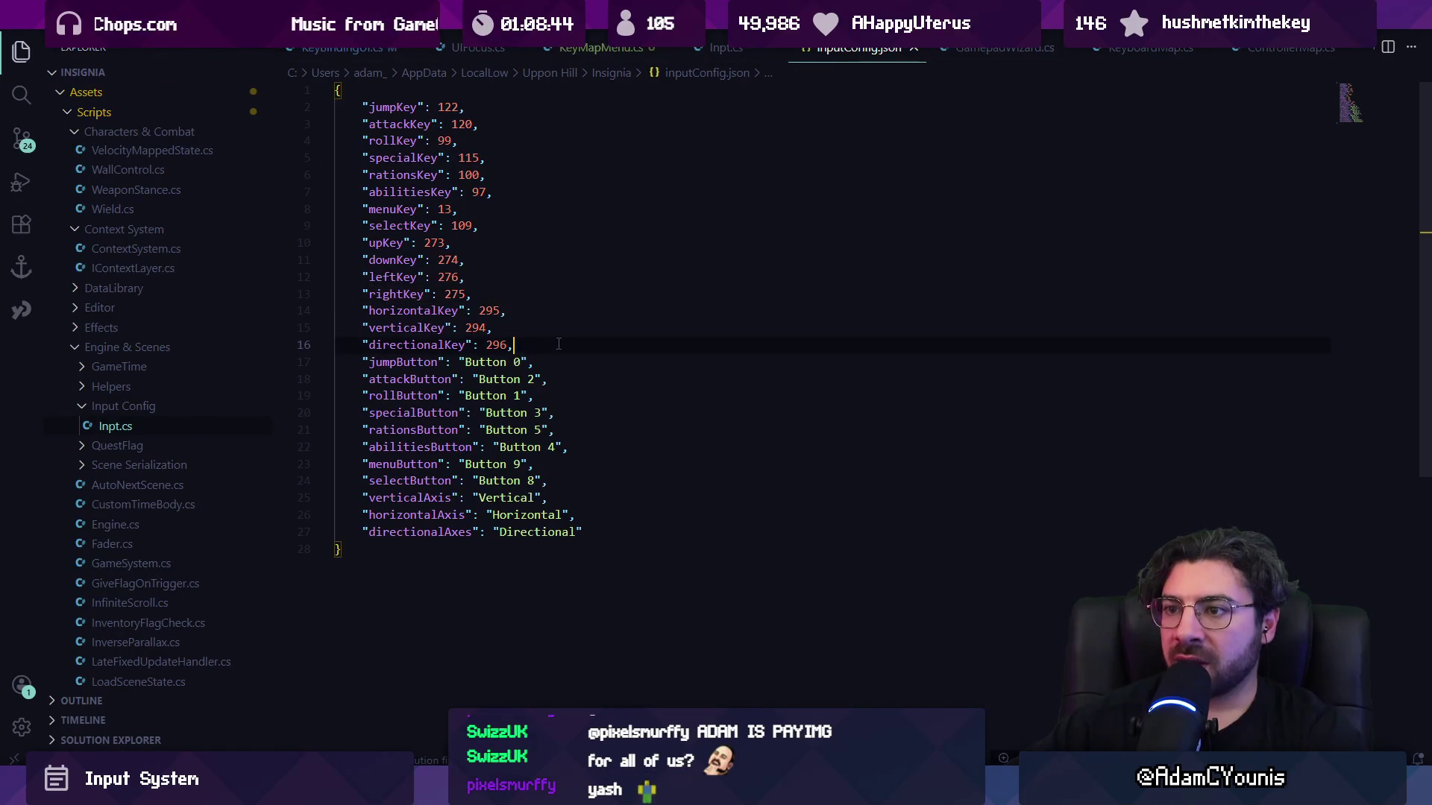
pyautogui.hotkey('shift', 'Up')
pyautogui.hotkey('shift', 'Up')
pyautogui.hotkey('shift', 'Up')
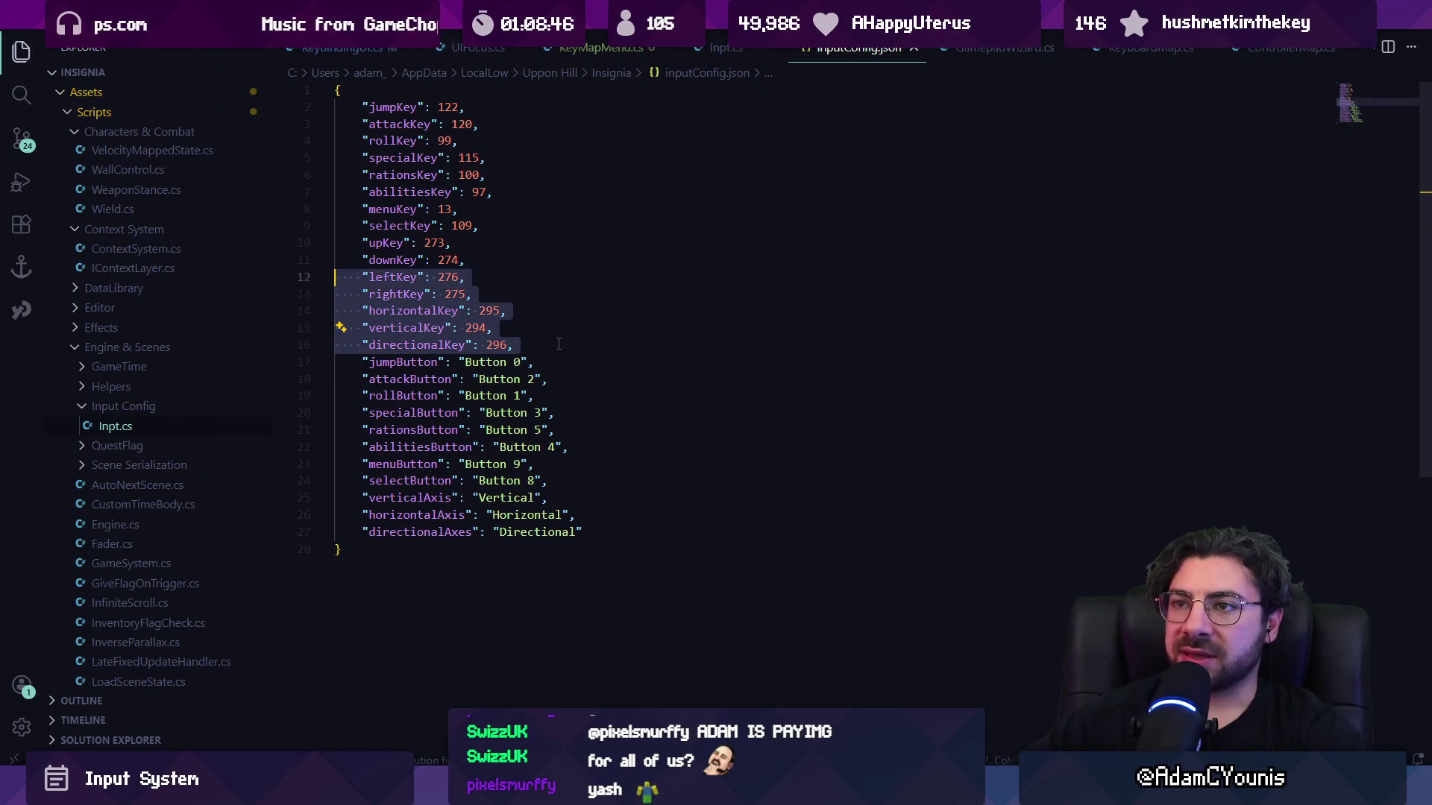
pyautogui.hotkey('shift', 'Down')
pyautogui.hotkey('shift', 'Down')
pyautogui.hotkey('shift', 'Down')
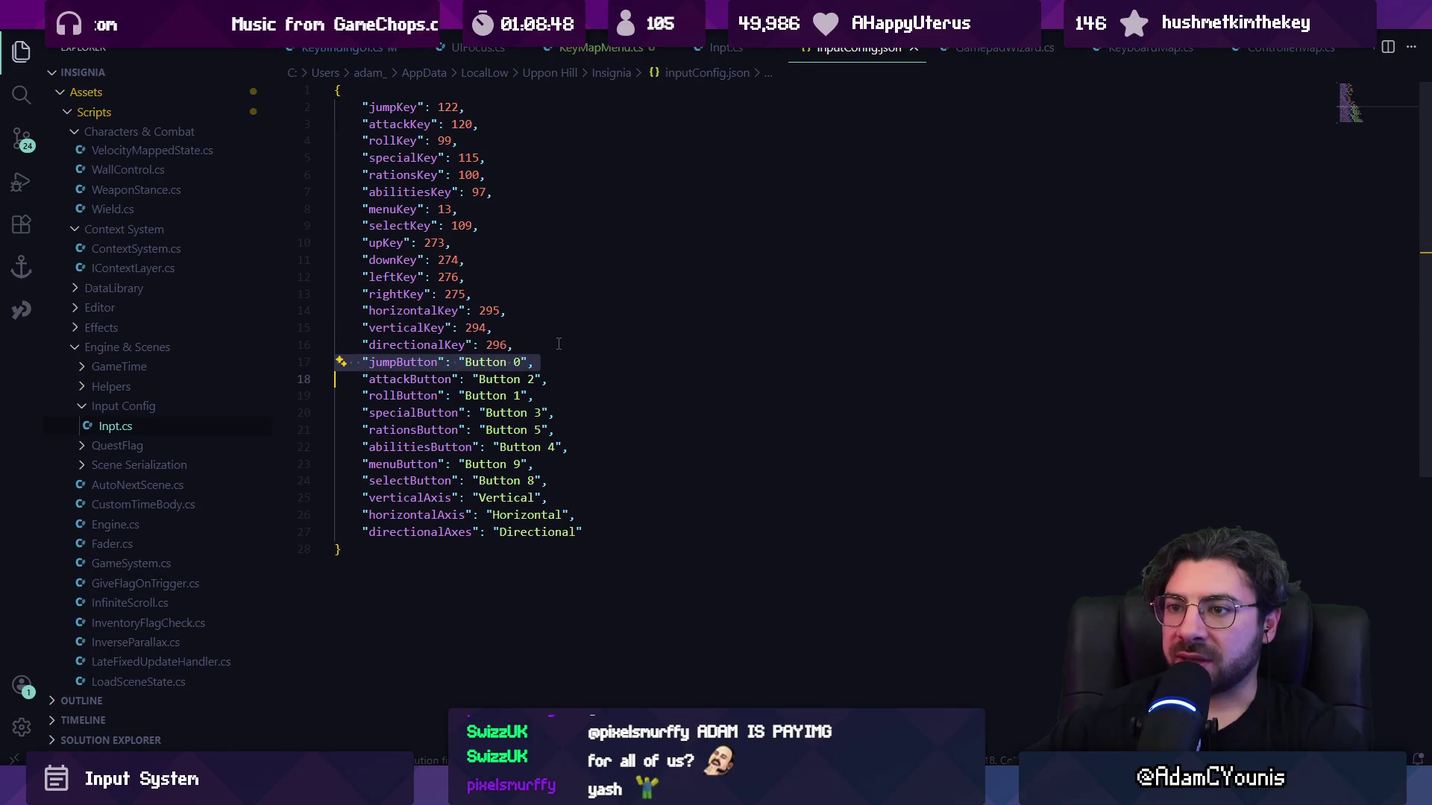
pyautogui.hotkey('shift', 'End')
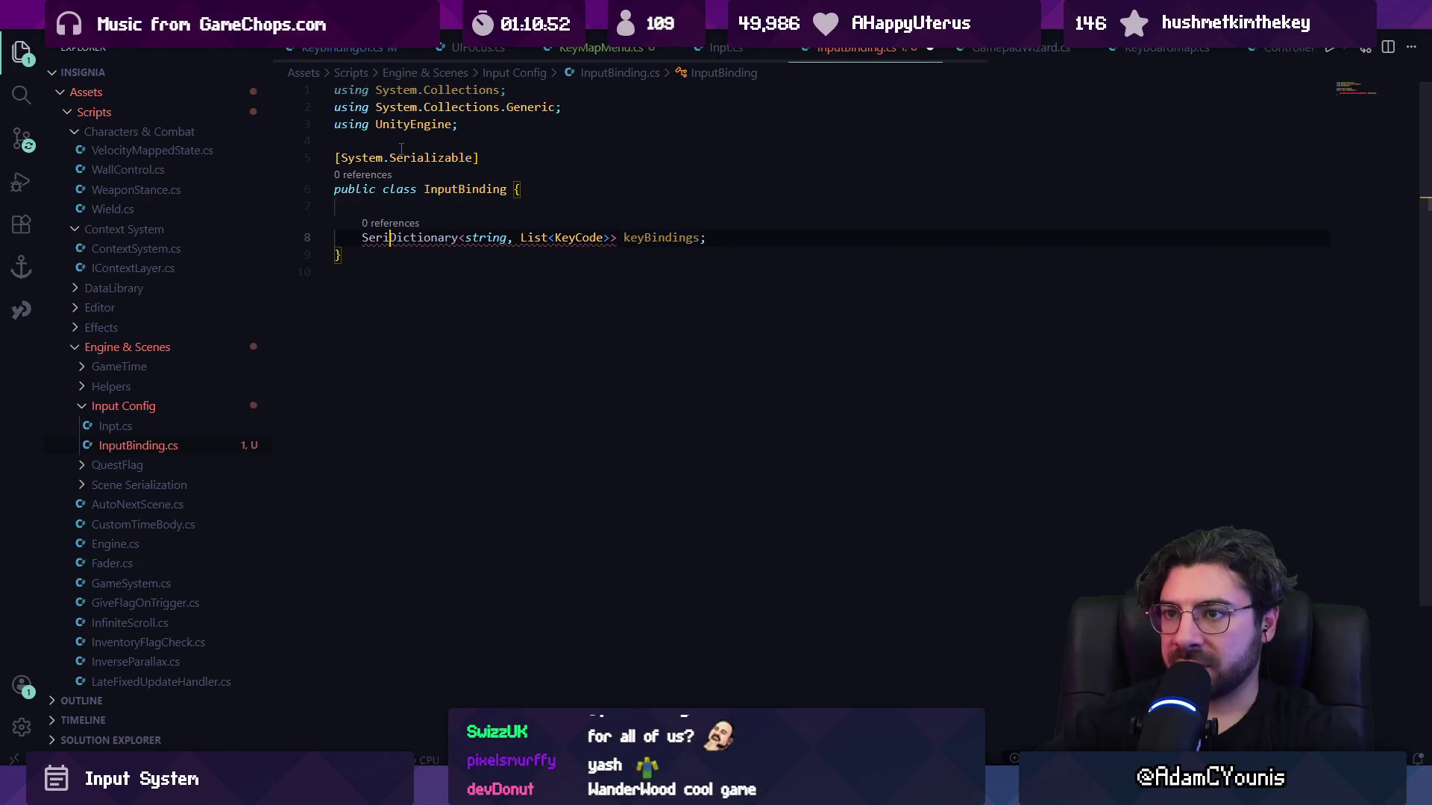
# Complete the type name to SerializableDictionary and glance at its class definition before returning.
pyautogui.write('izable')
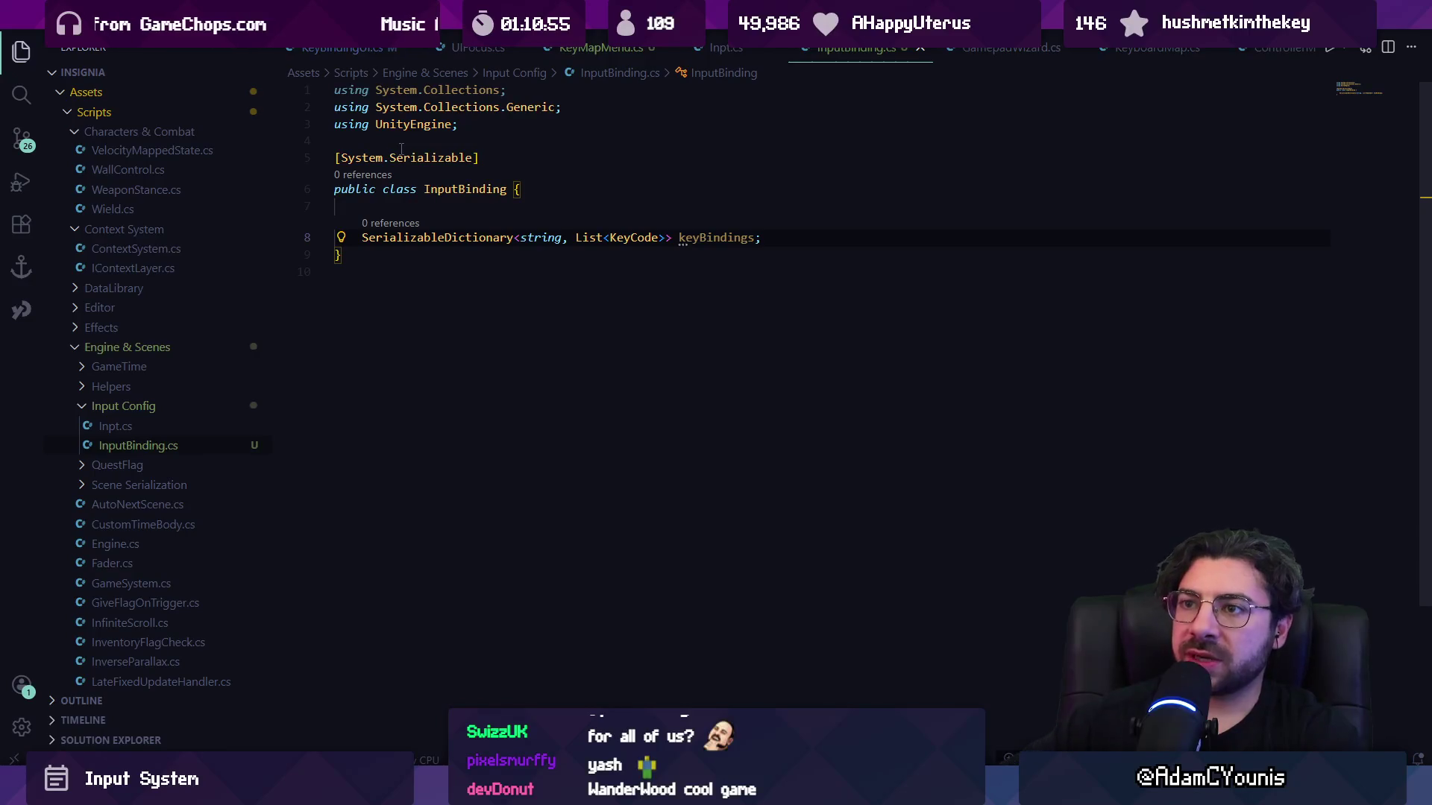
pyautogui.keyDown('ctrl'); pyautogui.click(430, 237); pyautogui.keyUp('ctrl')
pyautogui.hotkey('alt', 'Left')
pyautogui.hotkey('alt', 'Right')
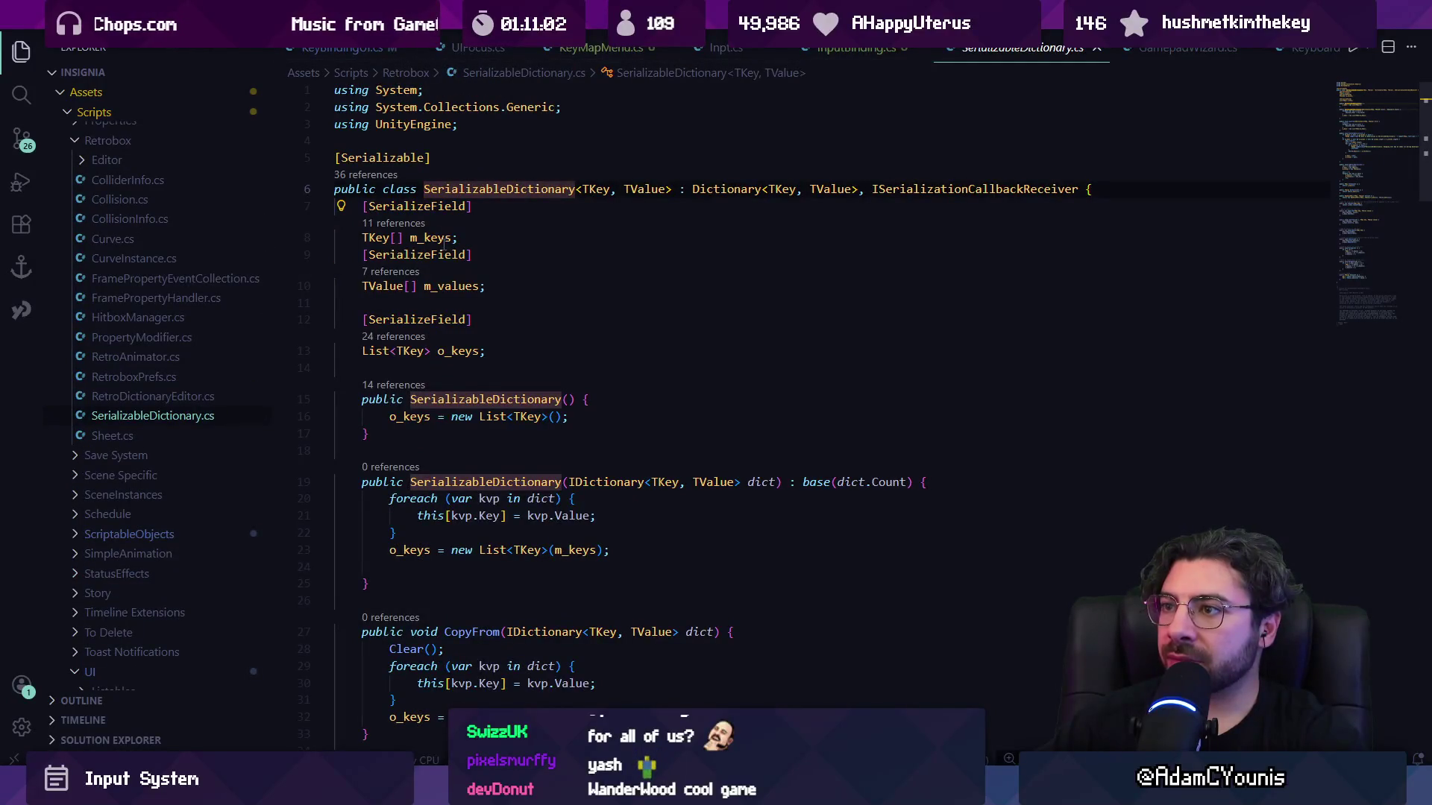
pyautogui.hotkey('alt', 'Left')
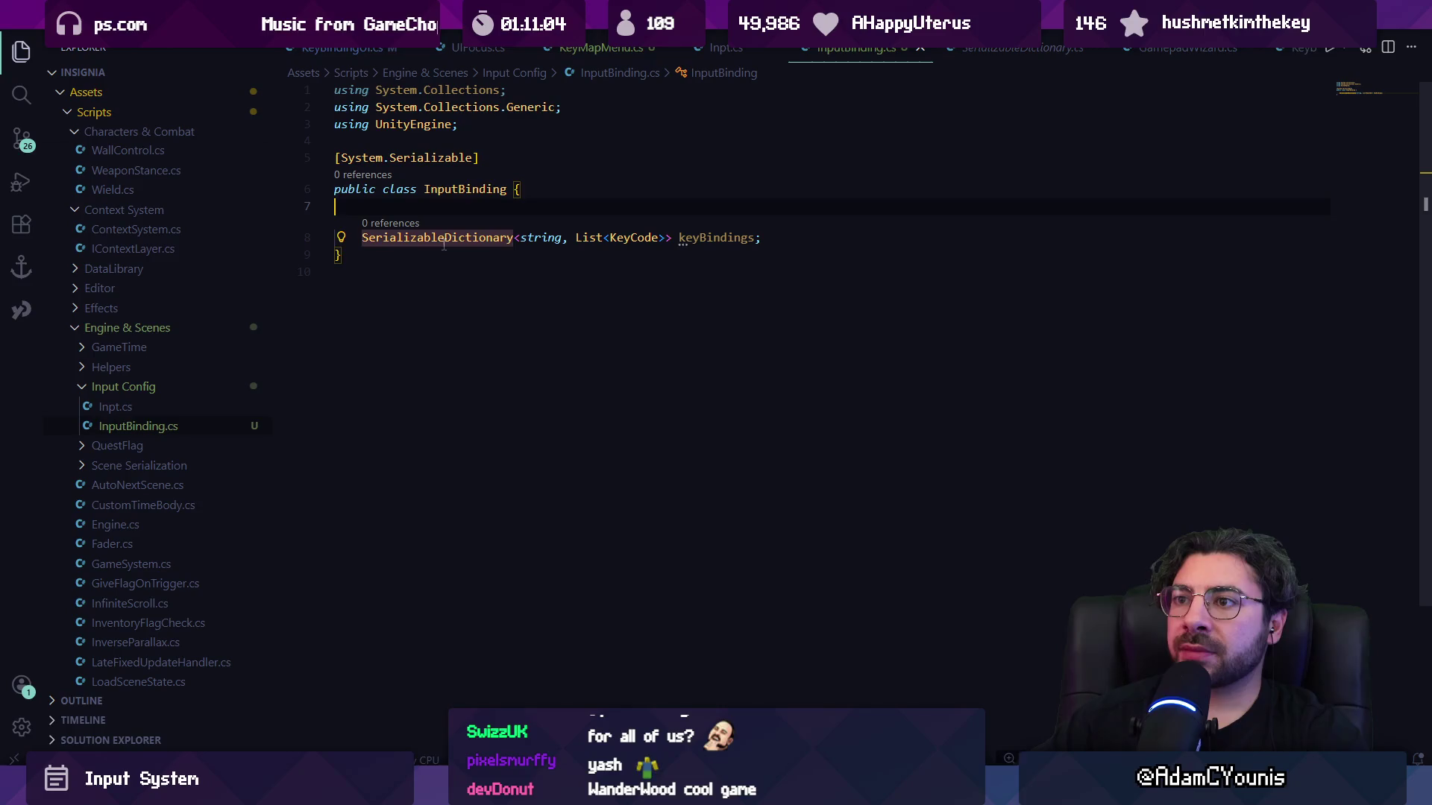
# Edit the start of the keyBindings line, removing a stray 'KeyBindings' word typed there.
pyautogui.click(444, 240)
pyautogui.hotkey('ctrl', 'shift', 'Right')
pyautogui.hotkey('ctrl', 'shift', 'Right')
pyautogui.hotkey('ctrl', 'shift', 'Right')
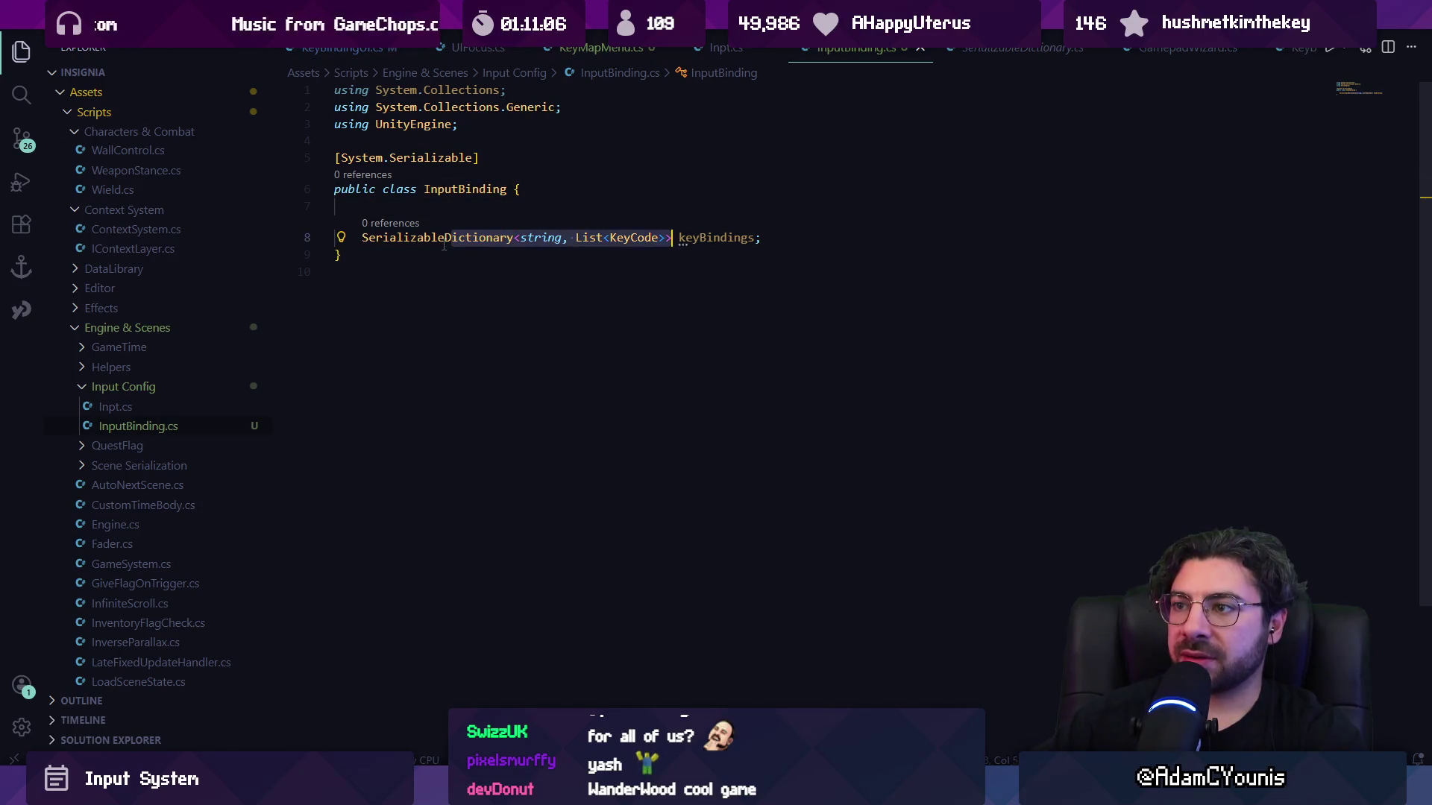
pyautogui.press('Escape')
pyautogui.press('Home')
pyautogui.write('KeyBindsin')
pyautogui.press('BackSpace')
pyautogui.press('BackSpace')
pyautogui.press('BackSpace')
pyautogui.write('ings')
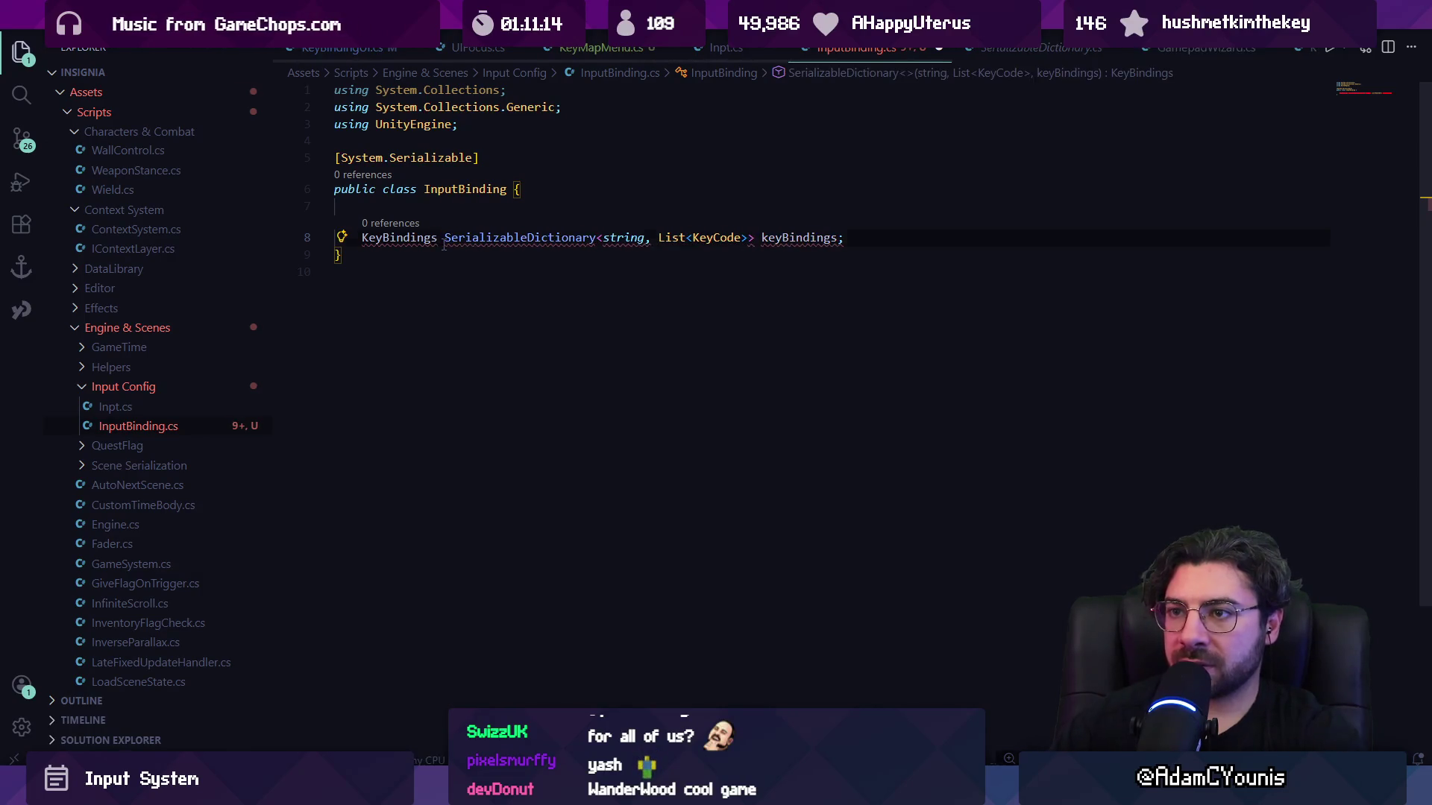
pyautogui.hotkey('ctrl', 'shift', 'Right')
pyautogui.press('Delete')
pyautogui.press('Delete')
# Prefix the keyBindings field with public and begin a new field line below it.
pyautogui.write('public')
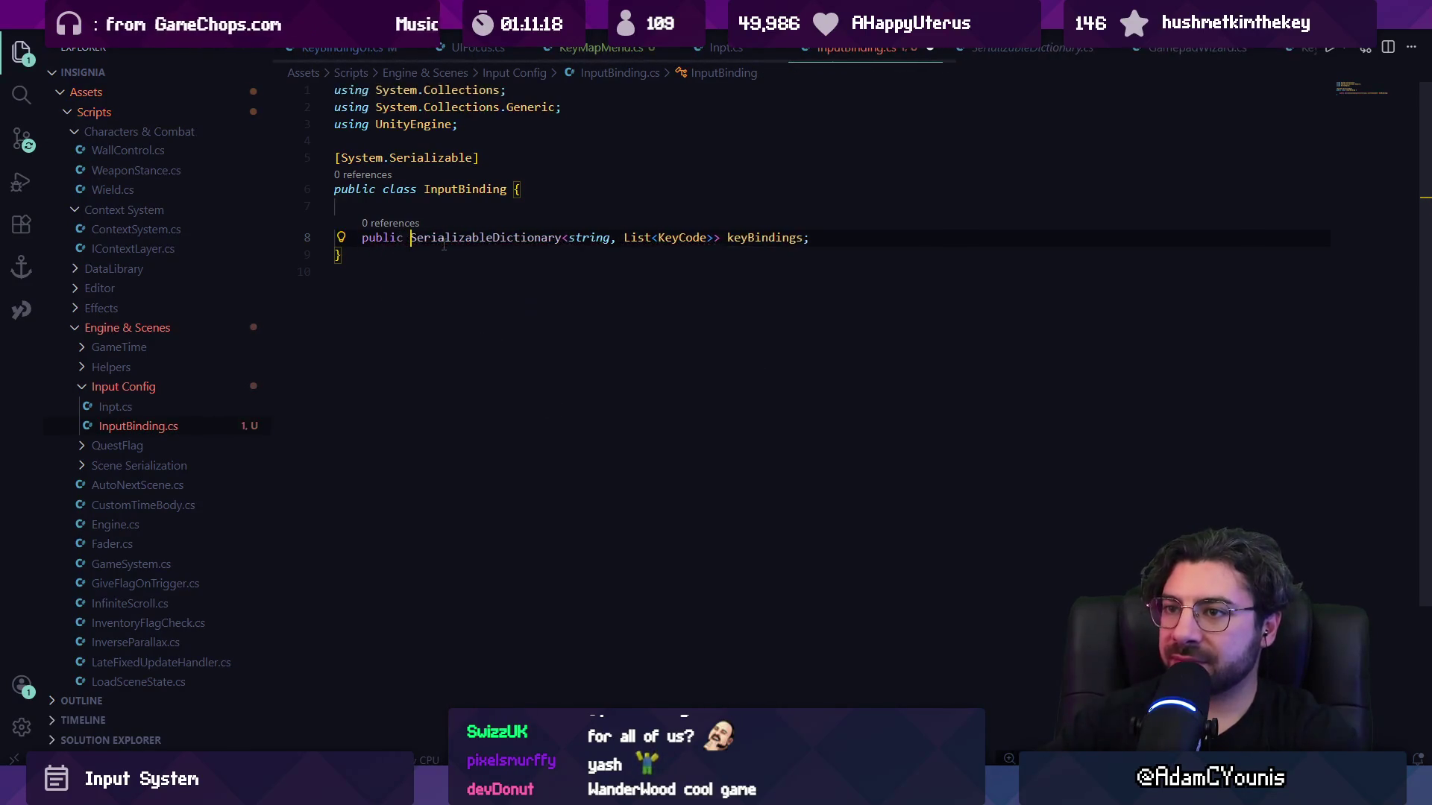
pyautogui.click(444, 247)
pyautogui.press('Return')
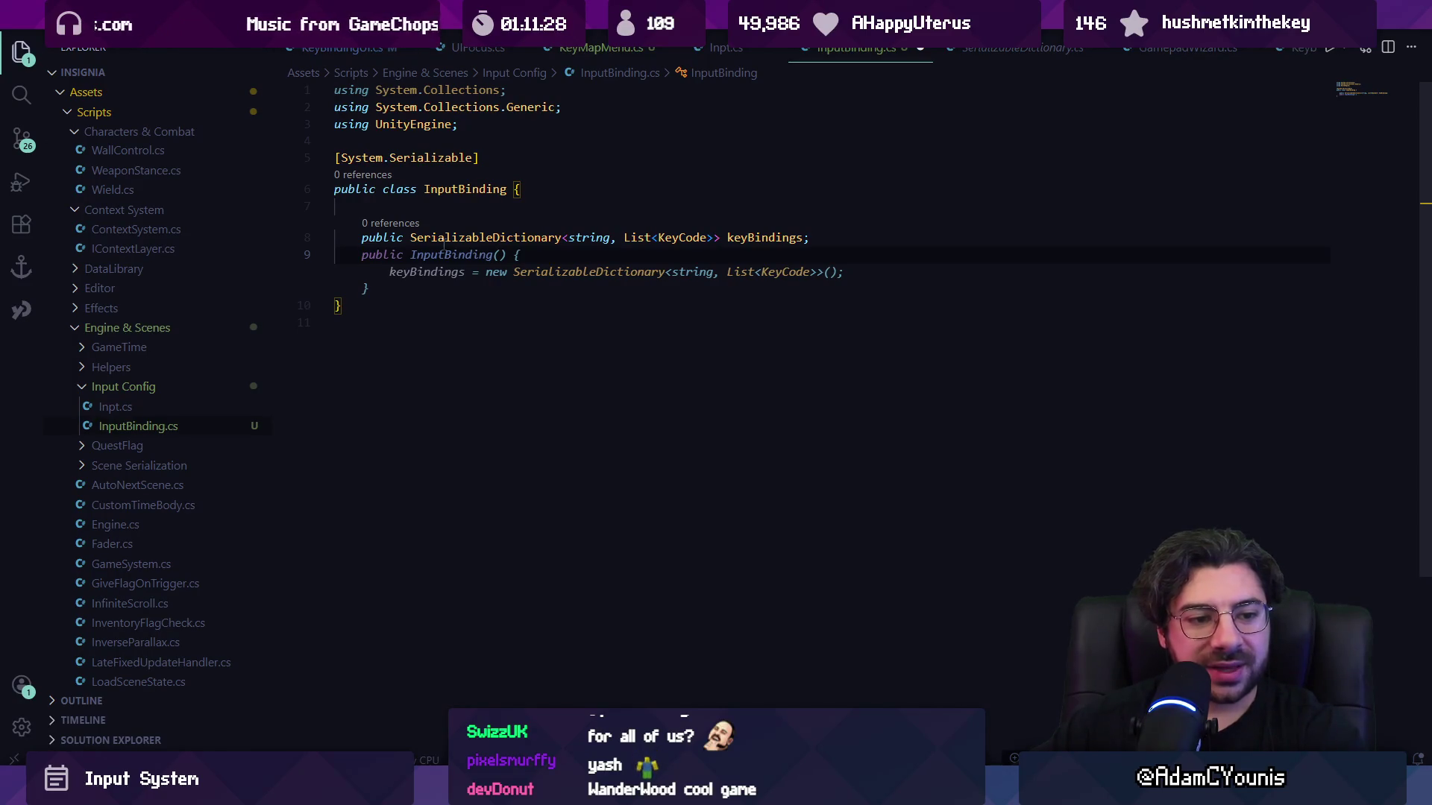
# Start the public SerializableDictionary declaration for buttonBindings, fixing typos along the way.
pyautogui.press('Escape')
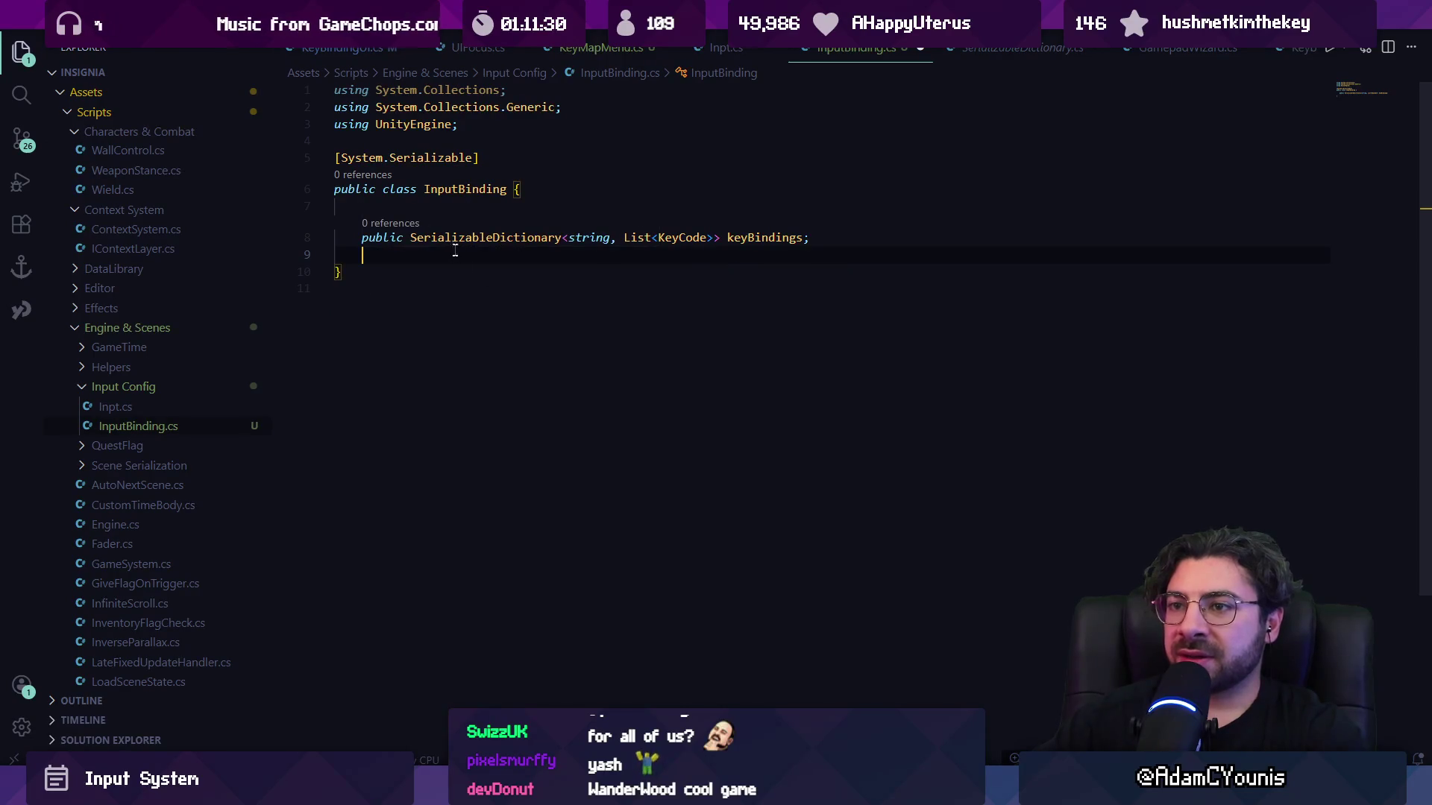
pyautogui.write('pouyb')
pyautogui.press('BackSpace')
pyautogui.write('blic Serializable')
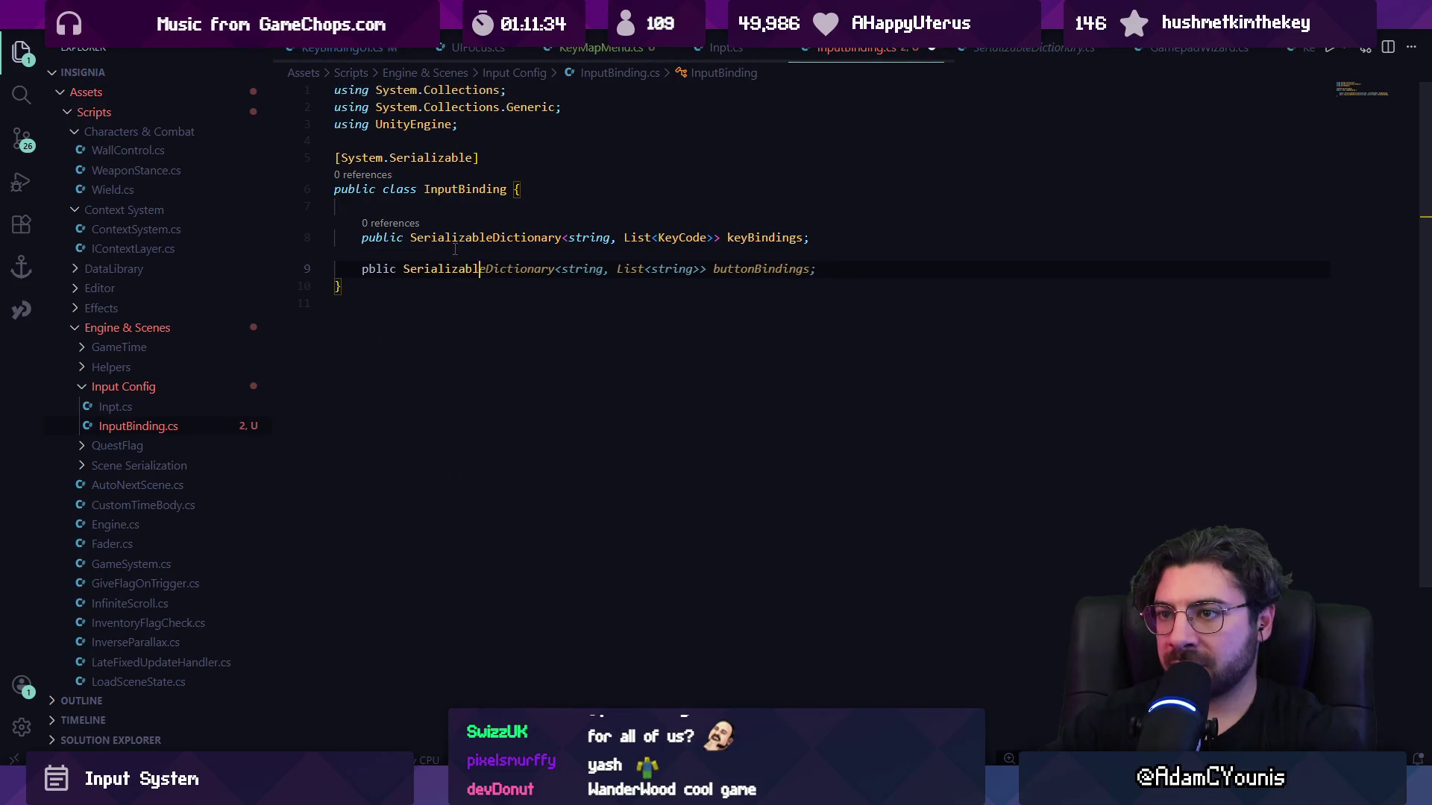
pyautogui.hotkey('shift', 'Home')
pyautogui.write('pu')
pyautogui.press('Tab')
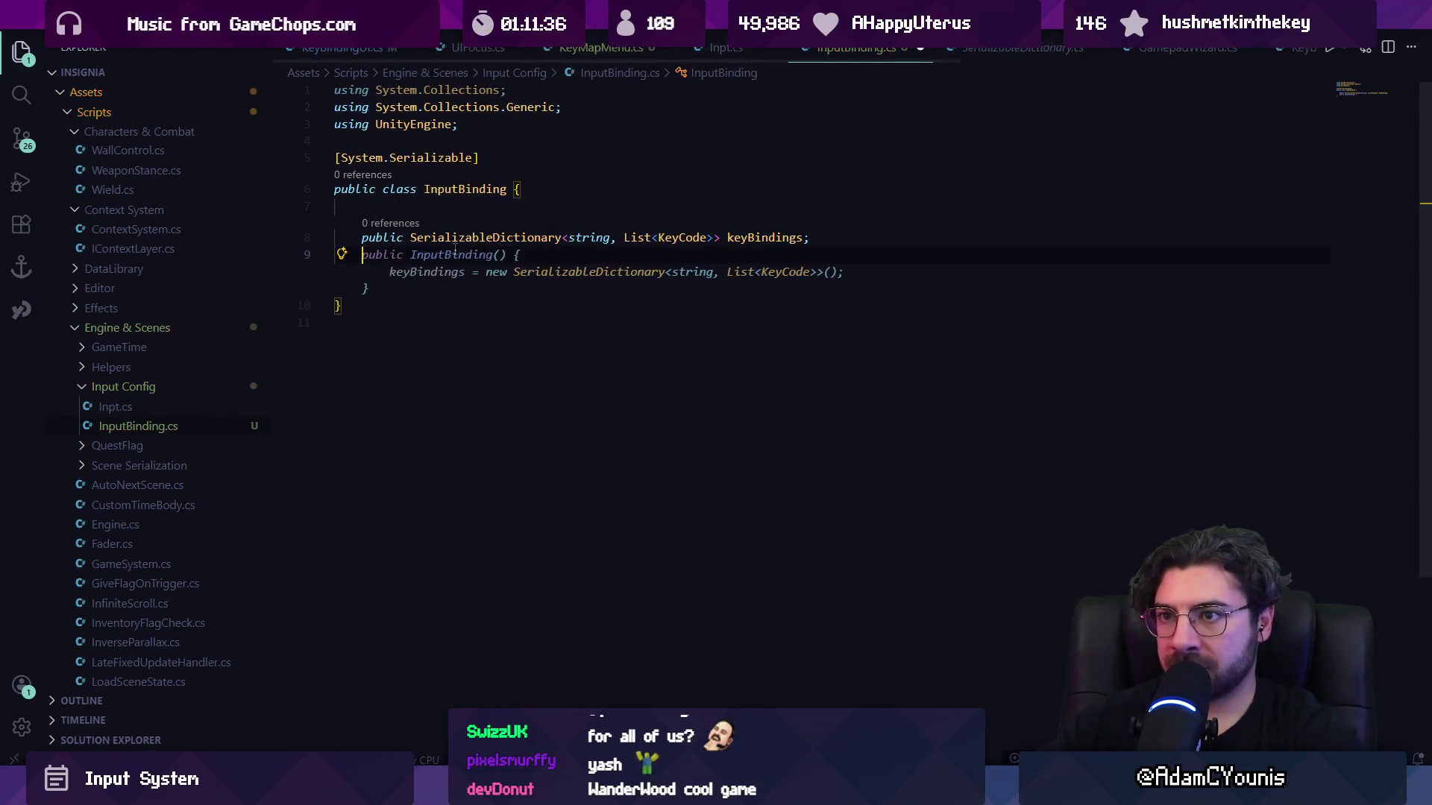
pyautogui.write('alizable')
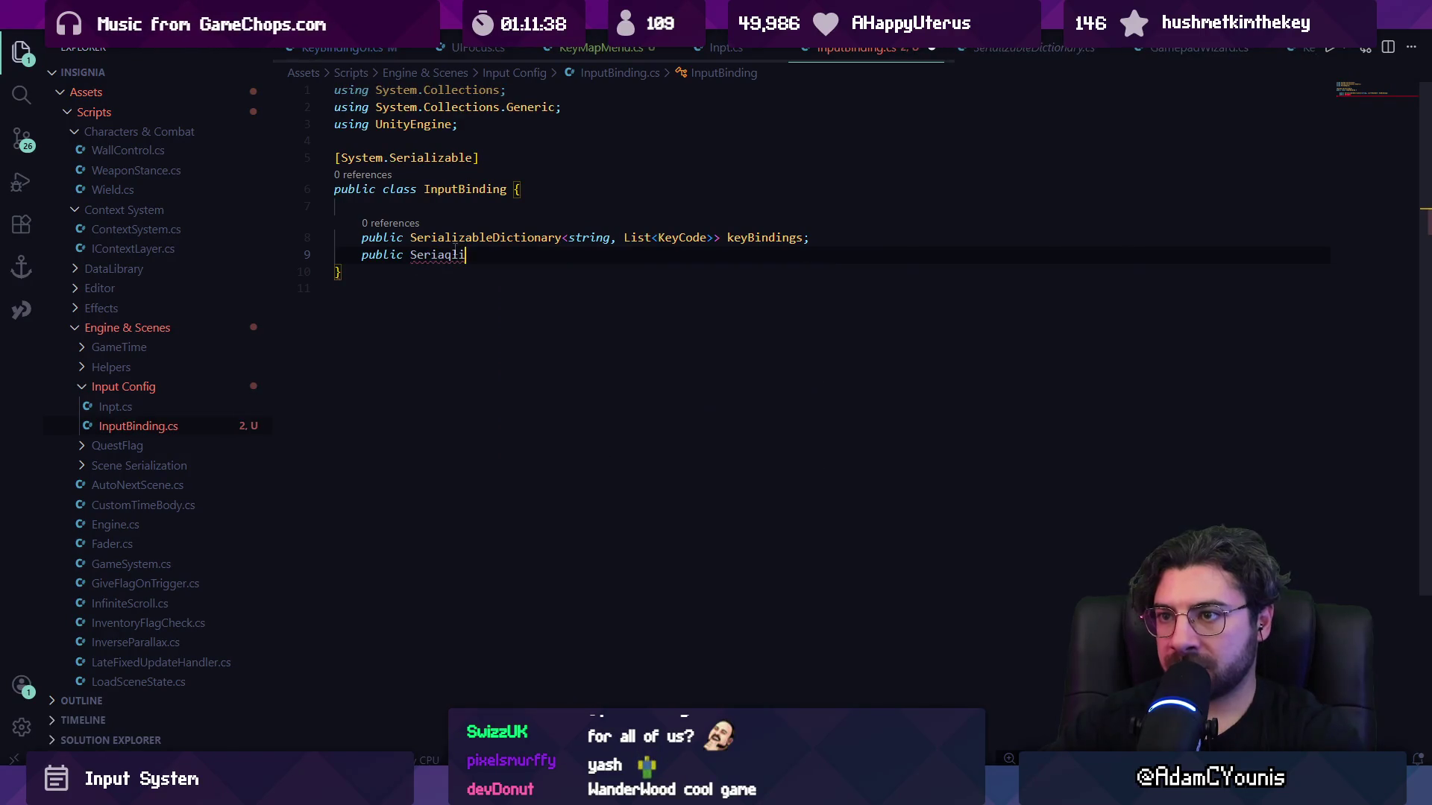
pyautogui.write('Dic')
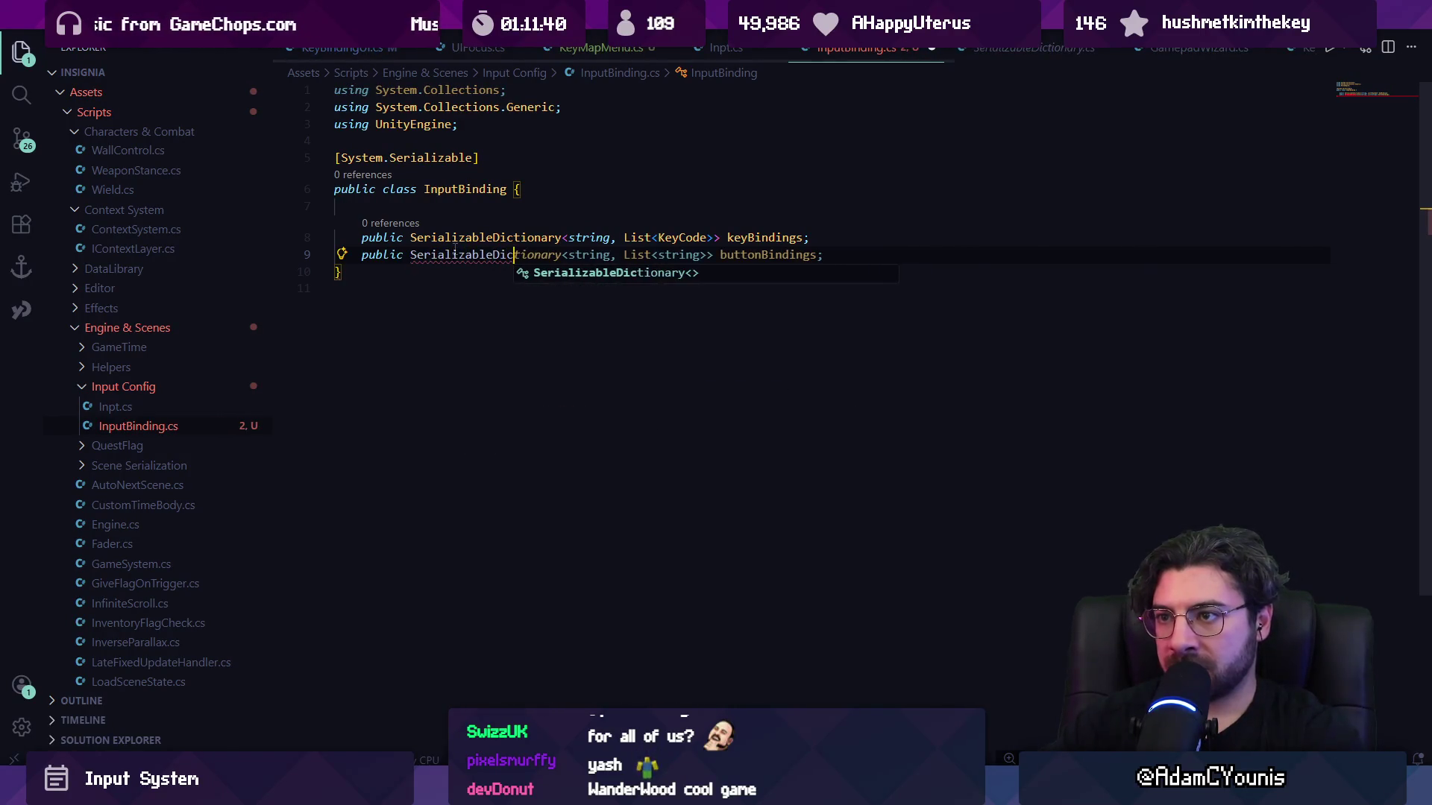
pyautogui.write('tionary')
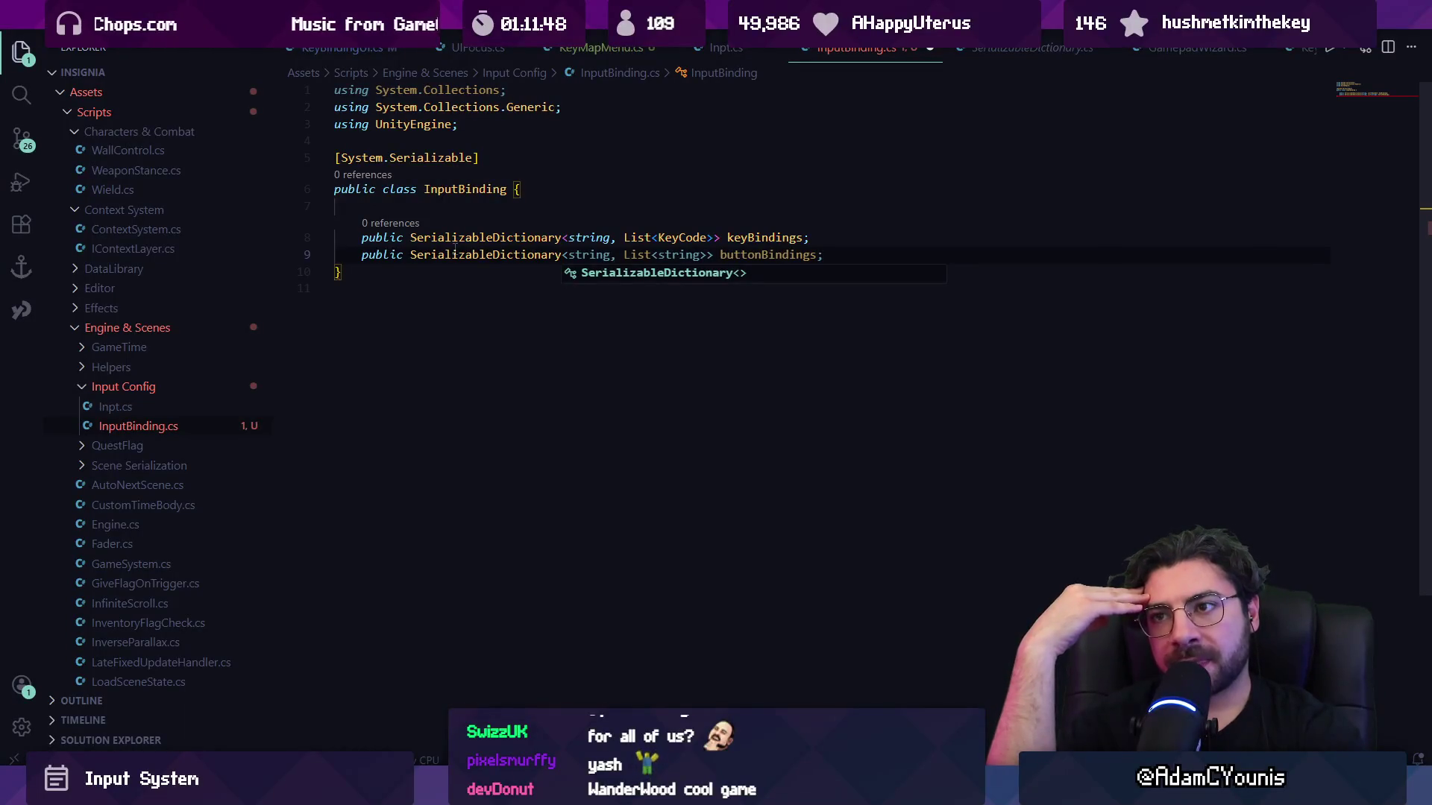
# Undo the buttonBindings line and delete both dictionary field lines.
pyautogui.hotkey('ctrl', 'z')
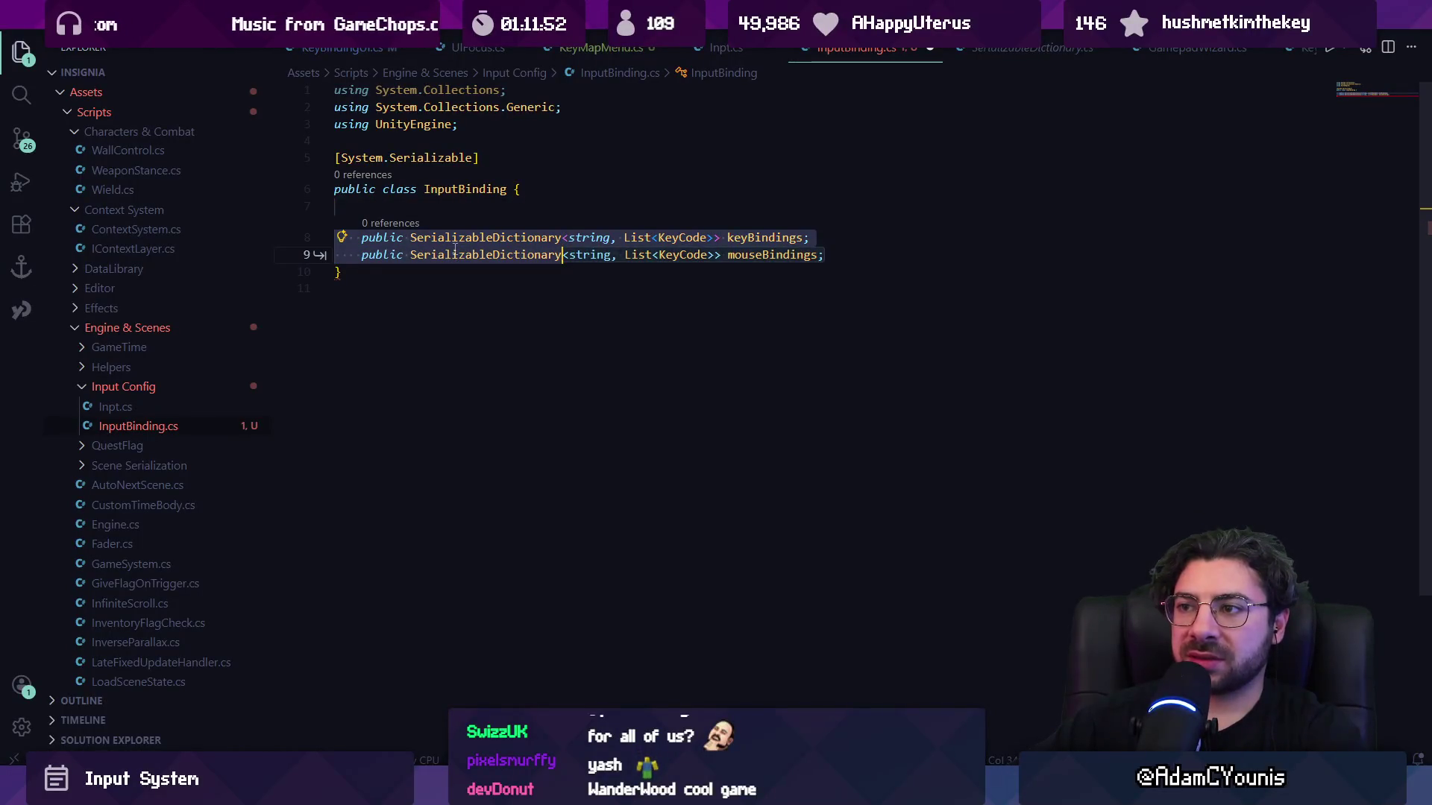
pyautogui.press('Down')
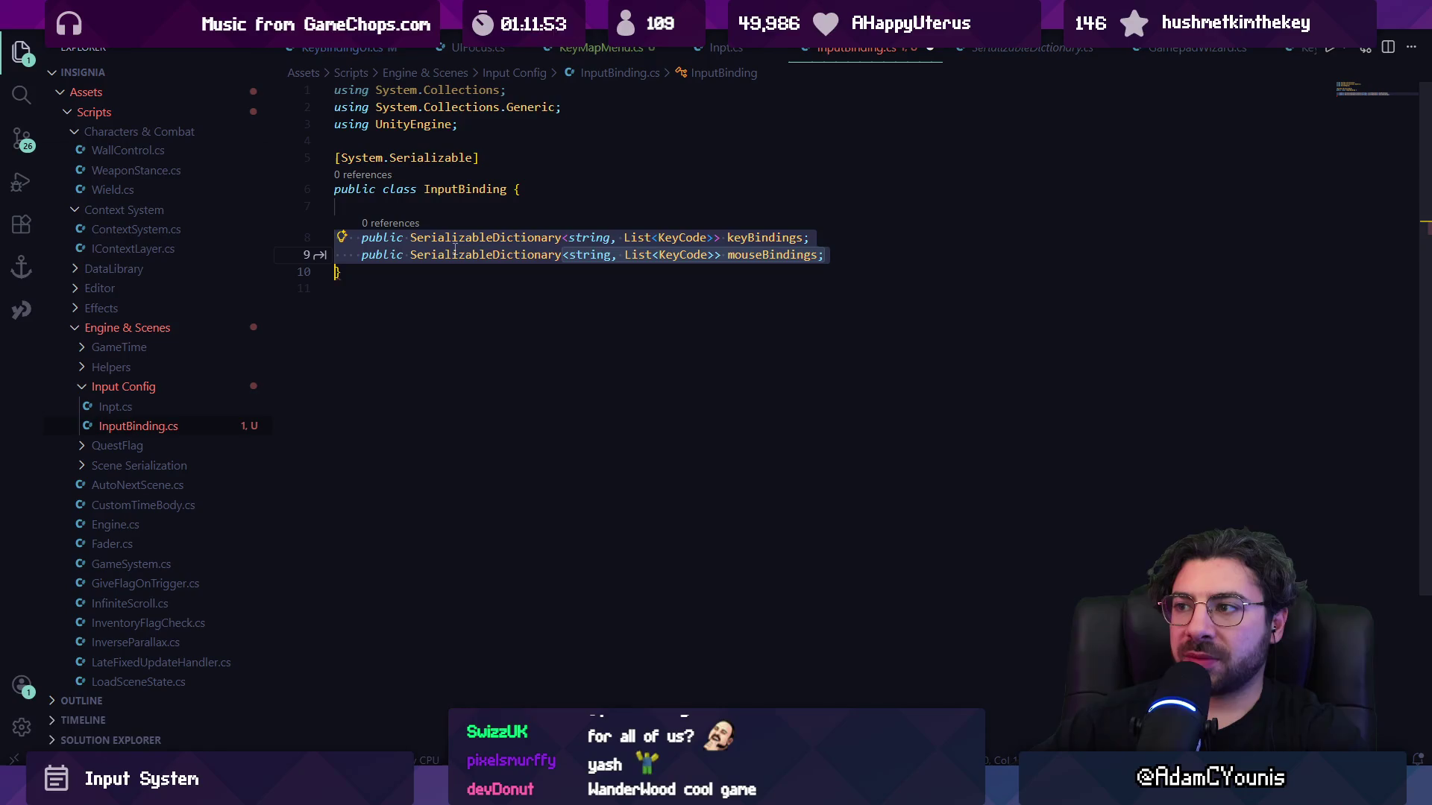
pyautogui.press('BackSpace')
# Try a replacement public List<string> jumpKeys field, then remove it so the class body is empty.
pyautogui.press('Tab')
pyautogui.write('Key')
pyautogui.press('BackSpace')
pyautogui.press('BackSpace')
pyautogui.press('BackSpace')
pyautogui.write('List')
pyautogui.press('BackSpace')
pyautogui.press('BackSpace')
pyautogui.press('BackSpace')
pyautogui.press('BackSpace')
pyautogui.write('Map')
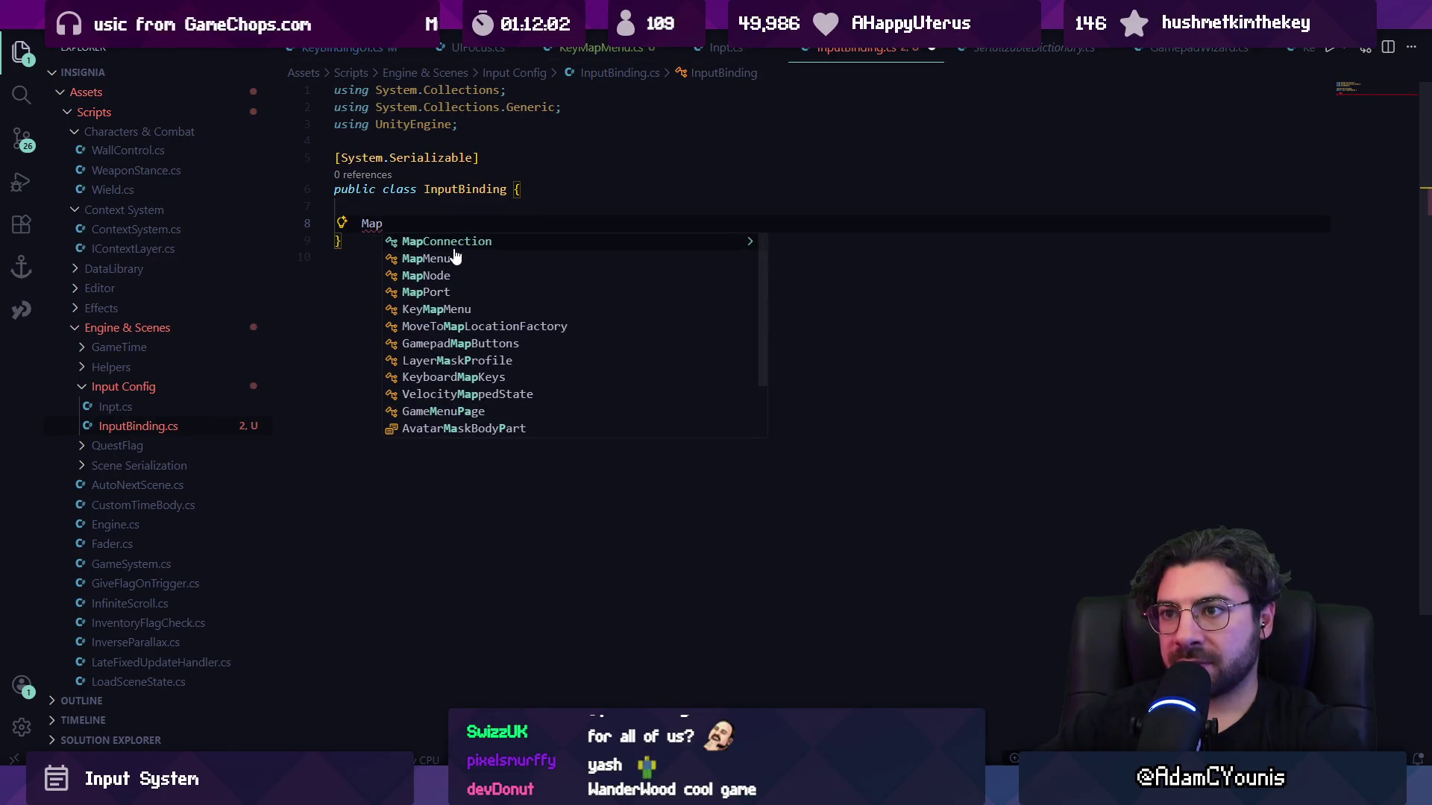
pyautogui.press('Escape')
pyautogui.press('BackSpace')
pyautogui.press('BackSpace')
pyautogui.press('BackSpace')
pyautogui.write('public L')
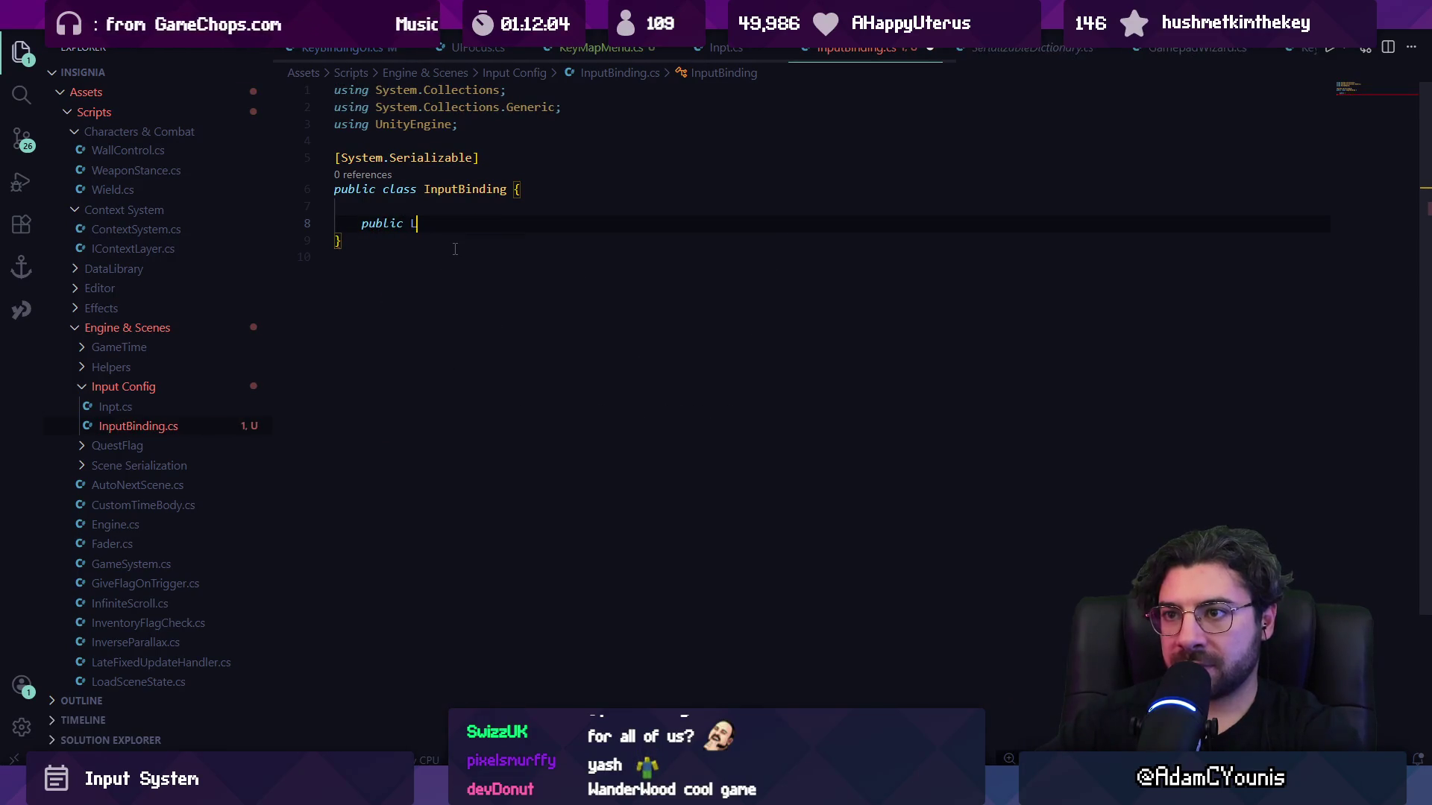
pyautogui.write('ist<Inpt.Btn> buttons;')
pyautogui.hotkey('ctrl', 'BackSpace')
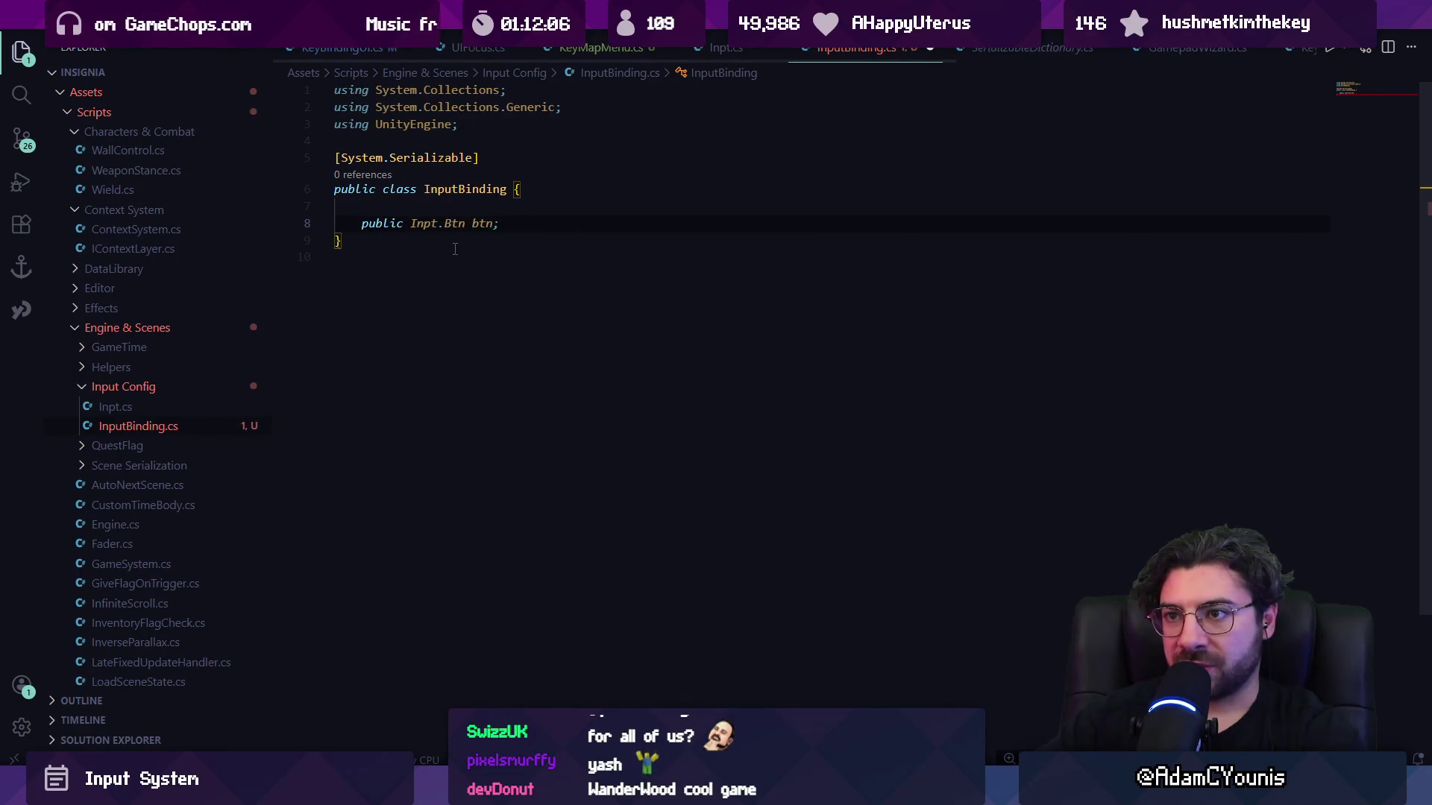
pyautogui.write('List<')
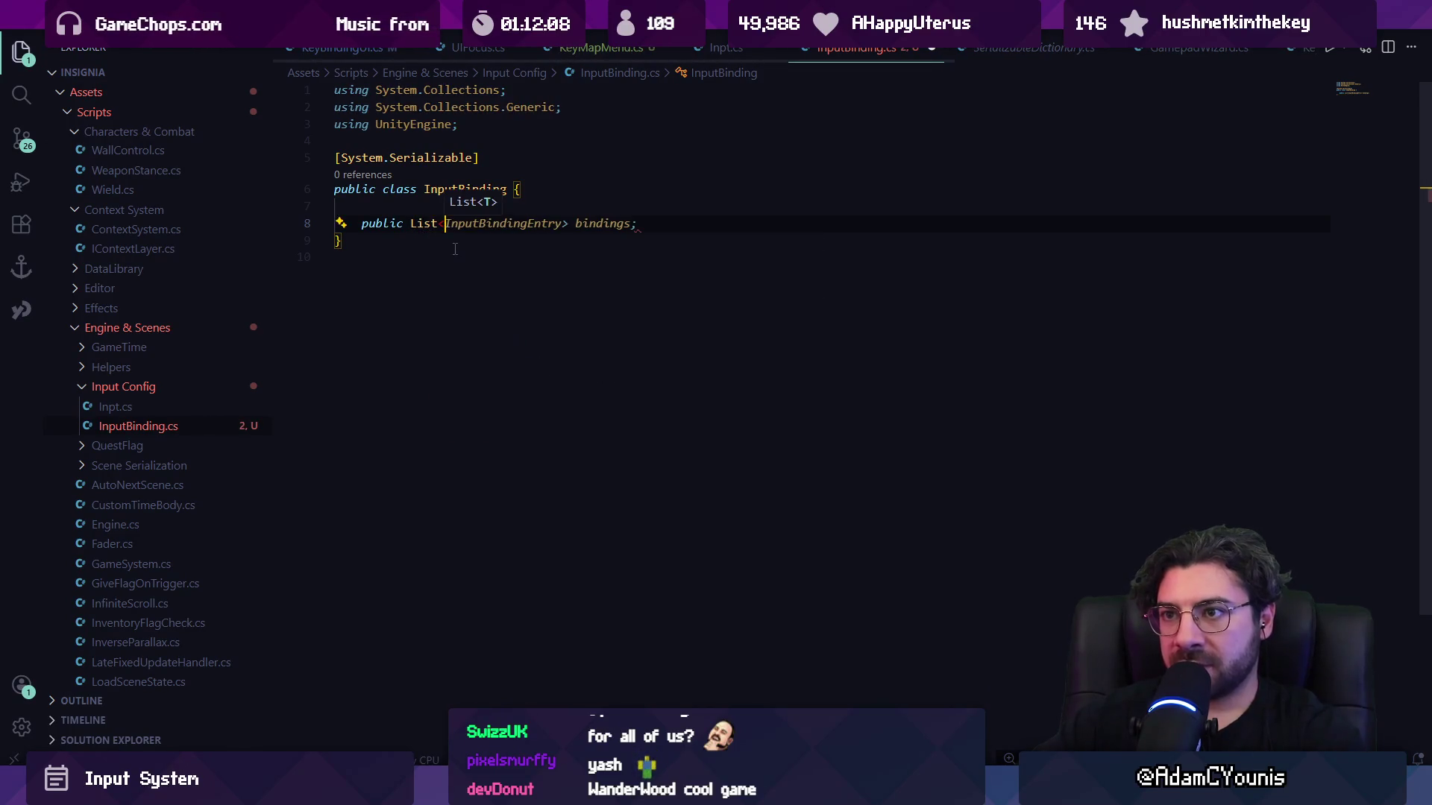
pyautogui.write('string>')
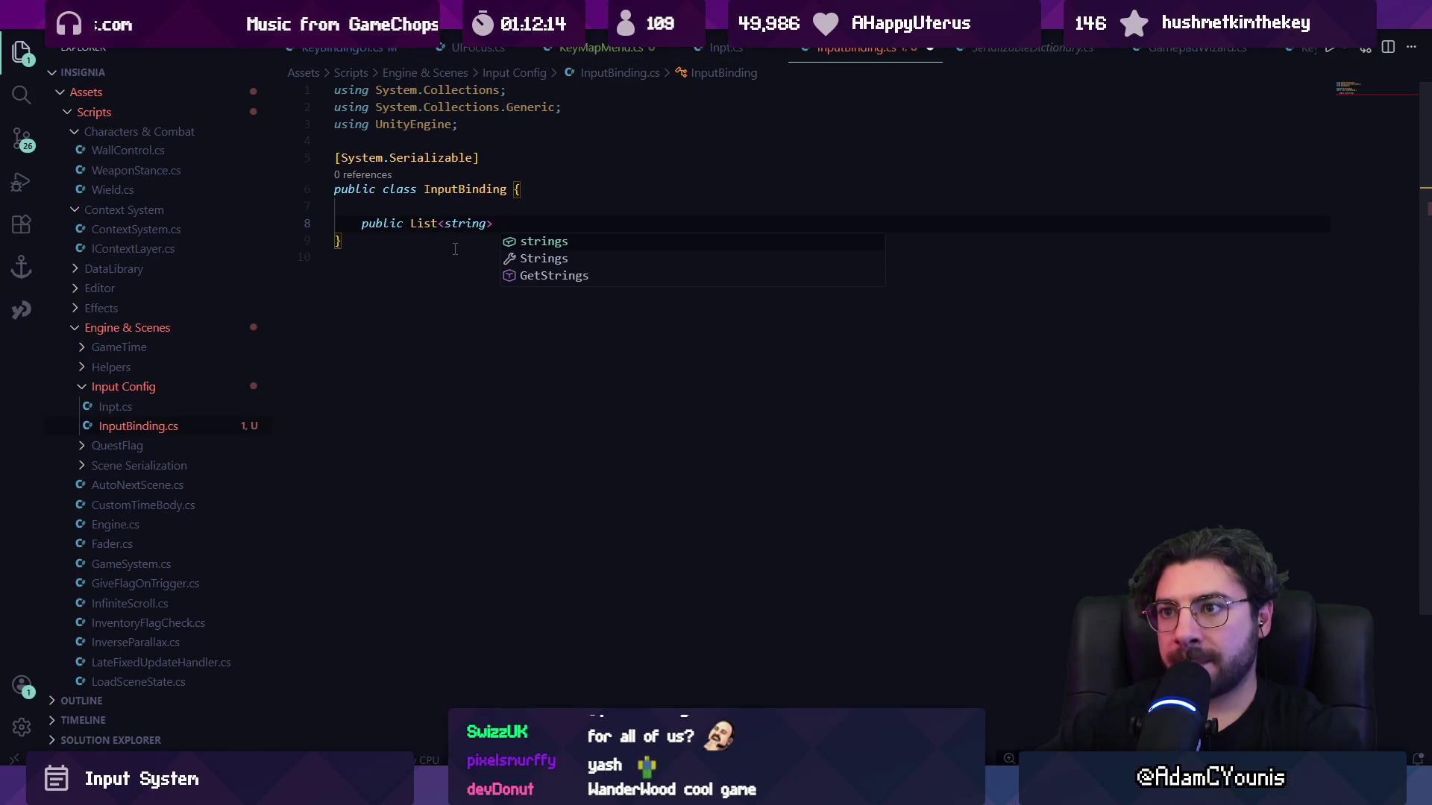
pyautogui.write('jump')
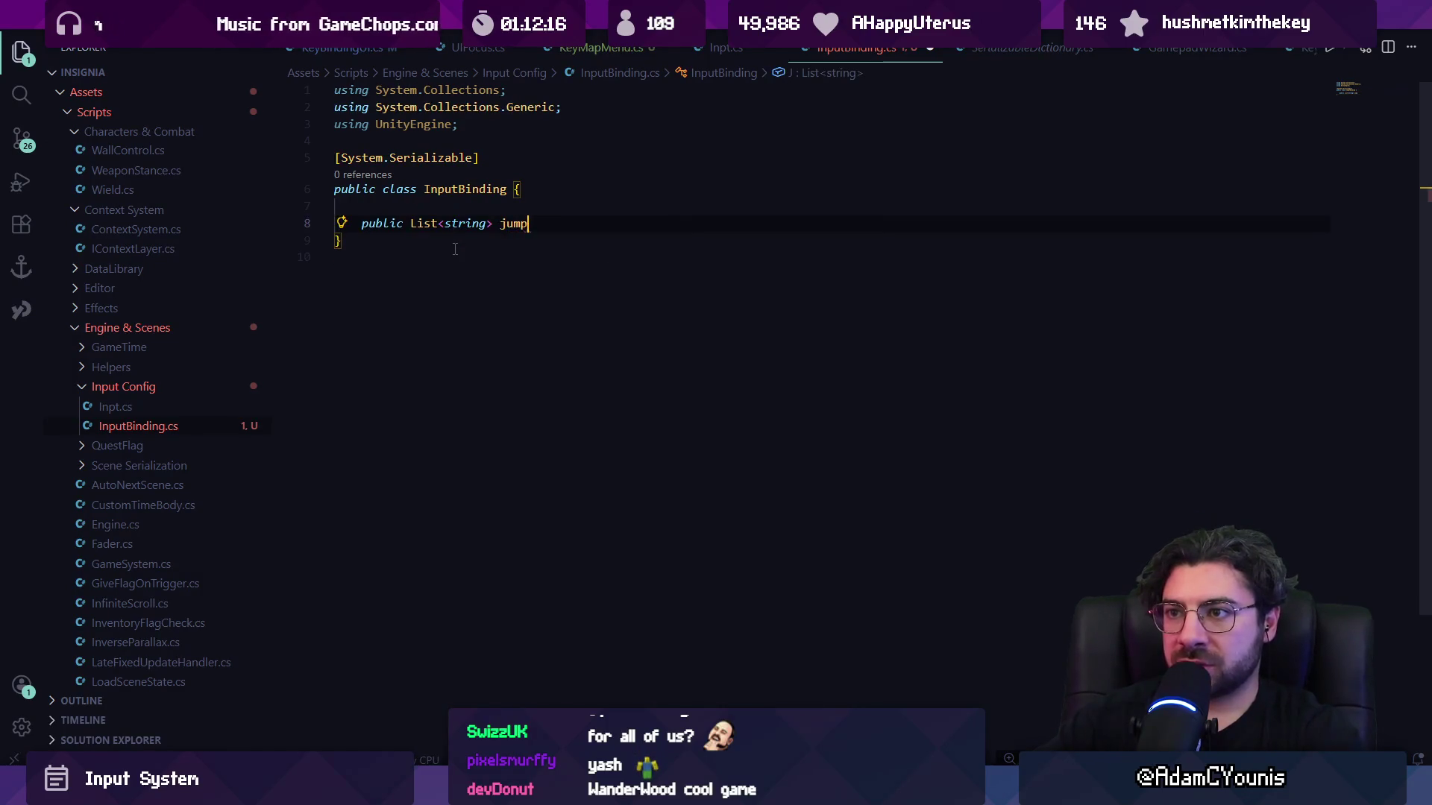
pyautogui.write('Keys;')
pyautogui.press('Return')
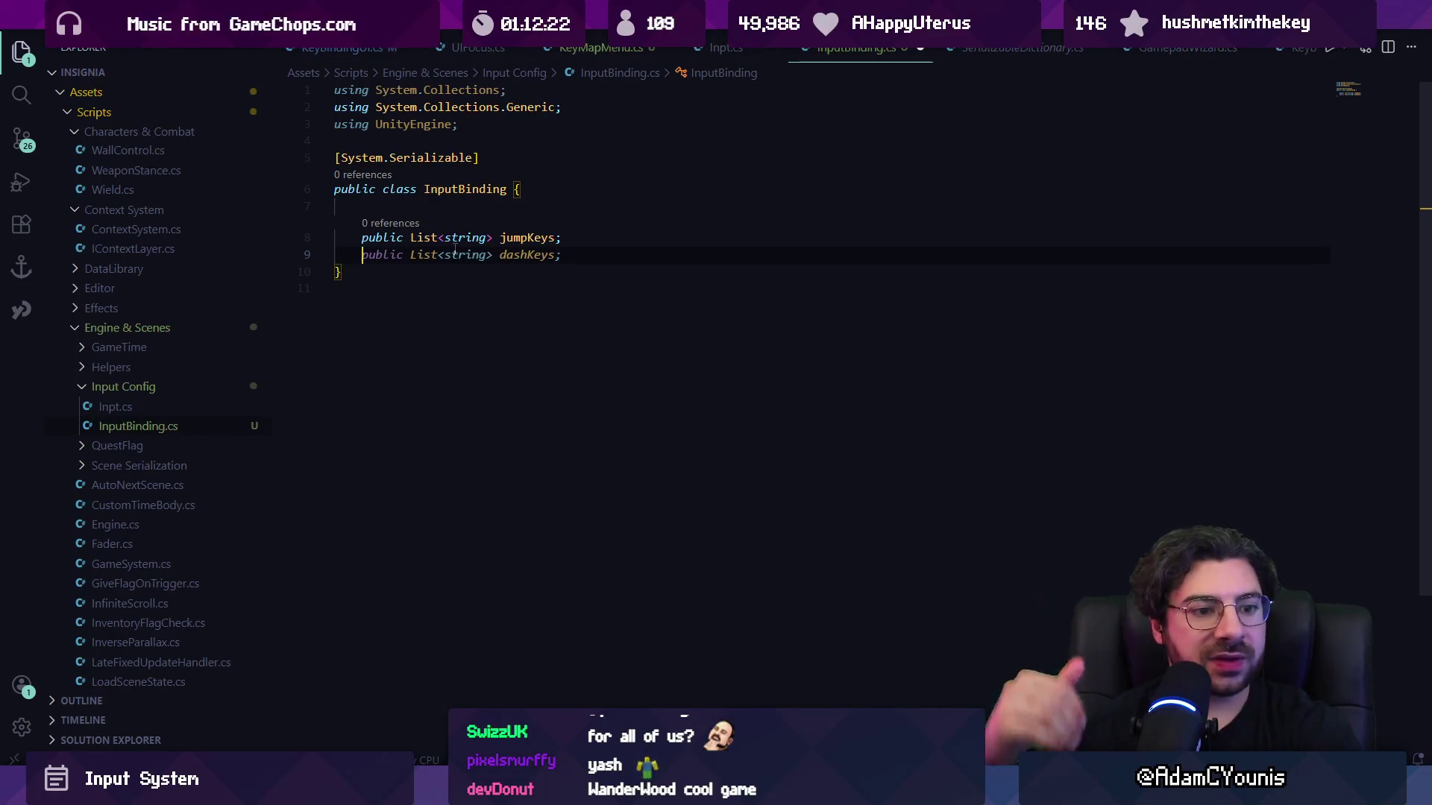
pyautogui.press('BackSpace')
pyautogui.press('BackSpace')
pyautogui.press('BackSpace')
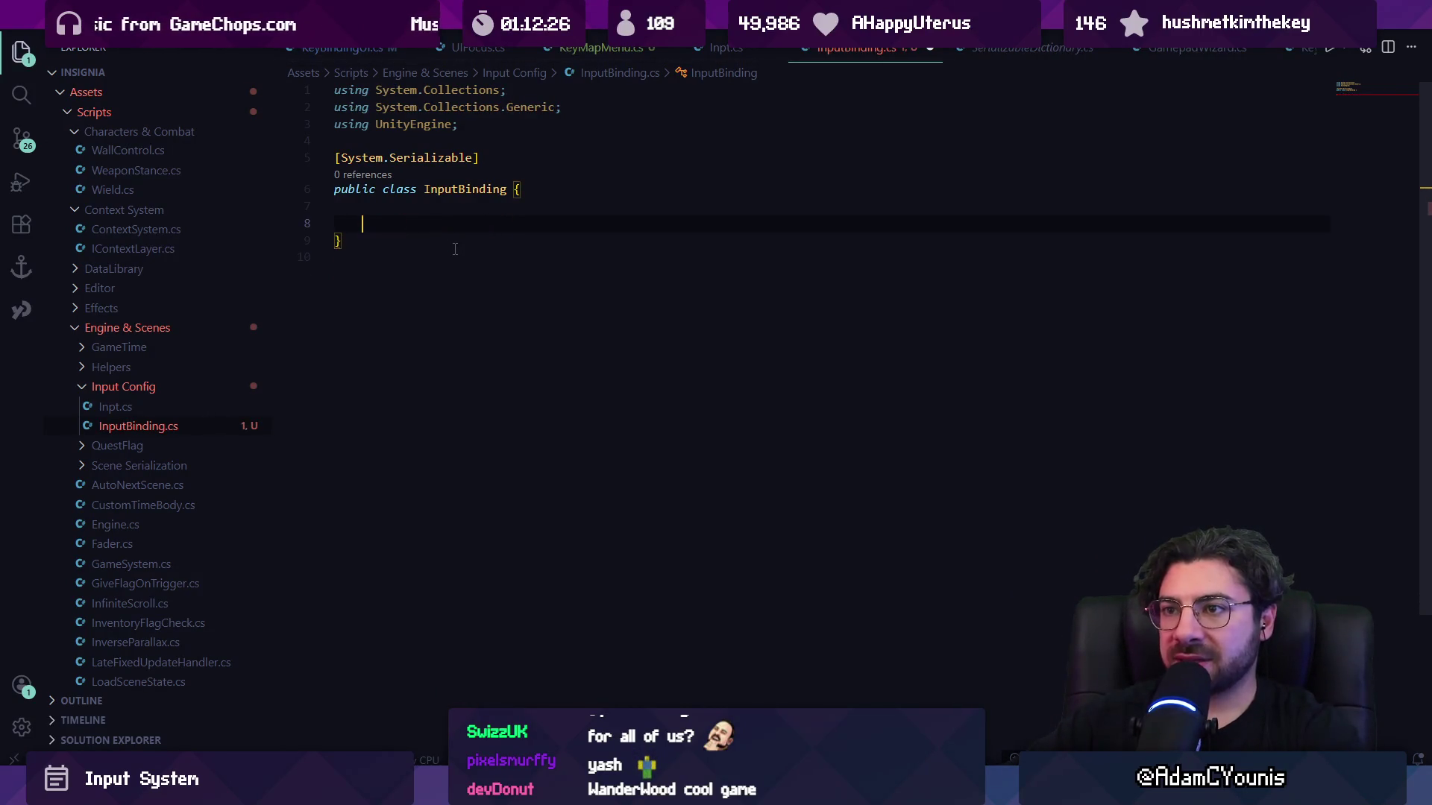
pyautogui.hotkey('ctrl', 'shift', 'k')
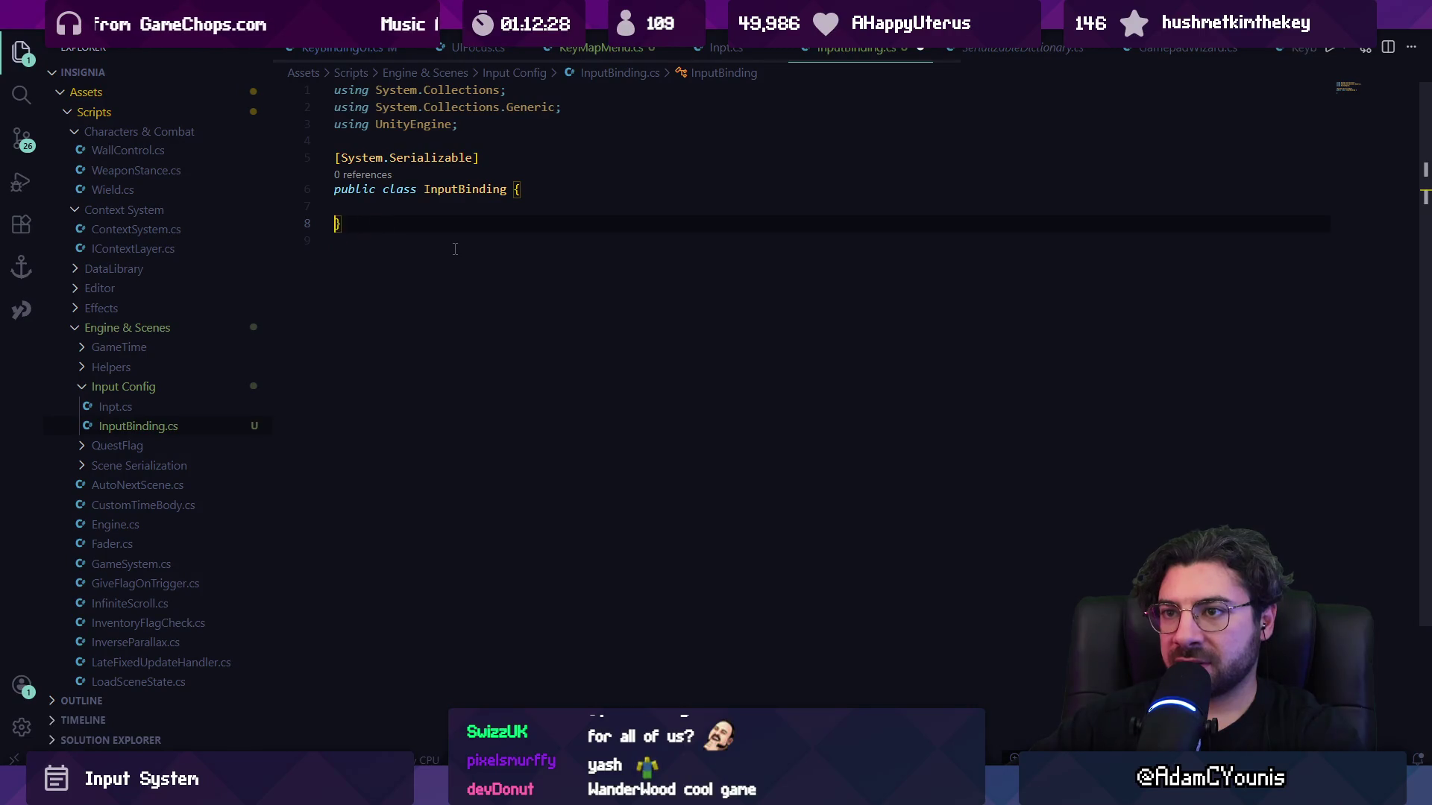
# Paste the keyBindings and mouseBindings SerializableDictionary fields back into the InputBinding class.
pyautogui.write('public SerializableDictionary<string, List<KeyCode>> keyBindings;     public SerializableDictionary')
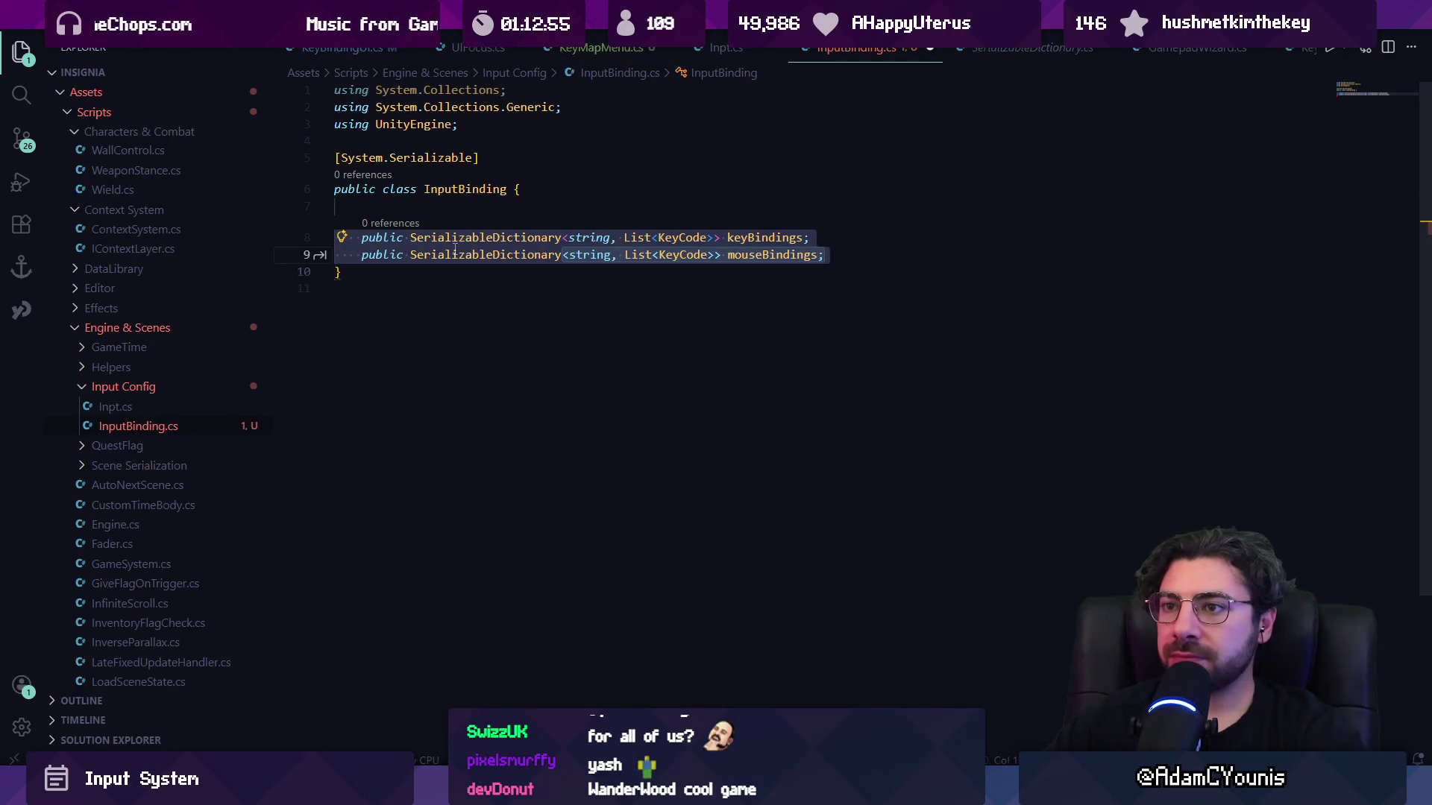
# Turn mouseBindings into SerializableDictionary<string, List<string>> gamepadBindings and leave room for a constructor.
pyautogui.click(455, 249)
pyautogui.hotkey('ctrl', 'Right')
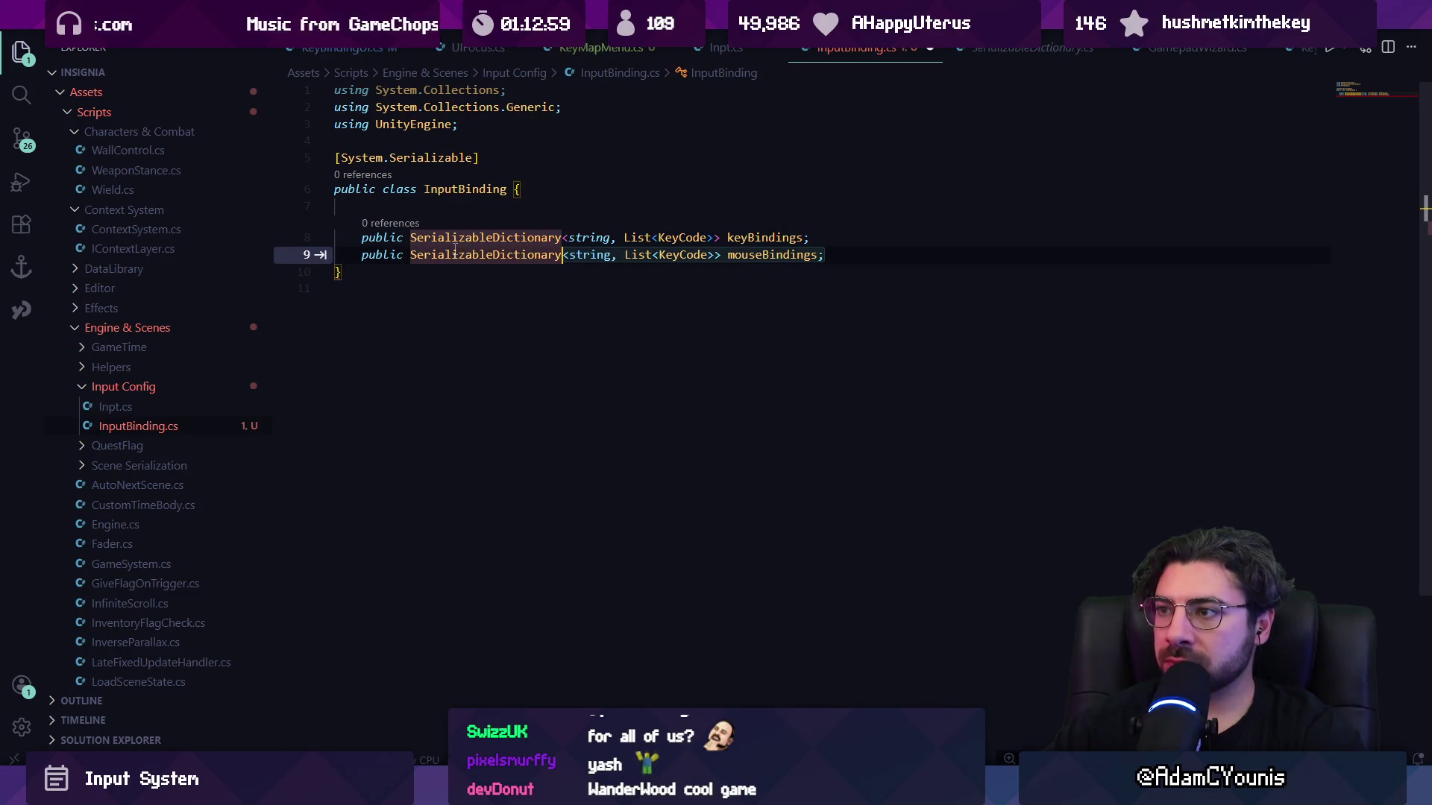
pyautogui.hotkey('shift', 'End')
pyautogui.press('Delete')
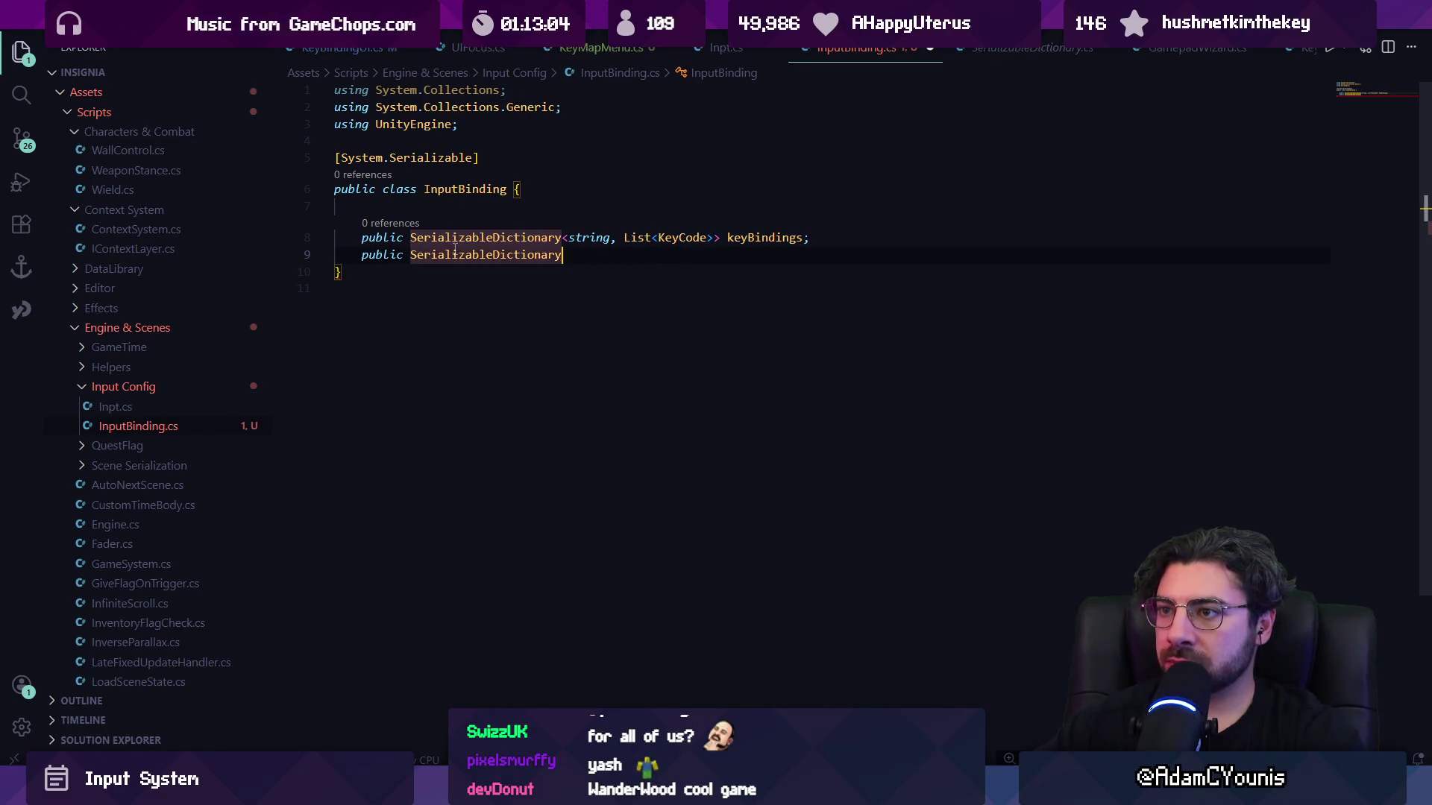
pyautogui.write('<')
pyautogui.press('Tab')
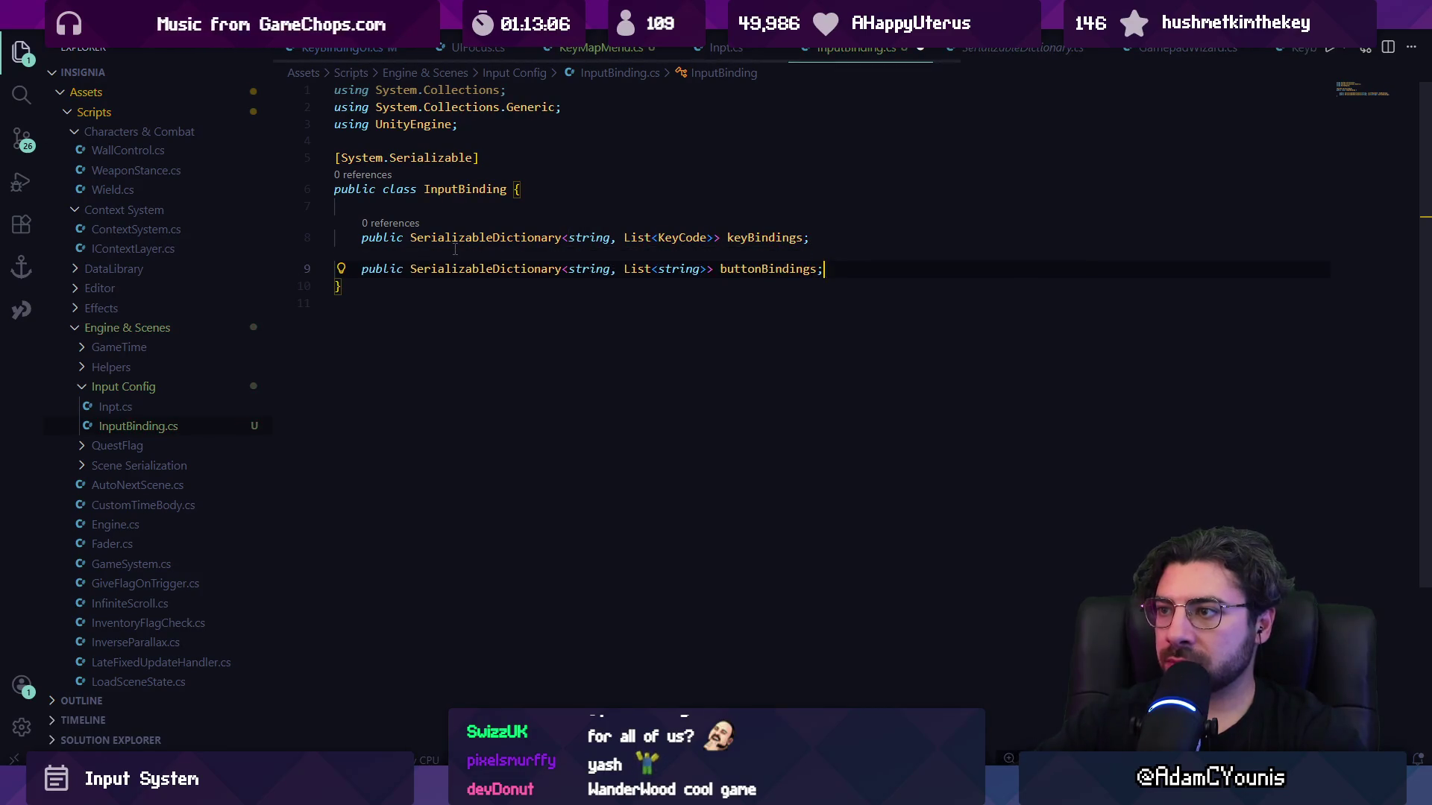
pyautogui.press('Left')
pyautogui.hotkey('ctrl', 'shift', 'Left')
pyautogui.write('gamepadBir')
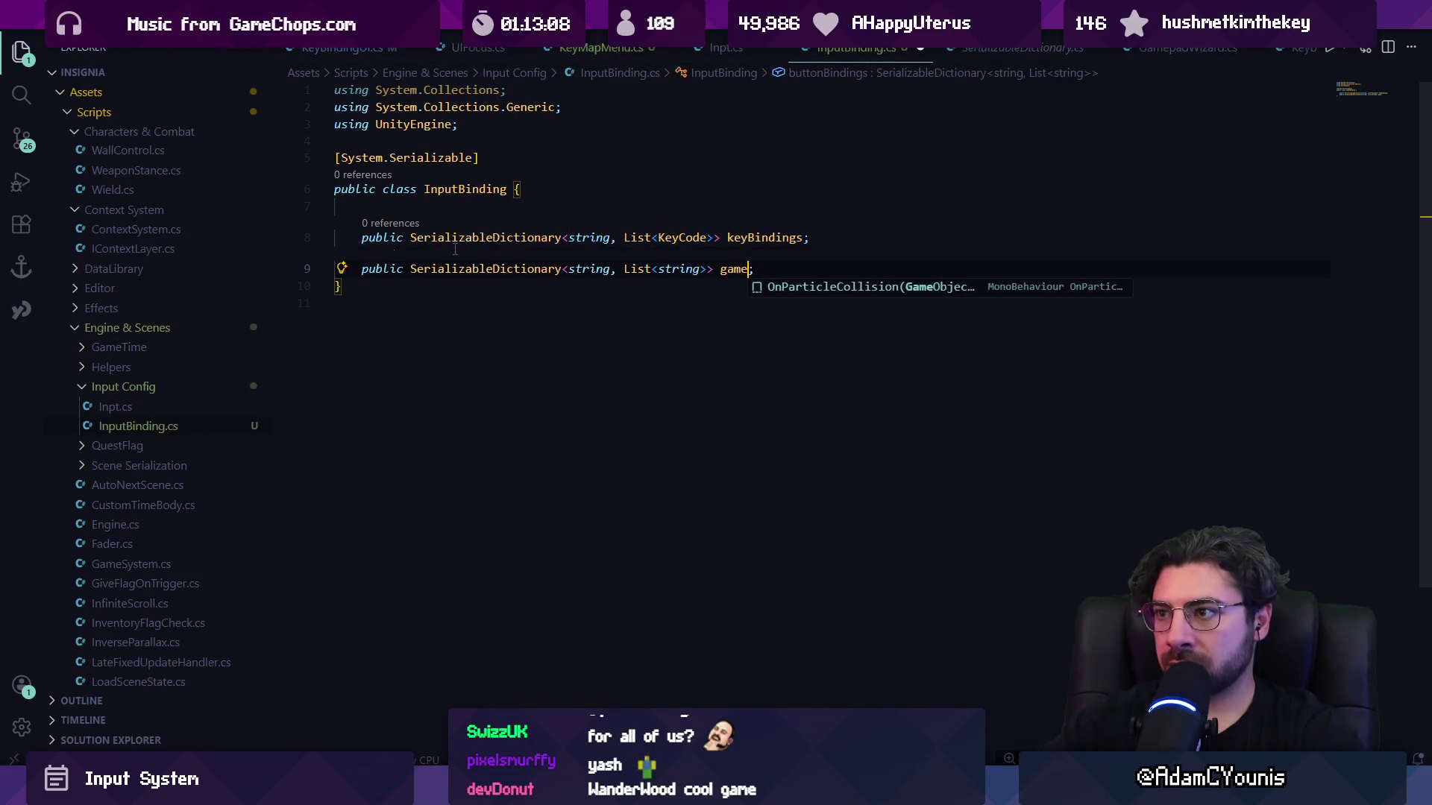
pyautogui.press('Tab')
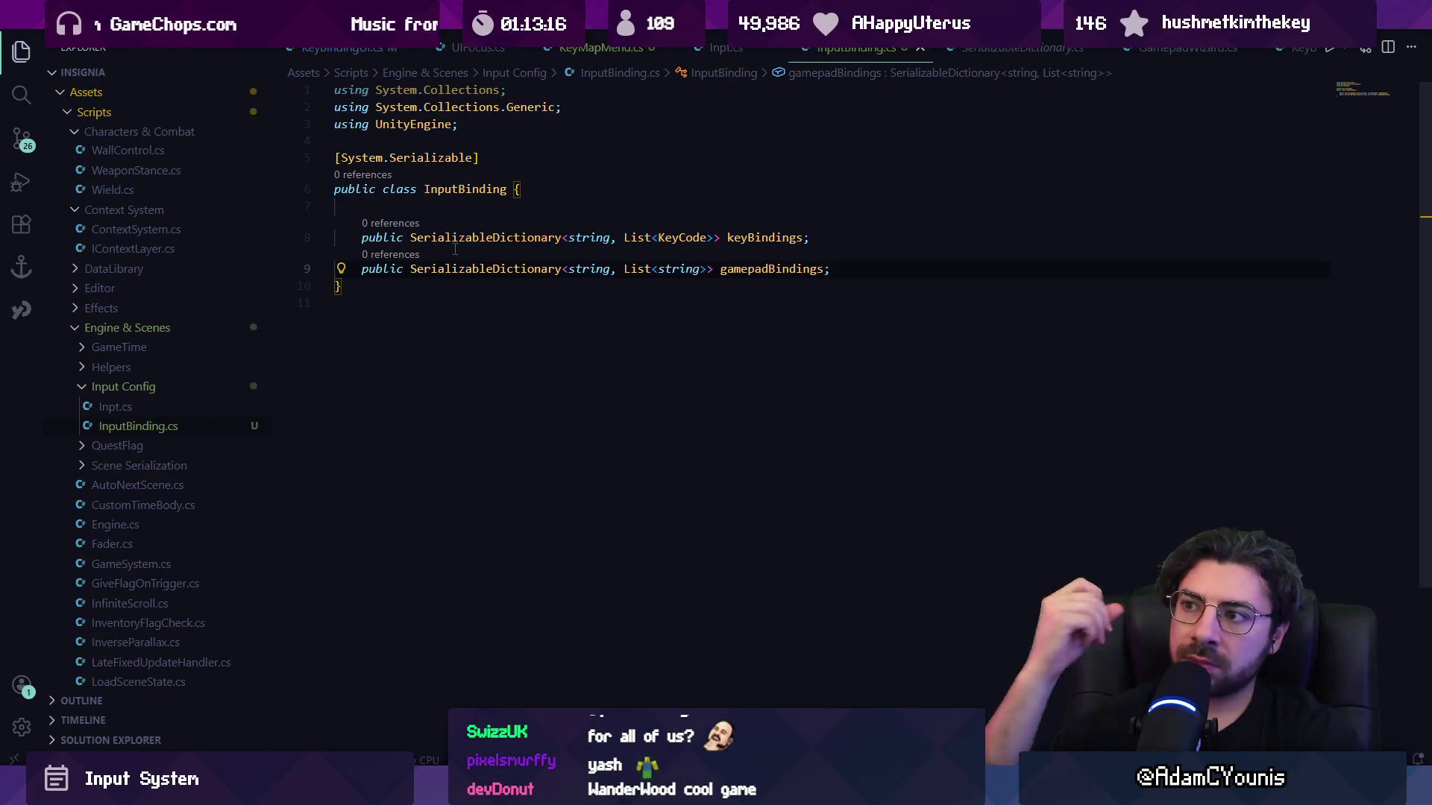
pyautogui.press('Down')
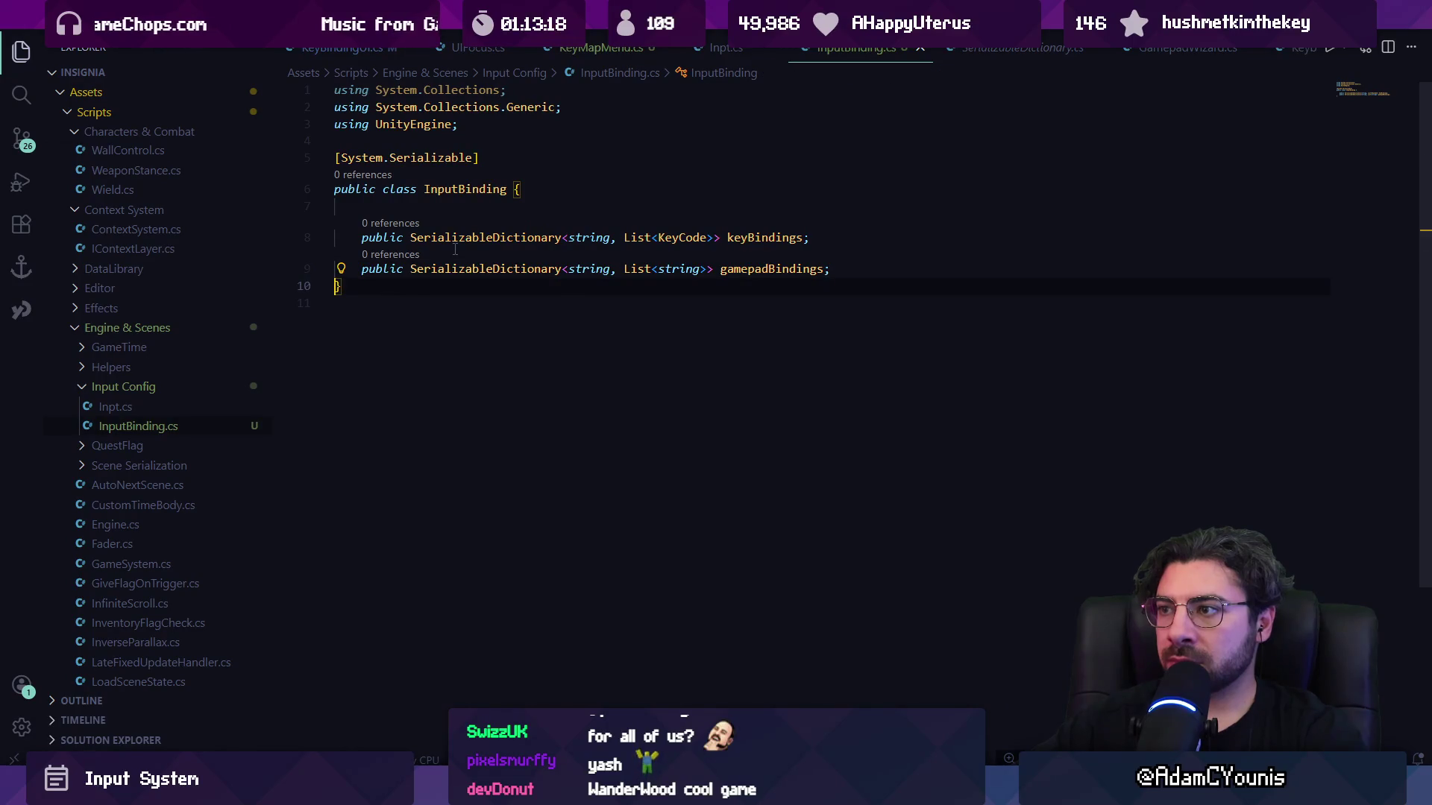
pyautogui.press('Return')
pyautogui.press('Return')
pyautogui.press('Return')
# Write the InputBinding constructor creating both dictionaries and adding an empty list for each Inpt.Btn.
pyautogui.write('public')
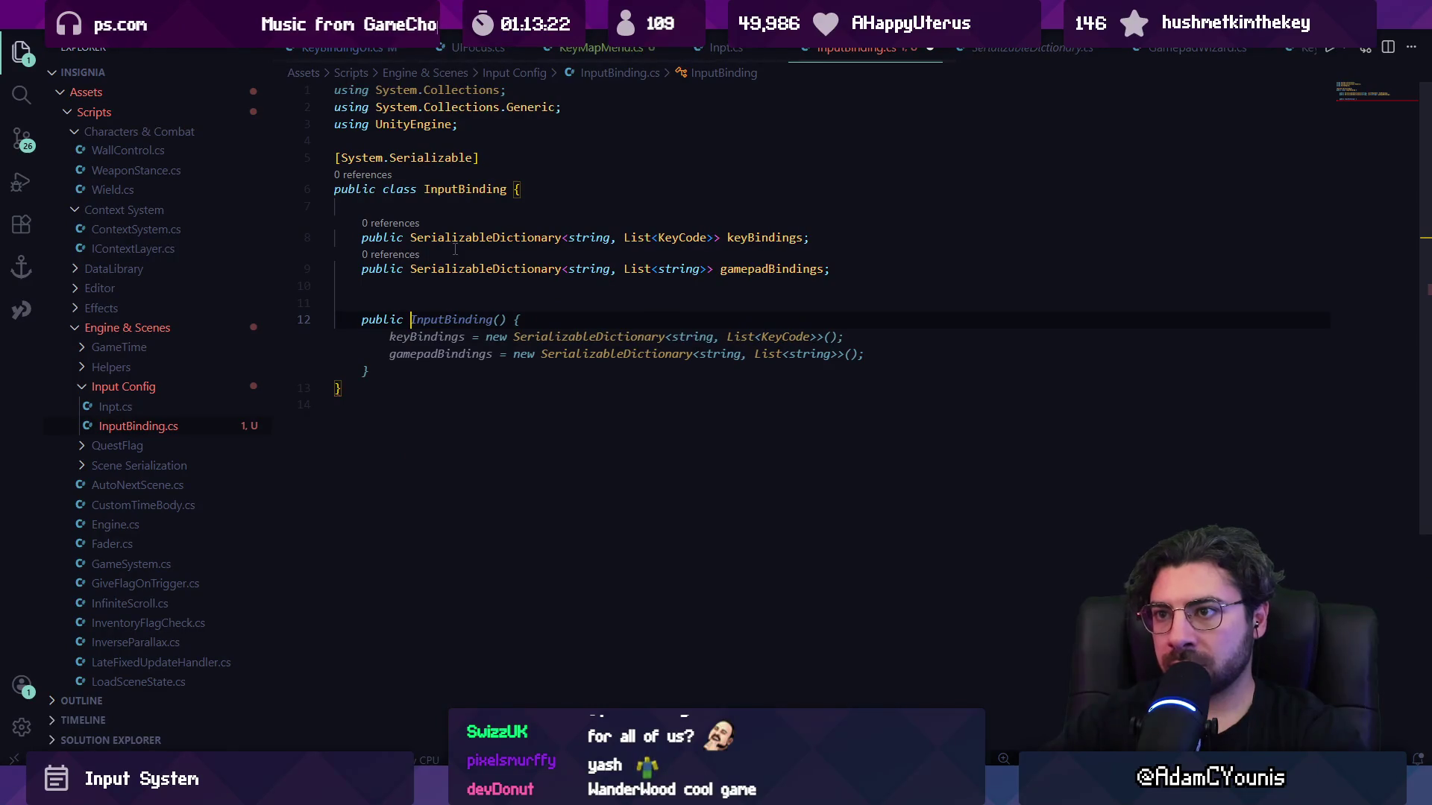
pyautogui.press('Tab')
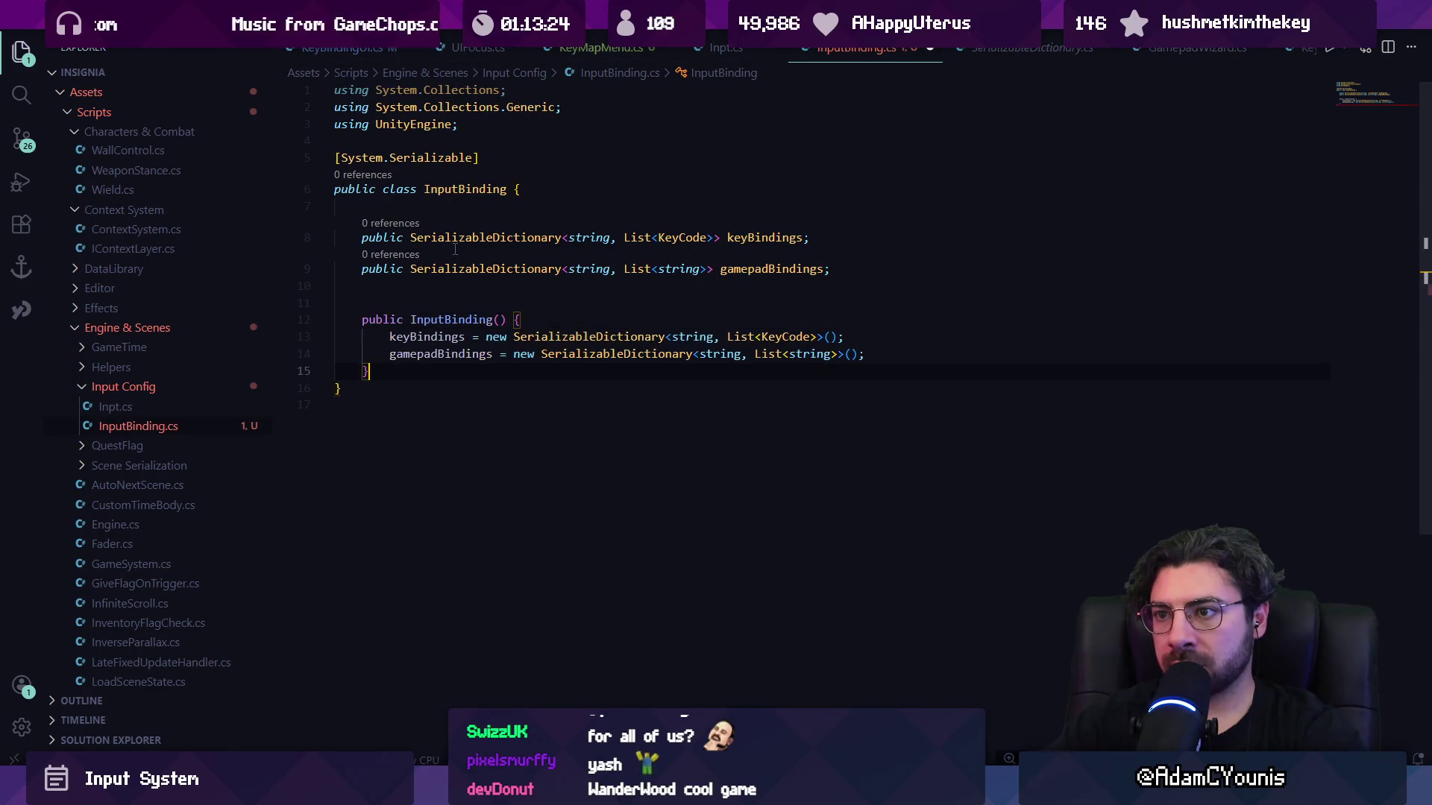
pyautogui.press('Up')
pyautogui.press('End')
pyautogui.press('Up')
pyautogui.press('Return')
pyautogui.press('Return')
pyautogui.write('foreach')
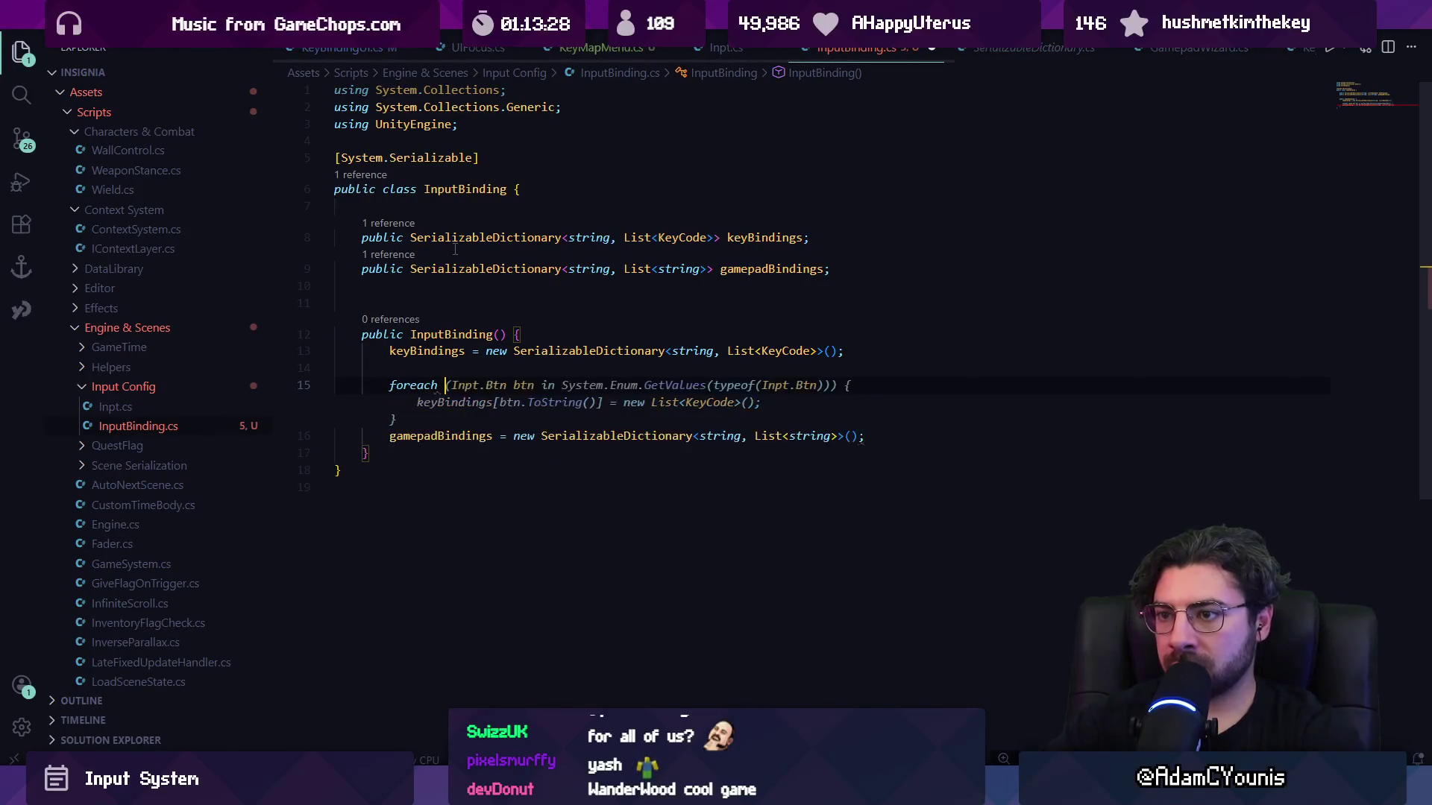
pyautogui.press('Tab')
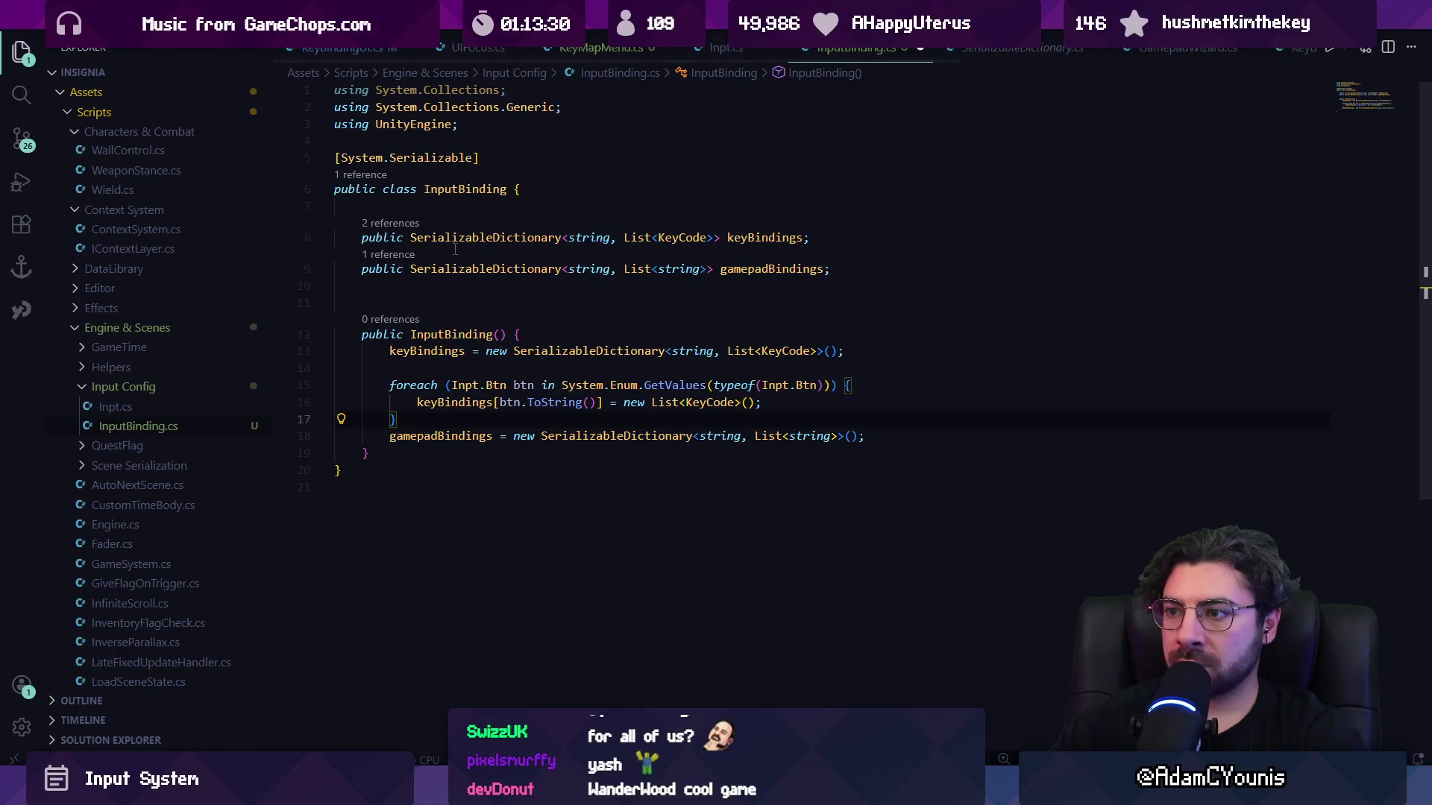
pyautogui.press('Down')
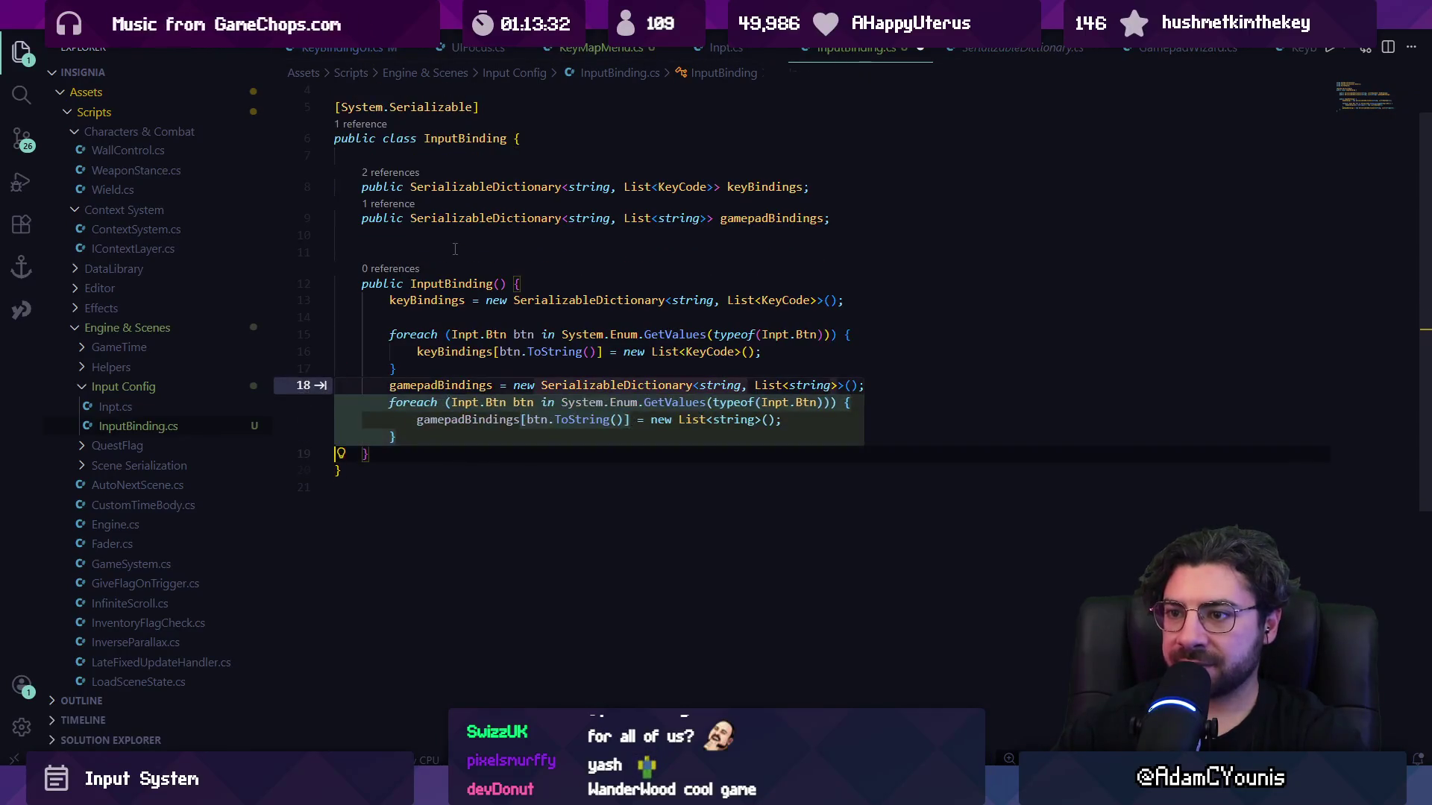
pyautogui.press('Tab')
pyautogui.press('Up')
pyautogui.press('Up')
pyautogui.press('Up')
pyautogui.press('Return')
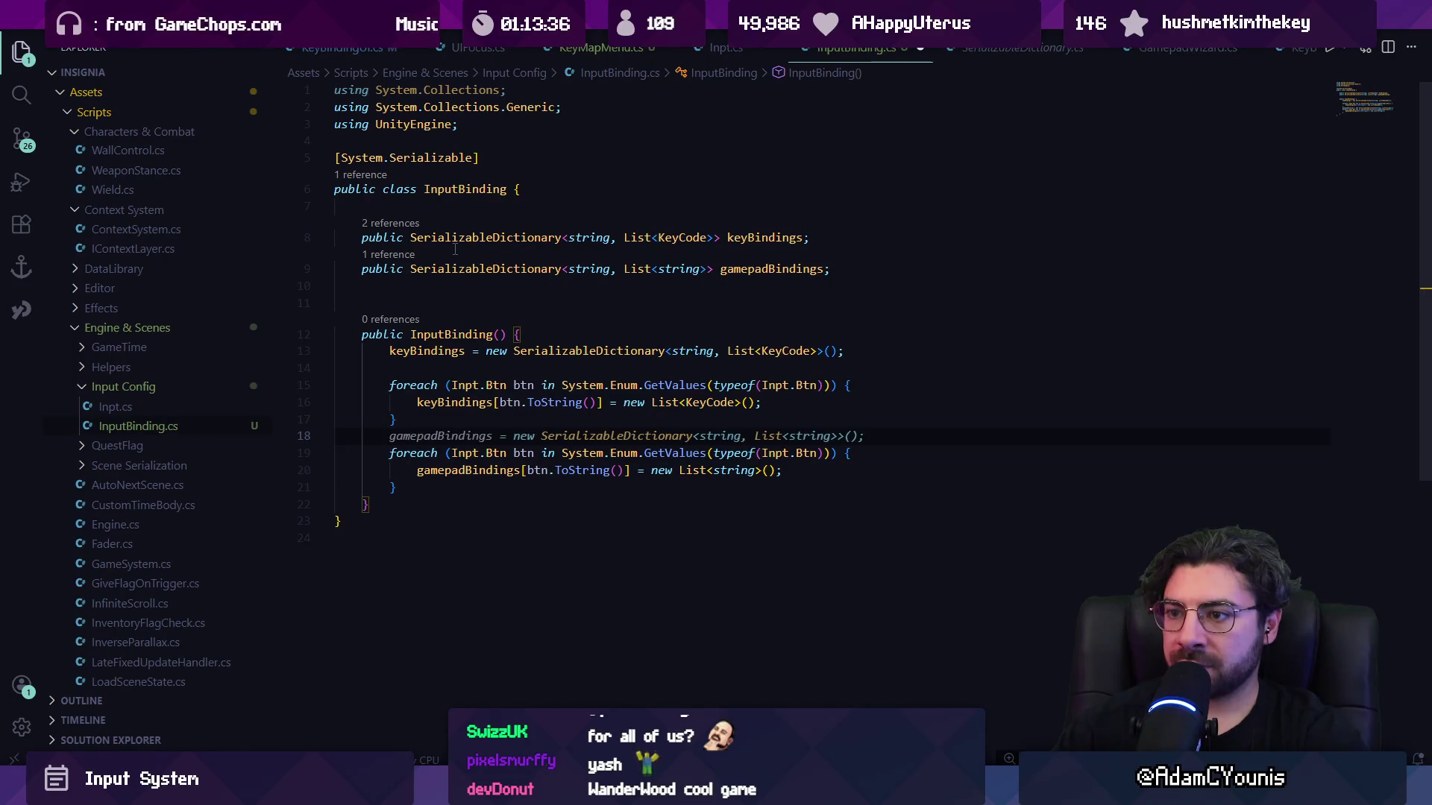
pyautogui.press('Tab')
pyautogui.press('Home')
pyautogui.press('Return')
pyautogui.press('Up')
pyautogui.press('Up')
pyautogui.press('Up')
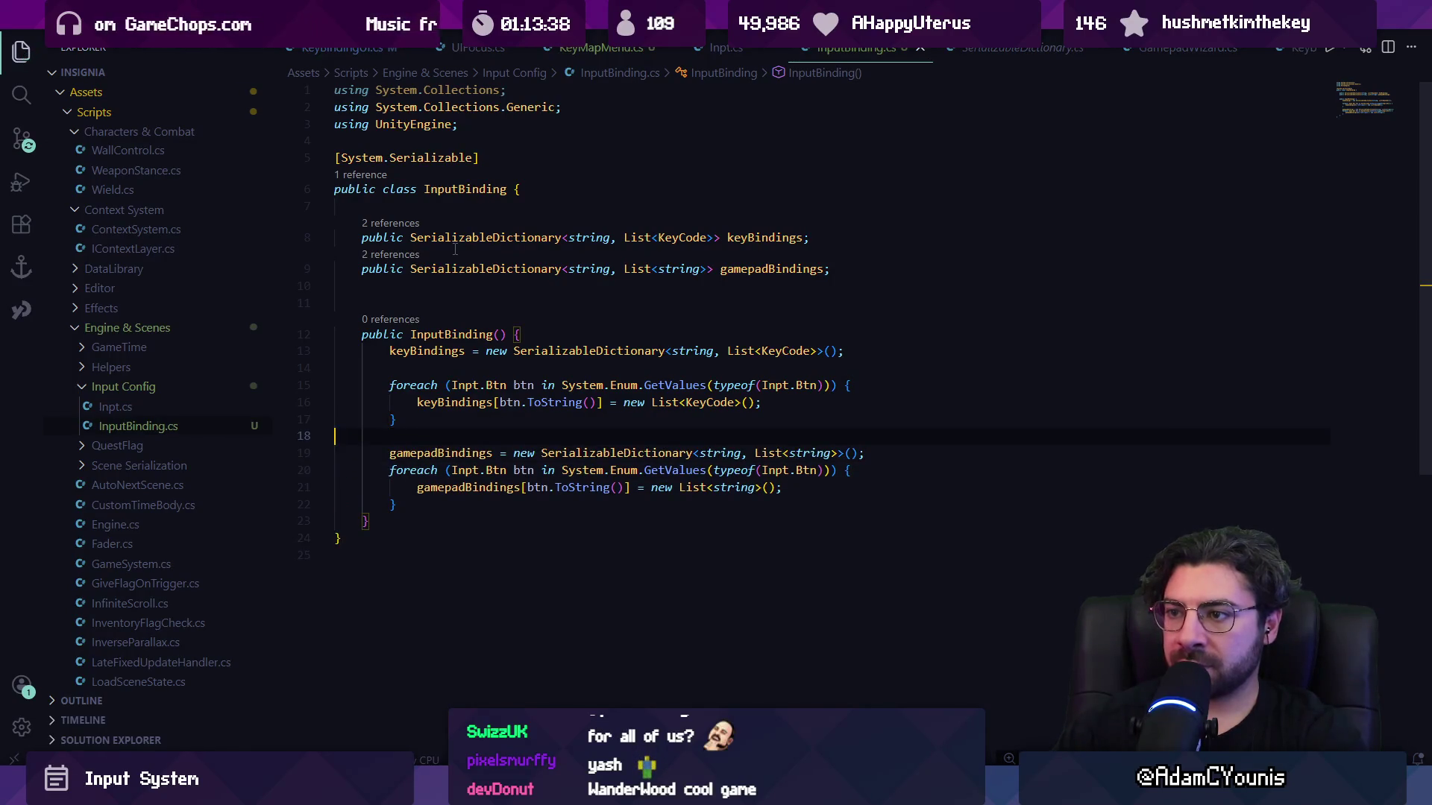
pyautogui.press('BackSpace')
# Comment the keyboard and gamepad setup blocks ('set up all the button fields') and start a new public member.
pyautogui.press('Up')
pyautogui.press('Home')
pyautogui.press('Return')
pyautogui.press('Up')
pyautogui.press('Return')
pyautogui.write('//')
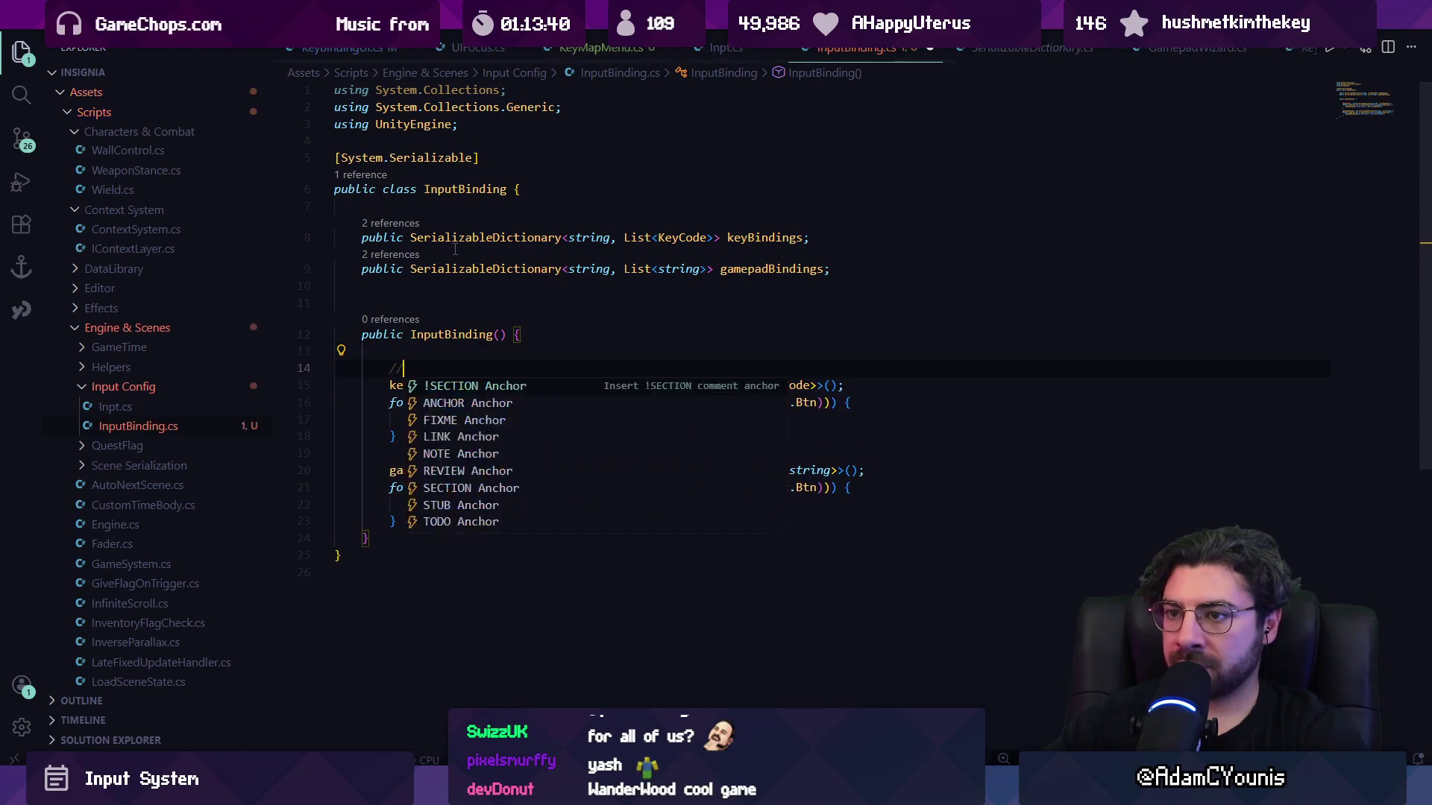
pyautogui.write('setup all fht')
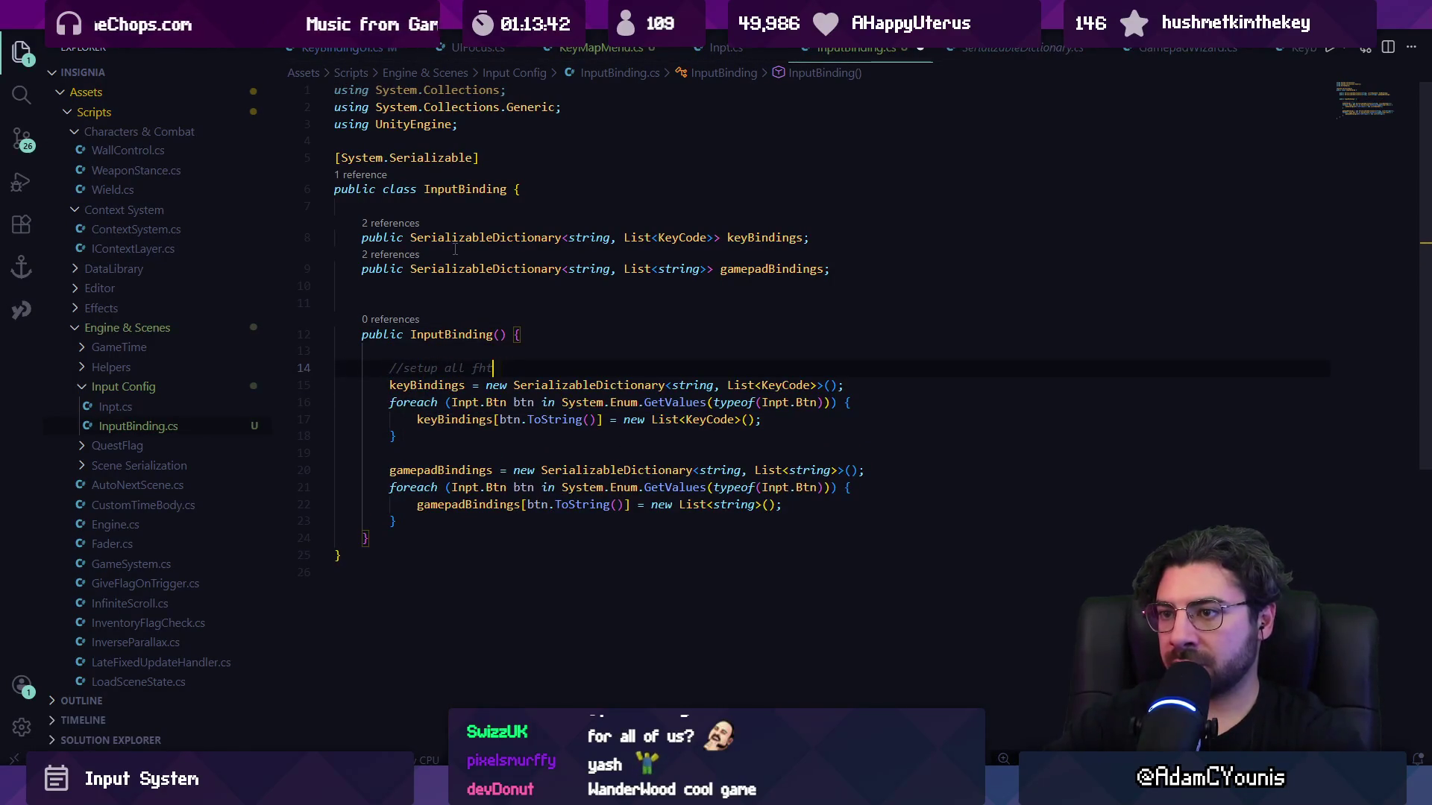
pyautogui.write('ehe button fields')
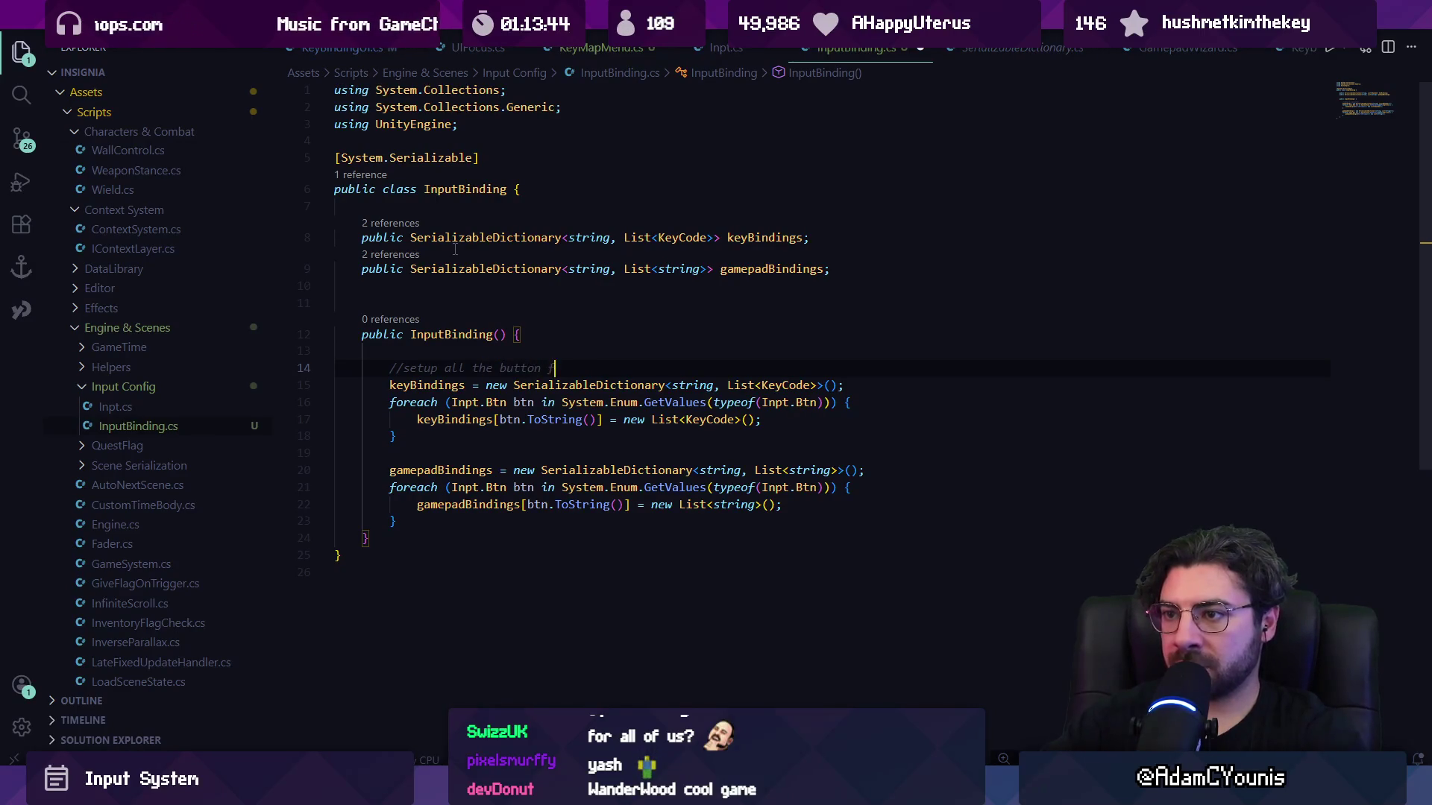
pyautogui.press('Down')
pyautogui.press('Down')
pyautogui.press('Down')
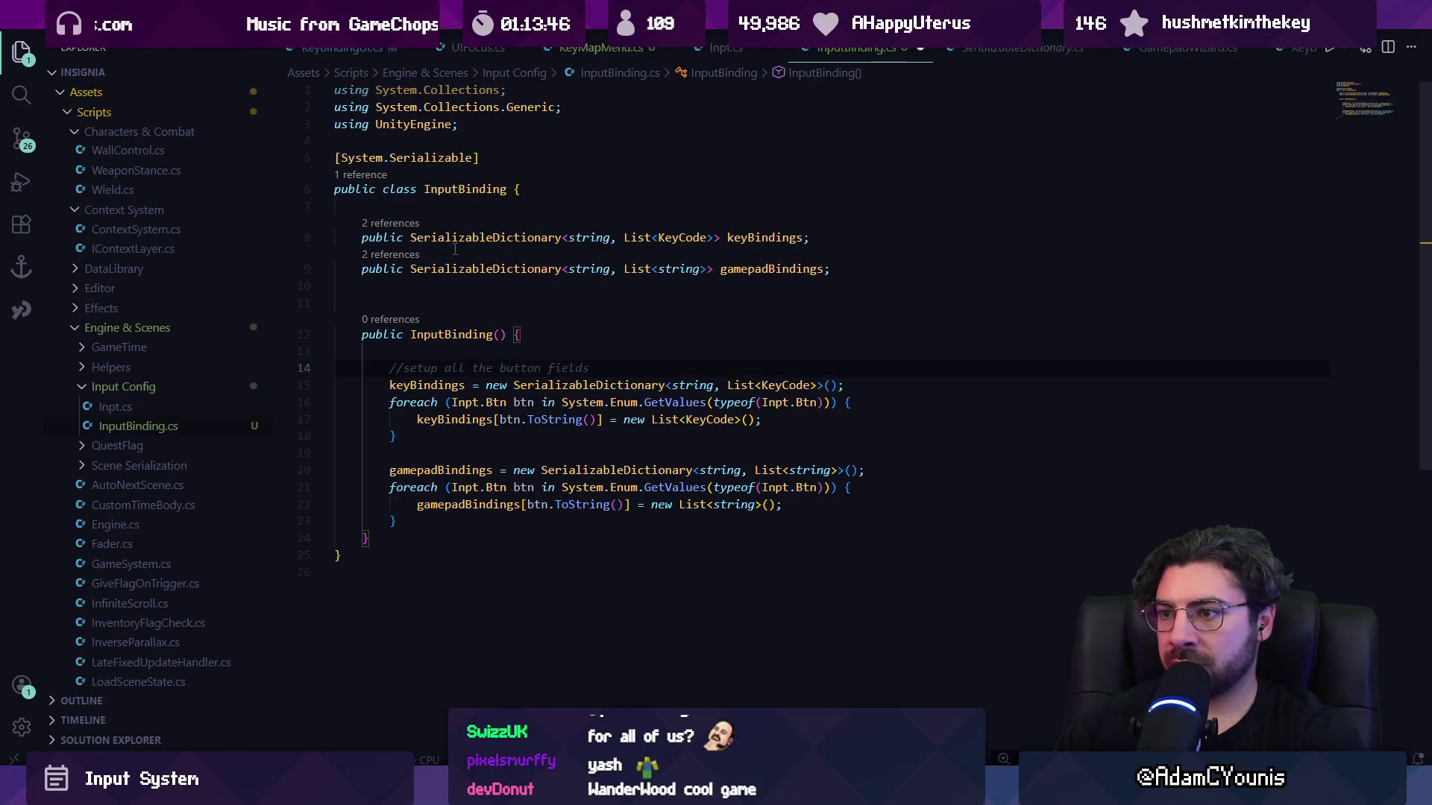
pyautogui.press('Return')
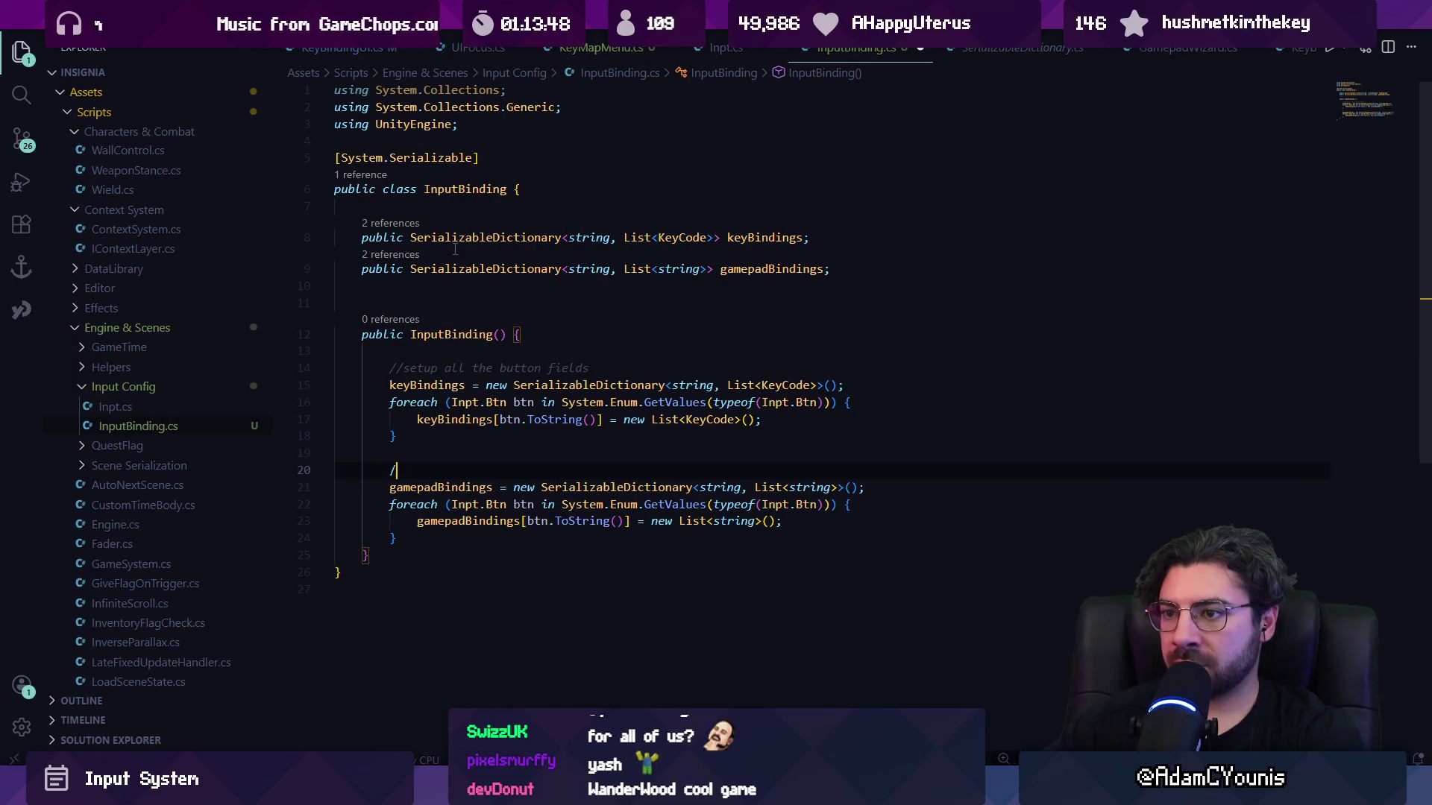
pyautogui.write('//set up all c')
pyautogui.write('f the button fields')
pyautogui.write('mepad')
pyautogui.press('BackSpace')
pyautogui.write('d')
pyautogui.press('Up')
pyautogui.press('Up')
pyautogui.press('Up')
pyautogui.write('for keyboard')
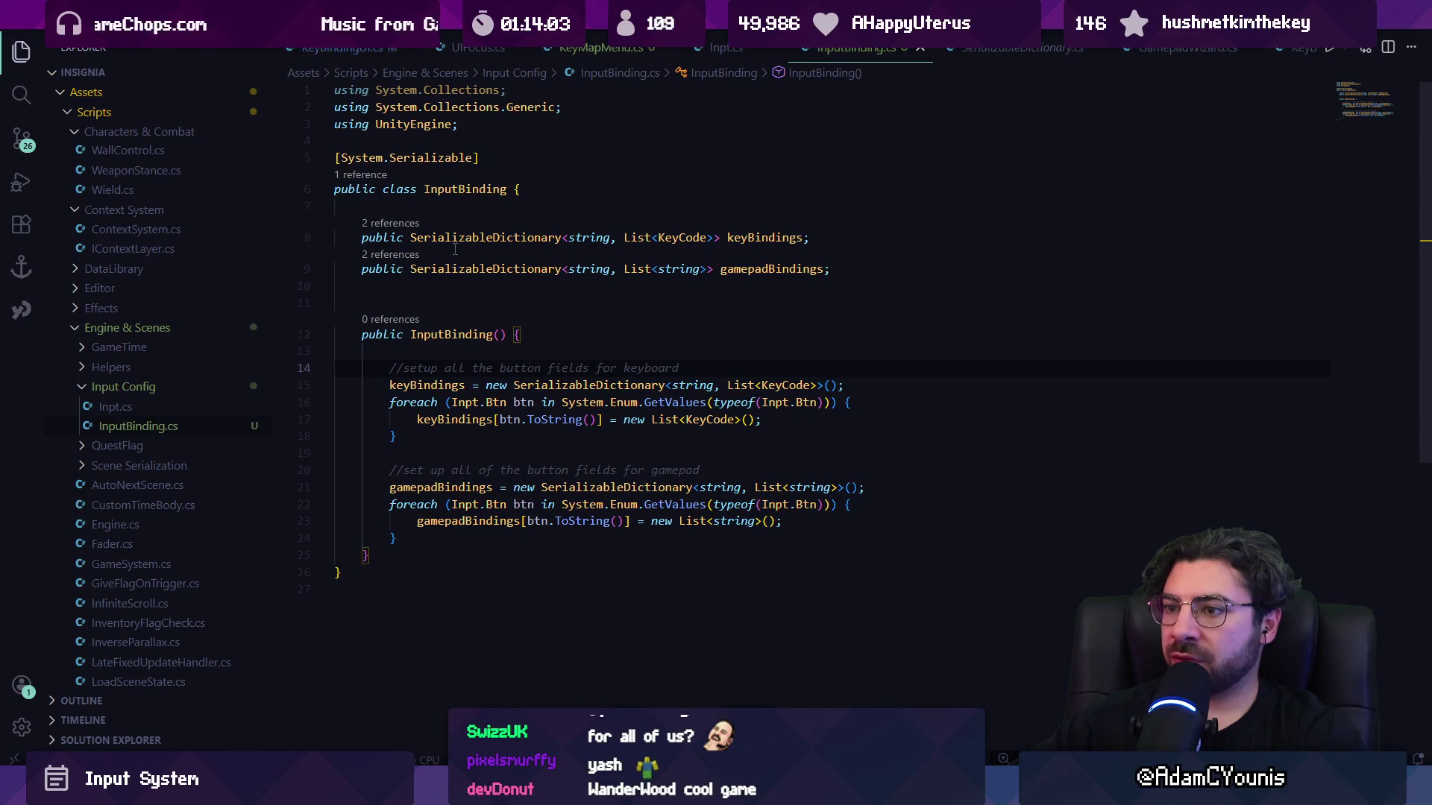
pyautogui.press('Down')
pyautogui.press('Down')
pyautogui.press('Down')
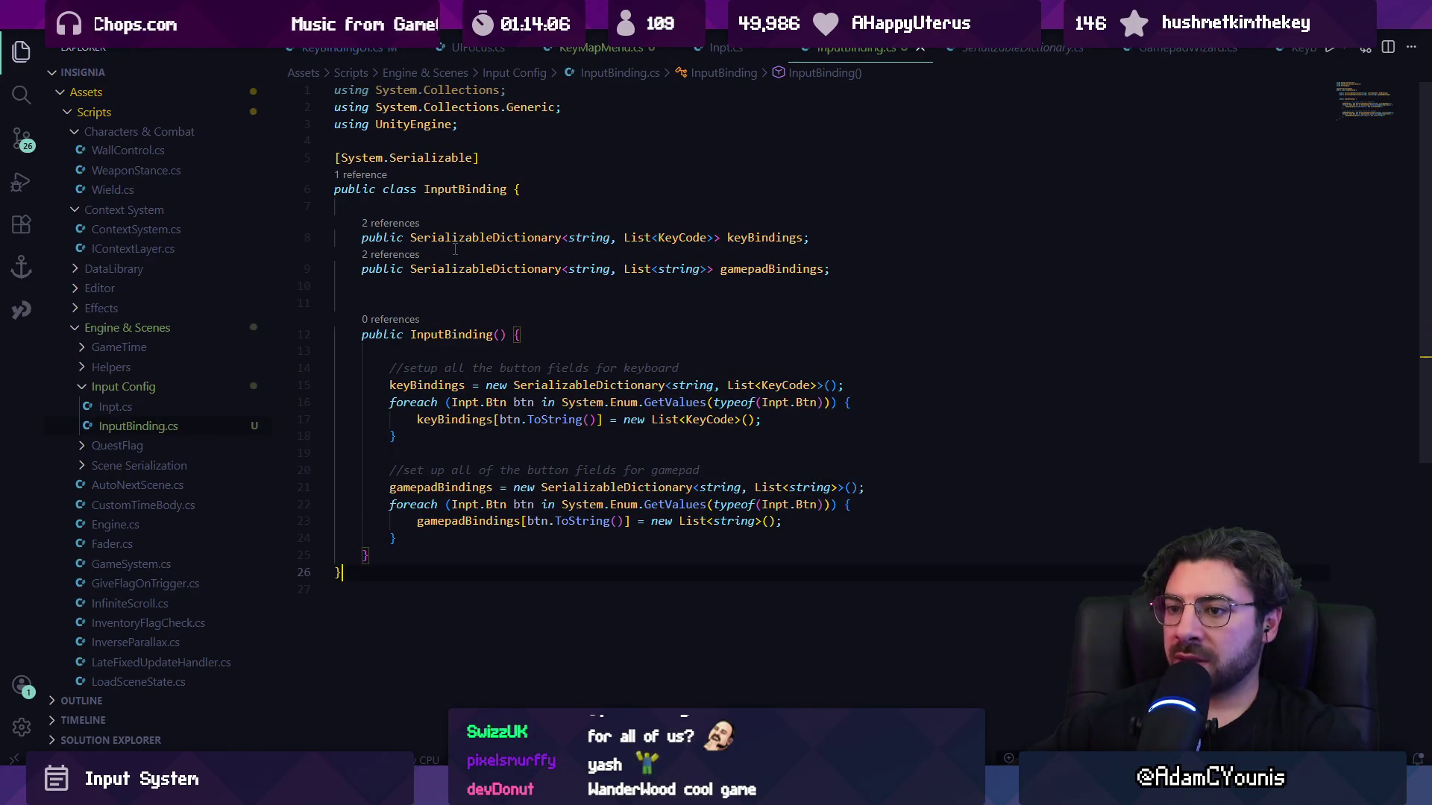
pyautogui.press('Return')
pyautogui.press('Return')
pyautogui.write('public')
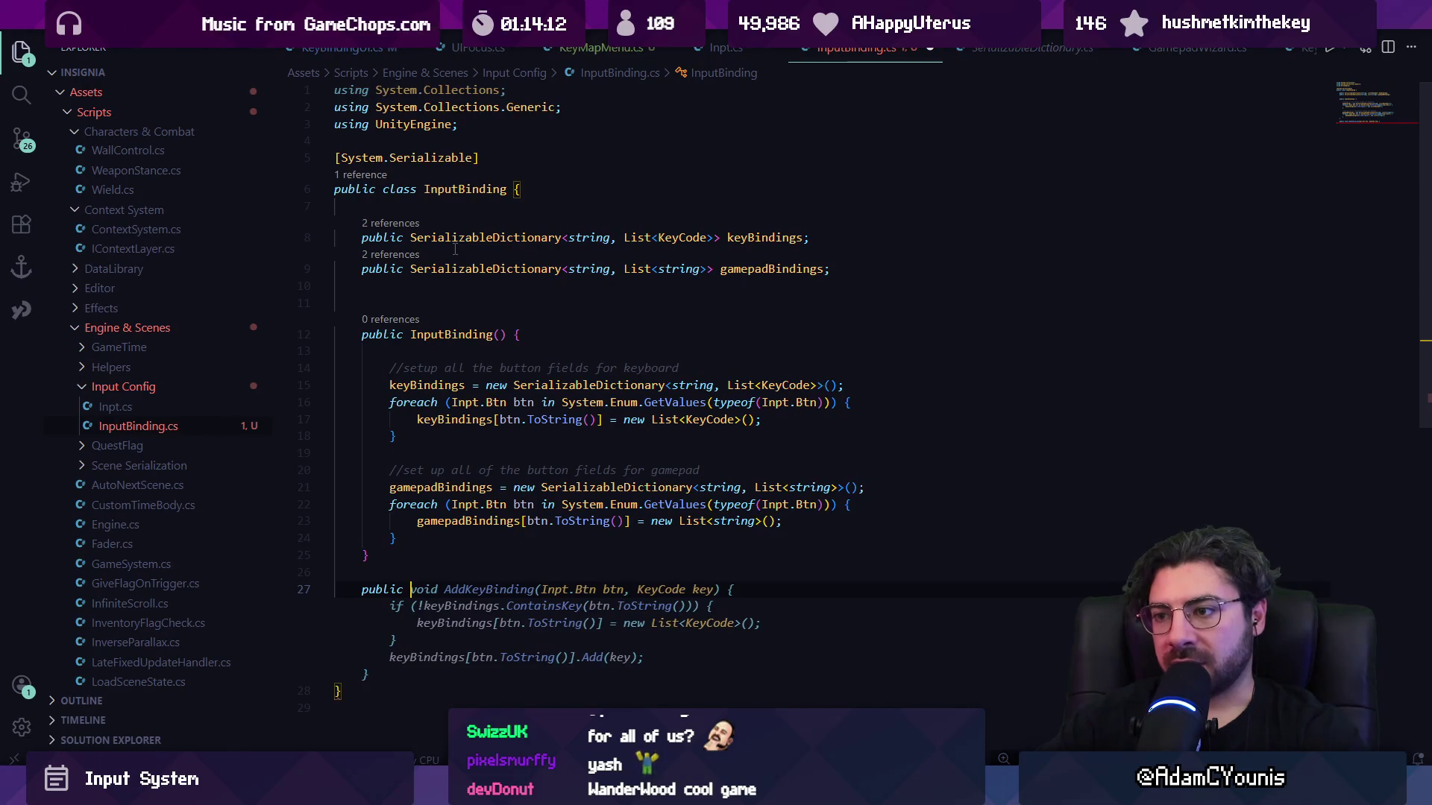
# Accept the AddKeyBinding method and change both dictionary fields' key type to Inpt.Btn.
pyautogui.press('Tab')
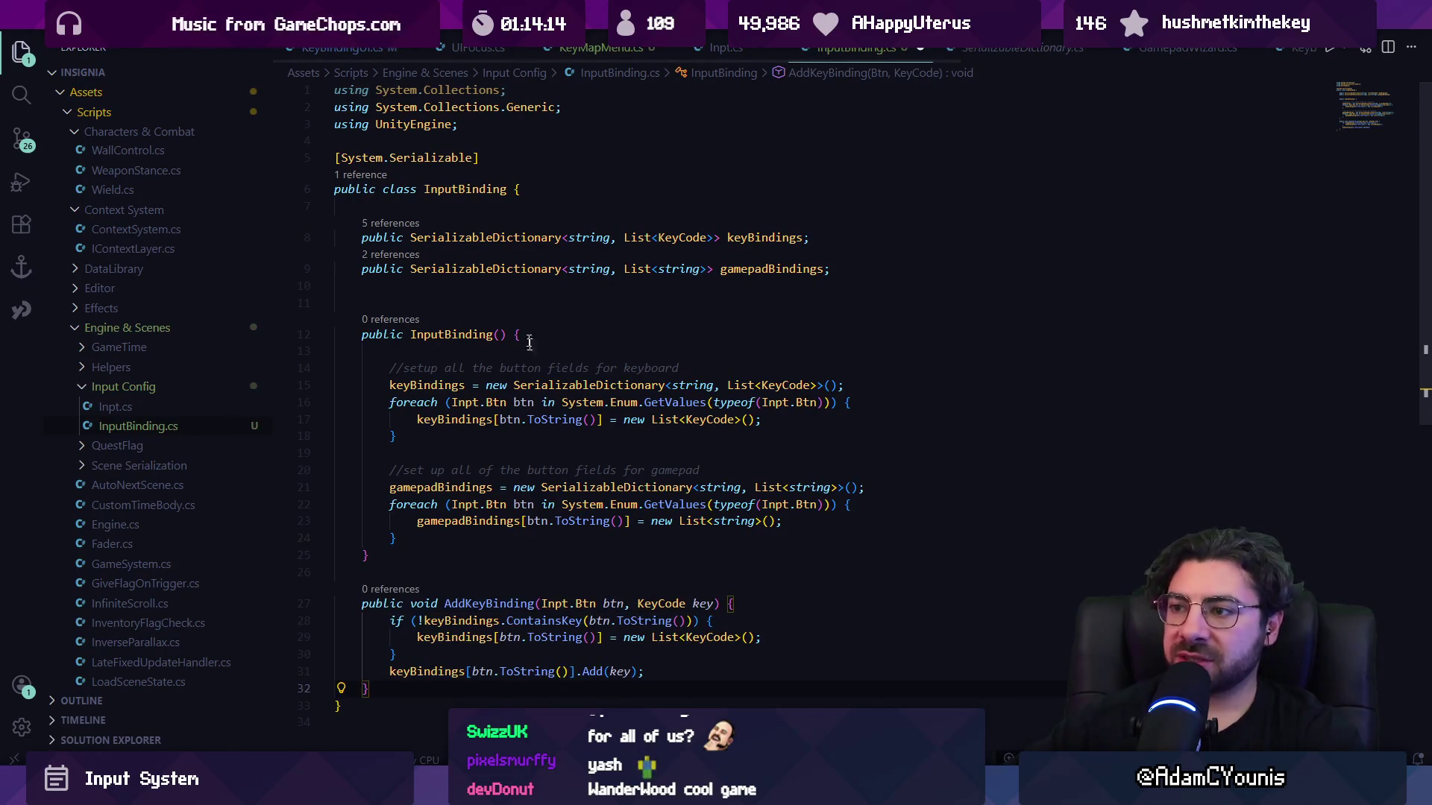
pyautogui.doubleClick(589, 237)
pyautogui.write('Inp')
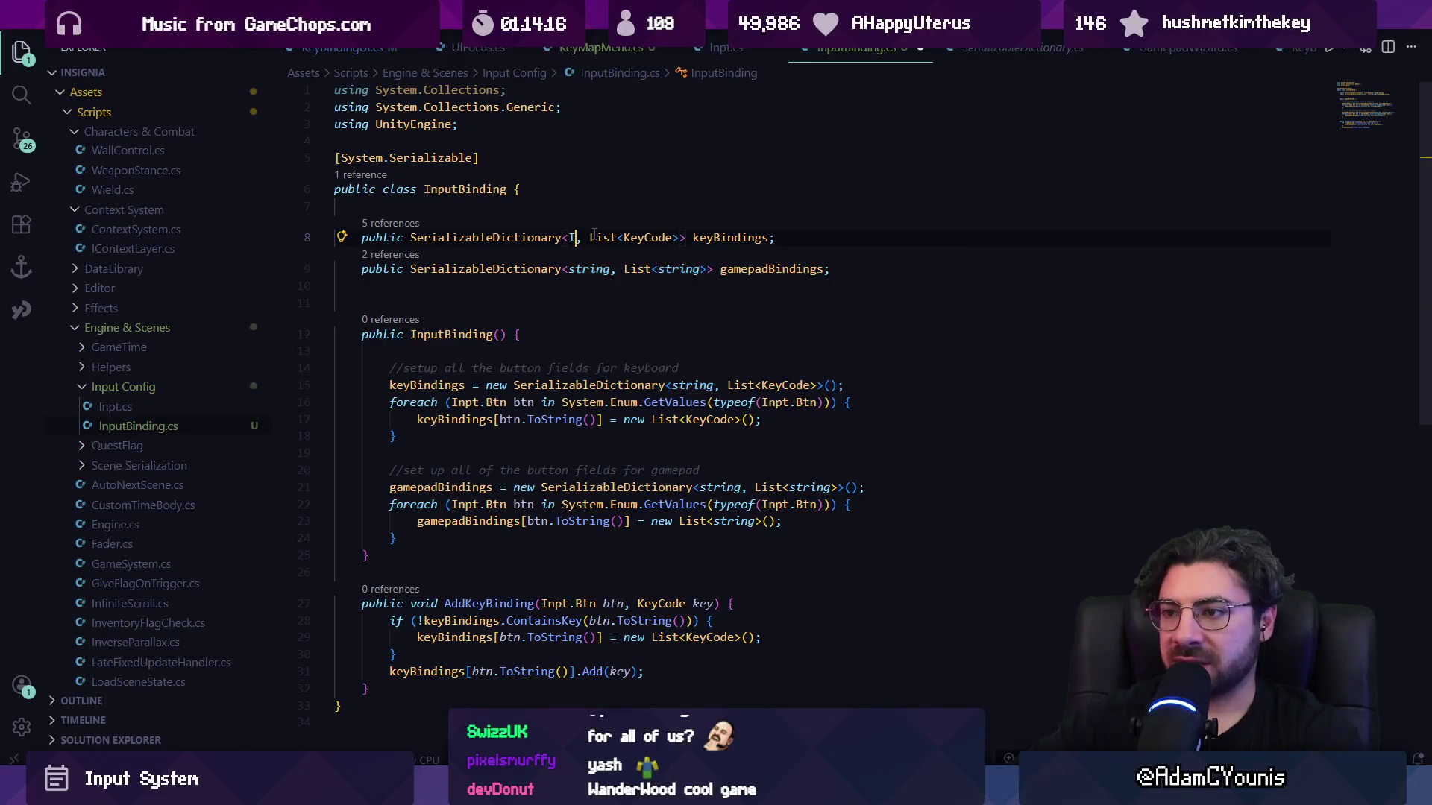
pyautogui.write('t.Btn')
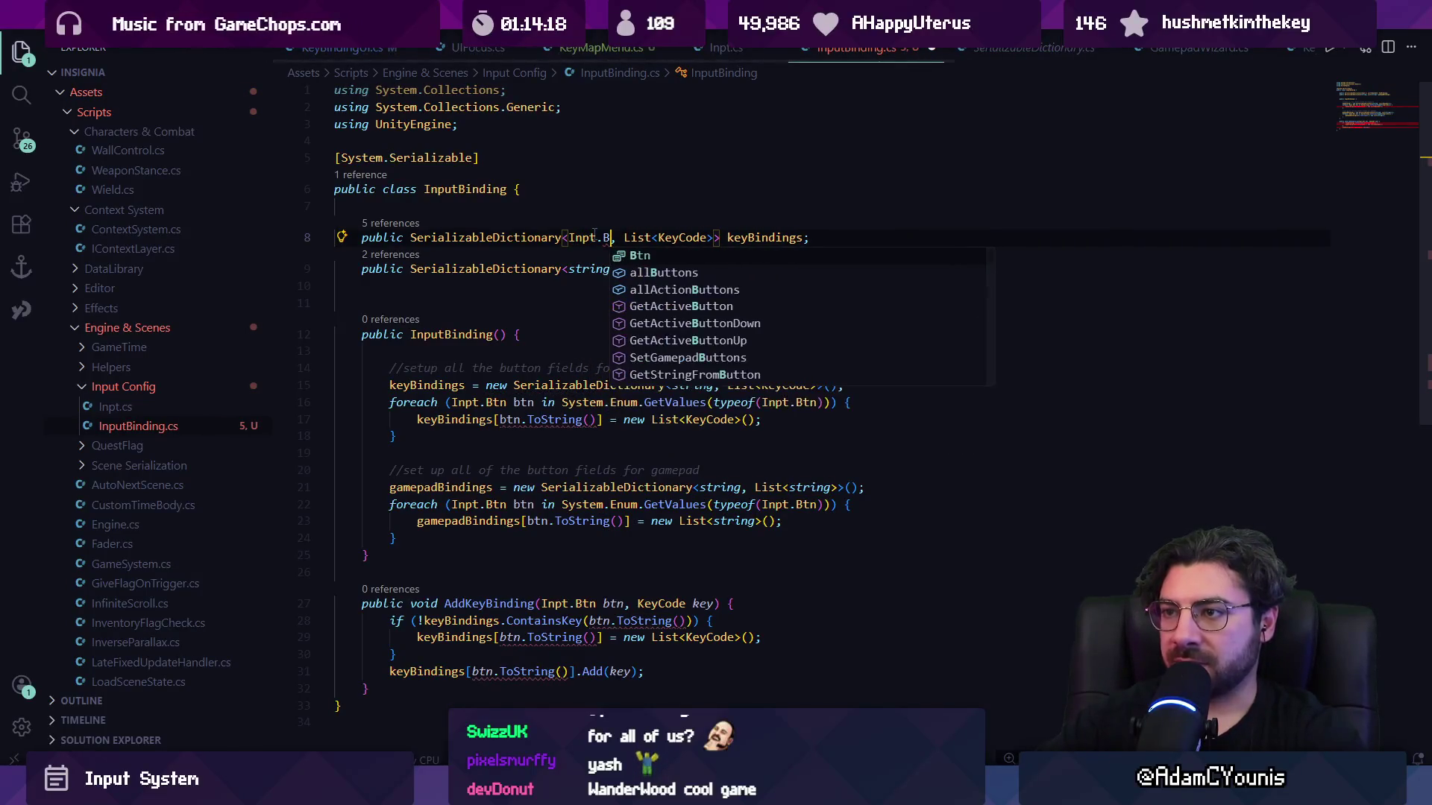
pyautogui.hotkey('ctrl', 'shift', 'Left')
pyautogui.hotkey('ctrl', 'shift', 'Left')
pyautogui.hotkey('ctrl', 'shift', 'Left')
pyautogui.hotkey('ctrl', 'c')
pyautogui.press('Down')
pyautogui.hotkey('ctrl', 'd')
pyautogui.hotkey('ctrl', 'v')
# Use Inpt.Btn keys in the constructor, drop the btn .ToString() calls, save, and open the Btn enum.
pyautogui.doubleClick(682, 385)
pyautogui.hotkey('ctrl', 'v')
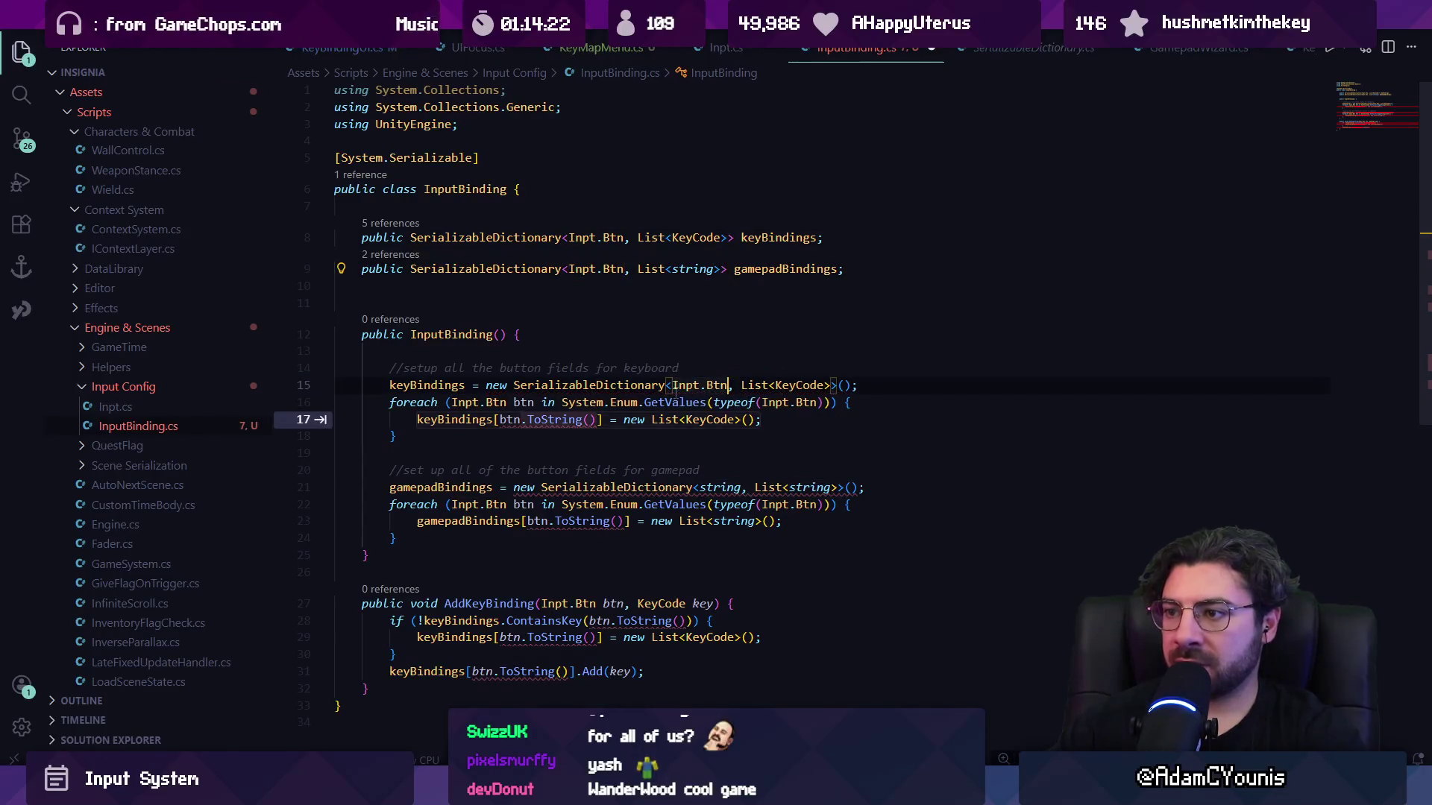
pyautogui.moveTo(520, 419); pyautogui.dragTo(596, 419)
pyautogui.press('Delete')
pyautogui.doubleClick(715, 487)
pyautogui.hotkey('ctrl', 'v')
pyautogui.moveTo(548, 520); pyautogui.dragTo(625, 521)
pyautogui.press('Delete')
pyautogui.press('Down')
pyautogui.press('Down')
pyautogui.press('Down')
pyautogui.hotkey('ctrl', 'alt', 'Down')
pyautogui.hotkey('ctrl', 'shift', 'Right')
pyautogui.hotkey('ctrl', 'shift', 'Right')
pyautogui.hotkey('shift', 'Right')
pyautogui.hotkey('shift', 'Right')
pyautogui.press('Delete')
pyautogui.press('Down')
pyautogui.press('Down')
pyautogui.hotkey('ctrl', 'shift', 'Right')
pyautogui.hotkey('ctrl', 'shift', 'Right')
pyautogui.hotkey('shift', 'Right')
pyautogui.hotkey('shift', 'Right')
pyautogui.press('Delete')
pyautogui.hotkey('ctrl', 's')
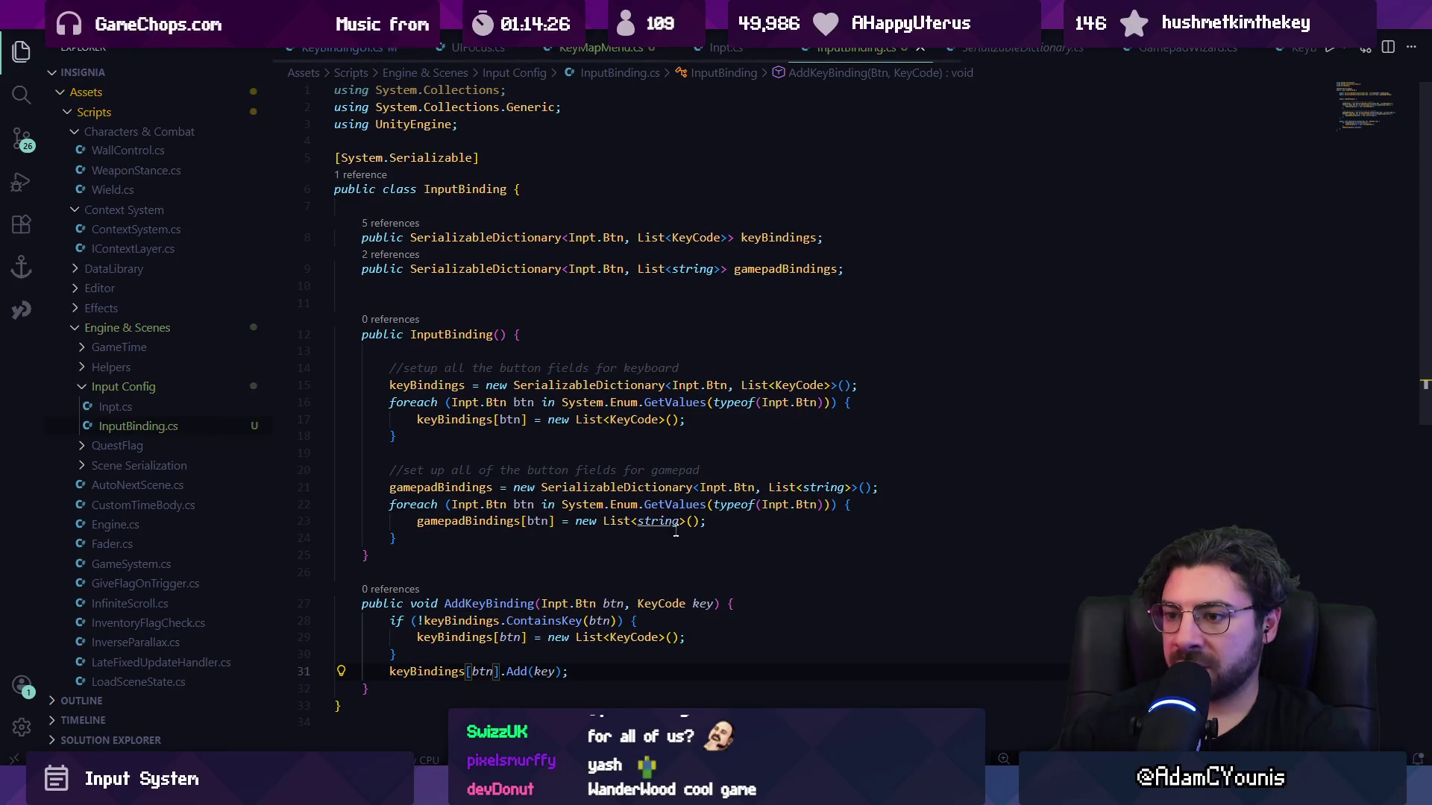
pyautogui.keyDown('ctrl'); pyautogui.click(497, 402); pyautogui.keyUp('ctrl')
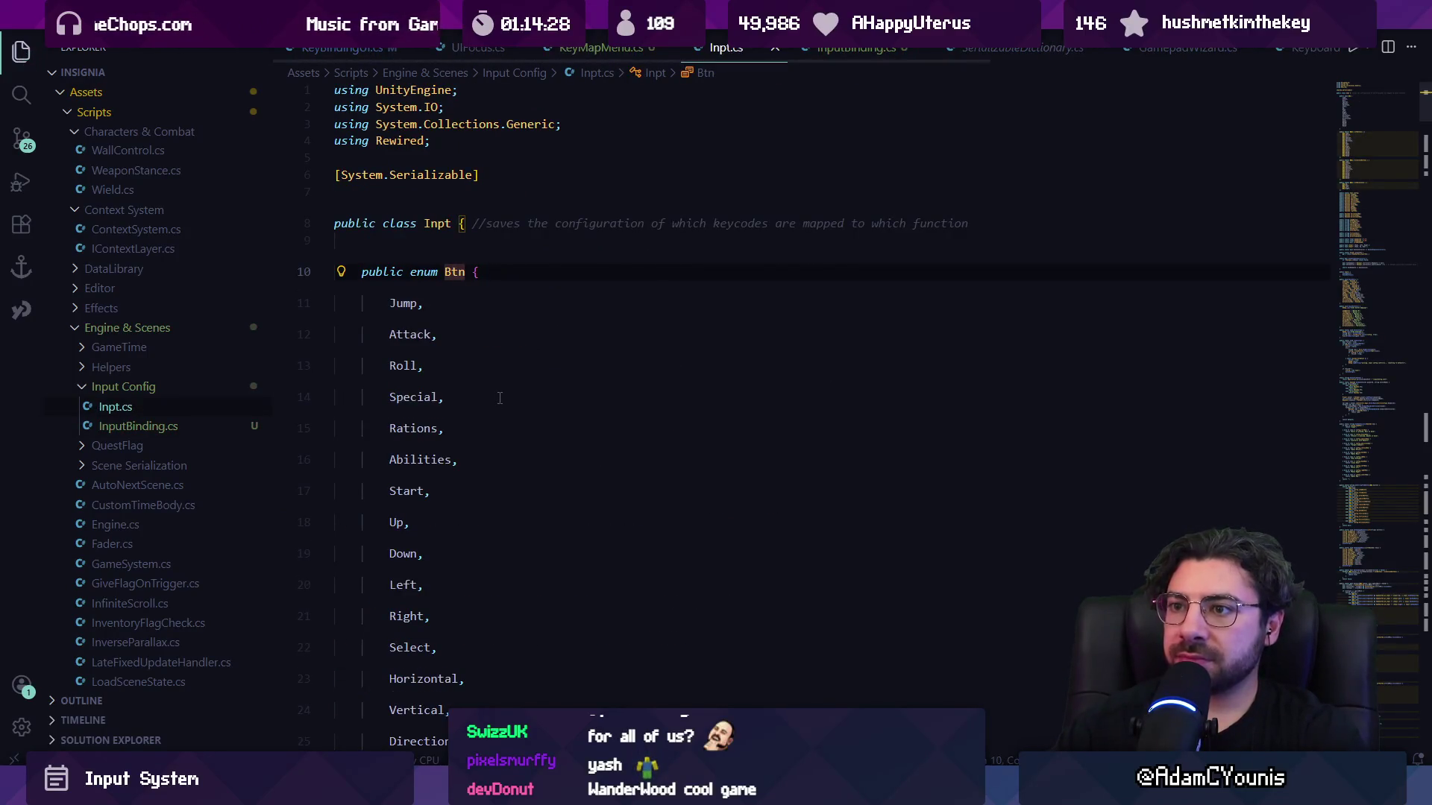
# Recheck the Btn enum definition, then remove the extra blank line above the constructor.
pyautogui.hotkey('alt', 'Left')
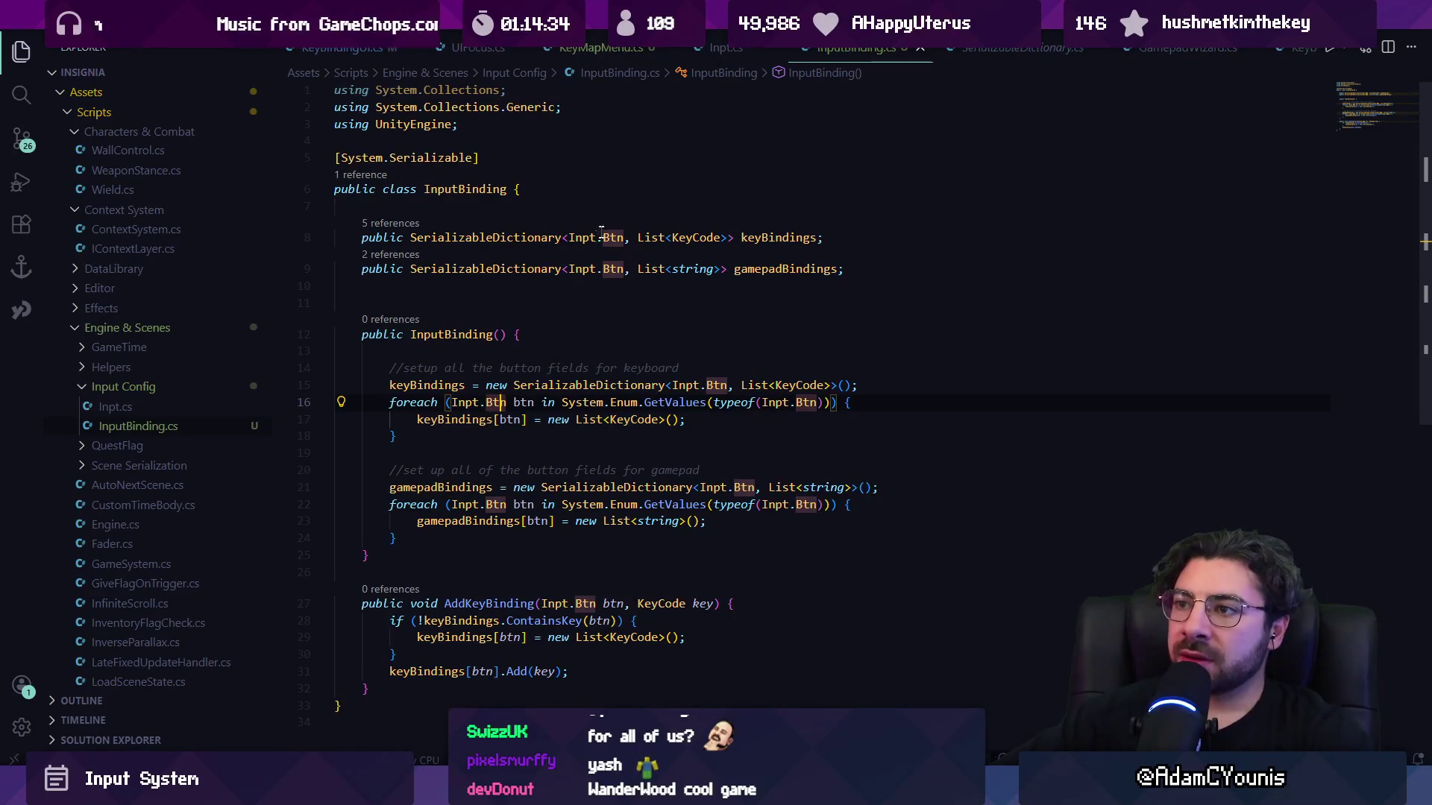
pyautogui.click(684, 237)
pyautogui.click(616, 237)
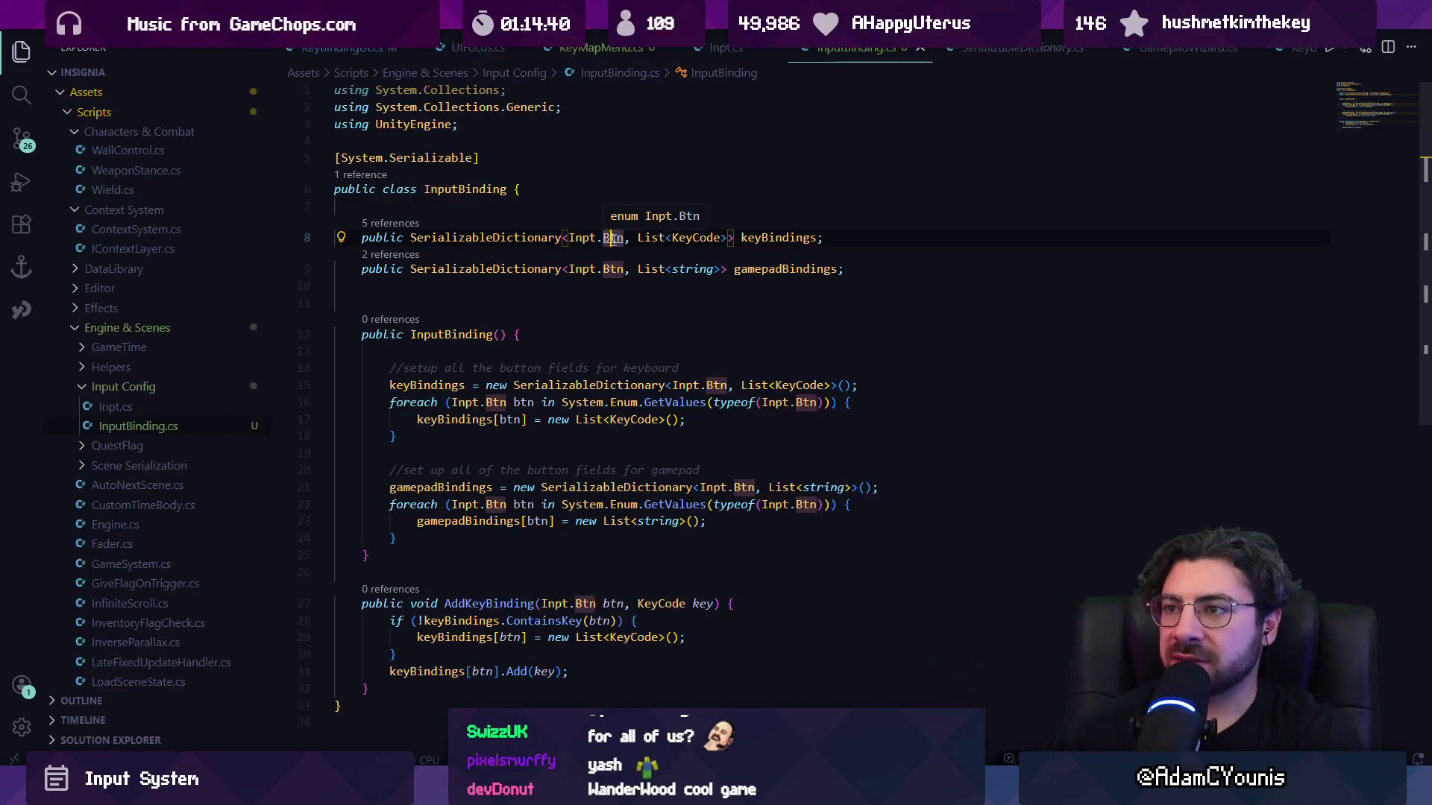
pyautogui.keyDown('ctrl'); pyautogui.click(613, 239); pyautogui.keyUp('ctrl')
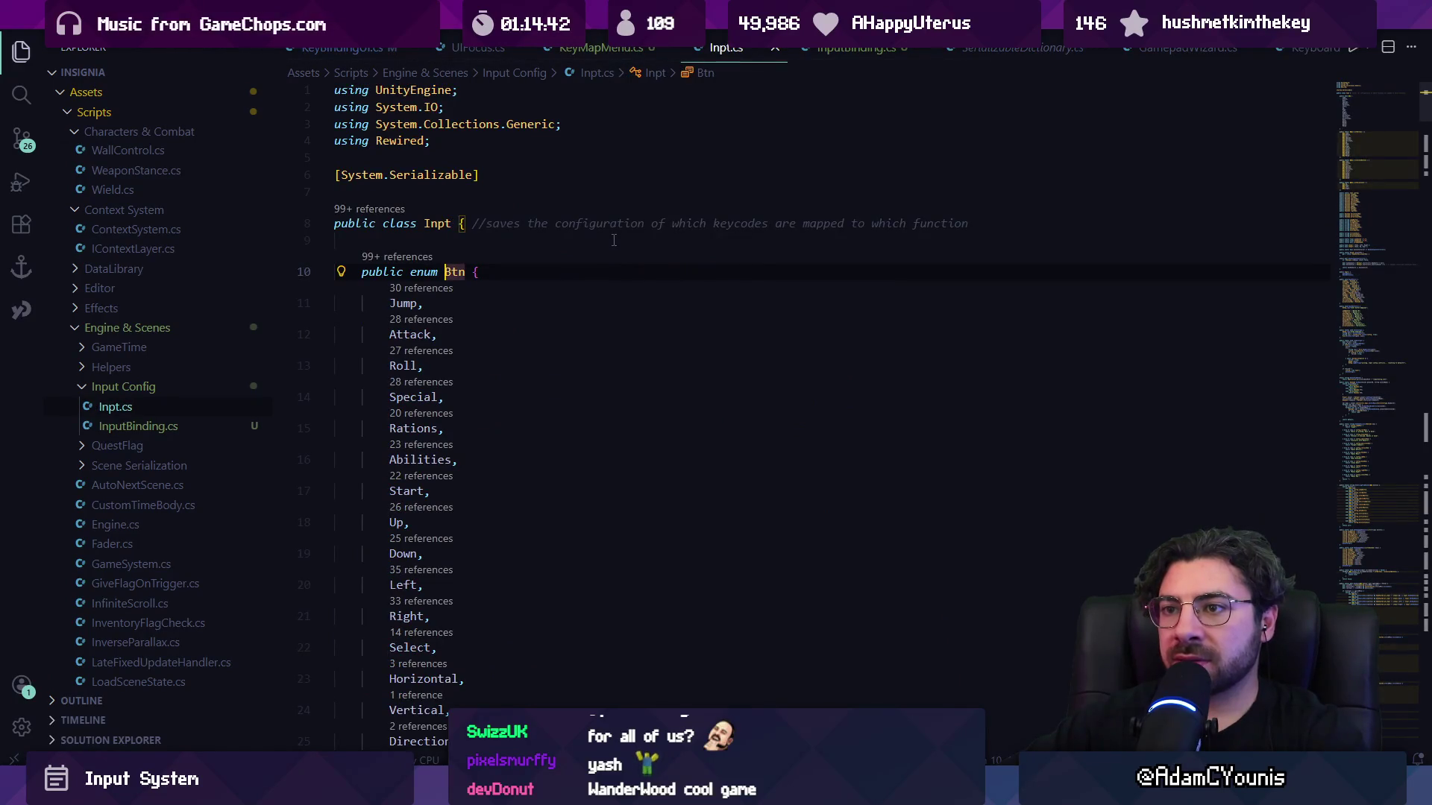
pyautogui.hotkey('alt', 'Left')
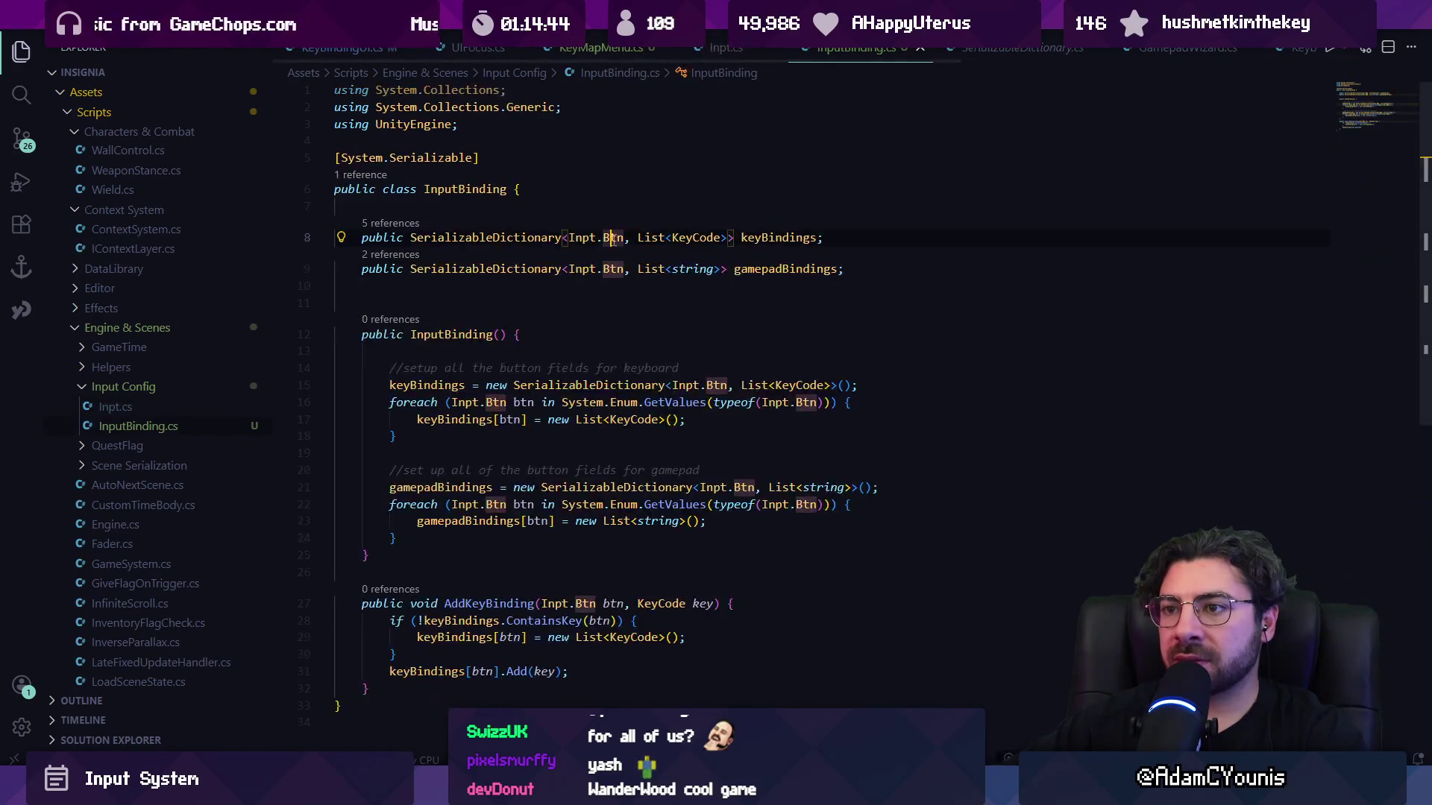
pyautogui.moveTo(585, 269); pyautogui.dragTo(846, 270)
pyautogui.click(577, 312)
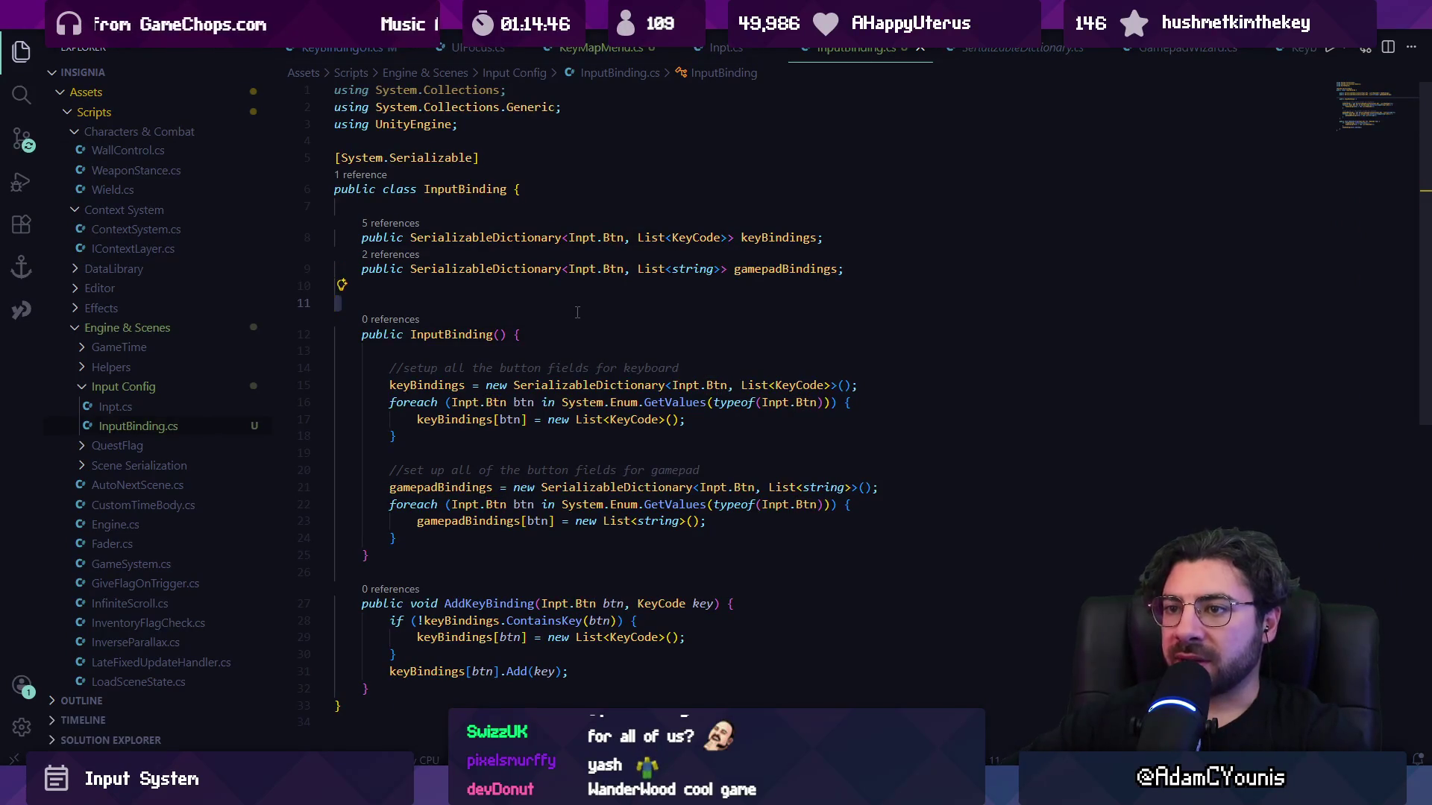
pyautogui.press('BackSpace')
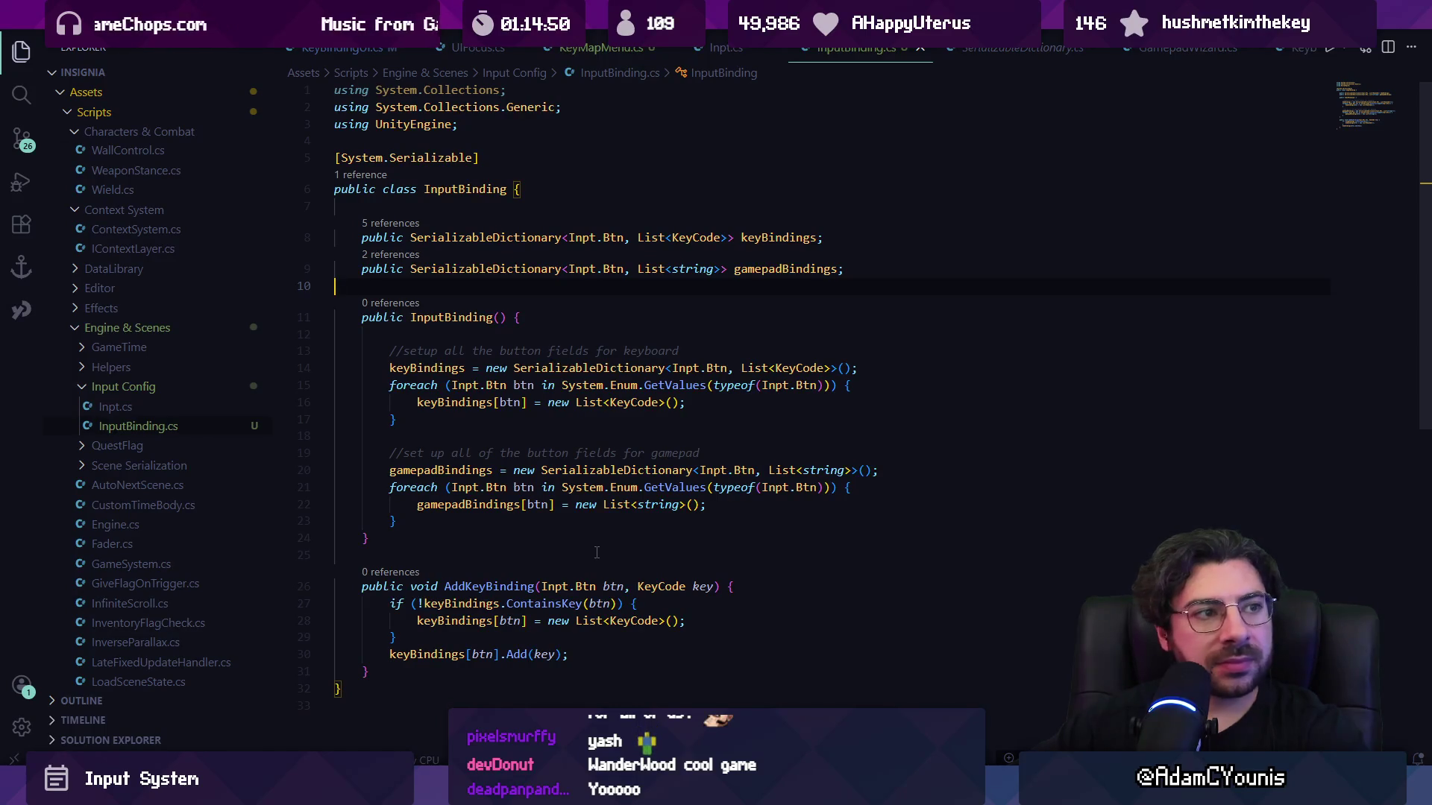
# Delete the leftover lines after AddKeyBinding and rename it to AddBinding.
pyautogui.scroll(-5, 593, 553)
pyautogui.moveTo(522, 528); pyautogui.dragTo(502, 410)
pyautogui.press('BackSpace')
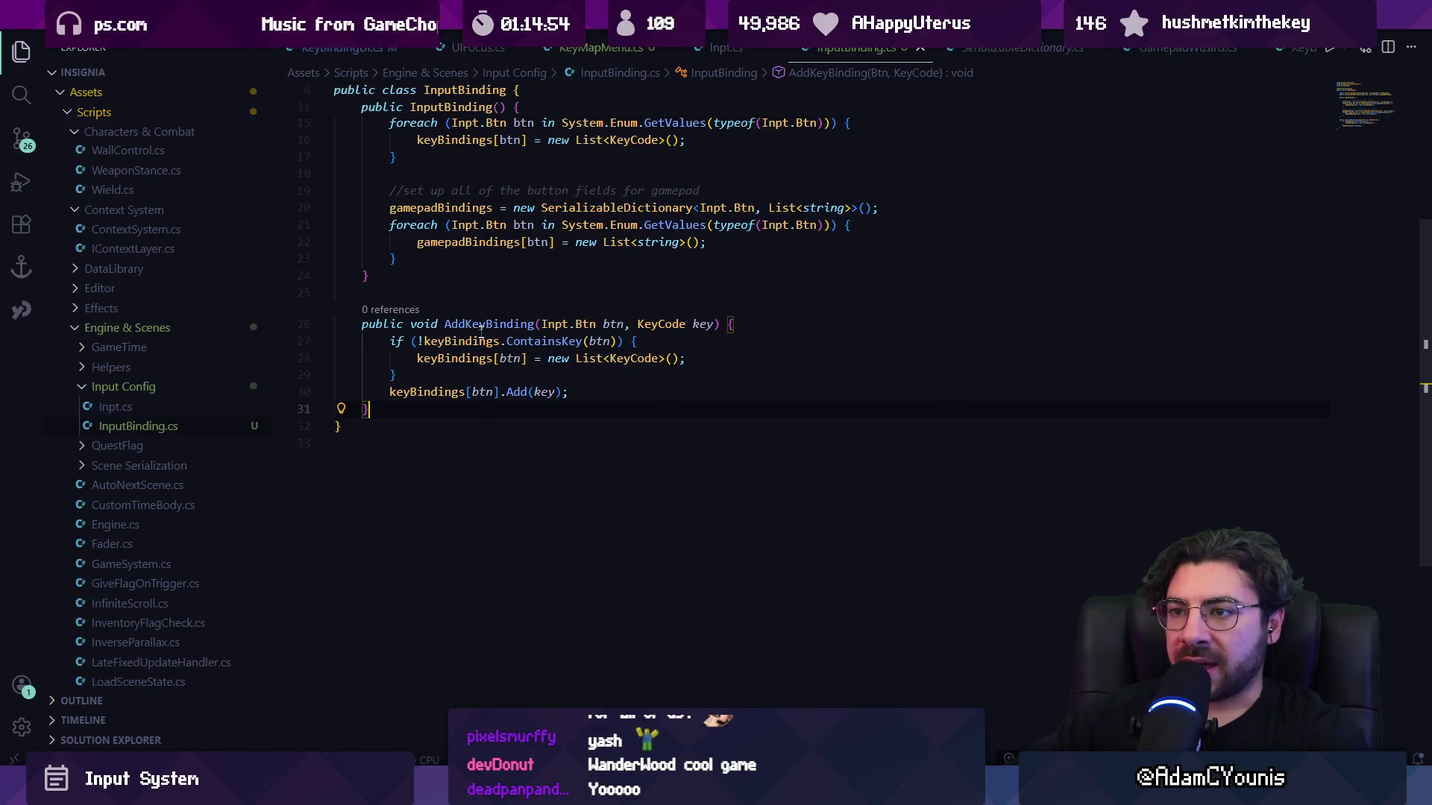
pyautogui.click(487, 324)
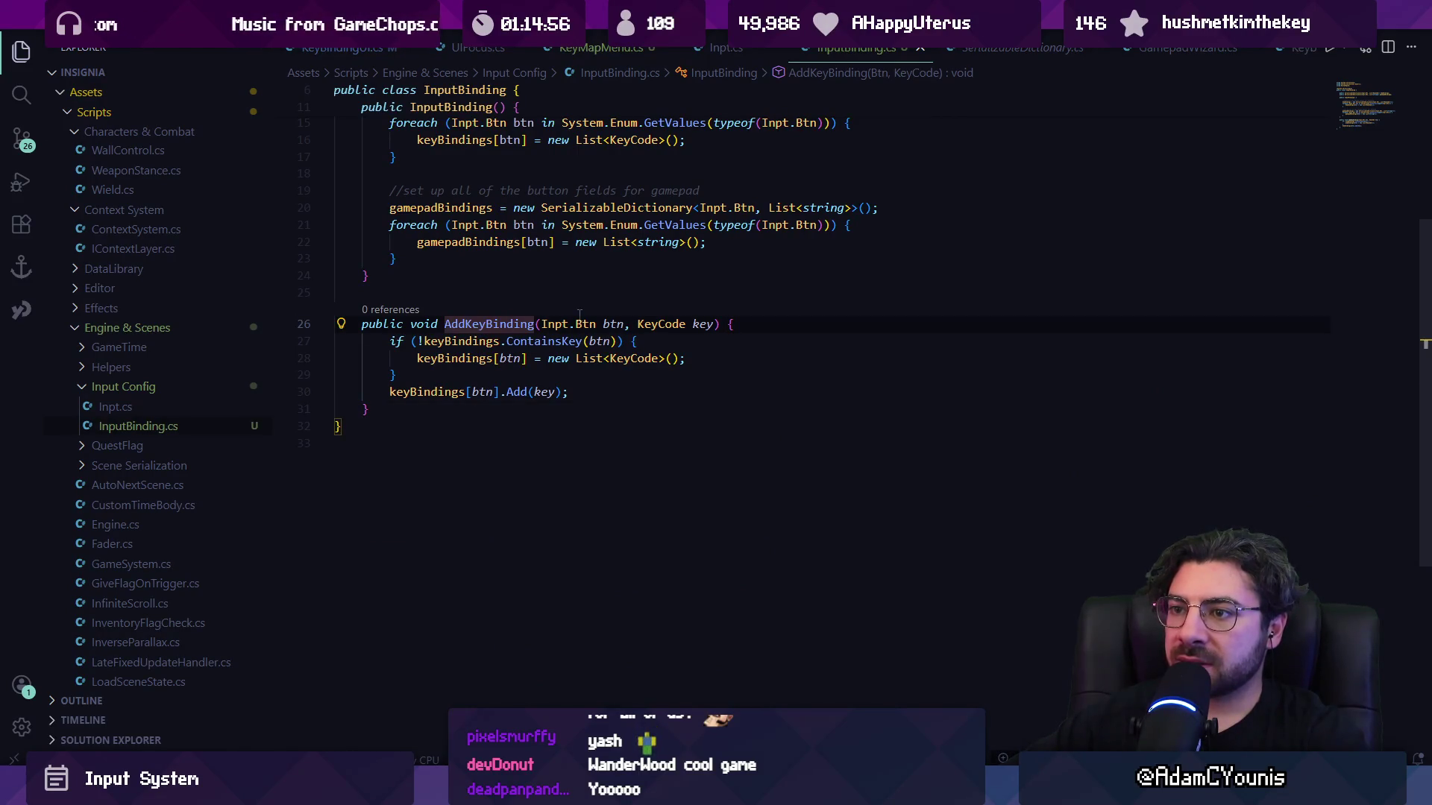
pyautogui.press('Down')
pyautogui.press('Down')
pyautogui.press('Down')
pyautogui.press('Up')
pyautogui.press('Up')
pyautogui.press('Up')
pyautogui.press('BackSpace')
pyautogui.press('BackSpace')
pyautogui.press('BackSpace')
# Try a second AddBinding method, undo it, and restore the AddKeyBinding name.
pyautogui.click(506, 408)
pyautogui.press('Return')
pyautogui.press('Return')
pyautogui.write('public')
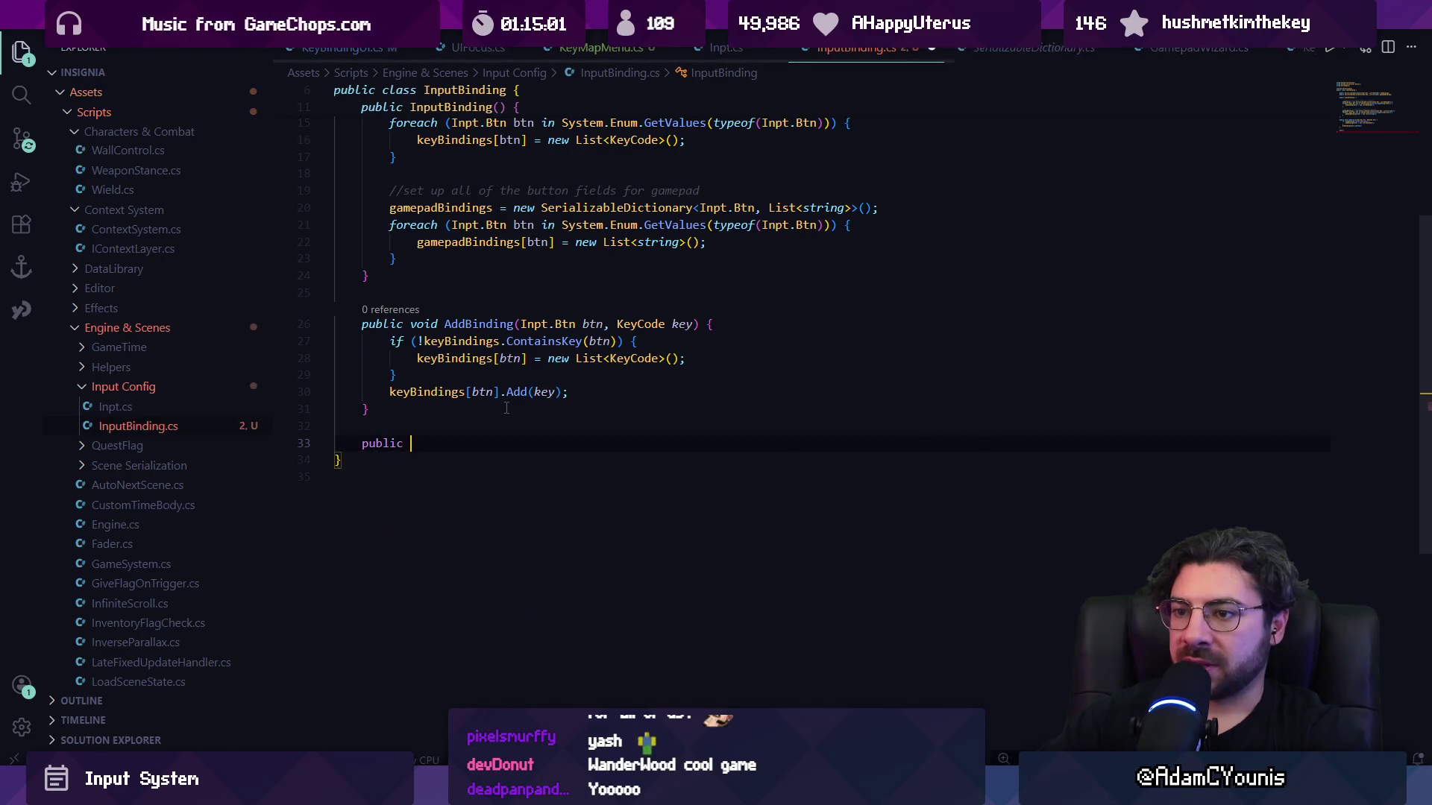
pyautogui.write(' void AddBinding(')
pyautogui.press('Tab')
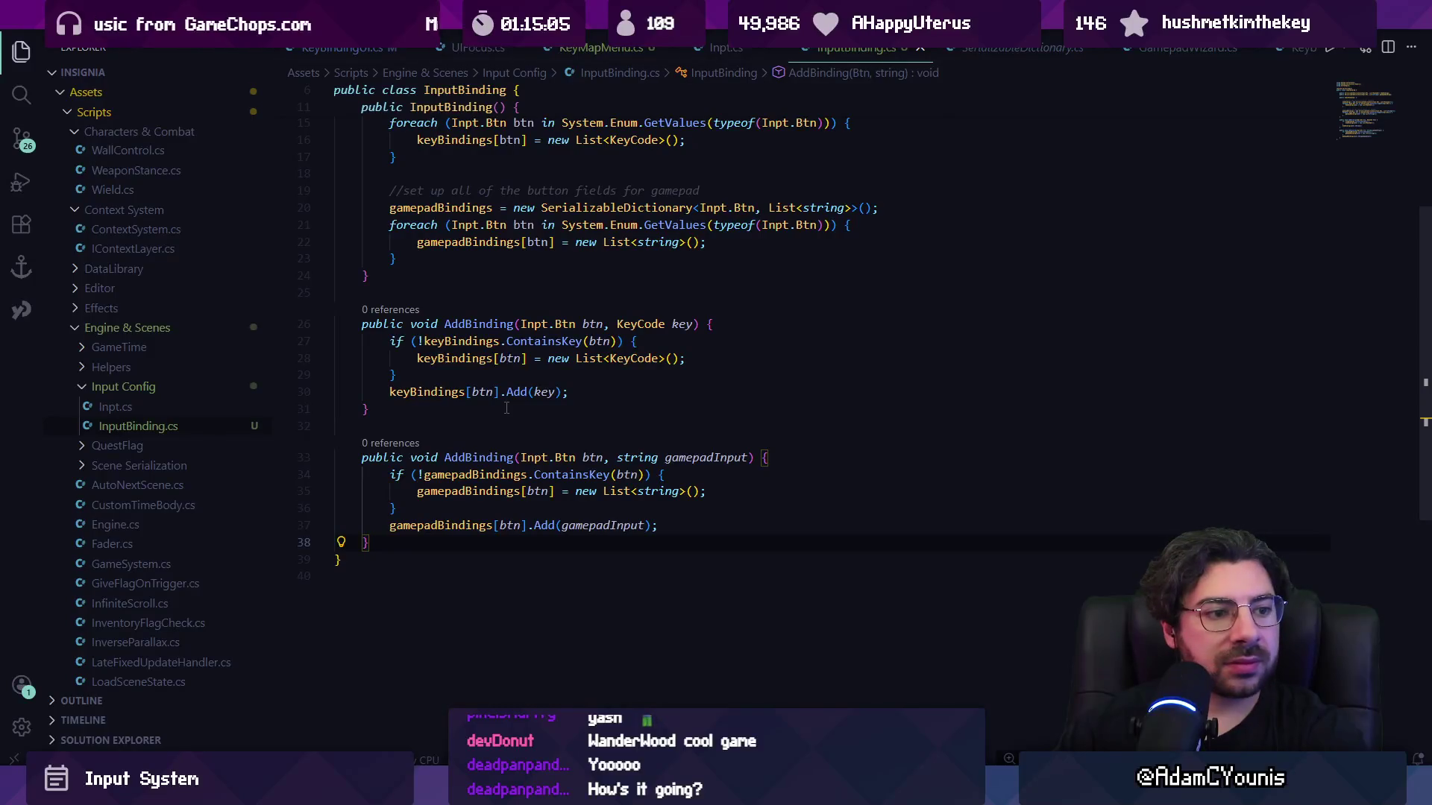
pyautogui.hotkey('ctrl', 'z')
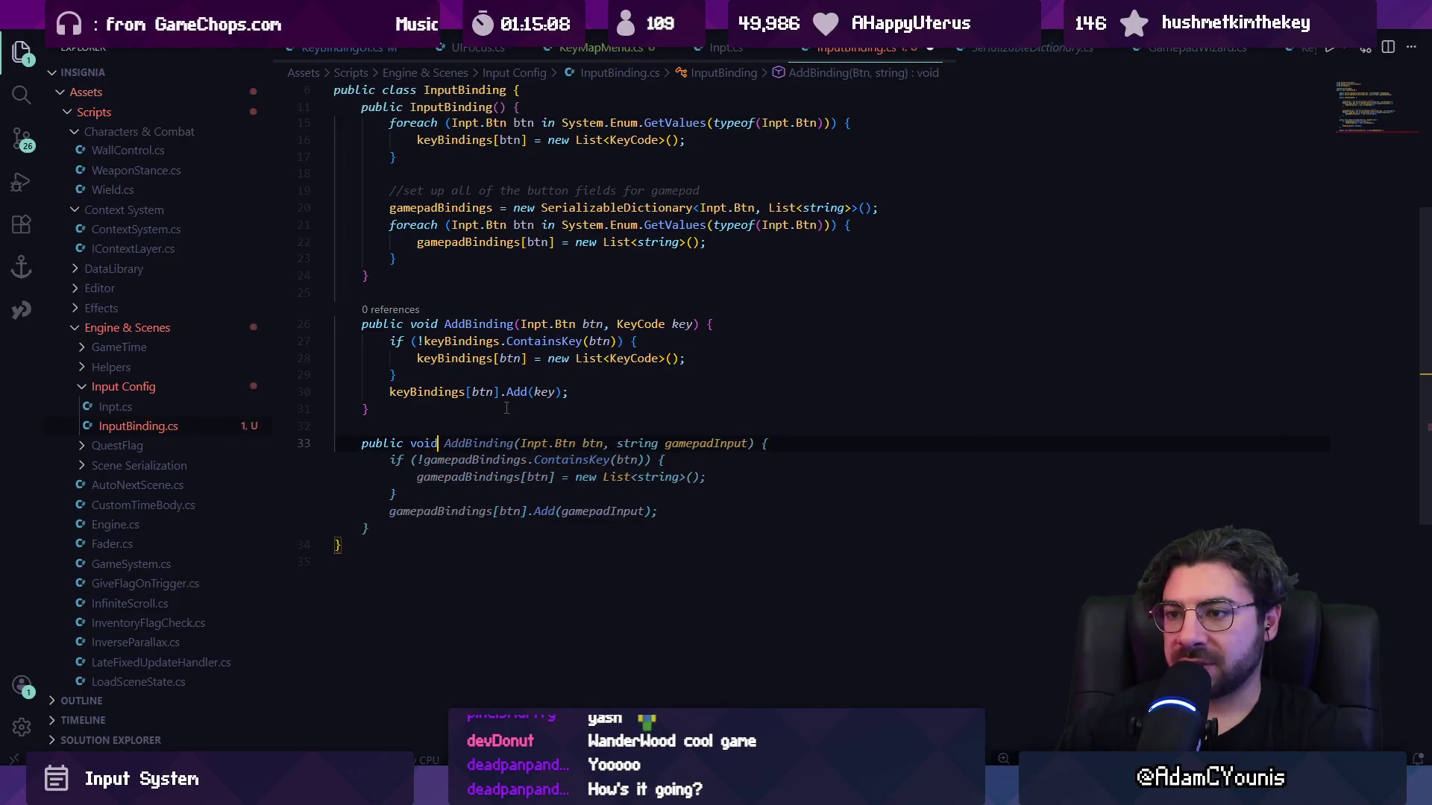
pyautogui.click(464, 323)
pyautogui.write('Key')
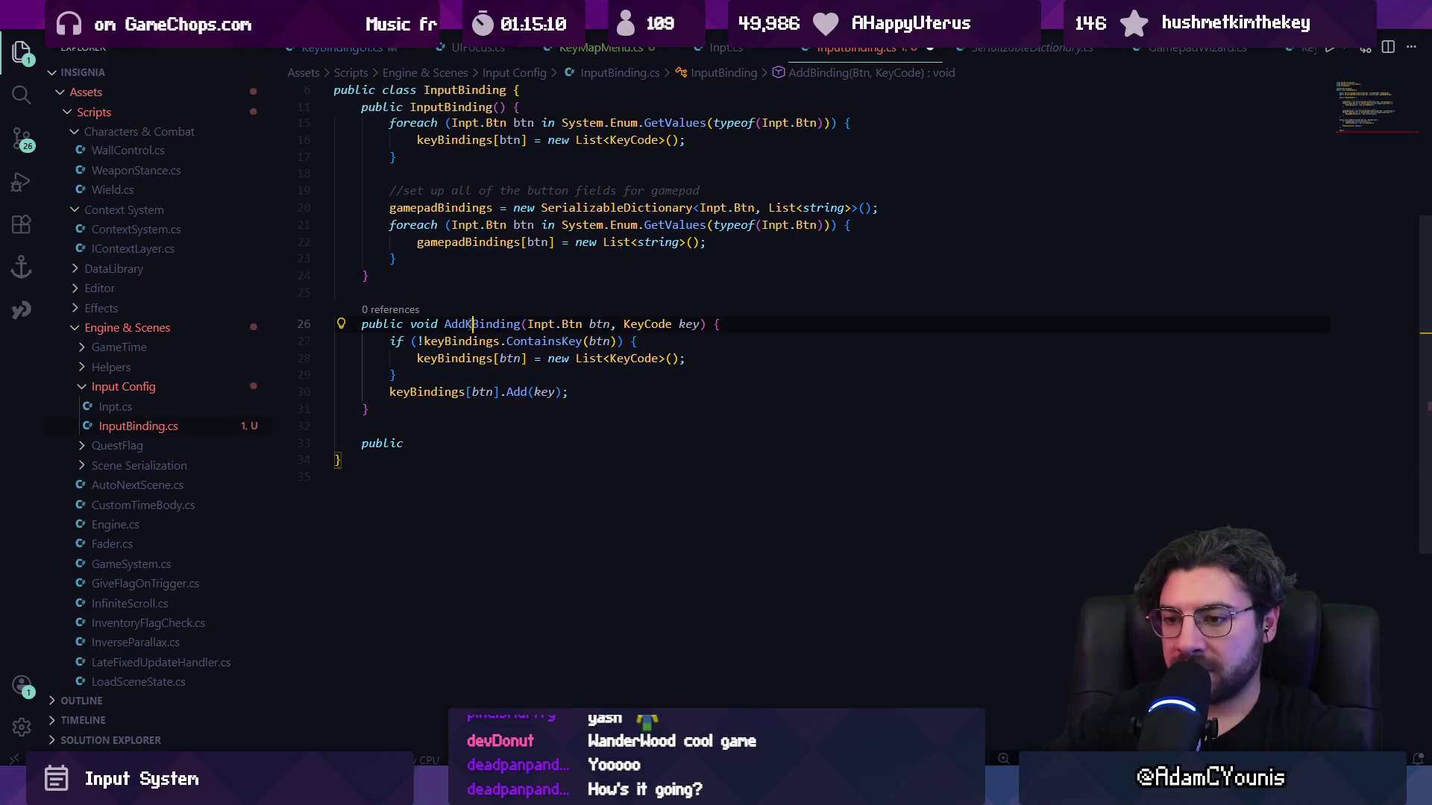
# Add an empty AddGamepadBinding(Inpt.Btn btn, string gamepadInput) method below AddKeyBinding and save.
pyautogui.click(433, 426)
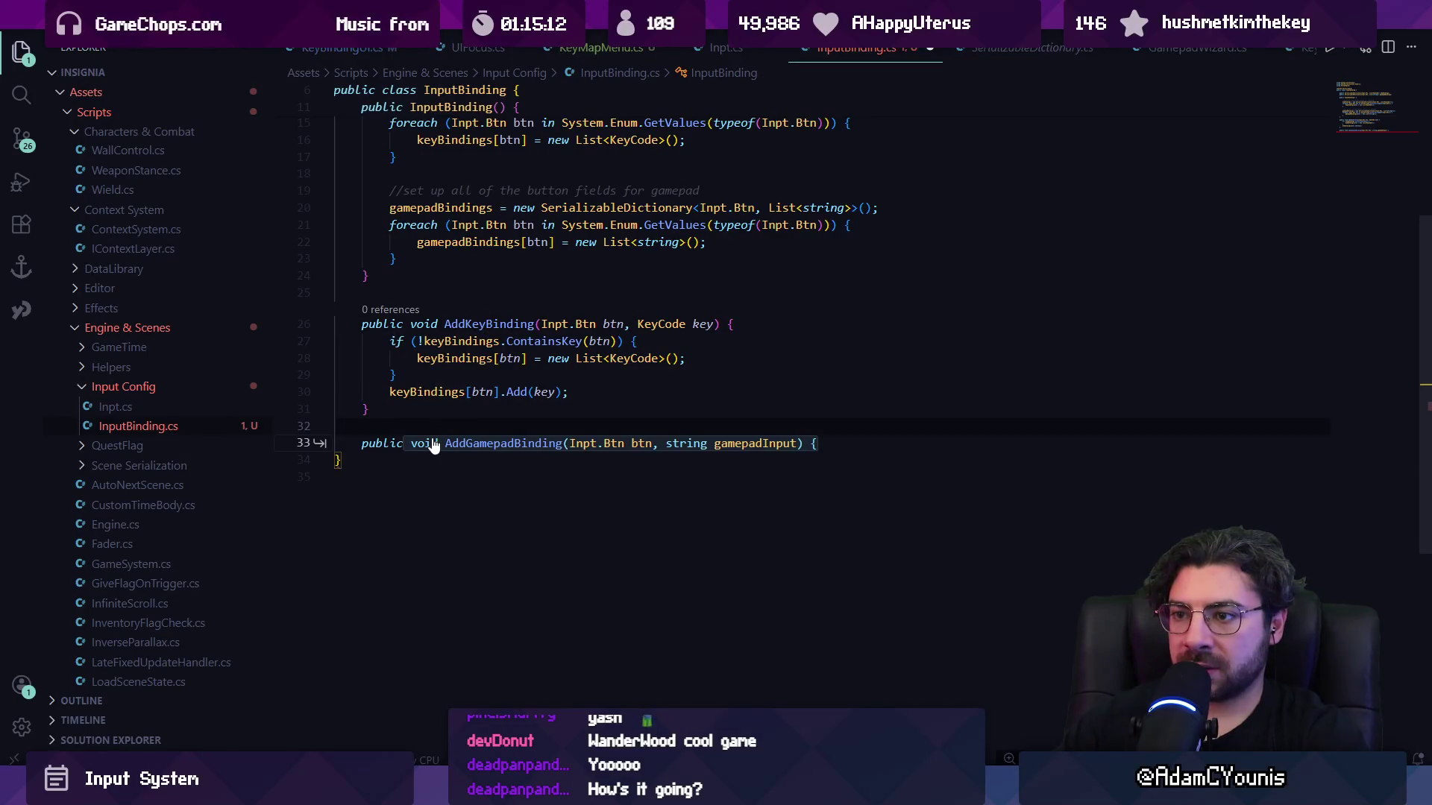
pyautogui.press('Escape')
pyautogui.press('Tab')
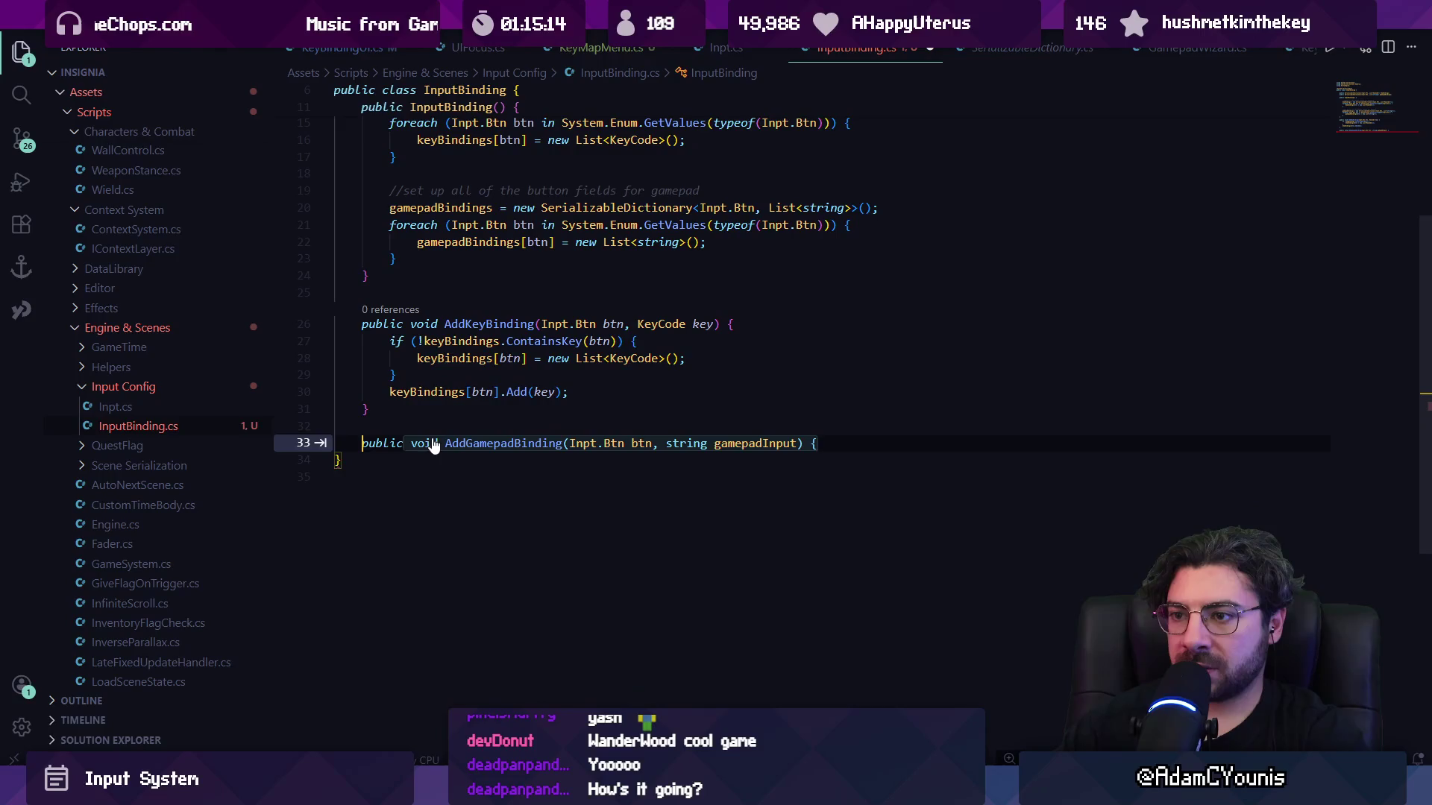
pyautogui.press('Return')
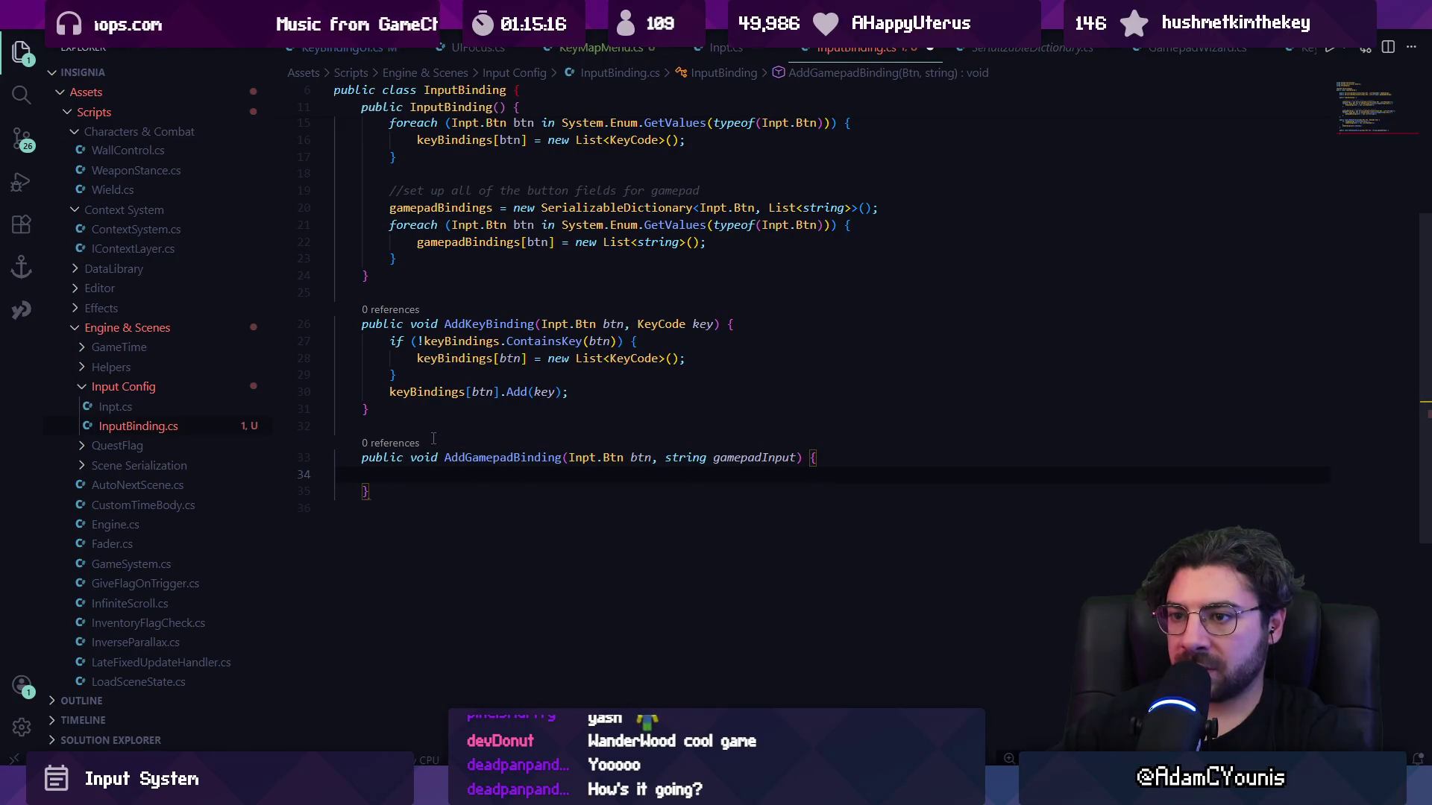
pyautogui.press('Down')
pyautogui.press('Down')
pyautogui.hotkey('ctrl', 's')
pyautogui.press('Up')
pyautogui.press('Up')
pyautogui.scroll(5, 664, 351)
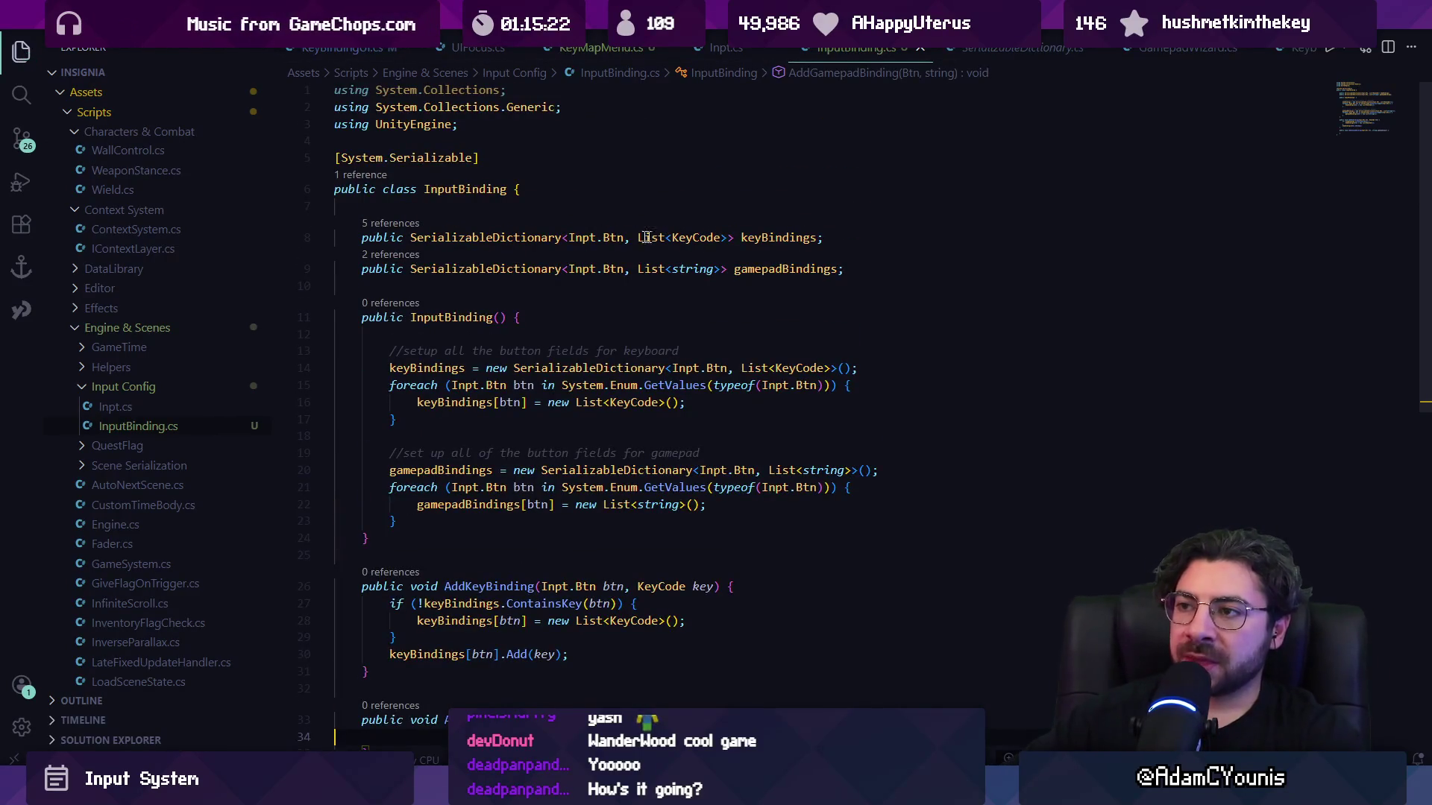
# Inspect the keyBindings and gamepadBindings field types and the string parameter.
pyautogui.click(507, 245)
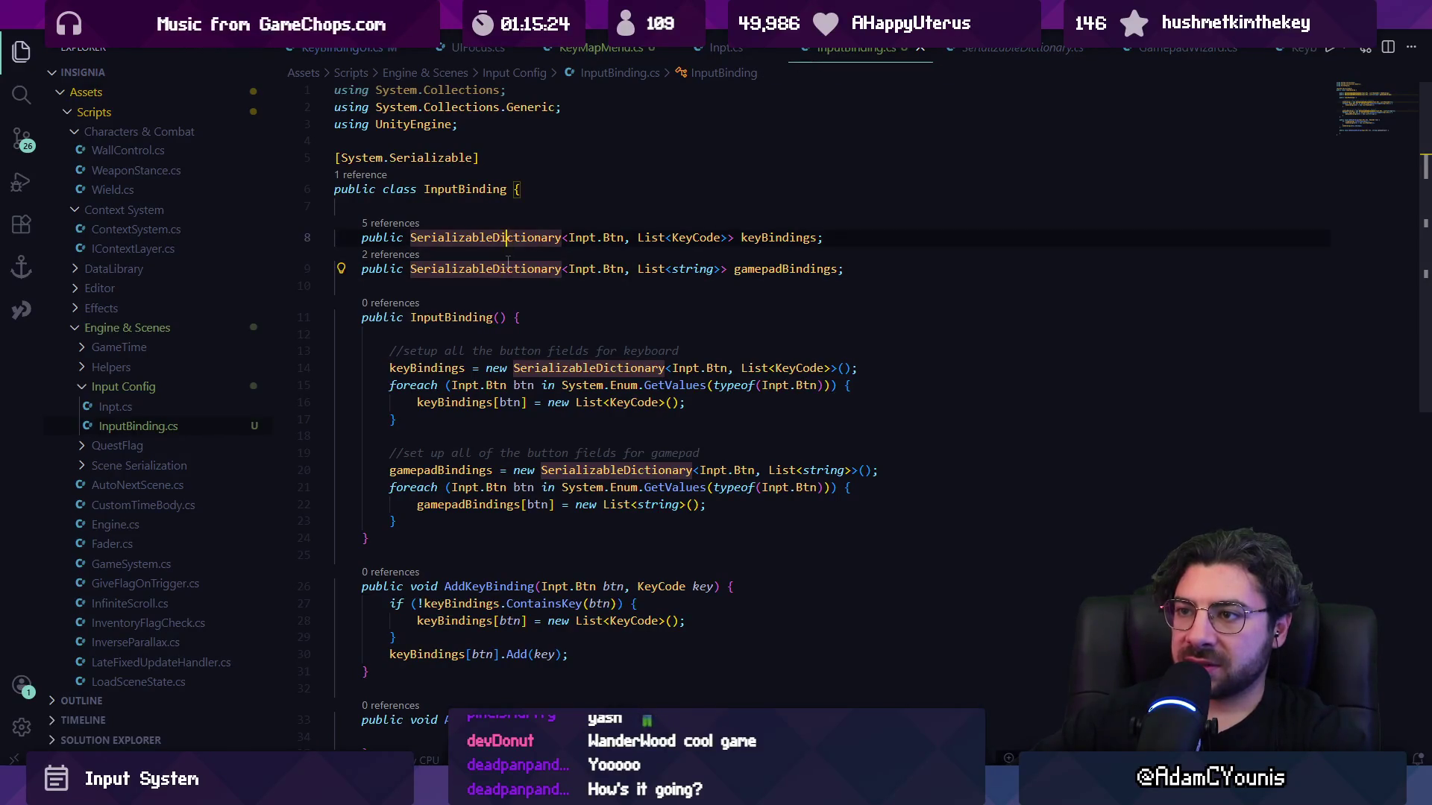
pyautogui.doubleClick(692, 239)
pyautogui.moveTo(690, 237)
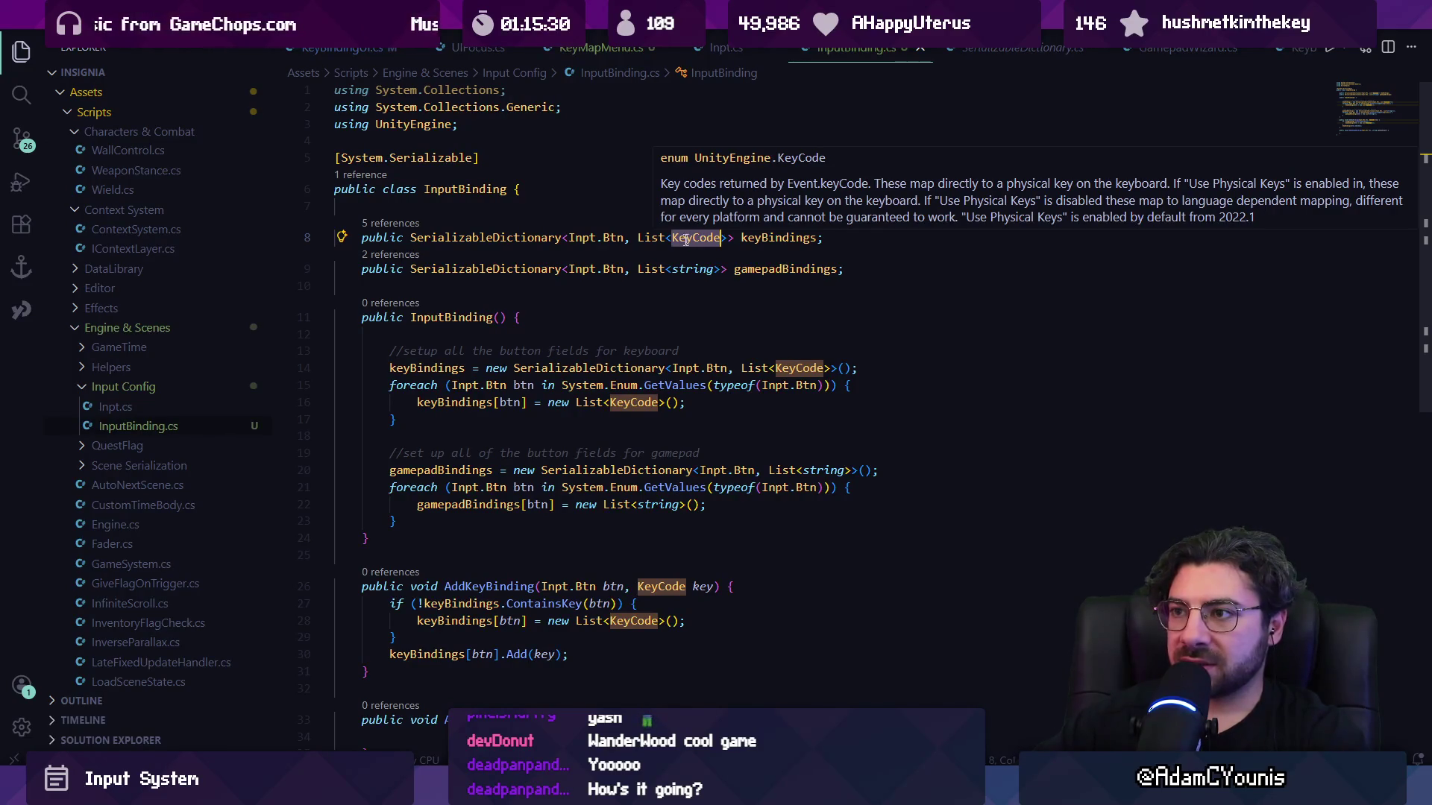
pyautogui.click(694, 269)
pyautogui.scroll(-5, 671, 418)
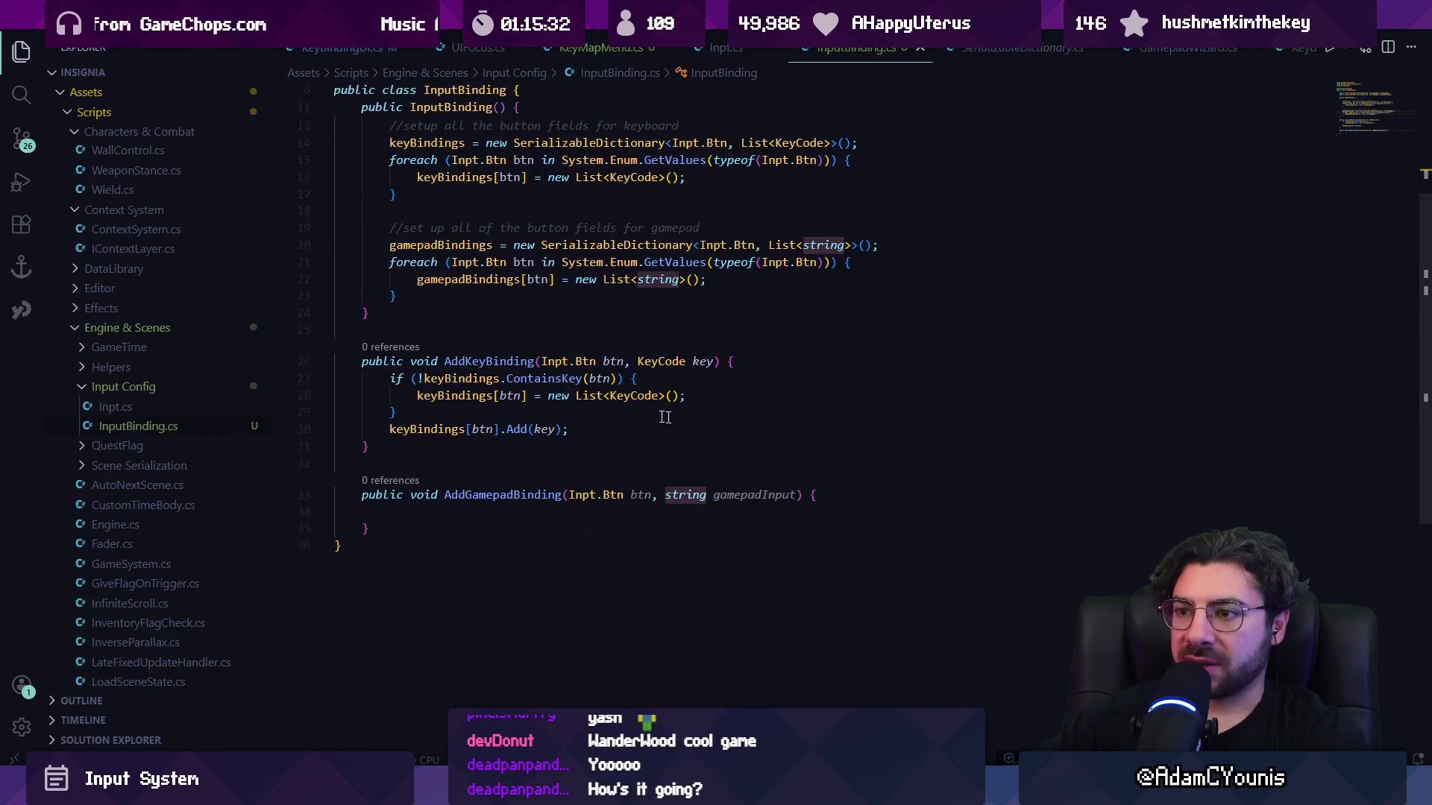
pyautogui.moveTo(480, 381)
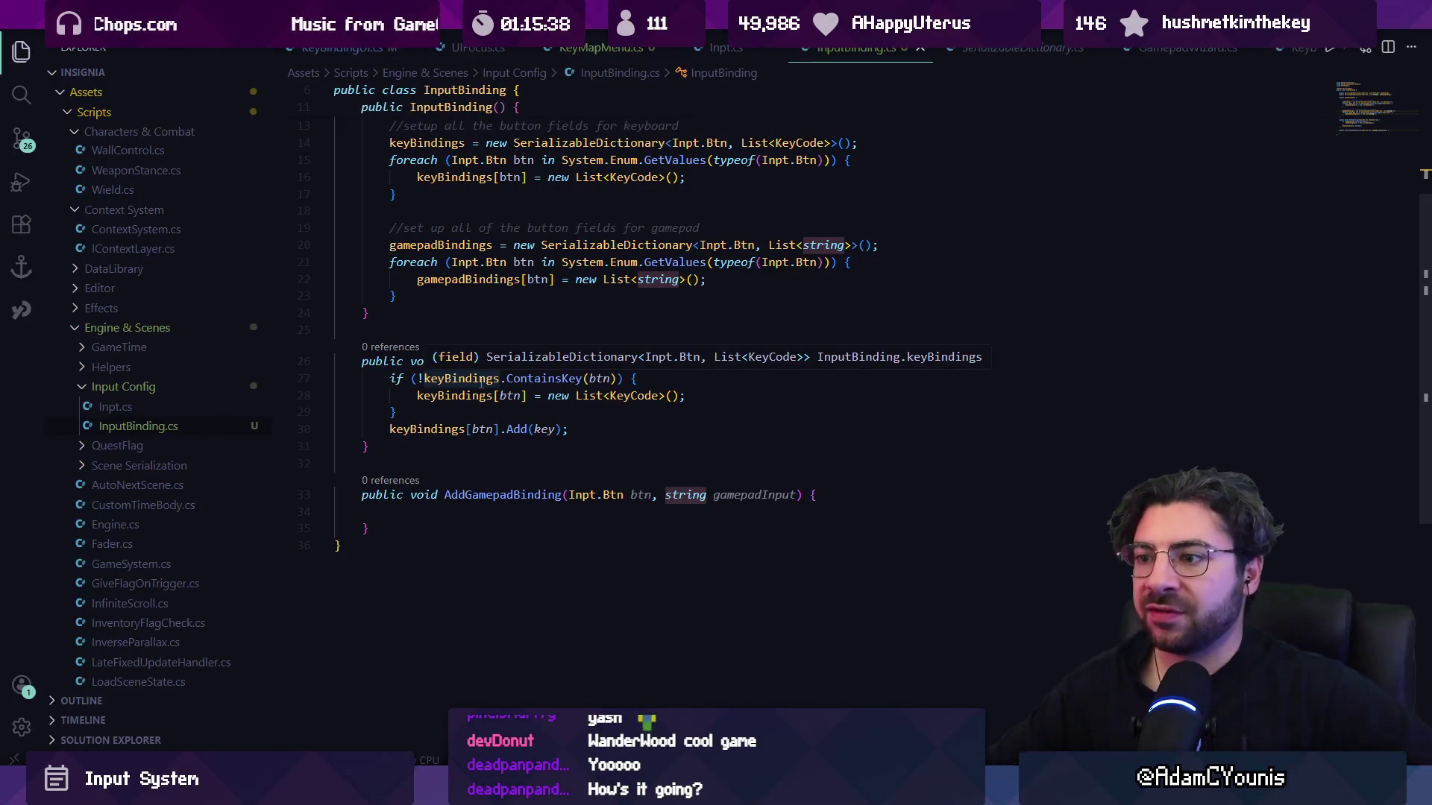
pyautogui.scroll(5, 510, 321)
# Change gamepadBindings values to string and initialise them with empty strings in the constructor loop.
pyautogui.hotkey('ctrl', 'shift', 'Left')
pyautogui.hotkey('ctrl', 'shift', 'Left')
pyautogui.hotkey('ctrl', 'shift', 'Left')
pyautogui.write('string')
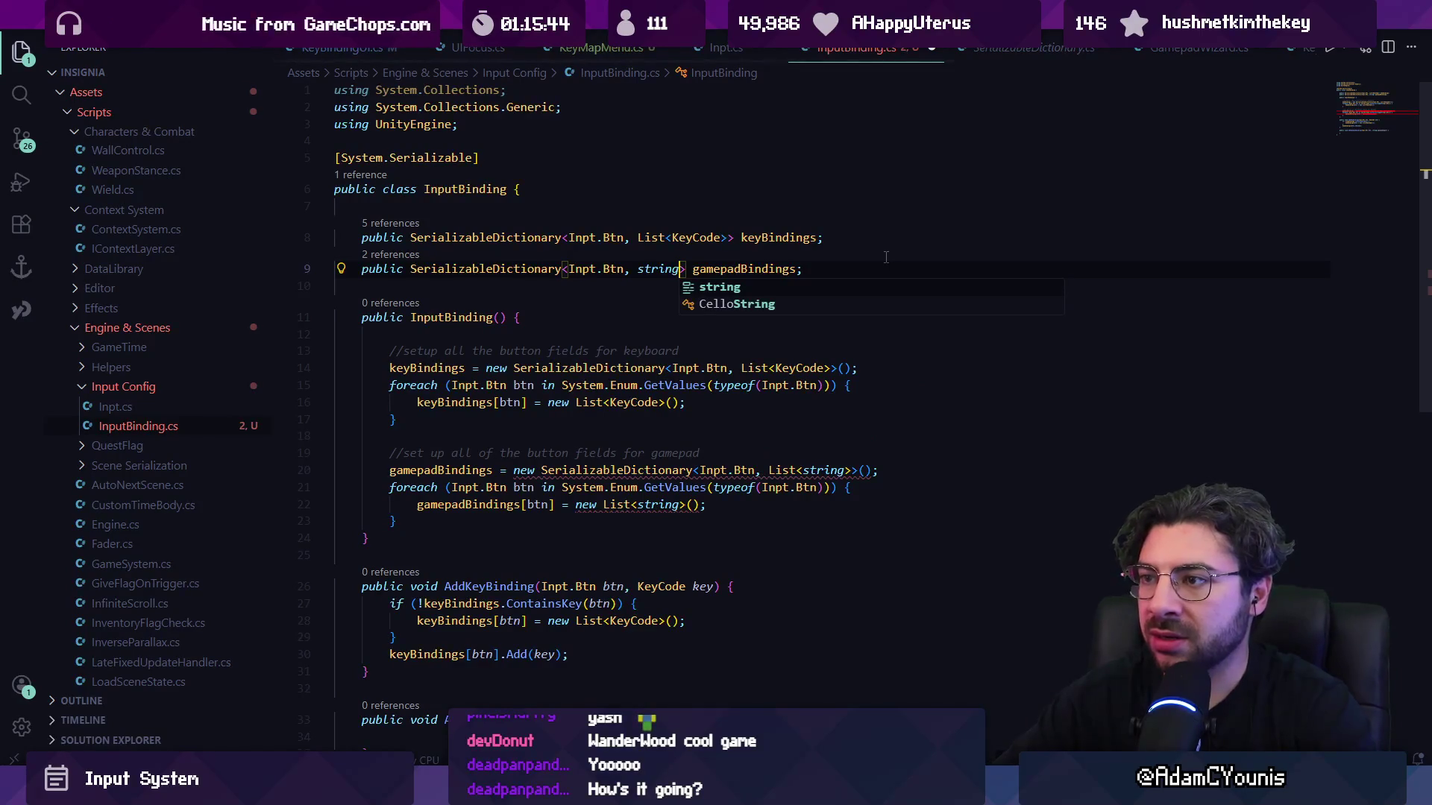
pyautogui.press('Escape')
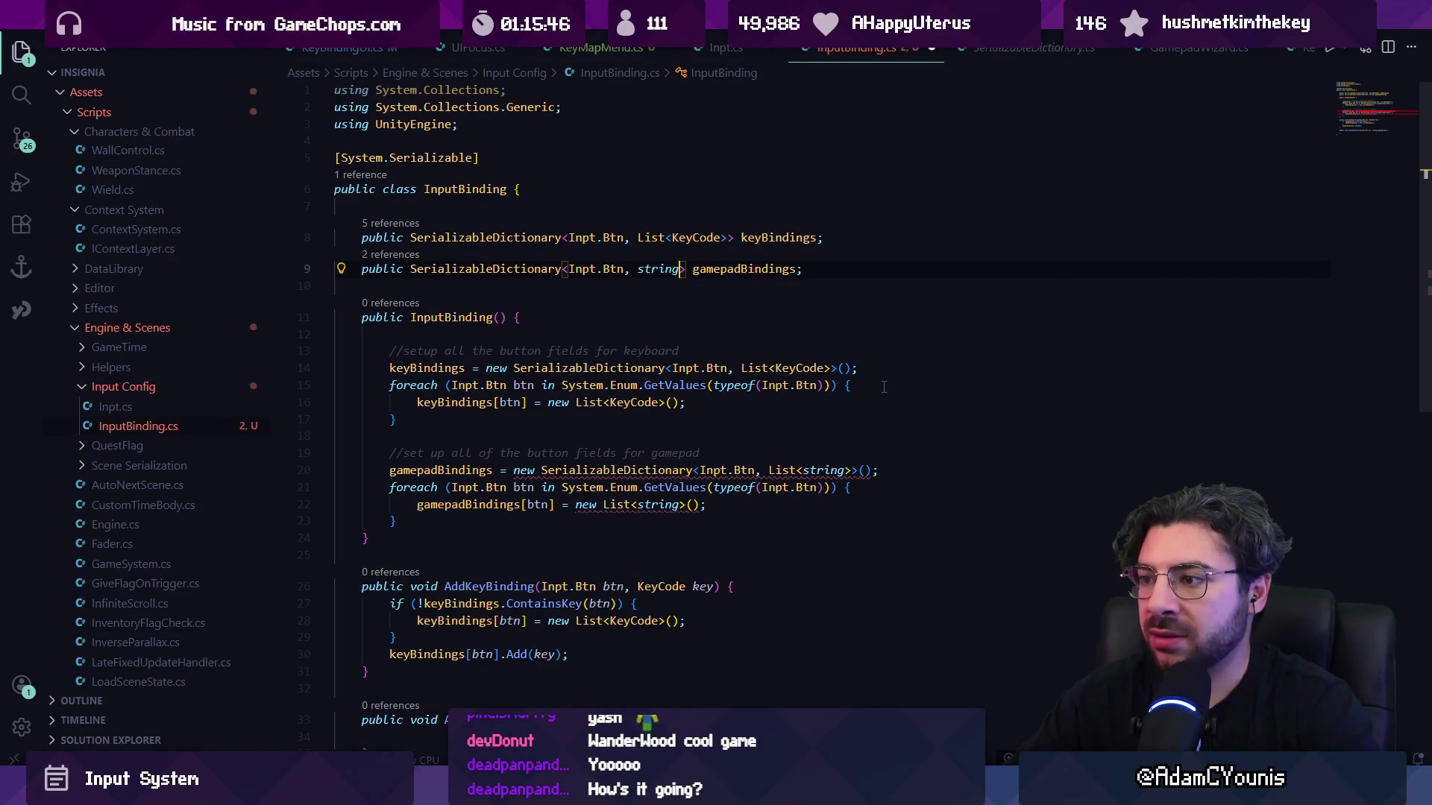
pyautogui.click(567, 505)
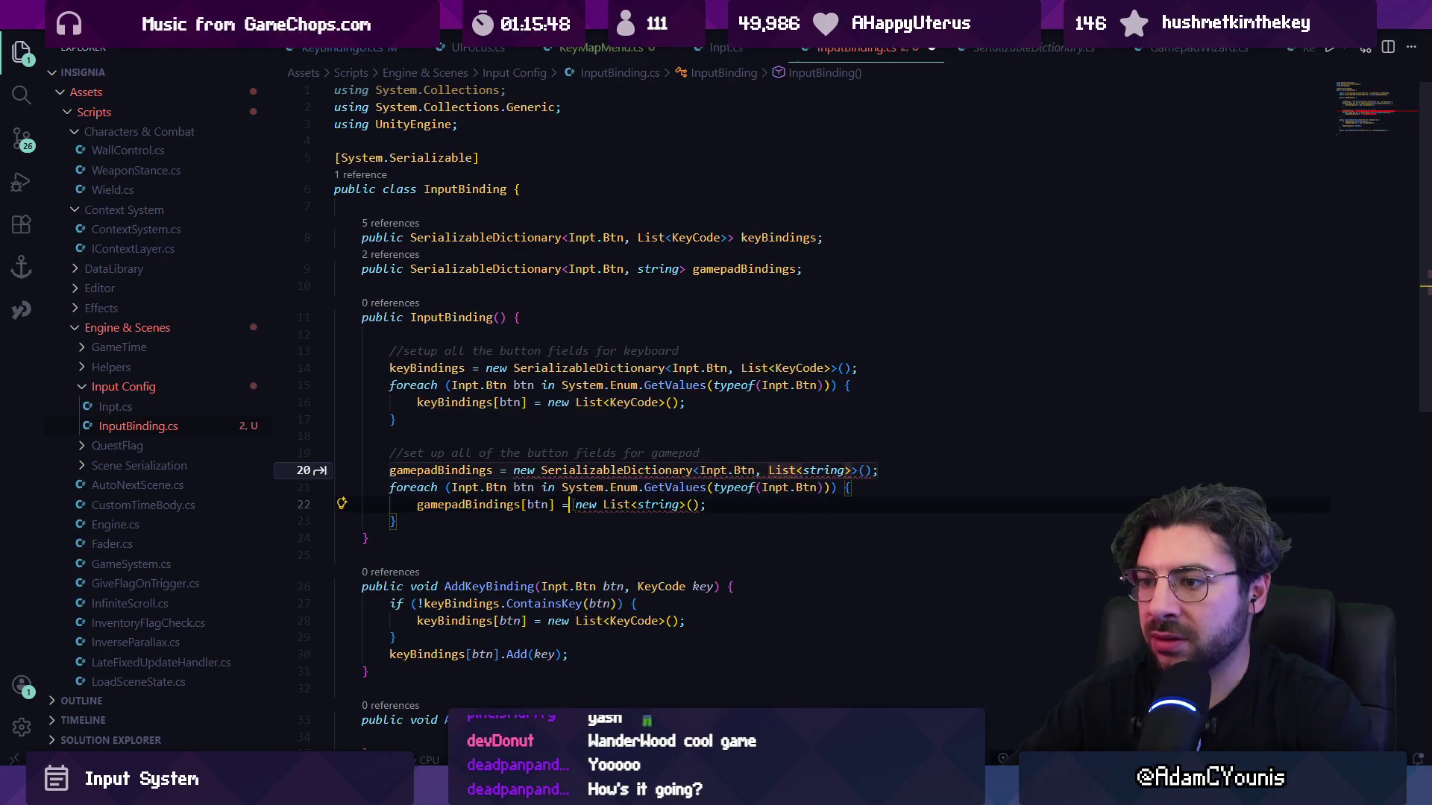
pyautogui.hotkey('shift', 'End')
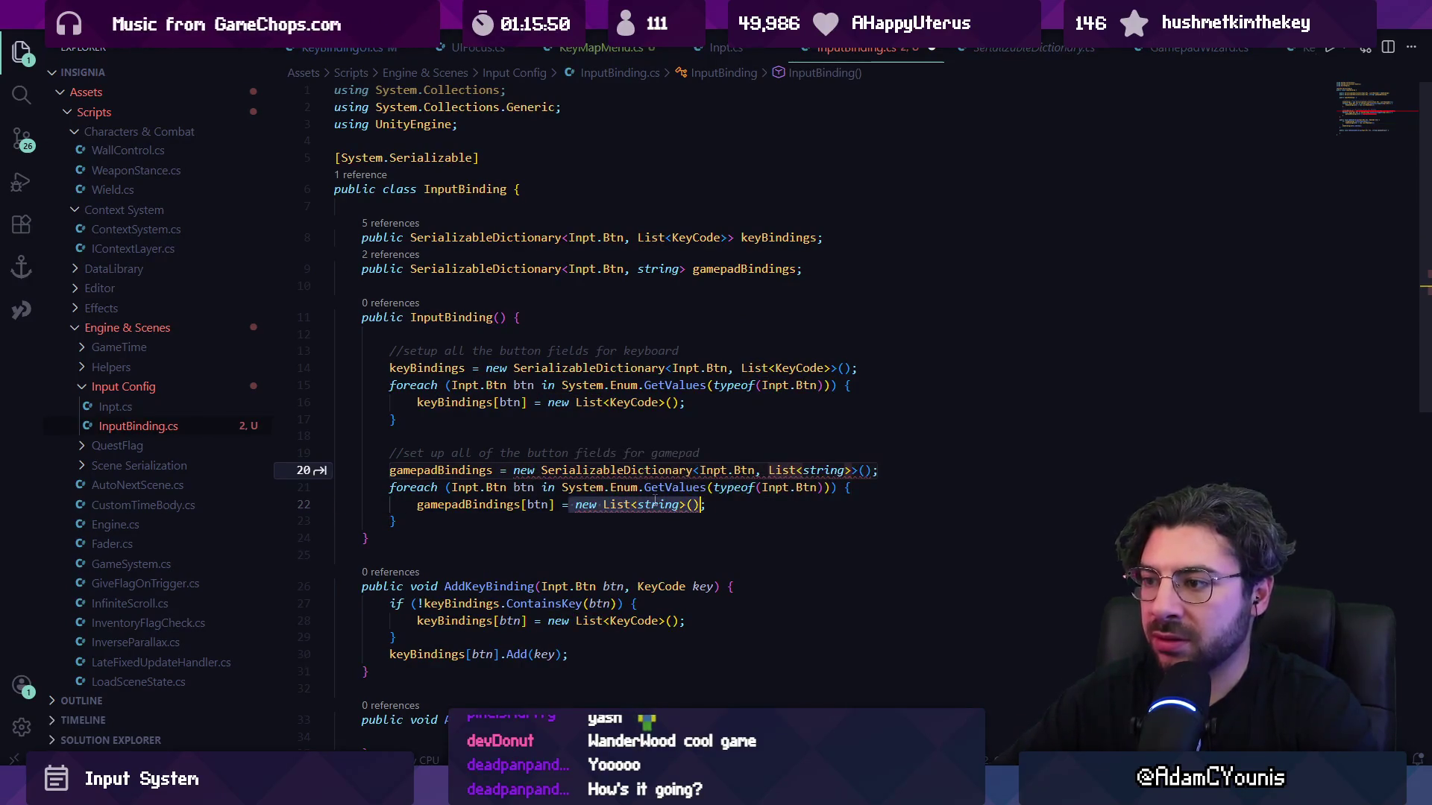
pyautogui.press('BackSpace')
pyautogui.write('"')
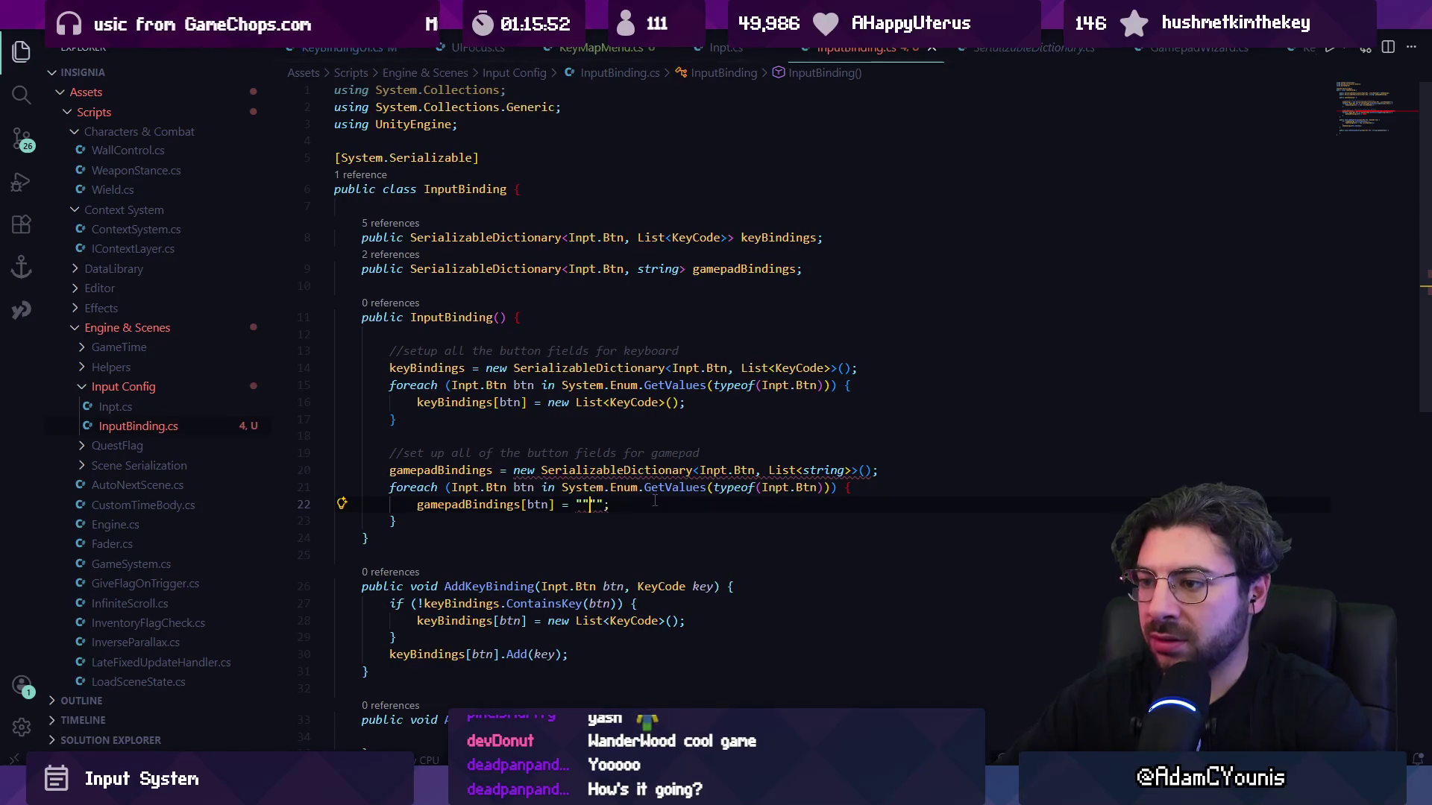
pyautogui.press('BackSpace')
pyautogui.press('BackSpace')
# Remove the stray angle bracket and List< so gamepad values are plain strings, and save.
pyautogui.press('Up')
pyautogui.press('Up')
pyautogui.press('Up')
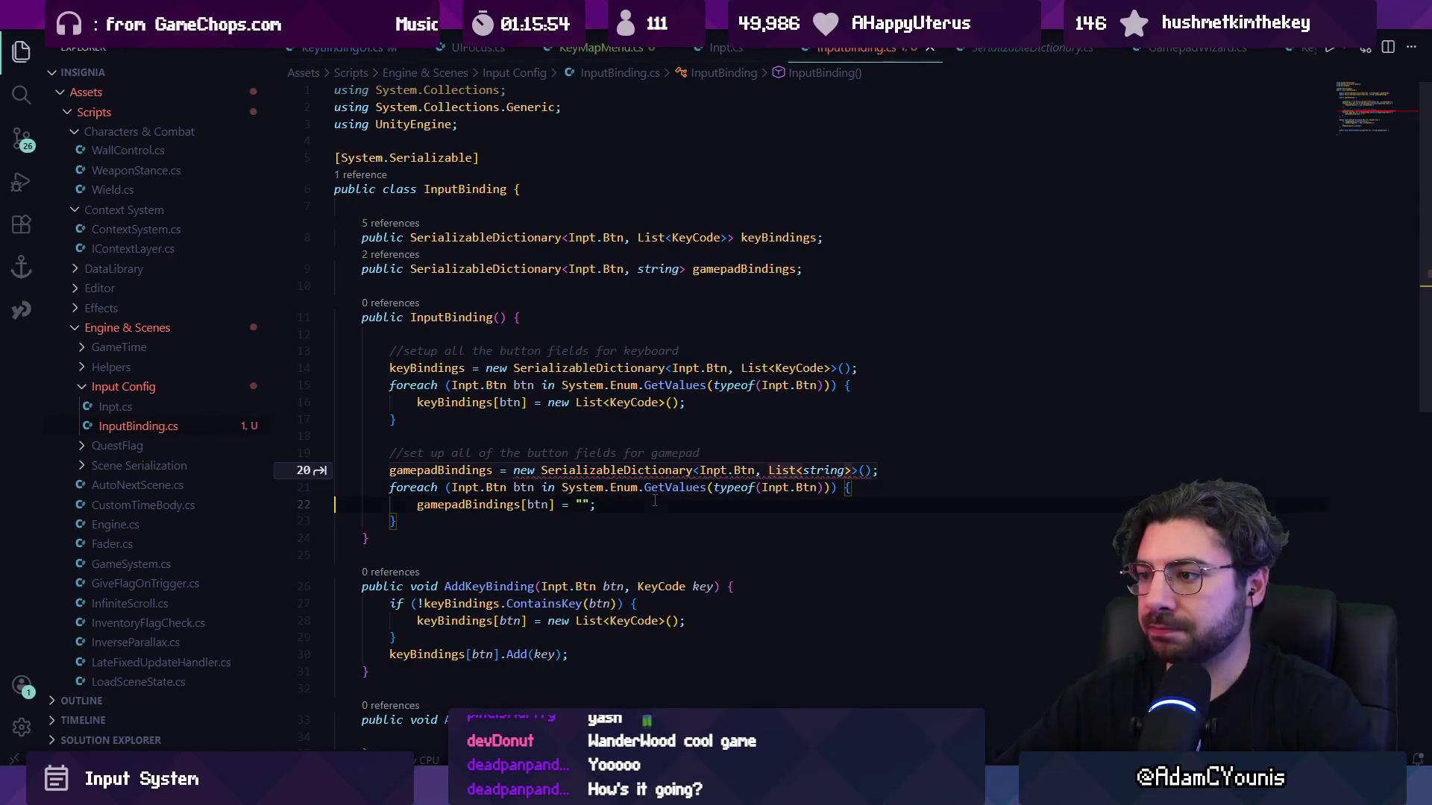
pyautogui.press('End')
pyautogui.press('Left')
pyautogui.press('Left')
pyautogui.press('Left')
pyautogui.press('BackSpace')
pyautogui.hotkey('ctrl', 'Left')
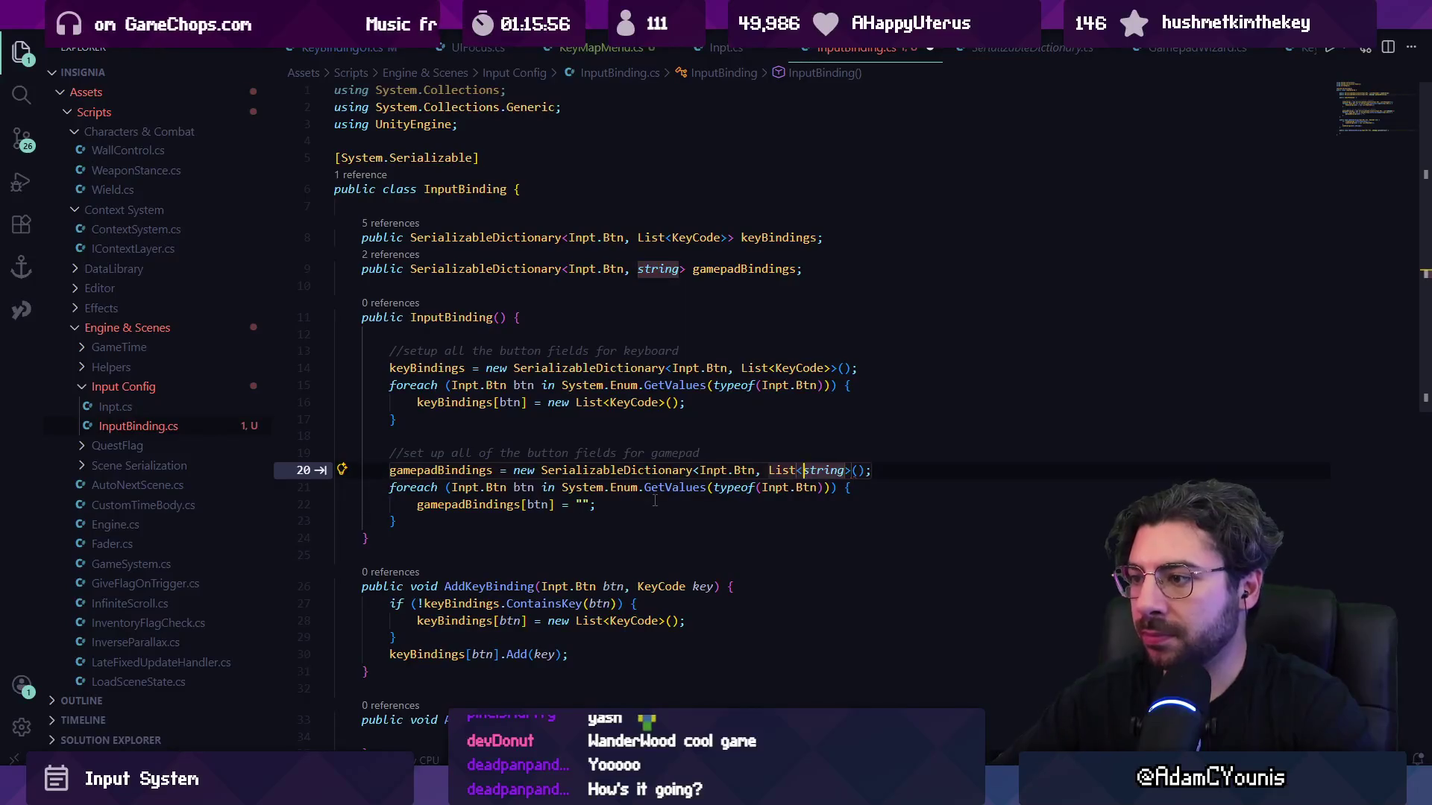
pyautogui.press('BackSpace')
pyautogui.press('BackSpace')
pyautogui.press('BackSpace')
pyautogui.hotkey('ctrl', 's')
pyautogui.press('Down')
pyautogui.press('Home')
pyautogui.press('Home')
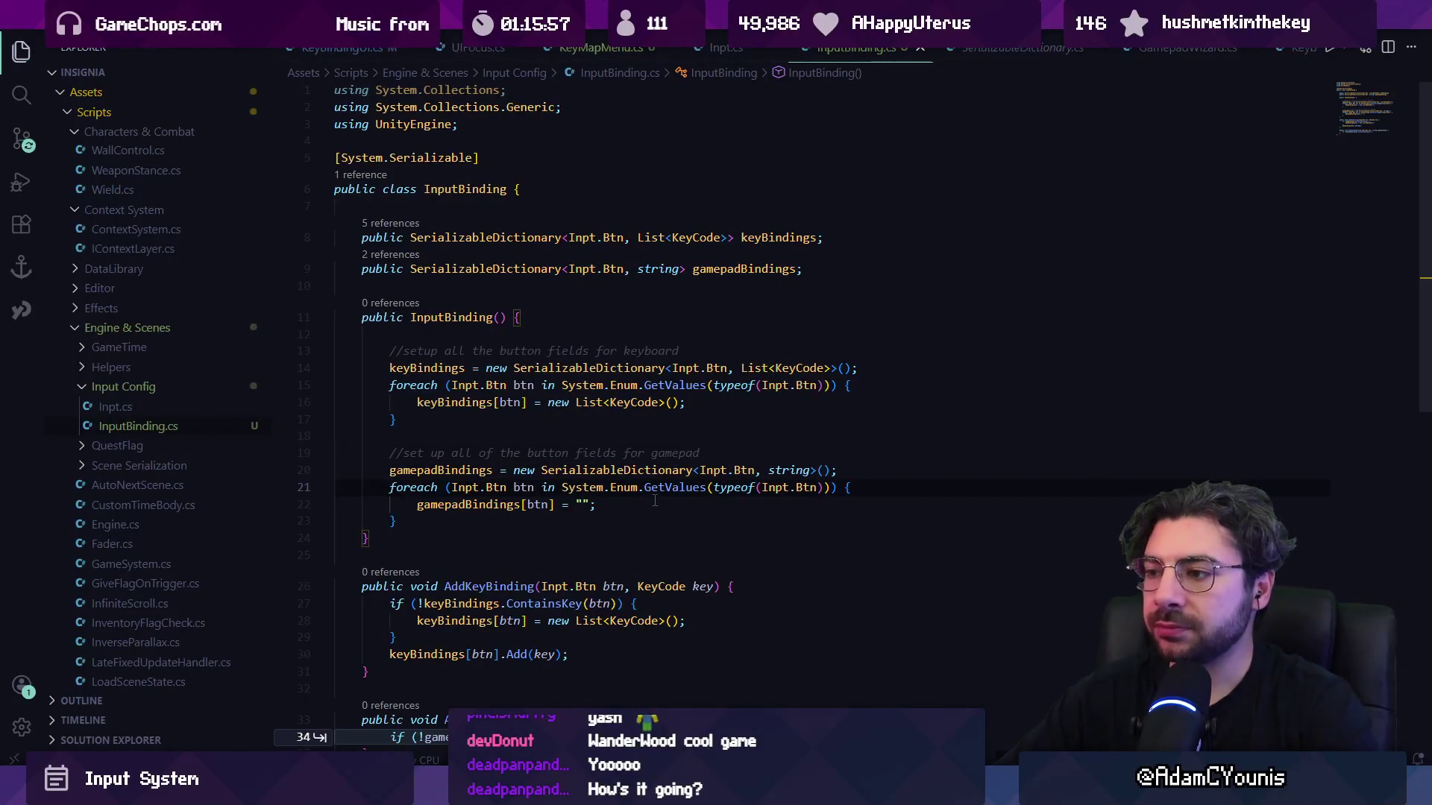
# Revert gamepadBindings to List<string>, save, and accept the AddGamepadBinding body that appends gamepadInput.
pyautogui.press('Down')
pyautogui.press('Down')
pyautogui.press('End')
pyautogui.press('Return')
pyautogui.hotkey('ctrl', 'z')
pyautogui.hotkey('ctrl', 'z')
pyautogui.hotkey('ctrl', 'z')
pyautogui.hotkey('ctrl', 'z')
pyautogui.hotkey('ctrl', 'z')
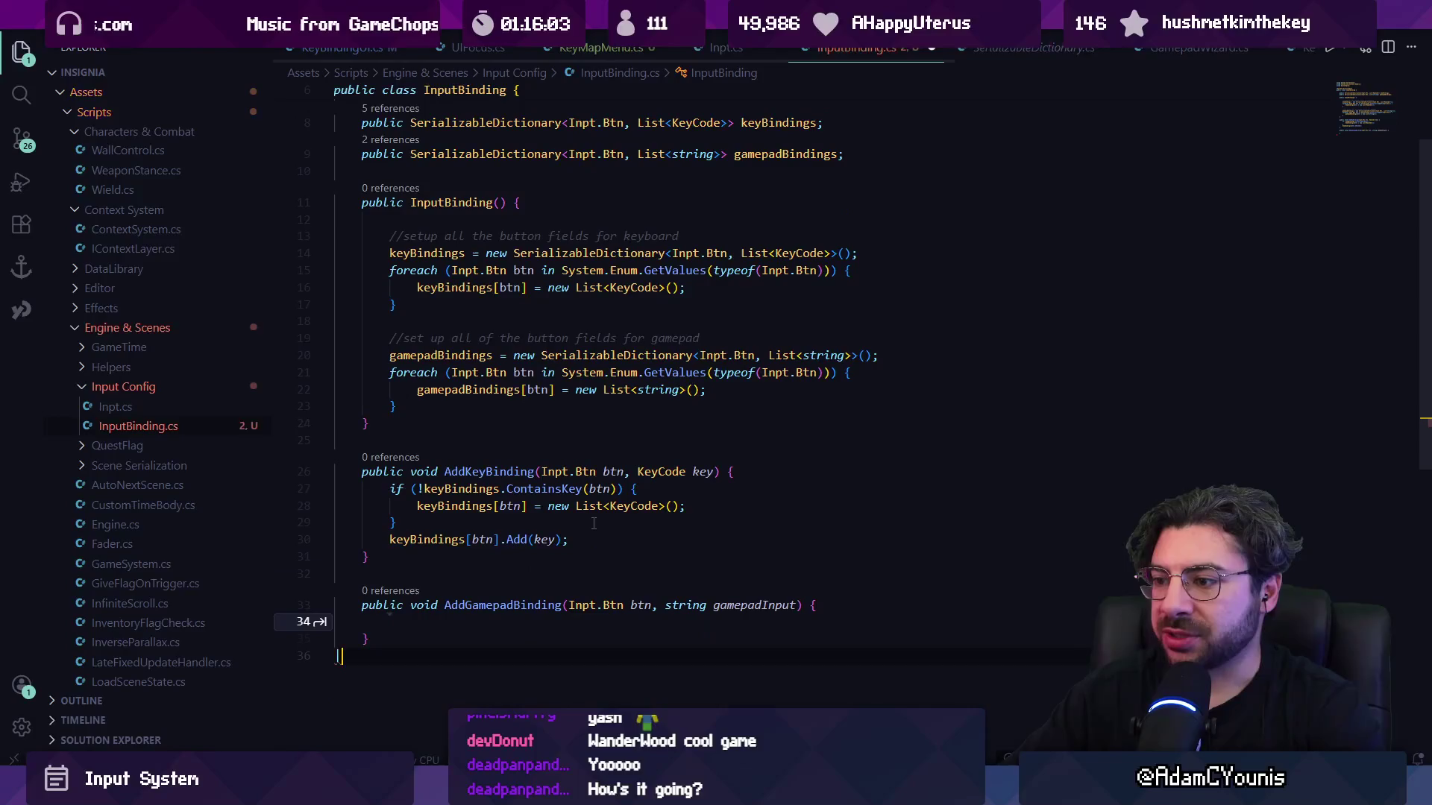
pyautogui.hotkey('ctrl', 's')
pyautogui.write('}')
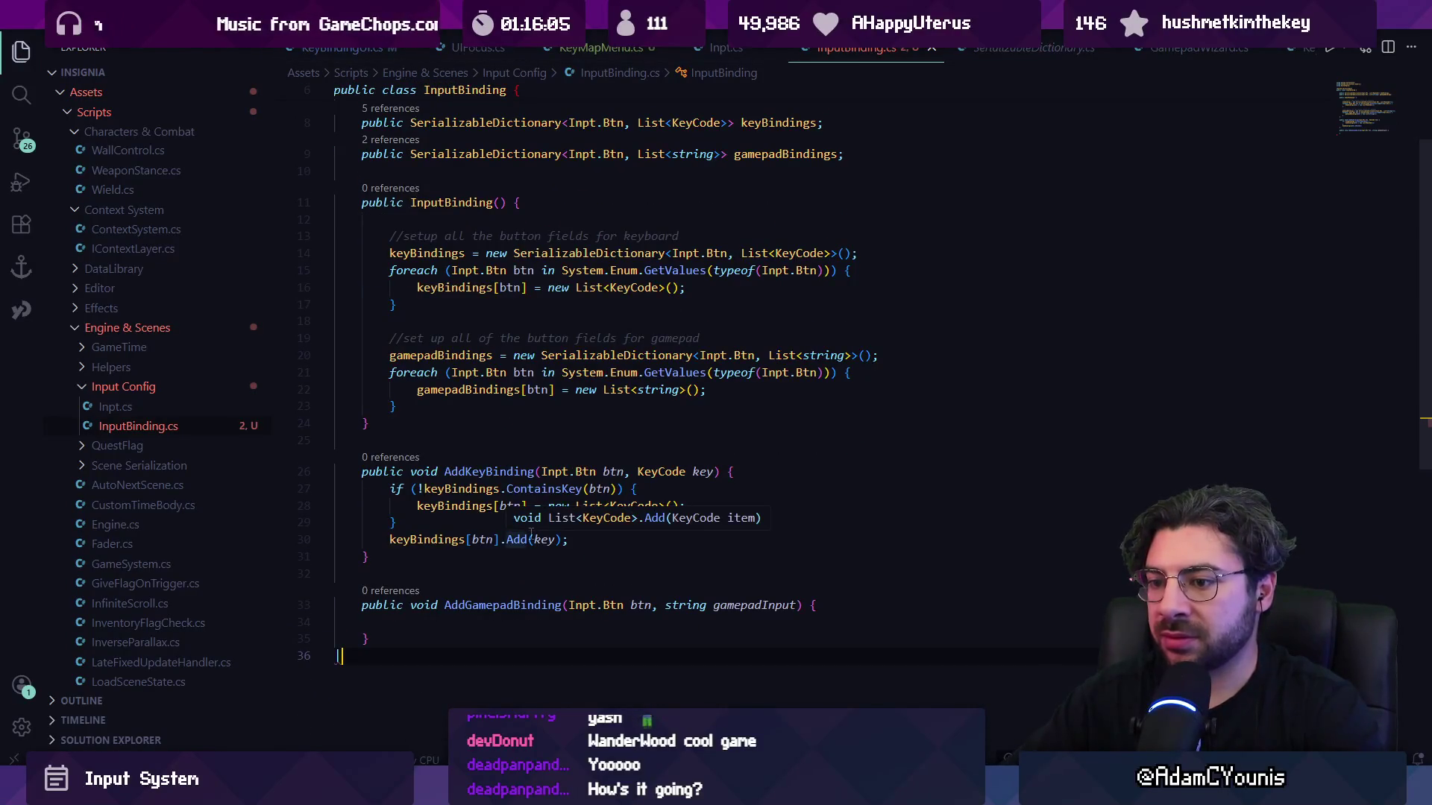
pyautogui.scroll(-2, 552, 540)
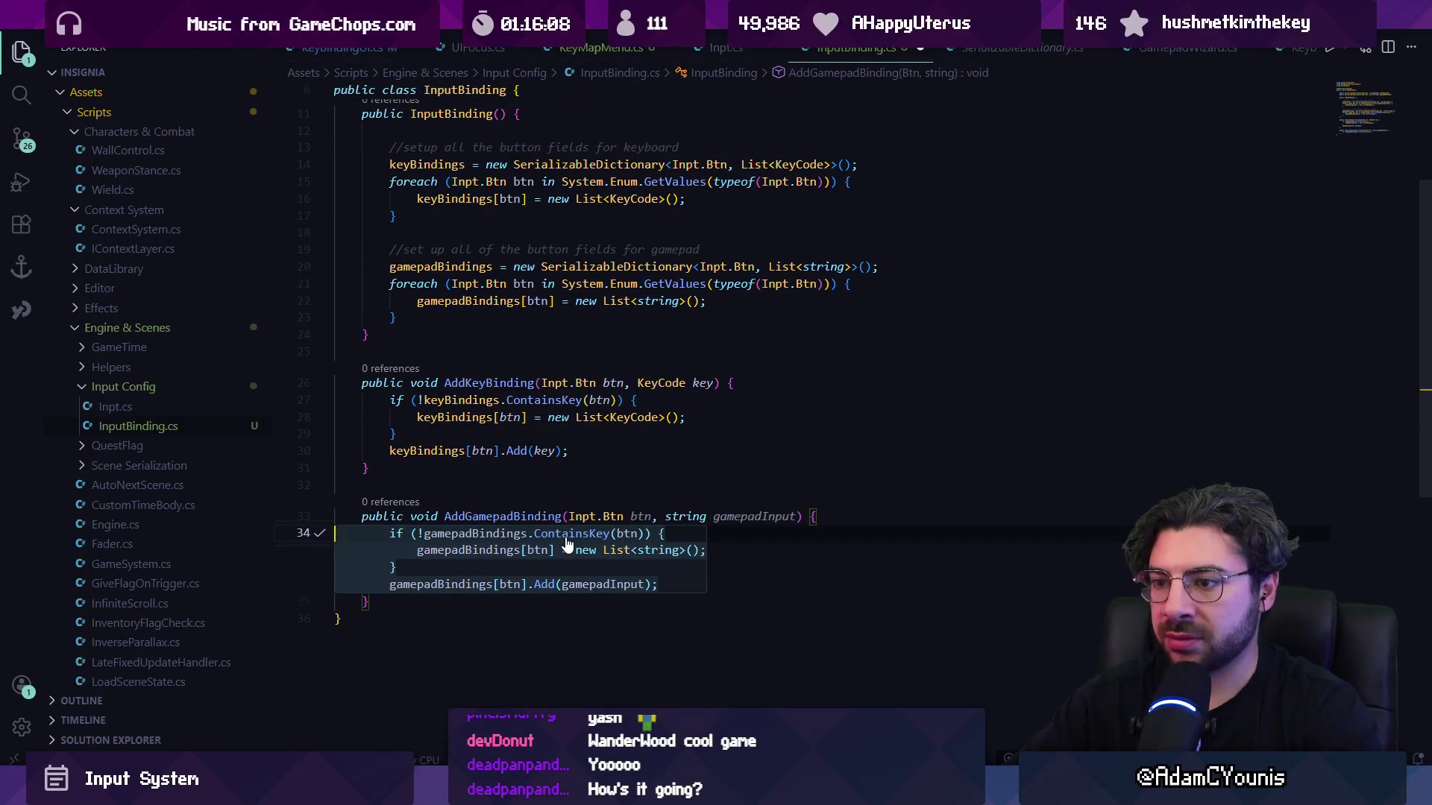
pyautogui.press('Tab')
pyautogui.scroll(1, 567, 538)
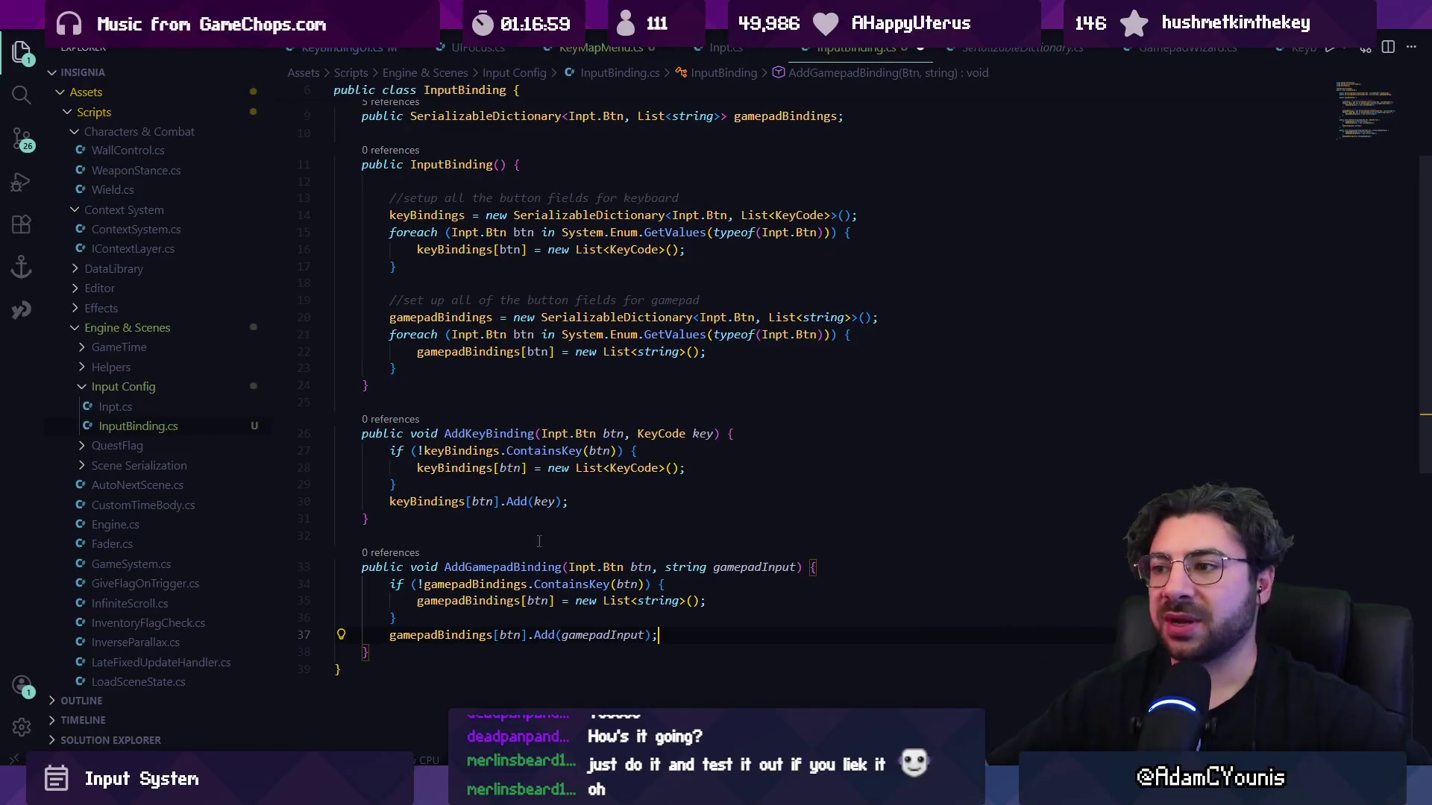
pyautogui.click(675, 601)
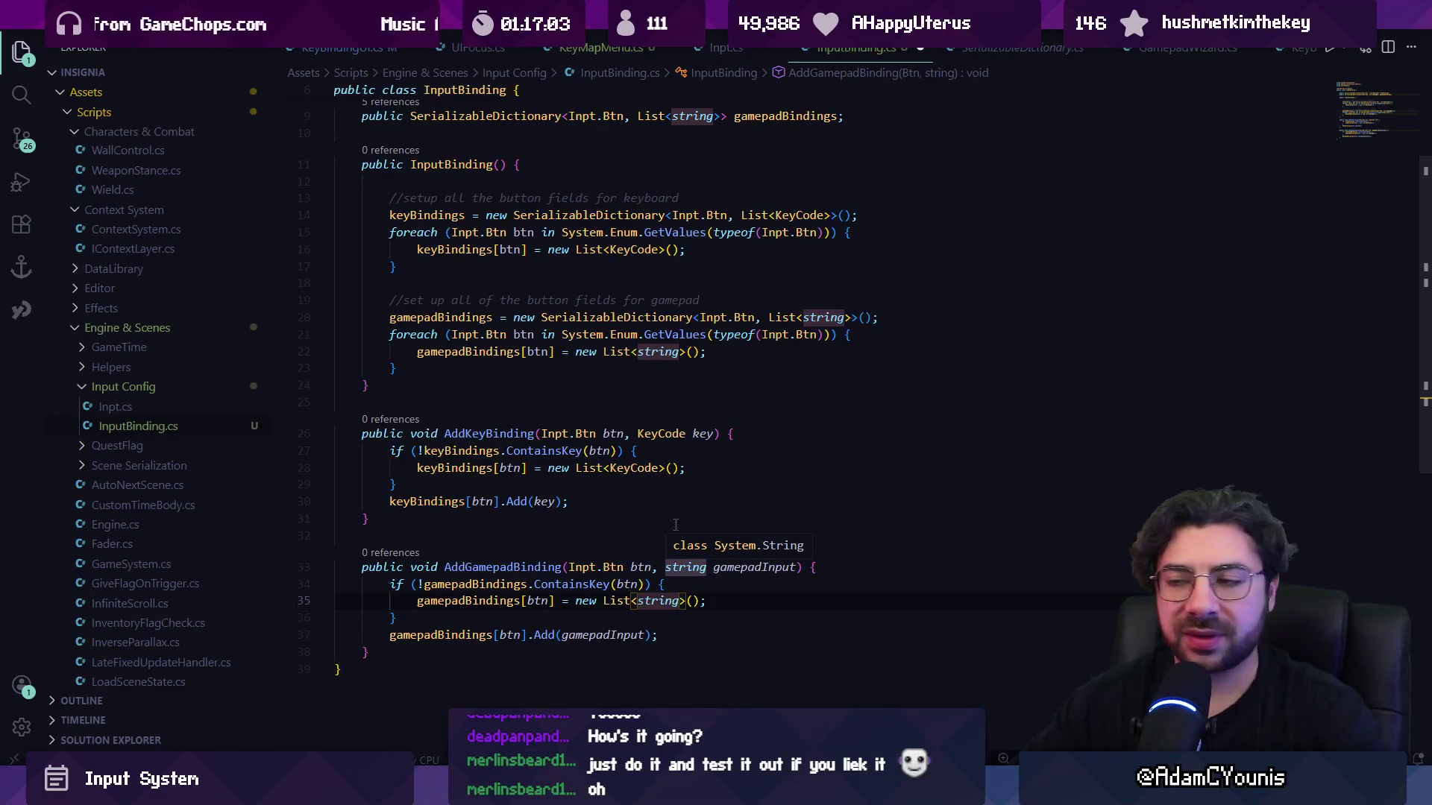
pyautogui.scroll(-2, 675, 531)
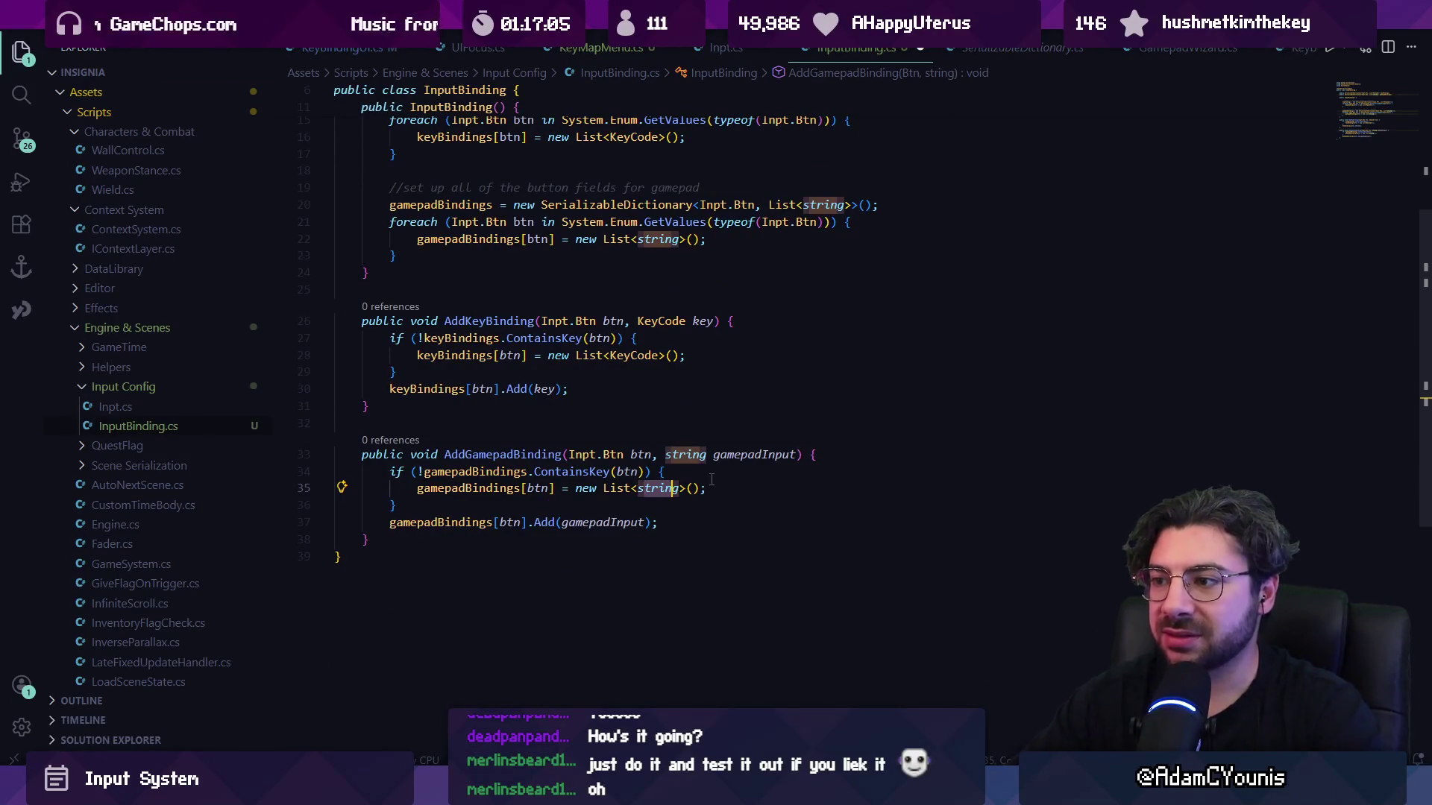
pyautogui.click(668, 455)
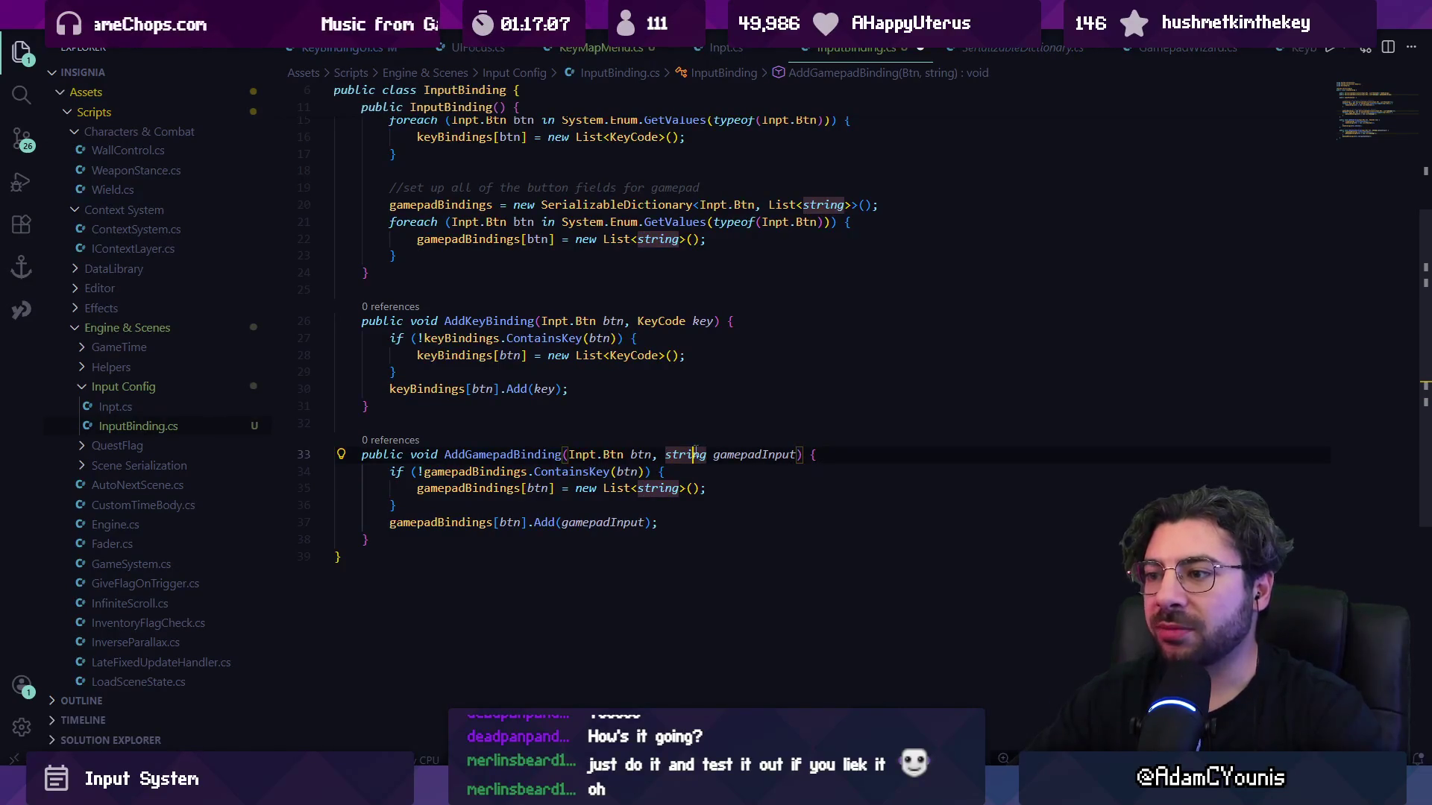
pyautogui.doubleClick(696, 454)
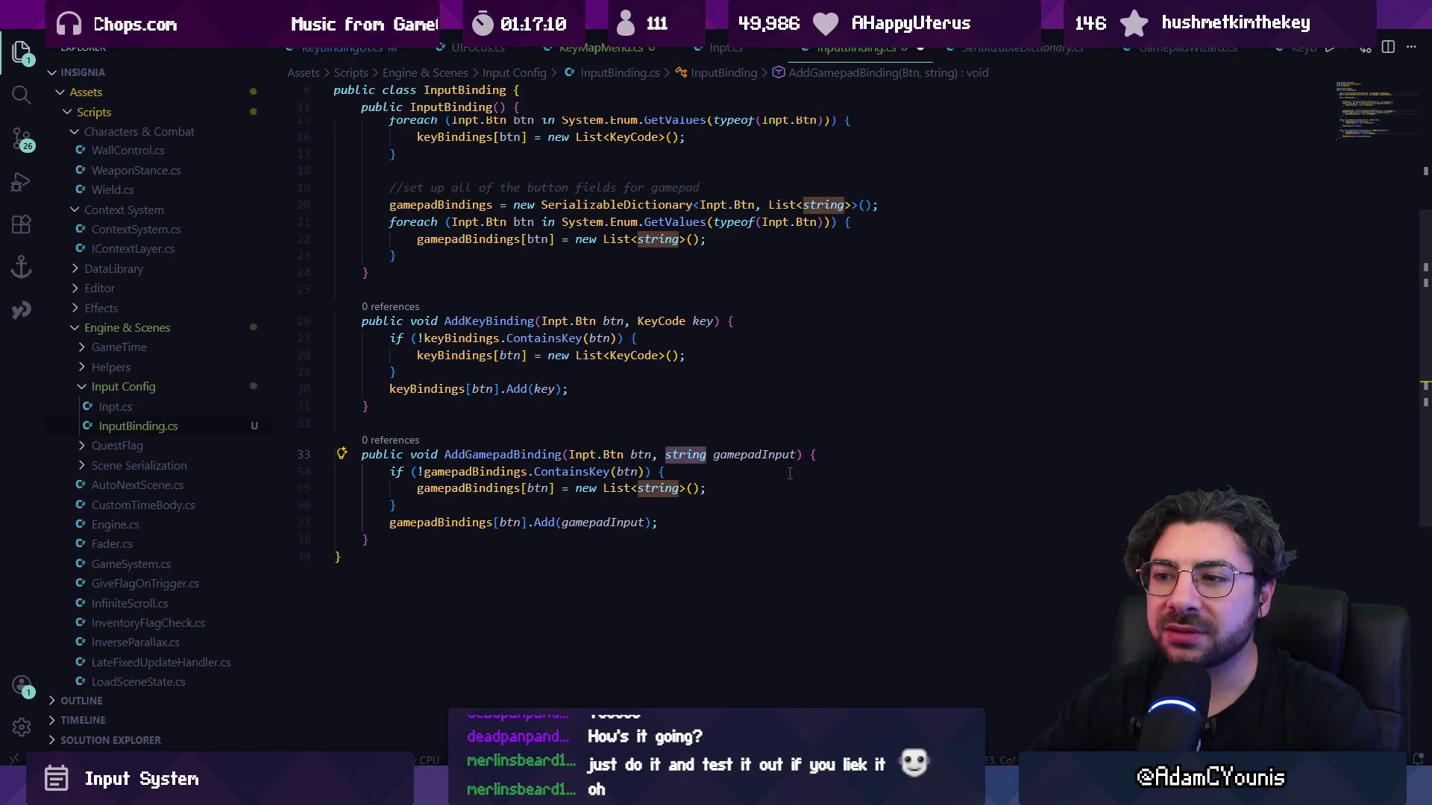
pyautogui.click(700, 454)
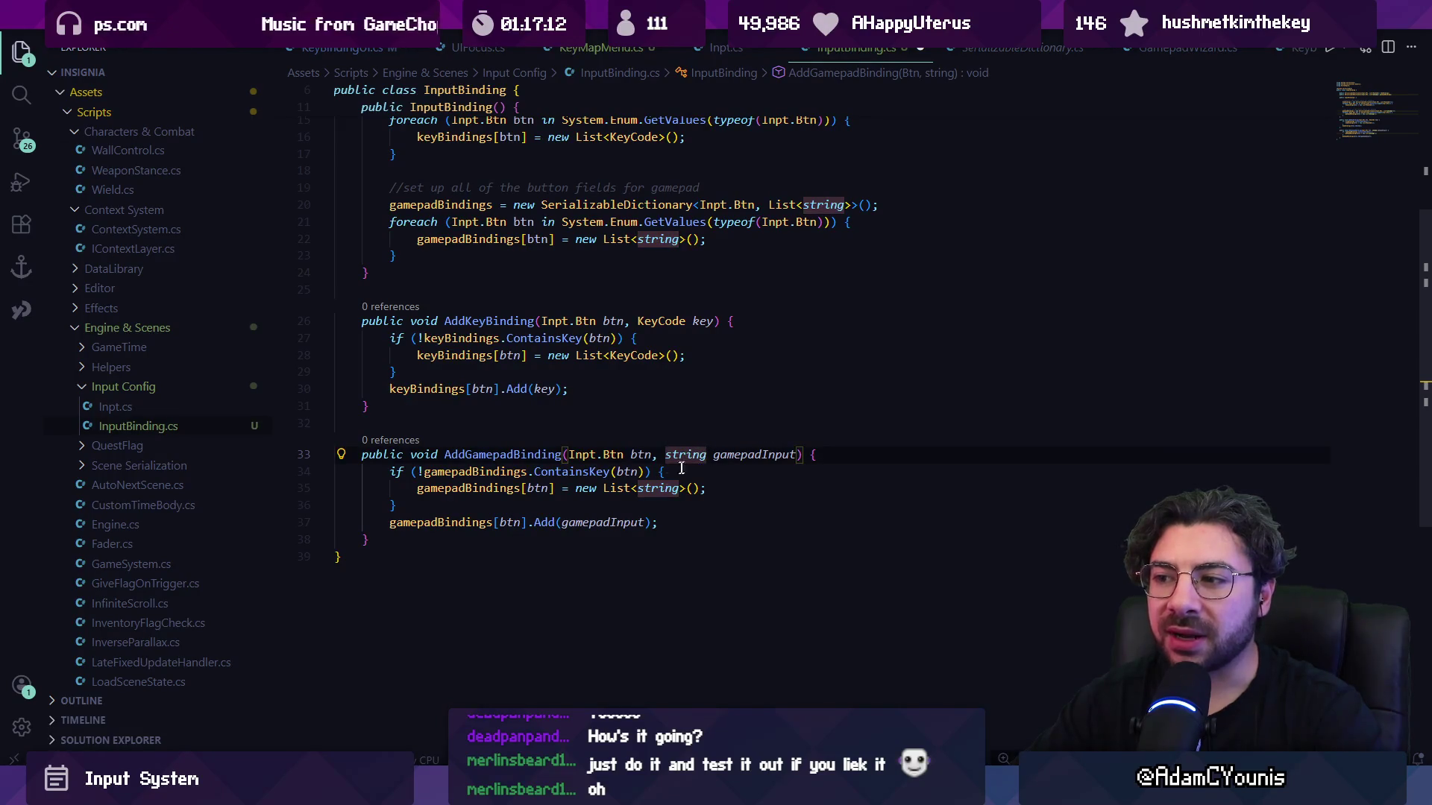
pyautogui.press('Down')
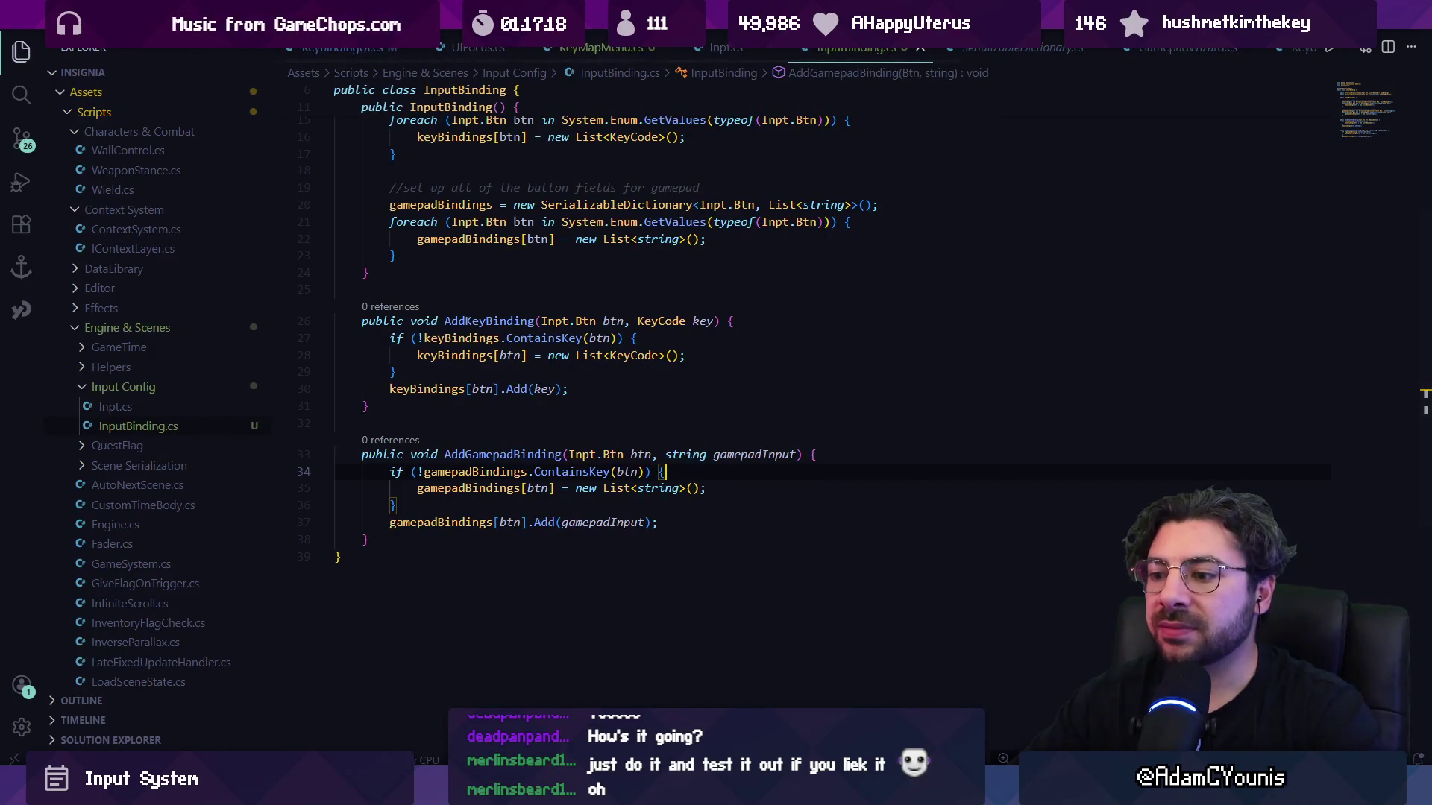
pyautogui.hotkey('alt', 'Tab')
pyautogui.doubleClick(416, 162)
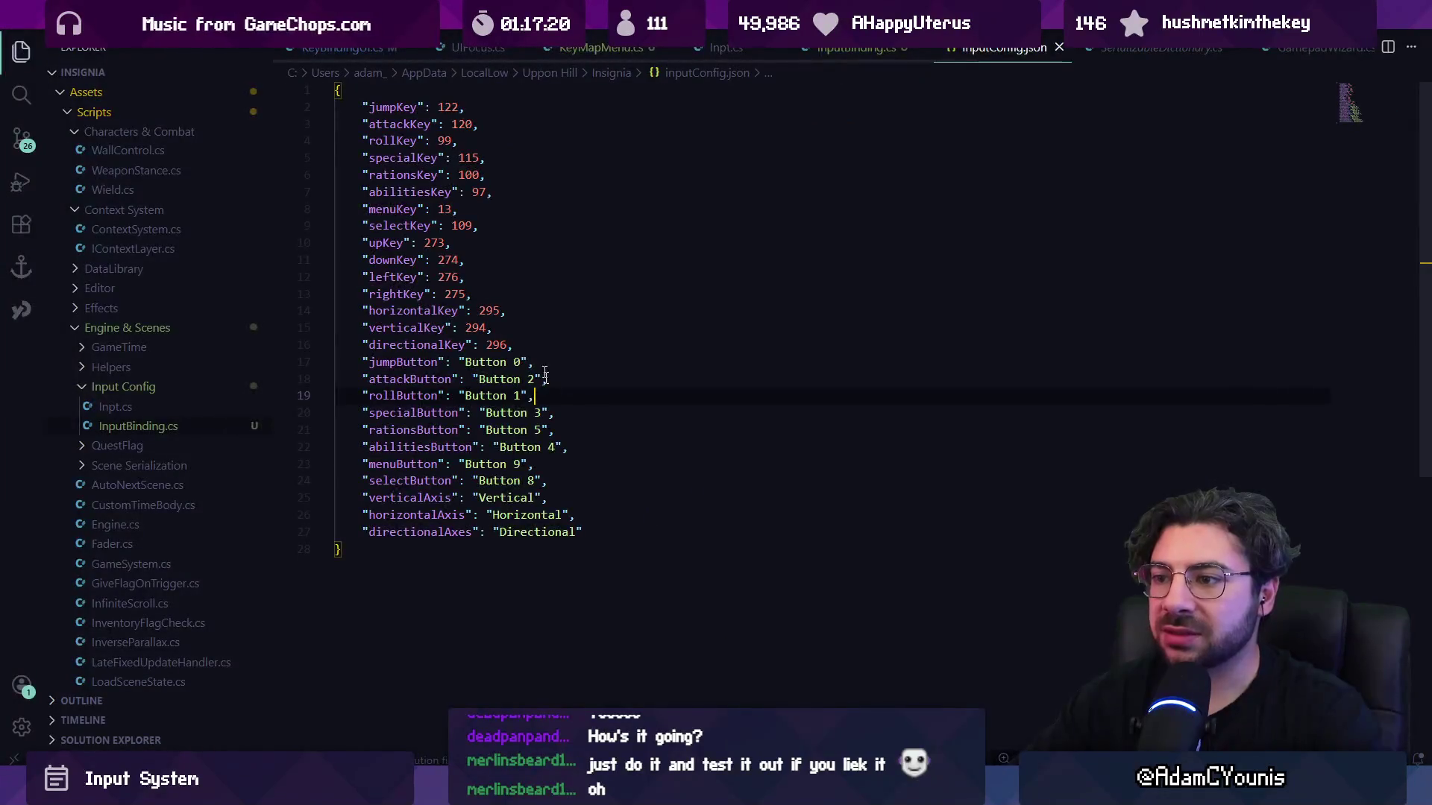
pyautogui.hotkey('alt', 'Tab')
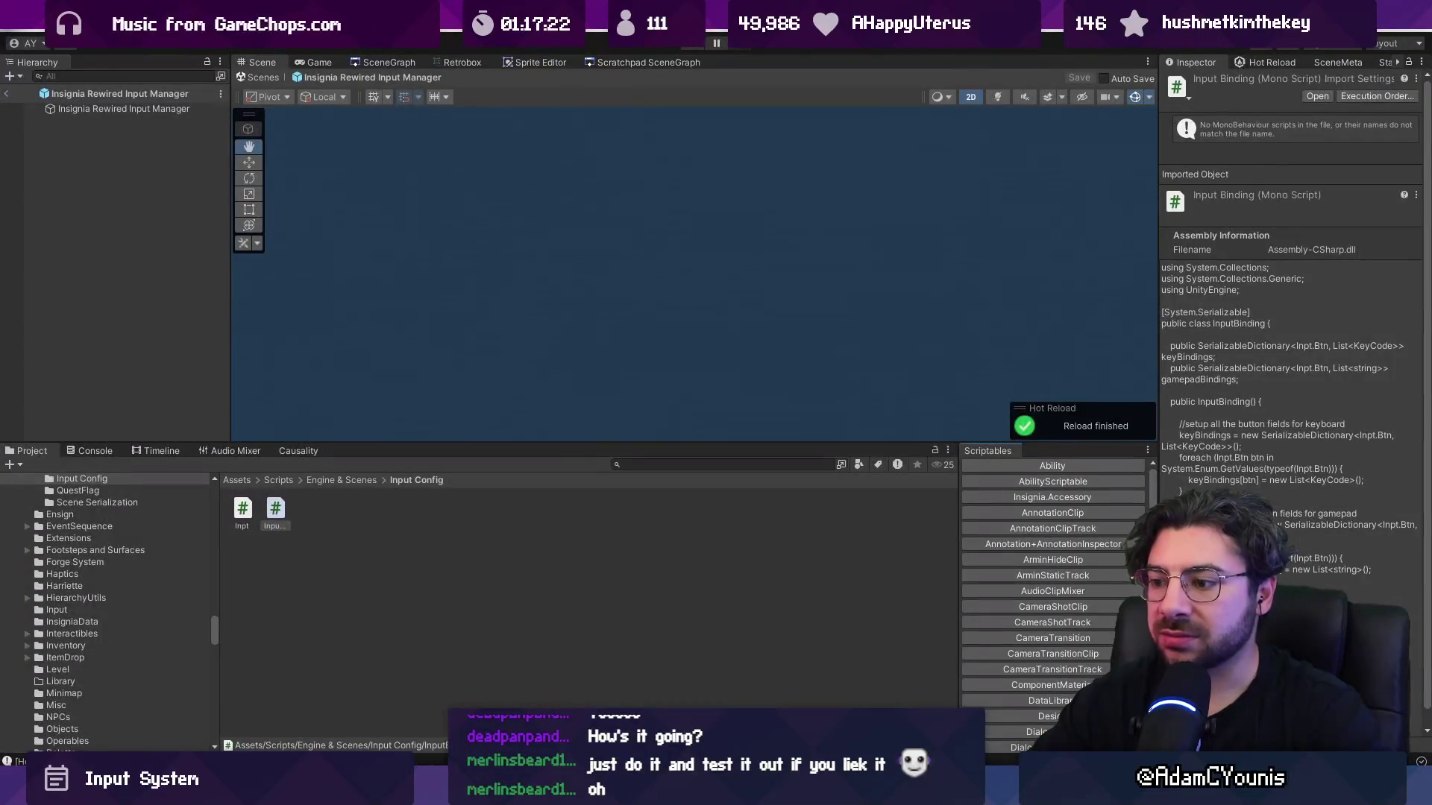
pyautogui.hotkey('alt', 'Tab')
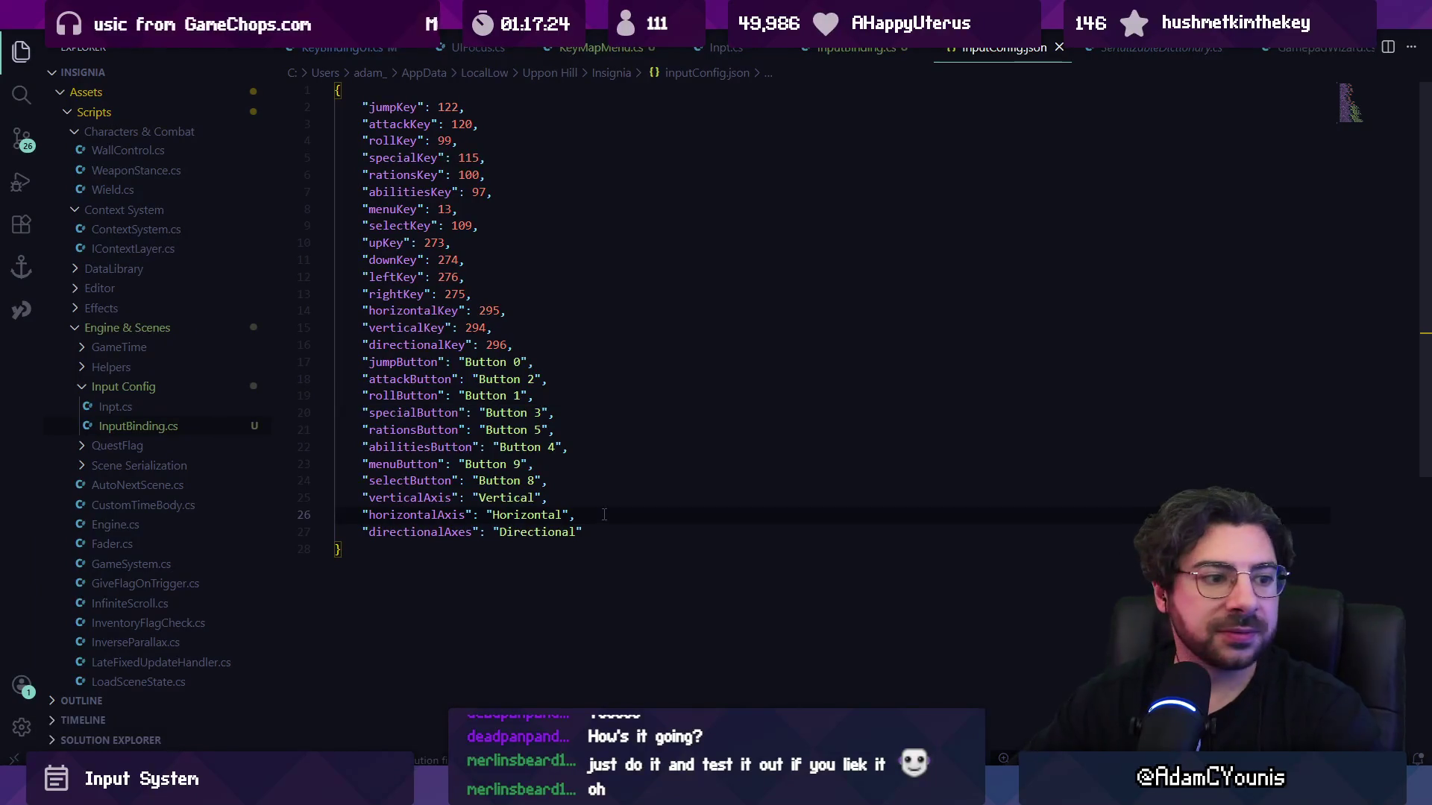
pyautogui.click(628, 482)
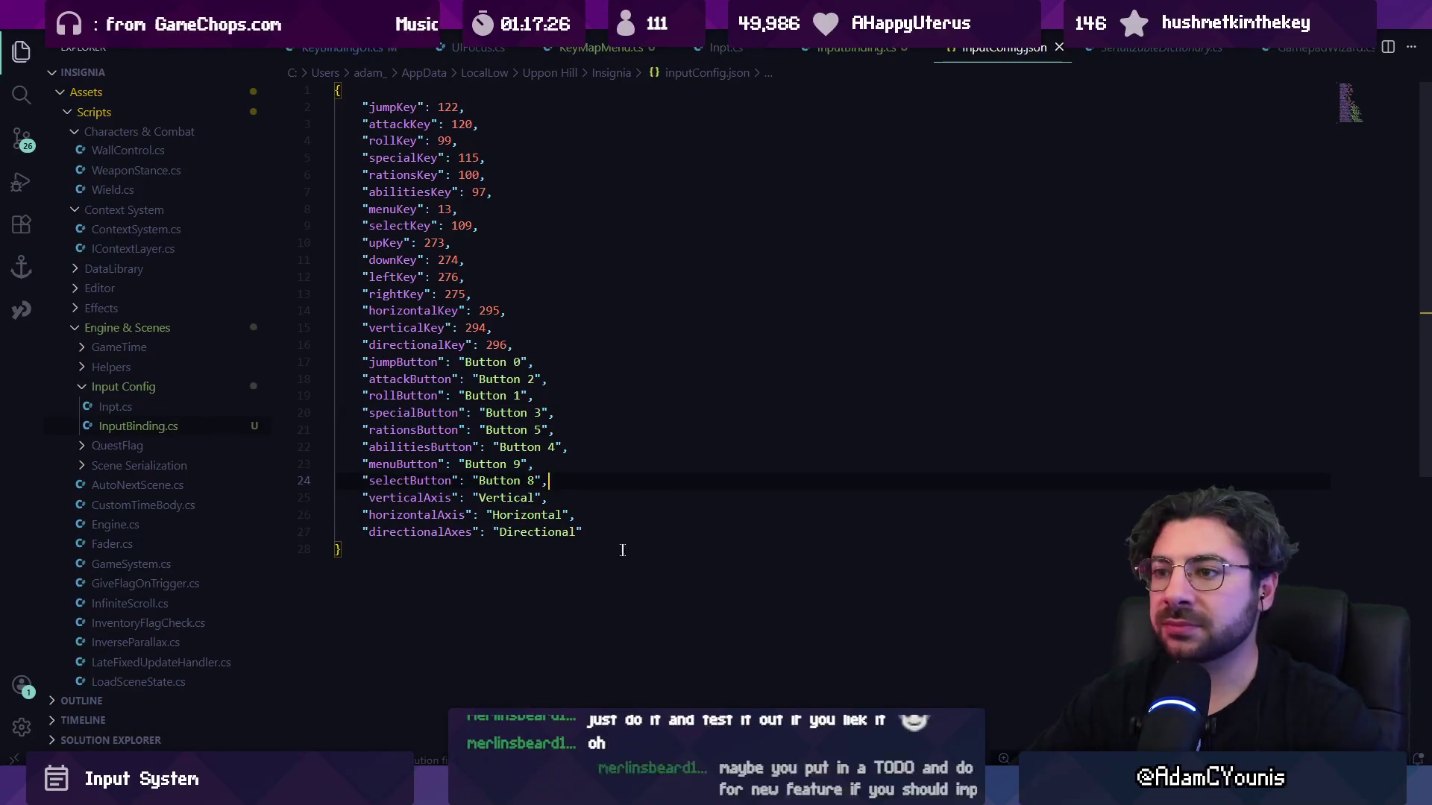
pyautogui.hotkey('ctrl', 'w')
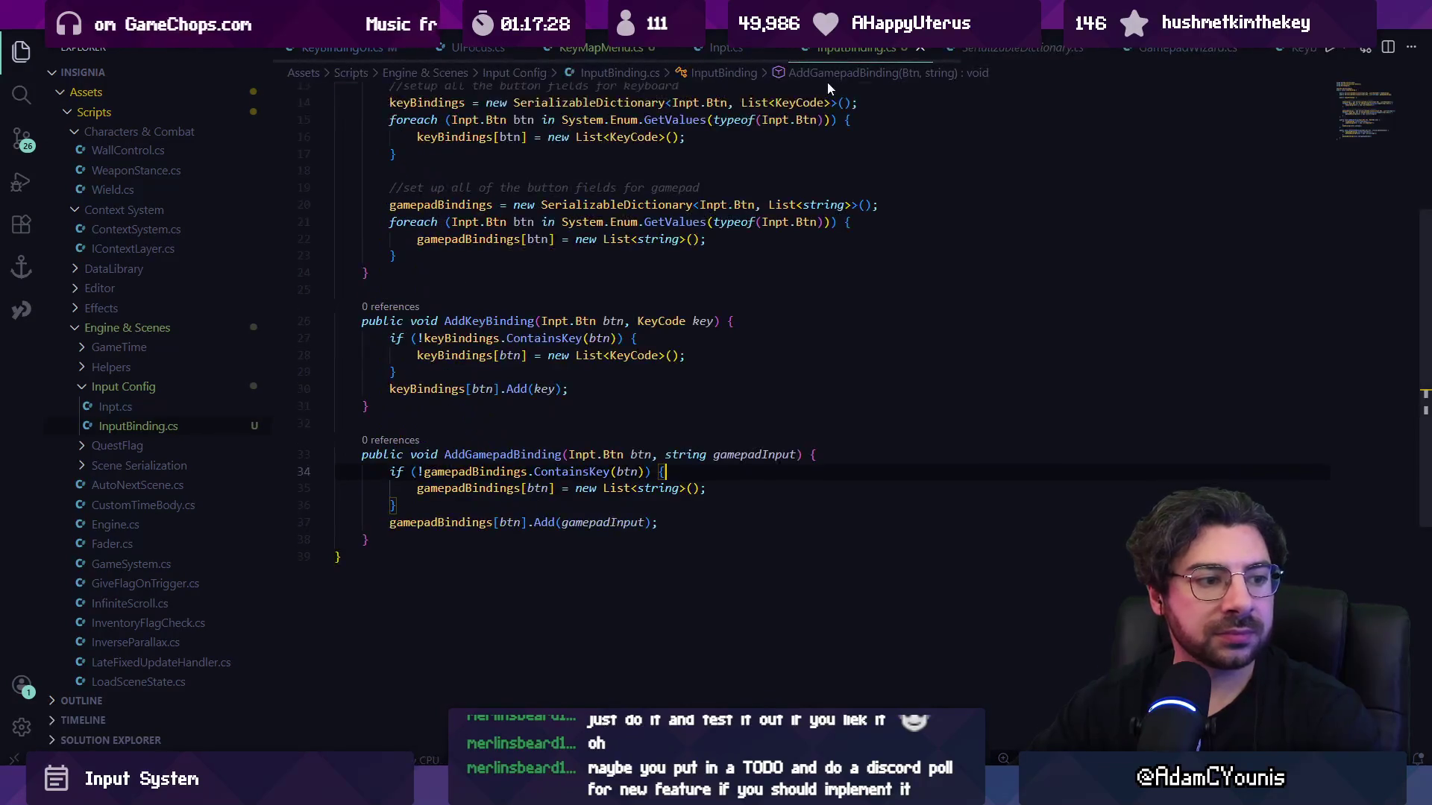
pyautogui.click(628, 388)
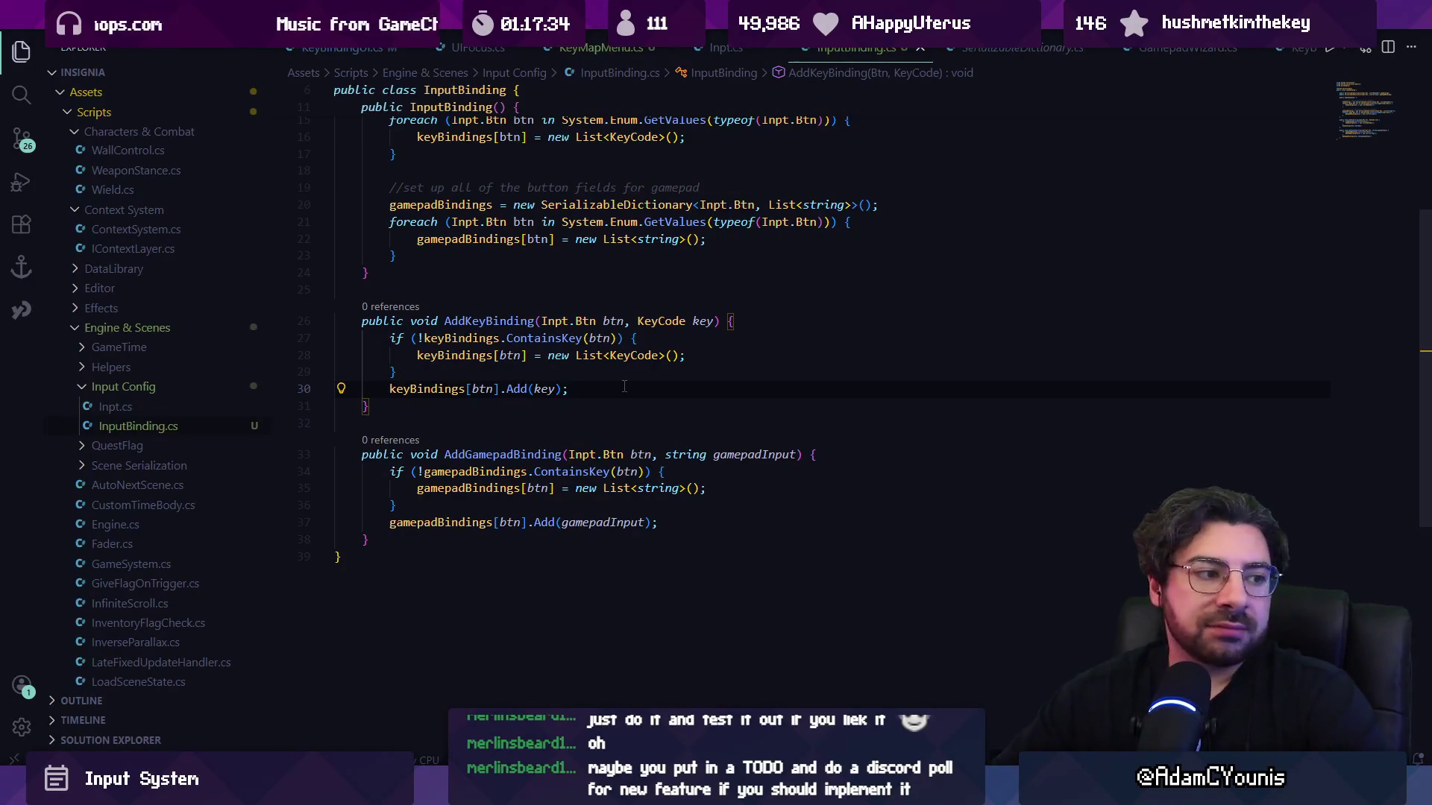
pyautogui.scroll(3, 627, 388)
pyautogui.scroll(-2, 649, 403)
pyautogui.press('Up')
pyautogui.press('Up')
pyautogui.press('Up')
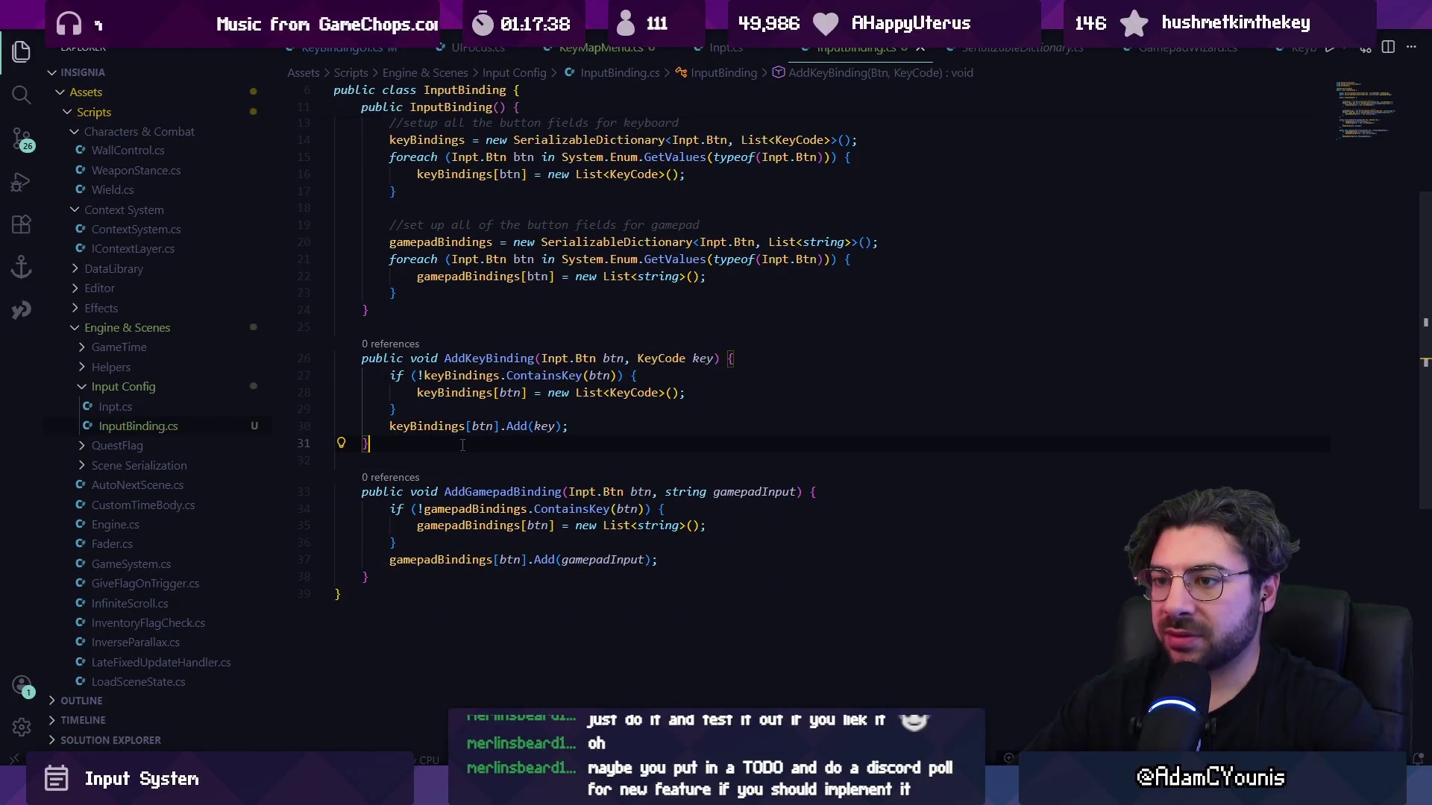
pyautogui.click(462, 445)
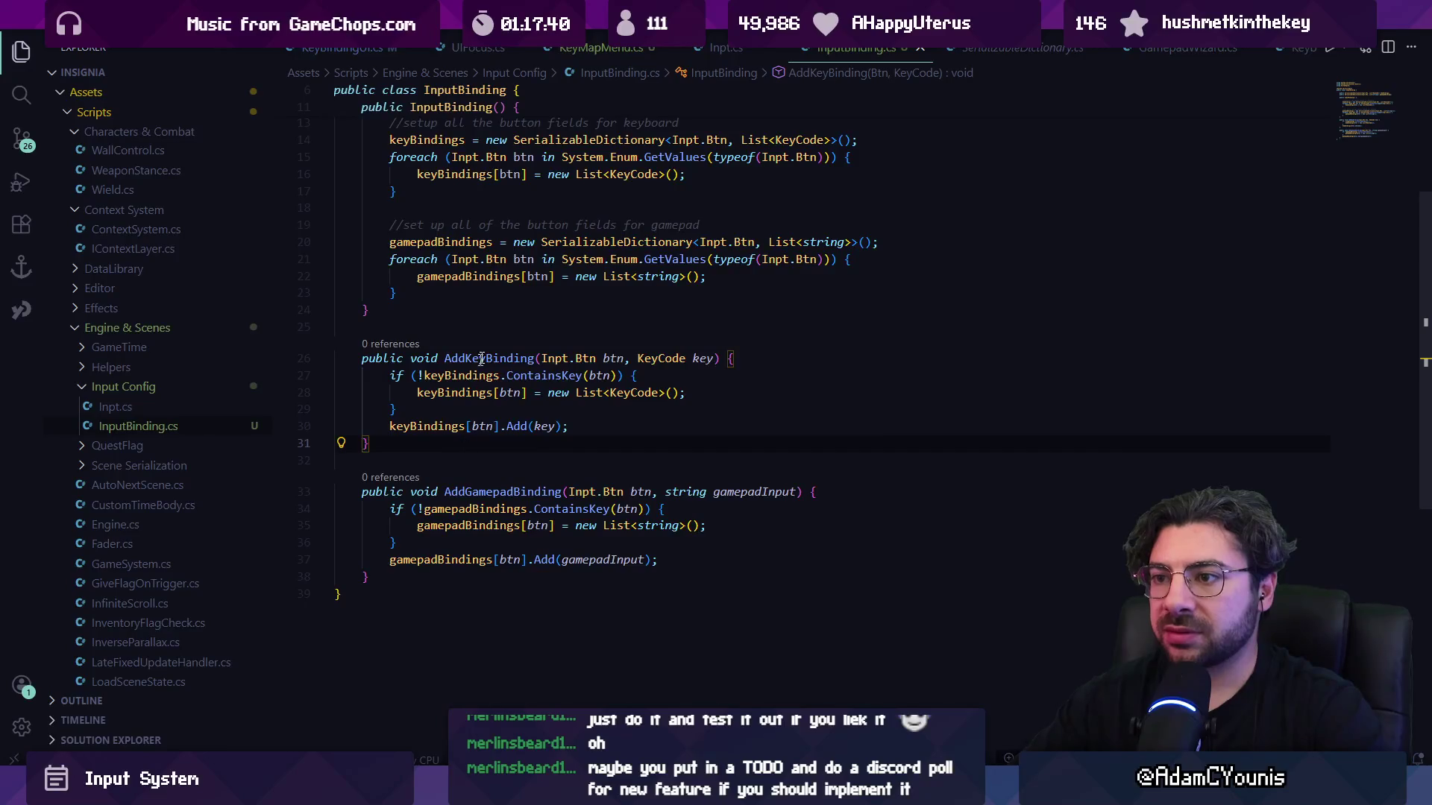
pyautogui.scroll(5, 447, 462)
pyautogui.scroll(-4, 389, 483)
pyautogui.press('Return')
pyautogui.press('Return')
pyautogui.write('public void Remove')
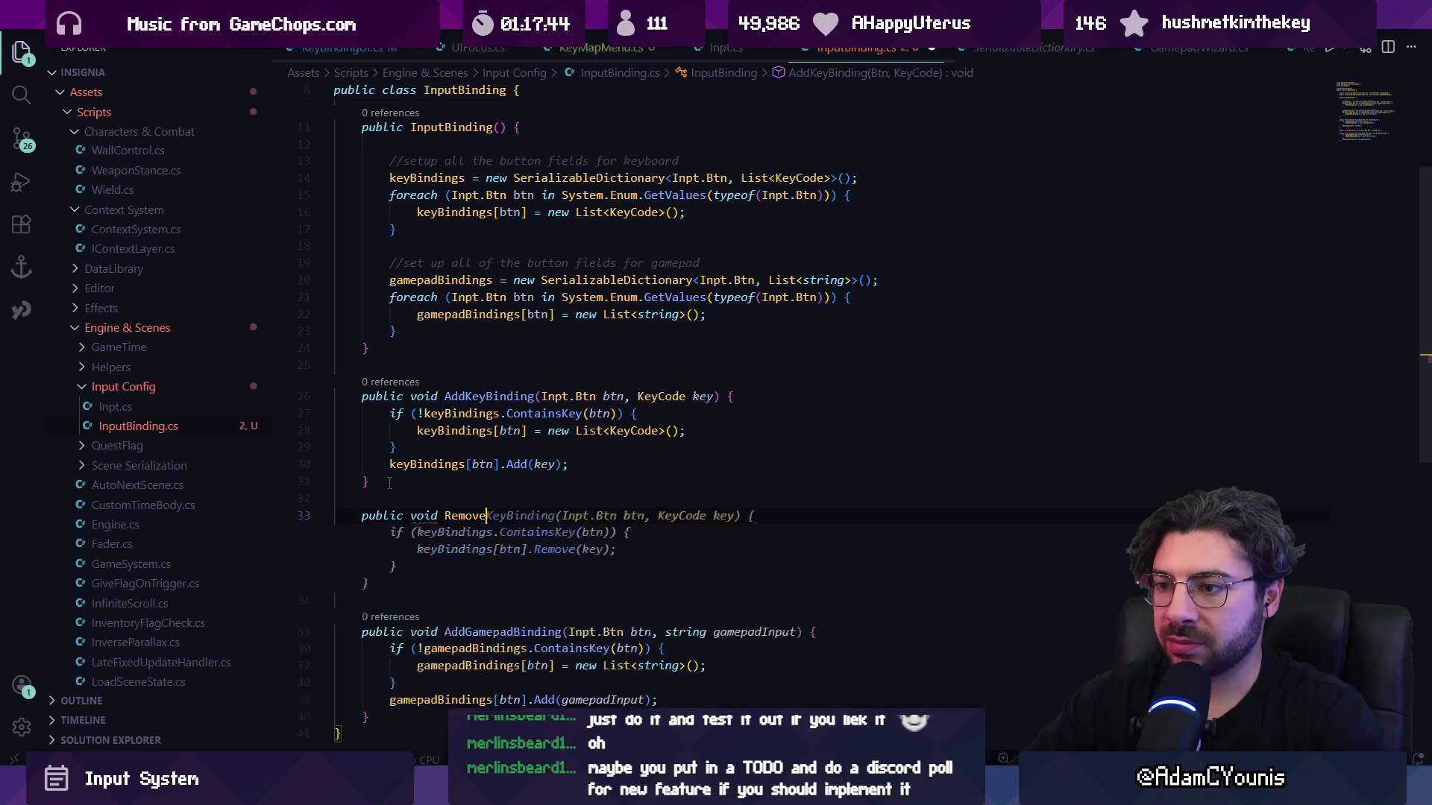
pyautogui.press('Tab')
pyautogui.scroll(-4, 390, 484)
pyautogui.click(416, 529)
pyautogui.press('Down')
pyautogui.press('Return')
pyautogui.press('Return')
pyautogui.write('public void')
pyautogui.press('Tab')
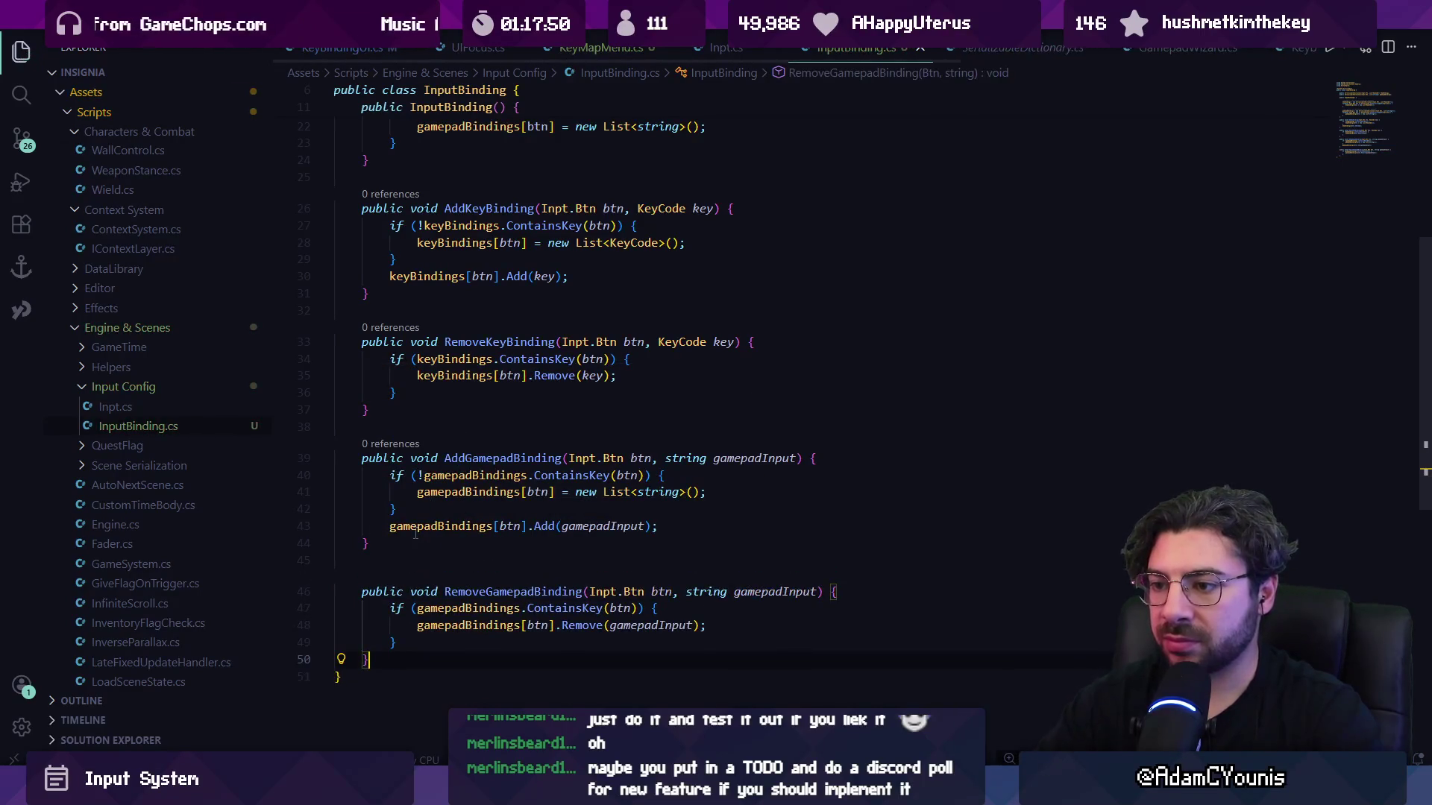
pyautogui.scroll(6, 477, 348)
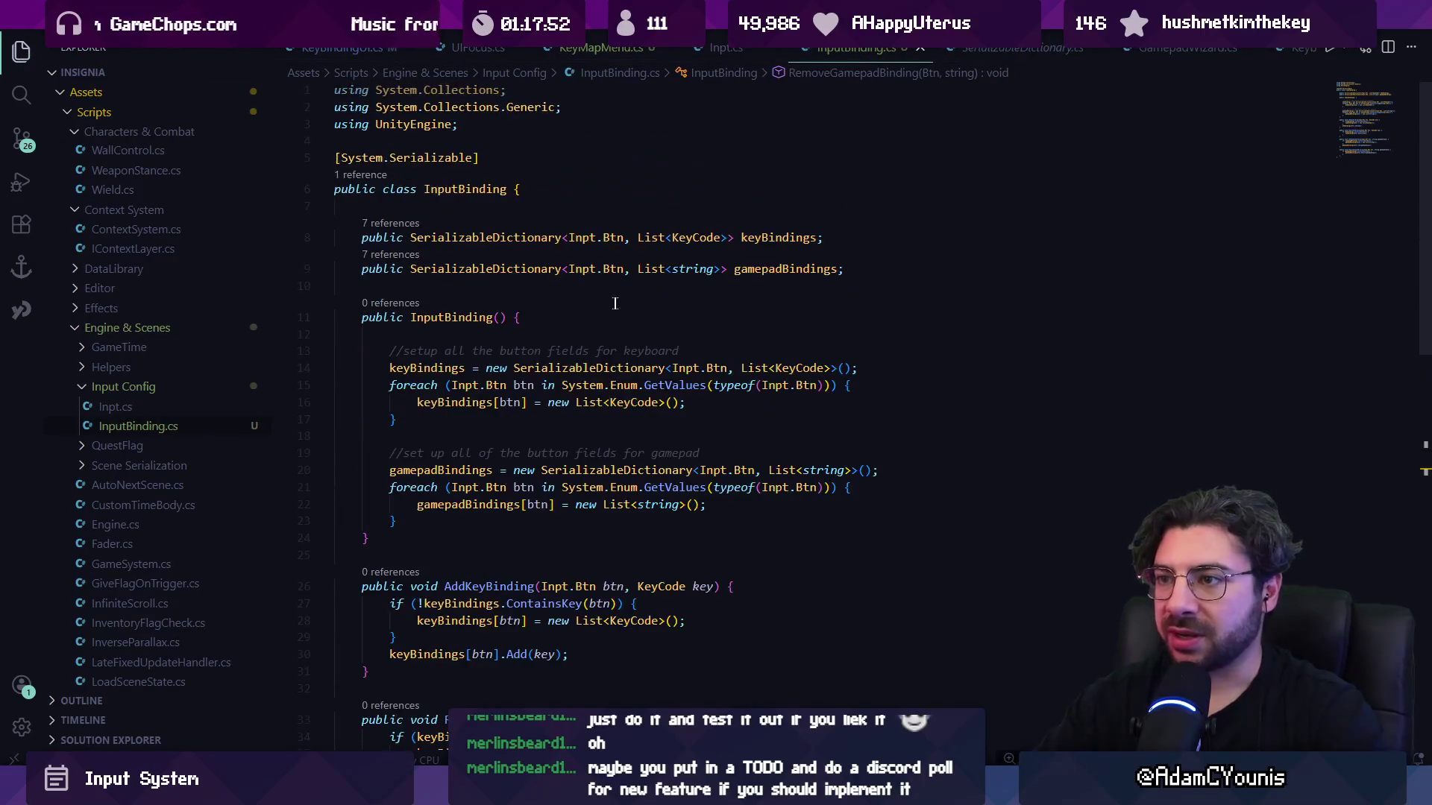
pyautogui.scroll(-3, 626, 360)
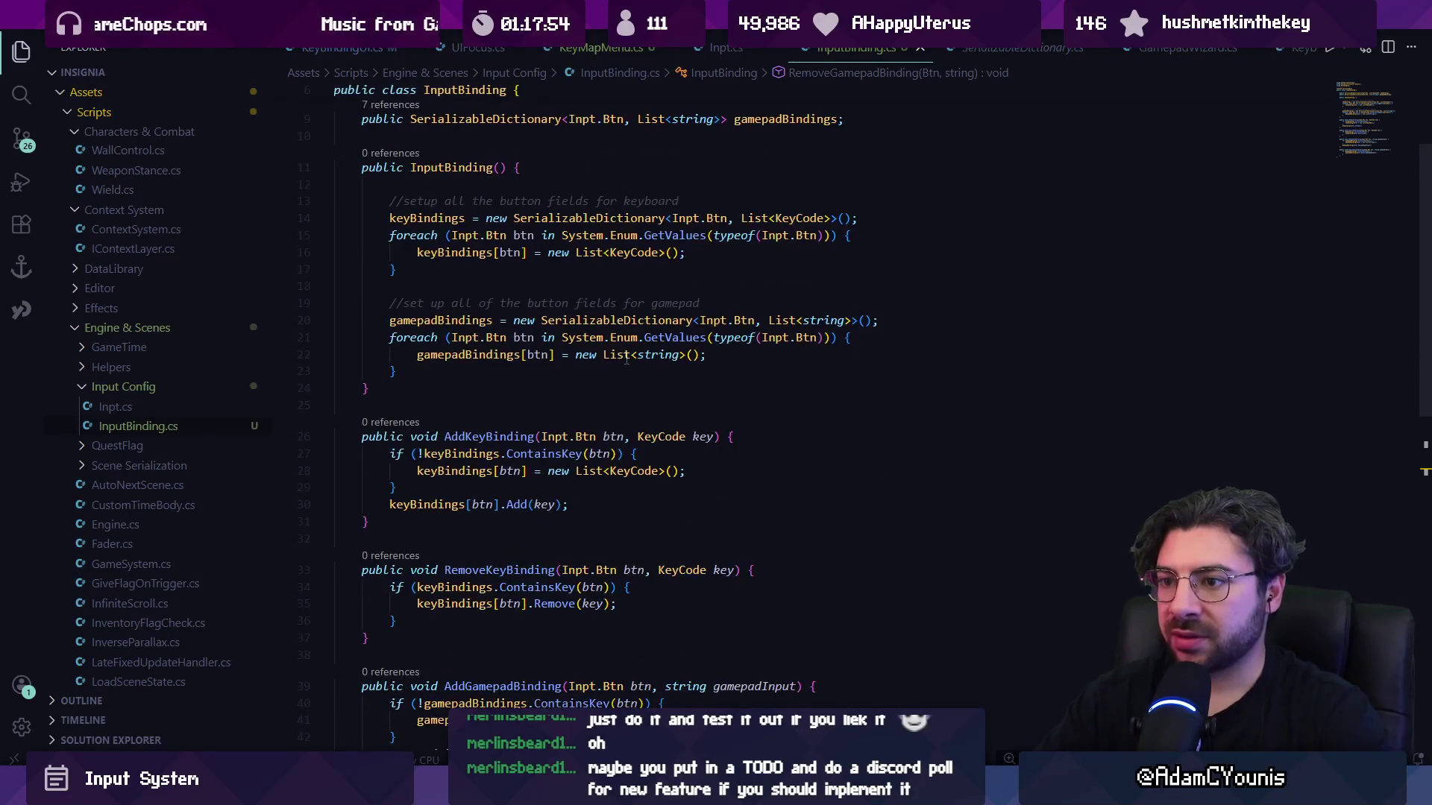
pyautogui.click(563, 390)
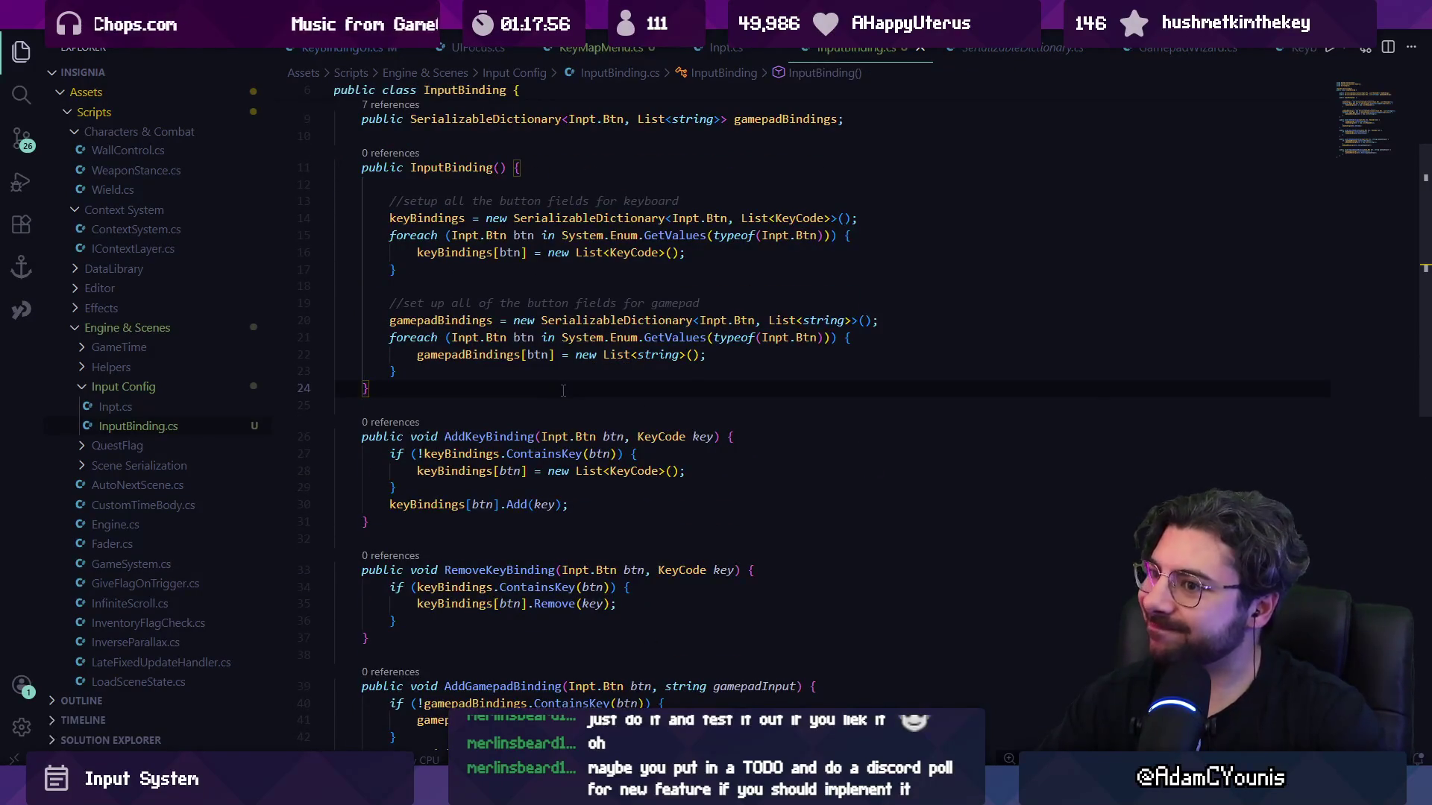
pyautogui.hotkey('ctrl', 'z')
pyautogui.hotkey('ctrl', 'z')
pyautogui.hotkey('ctrl', 'z')
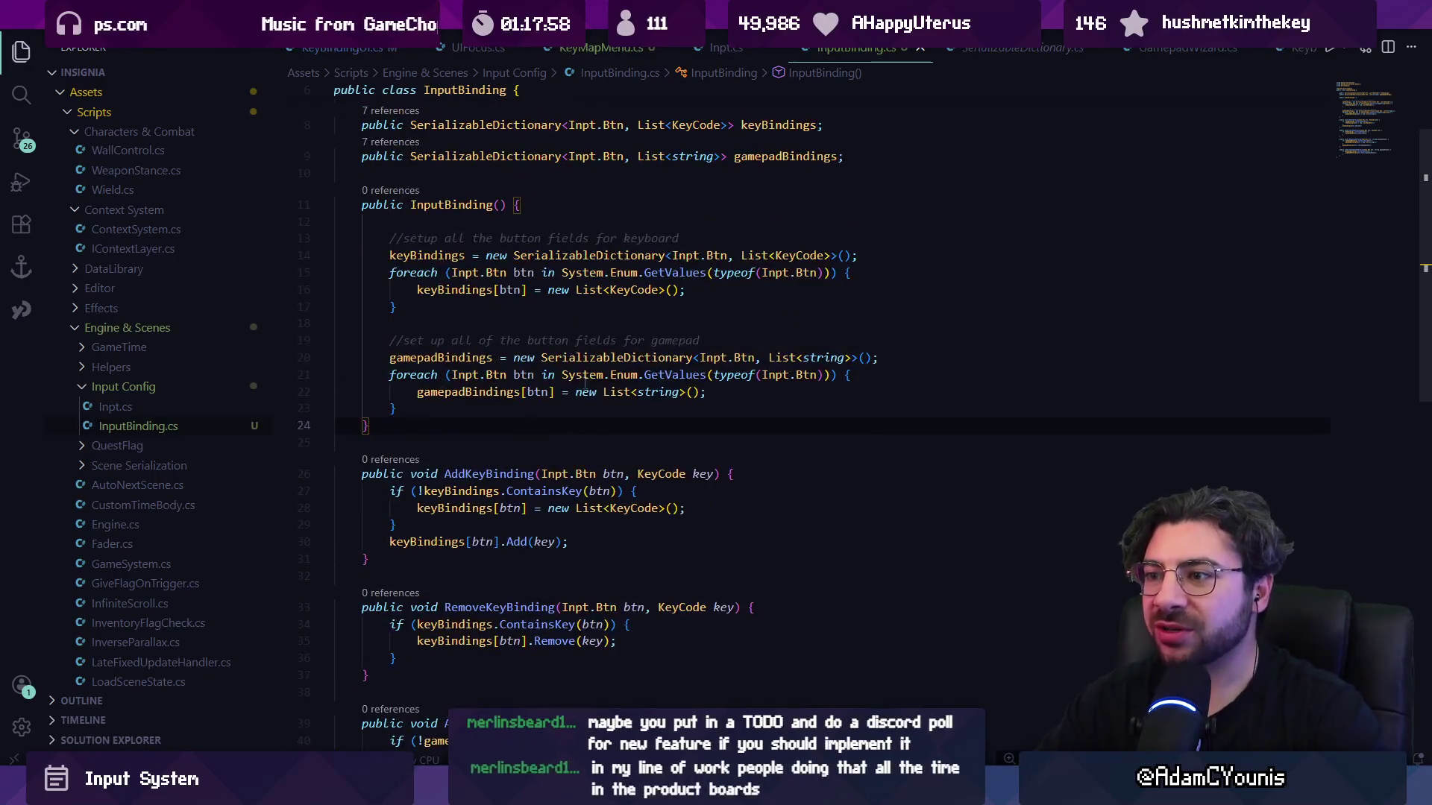
pyautogui.hotkey('ctrl', 'z')
pyautogui.hotkey('ctrl', 'z')
pyautogui.hotkey('ctrl', 'z')
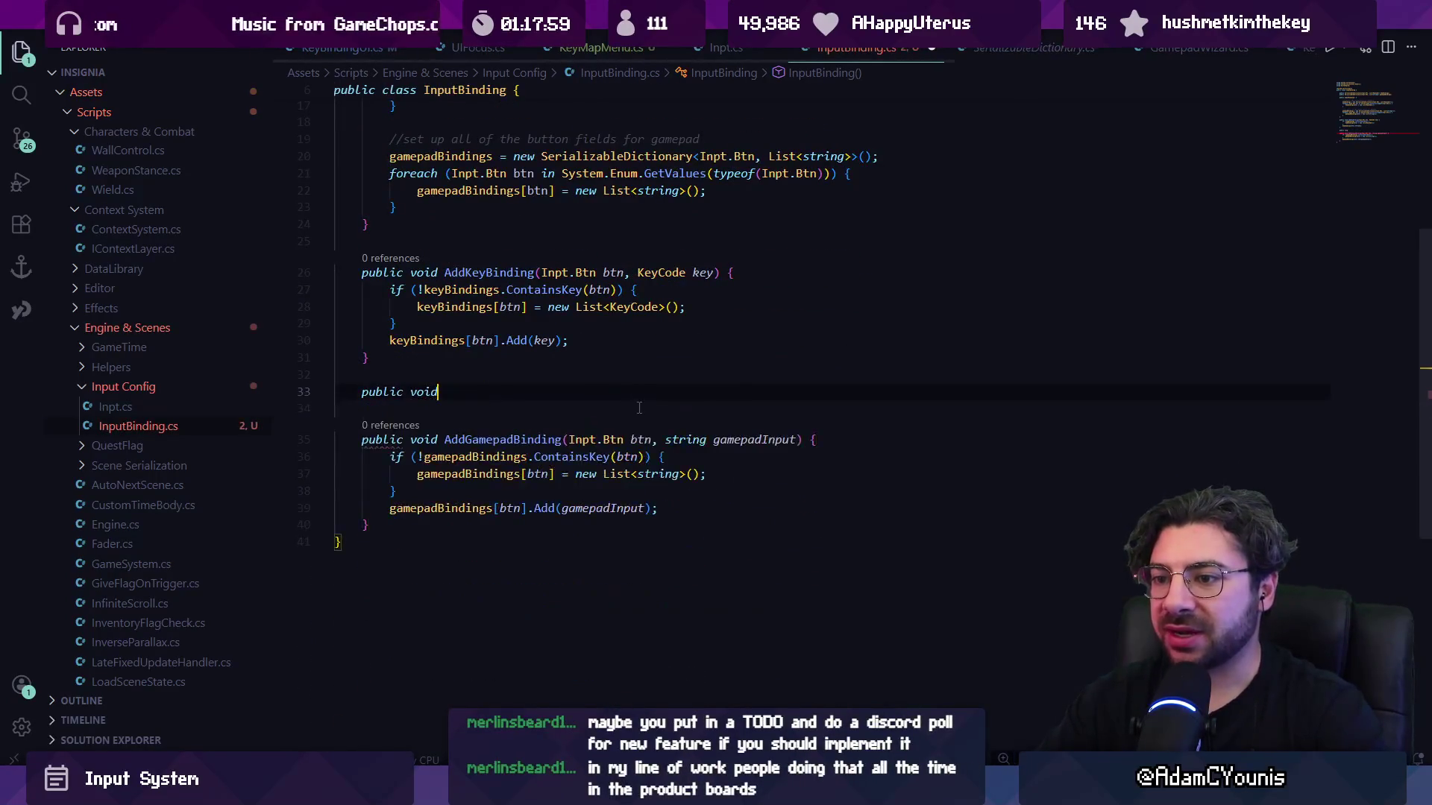
pyautogui.scroll(6, 639, 407)
pyautogui.click(453, 208)
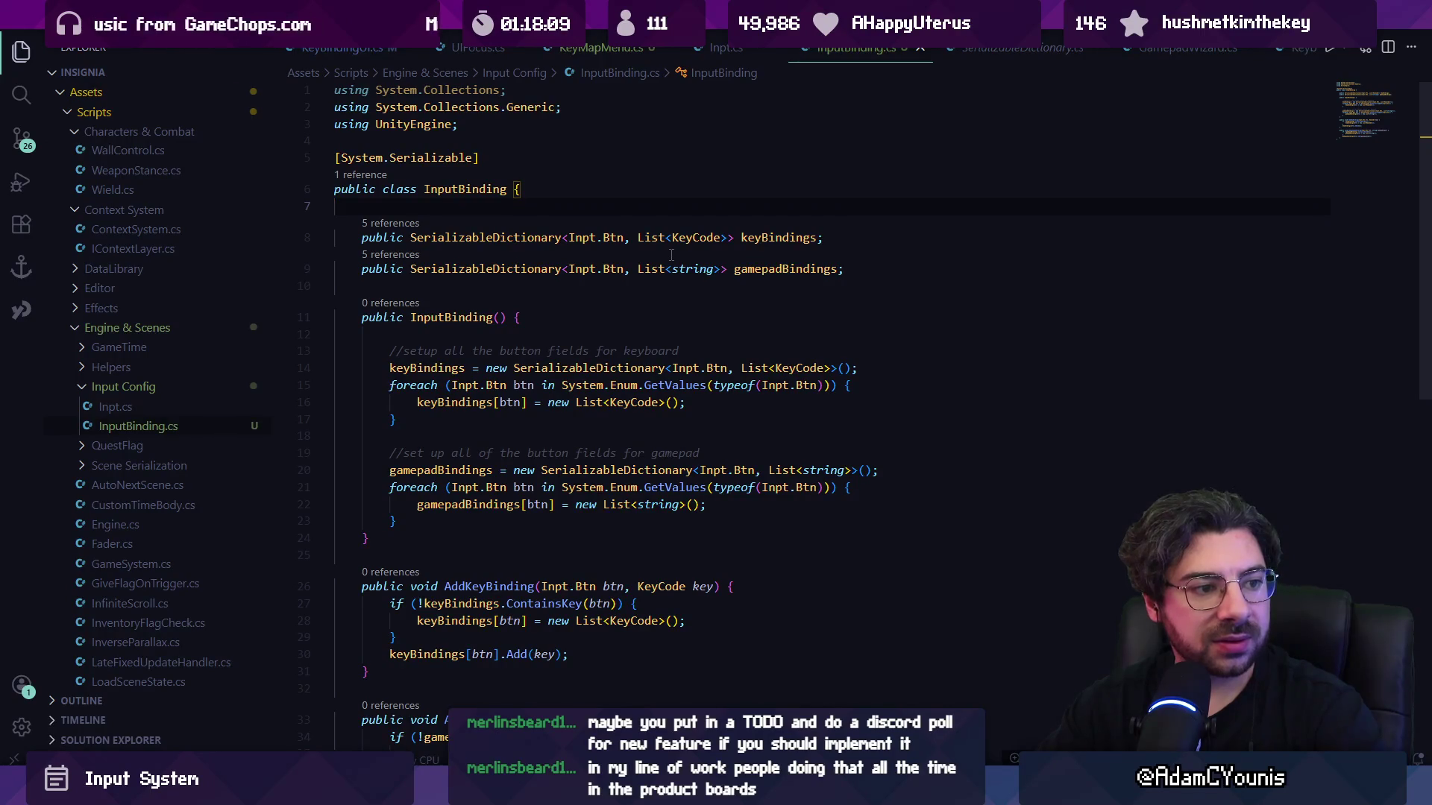
pyautogui.scroll(-10, 535, 324)
pyautogui.scroll(10, 535, 323)
pyautogui.press('Tab')
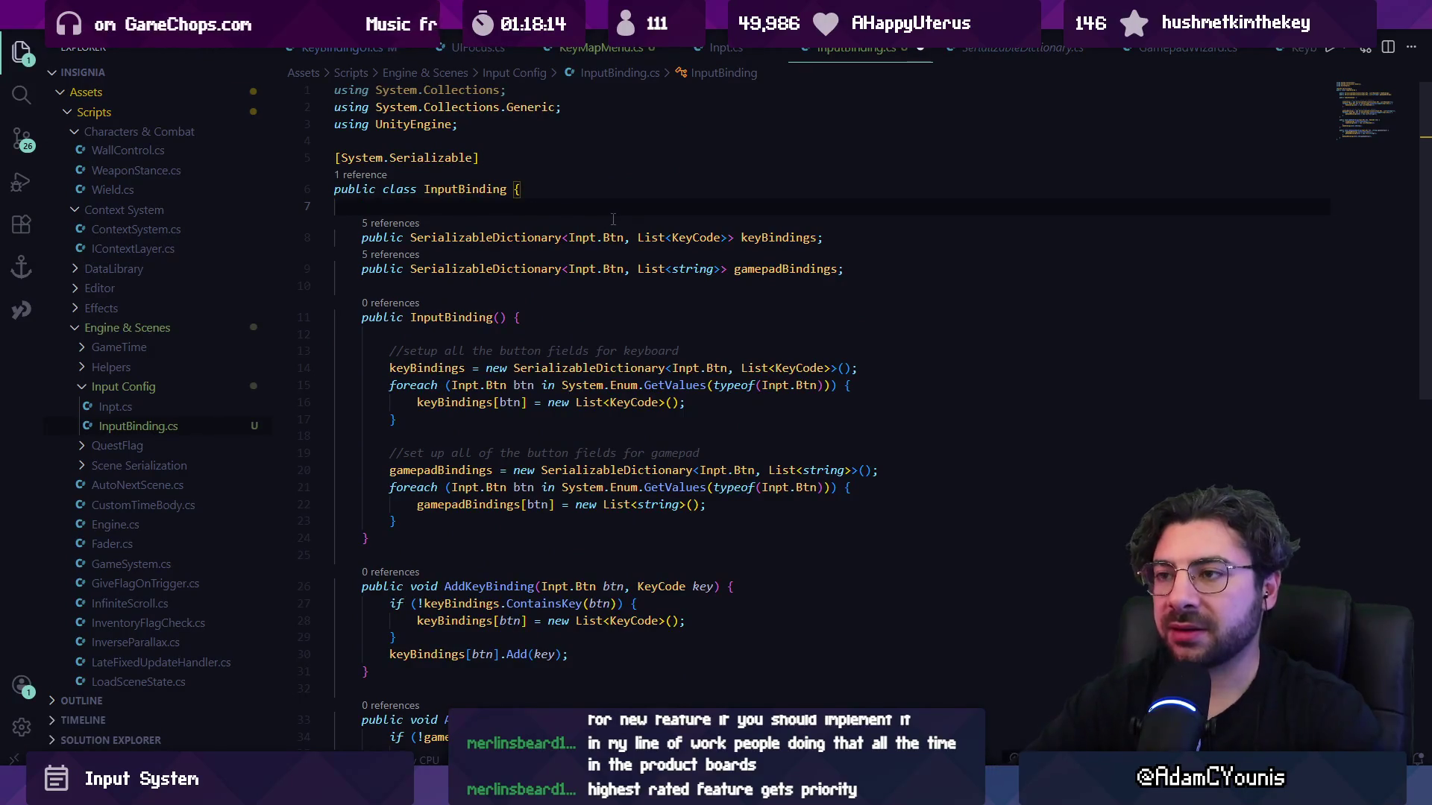